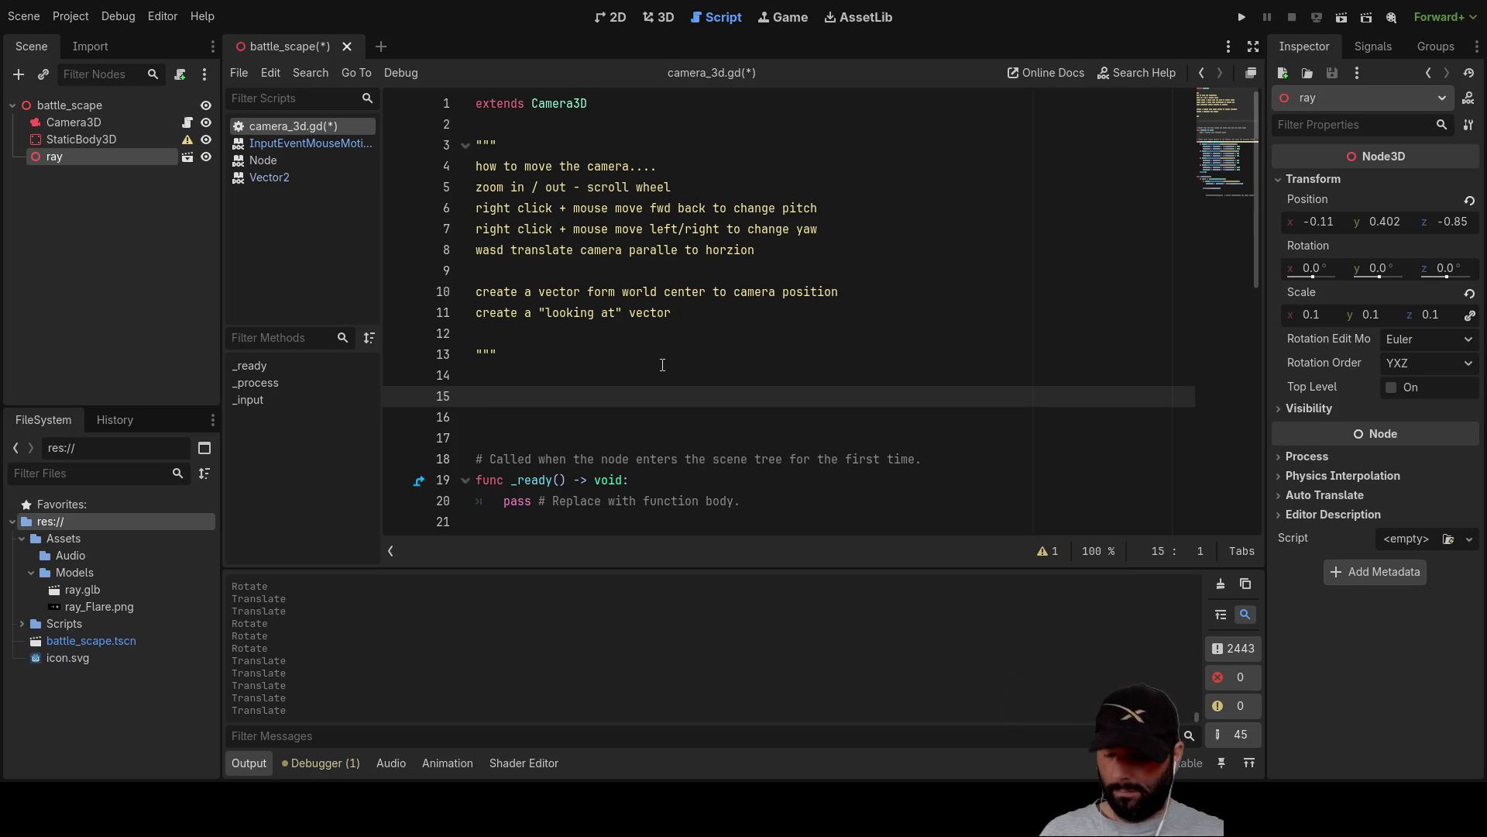
# Try the word 'vector' on line 15 of camera_3d.gd, then erase it.
pyautogui.write('vector')
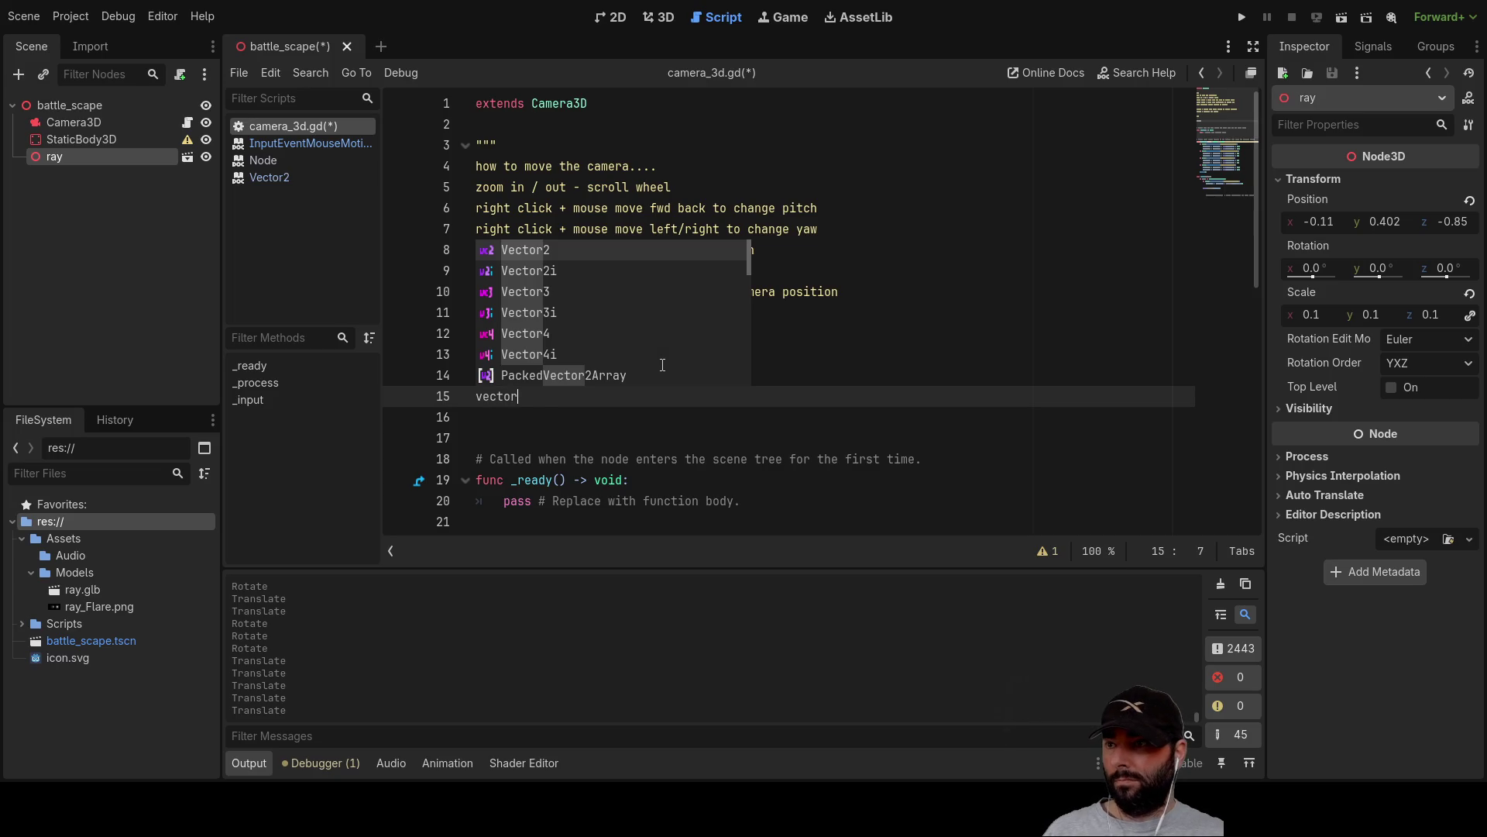
pyautogui.scroll(-10, 662, 365)
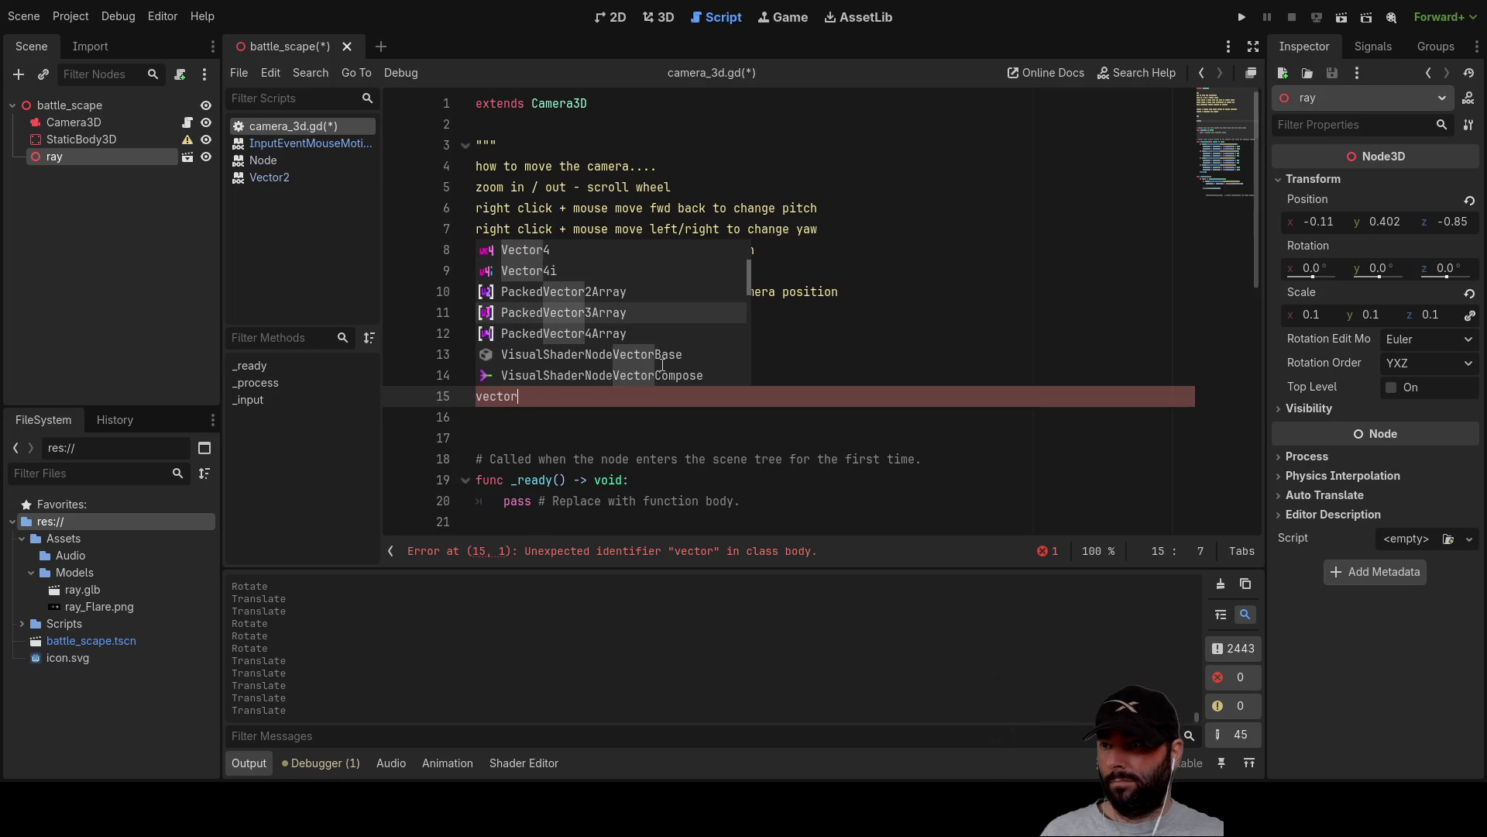
pyautogui.scroll(-7, 662, 365)
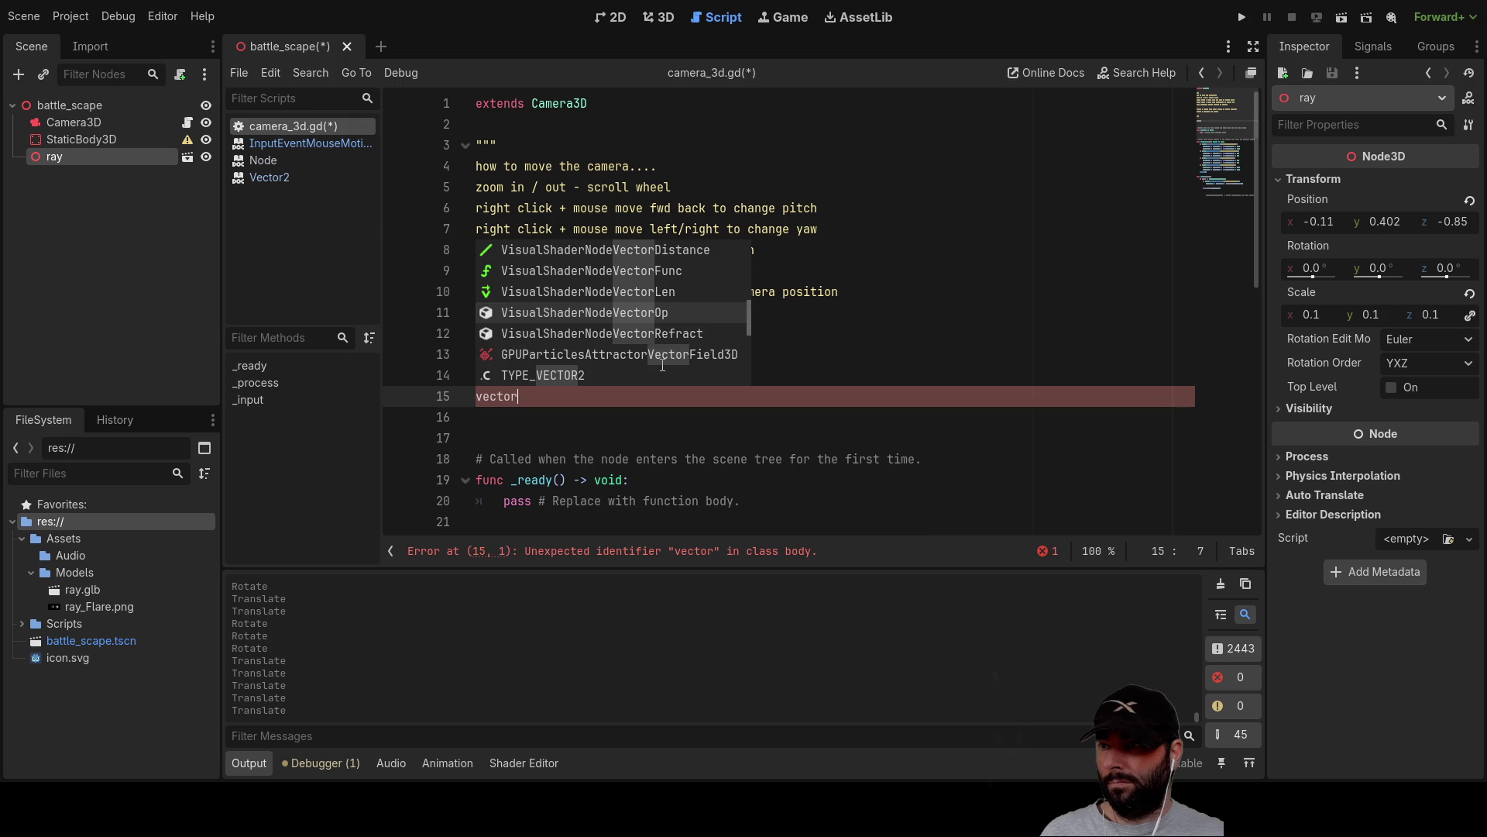
pyautogui.scroll(-9, 663, 365)
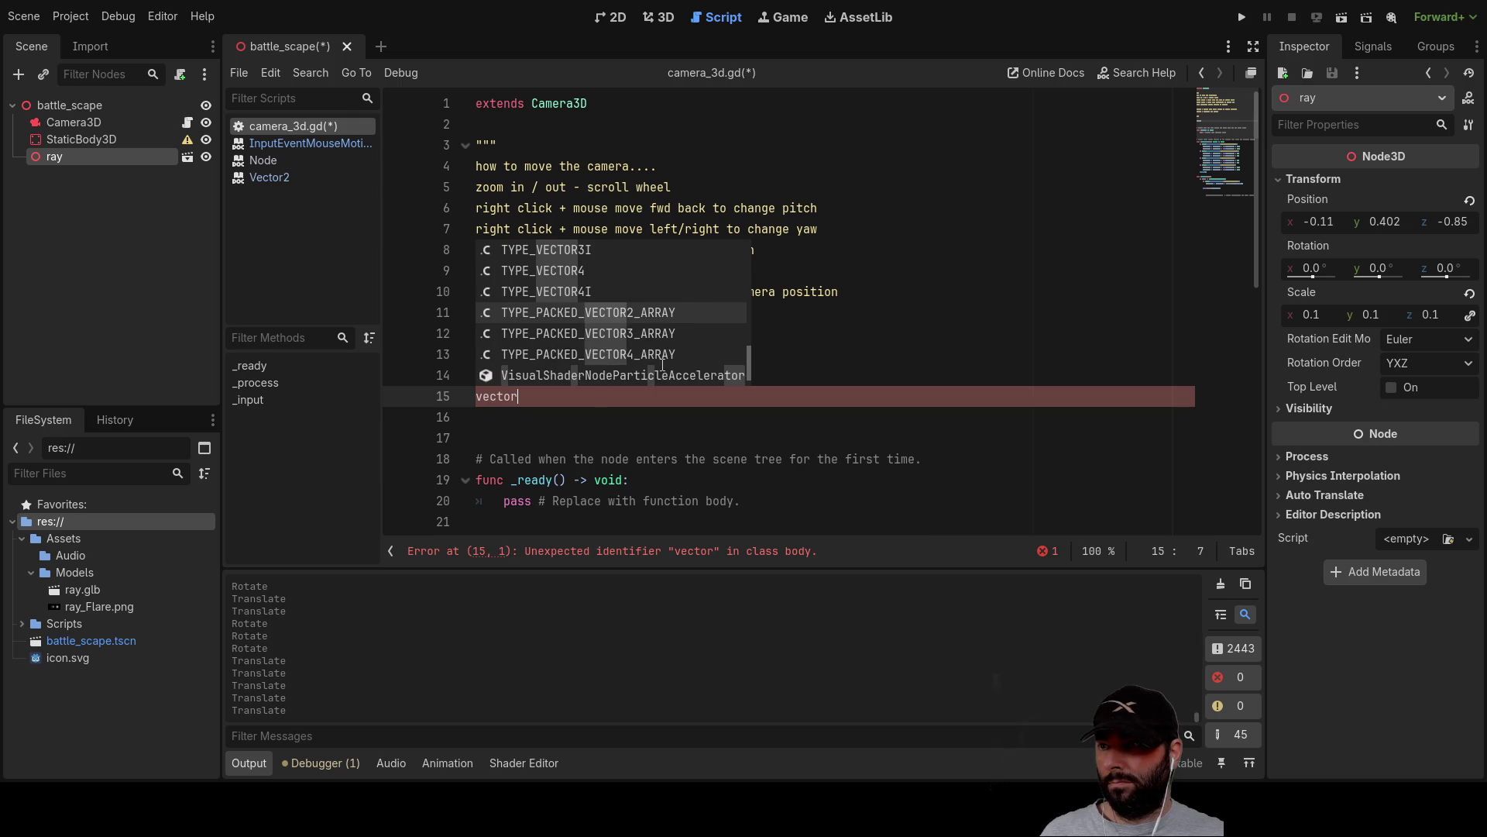
pyautogui.scroll(-4, 662, 365)
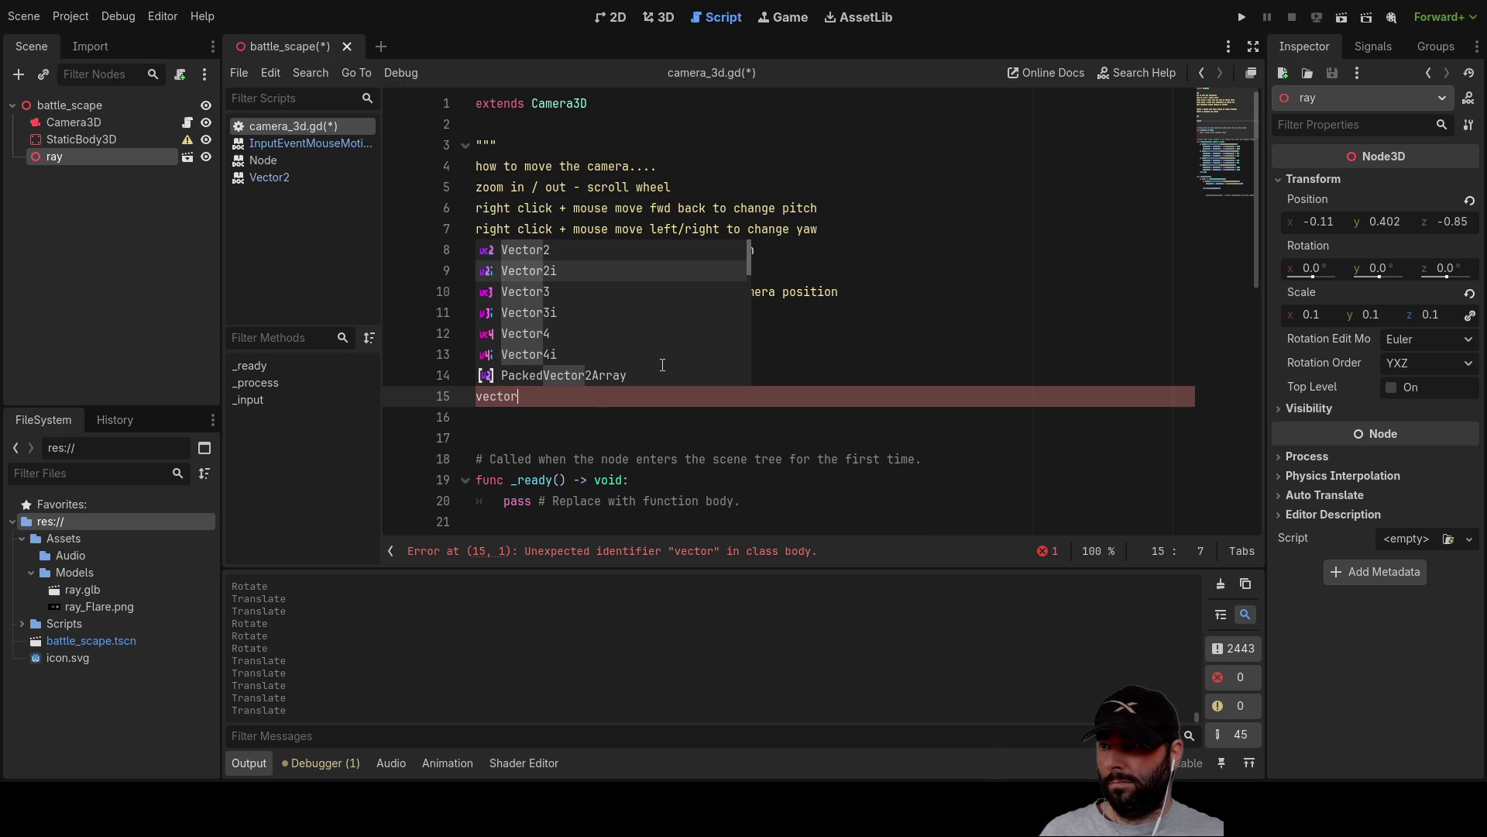
pyautogui.press('BackSpace')
pyautogui.press('BackSpace')
pyautogui.press('BackSpace')
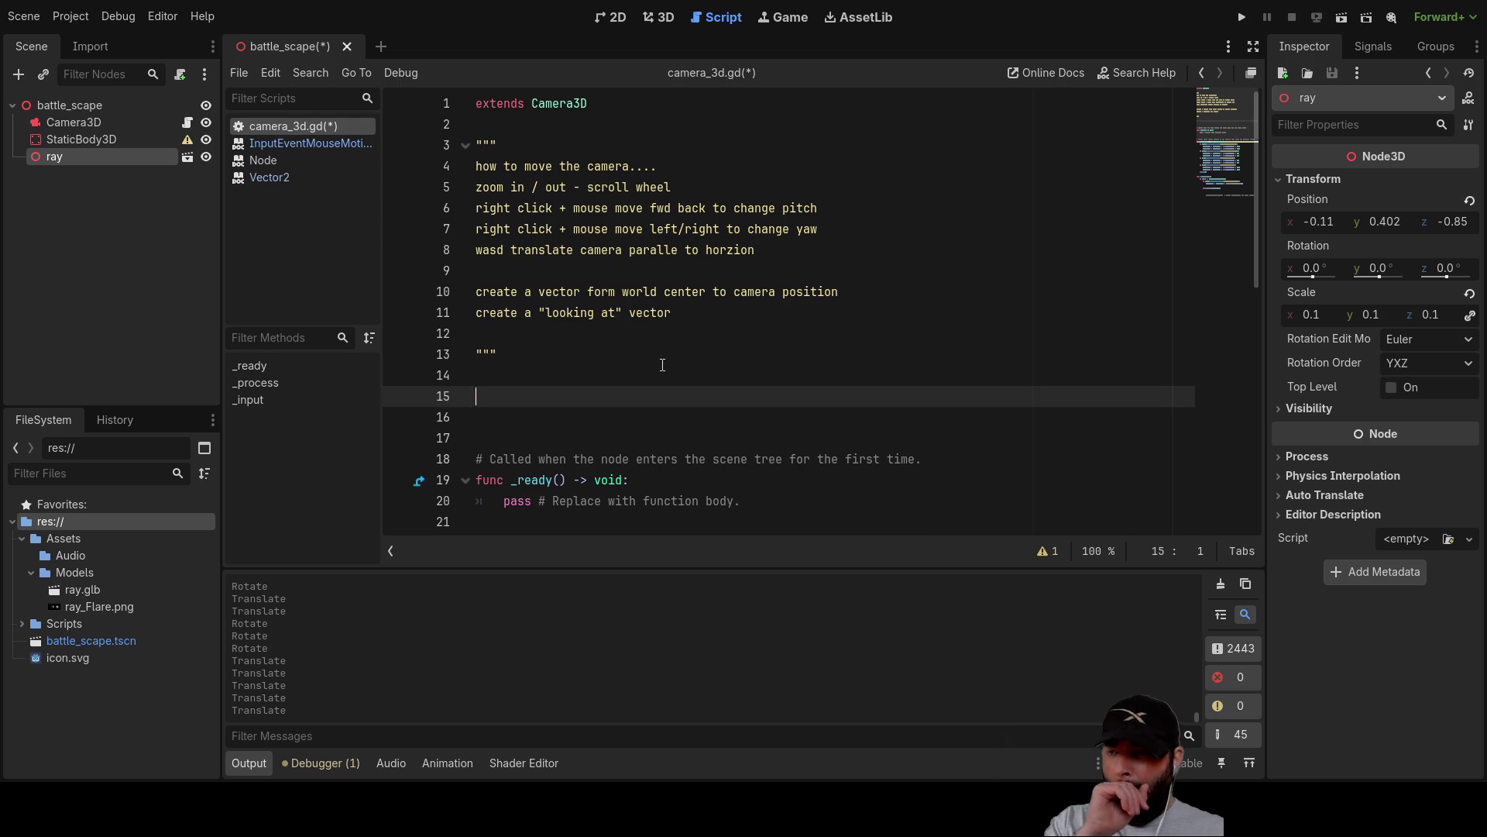
# Try 'exc' and 'vec_extor_ex' on line 15 with autocomplete, then delete them back to empty.
pyautogui.write('exc')
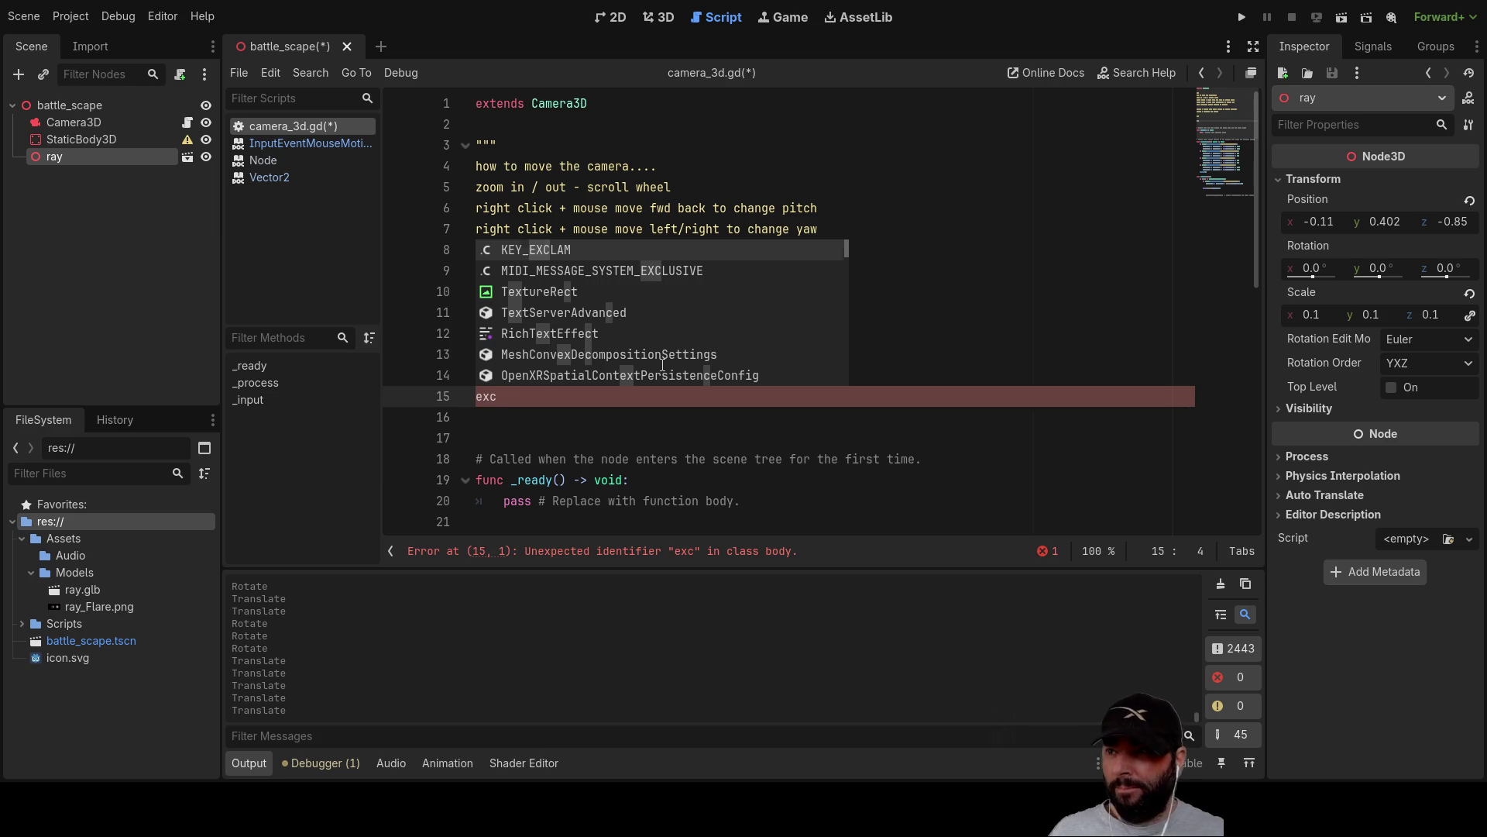
pyautogui.press('Down')
pyautogui.press('Down')
pyautogui.press('Down')
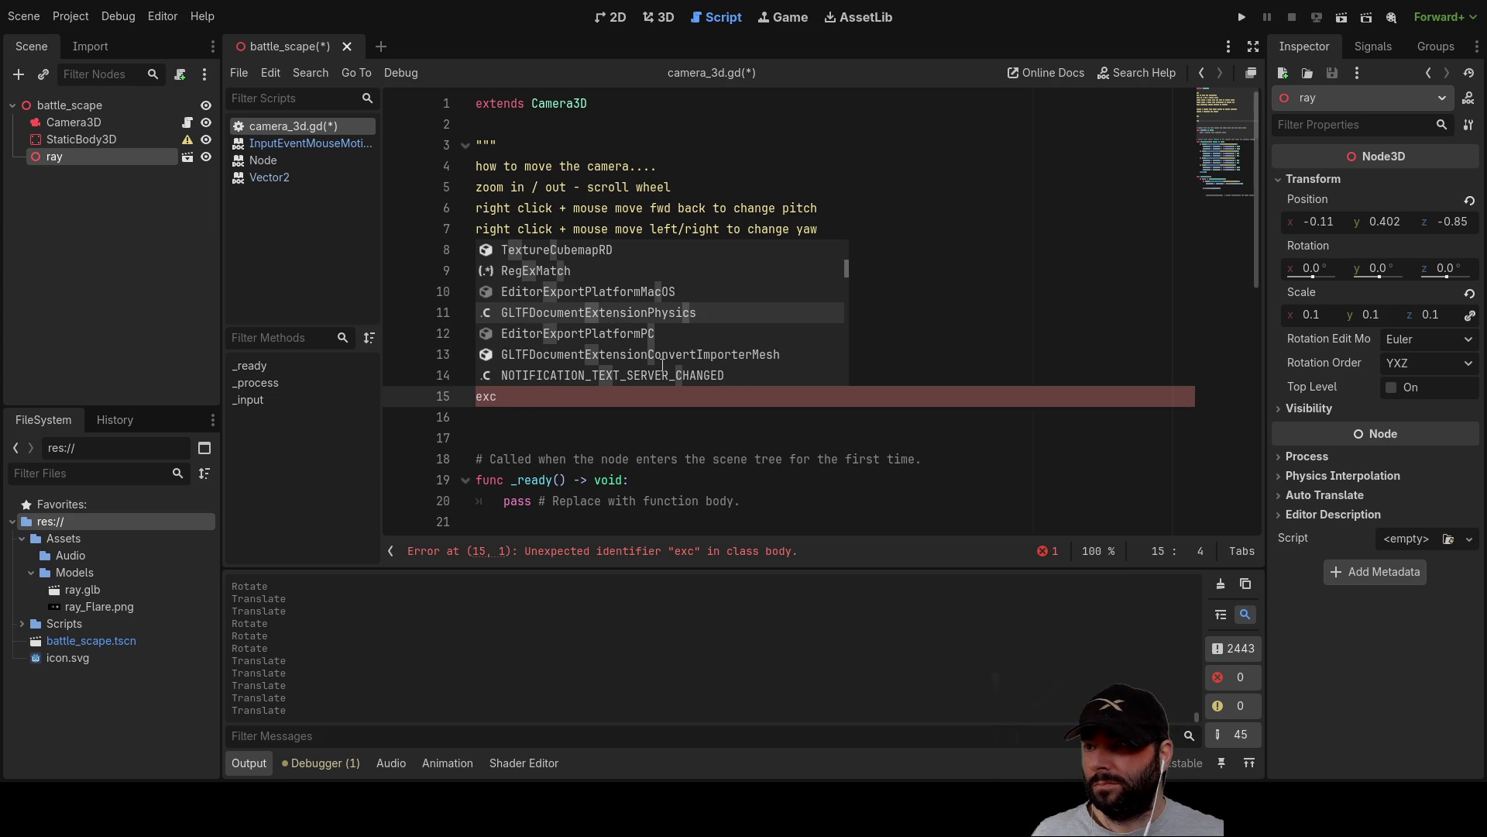
pyautogui.press('BackSpace')
pyautogui.press('BackSpace')
pyautogui.press('BackSpace')
pyautogui.write('vec_ex')
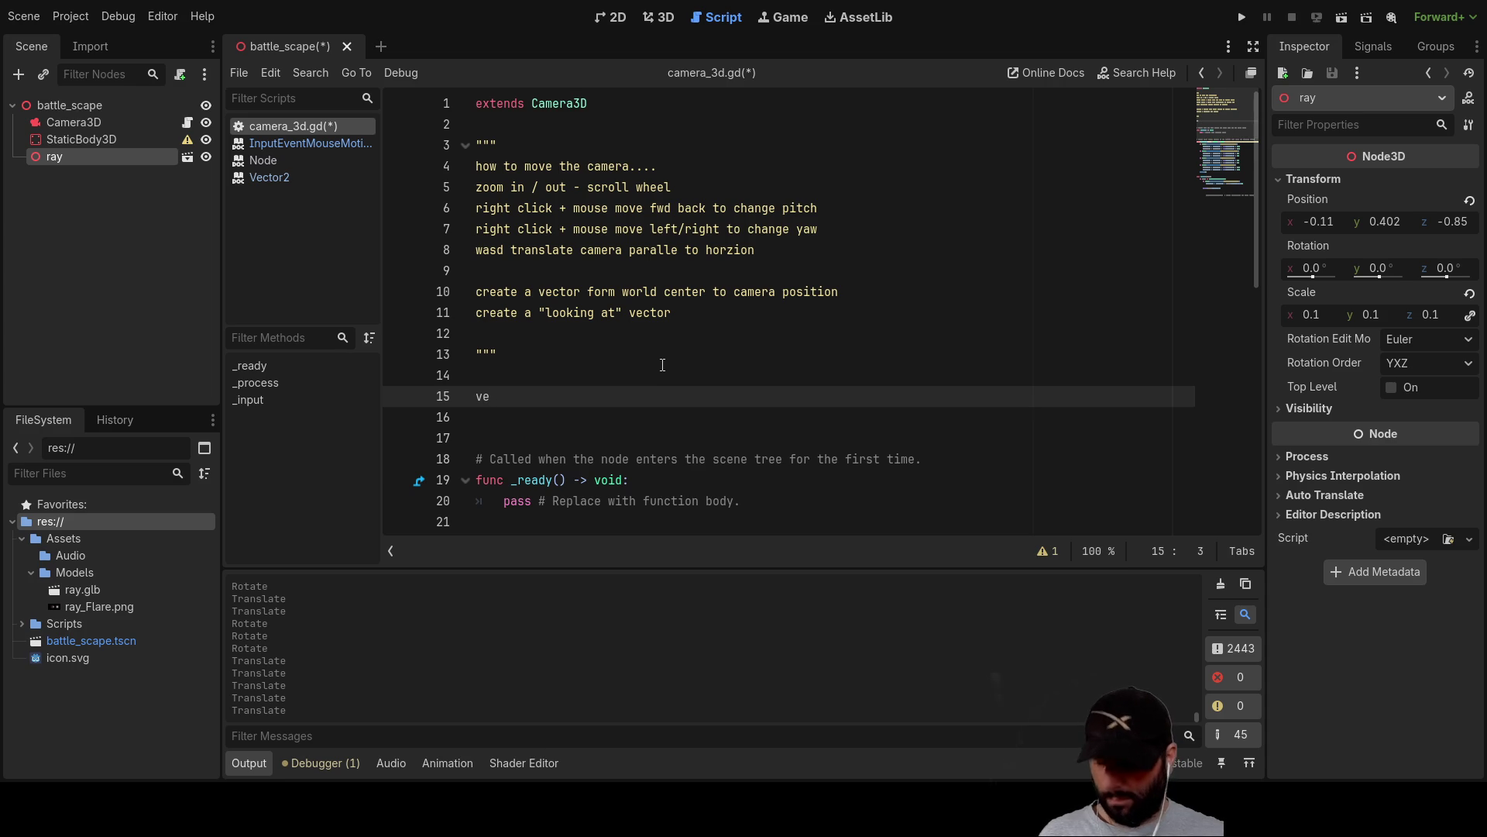
pyautogui.write('tor')
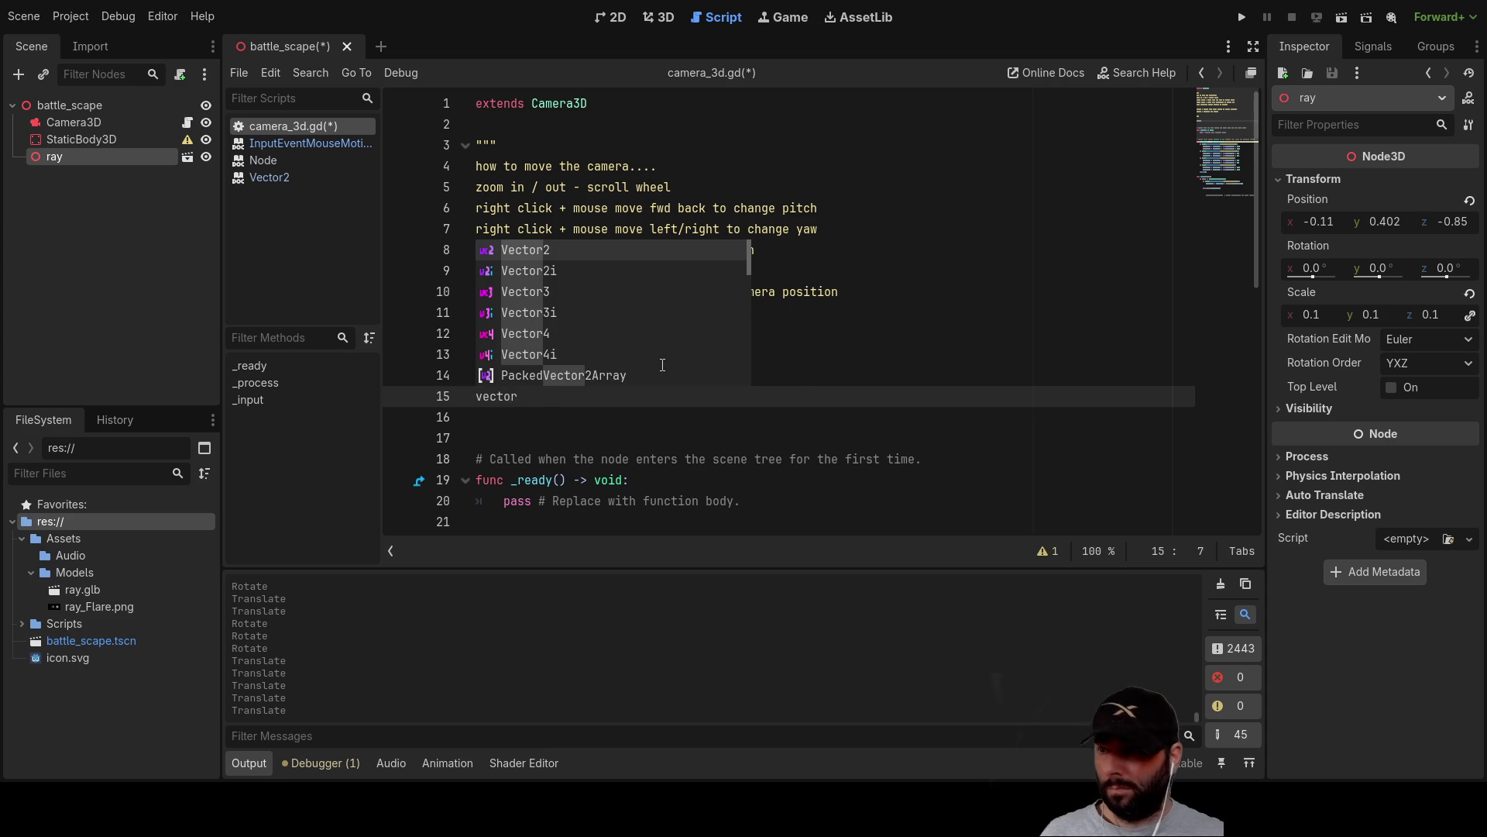
pyautogui.write('_ex')
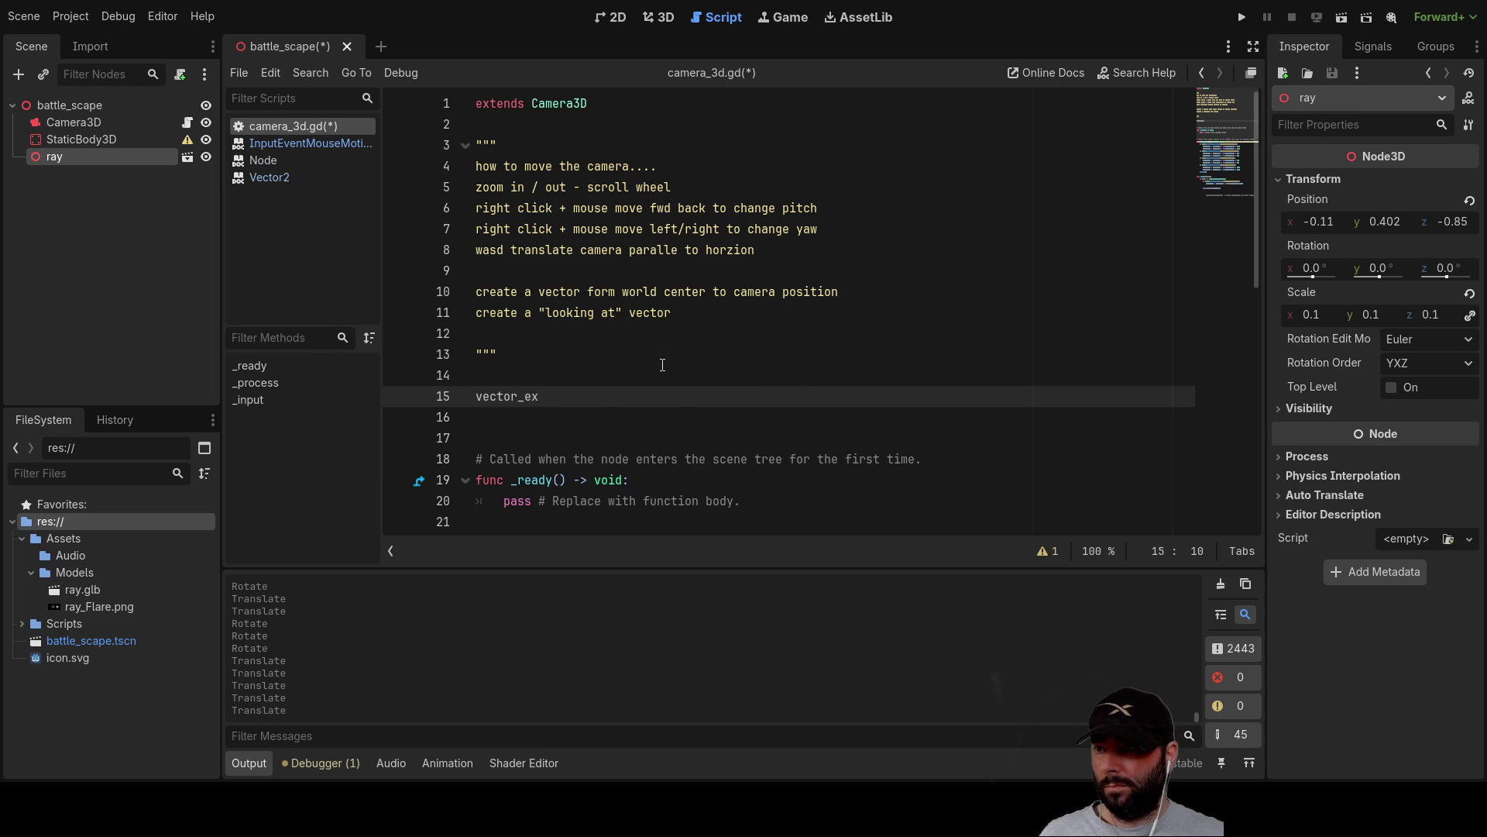
pyautogui.press('BackSpace')
pyautogui.press('BackSpace')
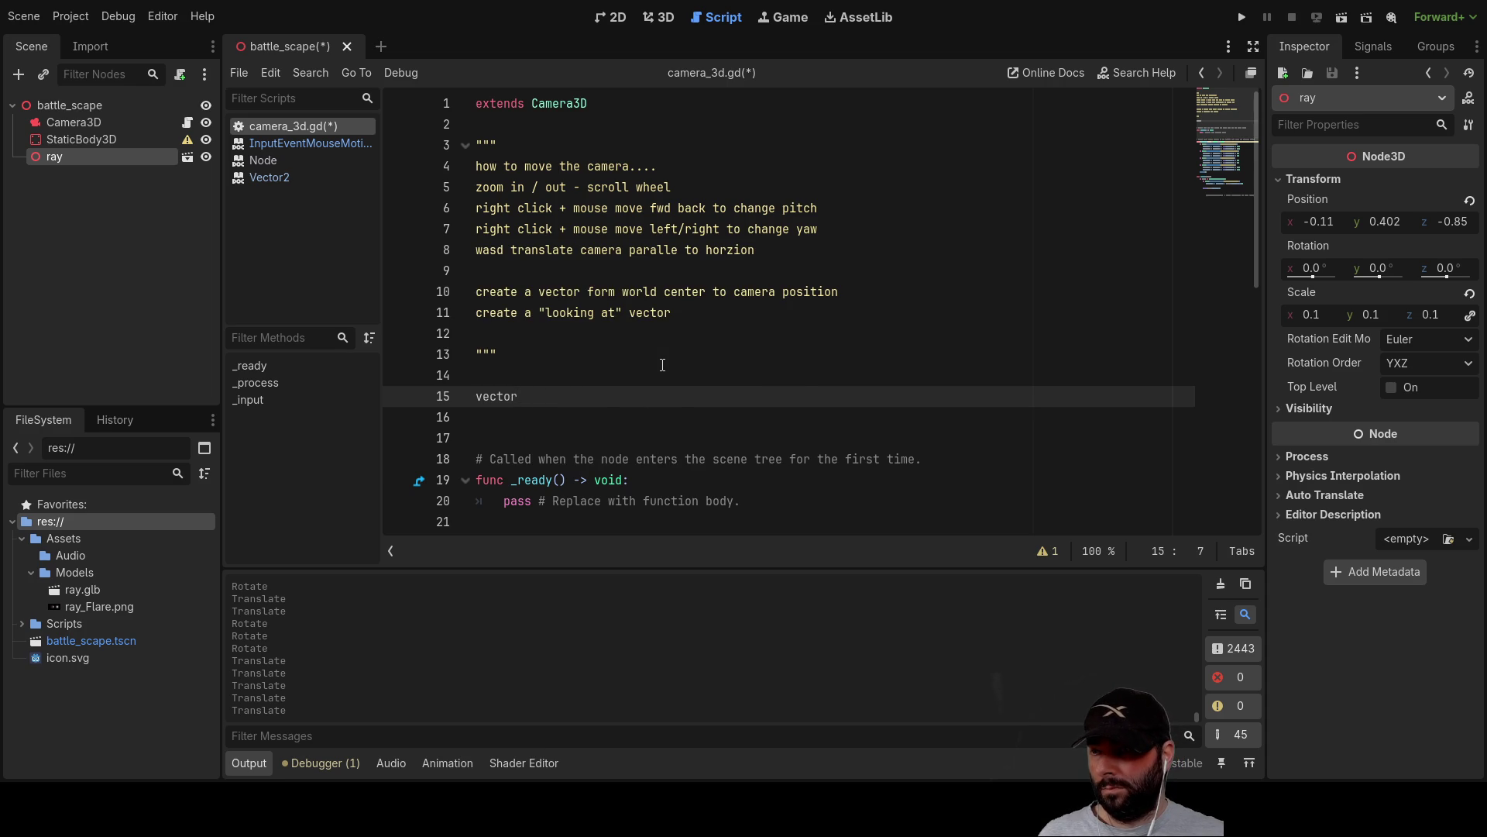
pyautogui.press('BackSpace')
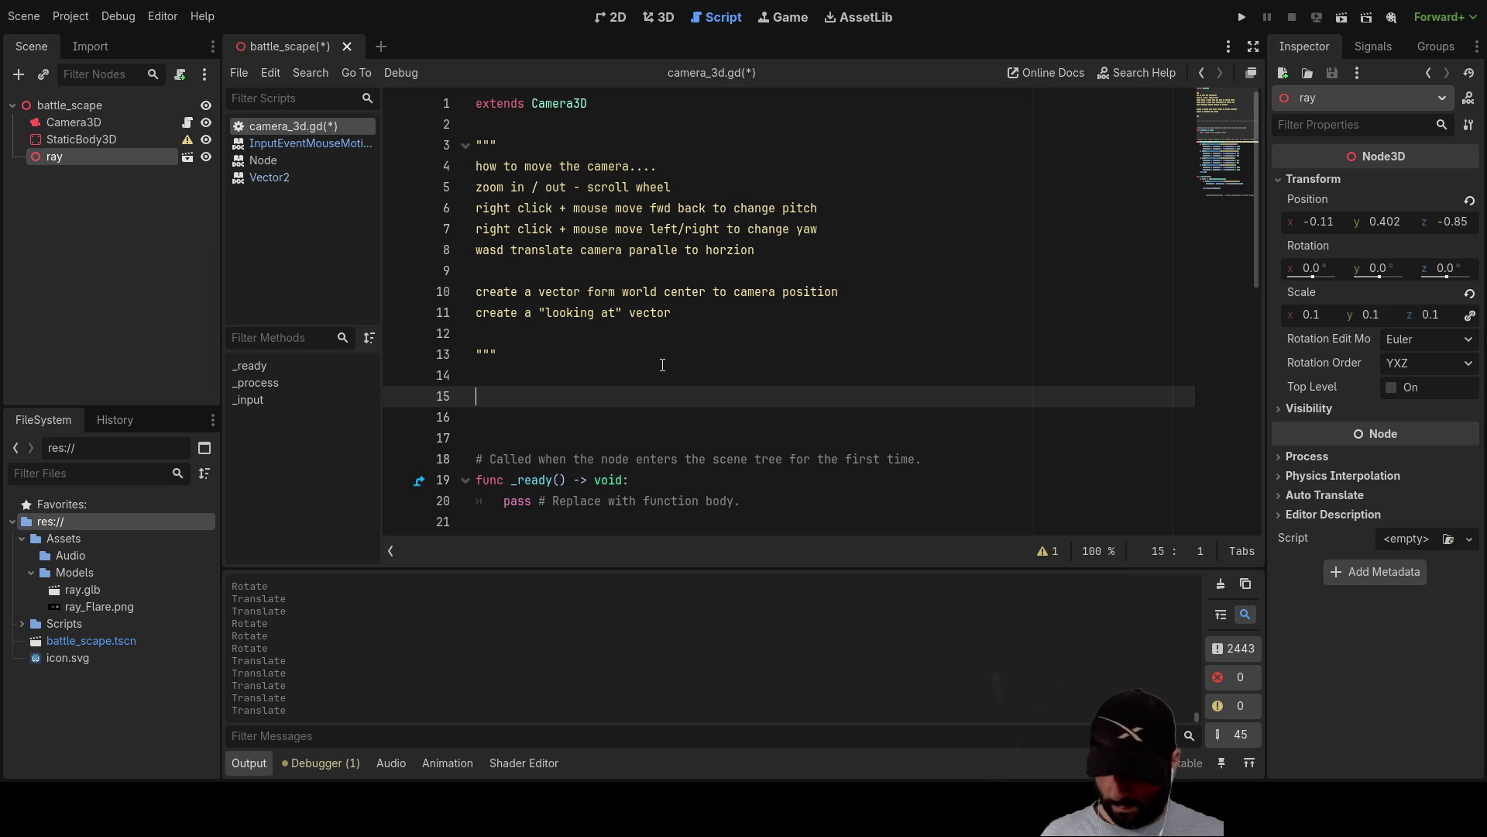
# Write 'dot' on line 15, browse the completion list, then delete it again.
pyautogui.write('dot')
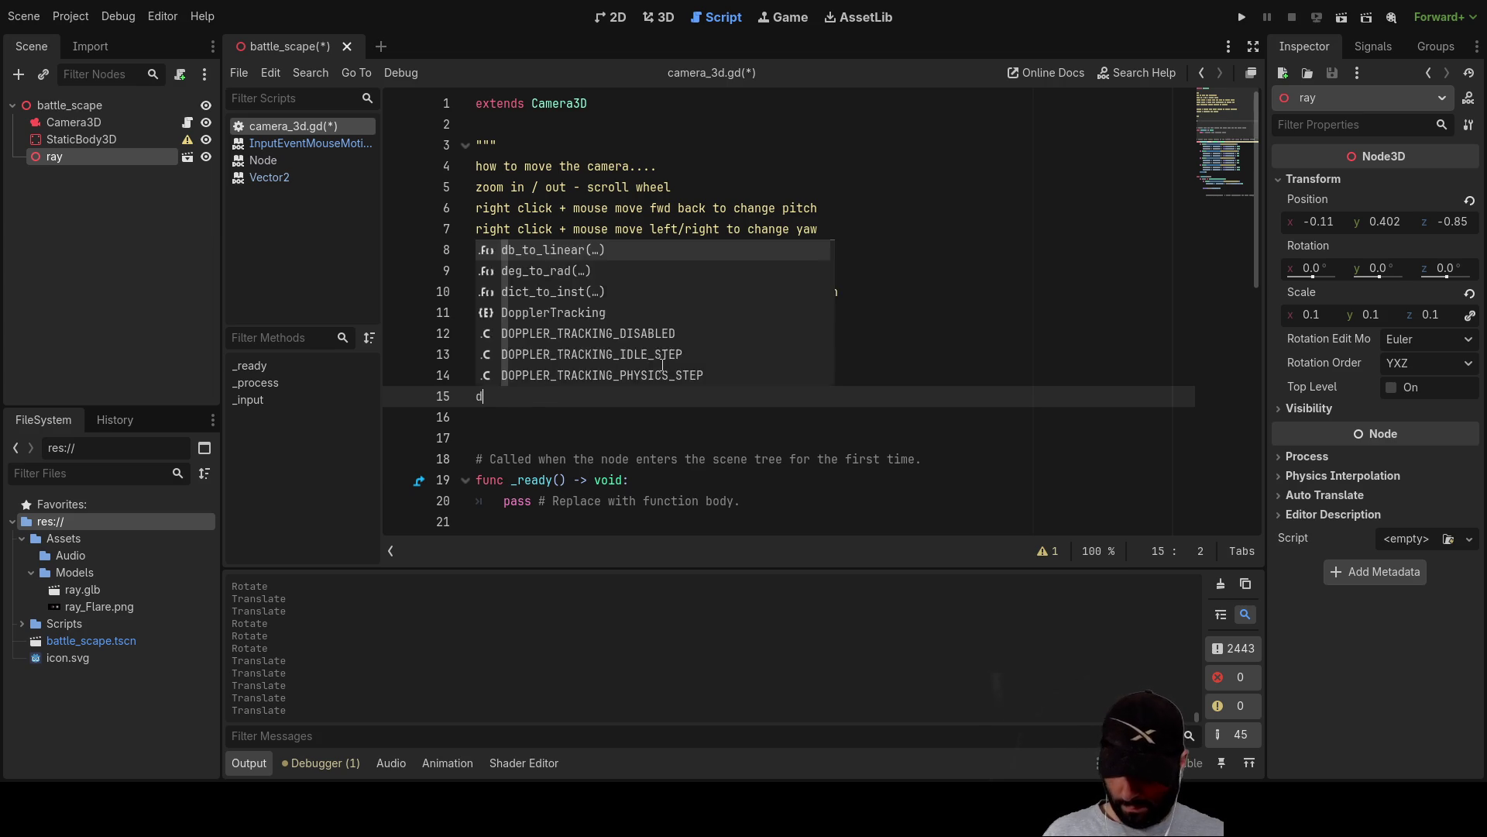
pyautogui.scroll(-12, 662, 364)
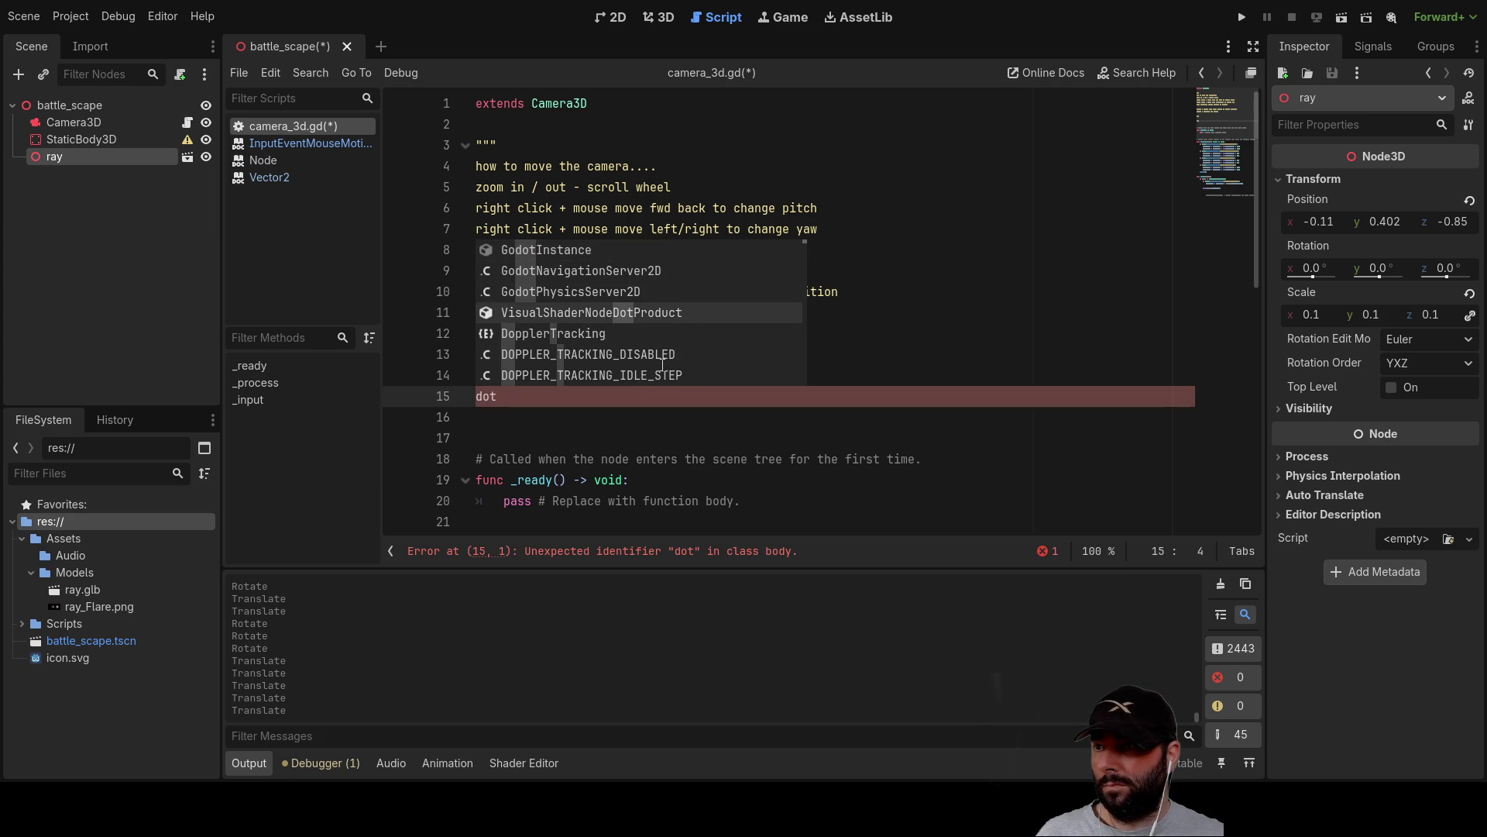
pyautogui.scroll(-10, 663, 364)
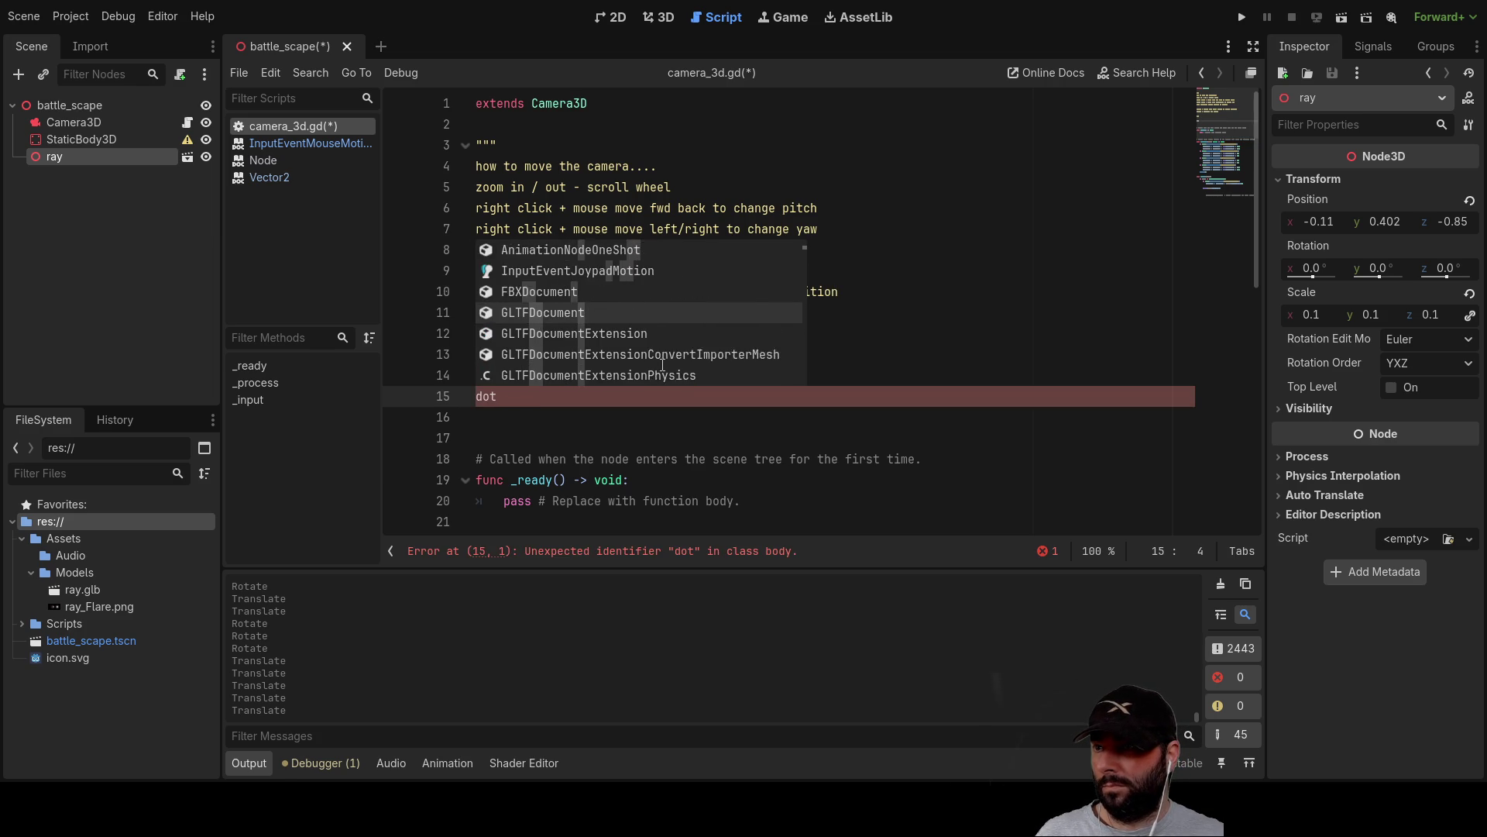
pyautogui.scroll(-8, 662, 364)
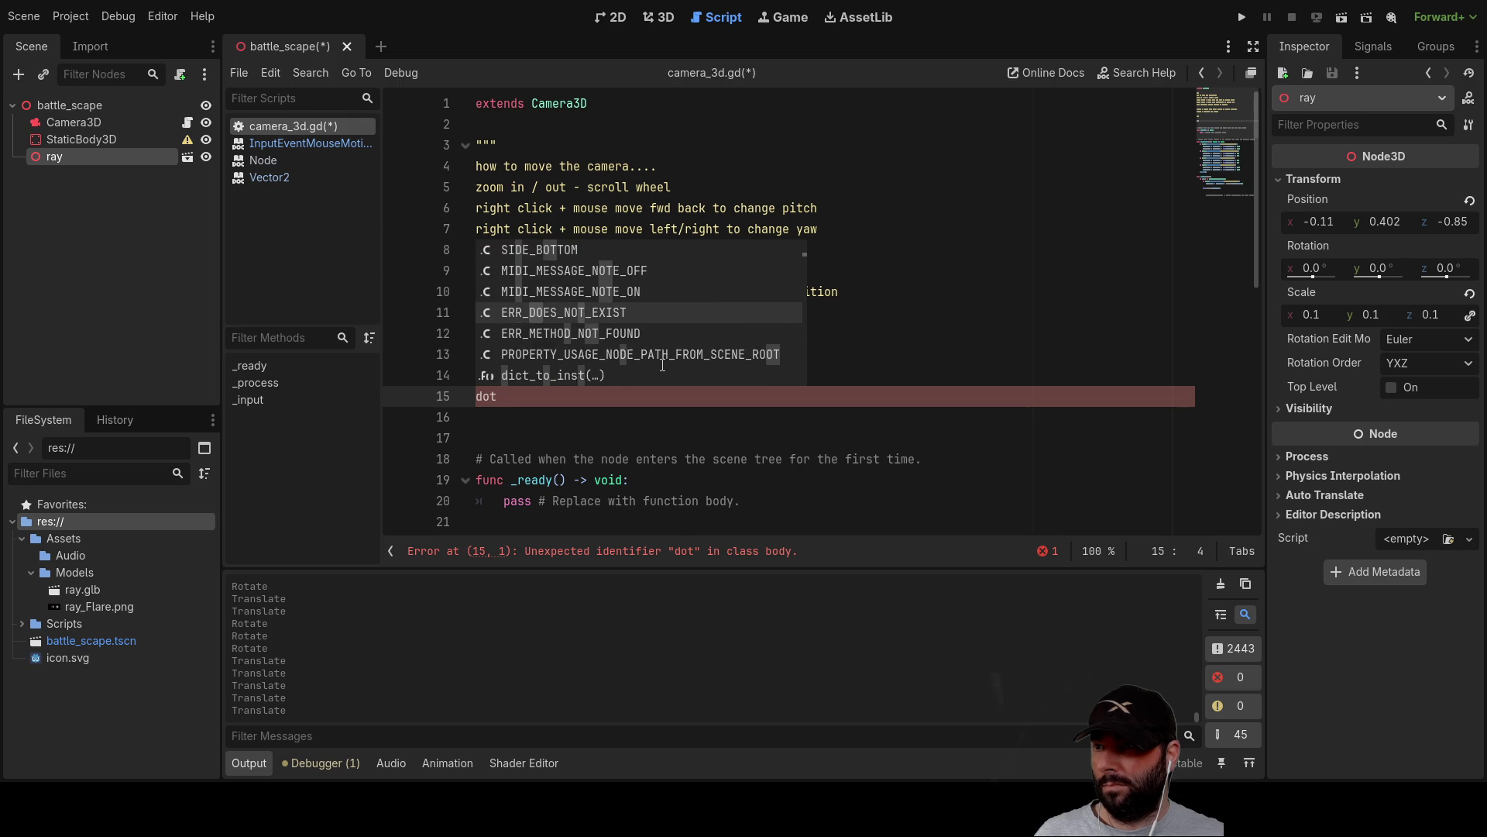
pyautogui.scroll(-10, 662, 364)
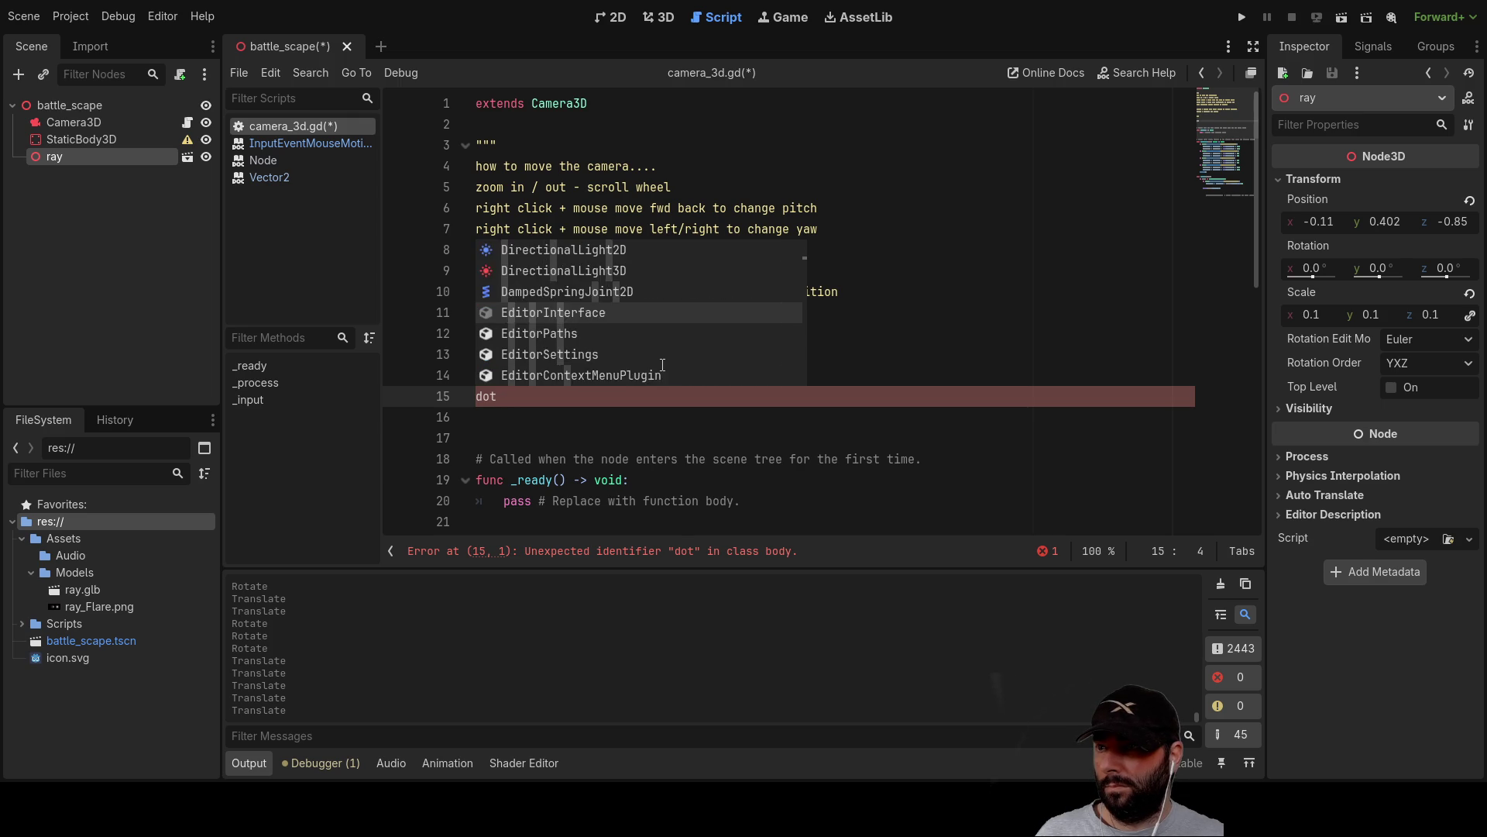
pyautogui.scroll(-6, 663, 364)
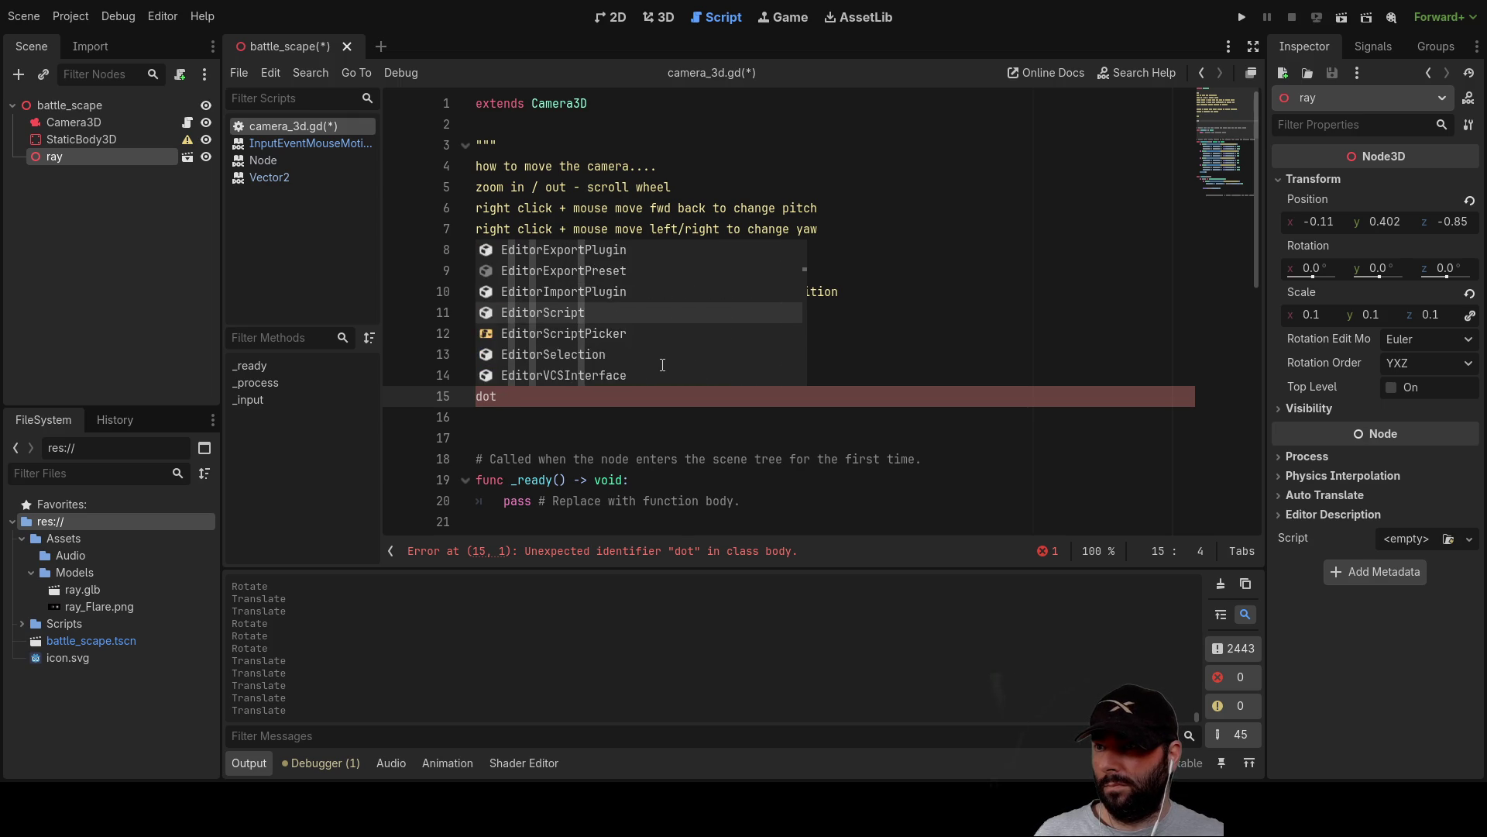
pyautogui.scroll(-10, 662, 364)
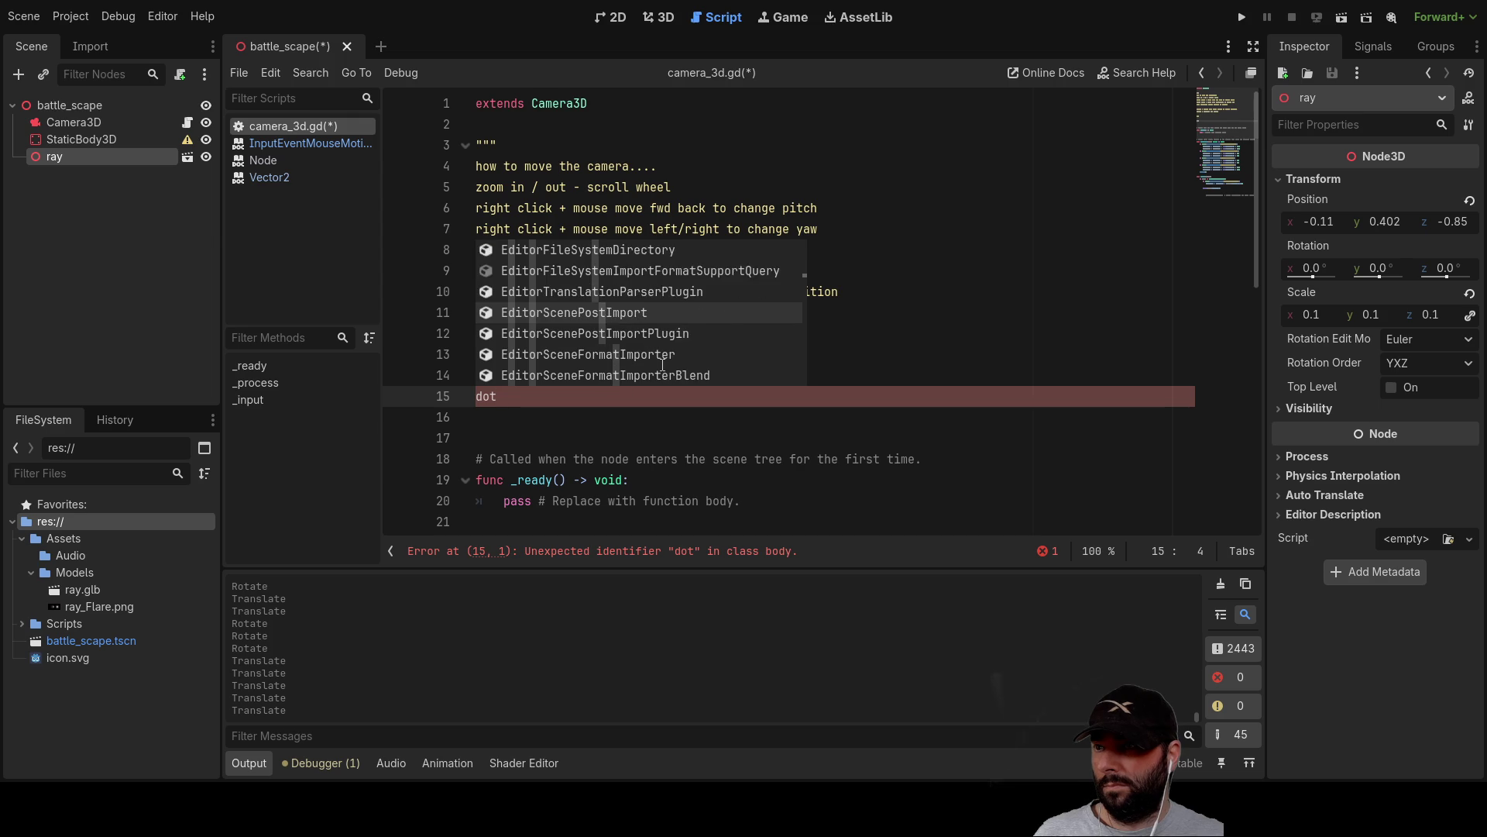
pyautogui.scroll(-4, 663, 365)
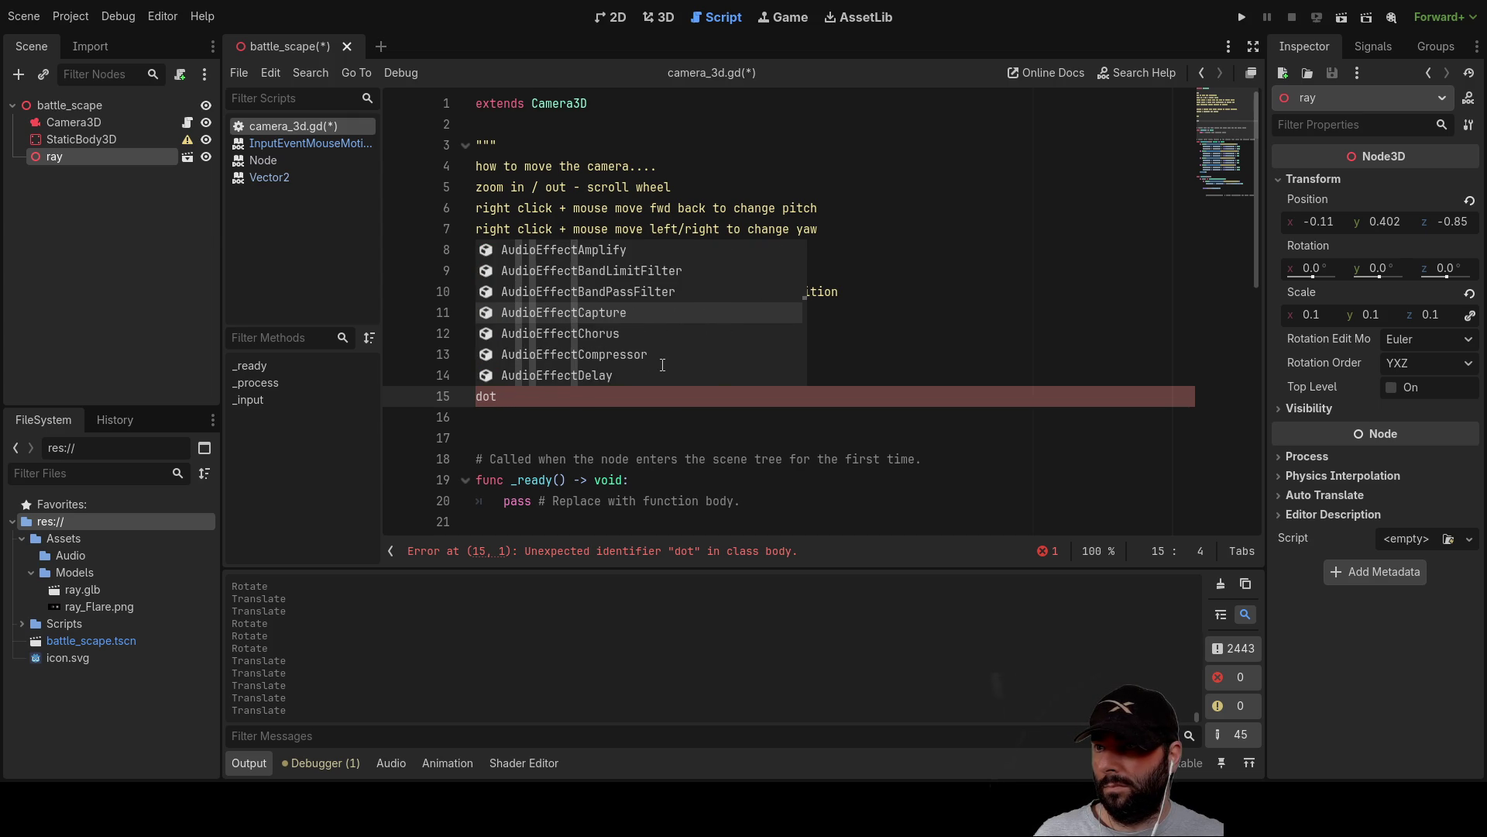
pyautogui.scroll(-10, 662, 364)
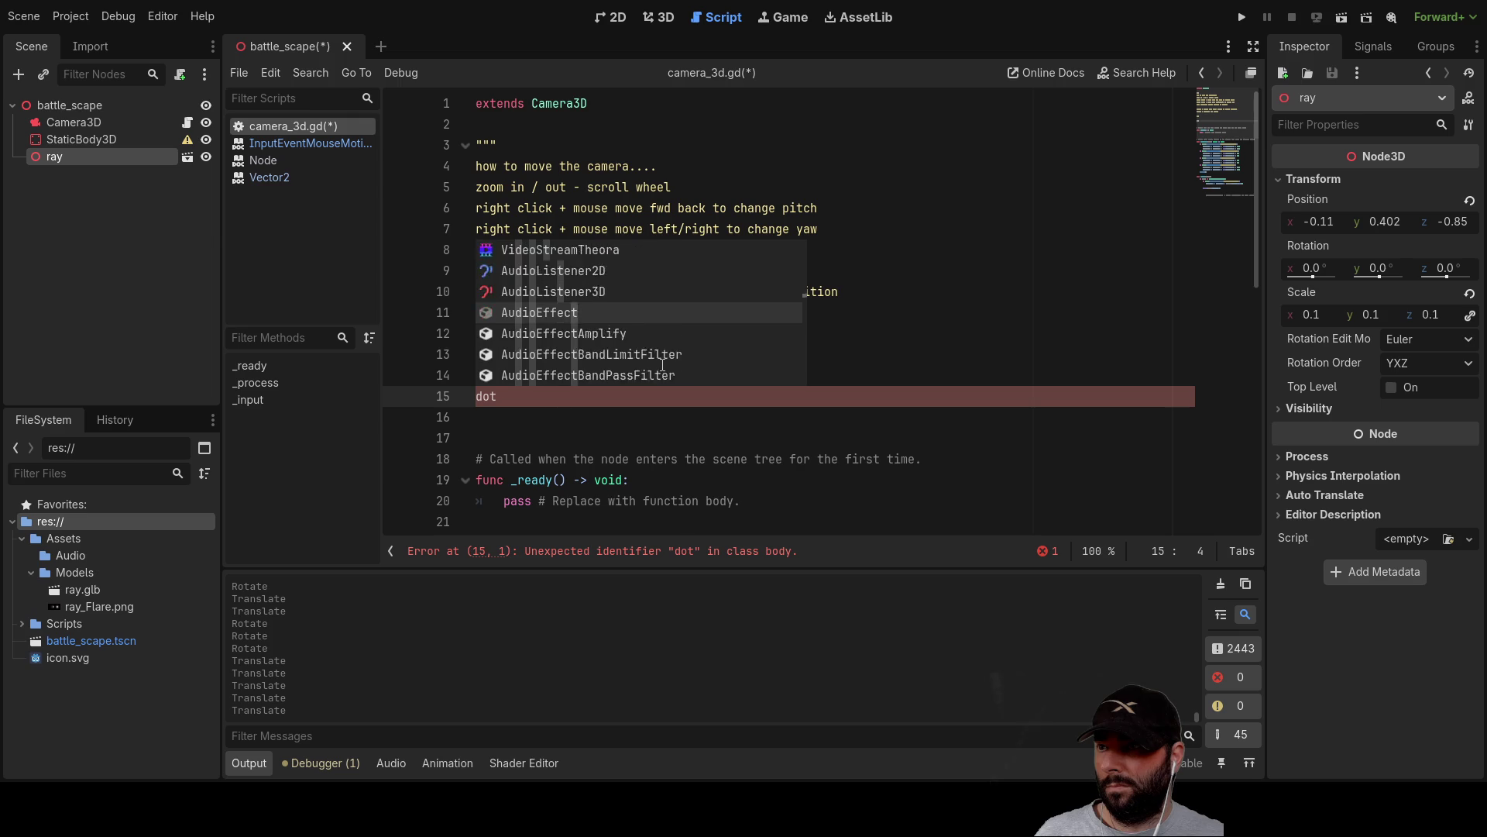
pyautogui.scroll(-15, 662, 364)
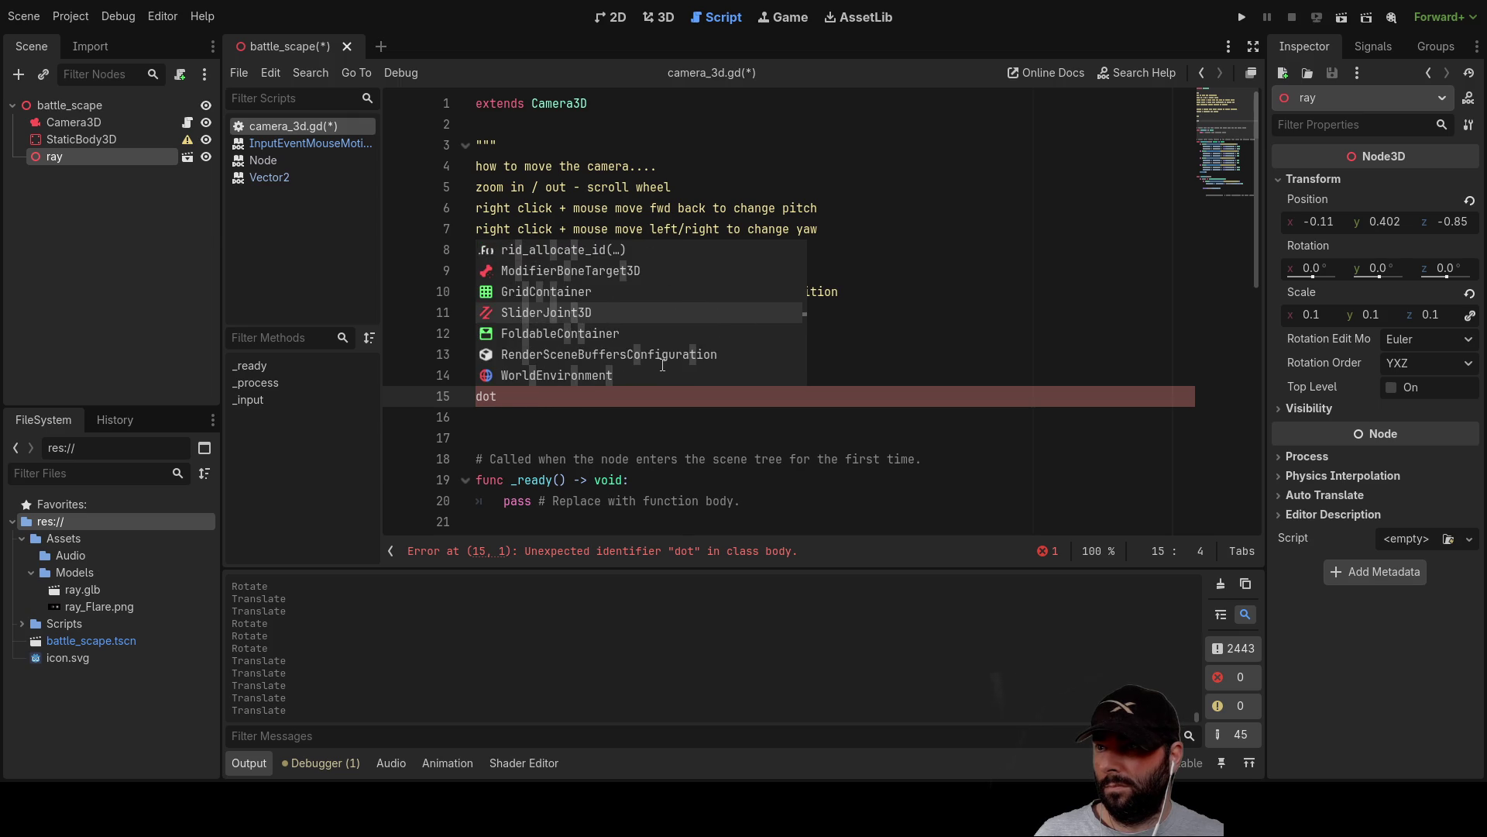
pyautogui.scroll(-15, 662, 364)
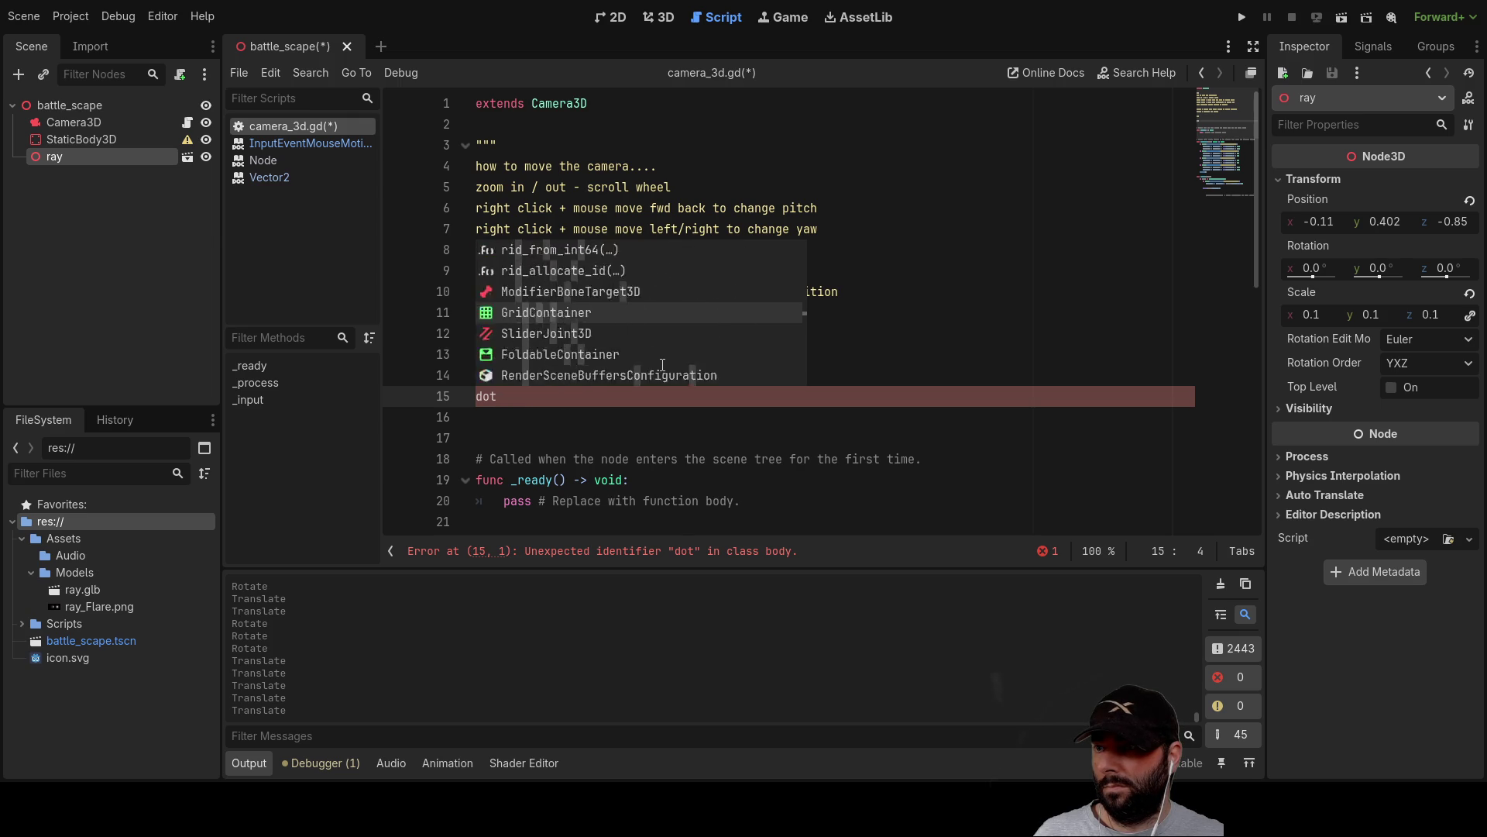
pyautogui.scroll(-7, 663, 365)
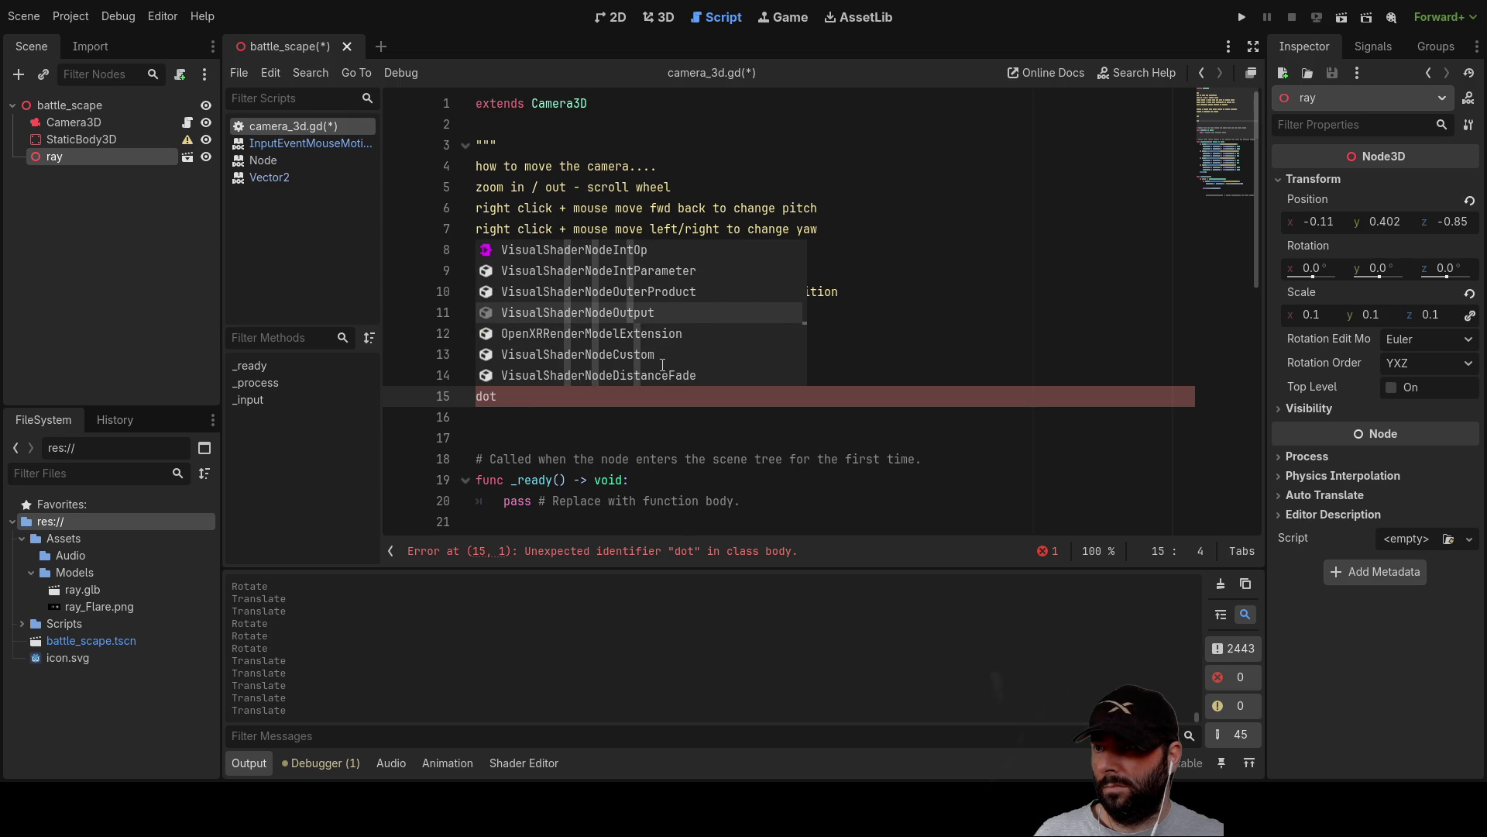
pyautogui.scroll(-5, 662, 364)
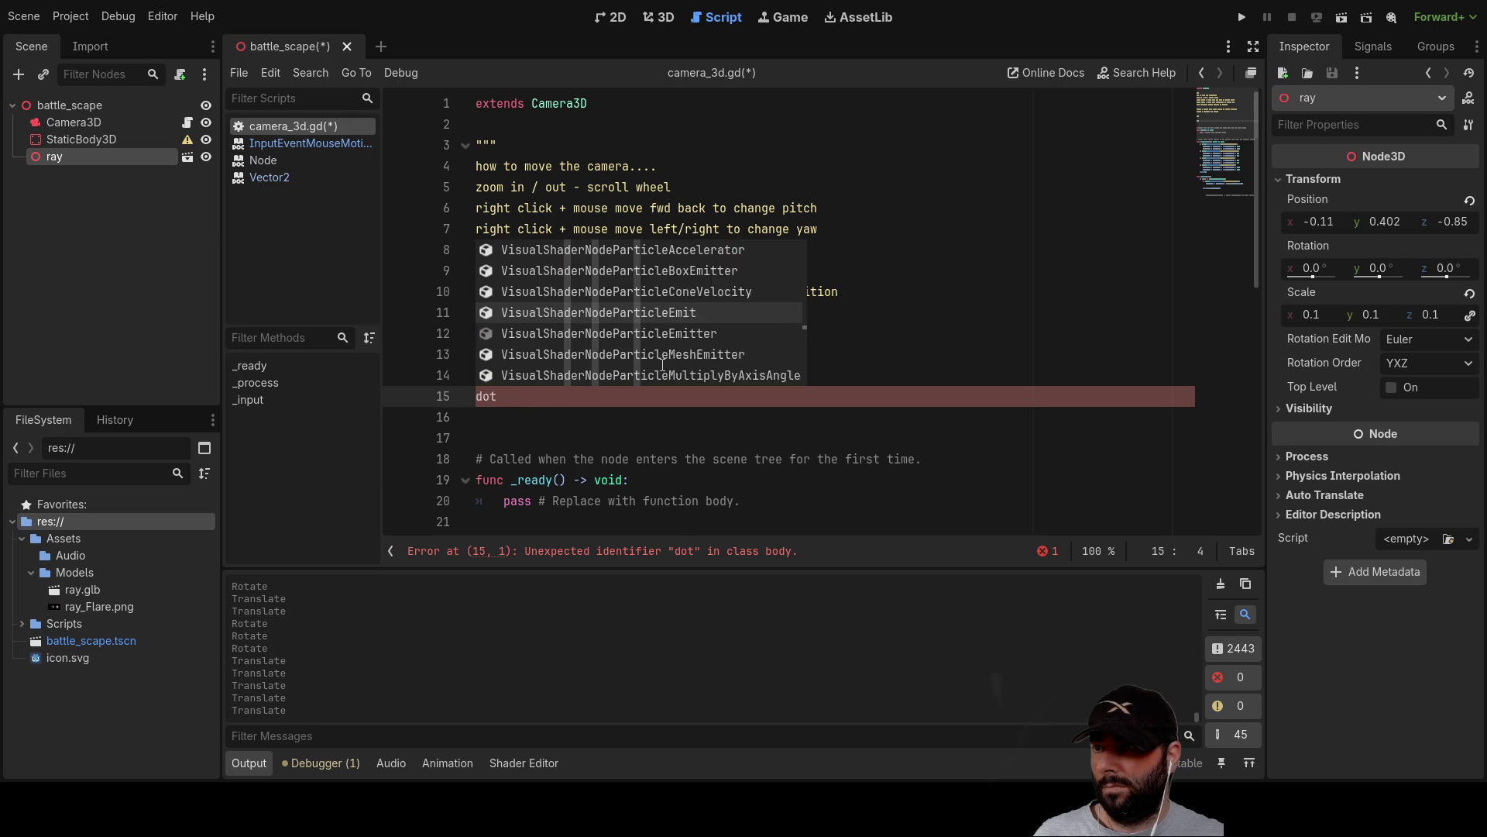
pyautogui.scroll(-10, 663, 364)
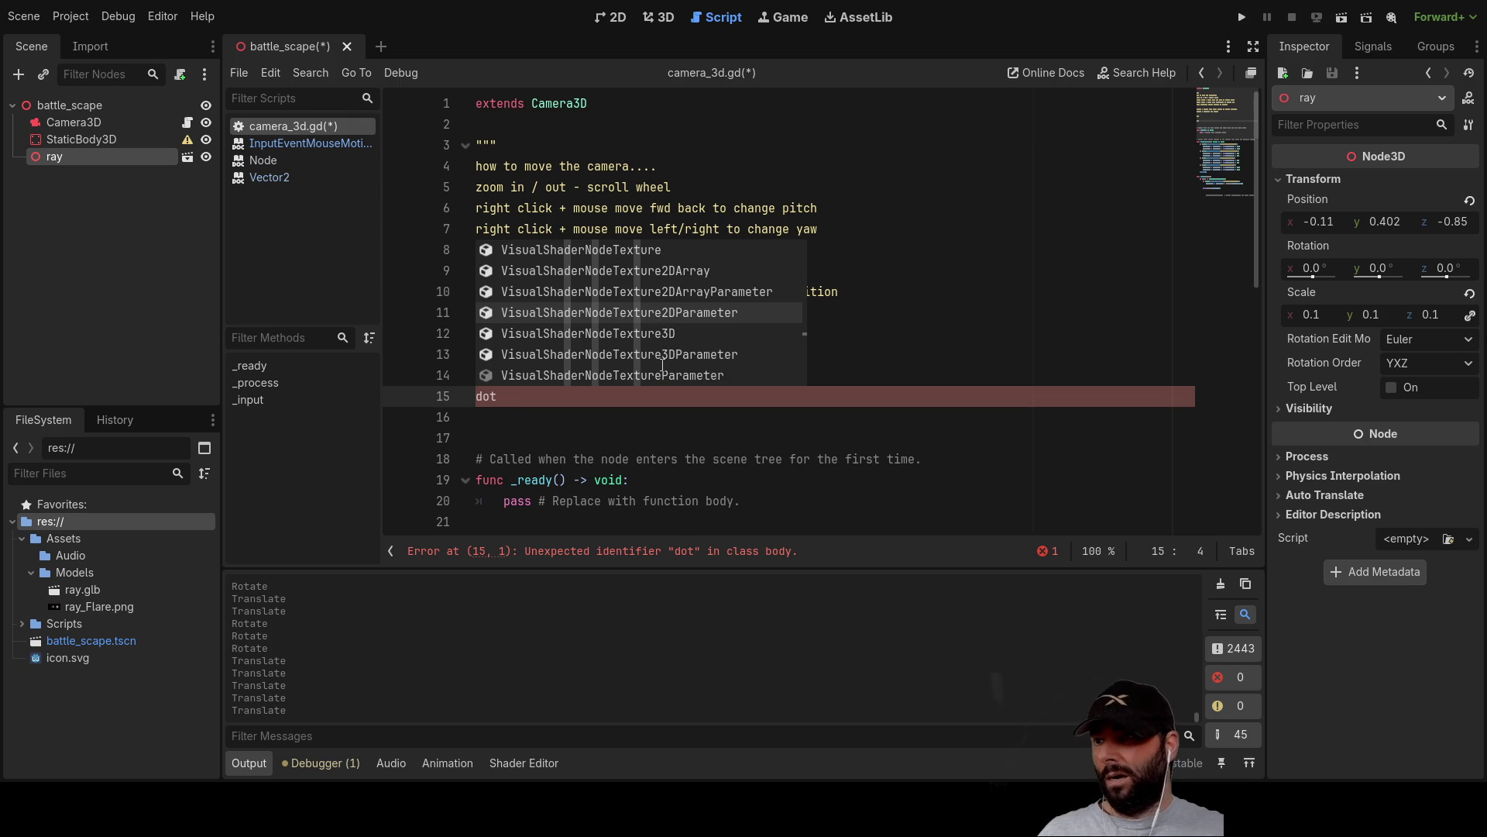
pyautogui.scroll(-10, 663, 364)
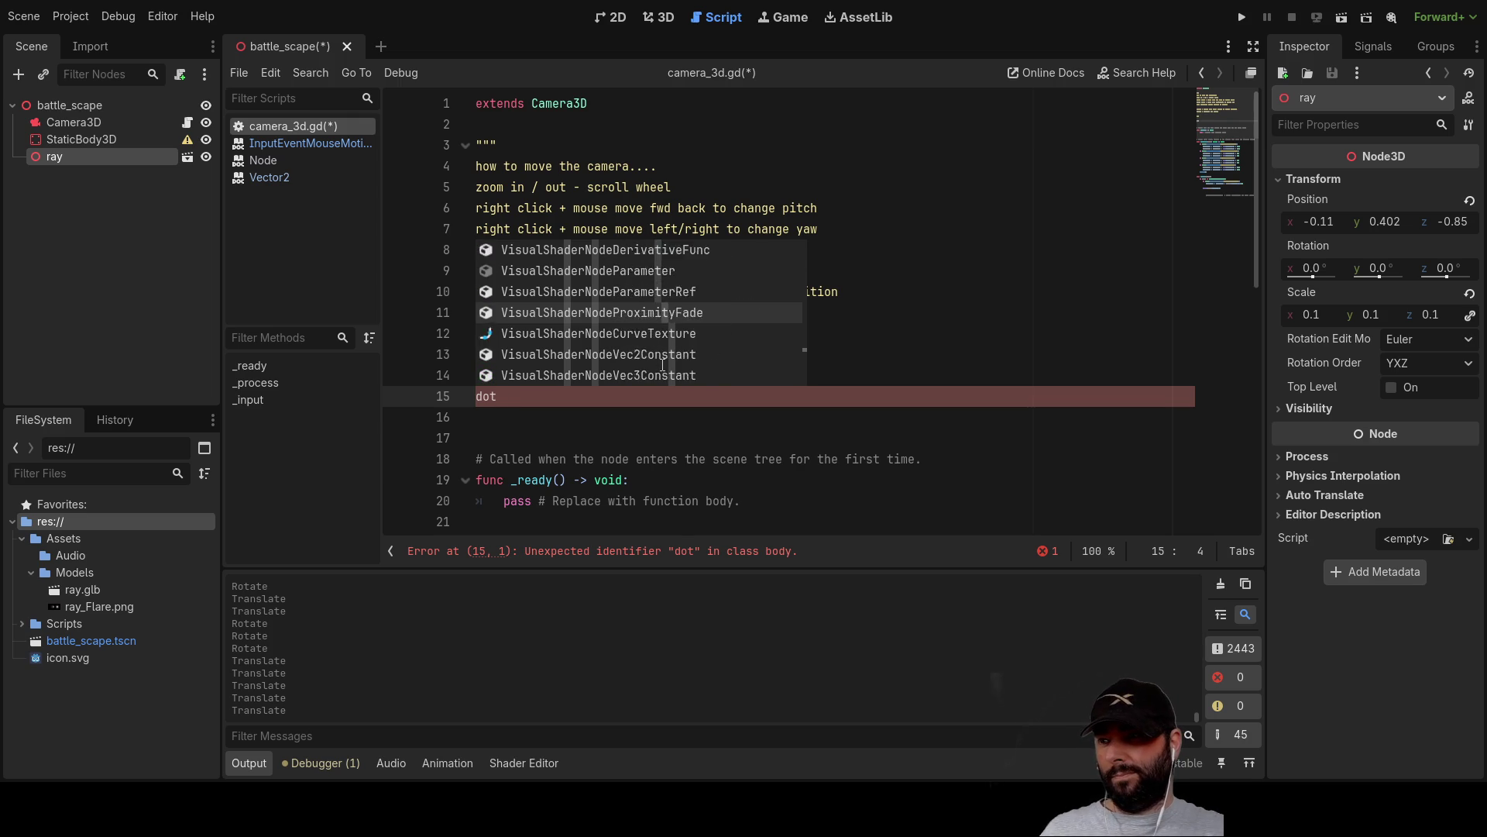
pyautogui.scroll(-6, 663, 364)
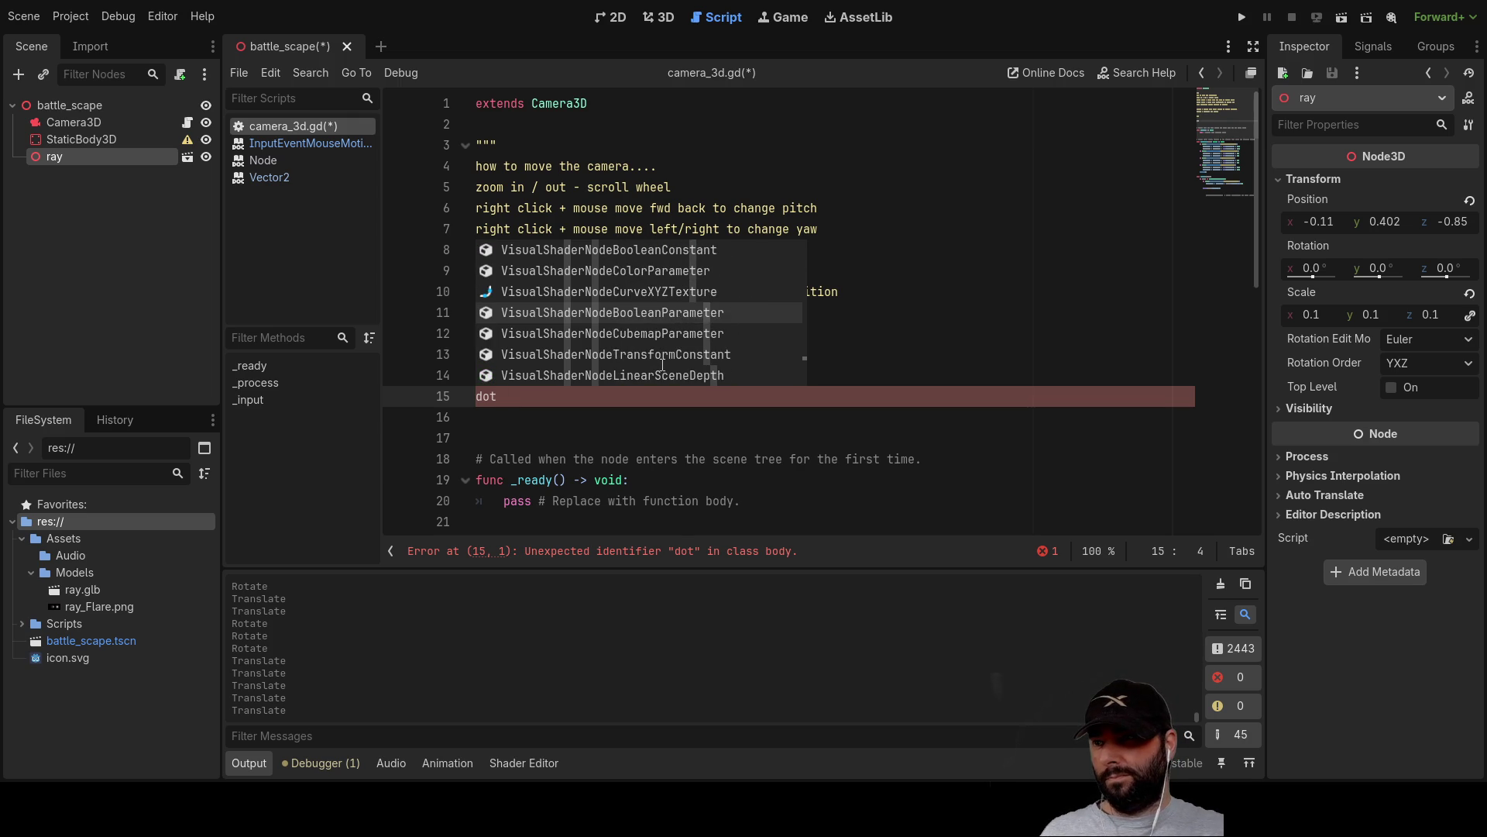
pyautogui.scroll(-10, 663, 364)
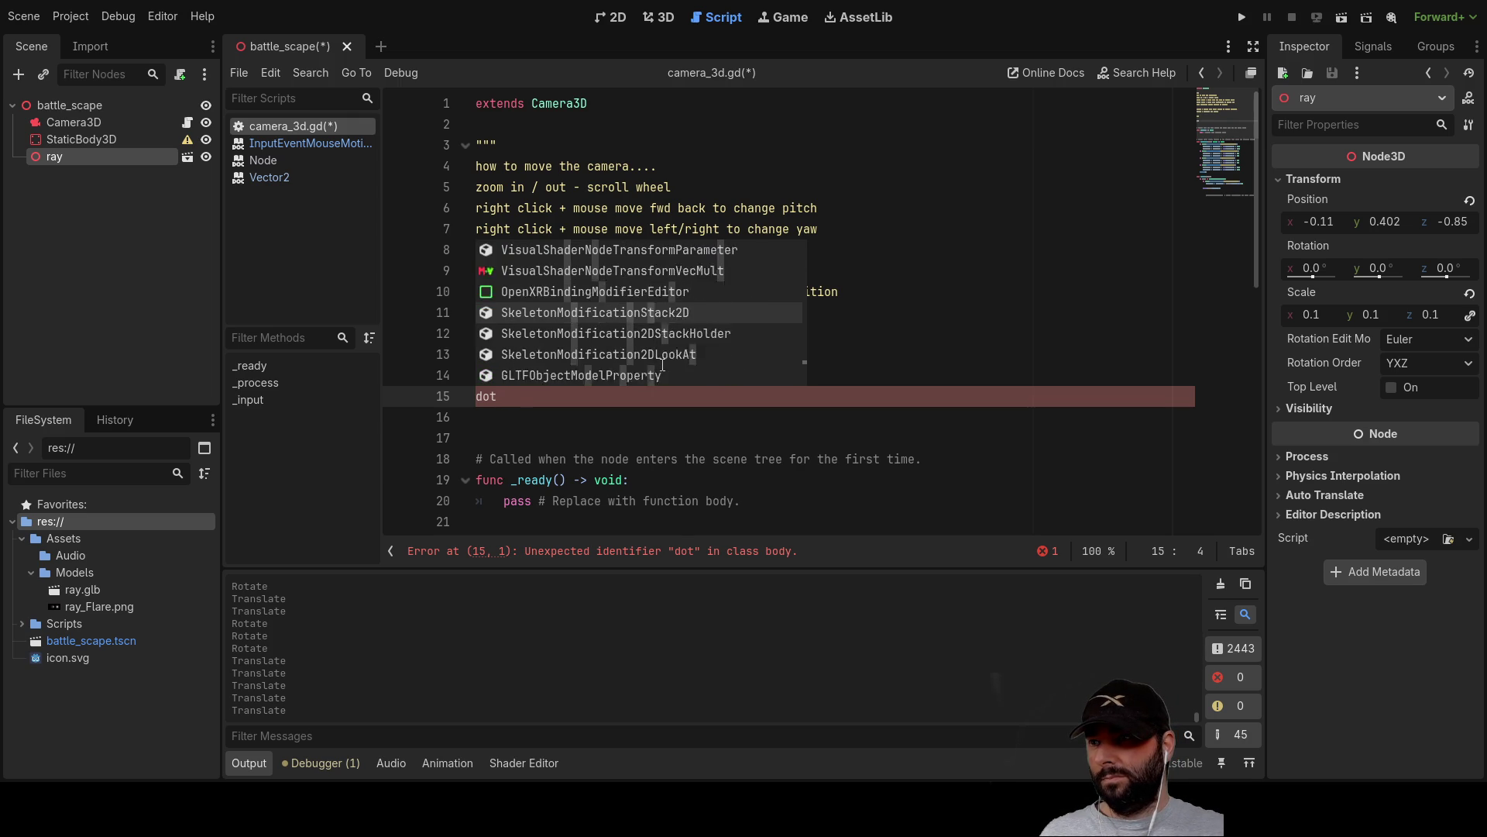
pyautogui.scroll(-10, 663, 365)
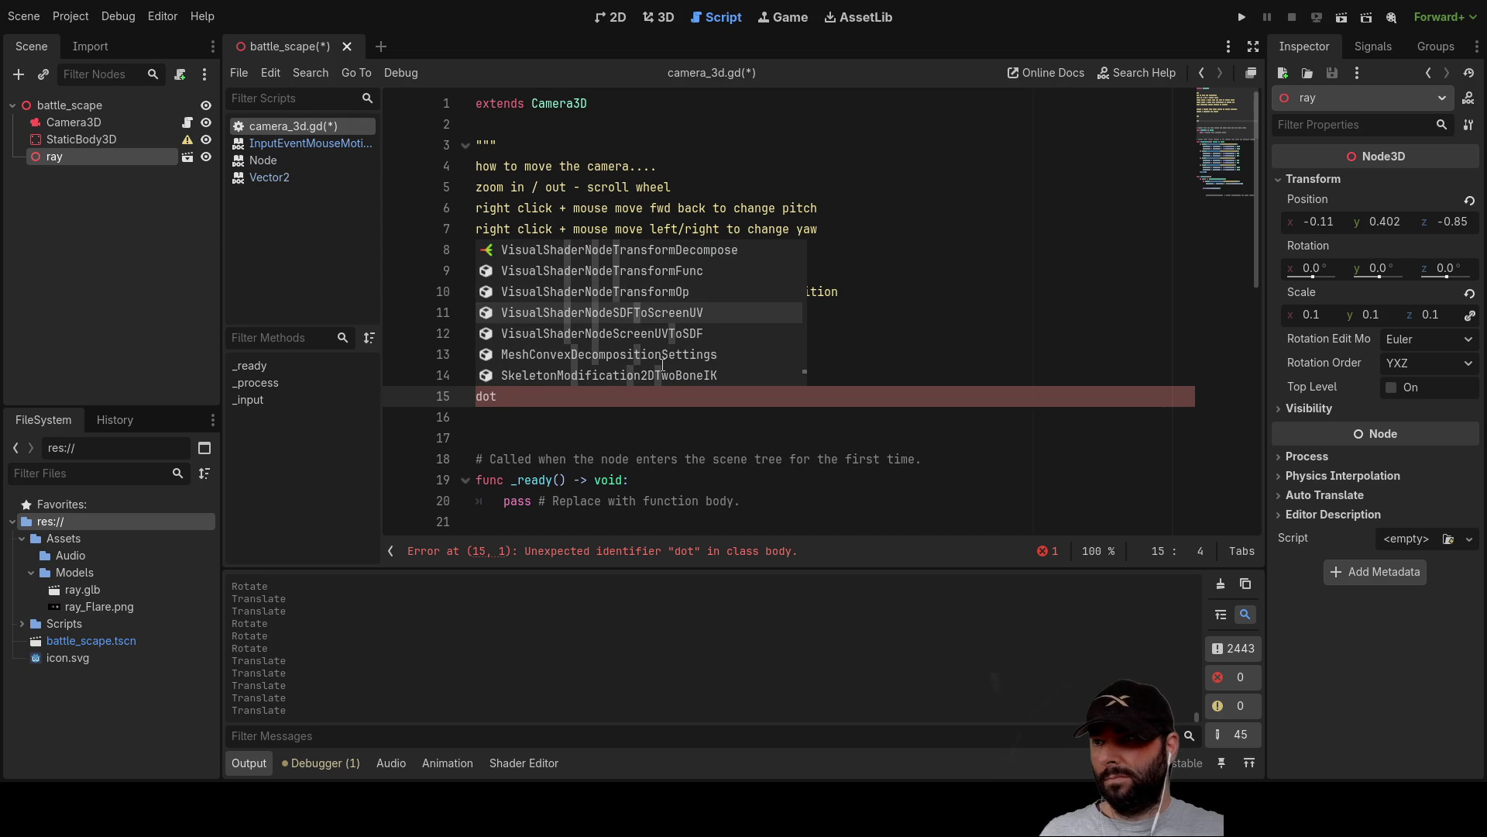
pyautogui.scroll(-8, 662, 364)
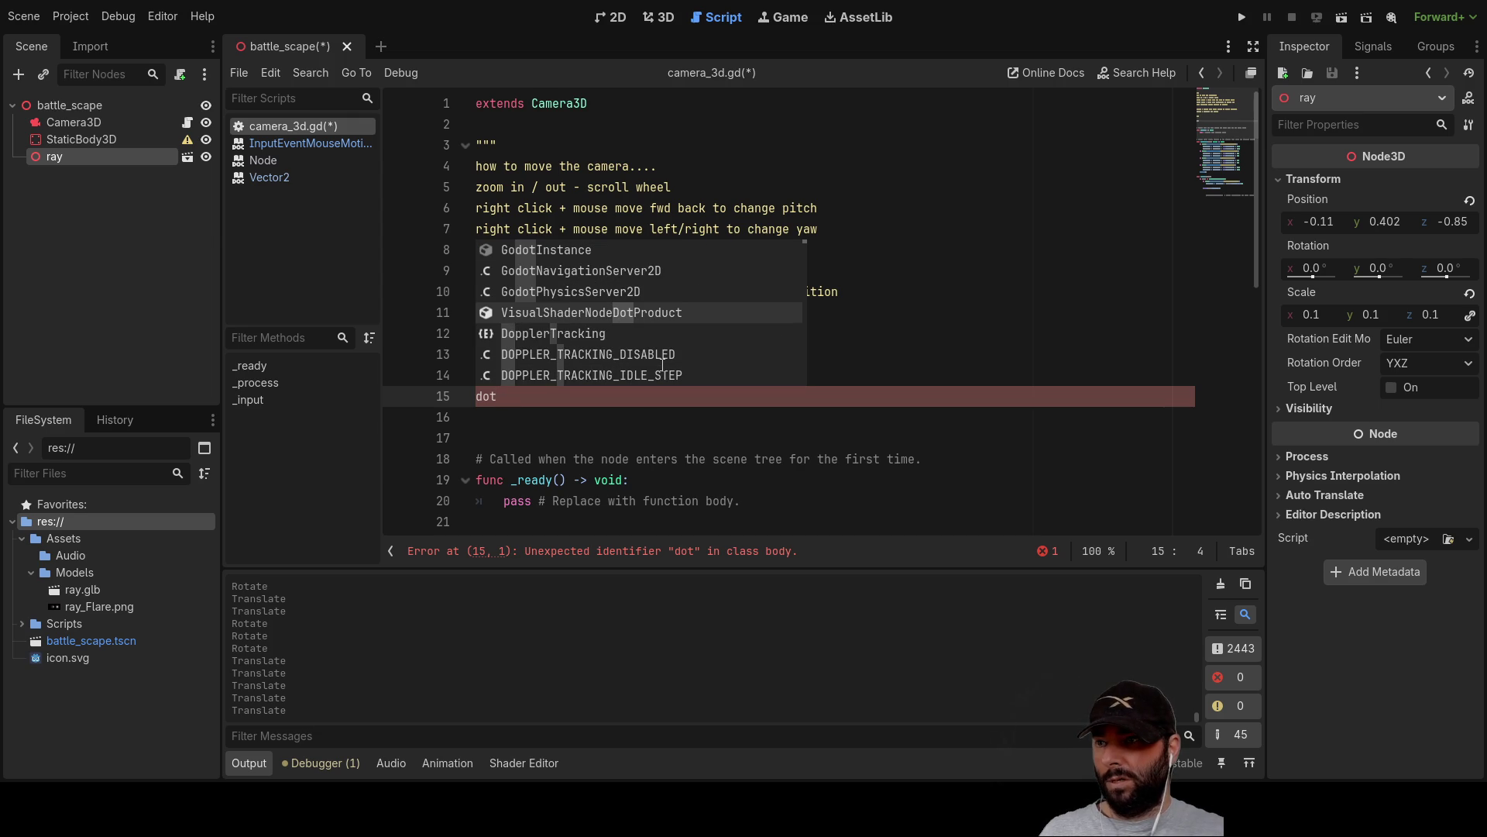
pyautogui.press('BackSpace')
pyautogui.press('BackSpace')
pyautogui.press('BackSpace')
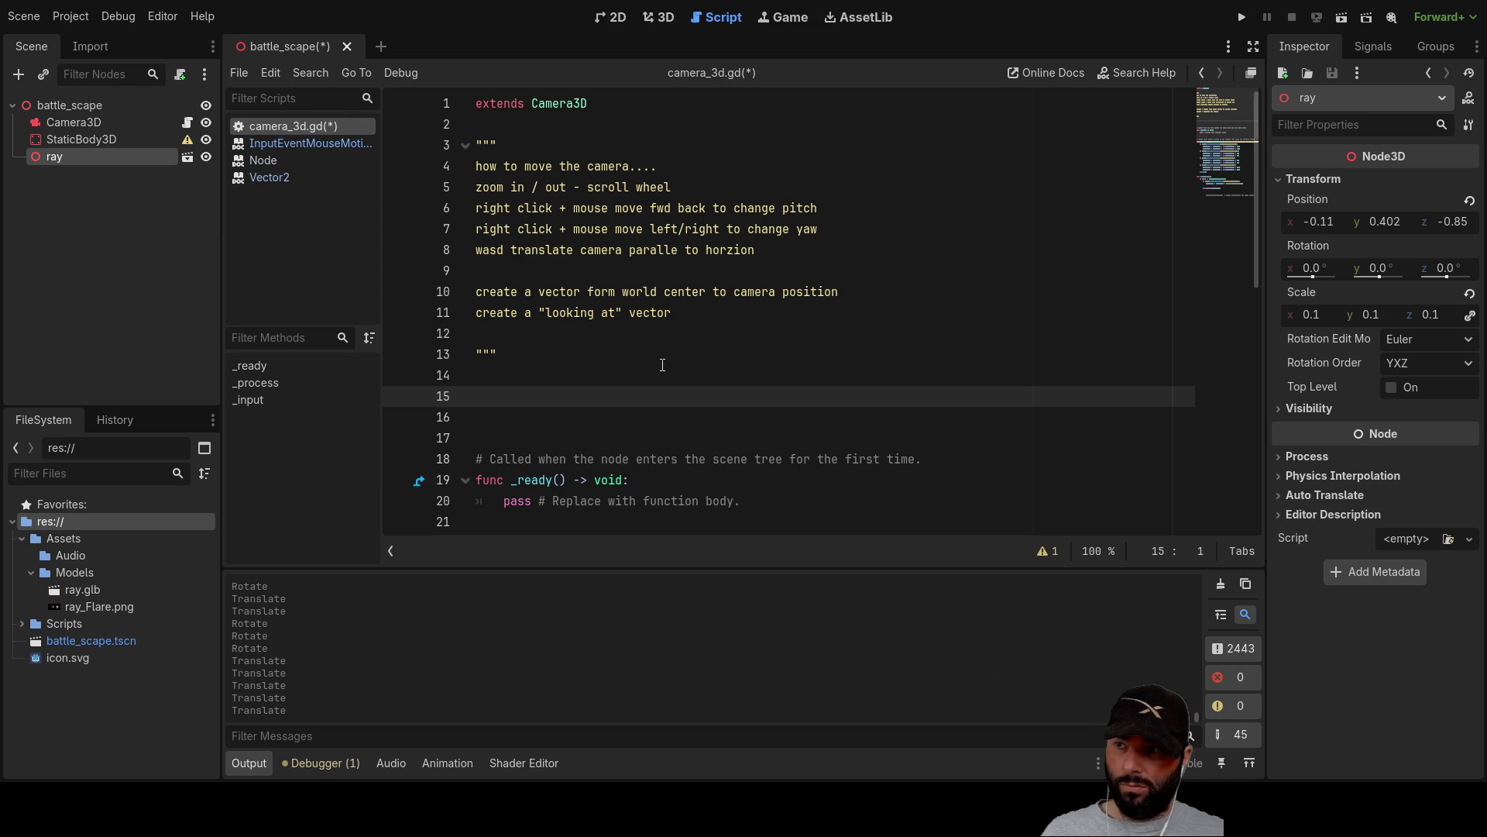
pyautogui.scroll(-7, 662, 365)
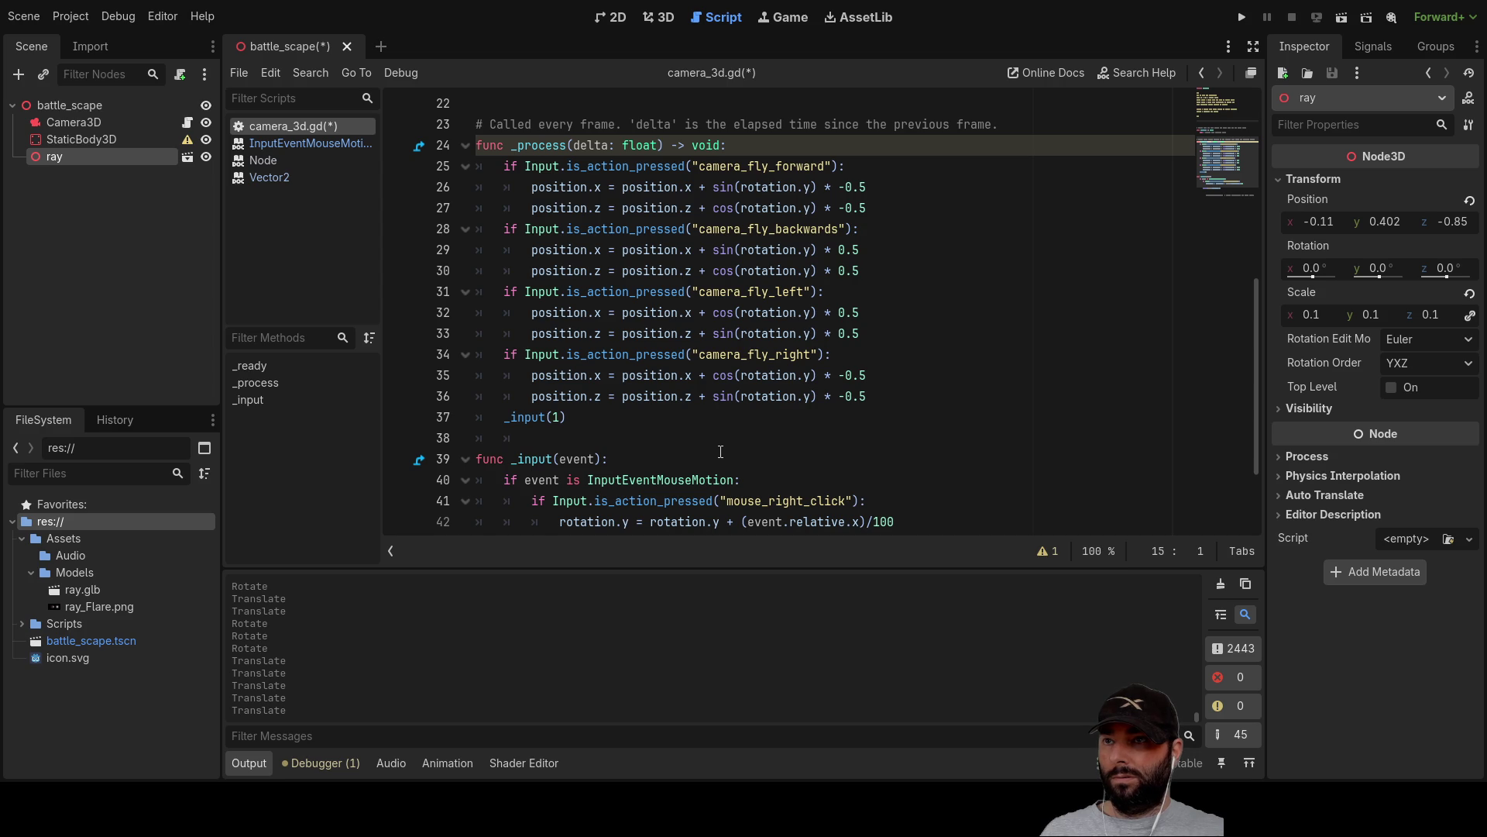
pyautogui.scroll(7, 633, 460)
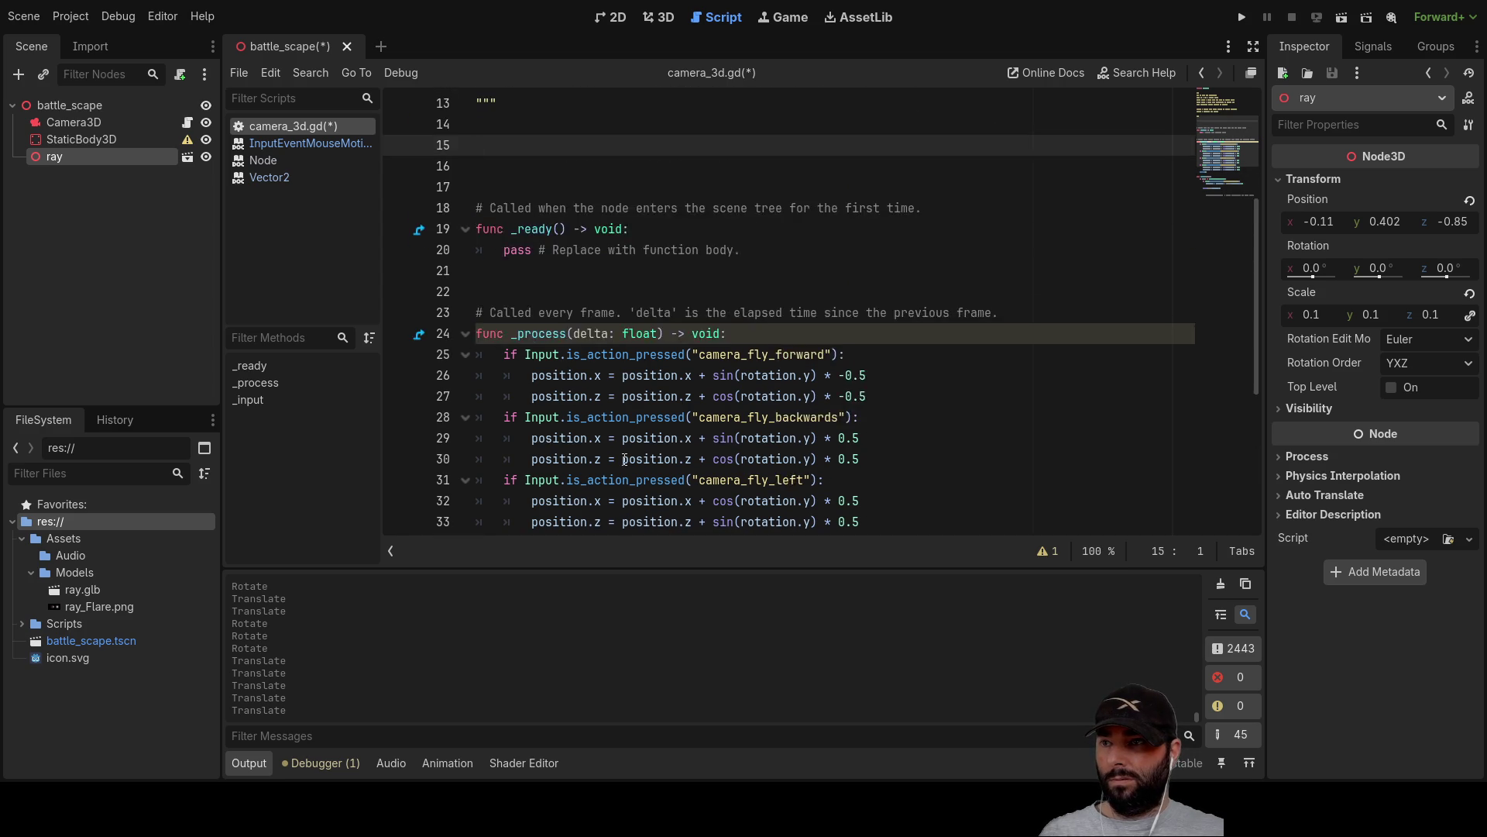
pyautogui.scroll(-5, 636, 452)
pyautogui.scroll(-4, 637, 452)
pyautogui.scroll(9, 636, 449)
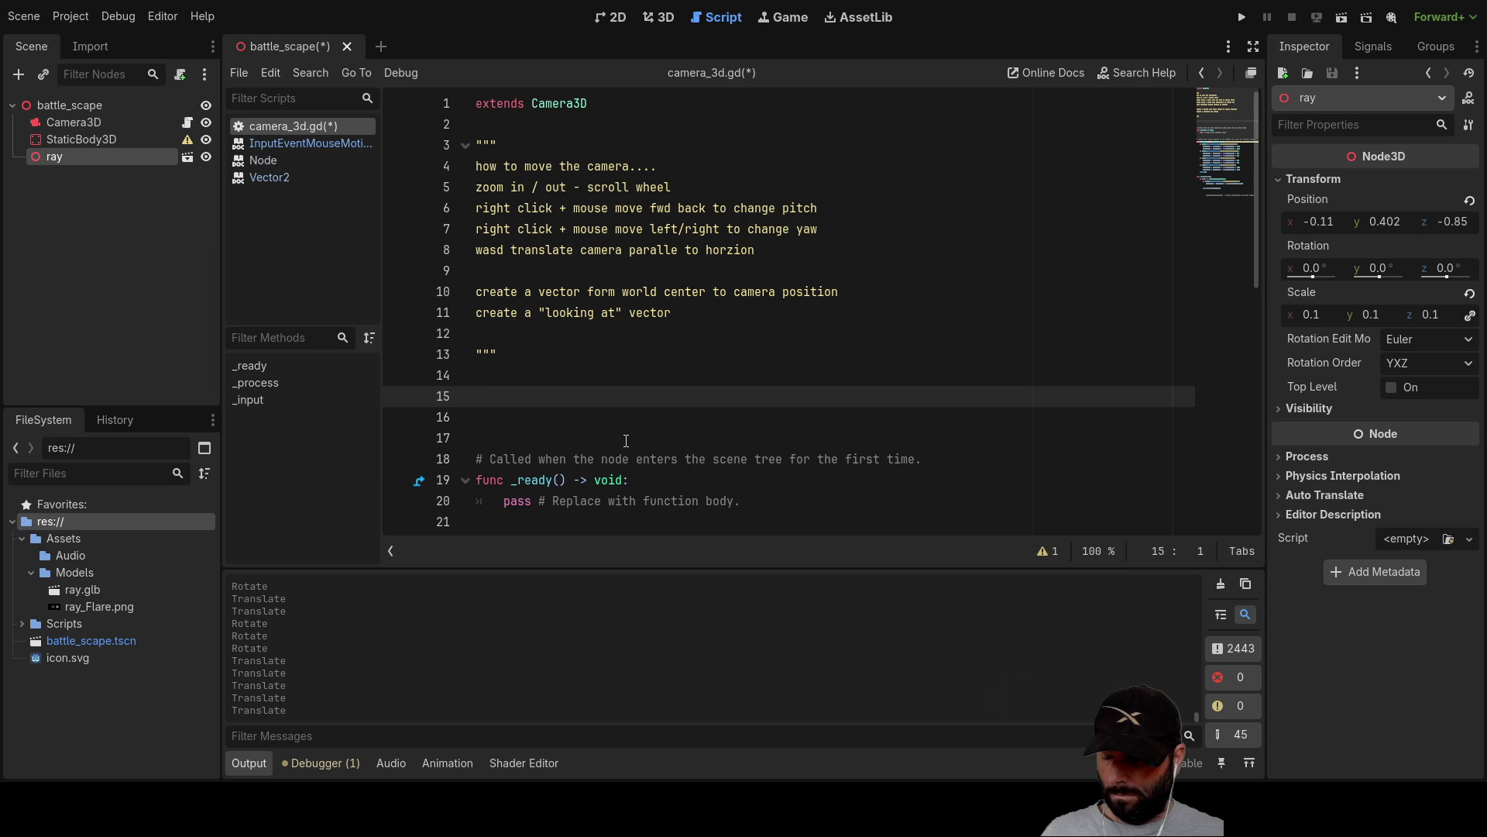
# Select Camera3D in the 3D view and tilt it with the rotation gizmo.
pyautogui.click(610, 17)
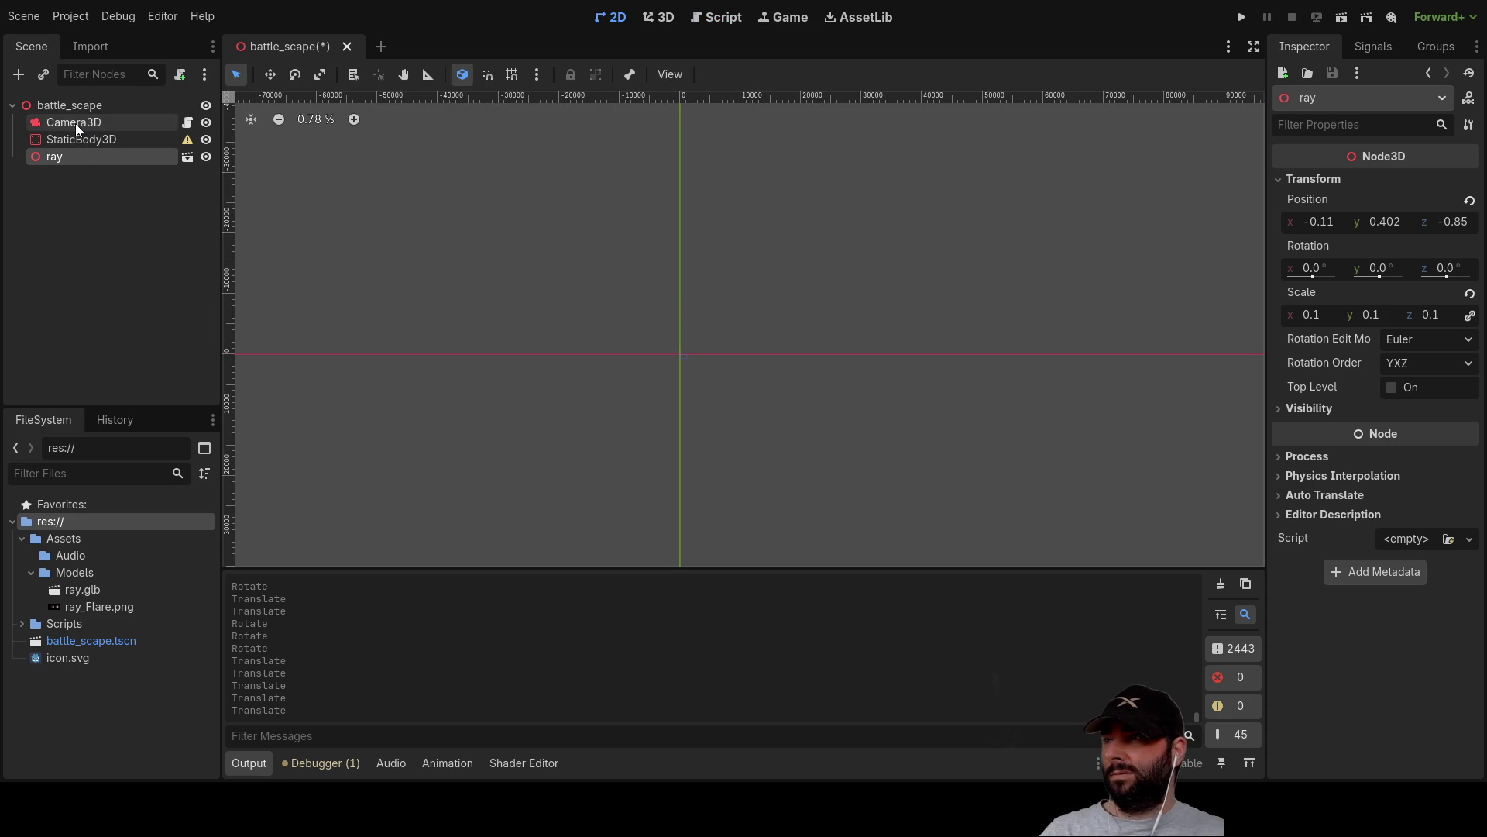
pyautogui.click(76, 123)
pyautogui.moveTo(567, 338)
pyautogui.mouseDown()
pyautogui.moveTo(1084, 352)
pyautogui.moveTo(1067, 304)
pyautogui.moveTo(1001, 265)
pyautogui.moveTo(933, 305)
pyautogui.moveTo(896, 351)
pyautogui.moveTo(810, 364)
pyautogui.moveTo(936, 341)
pyautogui.moveTo(970, 314)
pyautogui.moveTo(891, 325)
pyautogui.moveTo(872, 359)
pyautogui.moveTo(963, 379)
pyautogui.moveTo(942, 333)
pyautogui.mouseUp()
pyautogui.moveTo(882, 155); pyautogui.dragTo(868, 205)
pyautogui.moveTo(707, 270)
pyautogui.mouseDown()
pyautogui.moveTo(925, 220)
pyautogui.moveTo(868, 200)
pyautogui.mouseUp()
pyautogui.moveTo(769, 155); pyautogui.dragTo(759, 207)
# Set the camera's Rotation z to 0, leaving it at -64.8°, -29.3°, 0°.
pyautogui.click(1448, 481)
pyautogui.write('0')
pyautogui.press('Return')
pyautogui.moveTo(1139, 359)
pyautogui.mouseDown()
pyautogui.moveTo(927, 314)
pyautogui.moveTo(635, 320)
pyautogui.moveTo(579, 393)
pyautogui.moveTo(802, 310)
pyautogui.moveTo(742, 311)
pyautogui.moveTo(804, 251)
pyautogui.mouseUp()
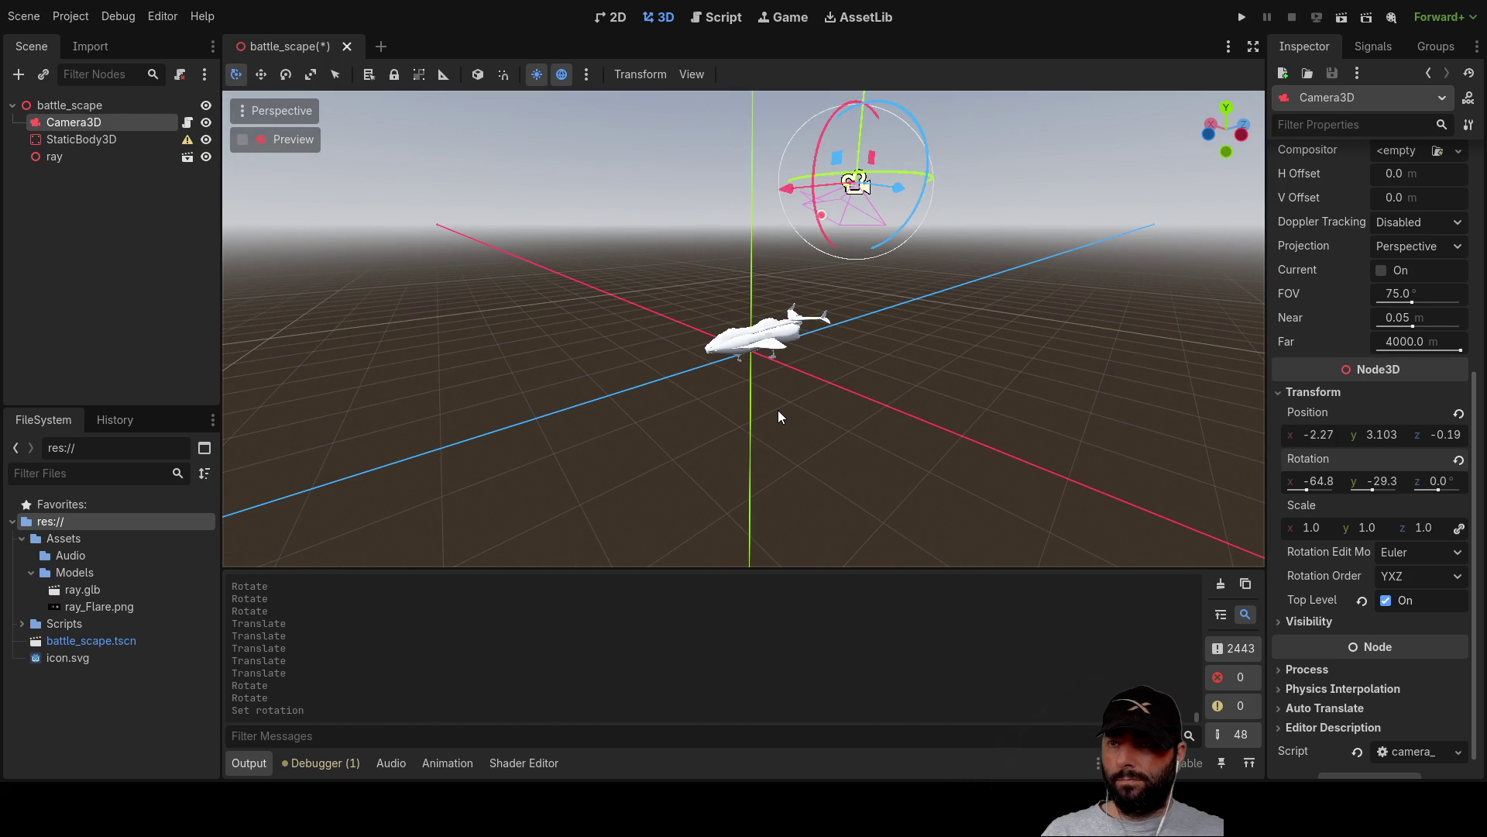
pyautogui.moveTo(942, 319)
pyautogui.mouseDown()
pyautogui.moveTo(844, 375)
pyautogui.moveTo(694, 419)
pyautogui.moveTo(677, 472)
pyautogui.moveTo(722, 396)
pyautogui.moveTo(626, 416)
pyautogui.moveTo(648, 360)
pyautogui.moveTo(621, 440)
pyautogui.moveTo(626, 399)
pyautogui.mouseUp()
pyautogui.scroll(3, 629, 466)
pyautogui.scroll(-3, 626, 398)
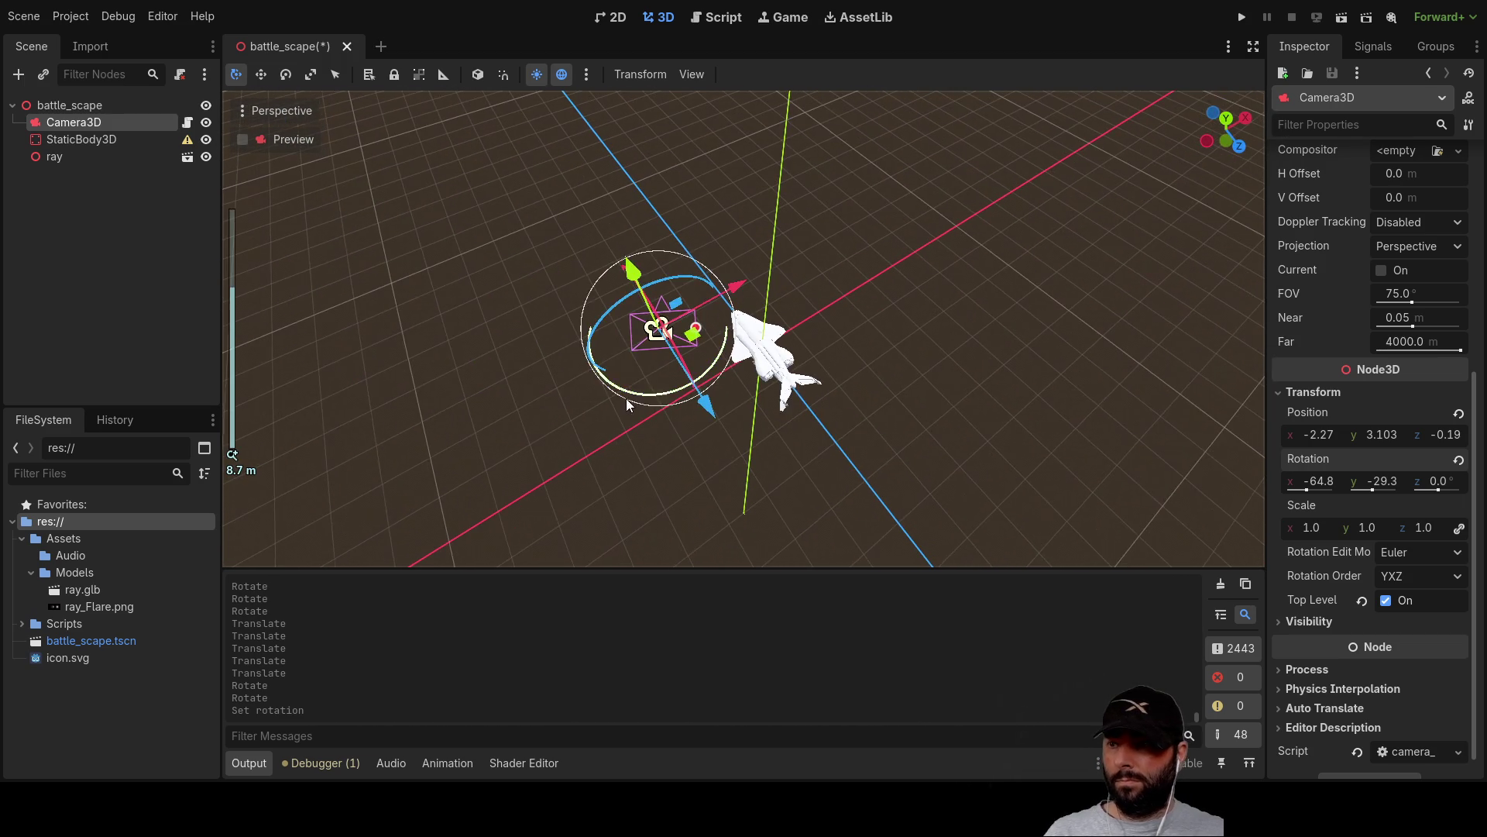
pyautogui.moveTo(771, 302)
pyautogui.mouseDown()
pyautogui.moveTo(852, 333)
pyautogui.moveTo(746, 324)
pyautogui.moveTo(802, 273)
pyautogui.moveTo(844, 186)
pyautogui.moveTo(869, 369)
pyautogui.moveTo(887, 229)
pyautogui.moveTo(1078, 212)
pyautogui.moveTo(865, 354)
pyautogui.moveTo(515, 415)
pyautogui.moveTo(585, 459)
pyautogui.moveTo(579, 476)
pyautogui.moveTo(761, 421)
pyautogui.mouseUp()
pyautogui.scroll(2, 761, 421)
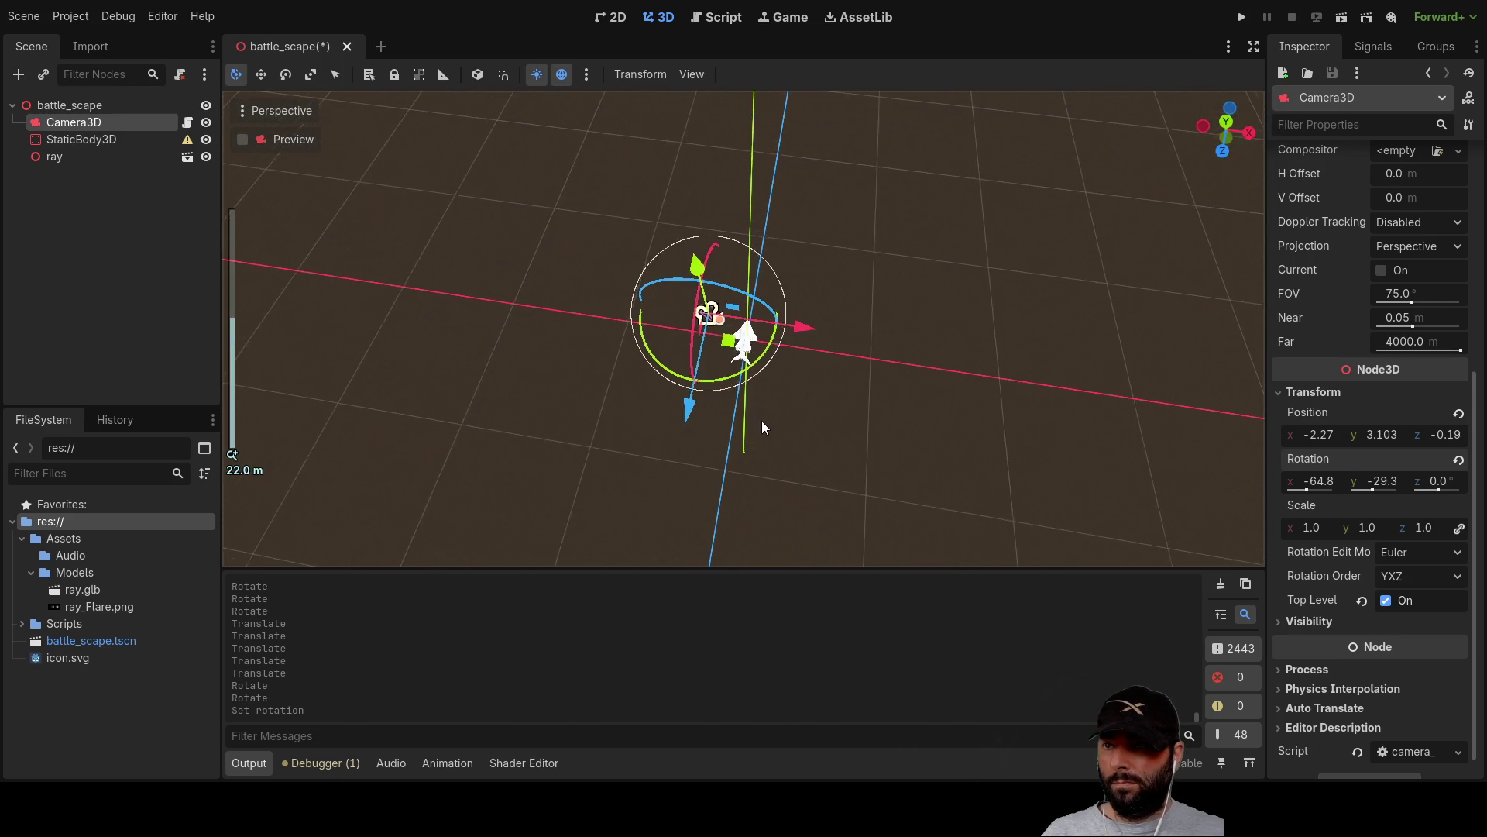
pyautogui.scroll(2, 766, 435)
pyautogui.click(1325, 485)
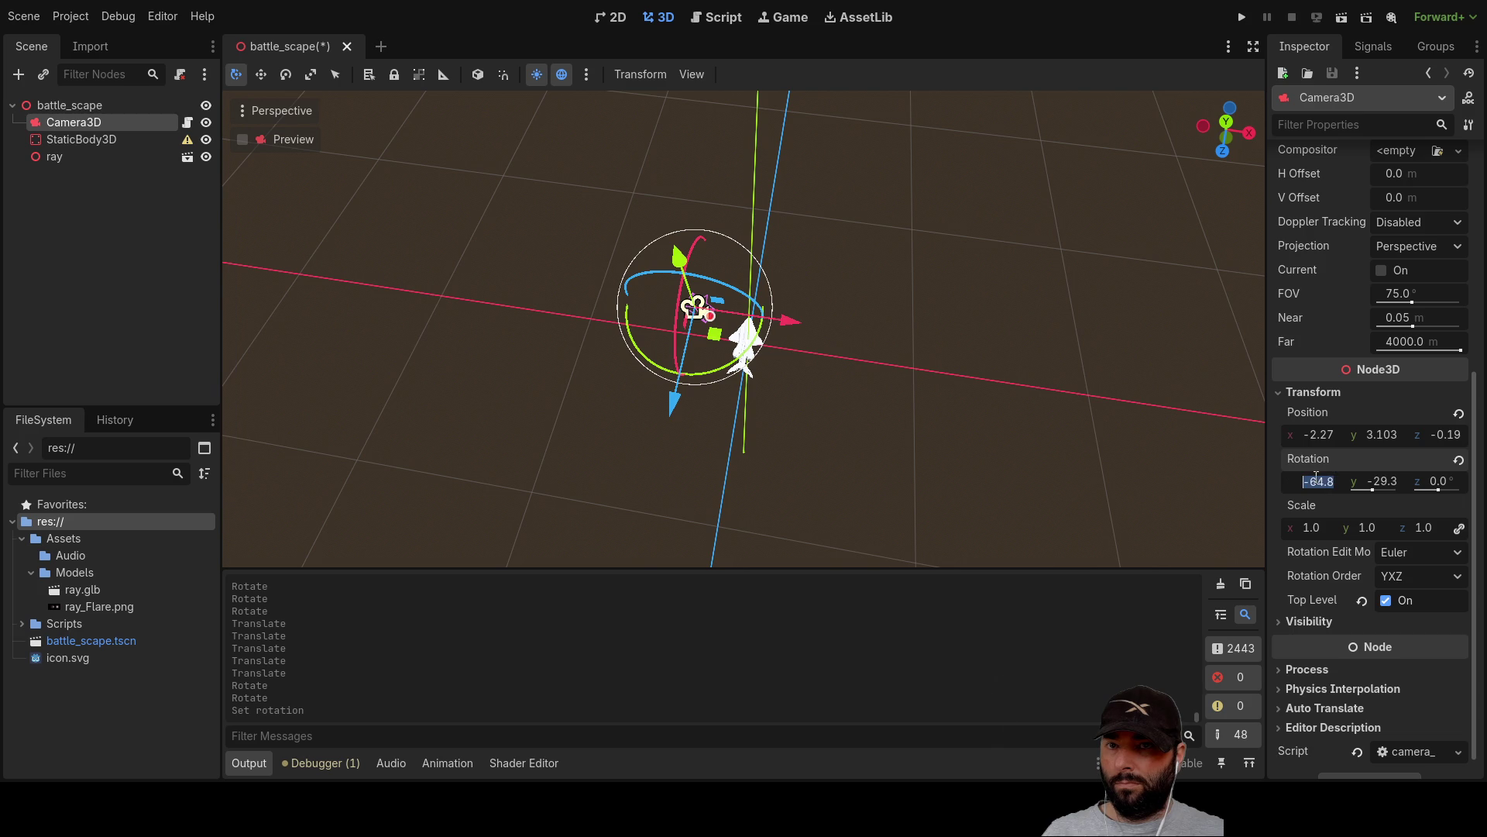
# Set Camera3D Position x to 10, then back to 0, and raise it to 0, 5.637, 4.289.
pyautogui.click(1325, 436)
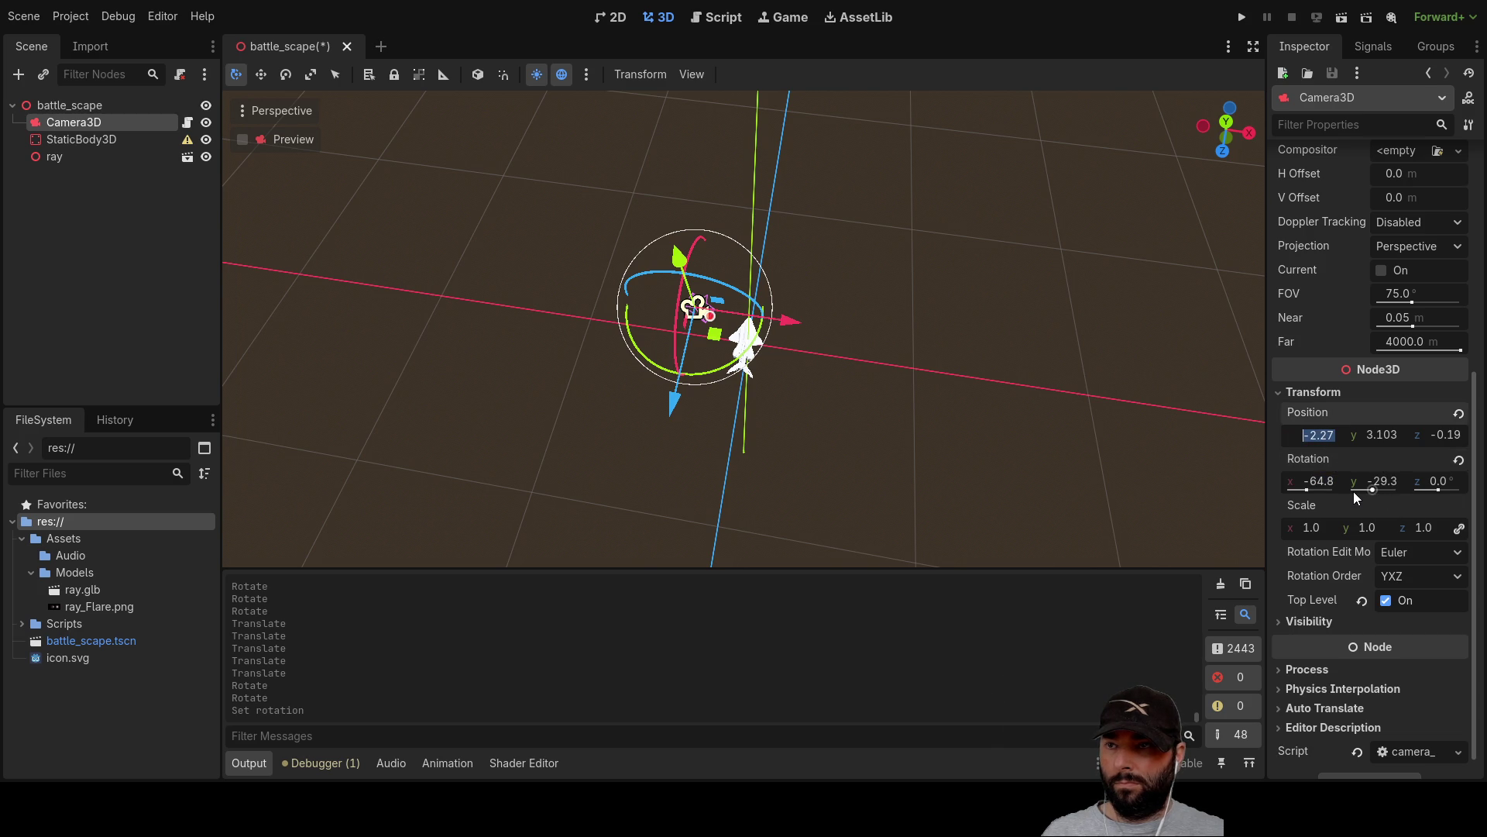
pyautogui.write('10')
pyautogui.press('Return')
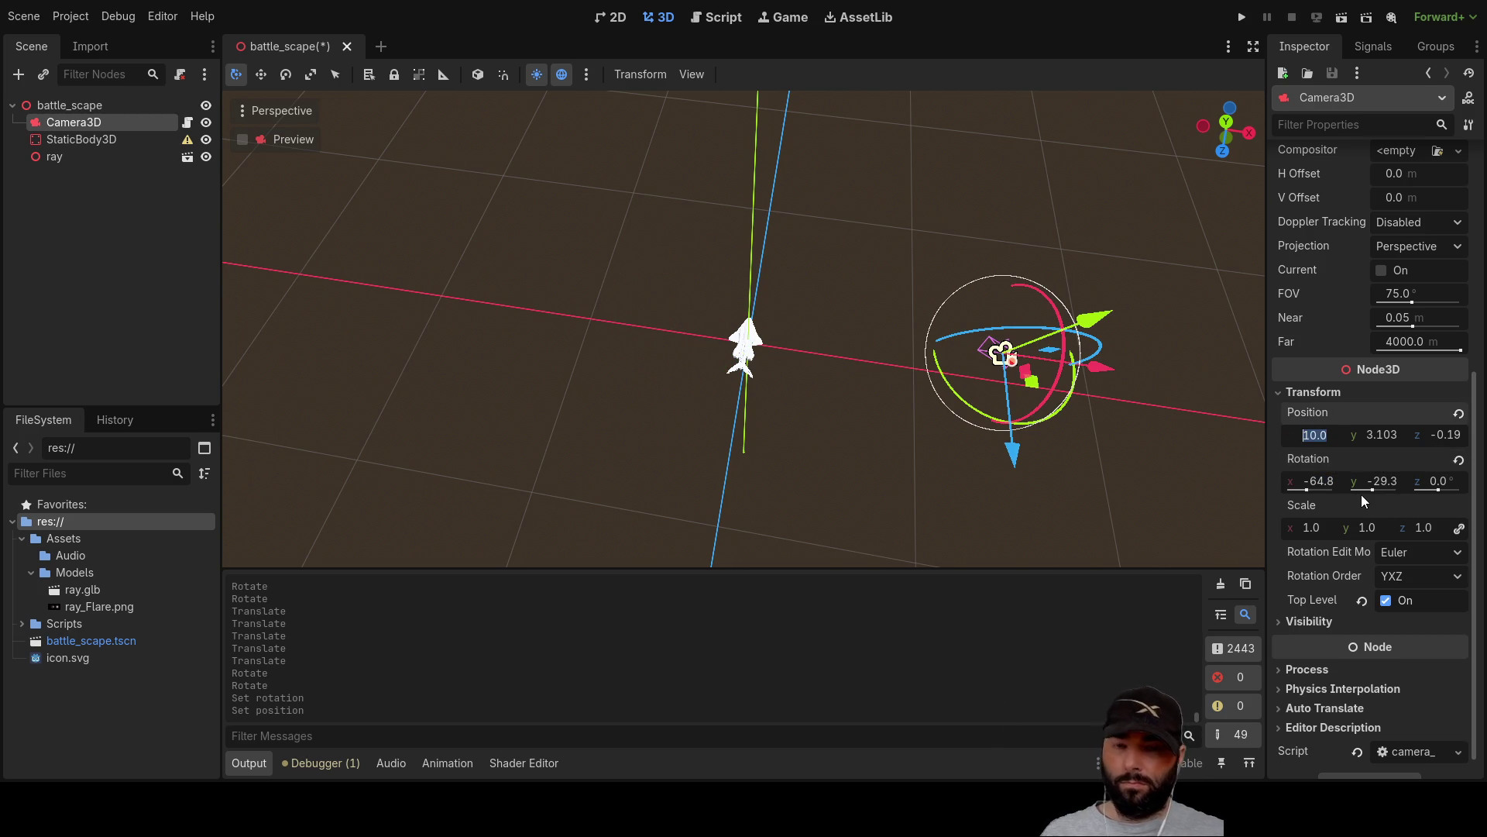
pyautogui.write('0')
pyautogui.press('Return')
pyautogui.moveTo(1007, 434)
pyautogui.mouseDown()
pyautogui.moveTo(909, 383)
pyautogui.moveTo(694, 202)
pyautogui.moveTo(626, 191)
pyautogui.moveTo(644, 263)
pyautogui.moveTo(621, 271)
pyautogui.moveTo(627, 116)
pyautogui.mouseUp()
pyautogui.moveTo(742, 174)
pyautogui.mouseDown()
pyautogui.moveTo(795, 332)
pyautogui.moveTo(480, 253)
pyautogui.moveTo(657, 221)
pyautogui.moveTo(881, 267)
pyautogui.moveTo(917, 356)
pyautogui.moveTo(1100, 420)
pyautogui.moveTo(969, 315)
pyautogui.moveTo(764, 276)
pyautogui.moveTo(779, 327)
pyautogui.moveTo(960, 228)
pyautogui.mouseUp()
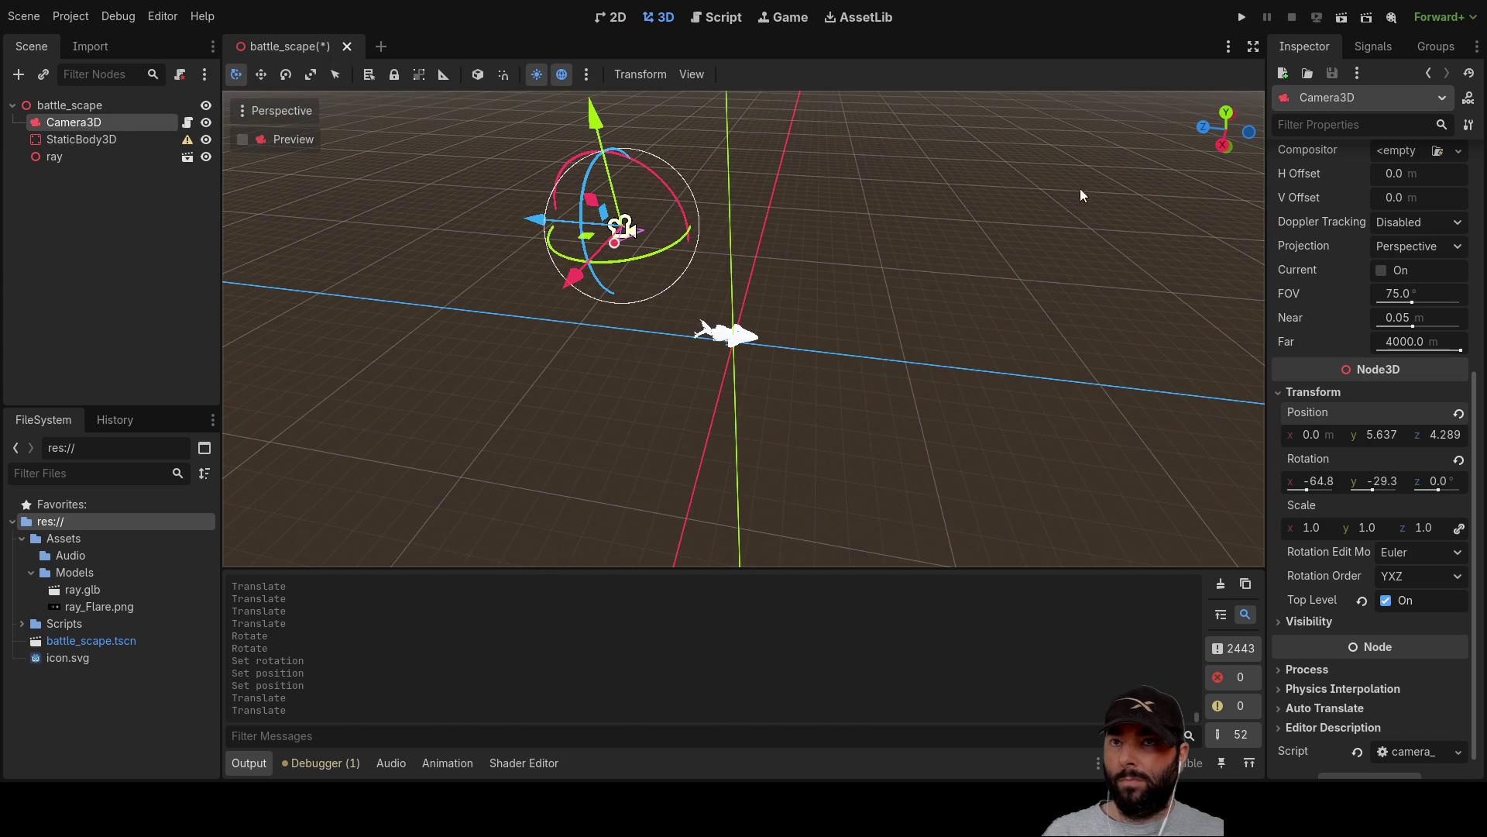
# Open camera_3d.gd and inspect the position.x and rotation.y terms on line 26.
pyautogui.click(716, 17)
pyautogui.scroll(-6, 806, 405)
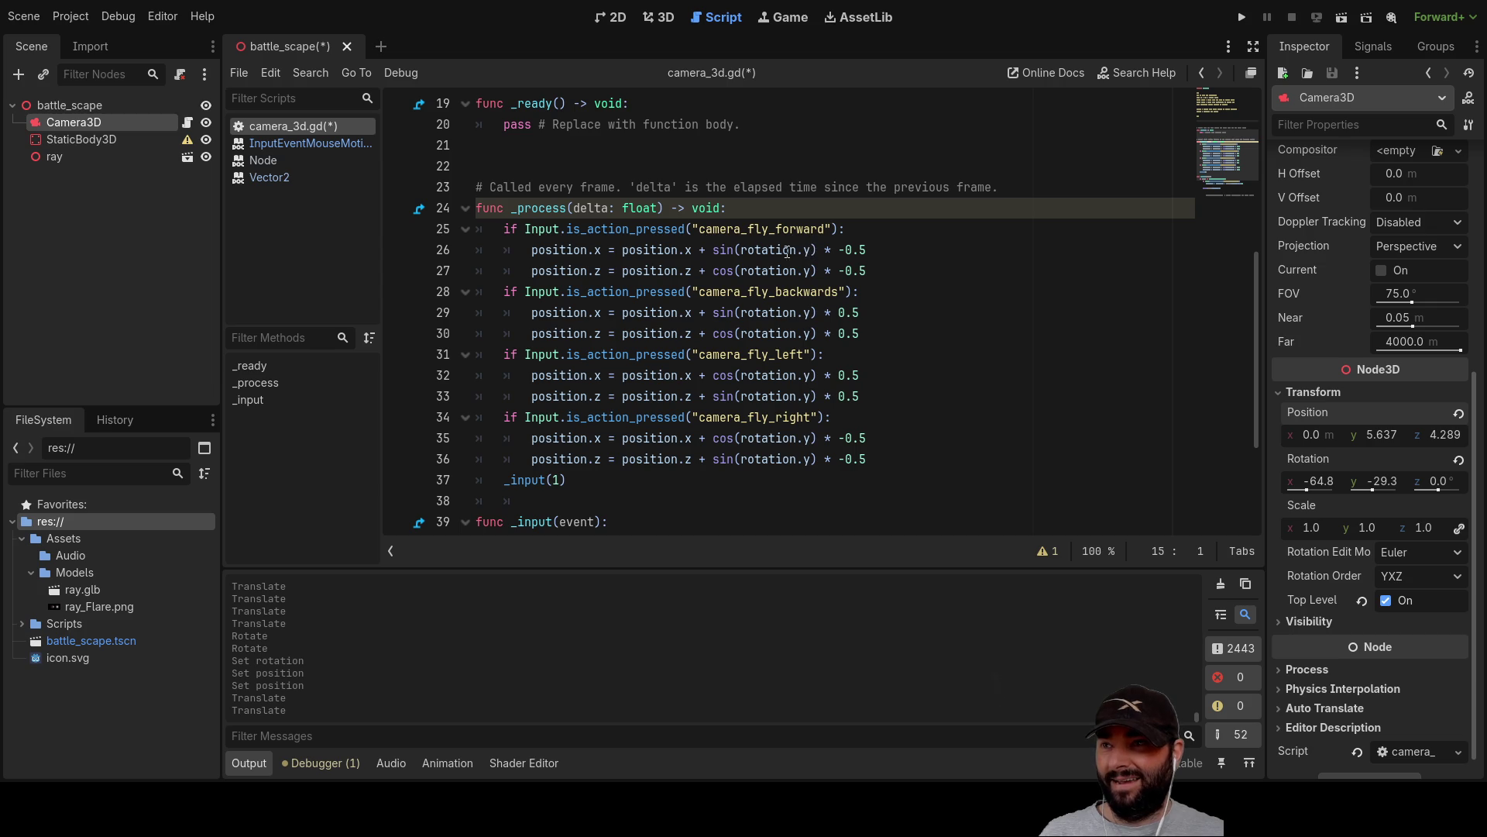
pyautogui.click(689, 249)
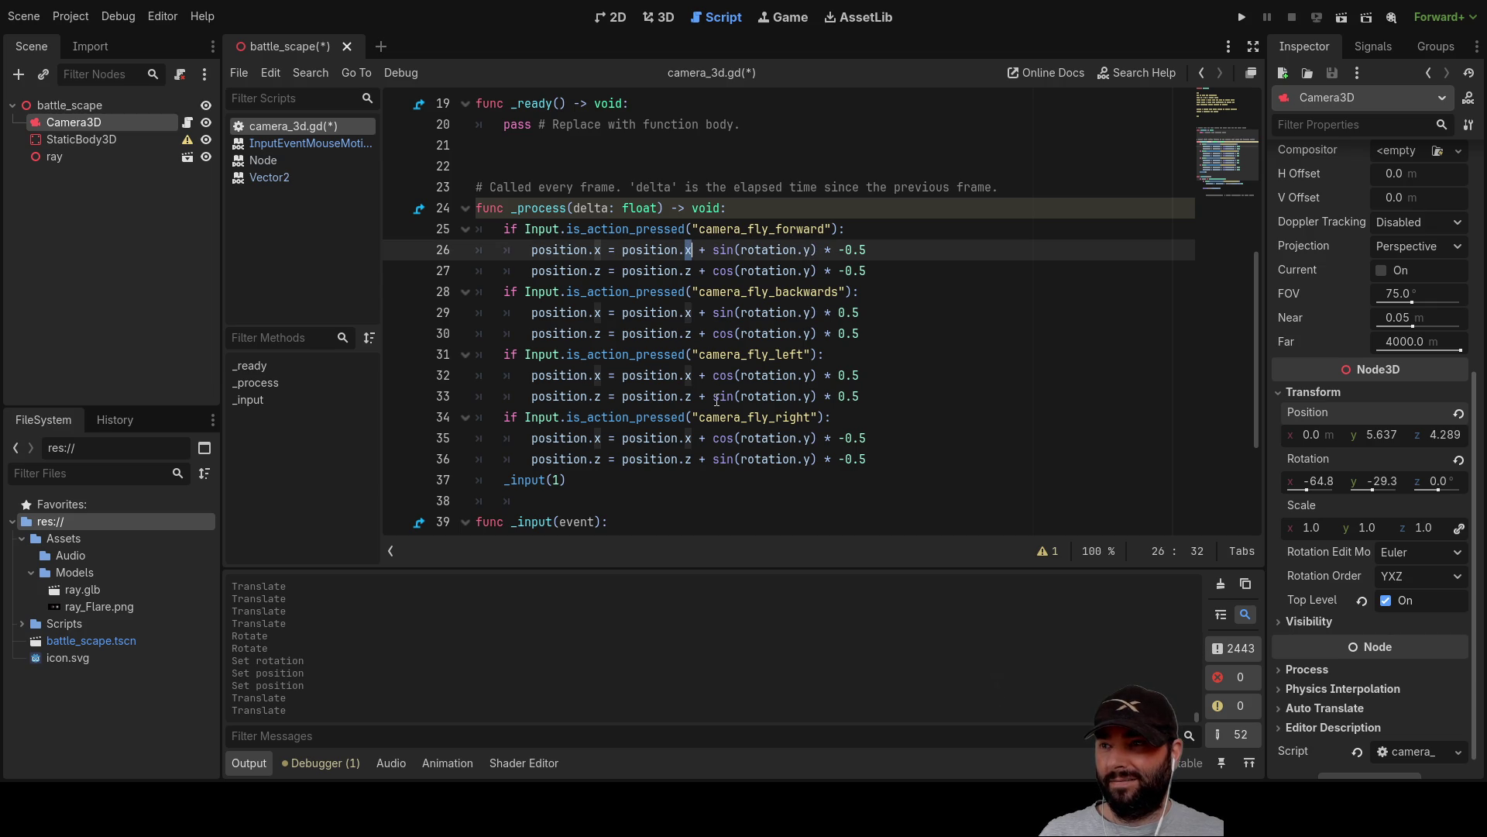
pyautogui.click(806, 251)
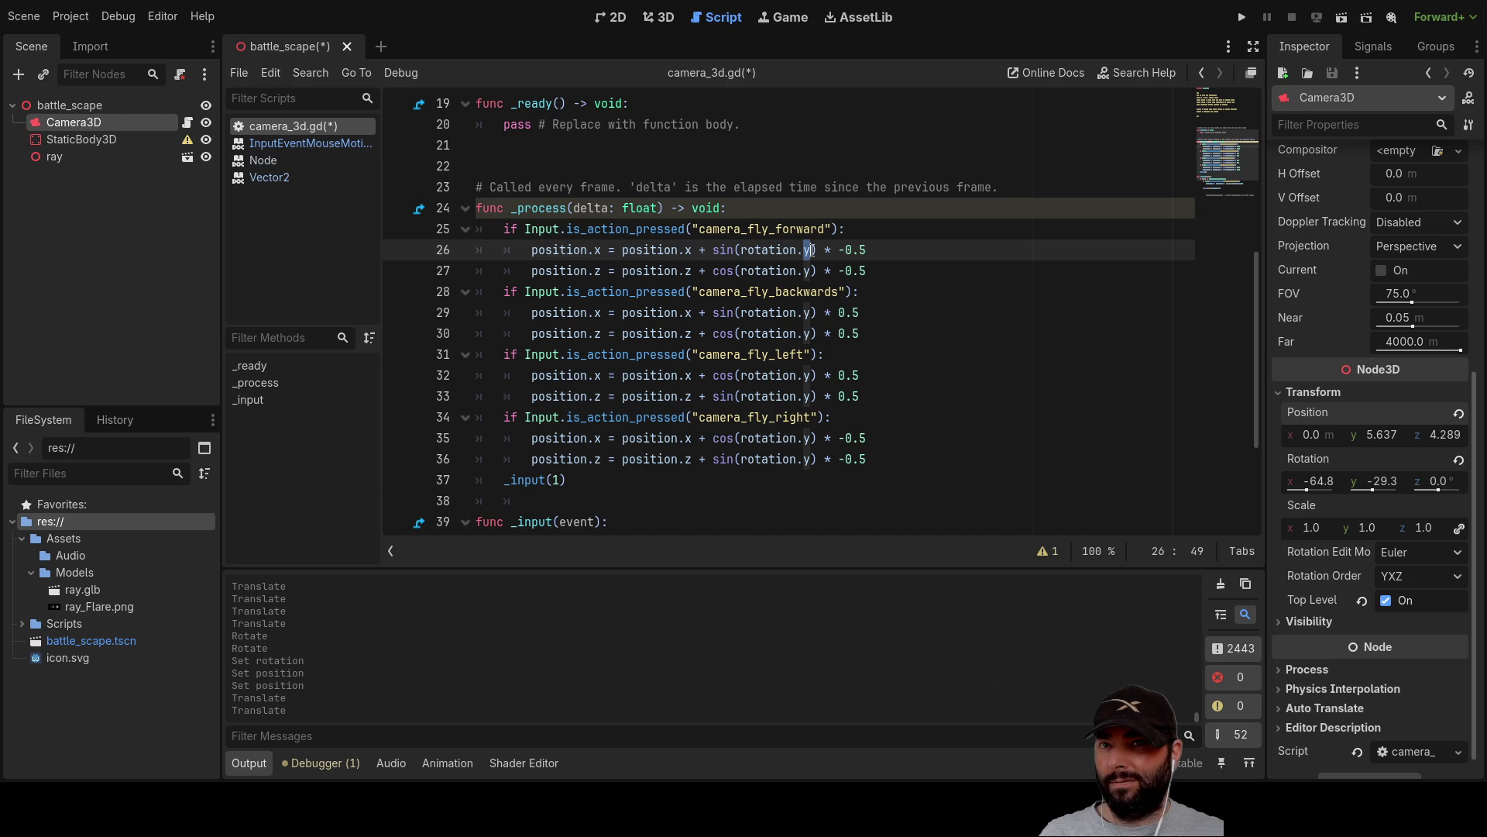
pyautogui.scroll(6, 680, 382)
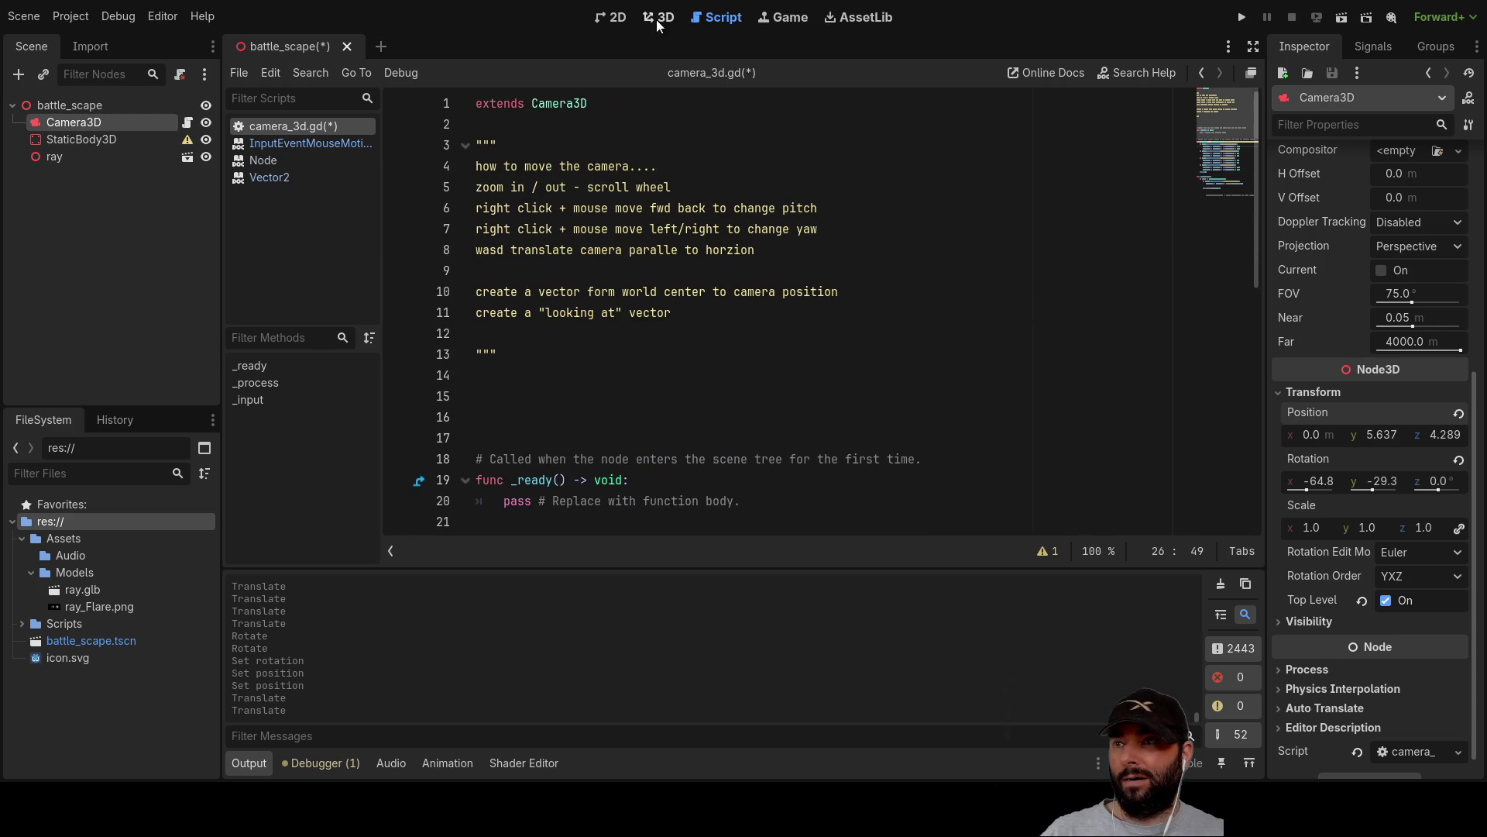
pyautogui.click(618, 19)
# Select Camera3D and rotate it with the gizmo to face the plane.
pyautogui.click(88, 108)
pyautogui.scroll(5, 923, 321)
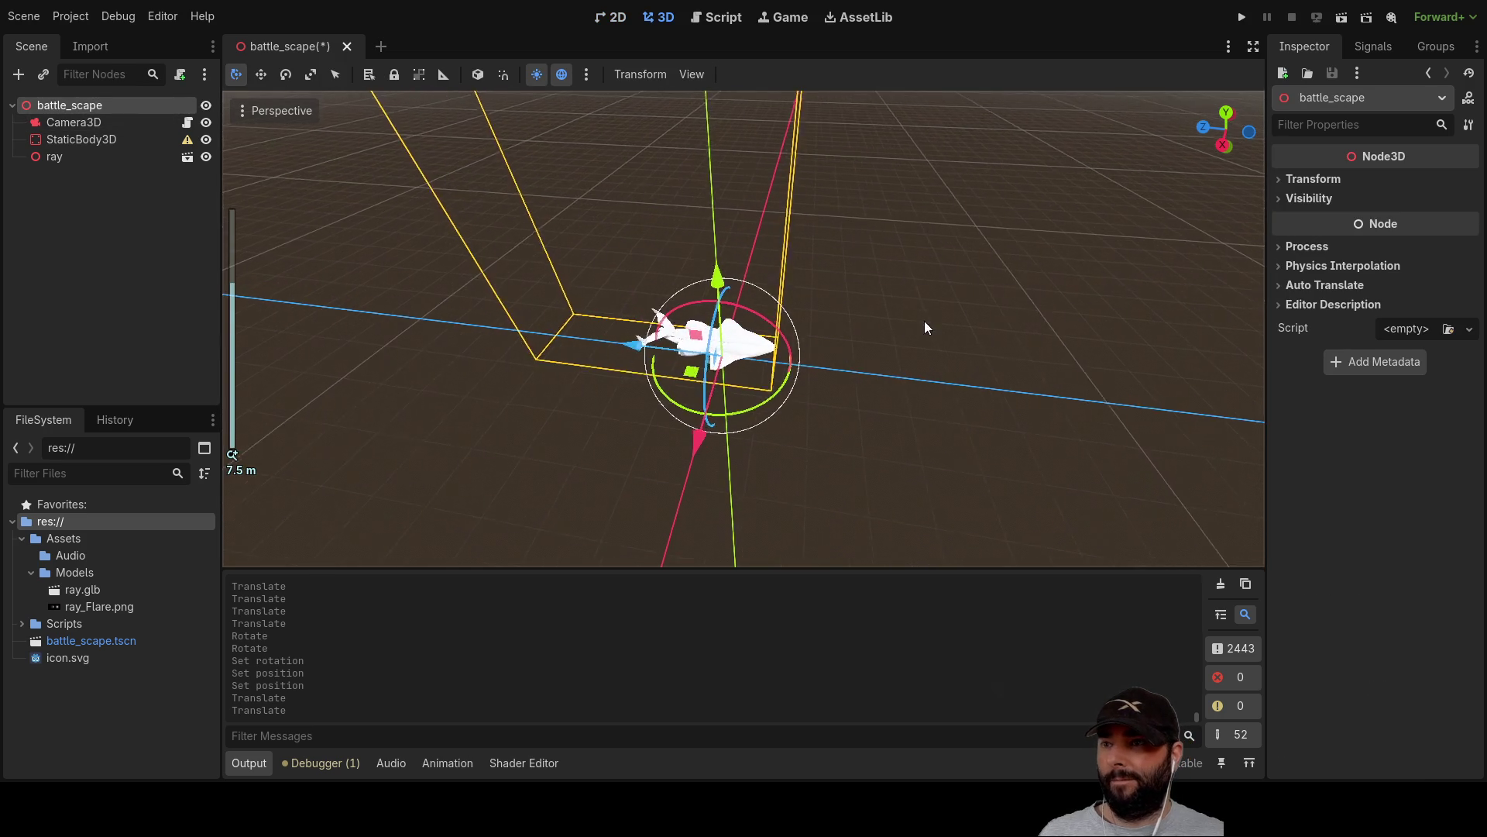
pyautogui.scroll(-6, 973, 319)
pyautogui.moveTo(941, 310)
pyautogui.mouseDown()
pyautogui.moveTo(760, 202)
pyautogui.moveTo(830, 193)
pyautogui.moveTo(1039, 225)
pyautogui.moveTo(1069, 259)
pyautogui.moveTo(1062, 324)
pyautogui.moveTo(1040, 282)
pyautogui.moveTo(987, 286)
pyautogui.mouseUp()
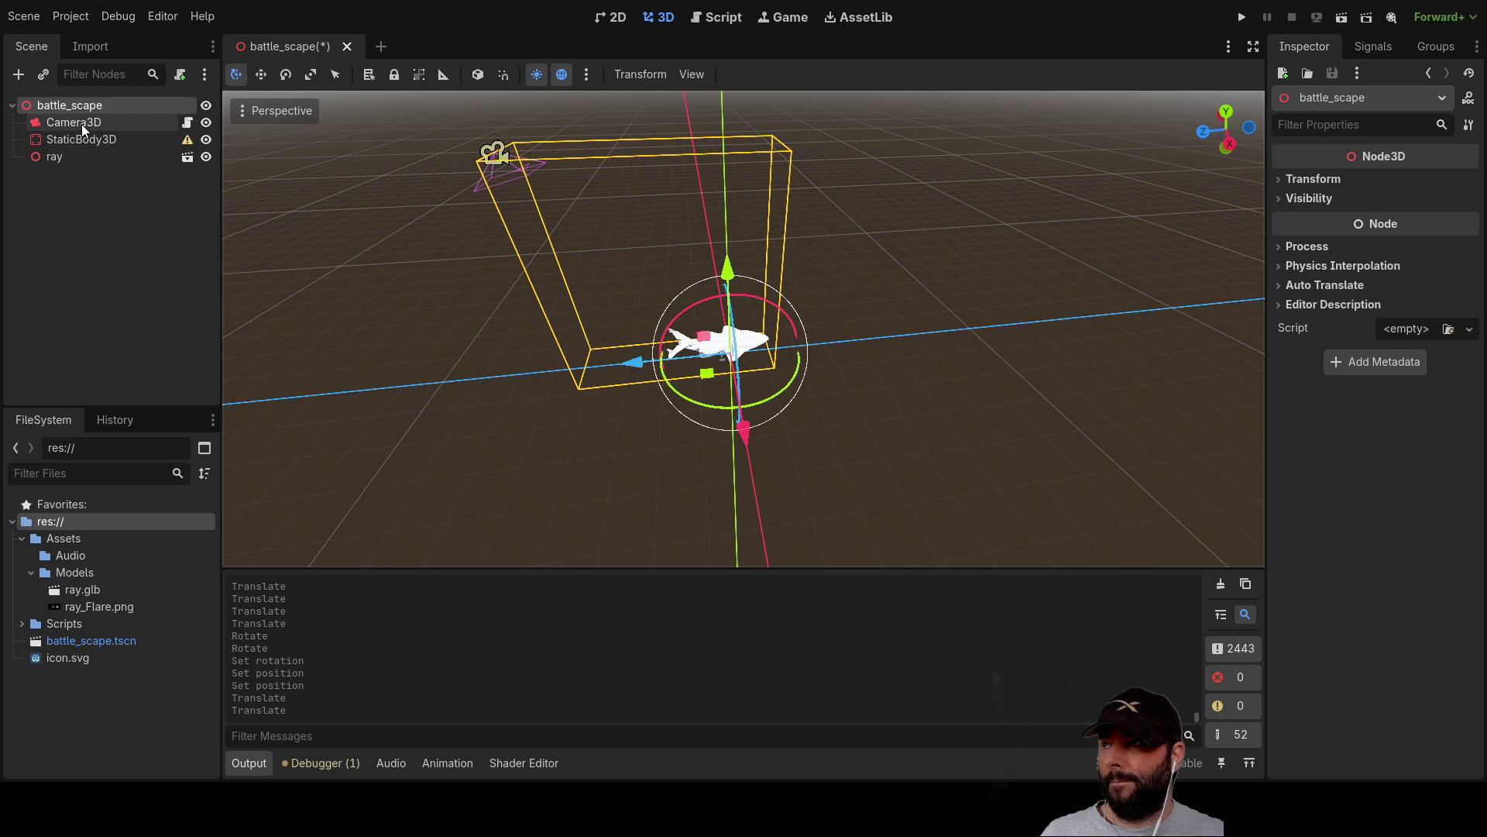
pyautogui.moveTo(387, 203)
pyautogui.mouseDown()
pyautogui.moveTo(553, 209)
pyautogui.moveTo(527, 205)
pyautogui.mouseUp()
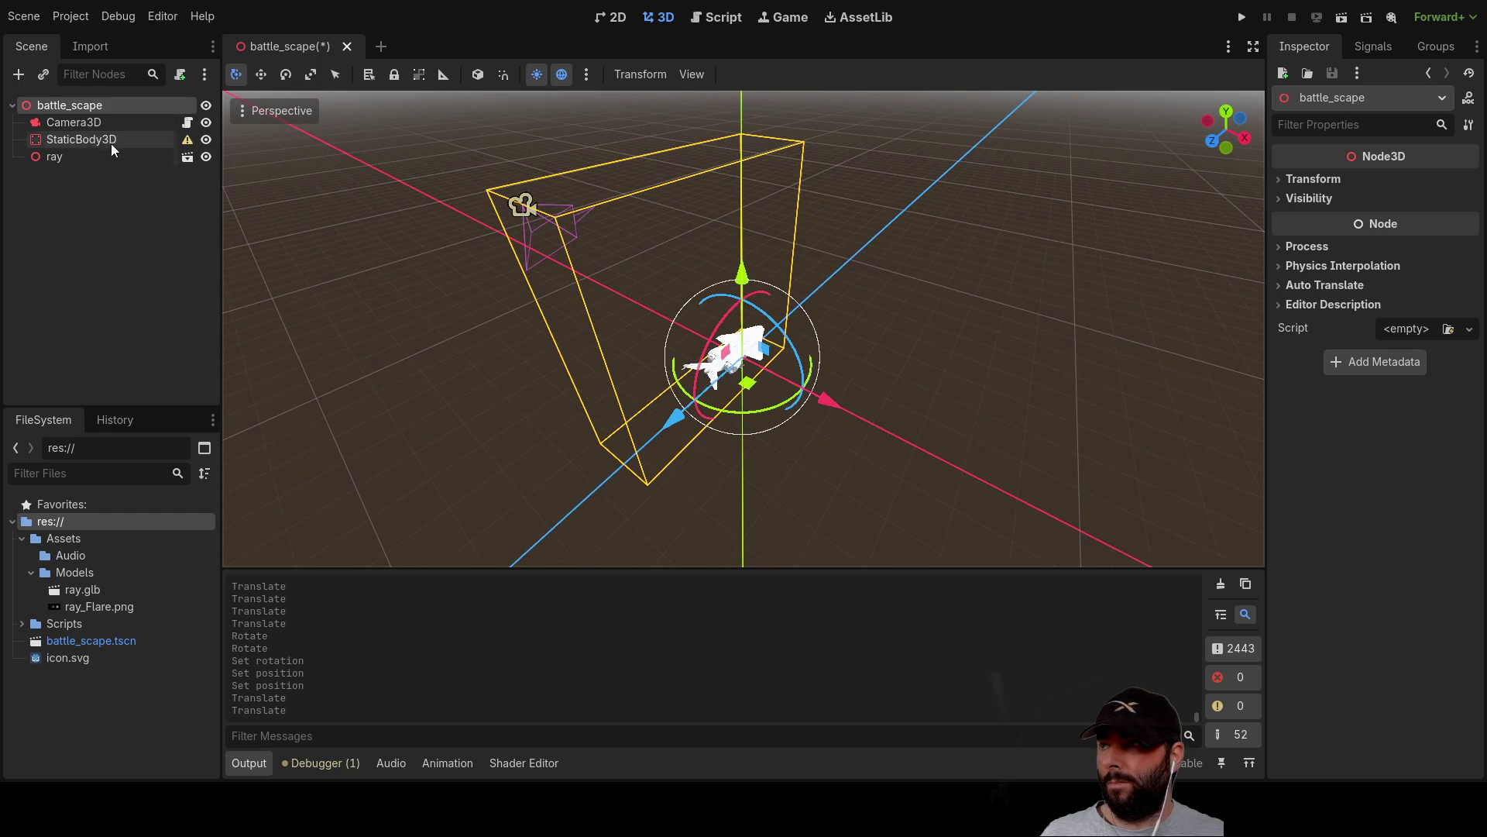
pyautogui.click(82, 122)
pyautogui.moveTo(695, 300)
pyautogui.mouseDown()
pyautogui.moveTo(780, 299)
pyautogui.moveTo(709, 315)
pyautogui.mouseUp()
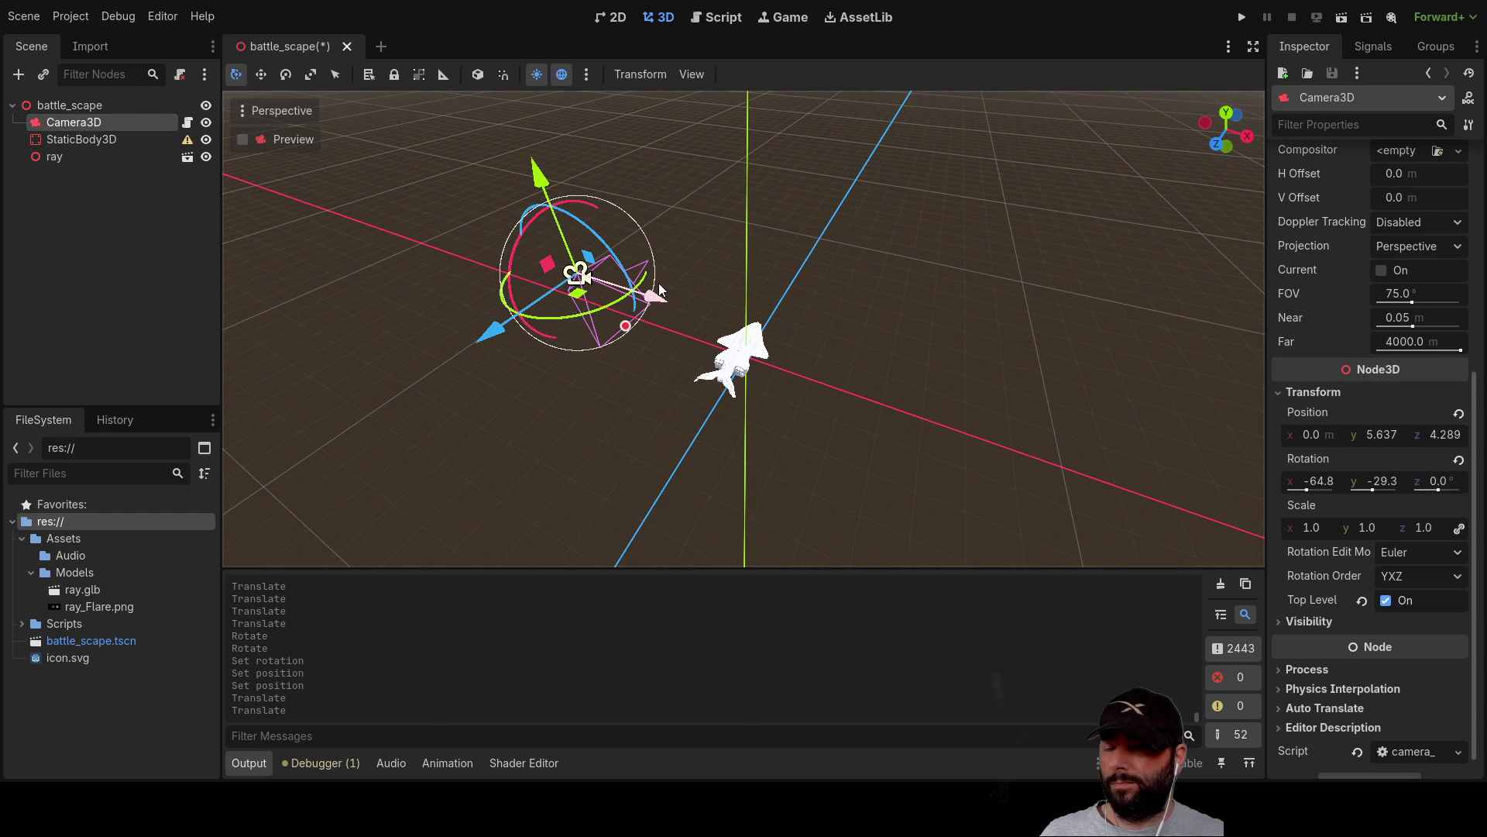
pyautogui.moveTo(501, 280)
pyautogui.mouseDown()
pyautogui.moveTo(500, 306)
pyautogui.moveTo(821, 347)
pyautogui.mouseUp()
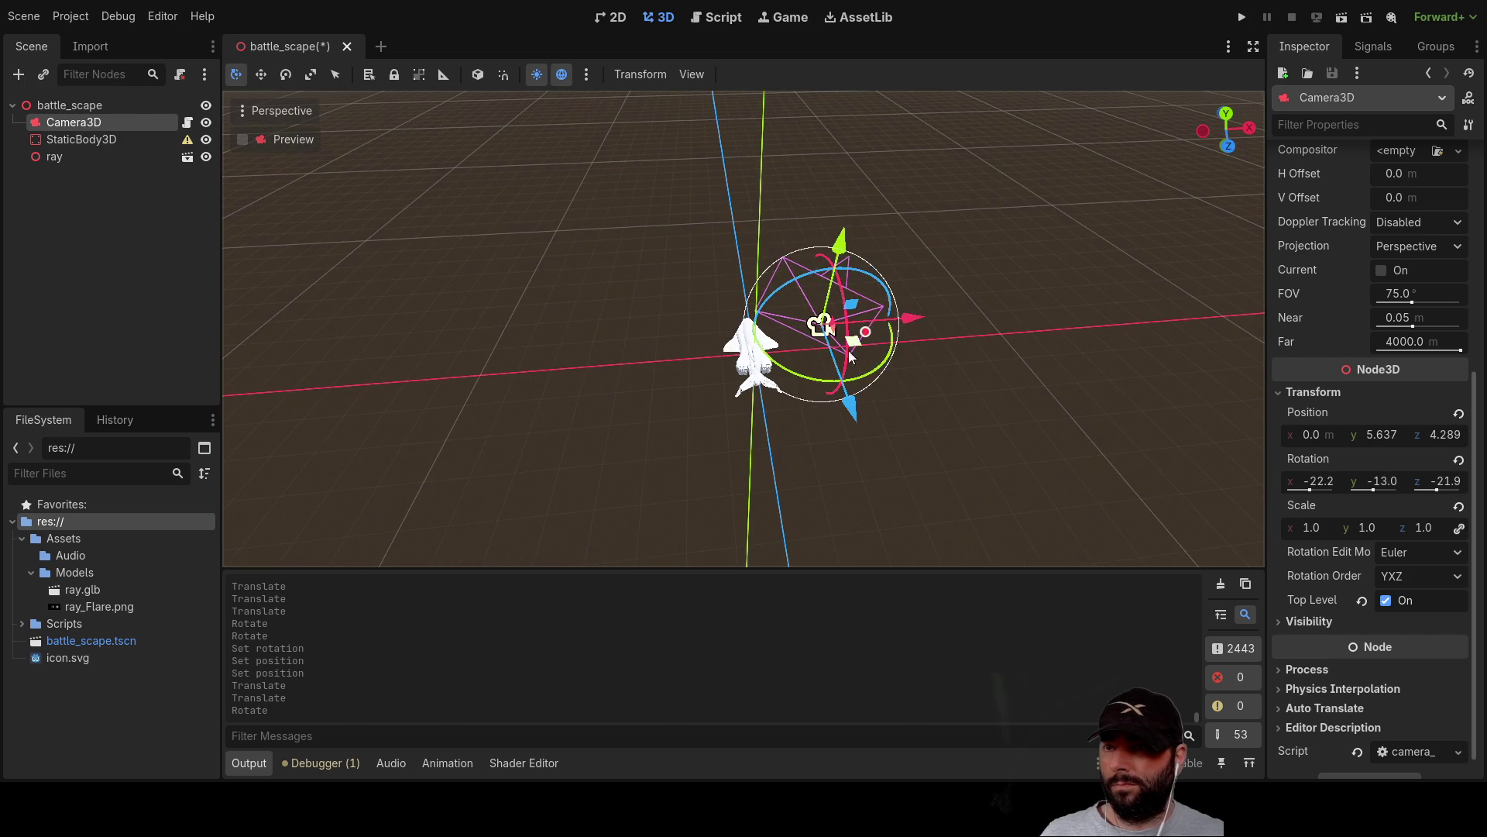
pyautogui.moveTo(887, 291); pyautogui.dragTo(853, 268)
# Set the camera's Rotation z to 0, giving -13.7°, -21.8°, 0°.
pyautogui.click(1454, 483)
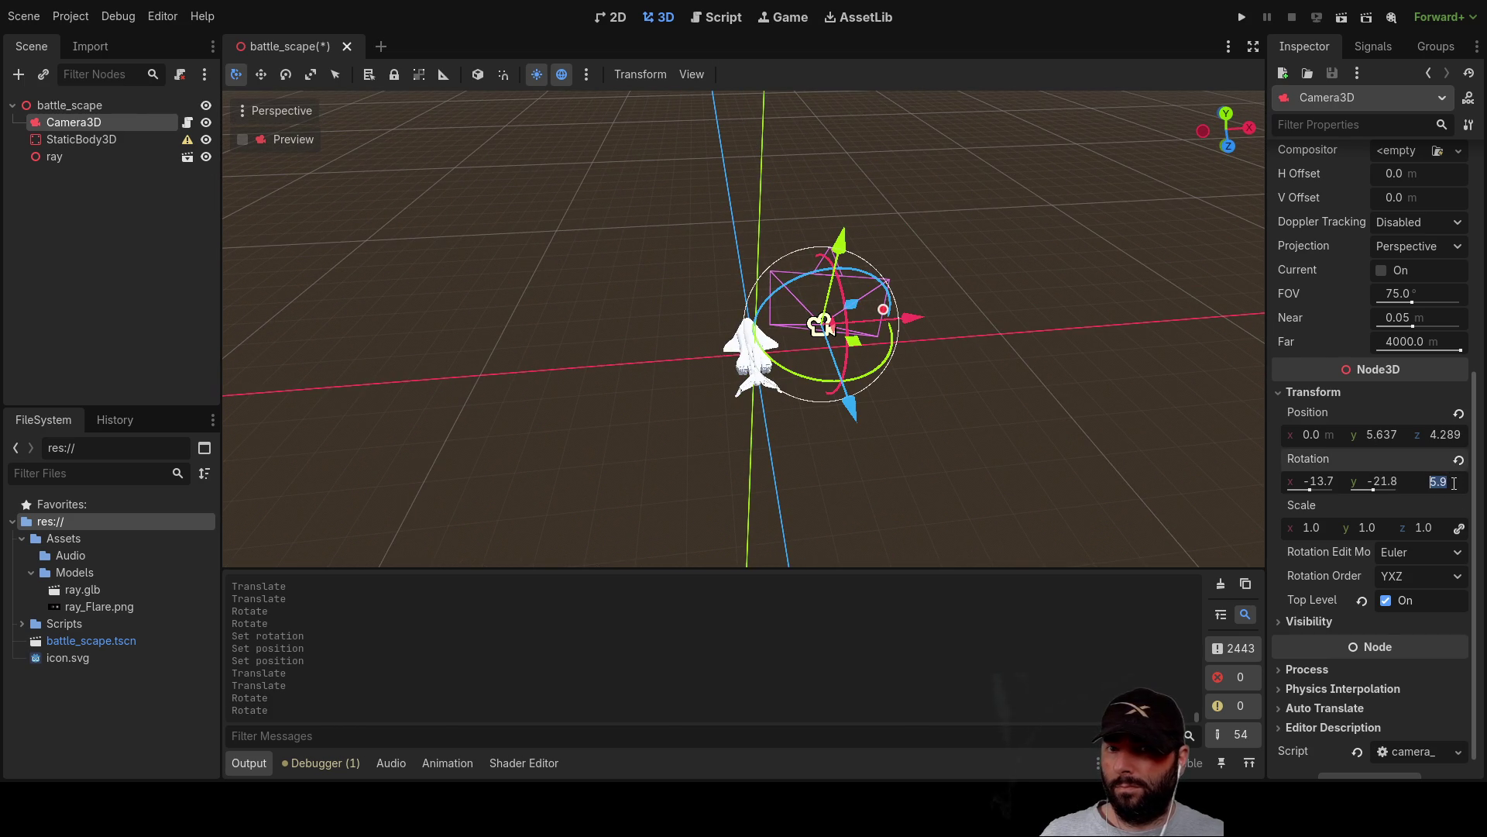
pyautogui.write('0')
pyautogui.press('Return')
pyautogui.moveTo(1030, 203)
pyautogui.mouseDown()
pyautogui.moveTo(857, 351)
pyautogui.moveTo(810, 327)
pyautogui.moveTo(821, 361)
pyautogui.moveTo(963, 349)
pyautogui.moveTo(979, 305)
pyautogui.moveTo(894, 331)
pyautogui.moveTo(793, 328)
pyautogui.moveTo(789, 364)
pyautogui.moveTo(795, 301)
pyautogui.moveTo(623, 330)
pyautogui.moveTo(741, 285)
pyautogui.moveTo(835, 331)
pyautogui.moveTo(890, 383)
pyautogui.moveTo(903, 378)
pyautogui.moveTo(806, 318)
pyautogui.moveTo(761, 315)
pyautogui.moveTo(760, 330)
pyautogui.moveTo(768, 254)
pyautogui.moveTo(919, 299)
pyautogui.moveTo(744, 292)
pyautogui.moveTo(717, 246)
pyautogui.moveTo(751, 219)
pyautogui.moveTo(1027, 258)
pyautogui.moveTo(938, 269)
pyautogui.mouseUp()
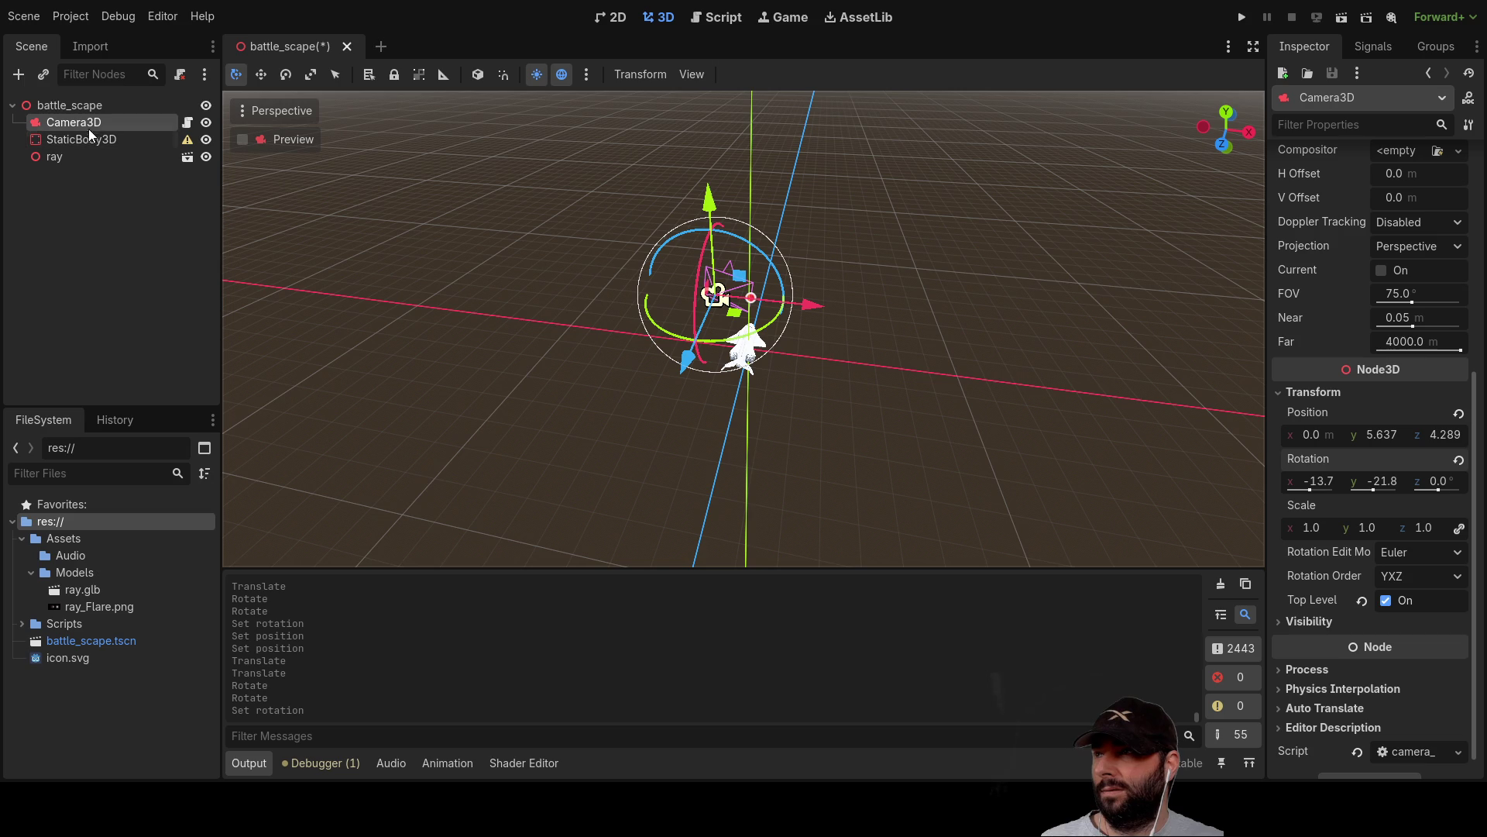
pyautogui.click(729, 19)
# Write 'look' on line 15, autocomplete it, and delete the garbled text left on line 16.
pyautogui.scroll(-1, 511, 287)
pyautogui.click(490, 331)
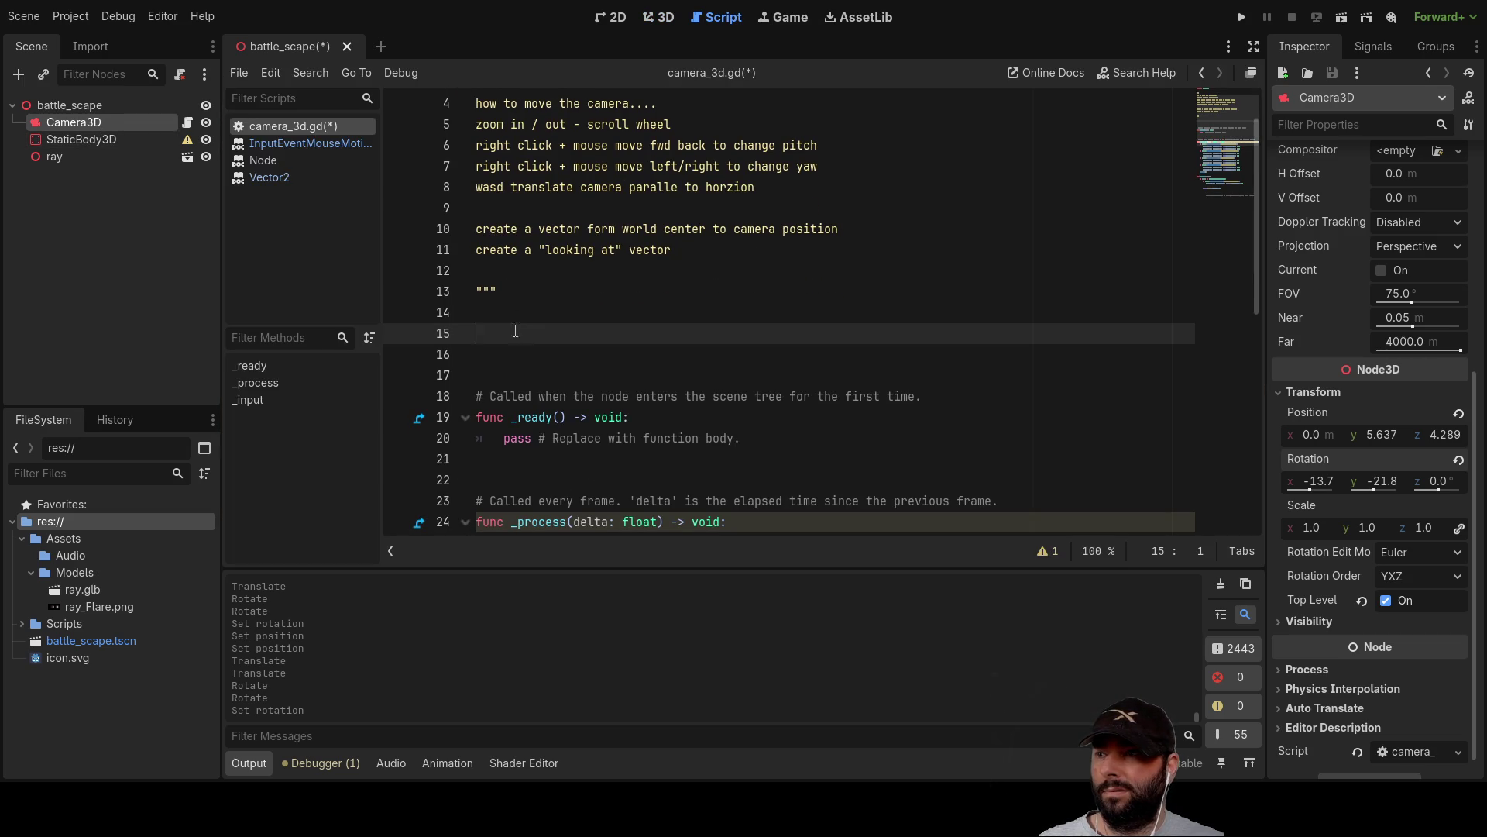
pyautogui.write('look')
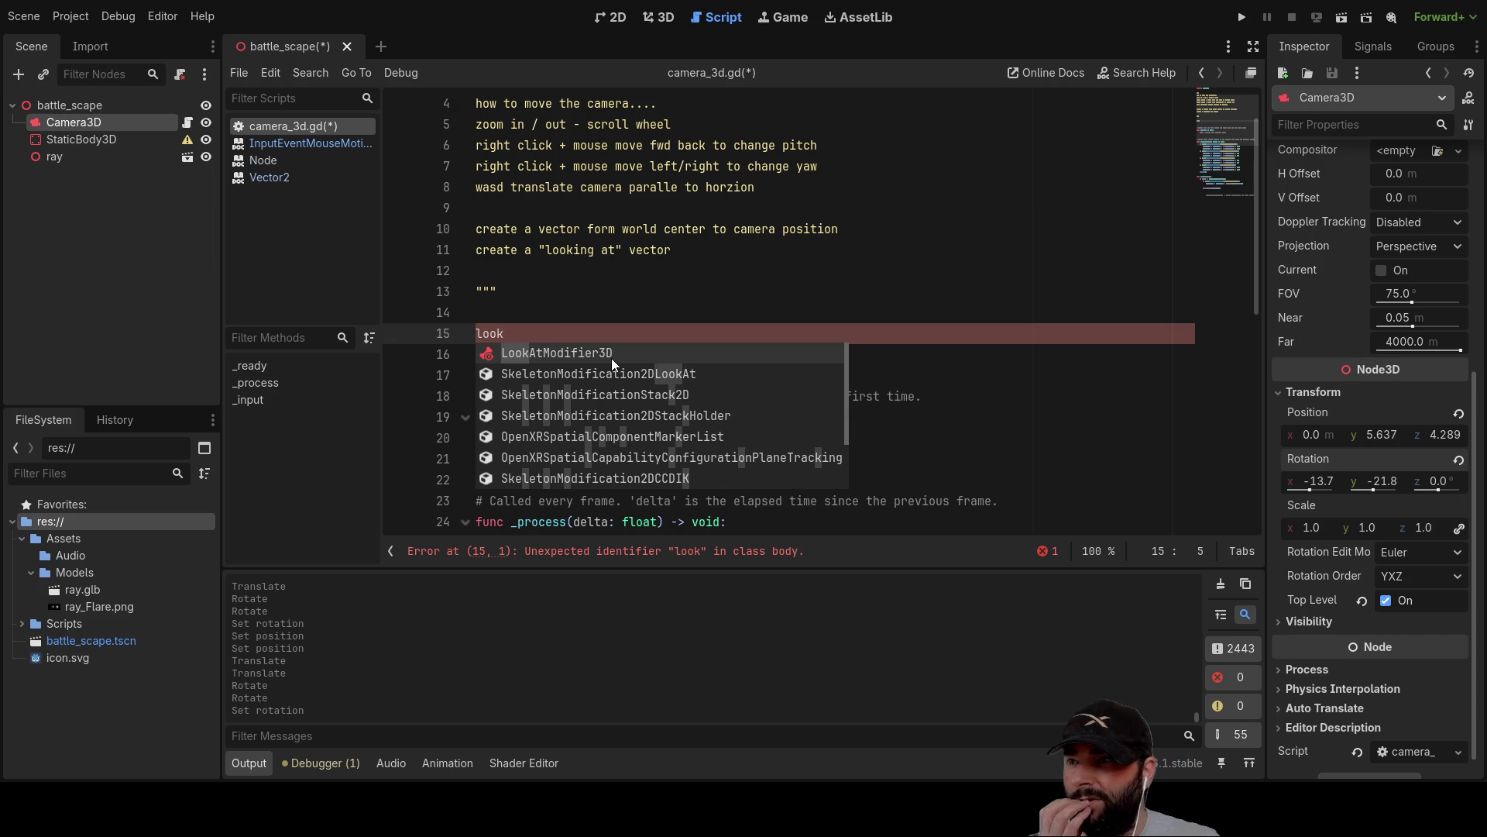
pyautogui.scroll(-7, 615, 357)
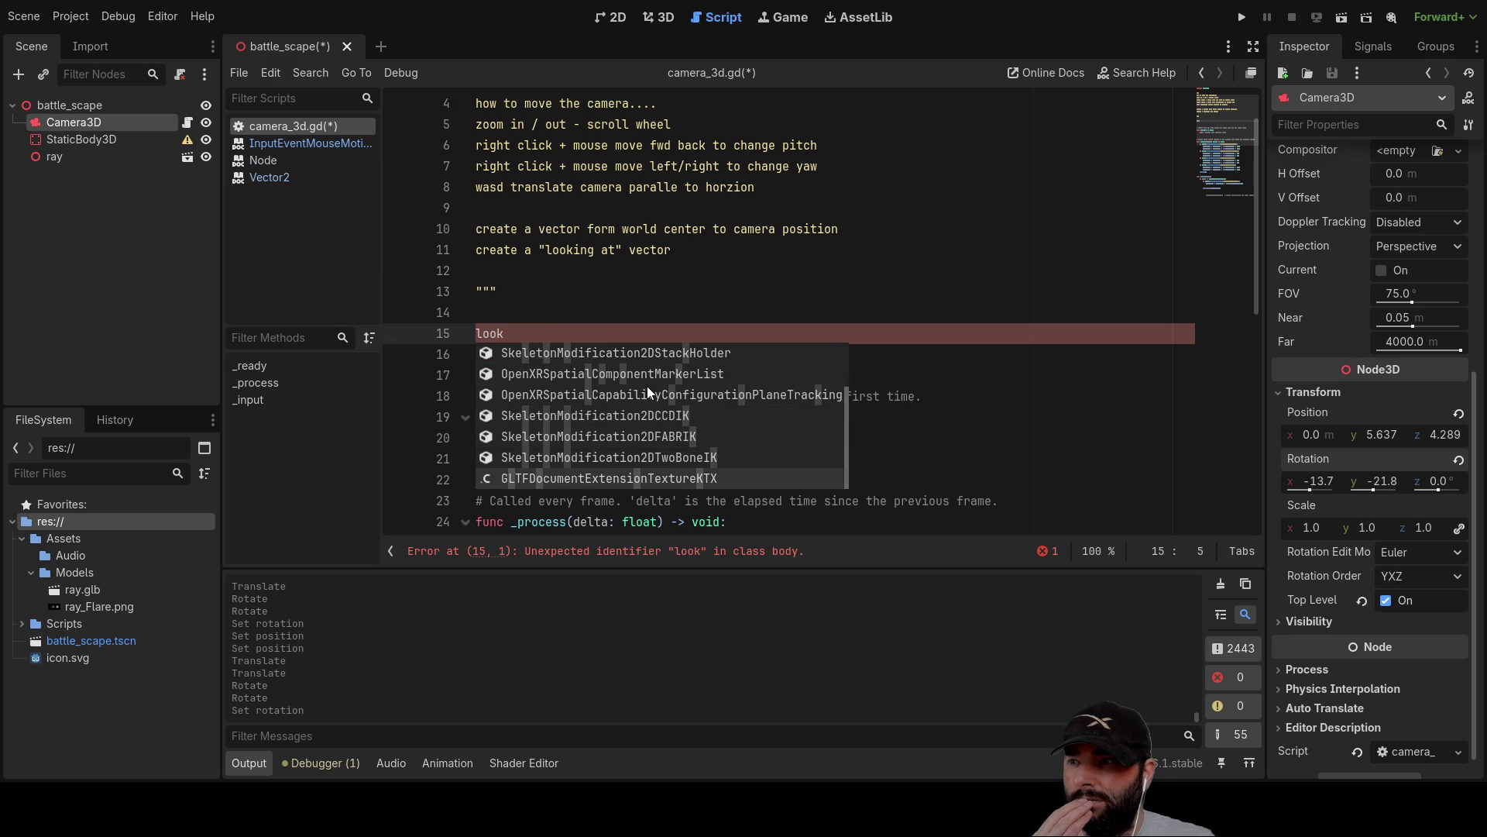
pyautogui.scroll(1, 647, 386)
pyautogui.scroll(-2, 529, 389)
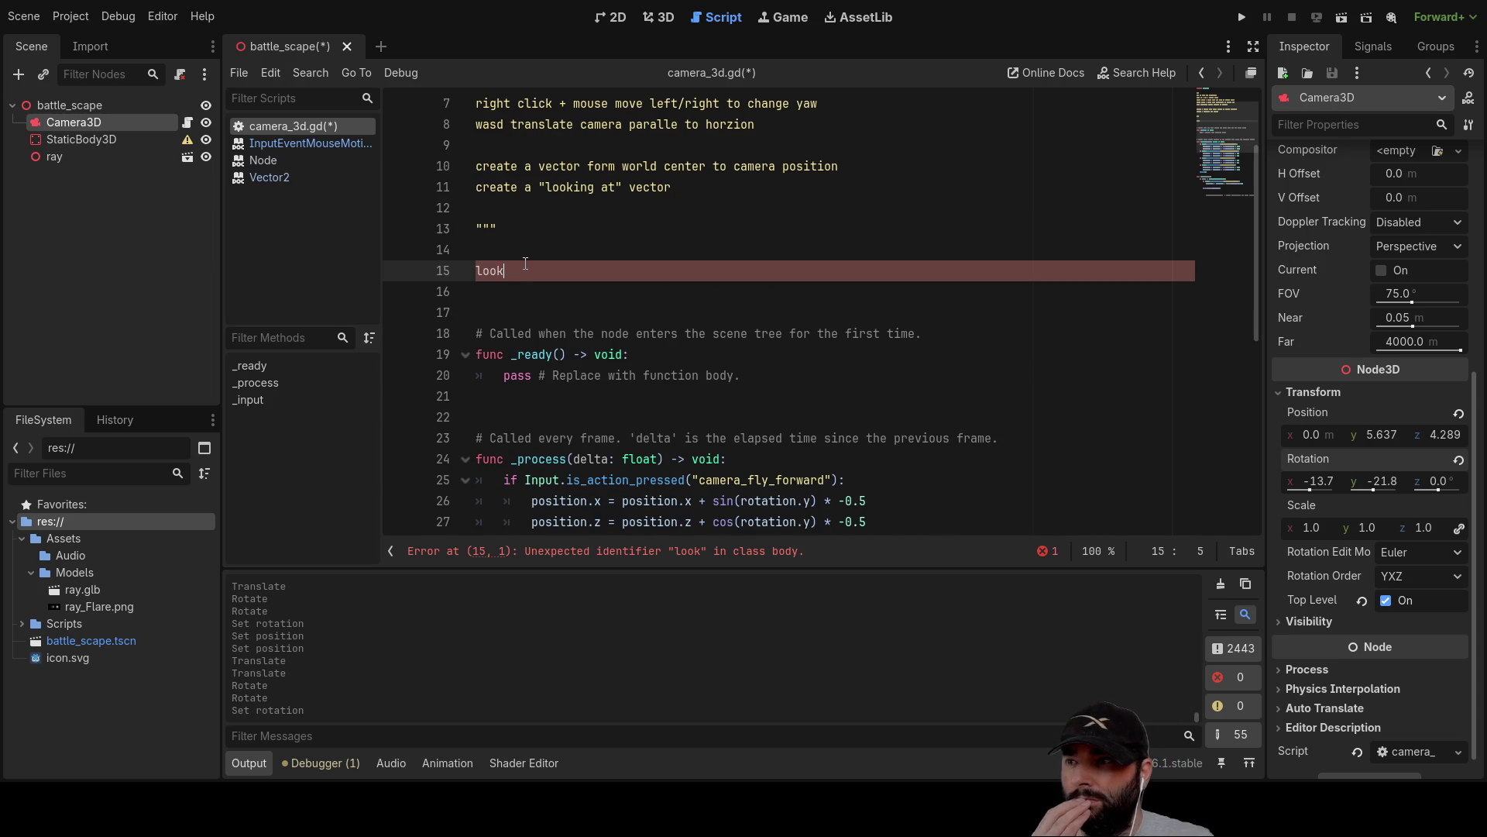
pyautogui.hotkey('ctrl', 'space')
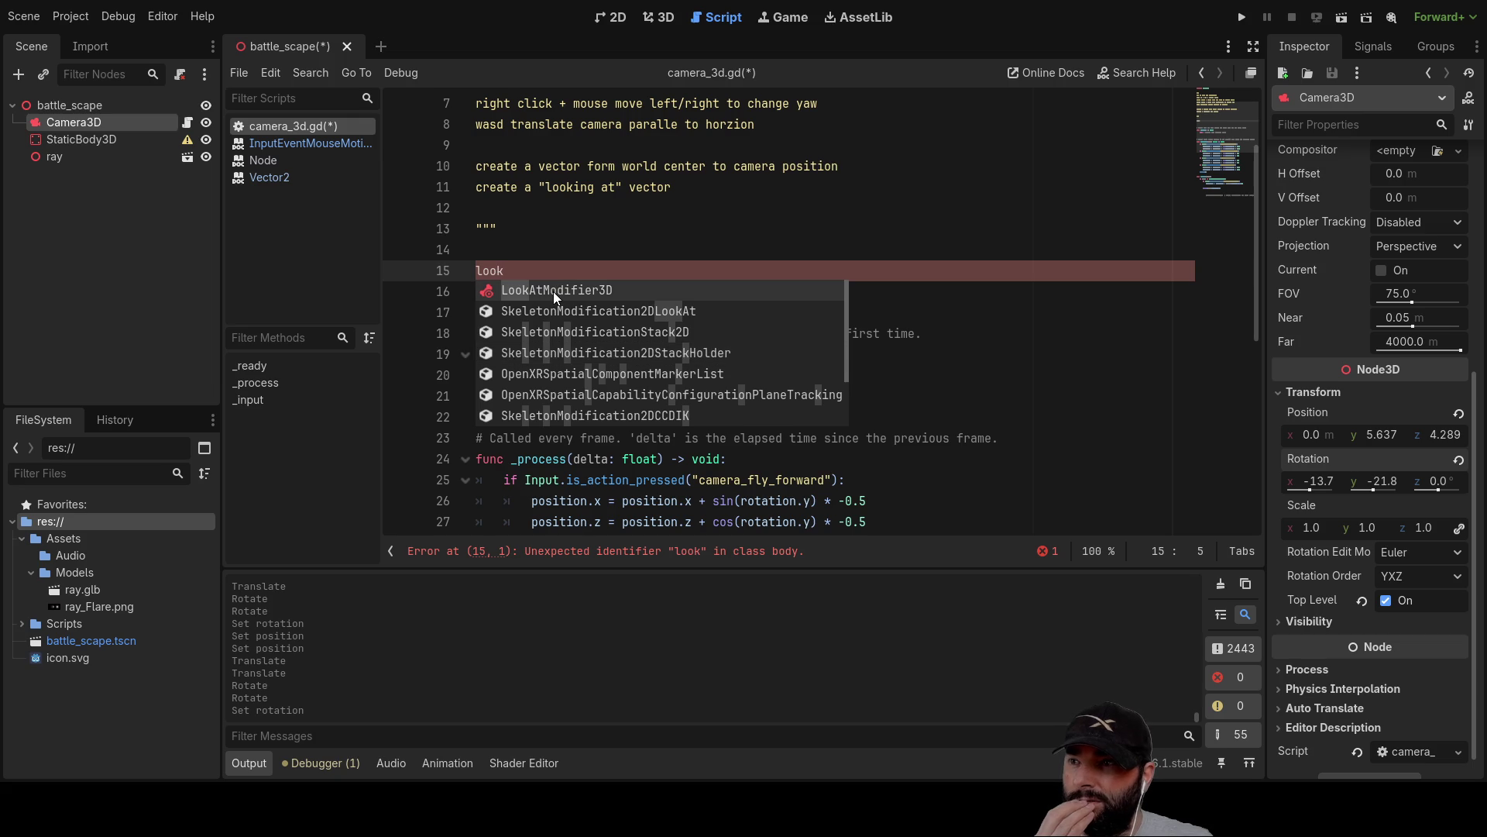
pyautogui.press('Right')
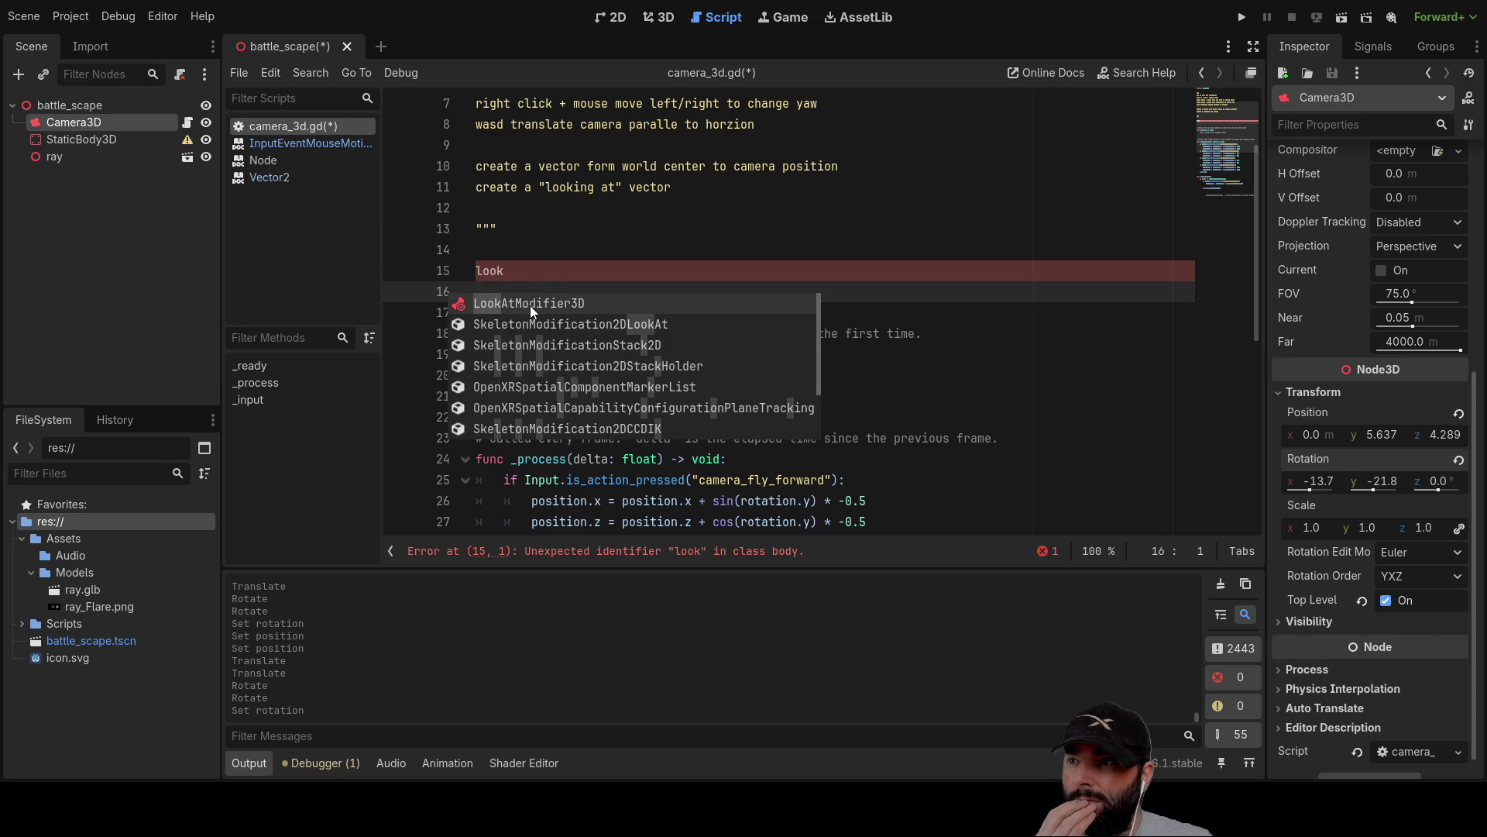
pyautogui.click(530, 306)
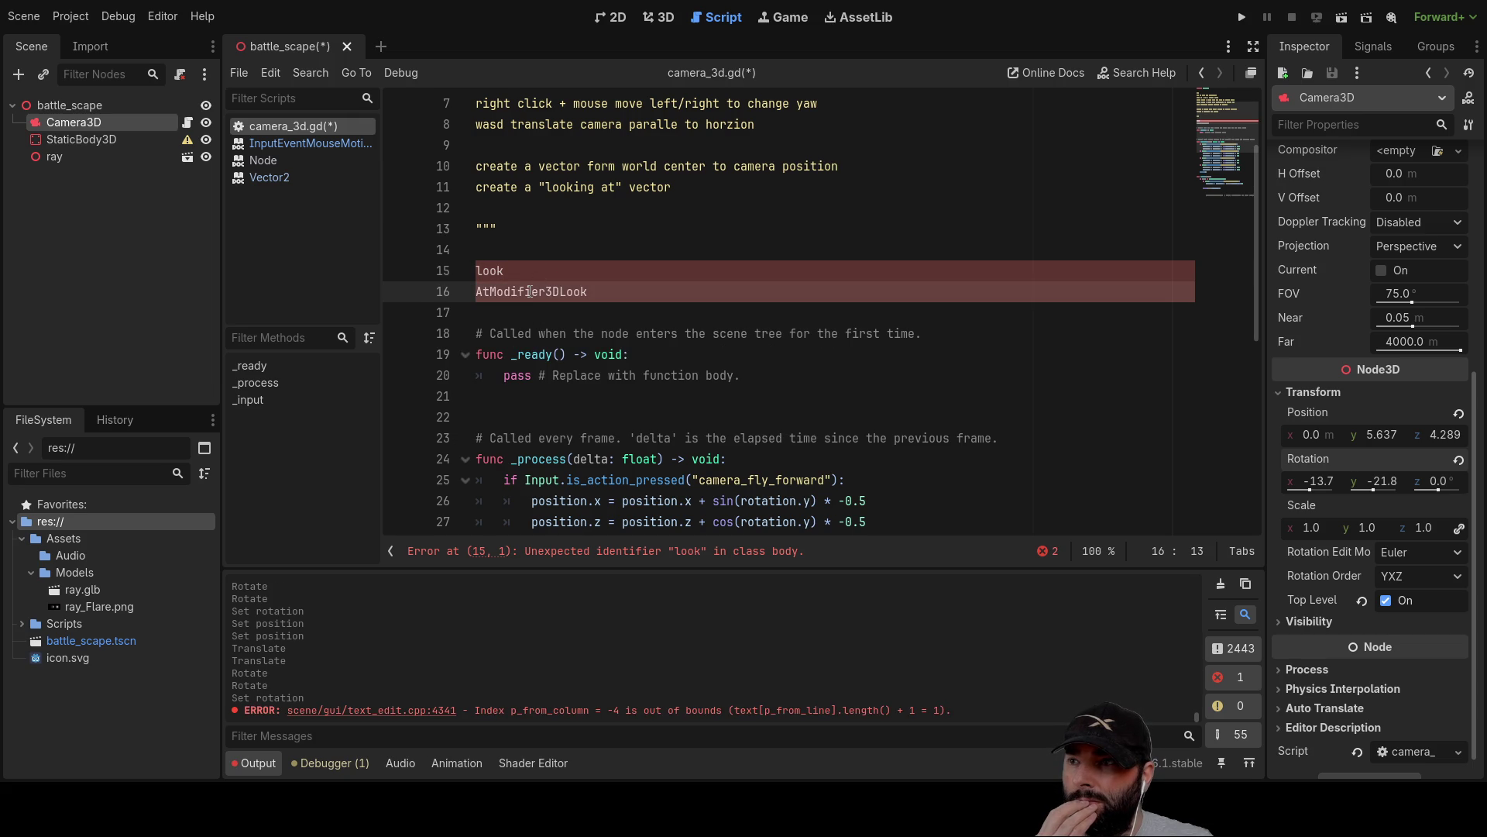
pyautogui.moveTo(613, 297); pyautogui.dragTo(474, 292)
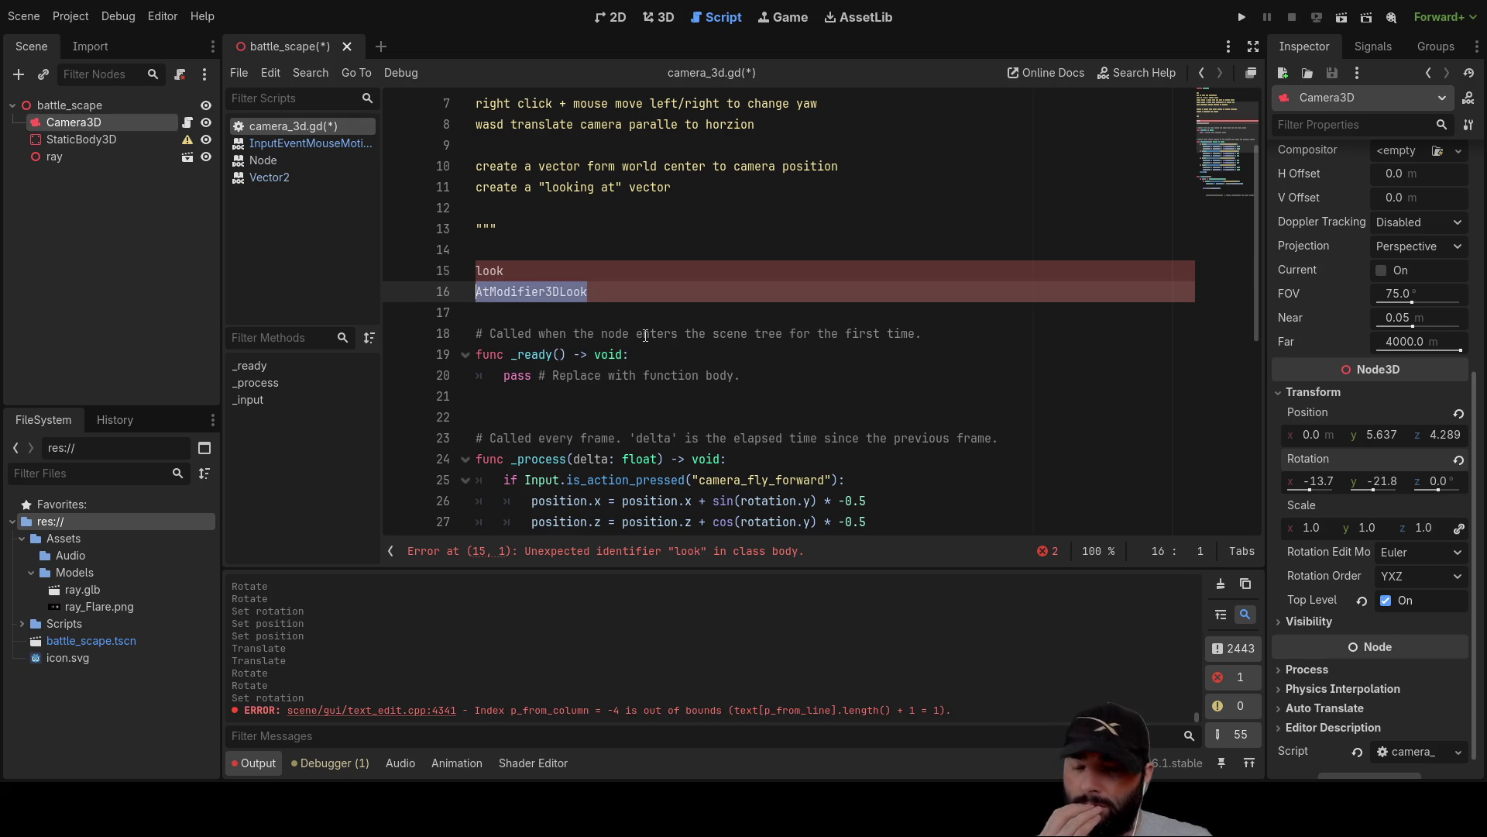
pyautogui.press('BackSpace')
# Complete line 15 to LookAtModifier3D and open its reference page.
pyautogui.click(575, 278)
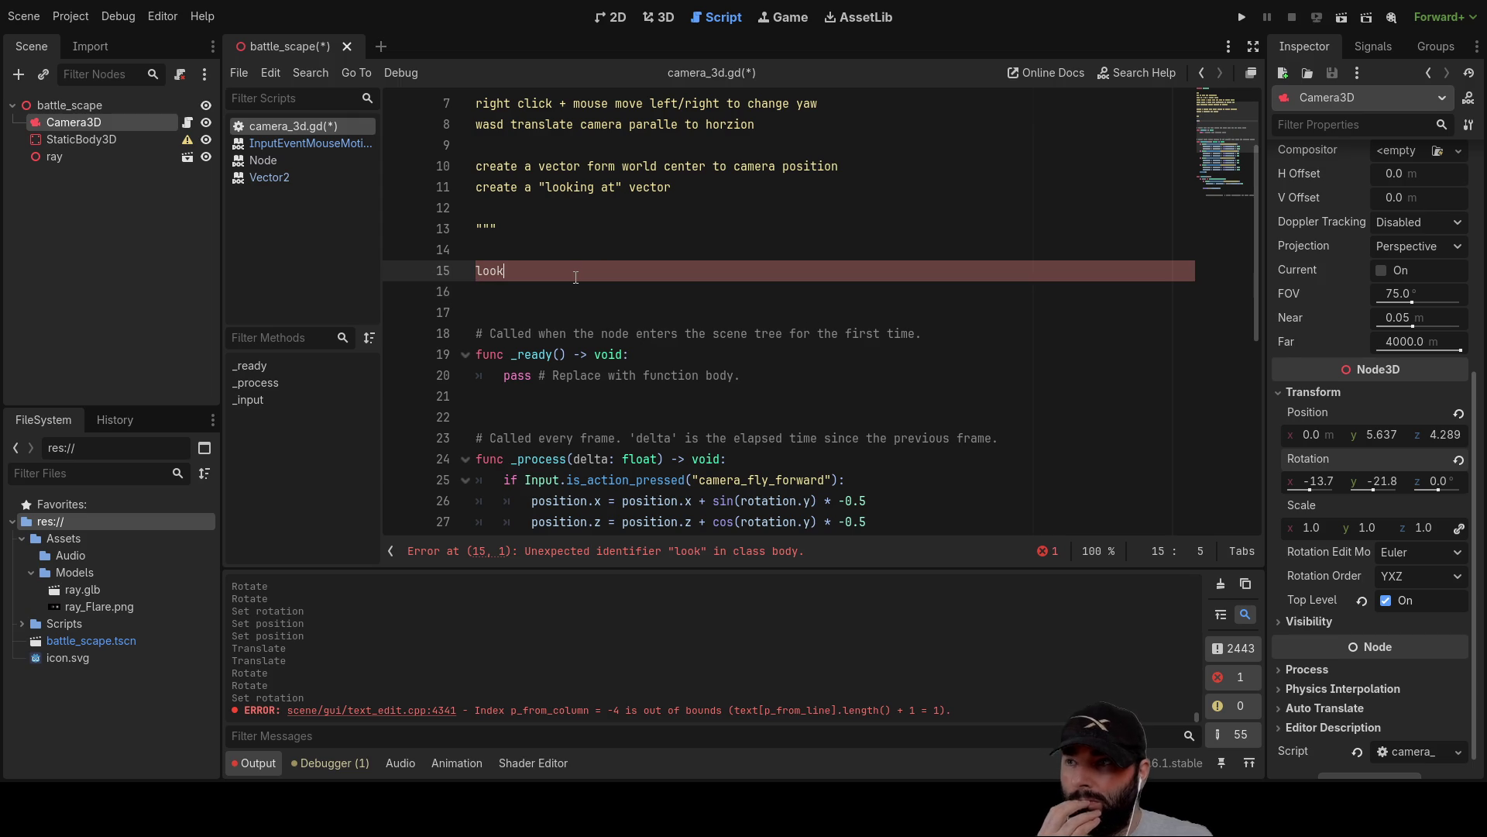
pyautogui.hotkey('ctrl', 'space')
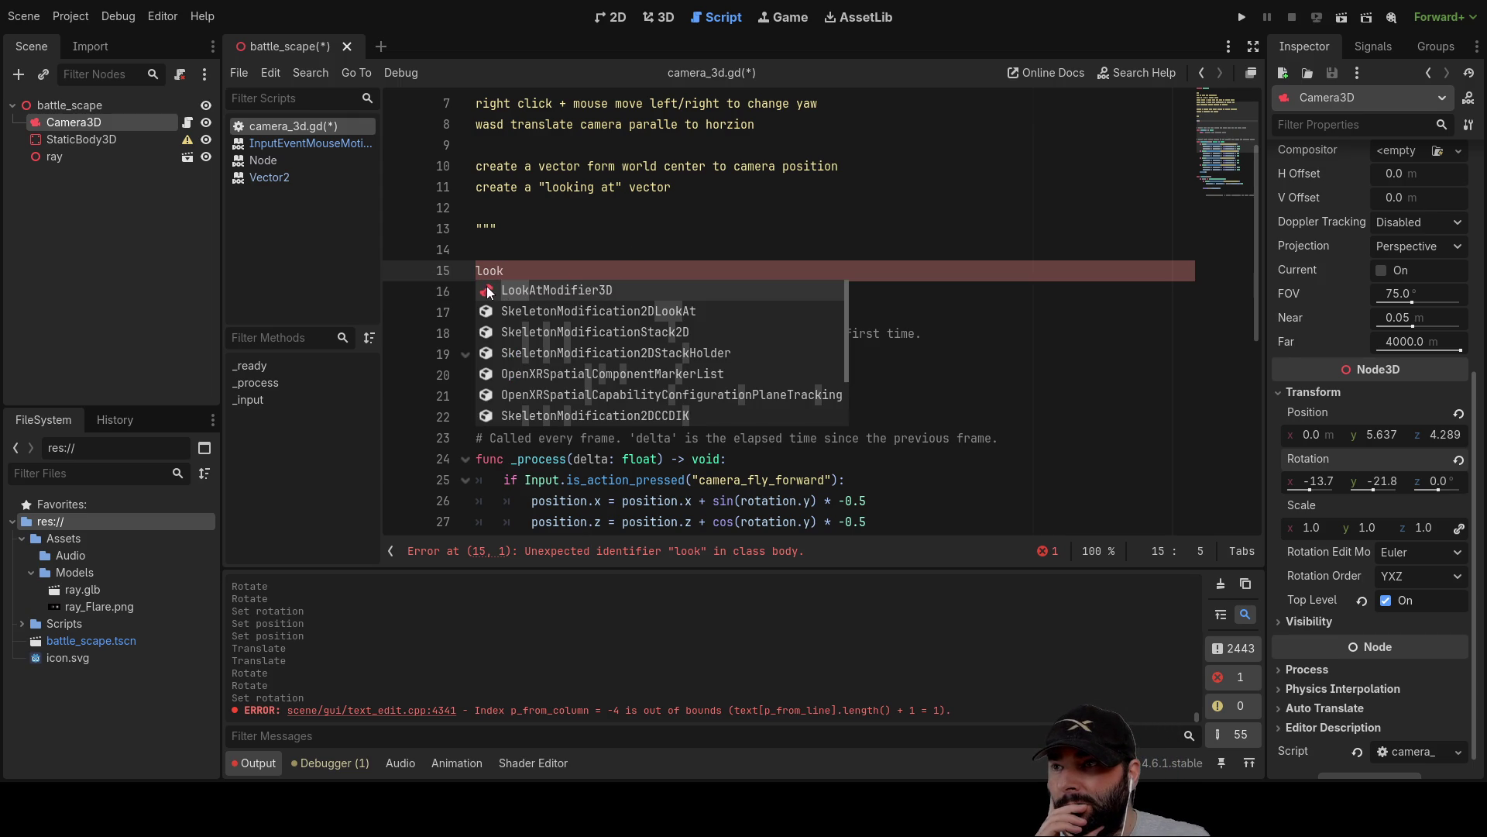
pyautogui.click(532, 289)
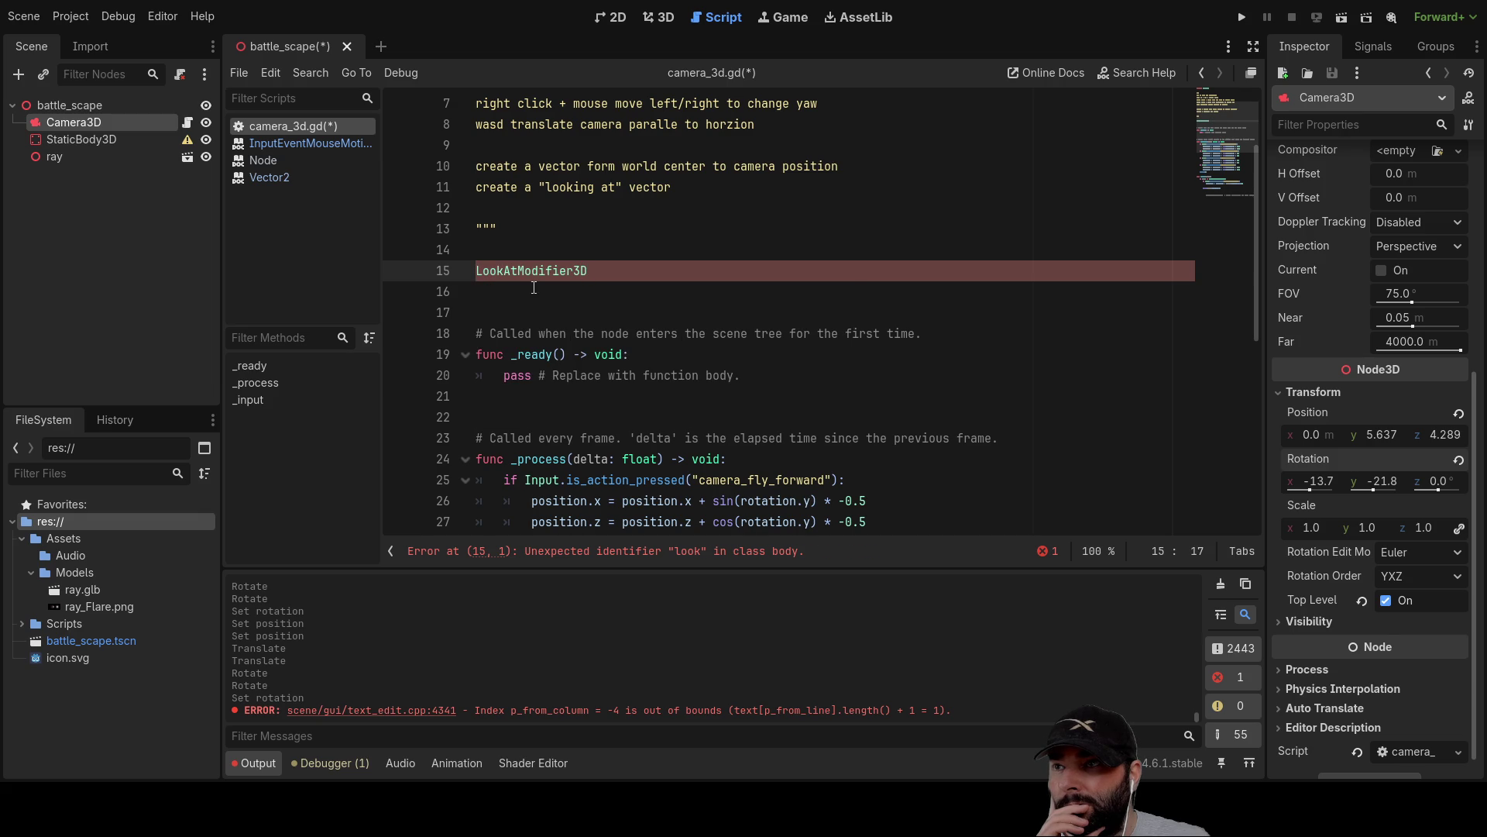
pyautogui.doubleClick(543, 270)
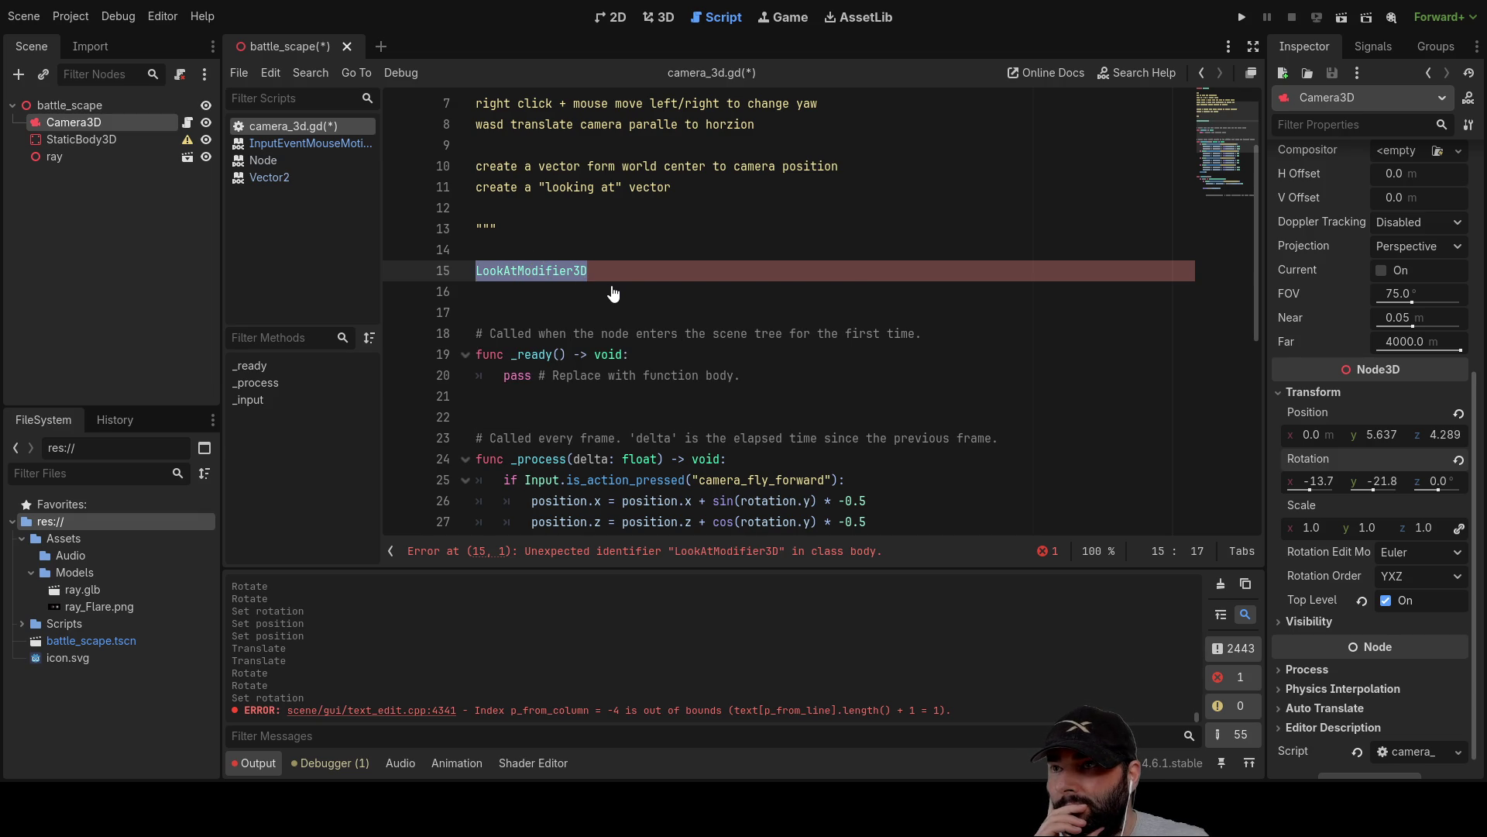
pyautogui.hotkey('alt', 'F1')
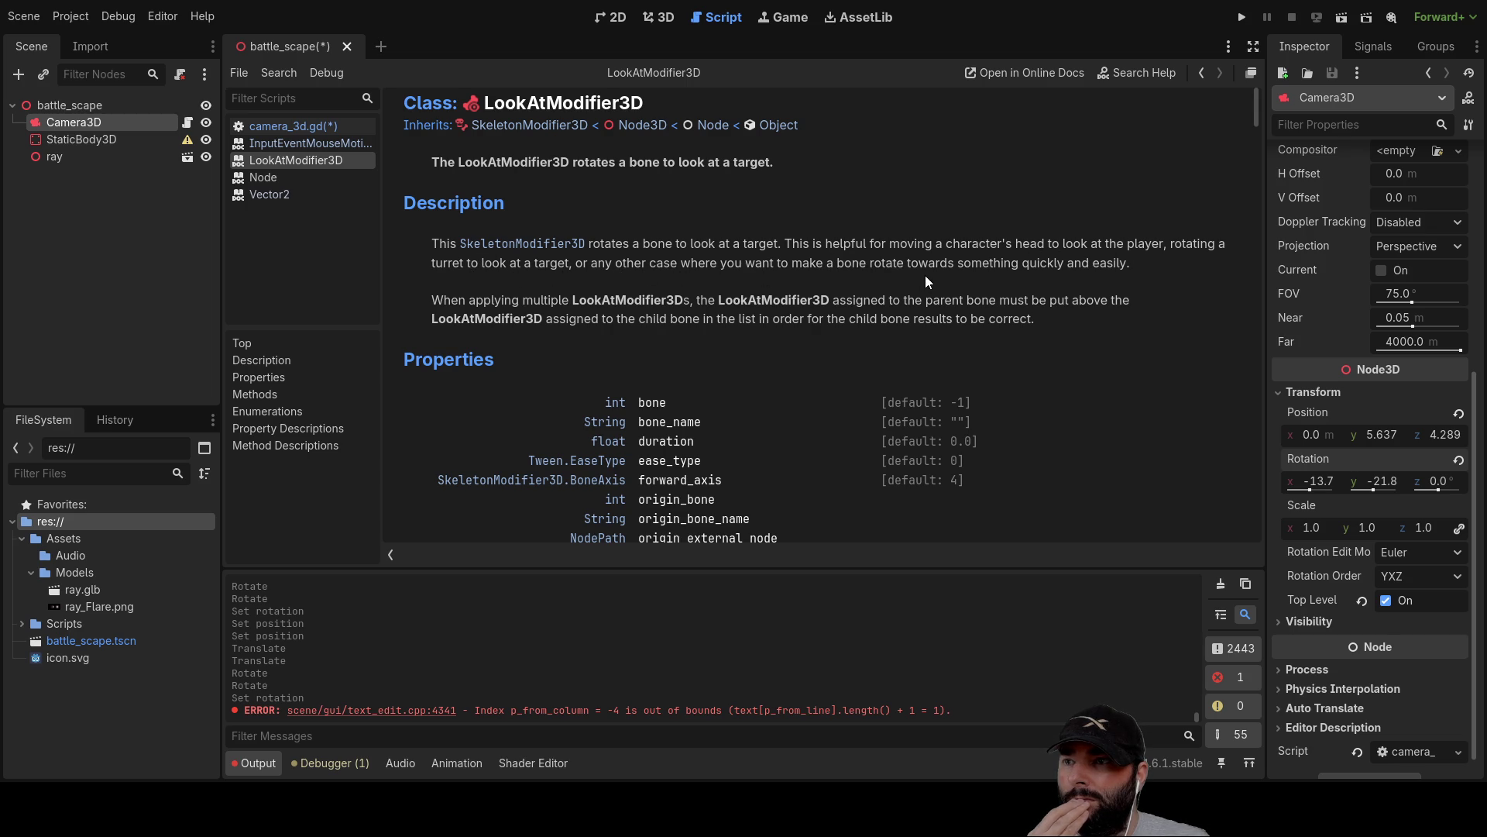
# Read through the LookAtModifier3D reference page, then return to camera_3d.gd.
pyautogui.scroll(-3, 691, 345)
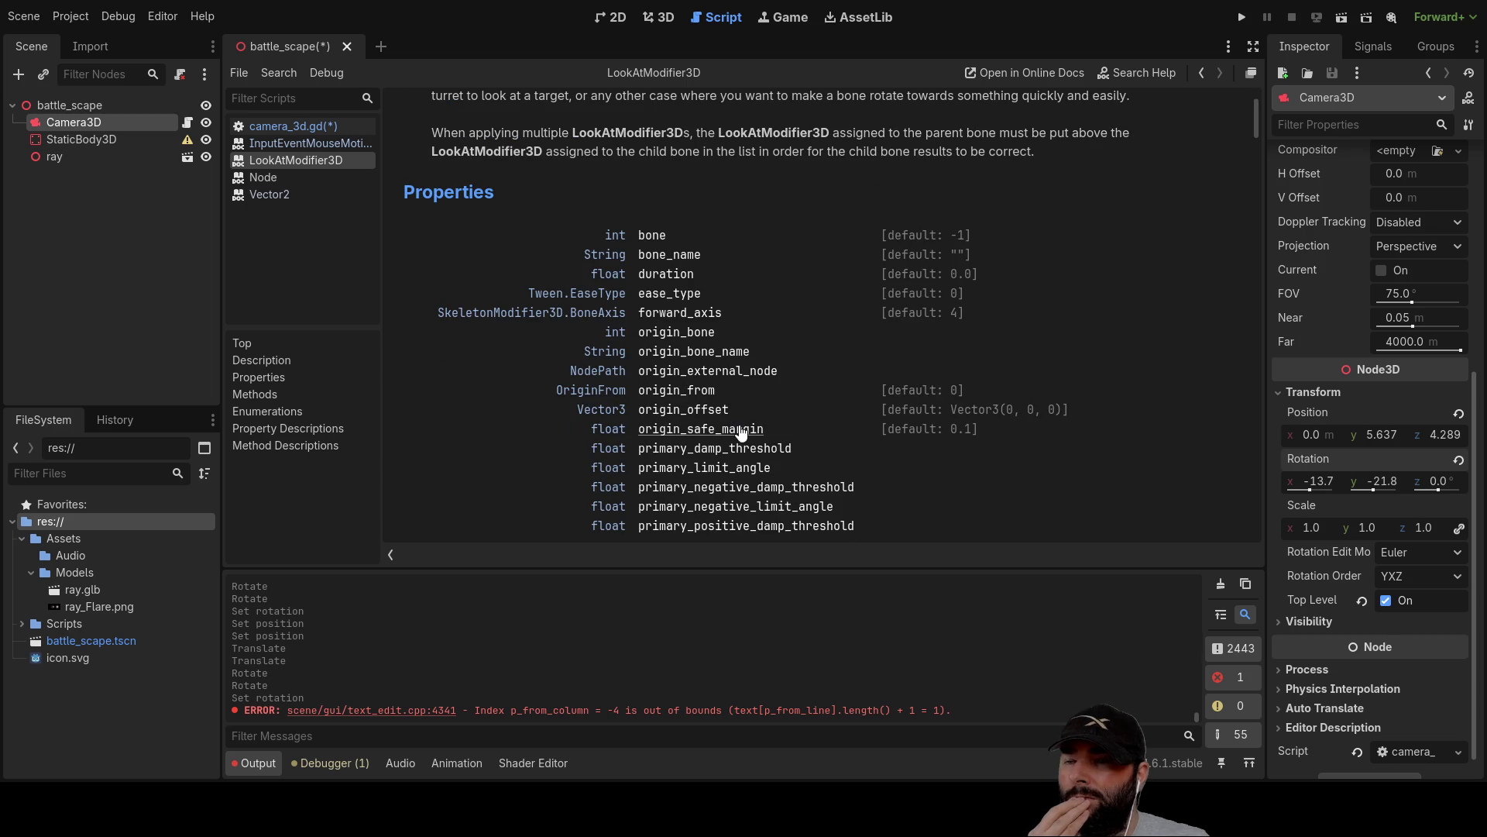
pyautogui.scroll(2, 750, 408)
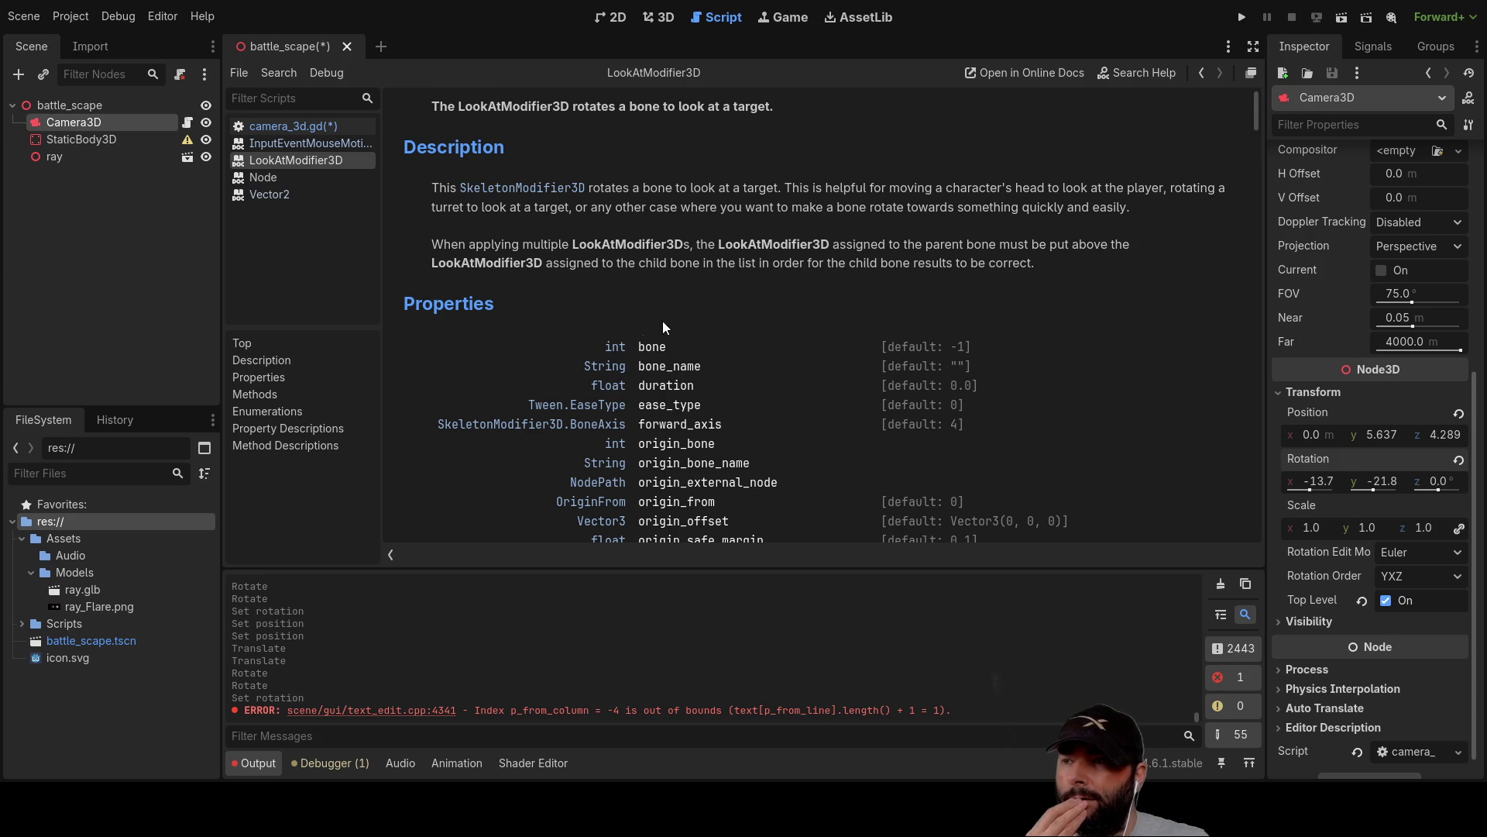
pyautogui.scroll(2, 699, 321)
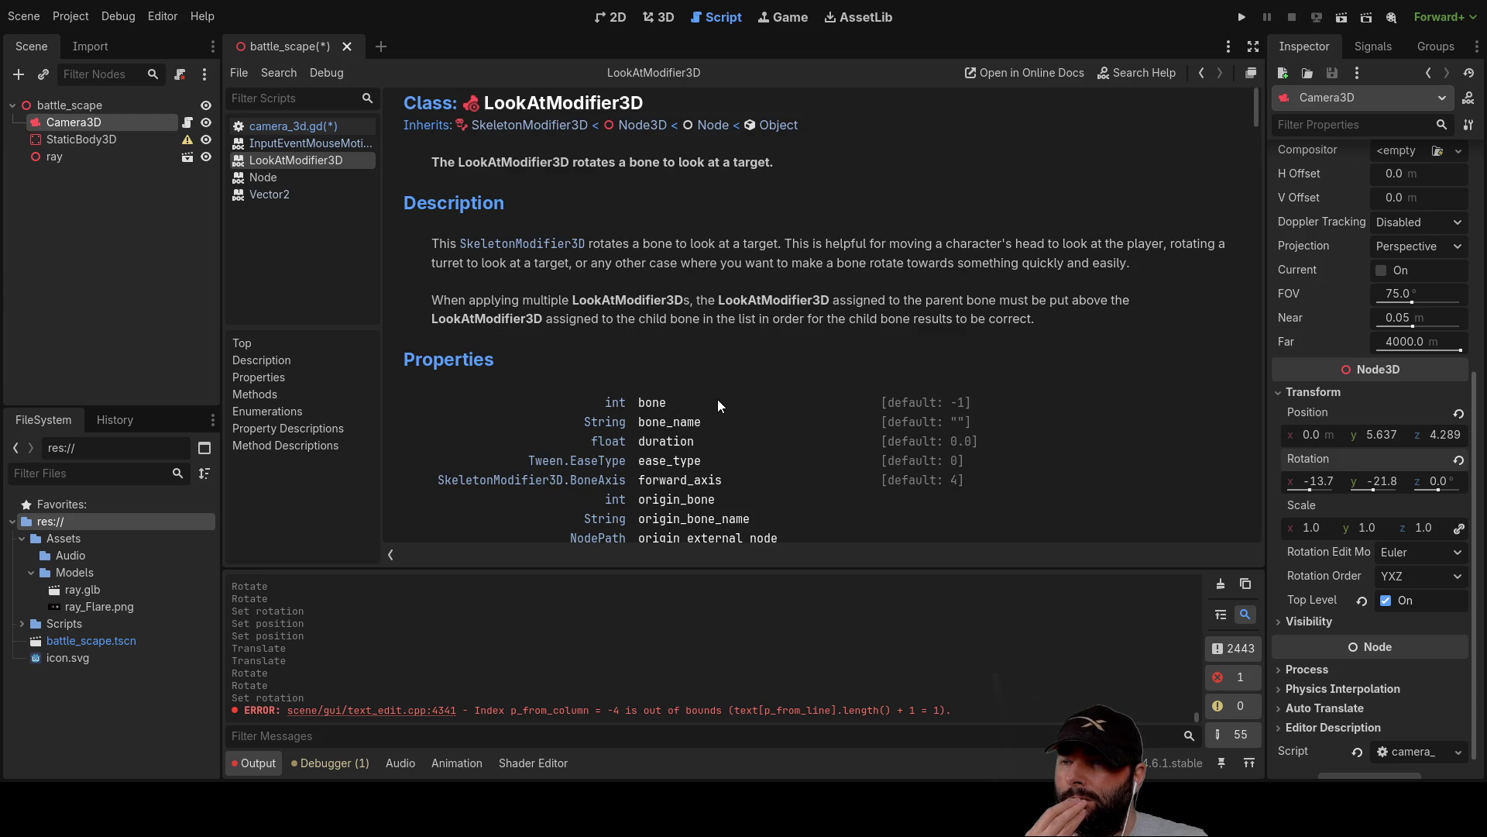
pyautogui.scroll(-10, 718, 398)
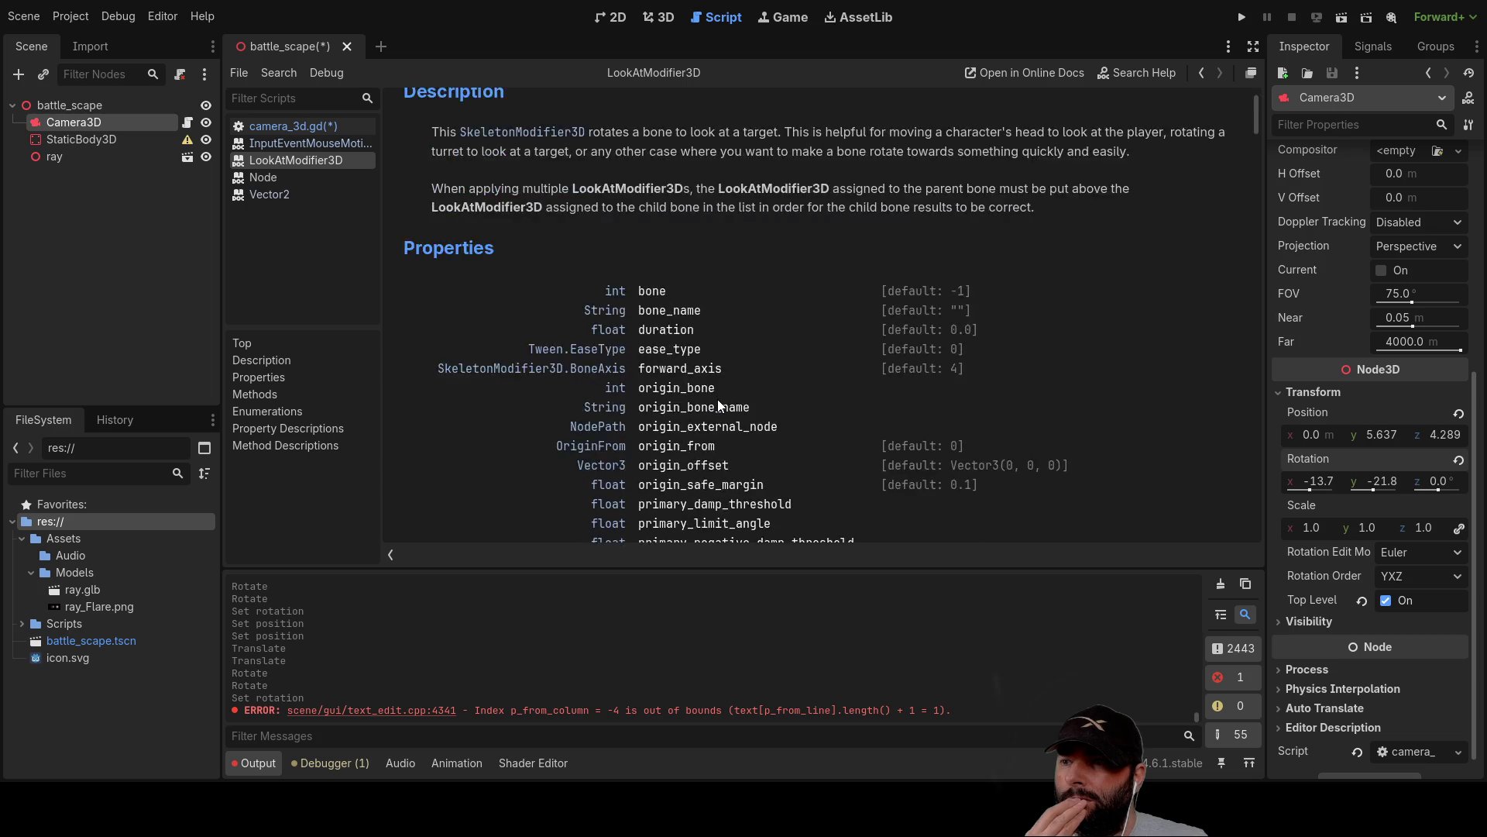
pyautogui.scroll(5, 717, 398)
pyautogui.scroll(5, 717, 398)
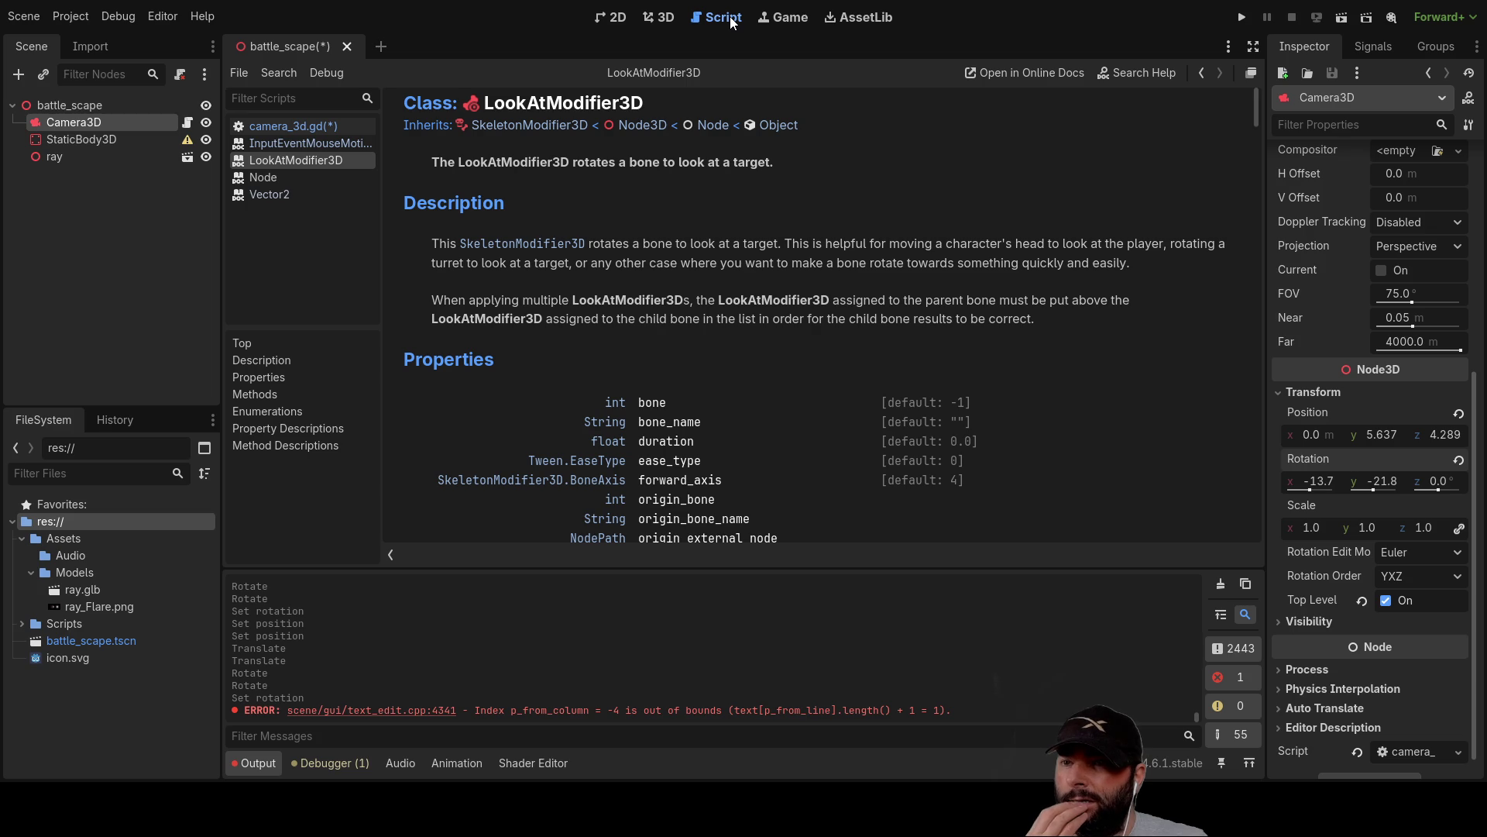
pyautogui.click(613, 23)
pyautogui.click(725, 23)
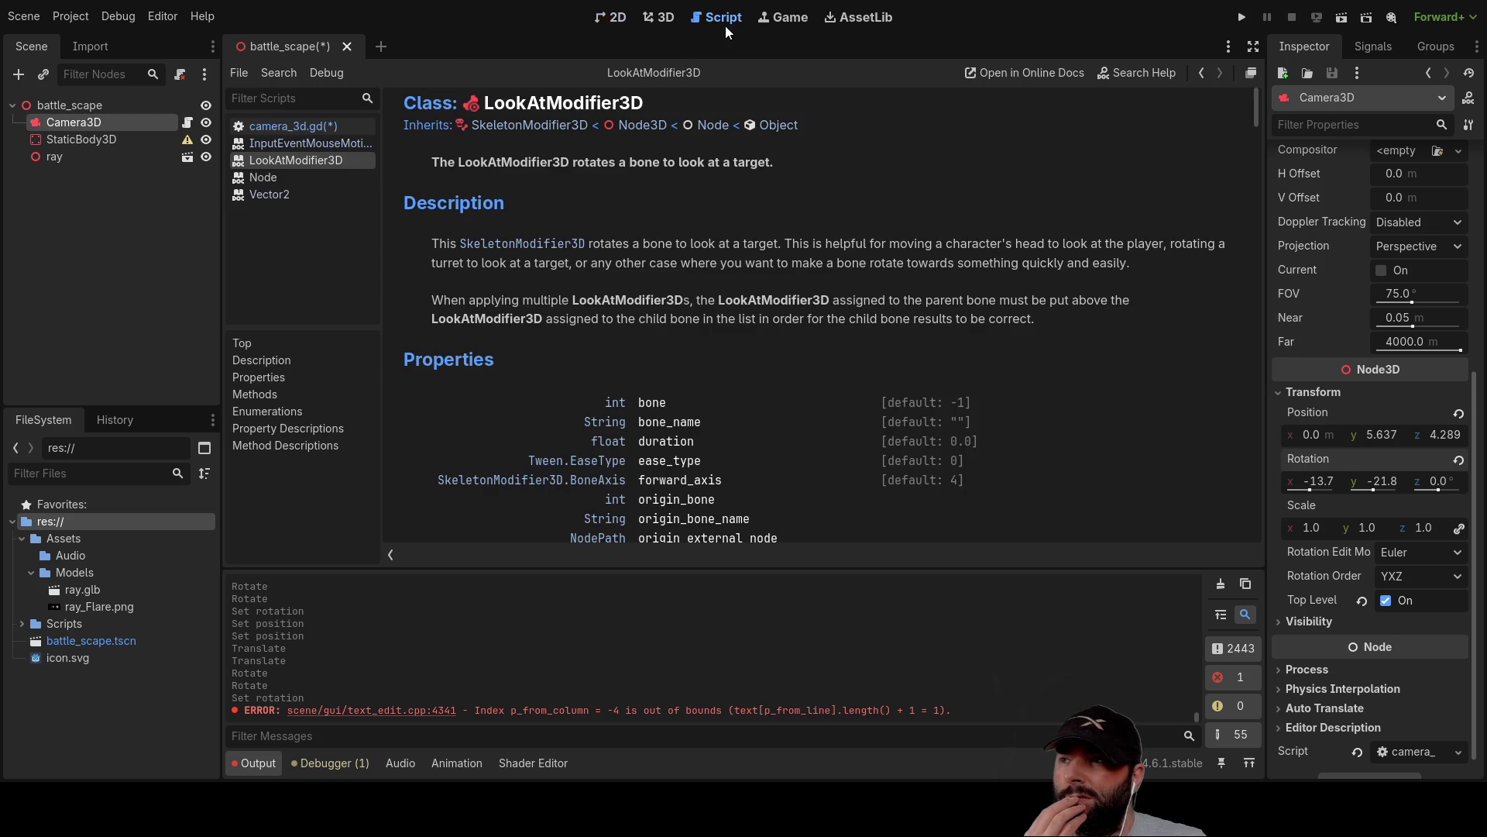
pyautogui.click(308, 126)
# Replace LookAtModifier3D on line 15 with 'look' and browse the completion suggestions.
pyautogui.click(607, 271)
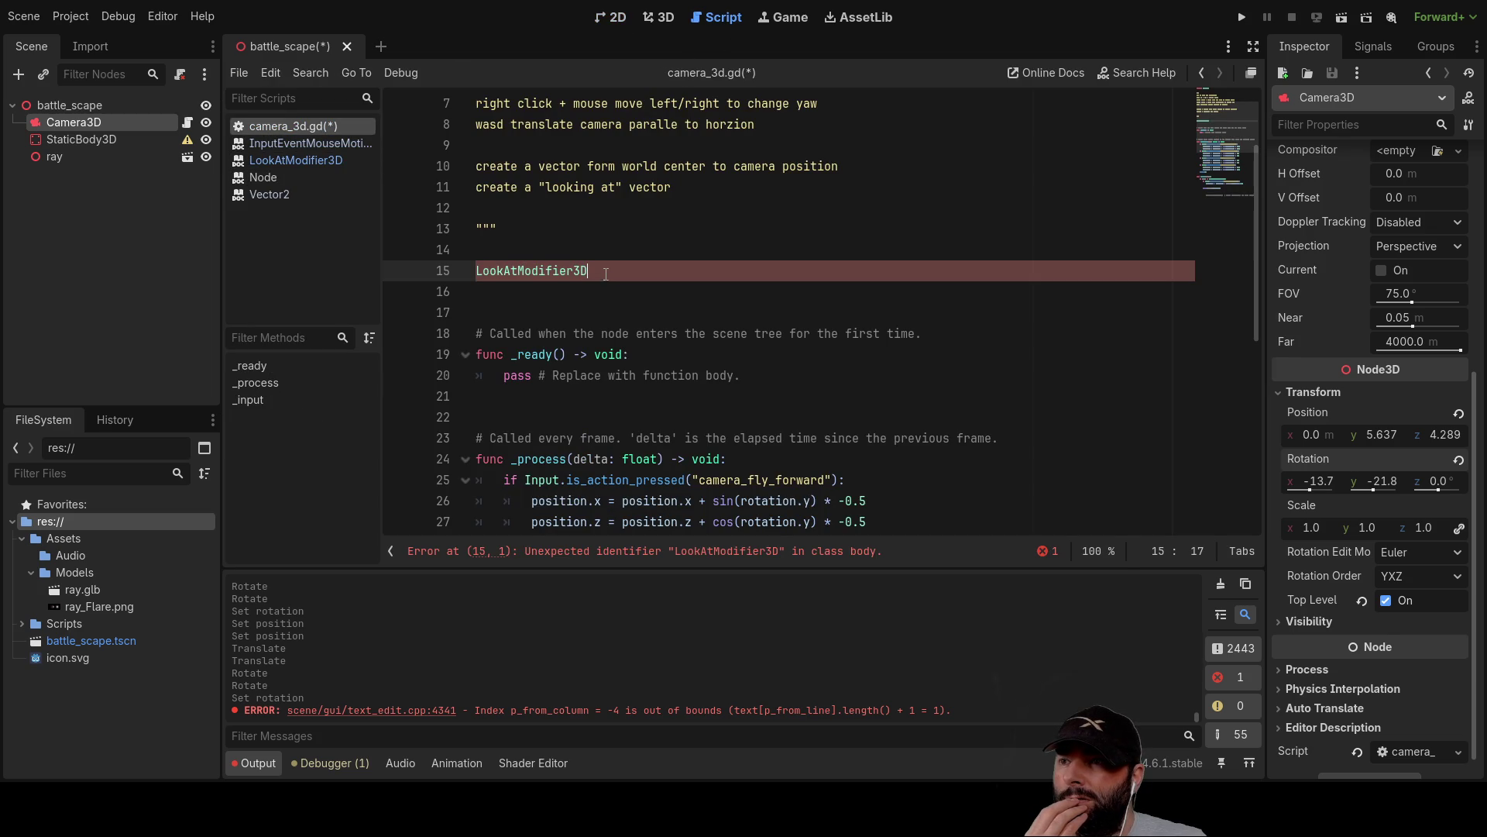
pyautogui.hotkey('shift', 'Home')
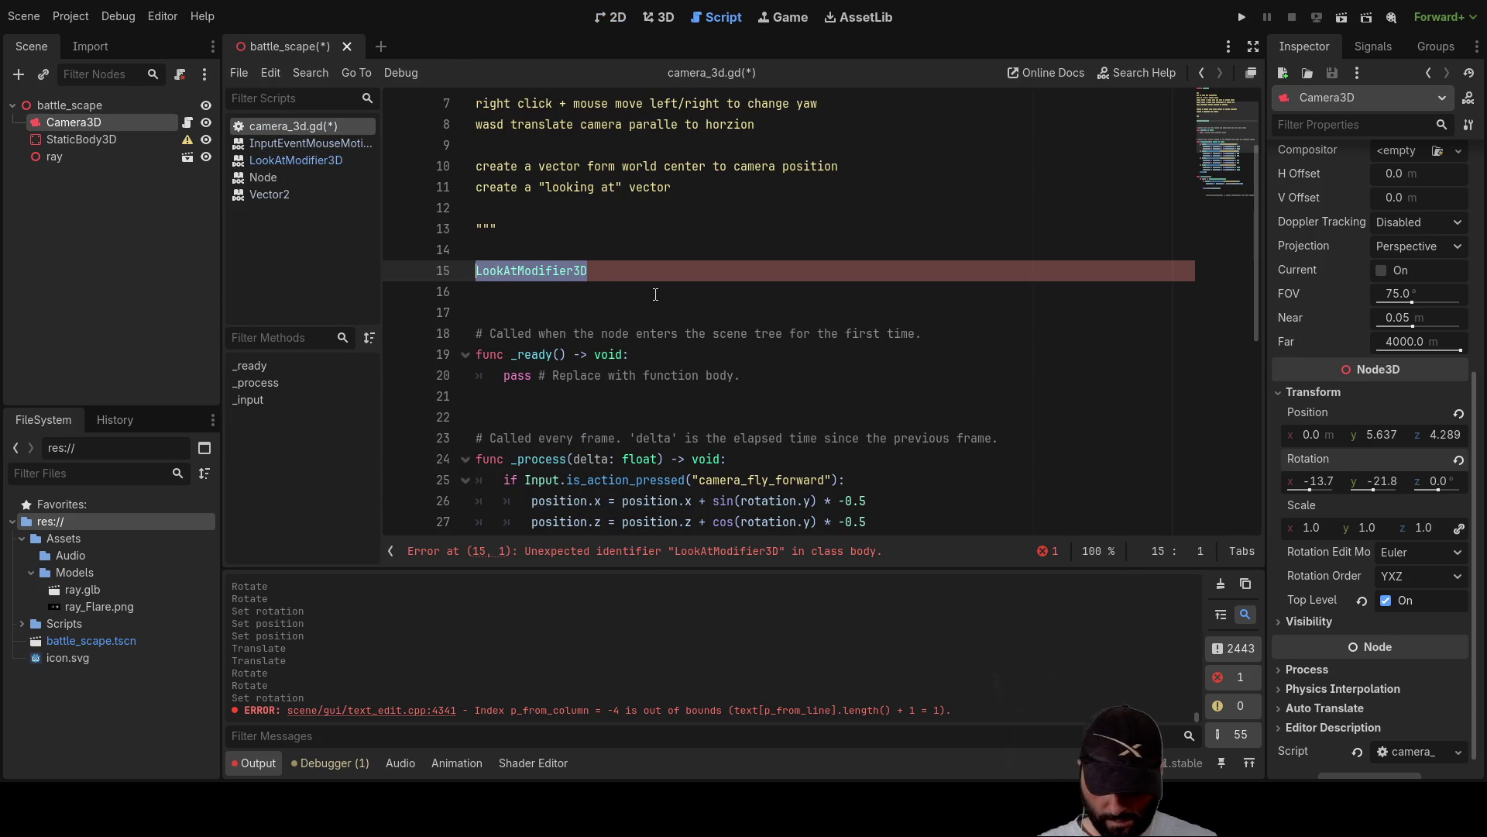
pyautogui.write('look')
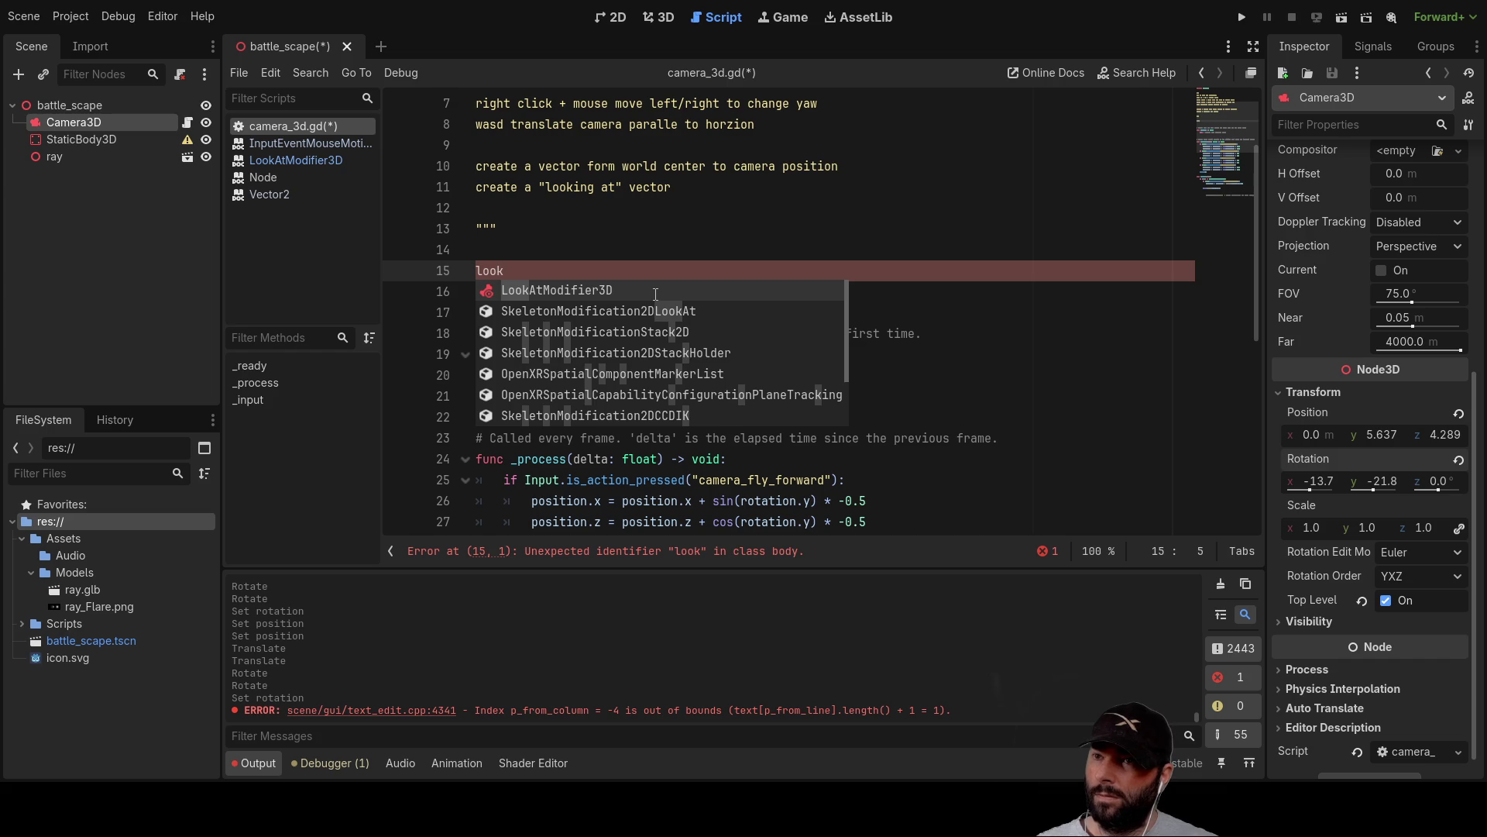
pyautogui.scroll(-9, 633, 337)
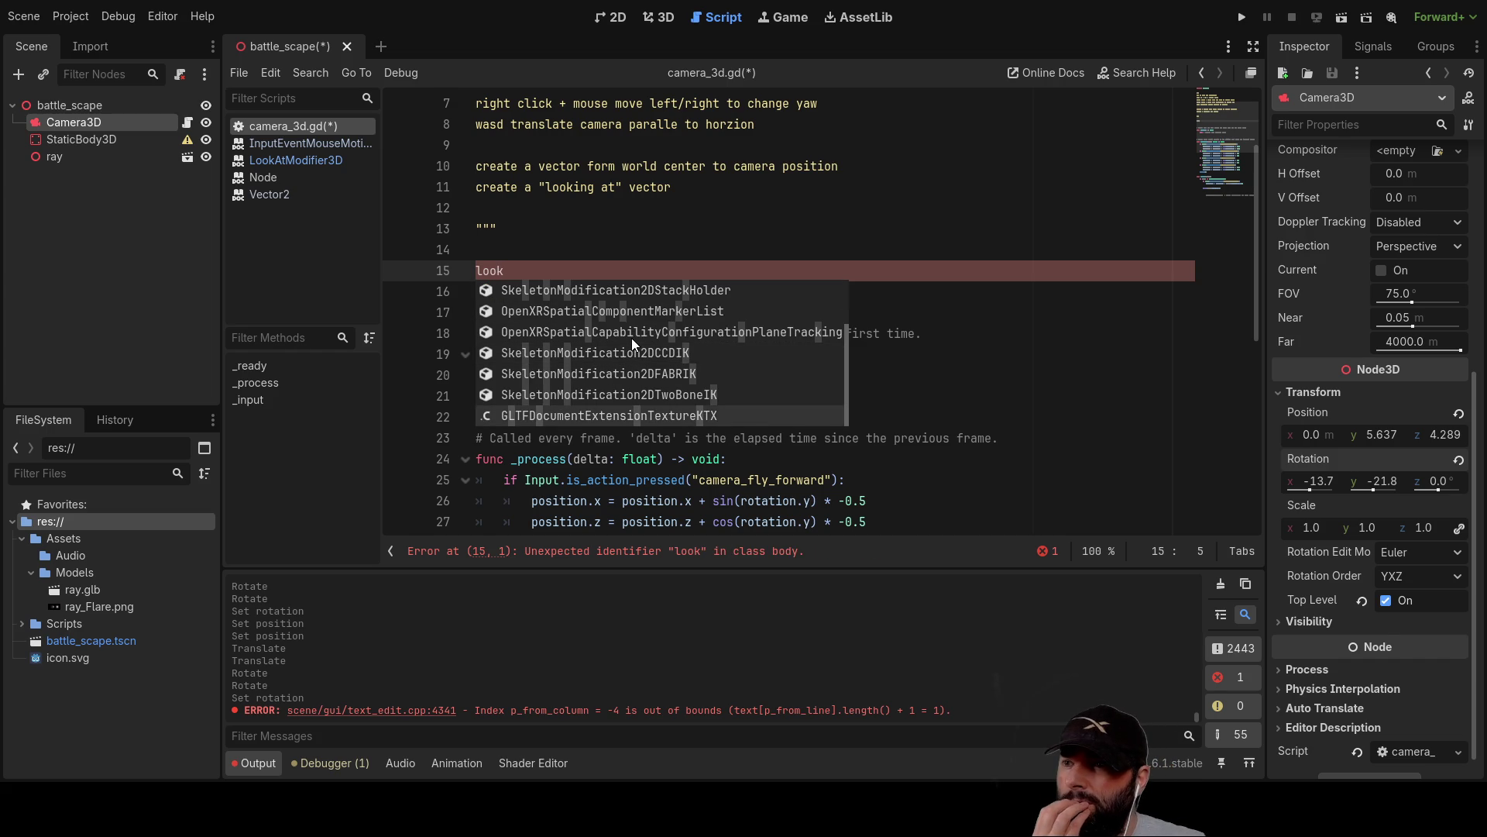
pyautogui.scroll(3, 678, 376)
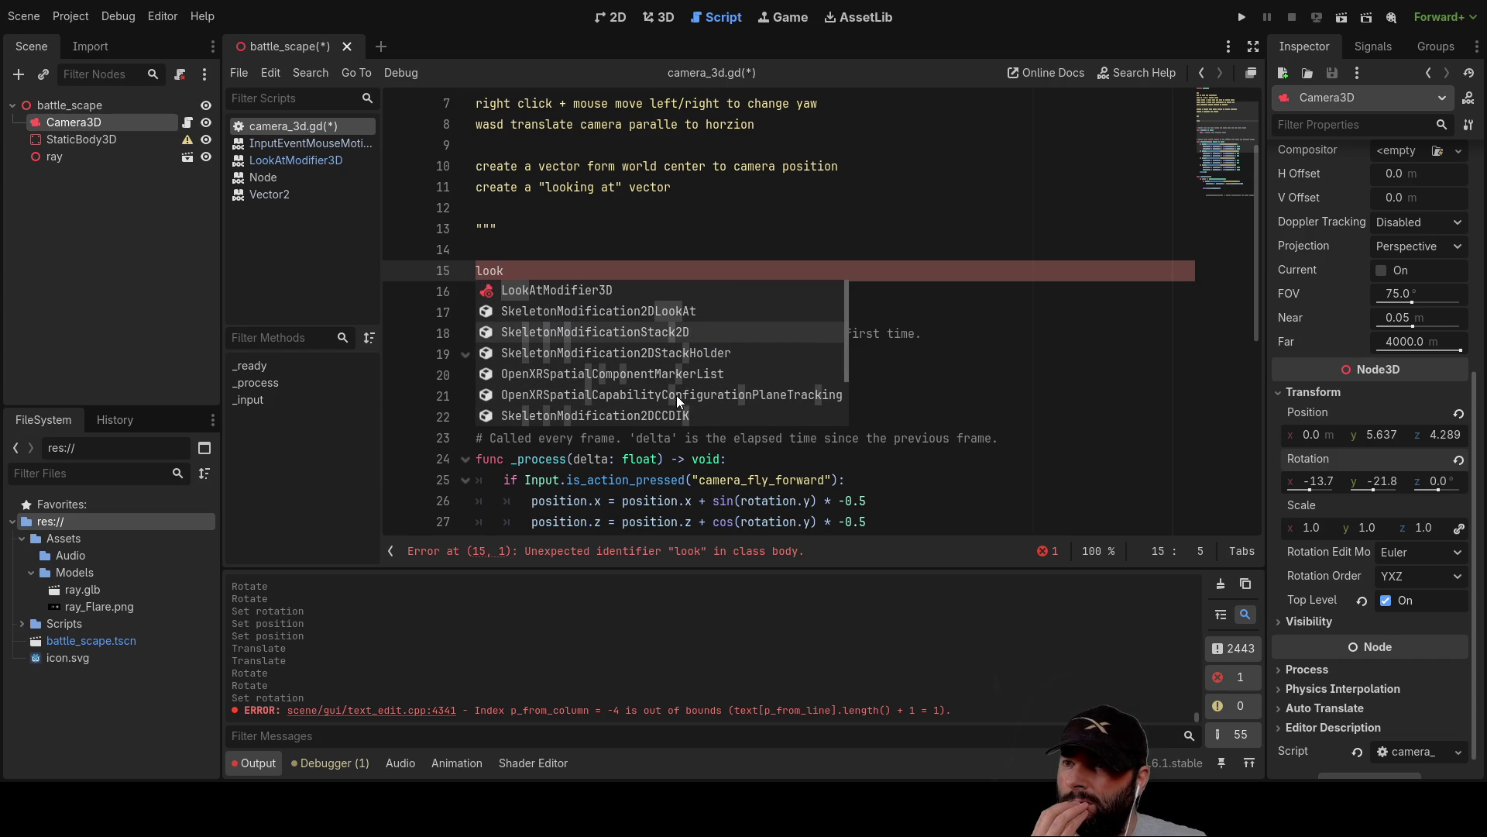
pyautogui.scroll(1, 635, 352)
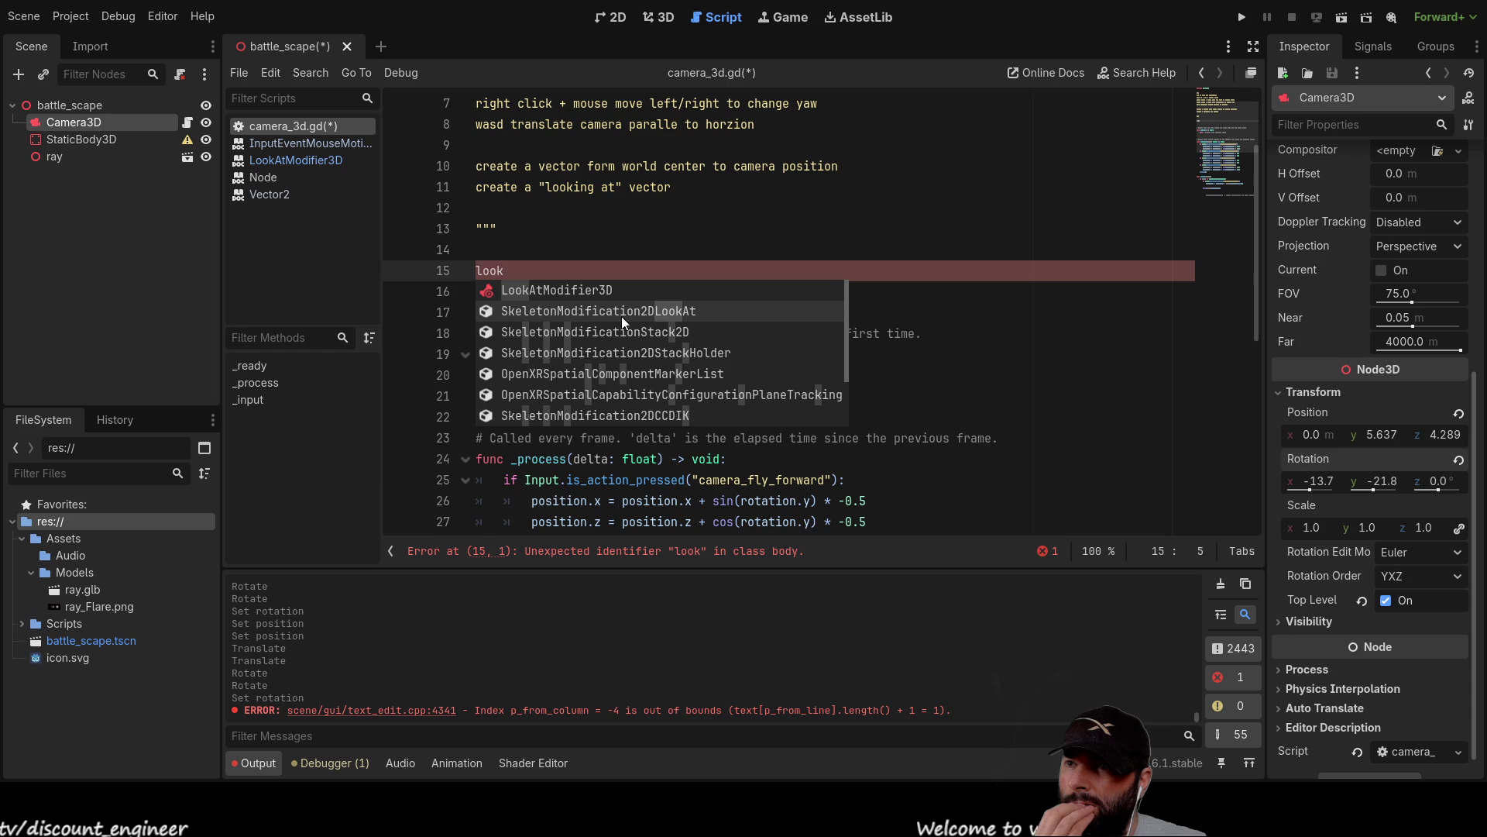
pyautogui.scroll(1, 547, 295)
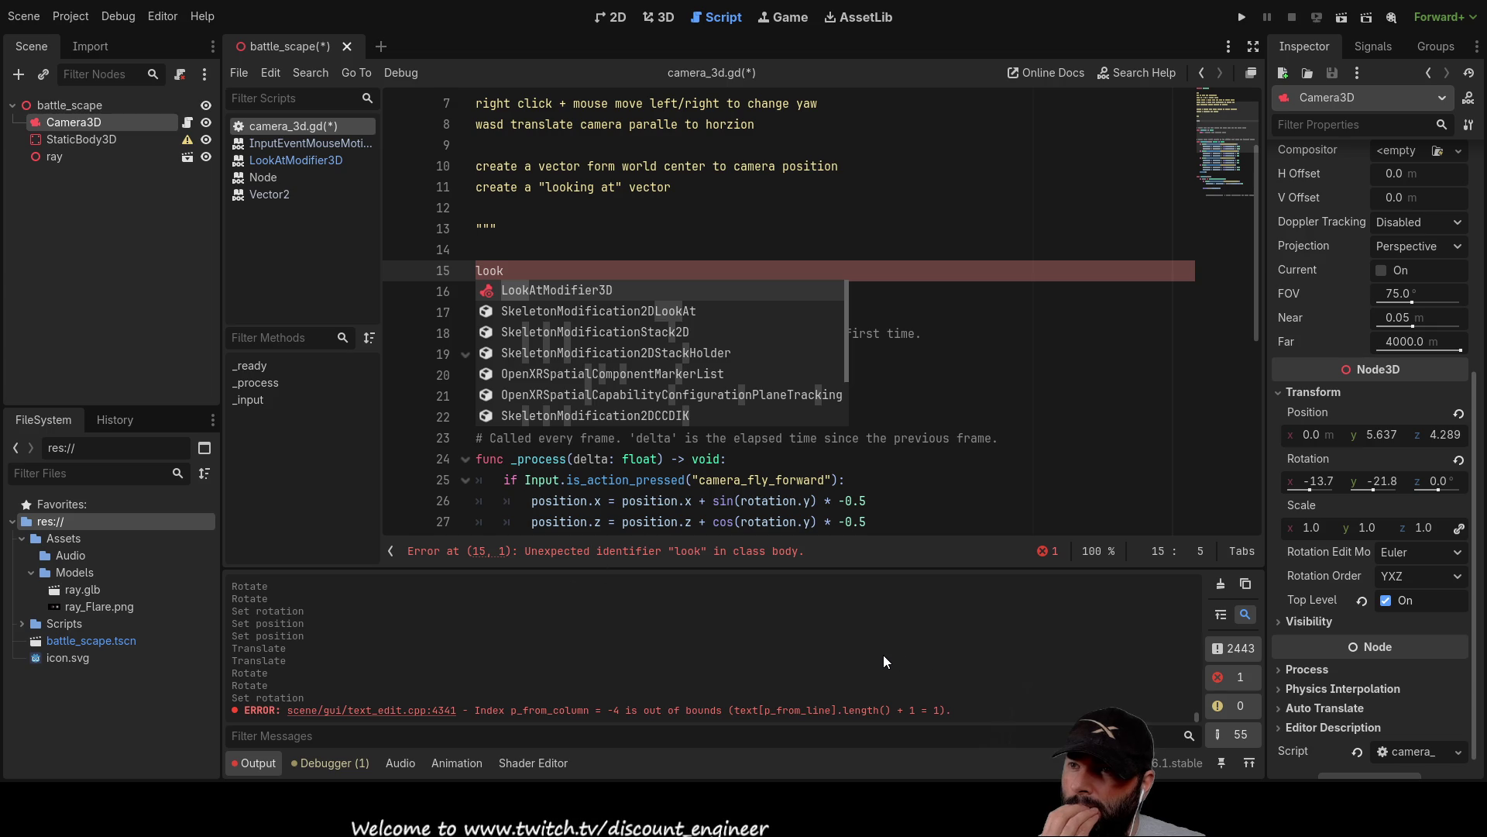
pyautogui.scroll(-8, 613, 318)
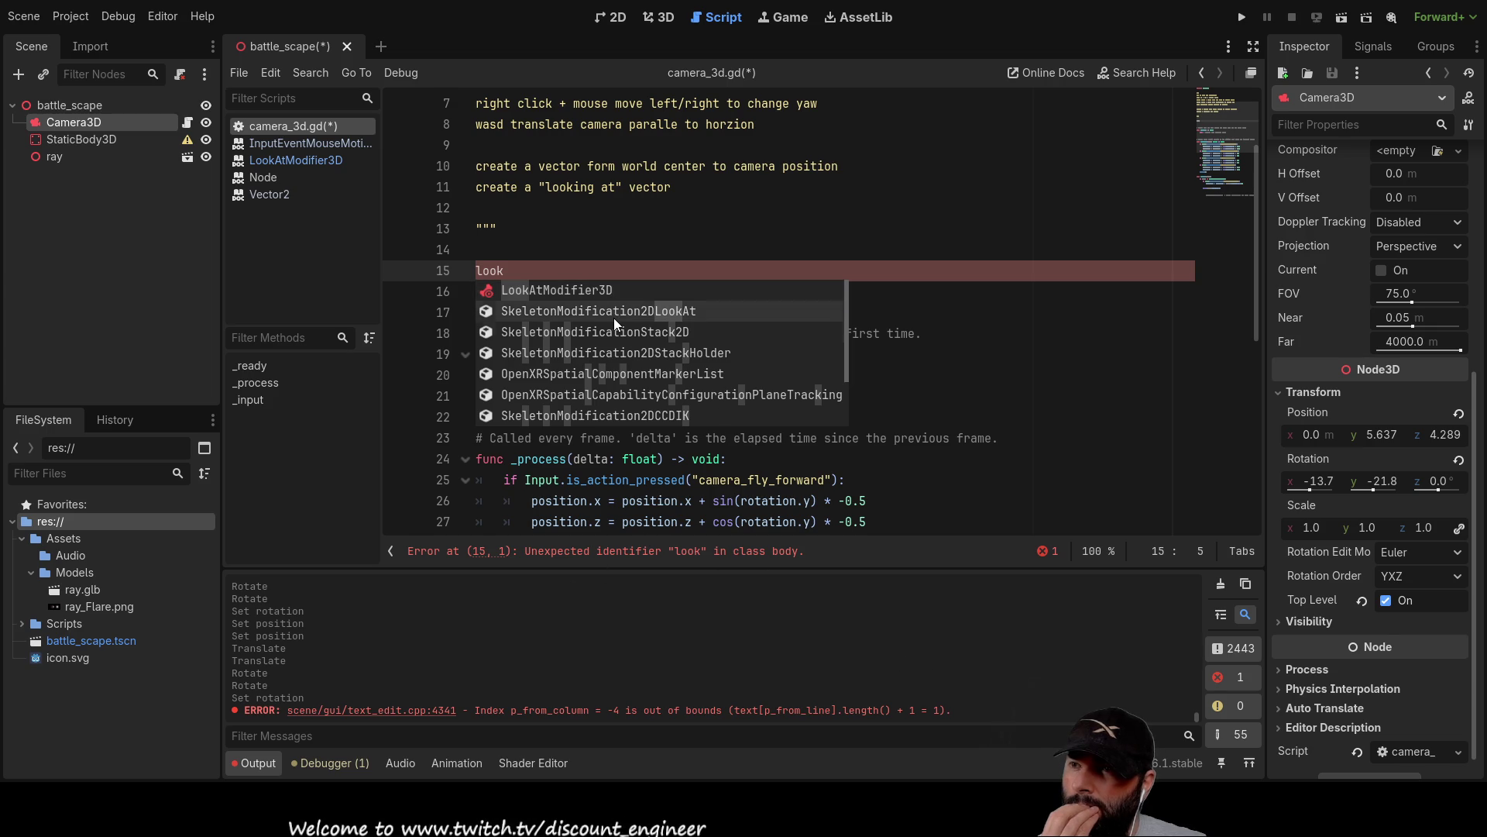
pyautogui.scroll(-1, 648, 333)
pyautogui.scroll(9, 648, 335)
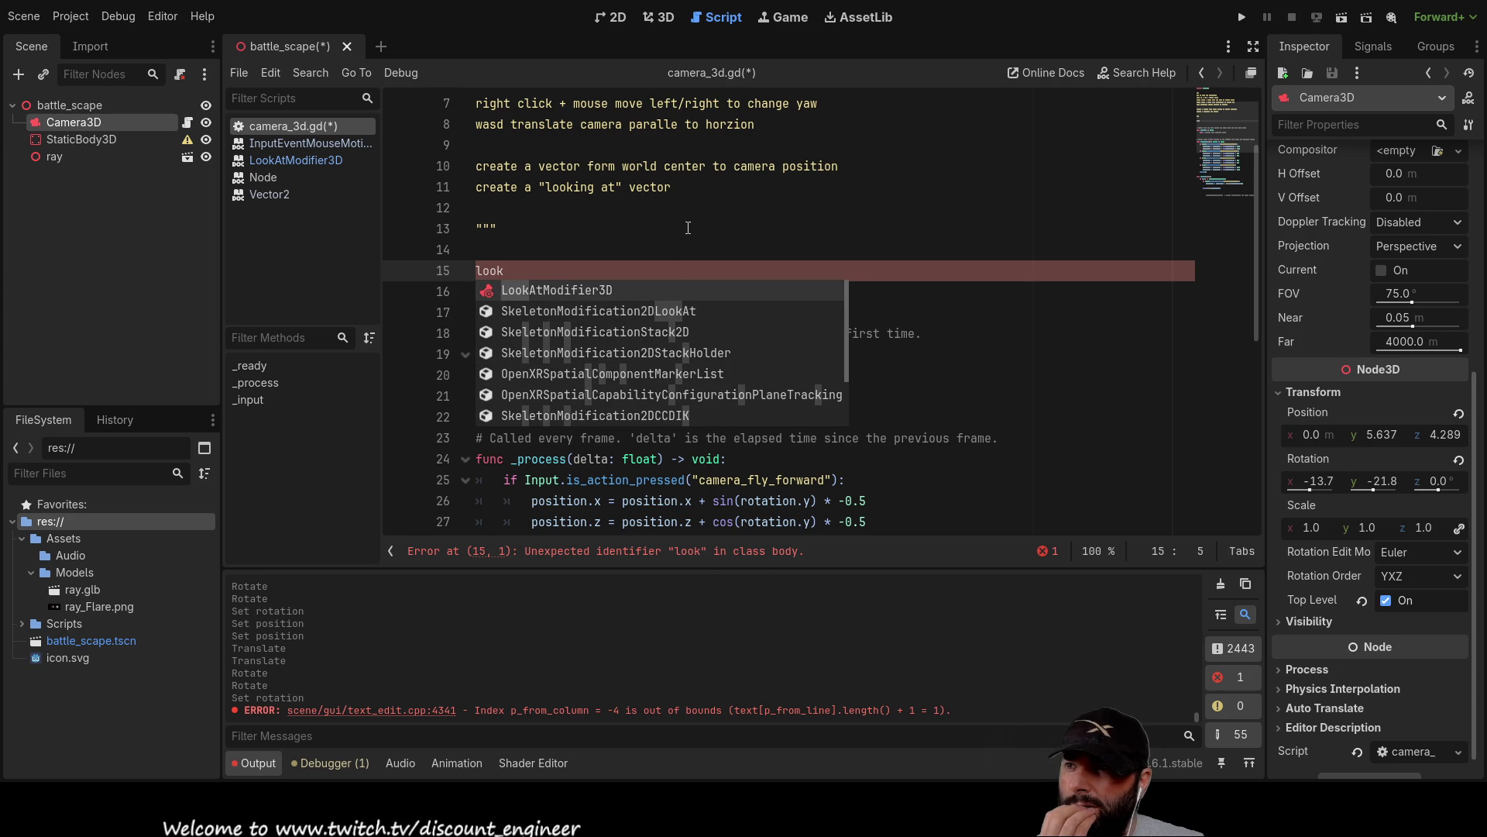
# Delete 'look' and the extra empty line, leaving line 15 blank.
pyautogui.click(542, 229)
pyautogui.moveTo(505, 271); pyautogui.dragTo(458, 268)
pyautogui.press('Delete')
pyautogui.press('Delete')
pyautogui.scroll(-2, 623, 353)
pyautogui.scroll(2, 765, 483)
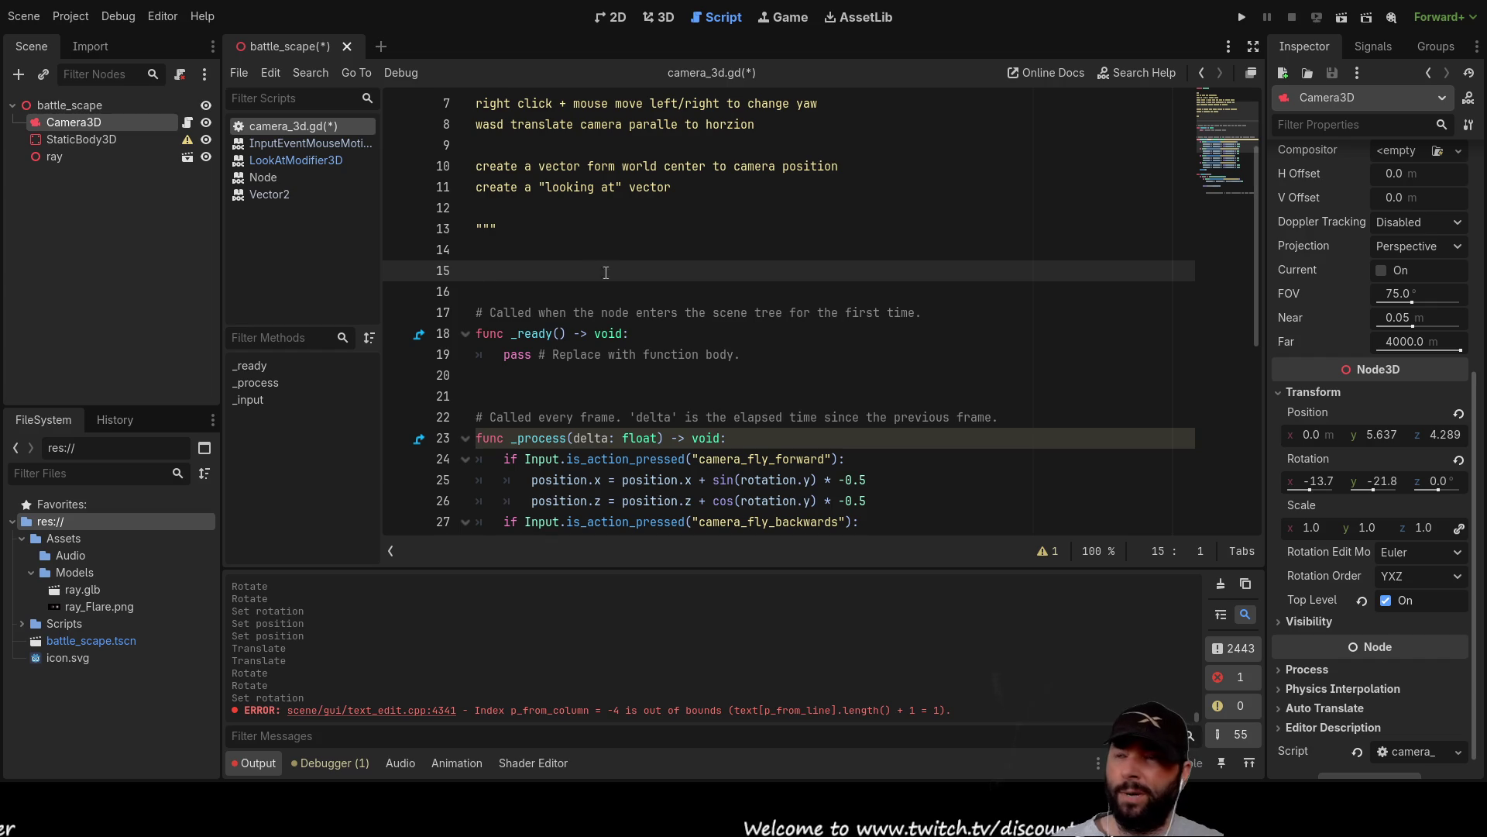
# Add a look_at() call on line 37 via autocomplete and open its Node3D documentation.
pyautogui.scroll(-4, 596, 259)
pyautogui.scroll(-2, 596, 258)
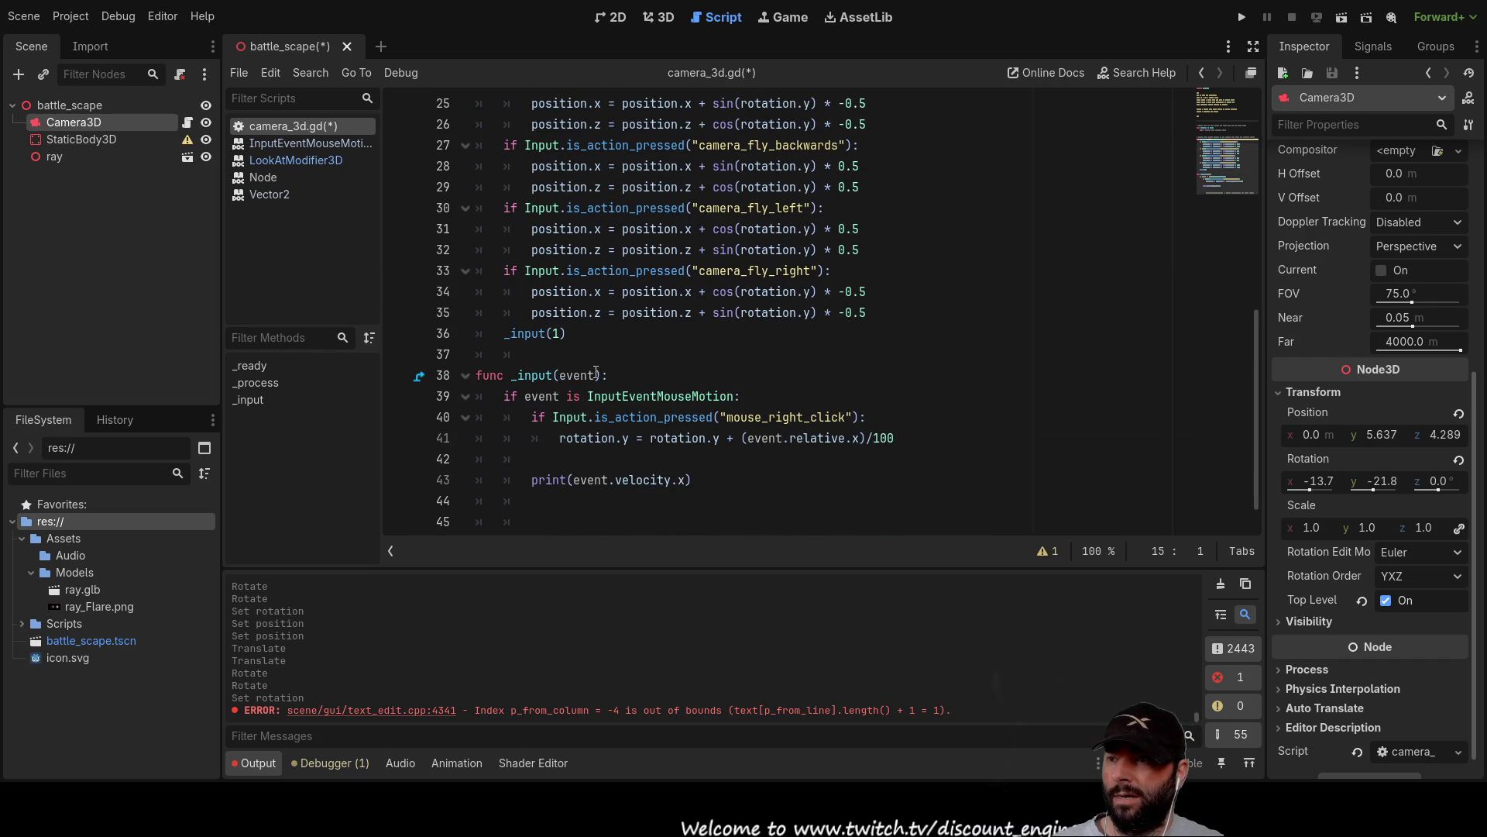
pyautogui.click(618, 361)
pyautogui.write('look')
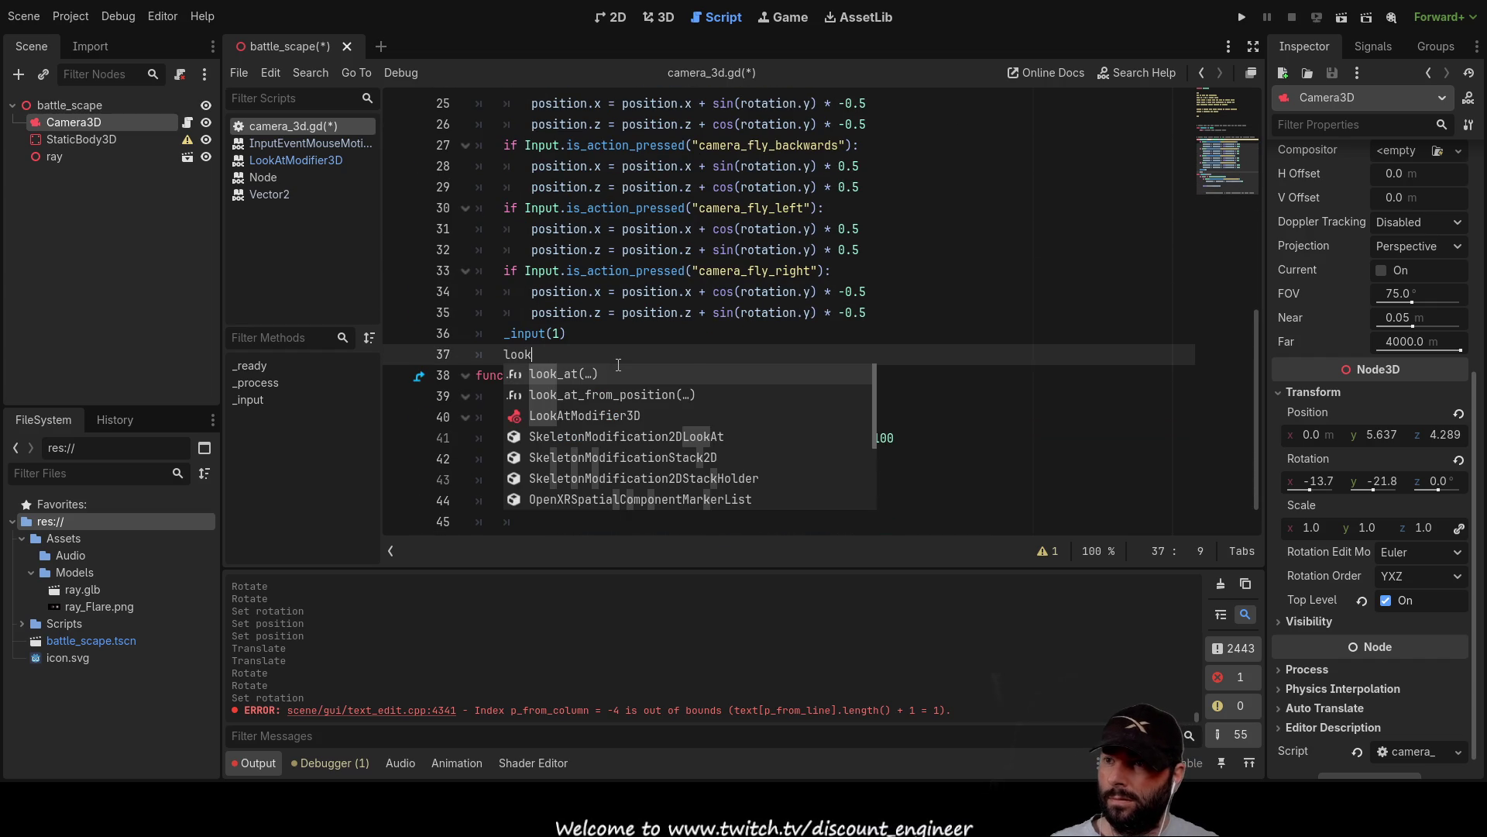
pyautogui.press('Down')
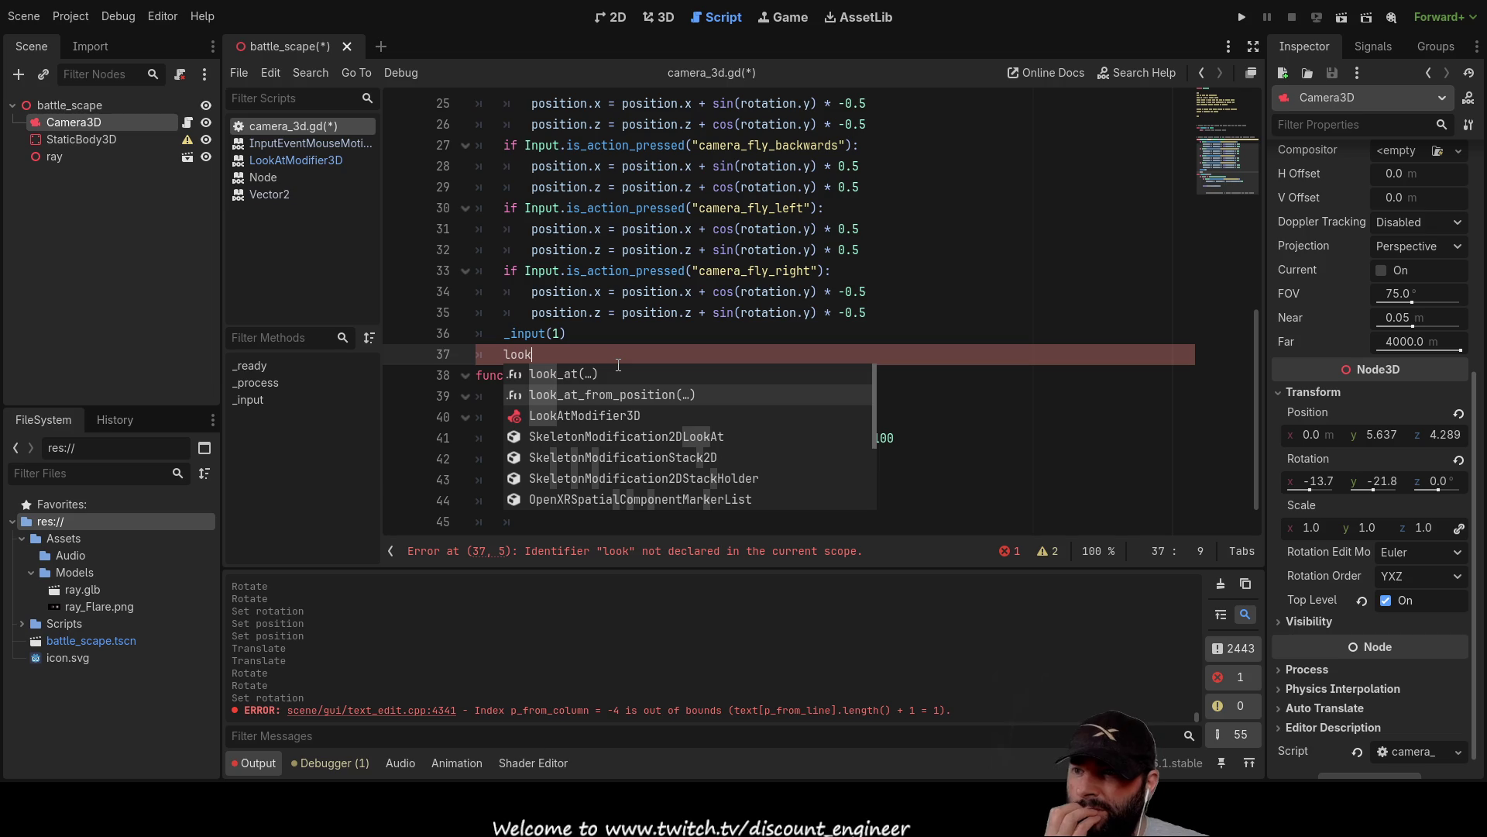
pyautogui.press('Up')
pyautogui.press('Return')
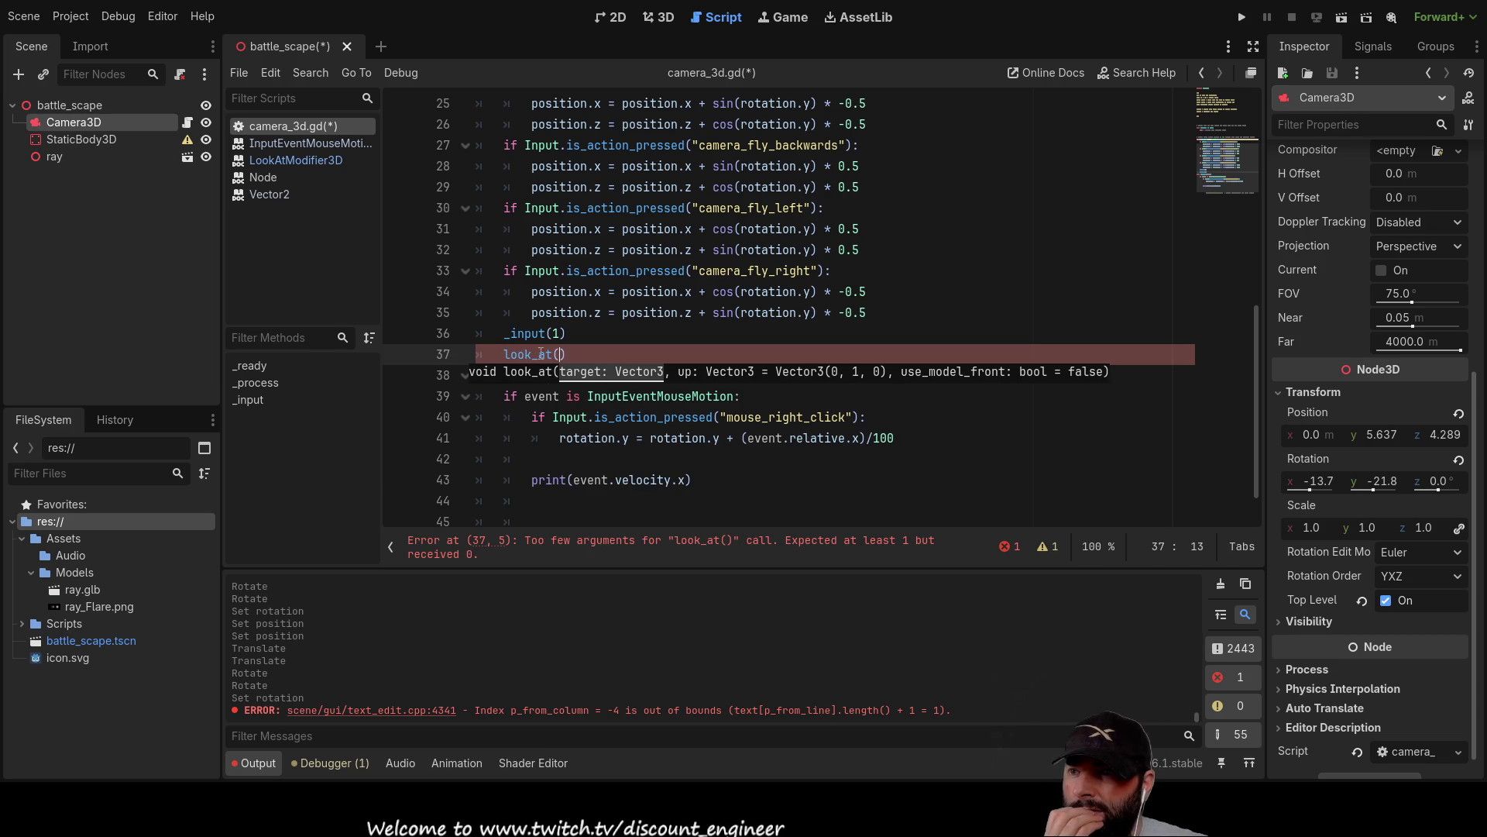
pyautogui.keyDown('ctrl'); pyautogui.click(607, 371); pyautogui.keyUp('ctrl')
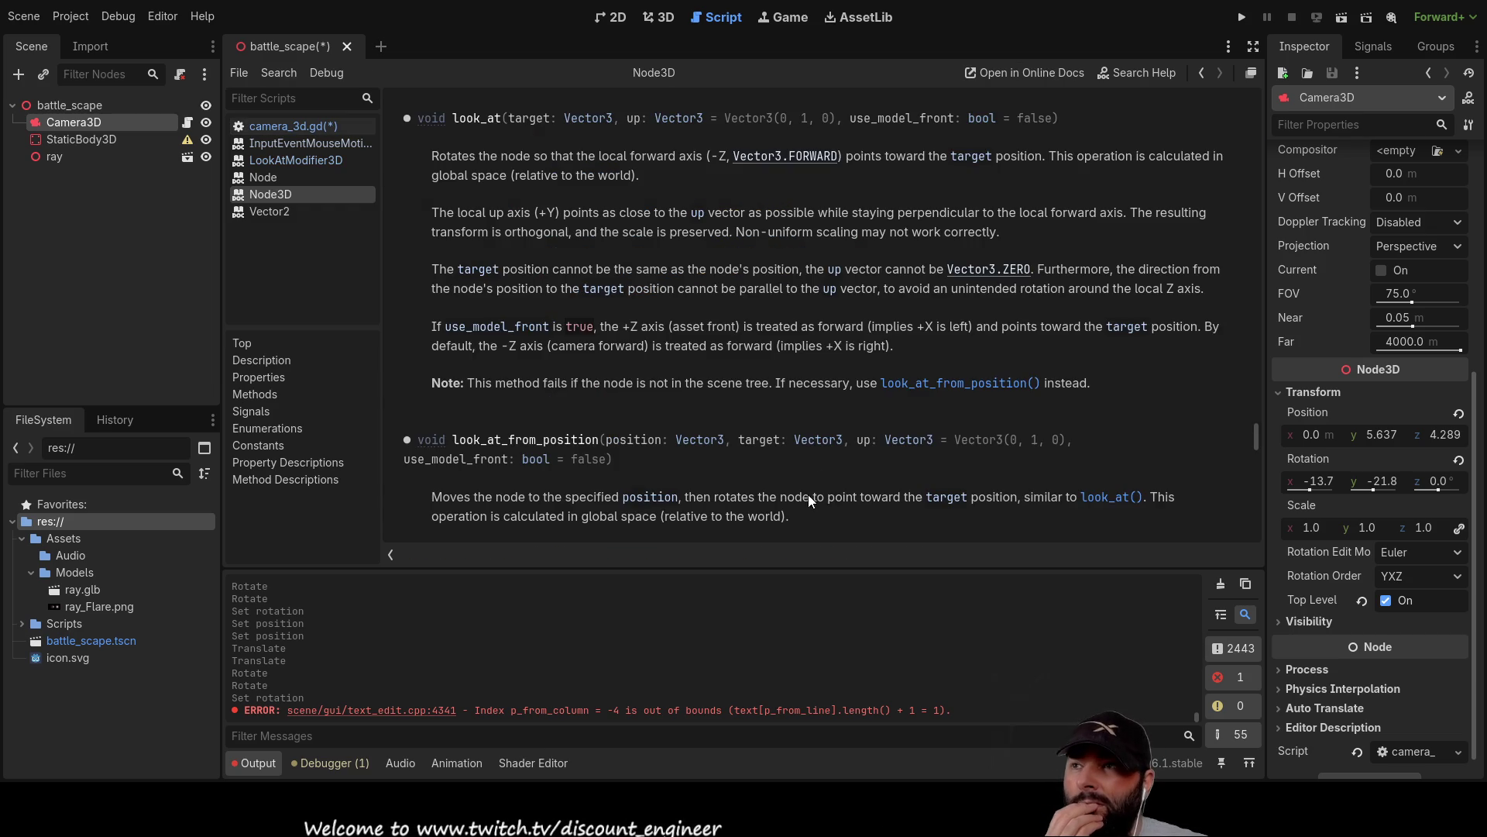
pyautogui.scroll(15, 764, 456)
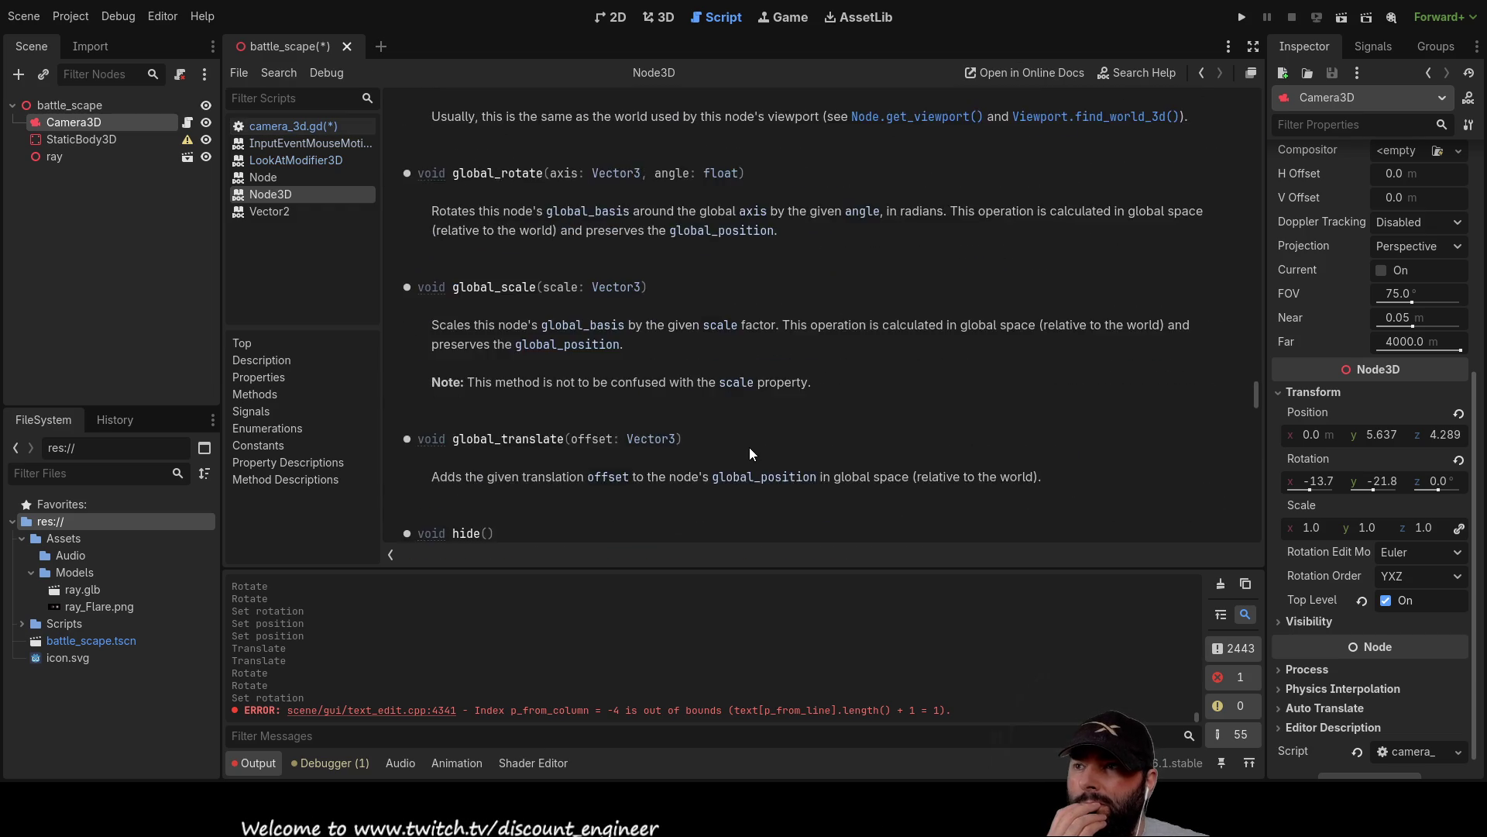
pyautogui.scroll(10, 741, 443)
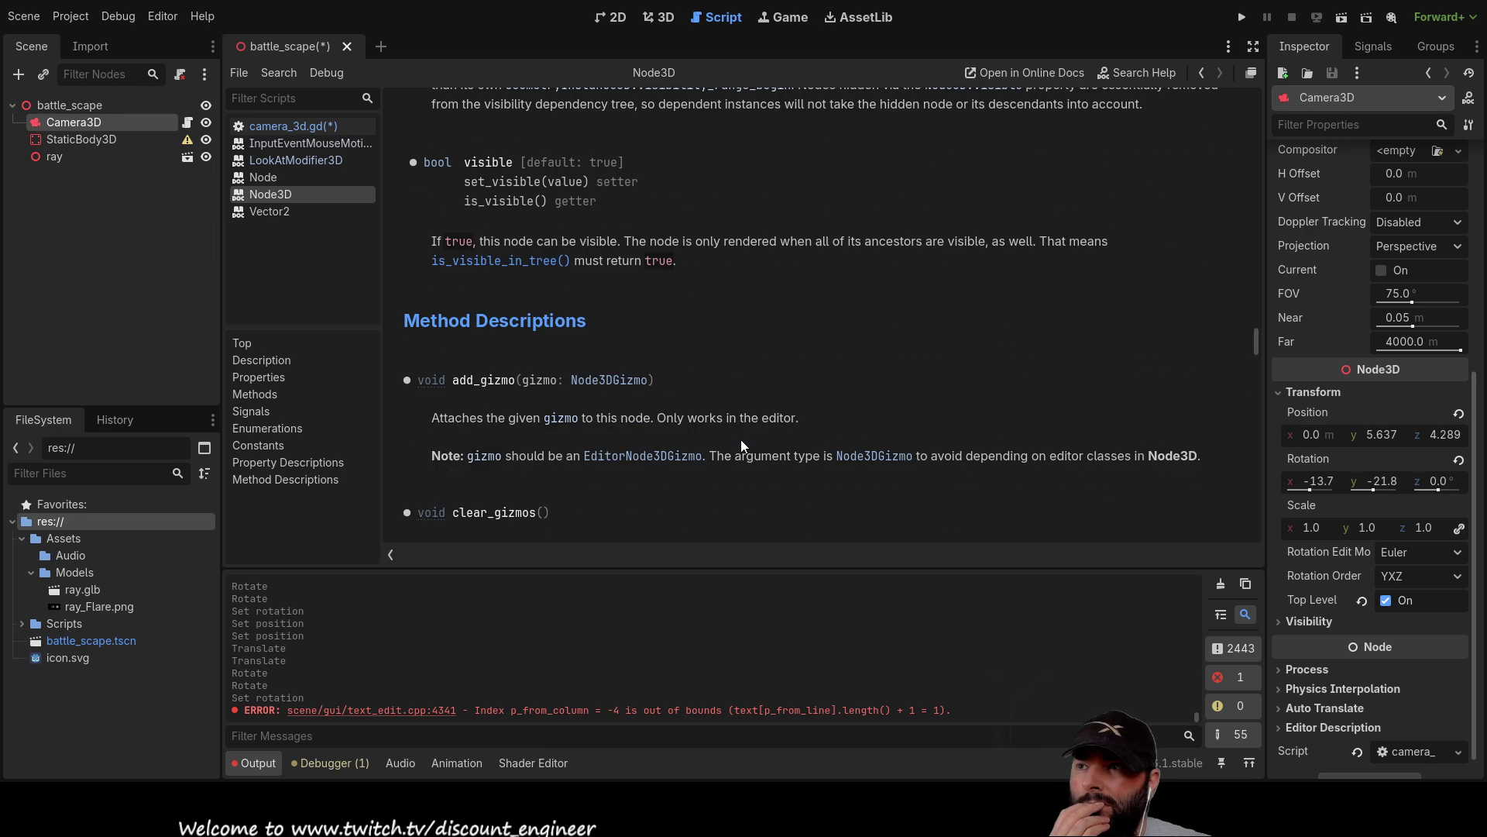
pyautogui.scroll(-10, 741, 439)
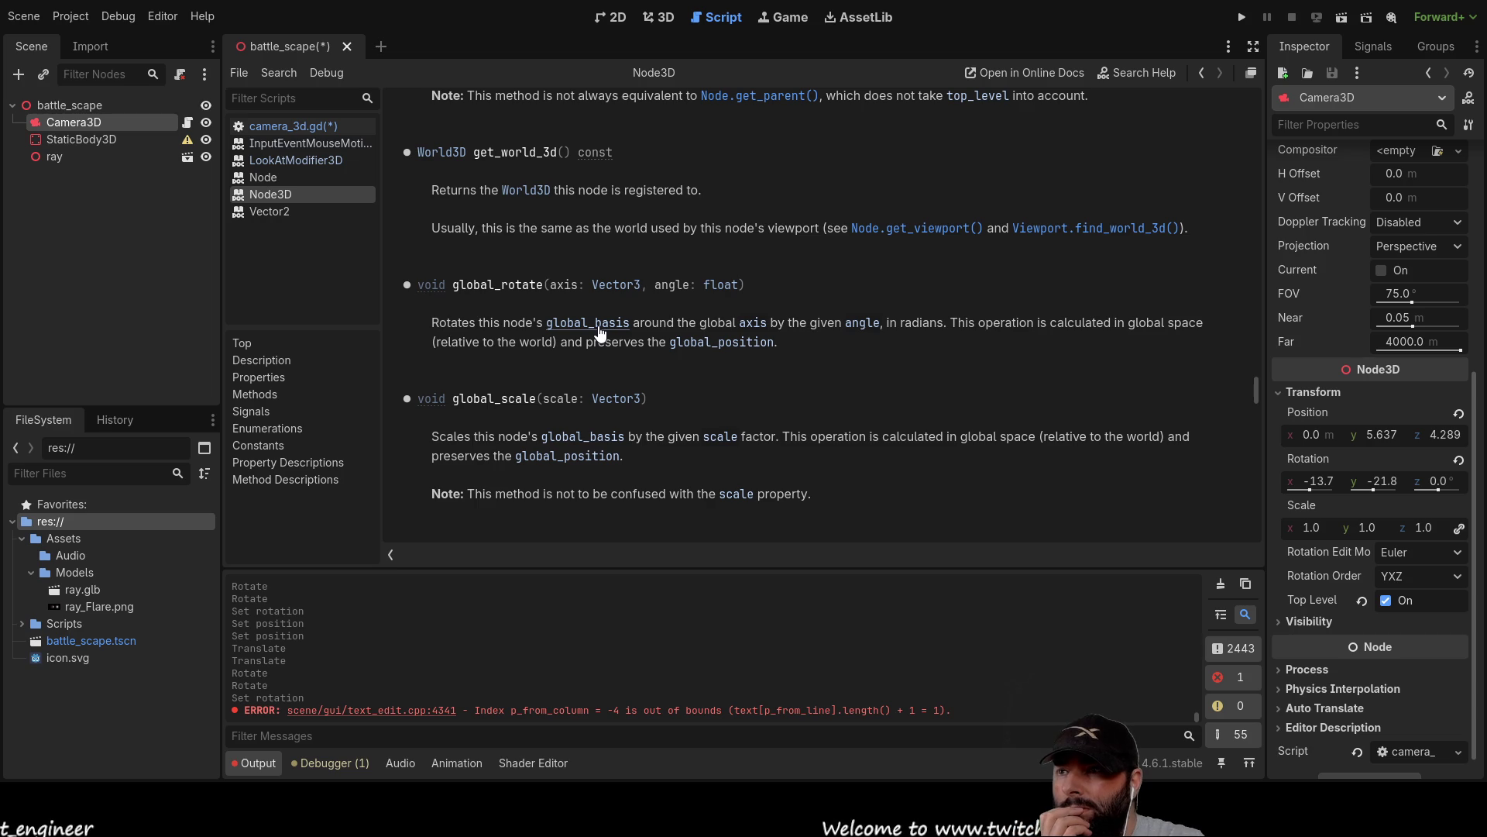
pyautogui.scroll(1, 596, 334)
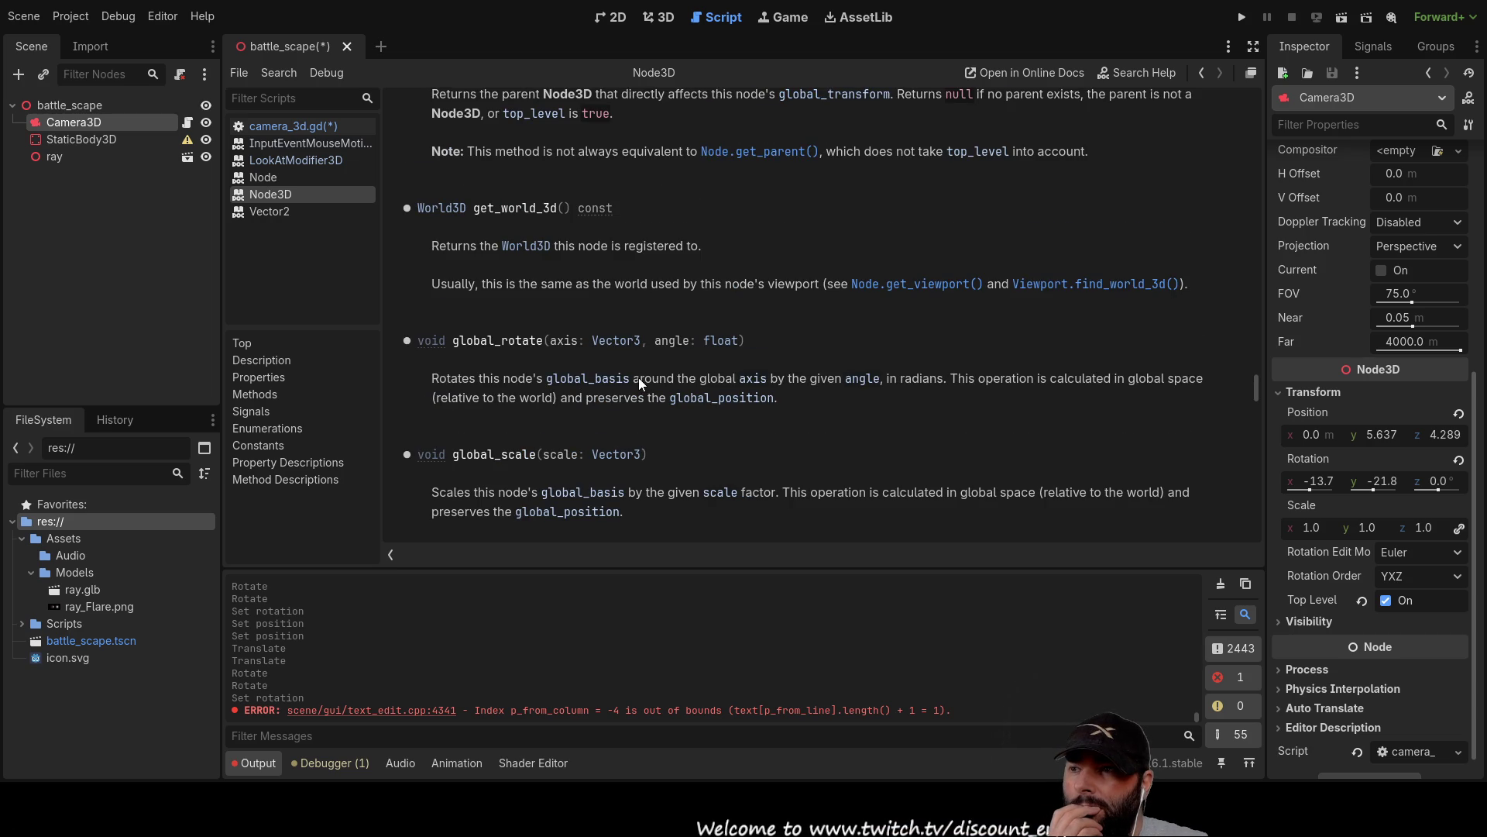
pyautogui.scroll(-8, 639, 378)
pyautogui.scroll(-6, 737, 364)
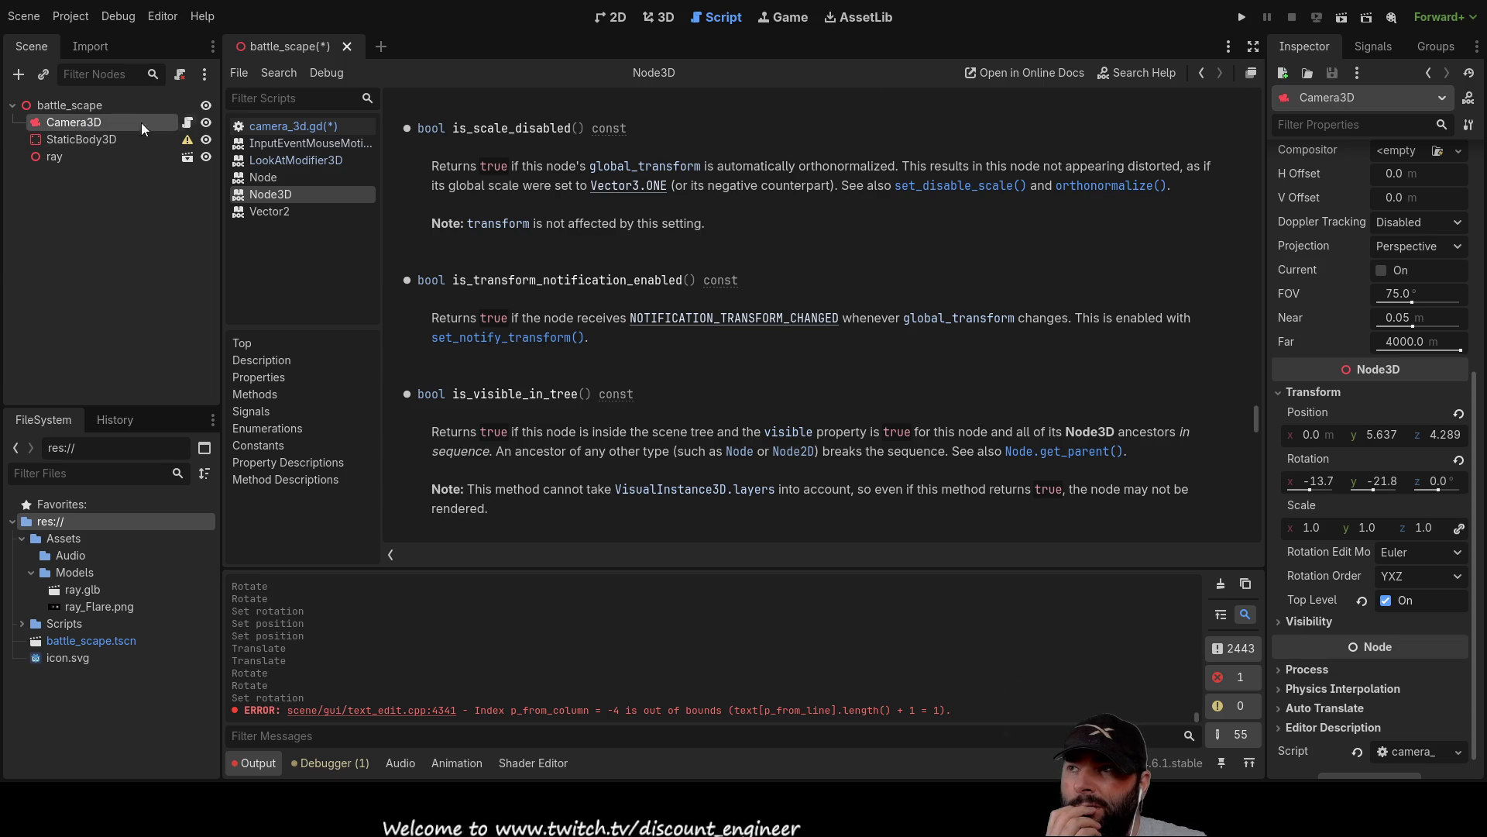
# In camera_3d.gd, start a new line after look_at() with 'cam', then go back to the Node3D help.
pyautogui.click(278, 128)
pyautogui.click(602, 354)
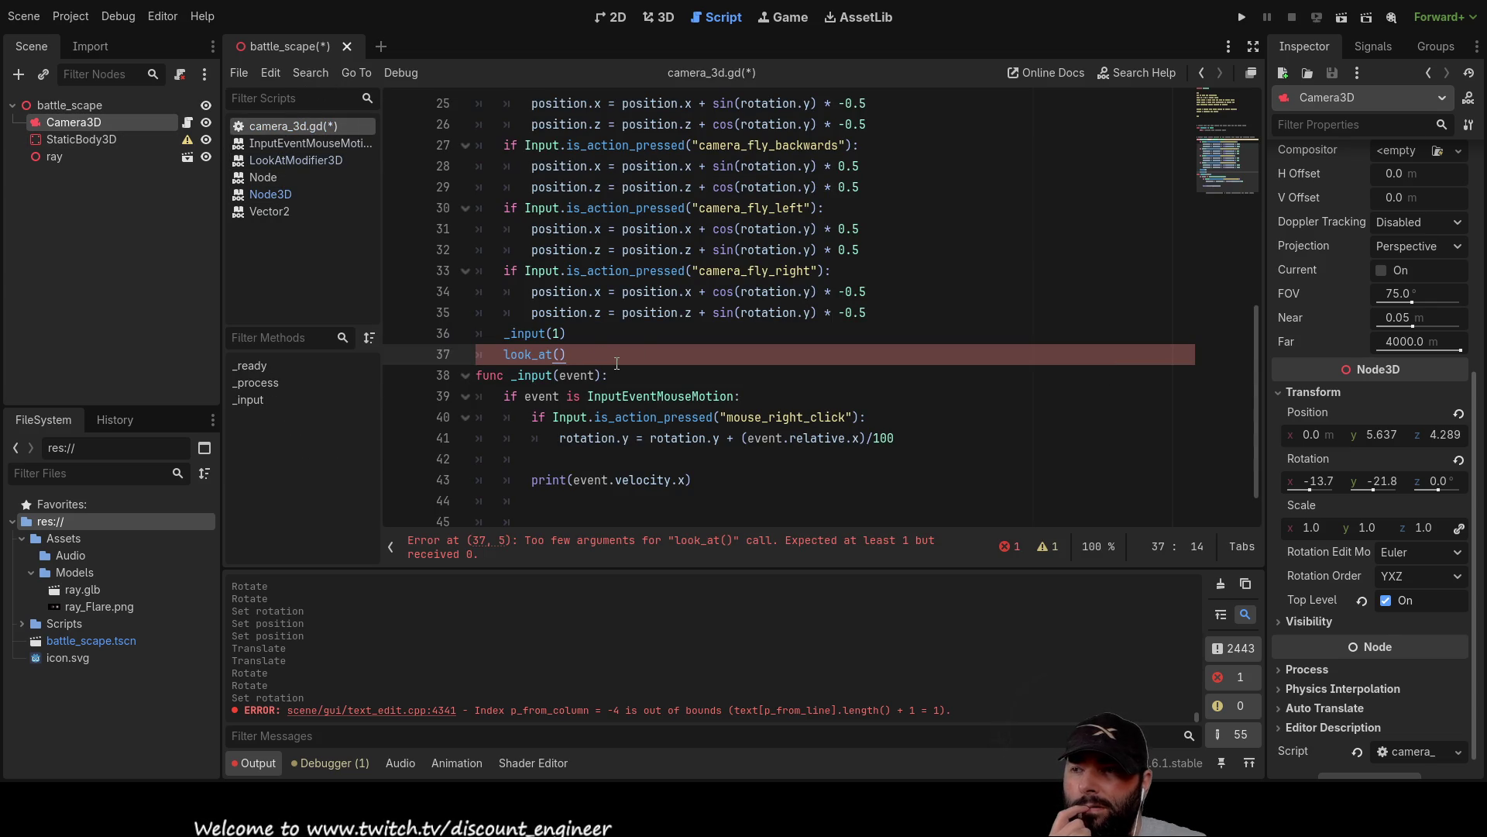
pyautogui.press('Return')
pyautogui.write('cam')
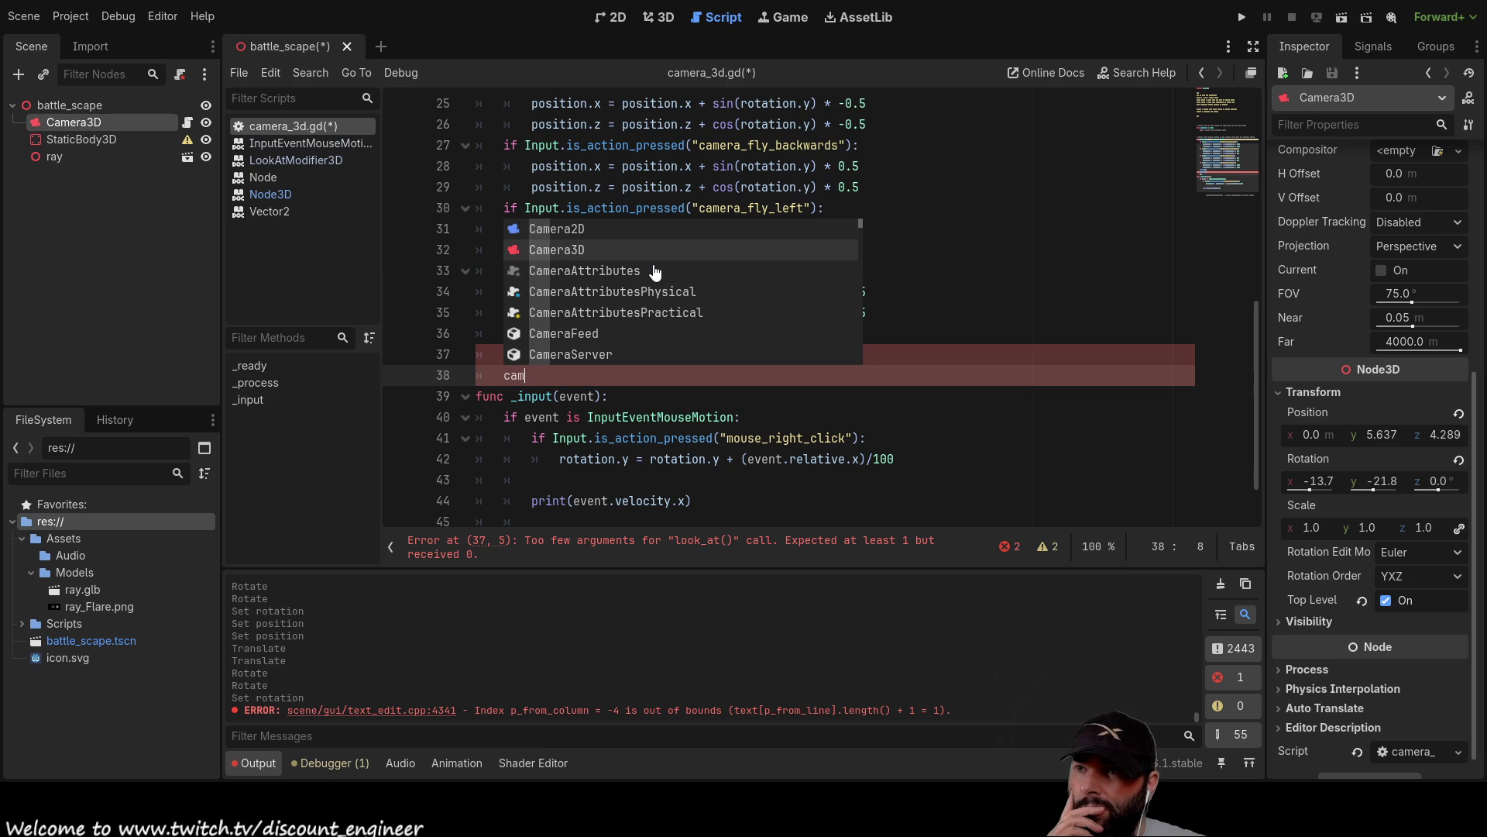
pyautogui.hotkey('alt', 'Left')
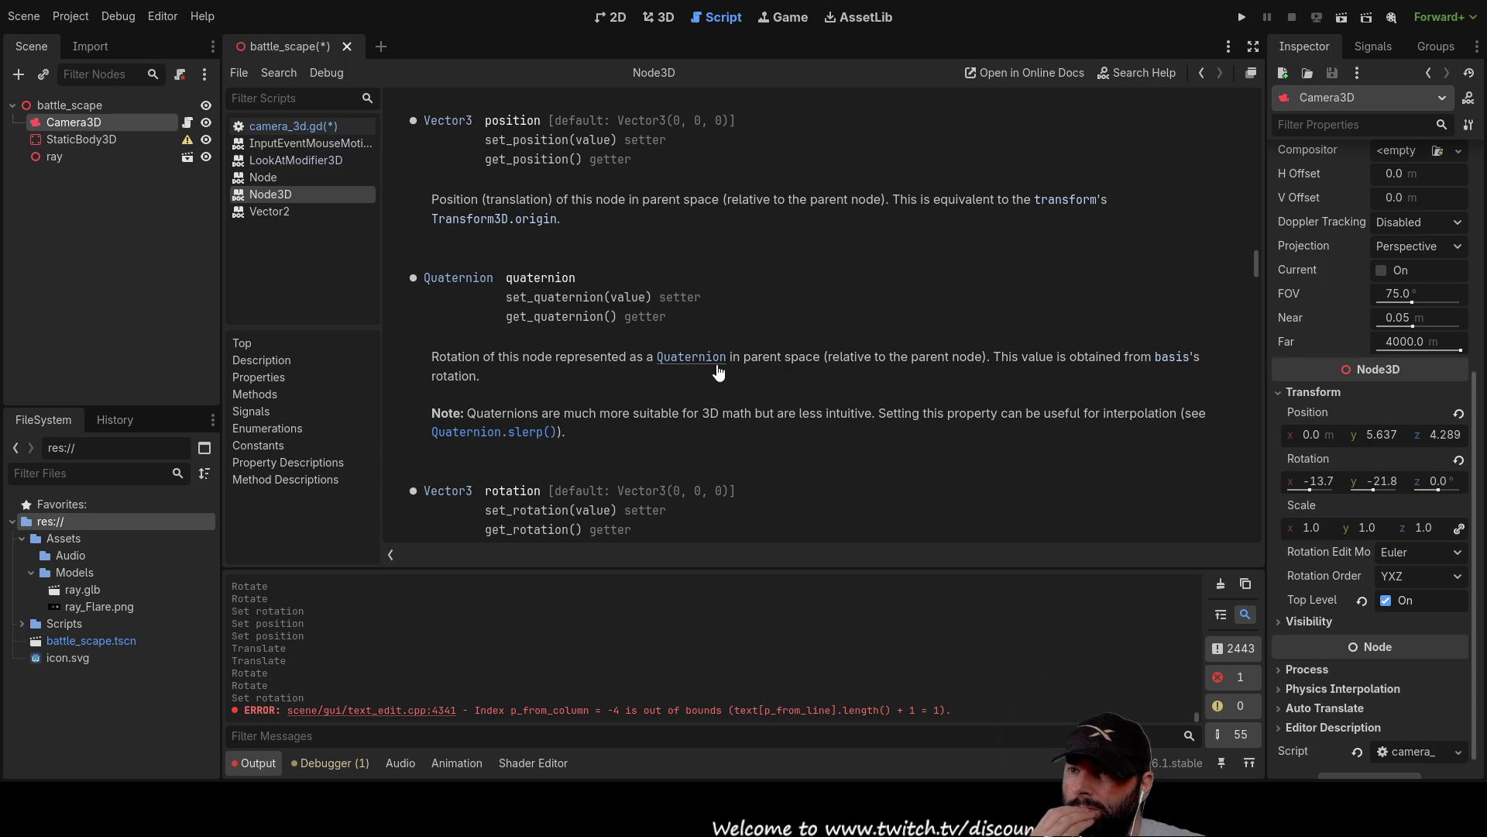
pyautogui.scroll(-1, 680, 391)
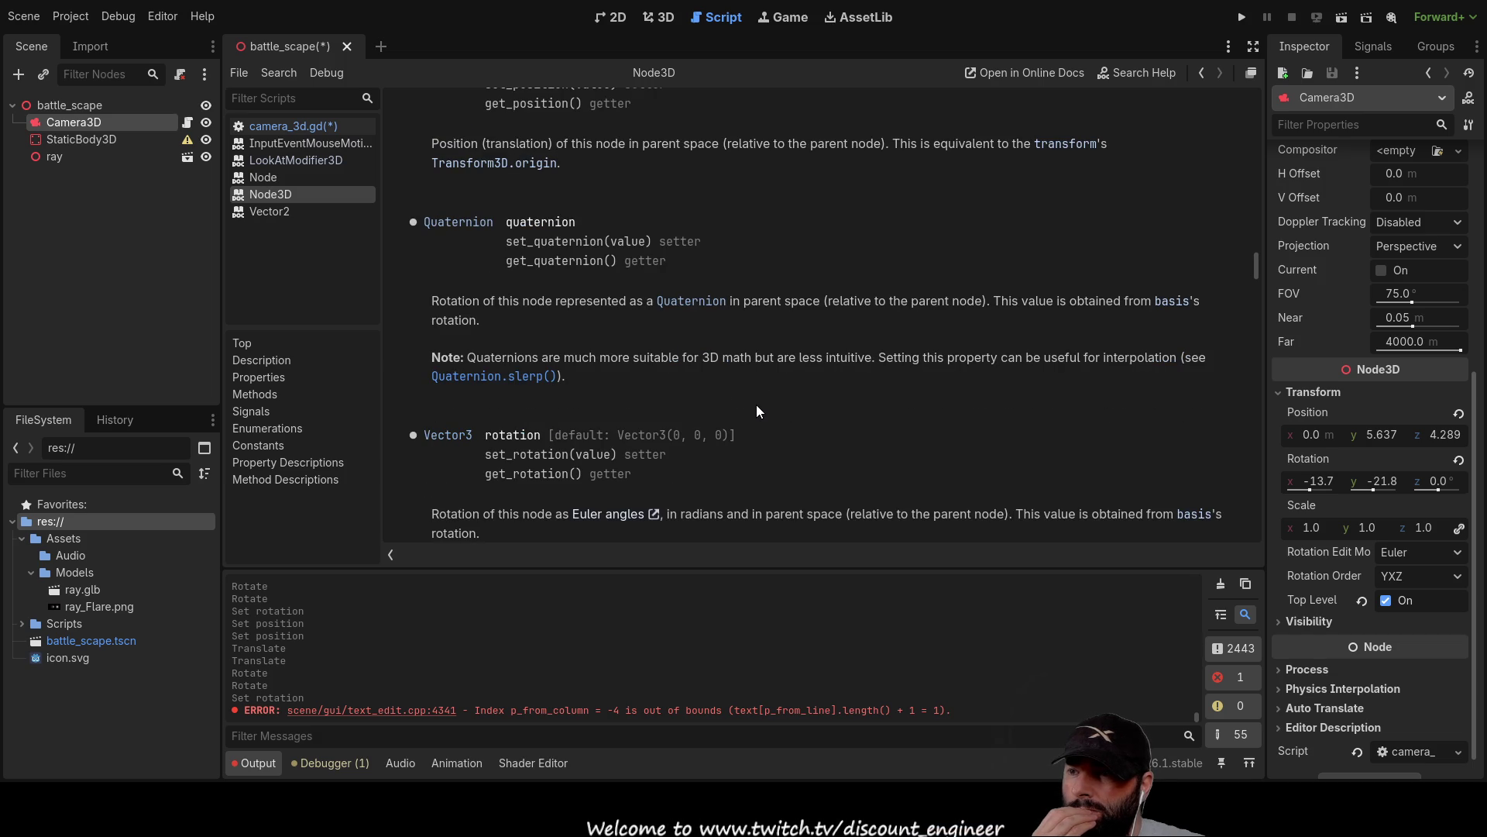
pyautogui.scroll(-1, 756, 404)
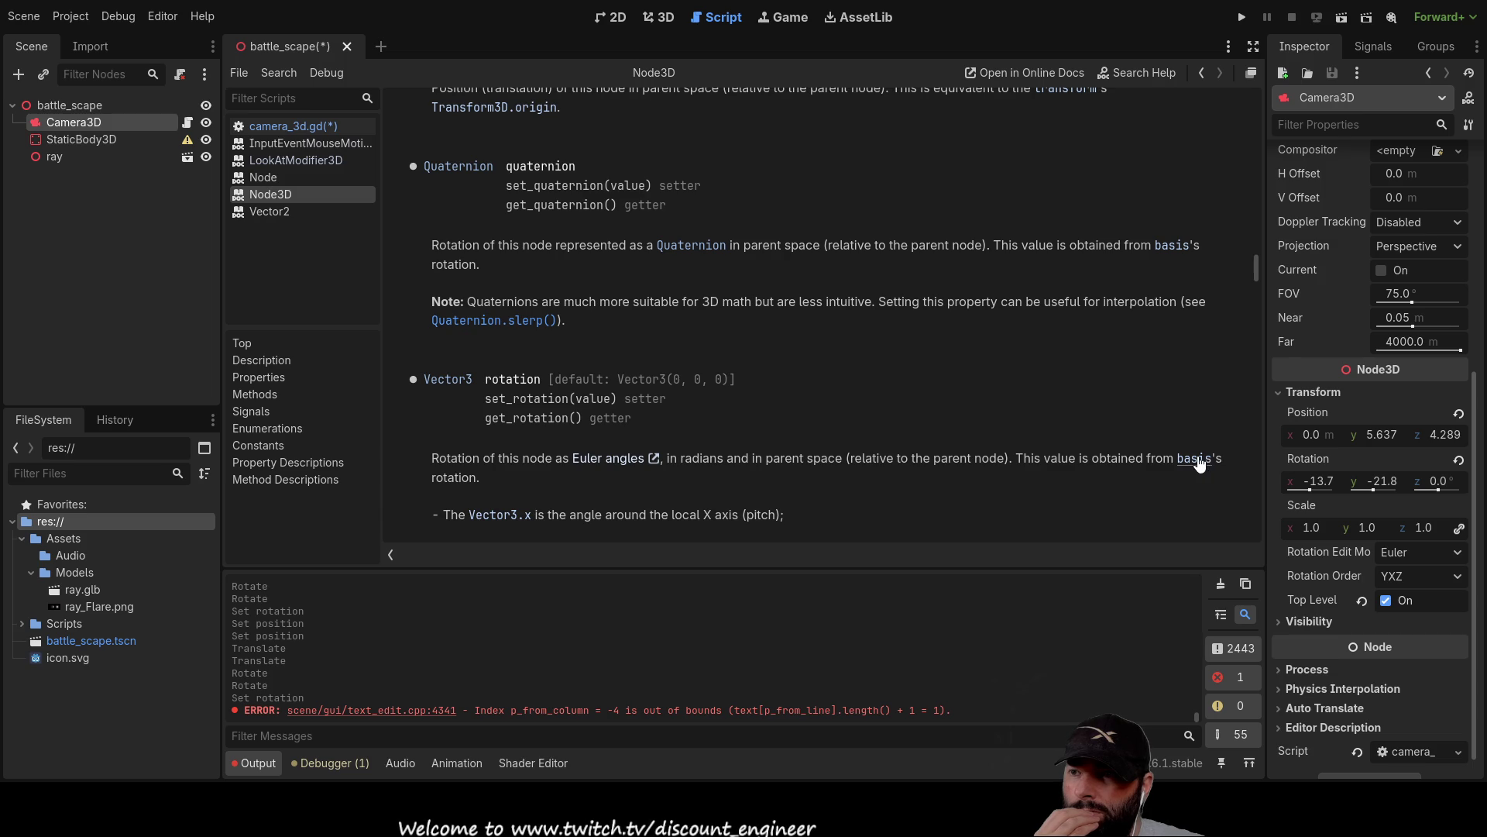
pyautogui.scroll(-2, 666, 439)
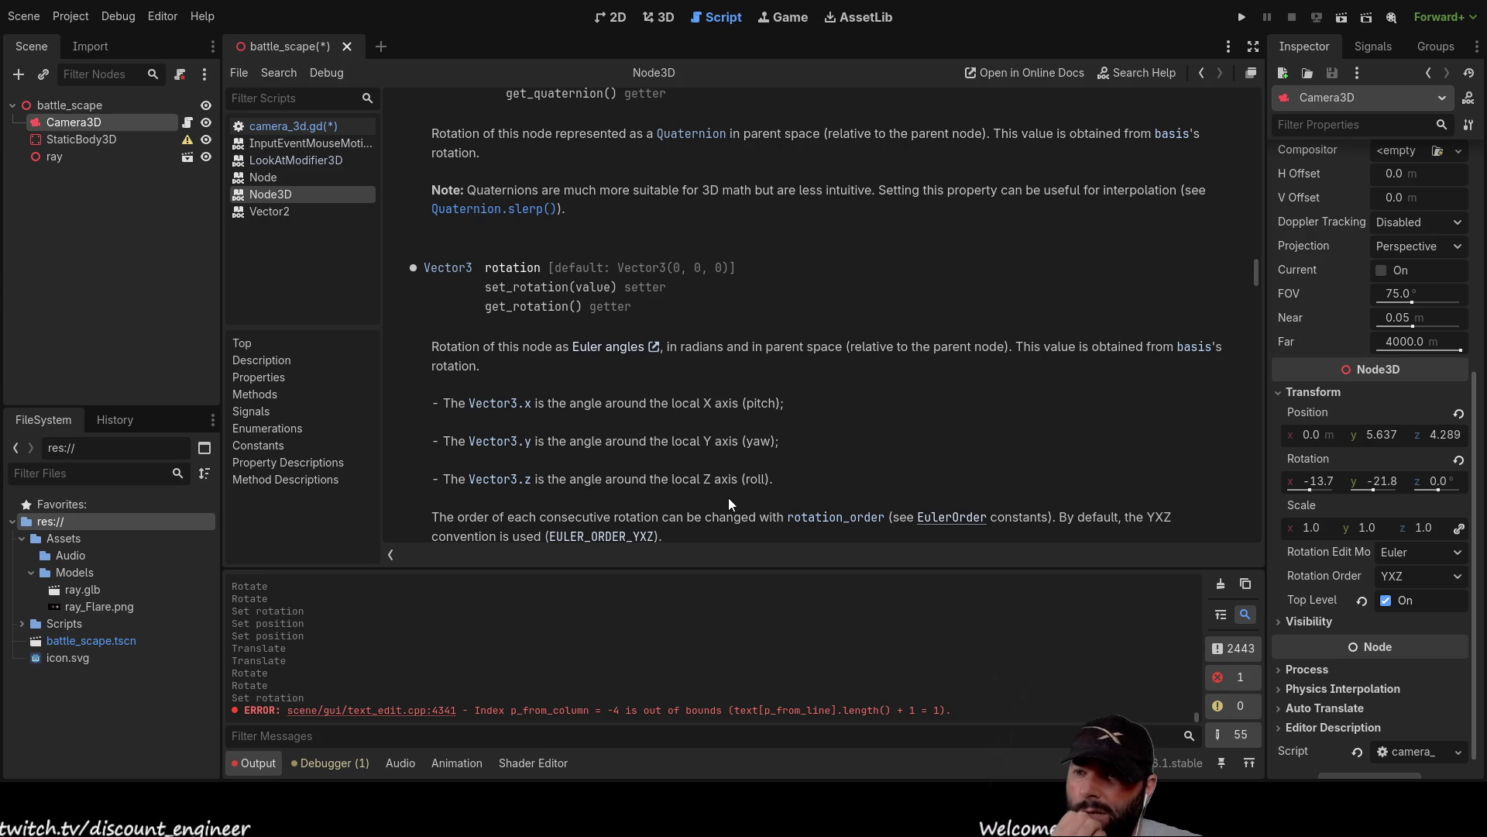
pyautogui.scroll(-3, 732, 488)
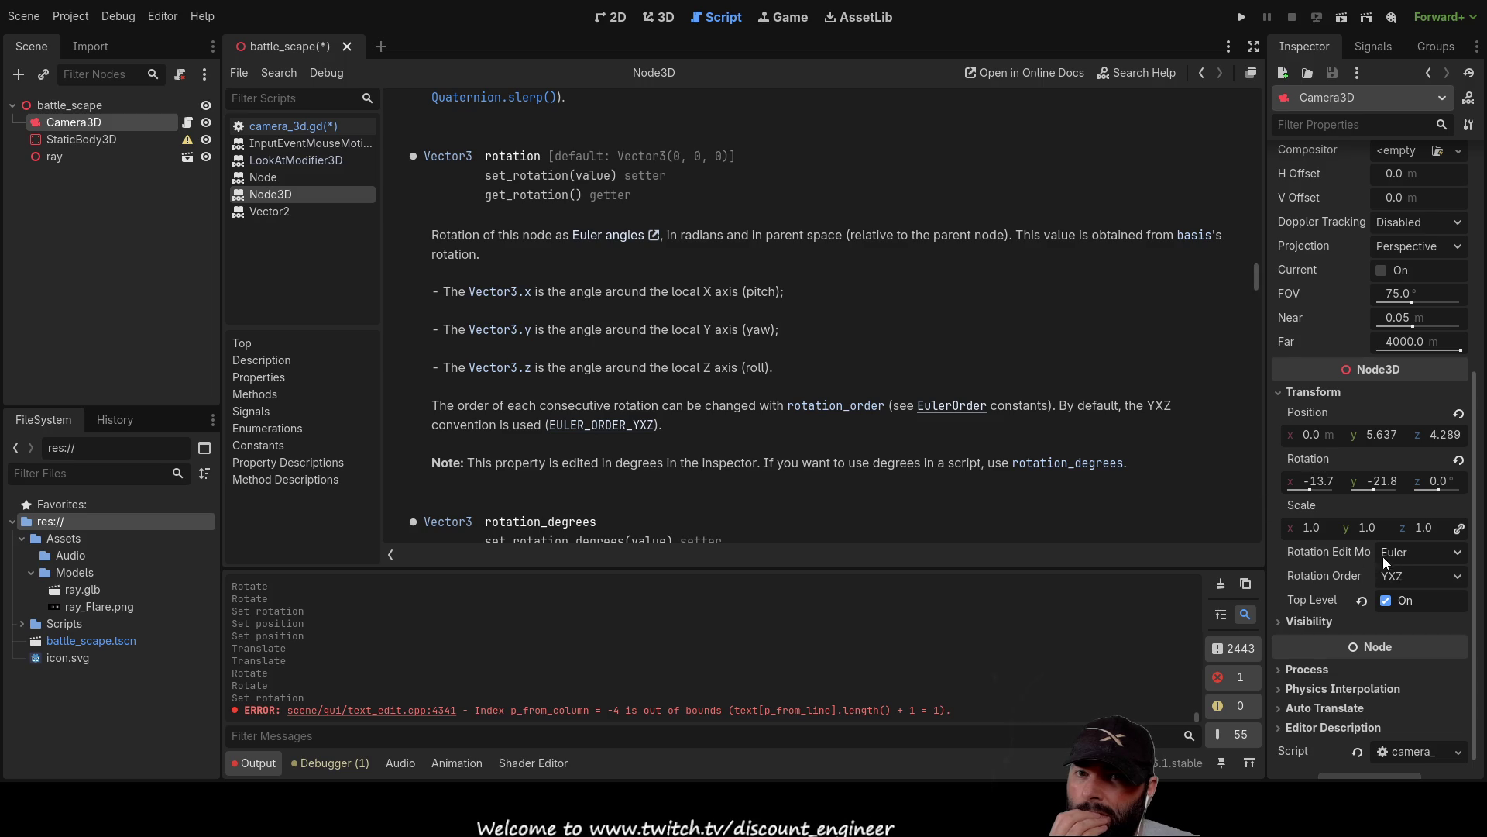
# Disable Top Level on Camera3D and switch to the 2D workspace.
pyautogui.click(1386, 602)
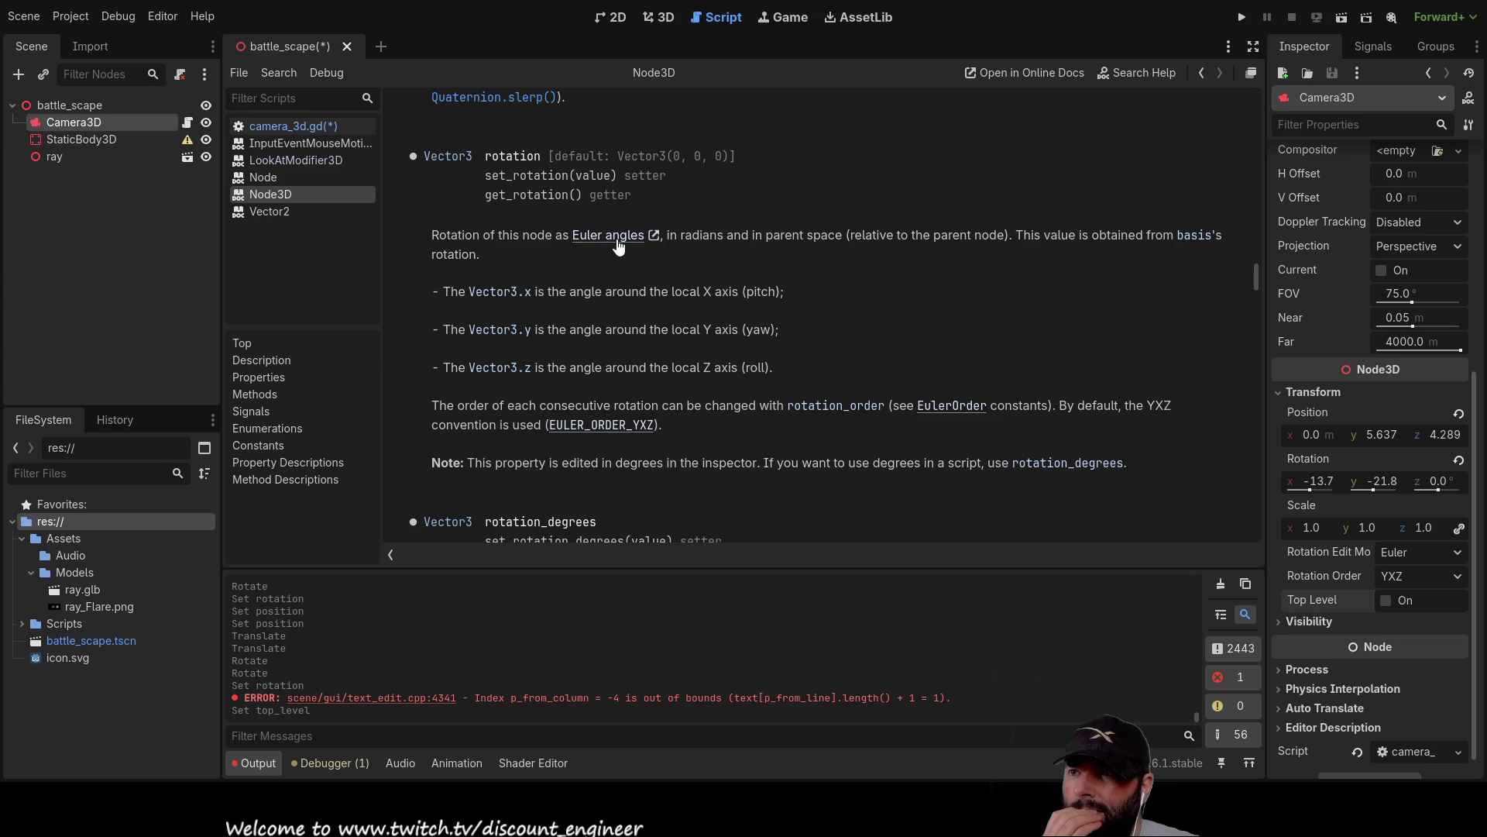
pyautogui.scroll(2, 534, 260)
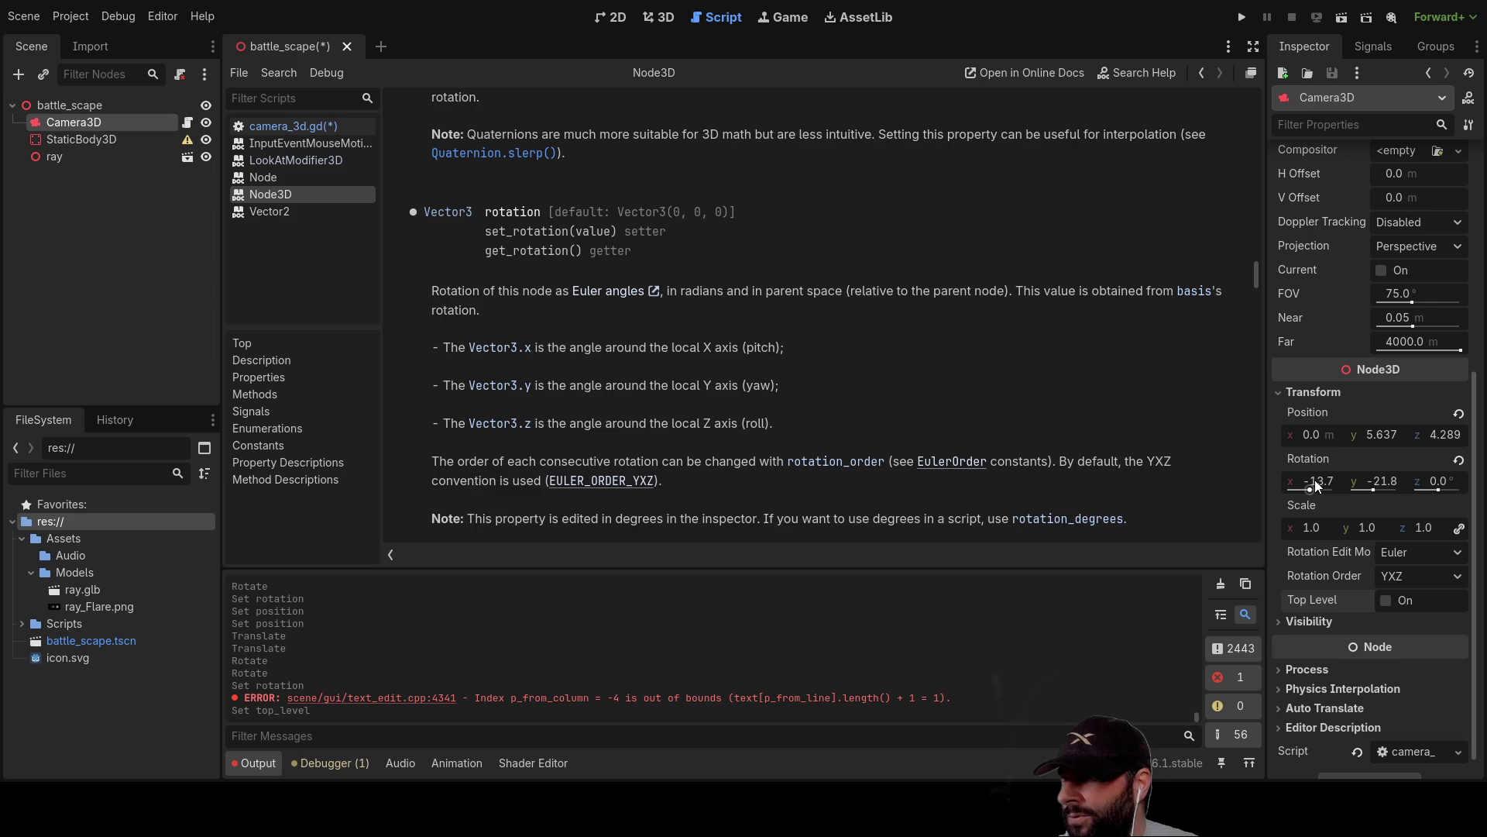
pyautogui.click(625, 17)
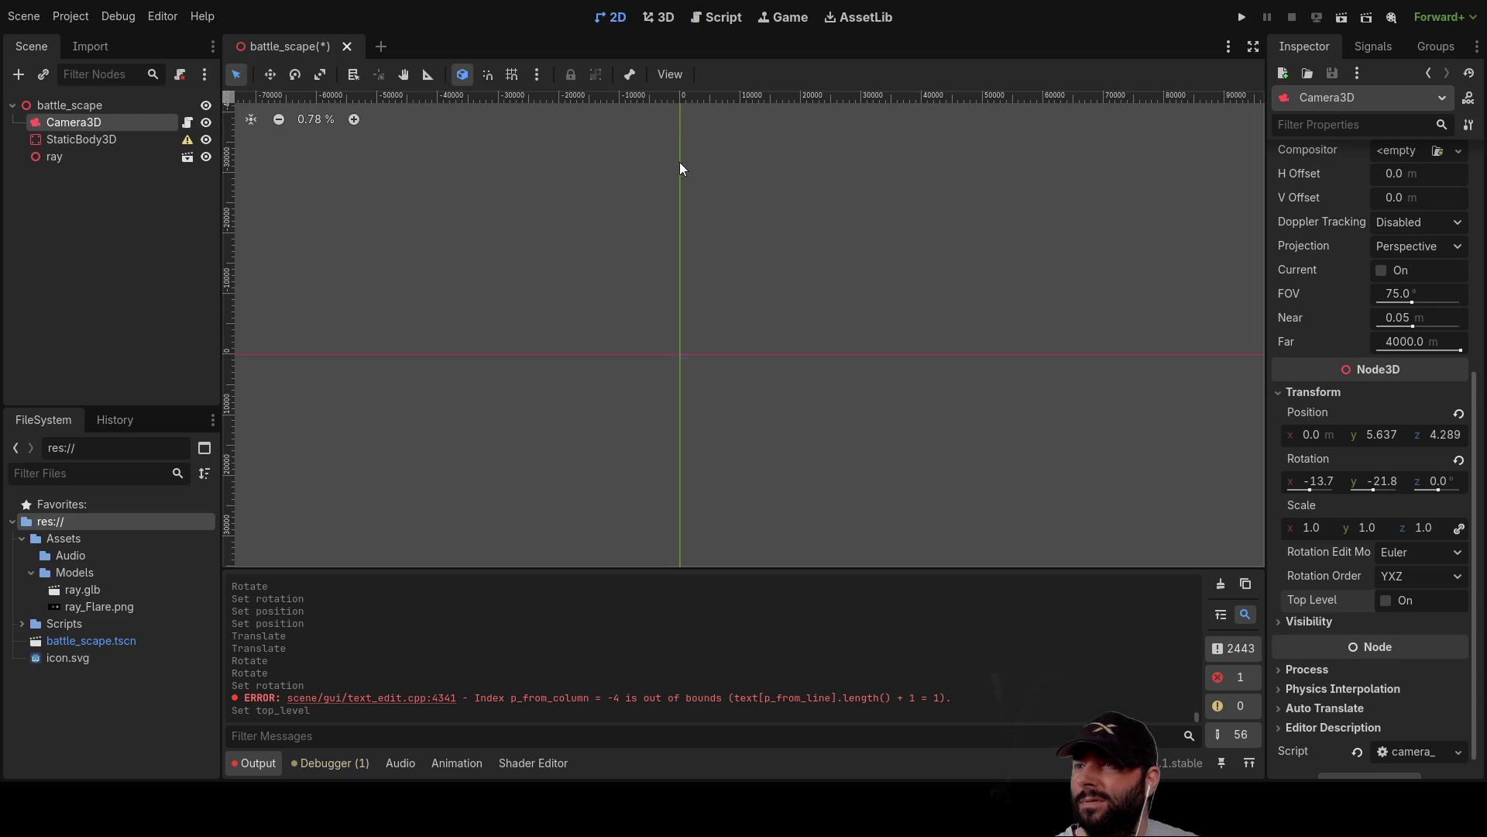
# Show the 3D scene from a new angle with Camera3D's Transform section collapsed.
pyautogui.click(99, 108)
pyautogui.click(76, 123)
pyautogui.moveTo(1024, 454)
pyautogui.mouseDown()
pyautogui.moveTo(959, 420)
pyautogui.moveTo(862, 403)
pyautogui.moveTo(784, 360)
pyautogui.mouseUp()
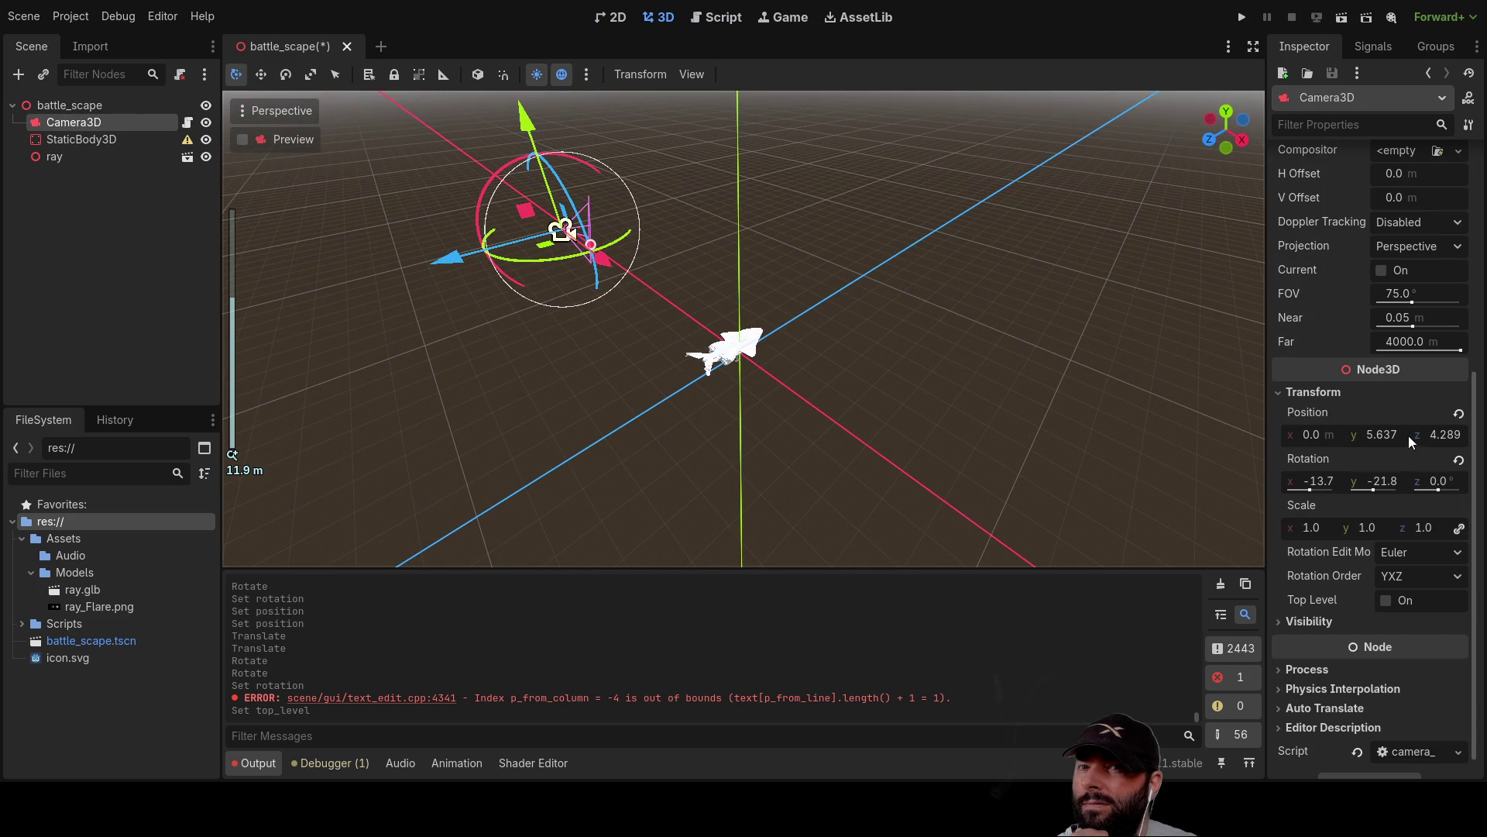
pyautogui.click(1281, 392)
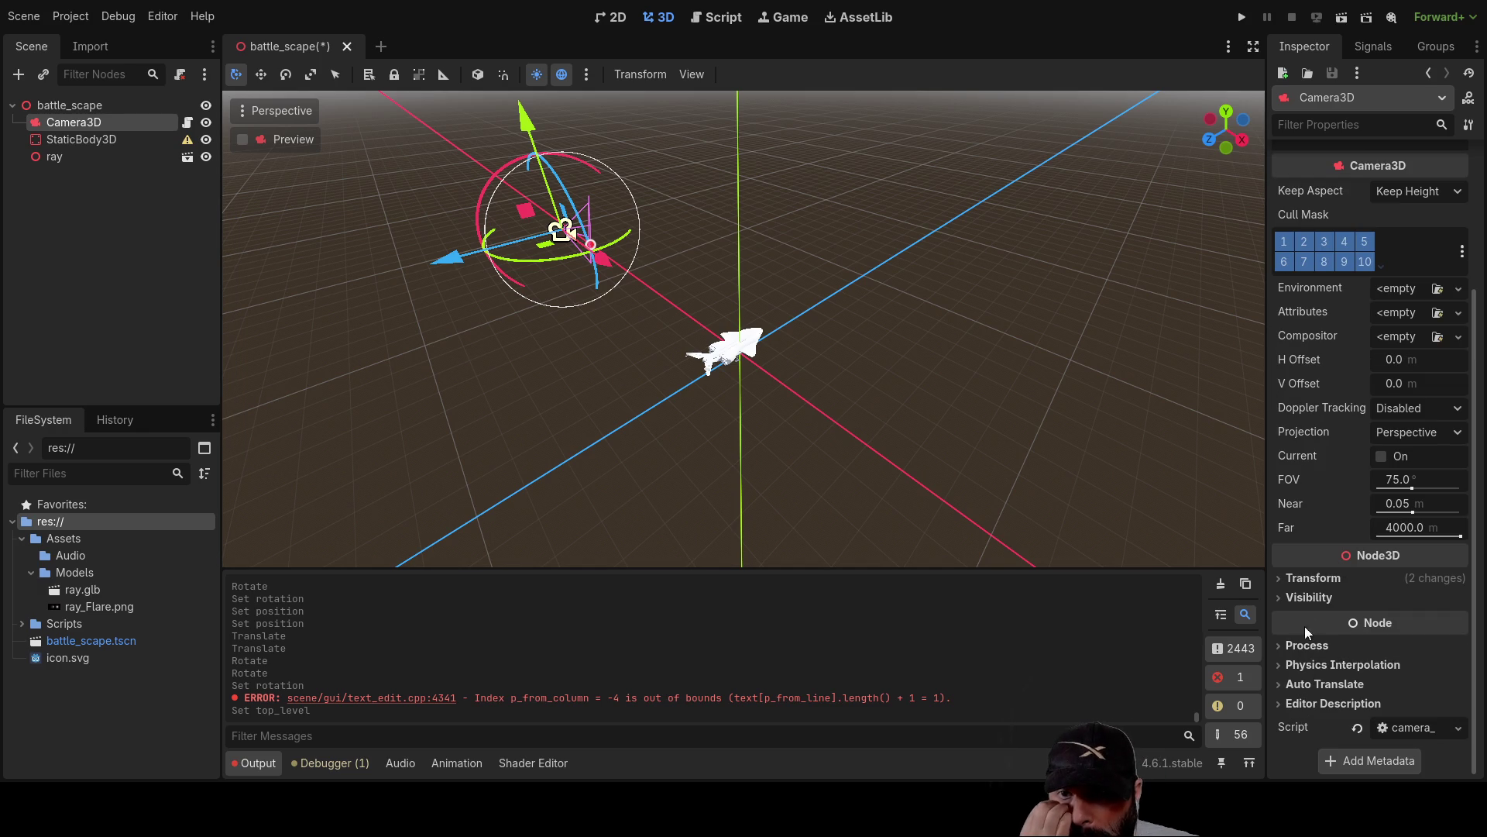
# Lower Camera3D's field of view, then revert it to the default 75.0.
pyautogui.scroll(2, 1323, 429)
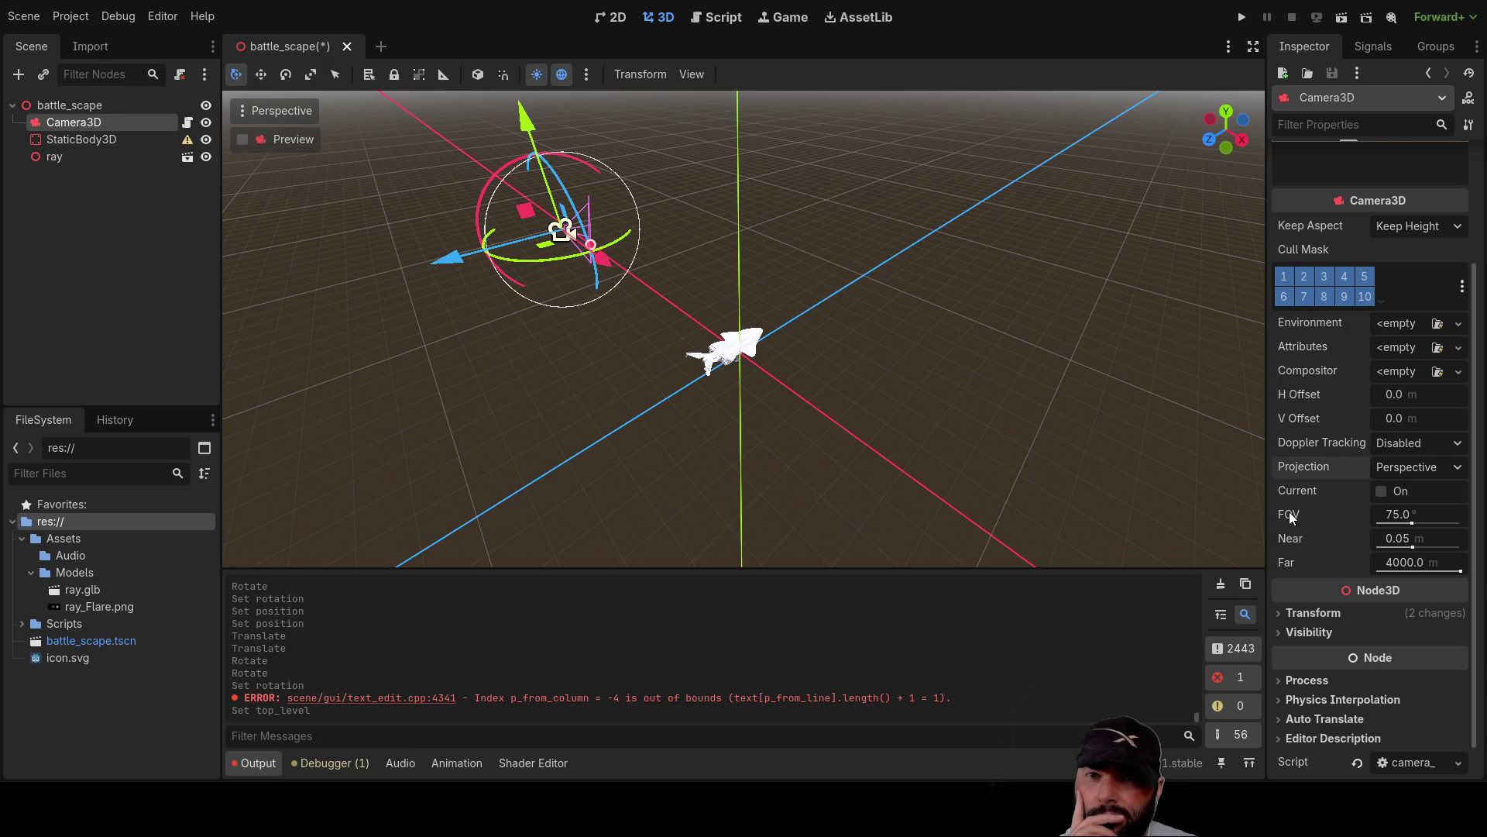
pyautogui.moveTo(1412, 524)
pyautogui.mouseDown()
pyautogui.moveTo(1431, 526)
pyautogui.moveTo(1406, 527)
pyautogui.mouseUp()
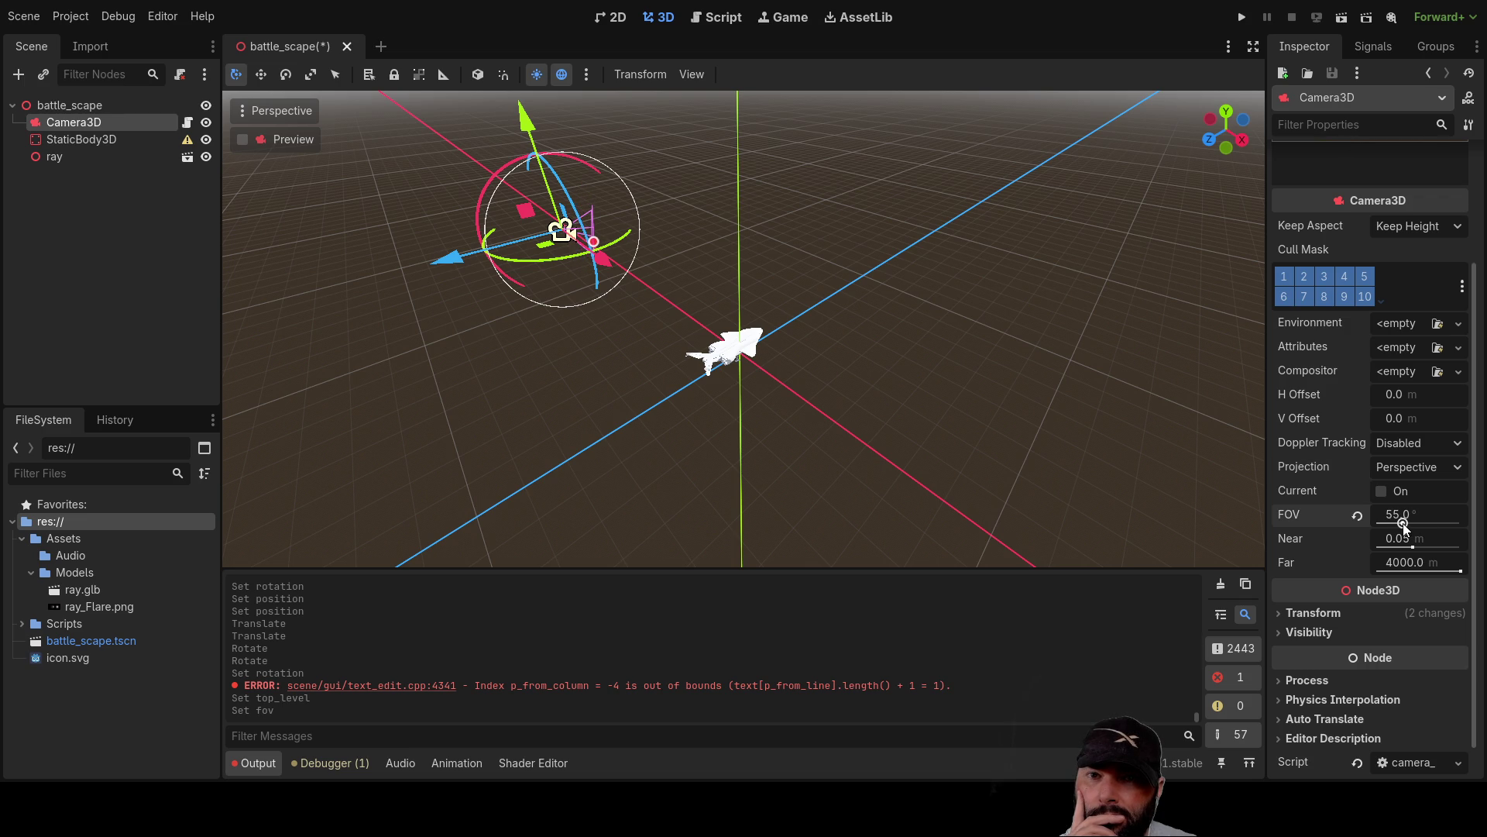
pyautogui.click(1358, 516)
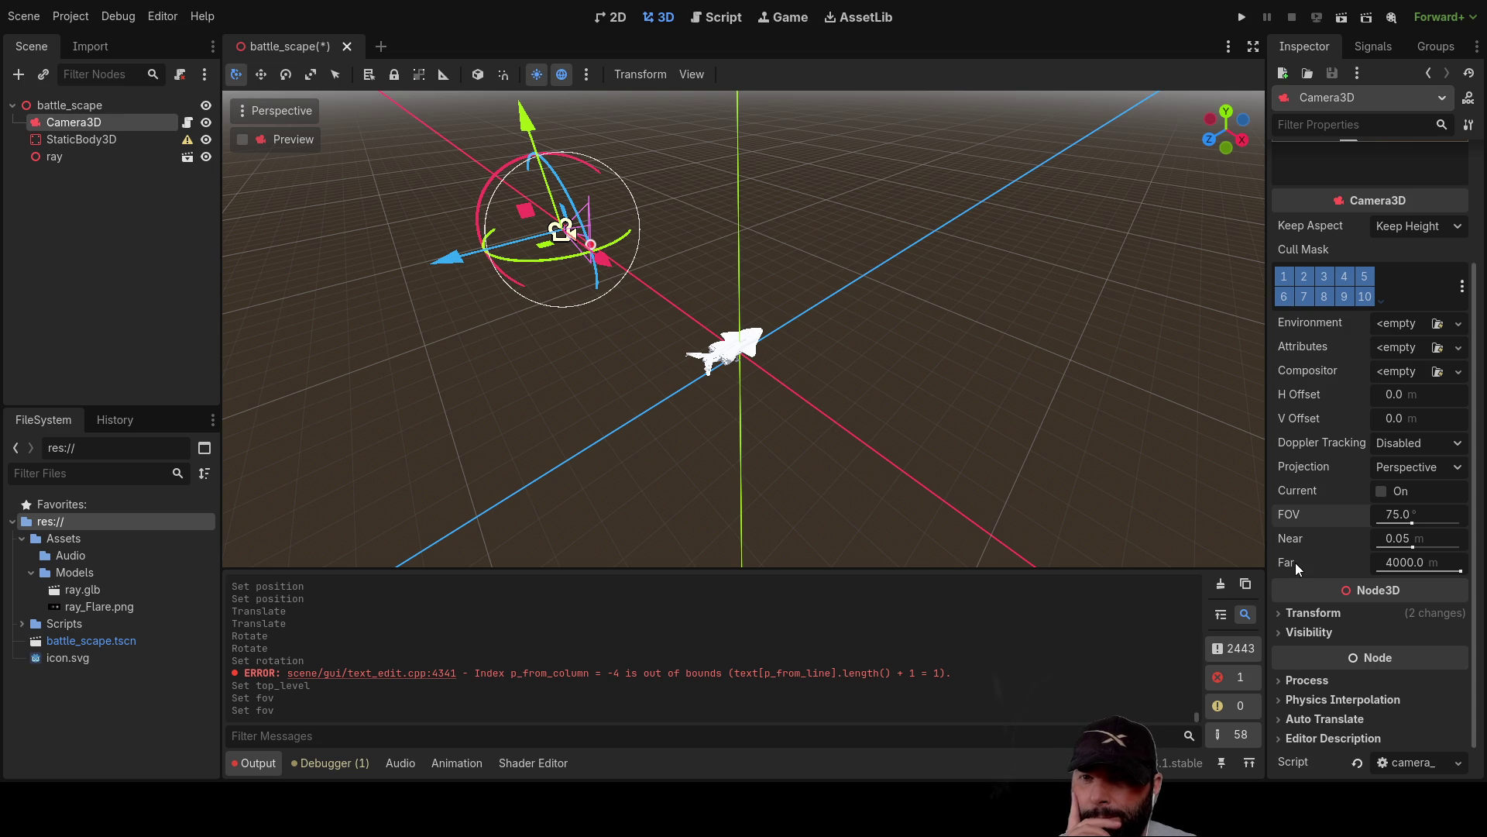
pyautogui.scroll(-1, 1311, 387)
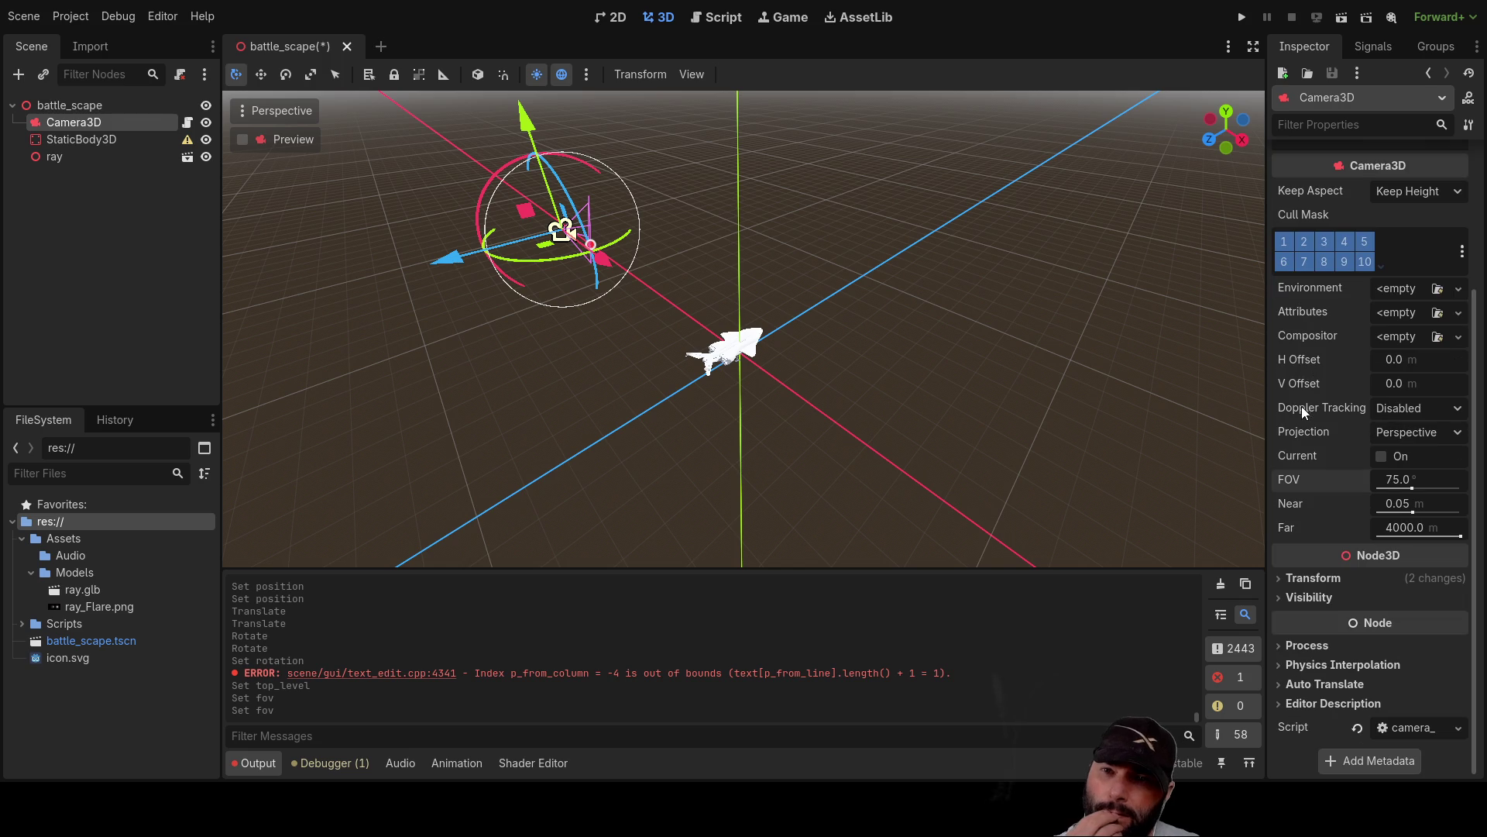
# Expand Camera3D's Transform properties and focus the 3D view on the camera.
pyautogui.click(1294, 579)
pyautogui.click(1279, 577)
pyautogui.click(1282, 594)
pyautogui.click(1280, 594)
pyautogui.click(1283, 577)
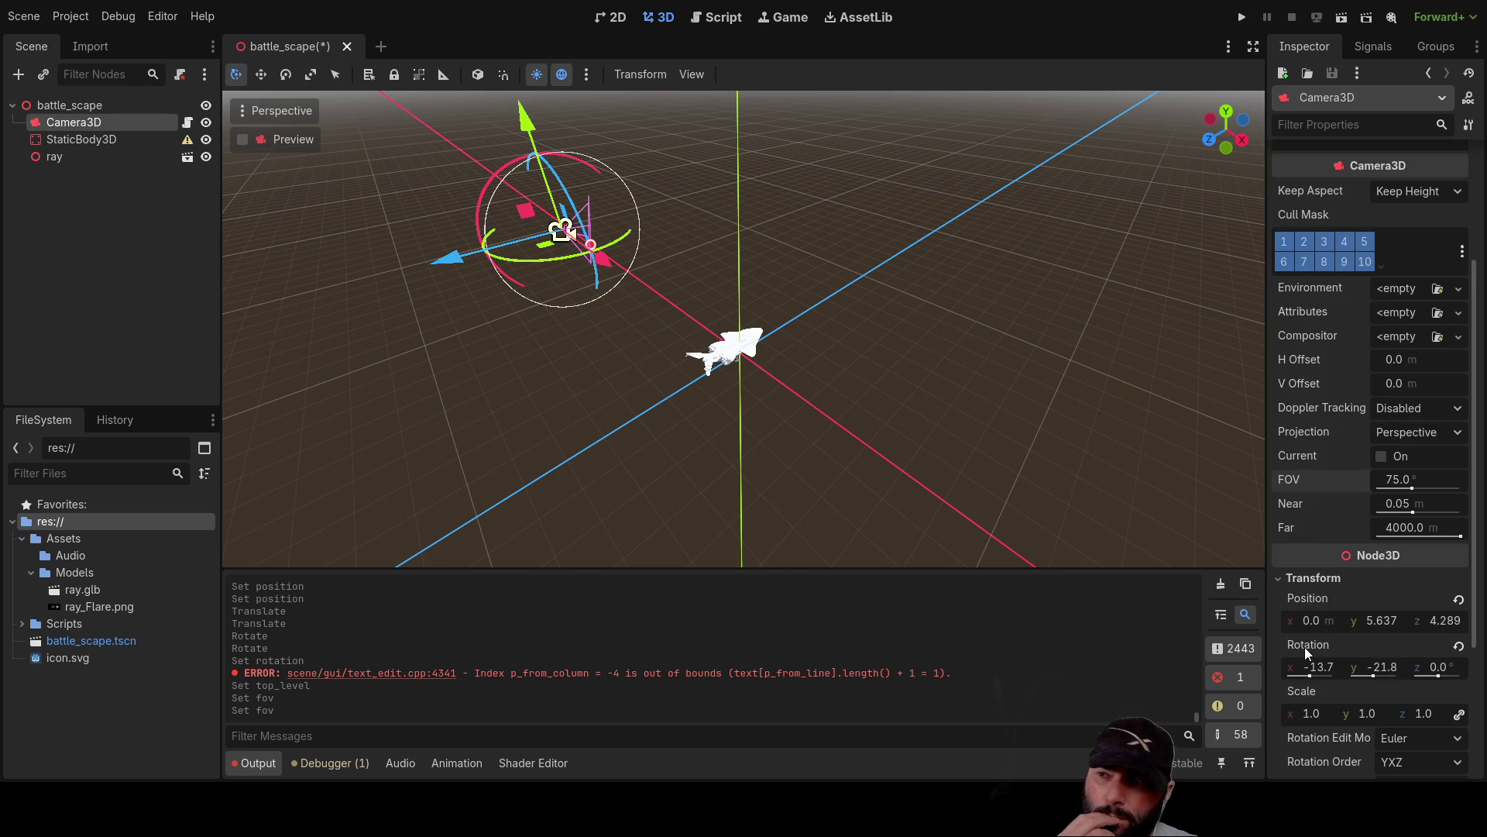
pyautogui.press('f')
# Lower Camera3D to Y 2.752 and tilt it to rotation -27.1, -23.9, 6.0.
pyautogui.moveTo(775, 204)
pyautogui.mouseDown()
pyautogui.moveTo(858, 425)
pyautogui.moveTo(721, 407)
pyautogui.mouseUp()
pyautogui.moveTo(899, 339)
pyautogui.mouseDown()
pyautogui.moveTo(710, 291)
pyautogui.moveTo(602, 231)
pyautogui.moveTo(630, 190)
pyautogui.moveTo(788, 222)
pyautogui.moveTo(616, 310)
pyautogui.mouseUp()
pyautogui.press('f')
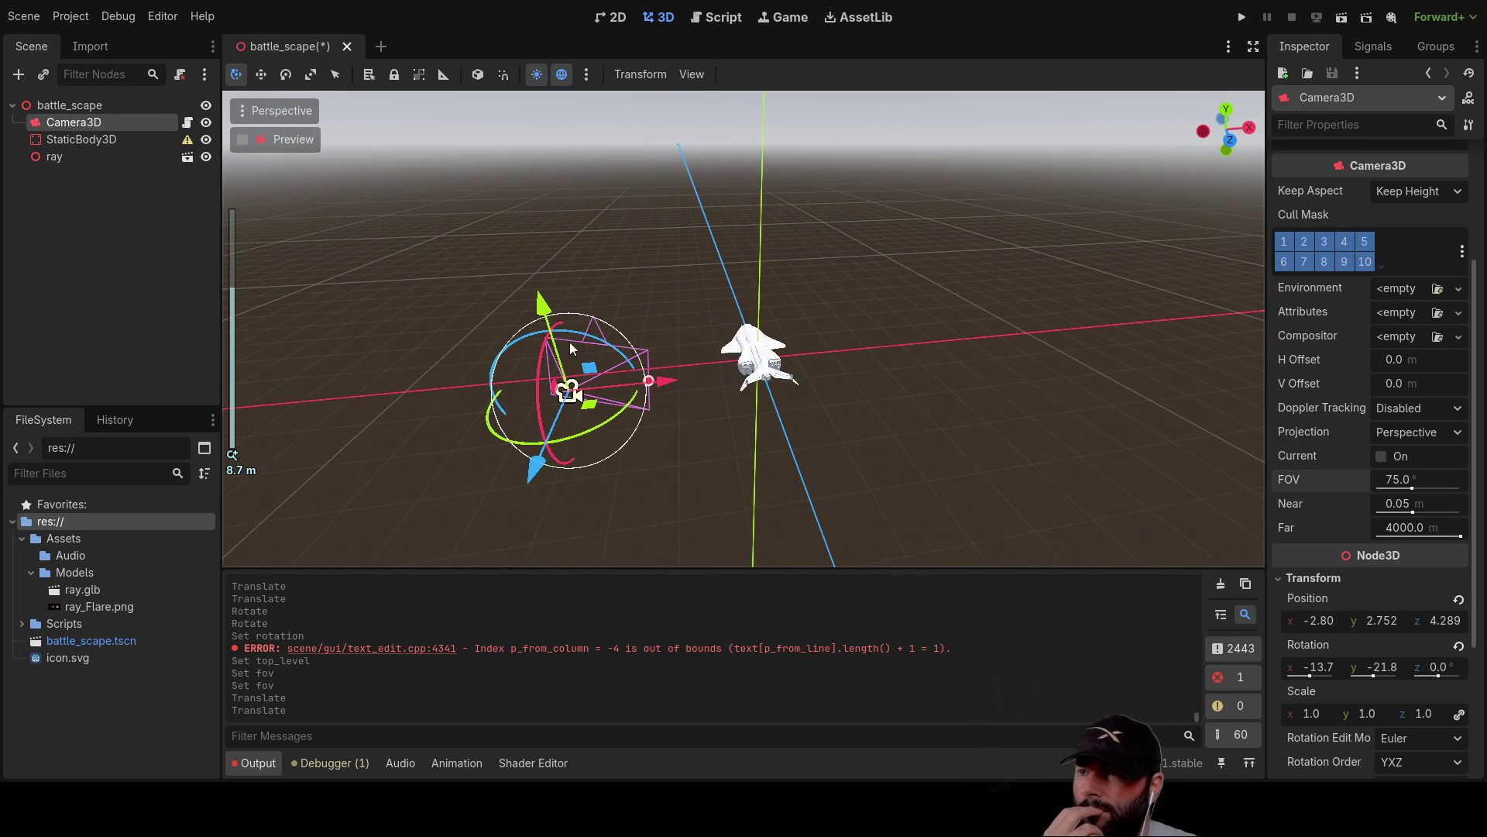
pyautogui.moveTo(535, 389)
pyautogui.mouseDown()
pyautogui.moveTo(542, 369)
pyautogui.moveTo(532, 412)
pyautogui.moveTo(532, 348)
pyautogui.moveTo(533, 379)
pyautogui.mouseUp()
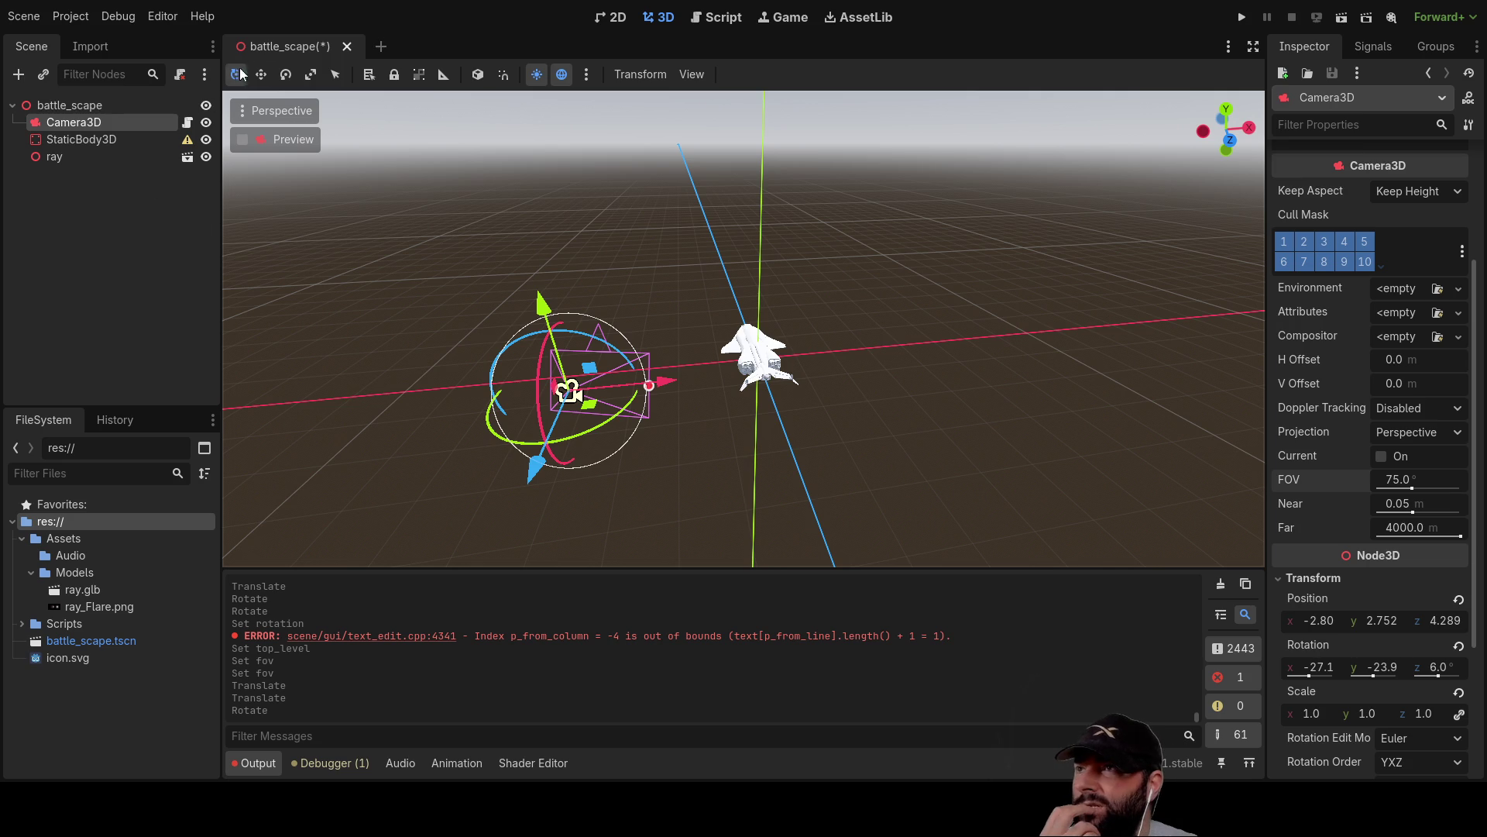
pyautogui.click(716, 17)
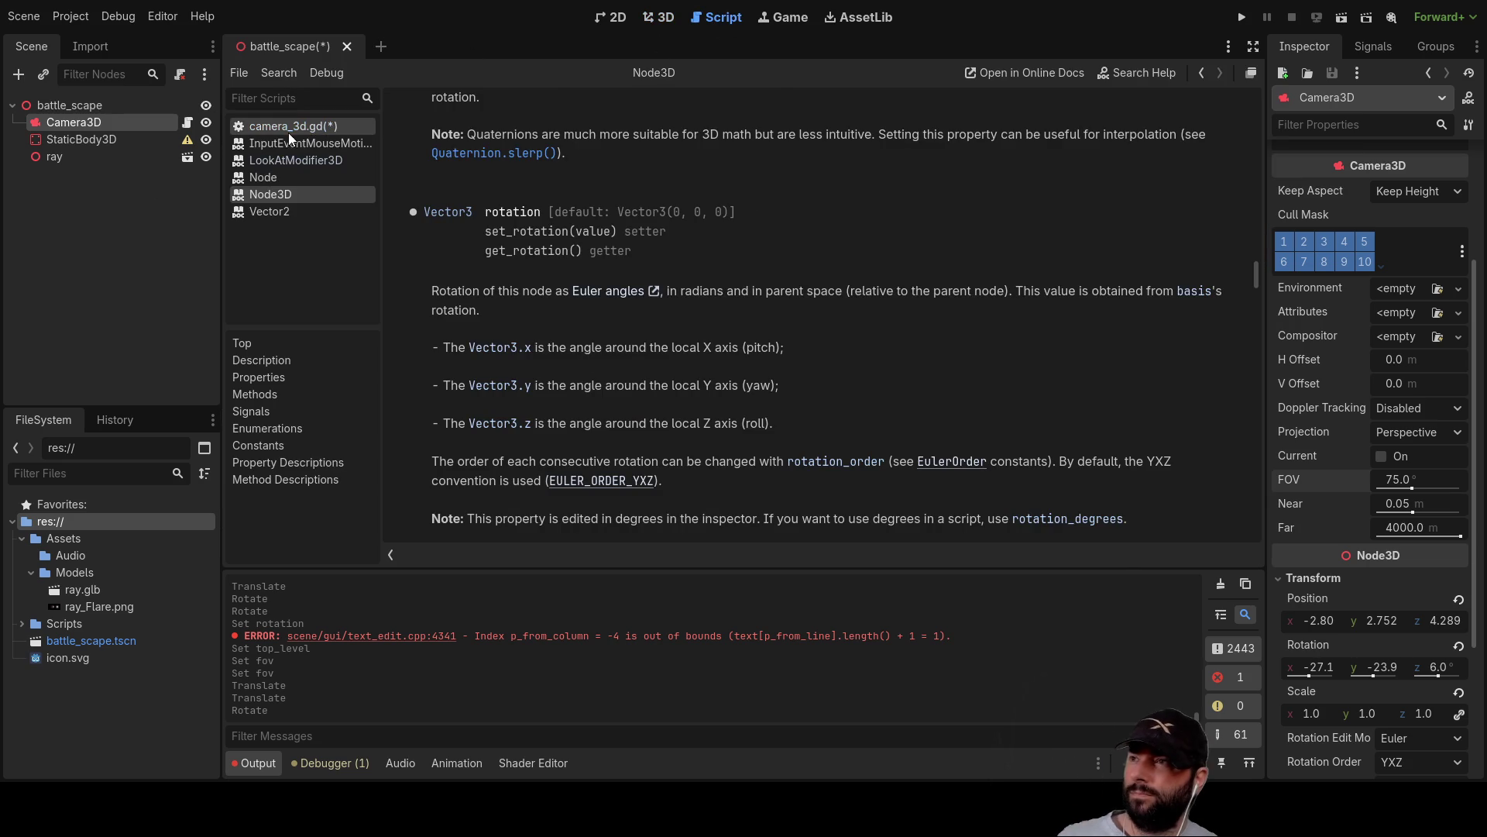
# Delete the unfinished lines 36 to 38 in camera_3d.gd.
pyautogui.click(290, 127)
pyautogui.click(869, 437)
pyautogui.moveTo(552, 375); pyautogui.dragTo(414, 337)
pyautogui.press('BackSpace')
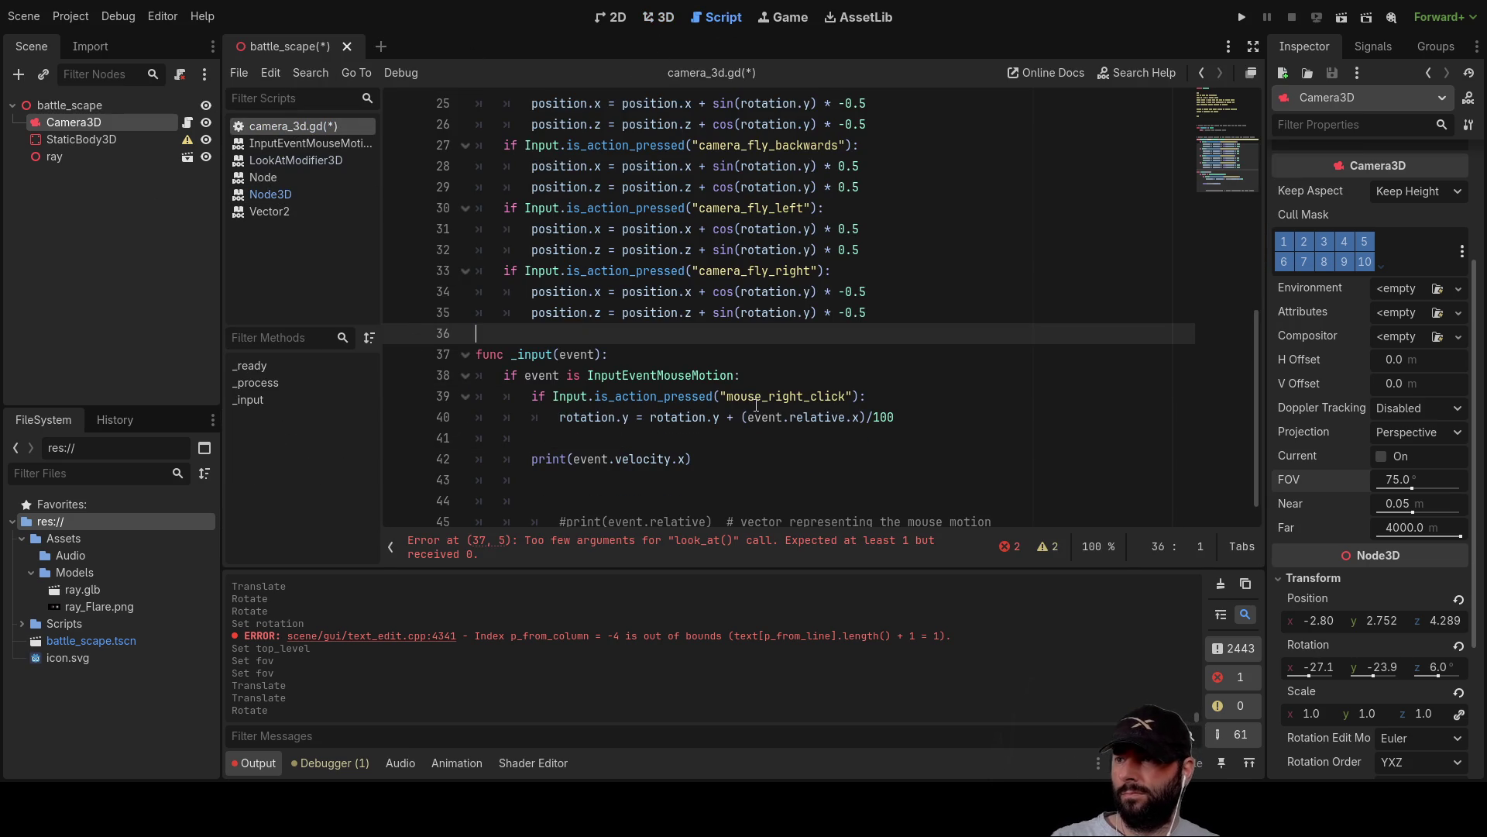
pyautogui.scroll(-1, 711, 387)
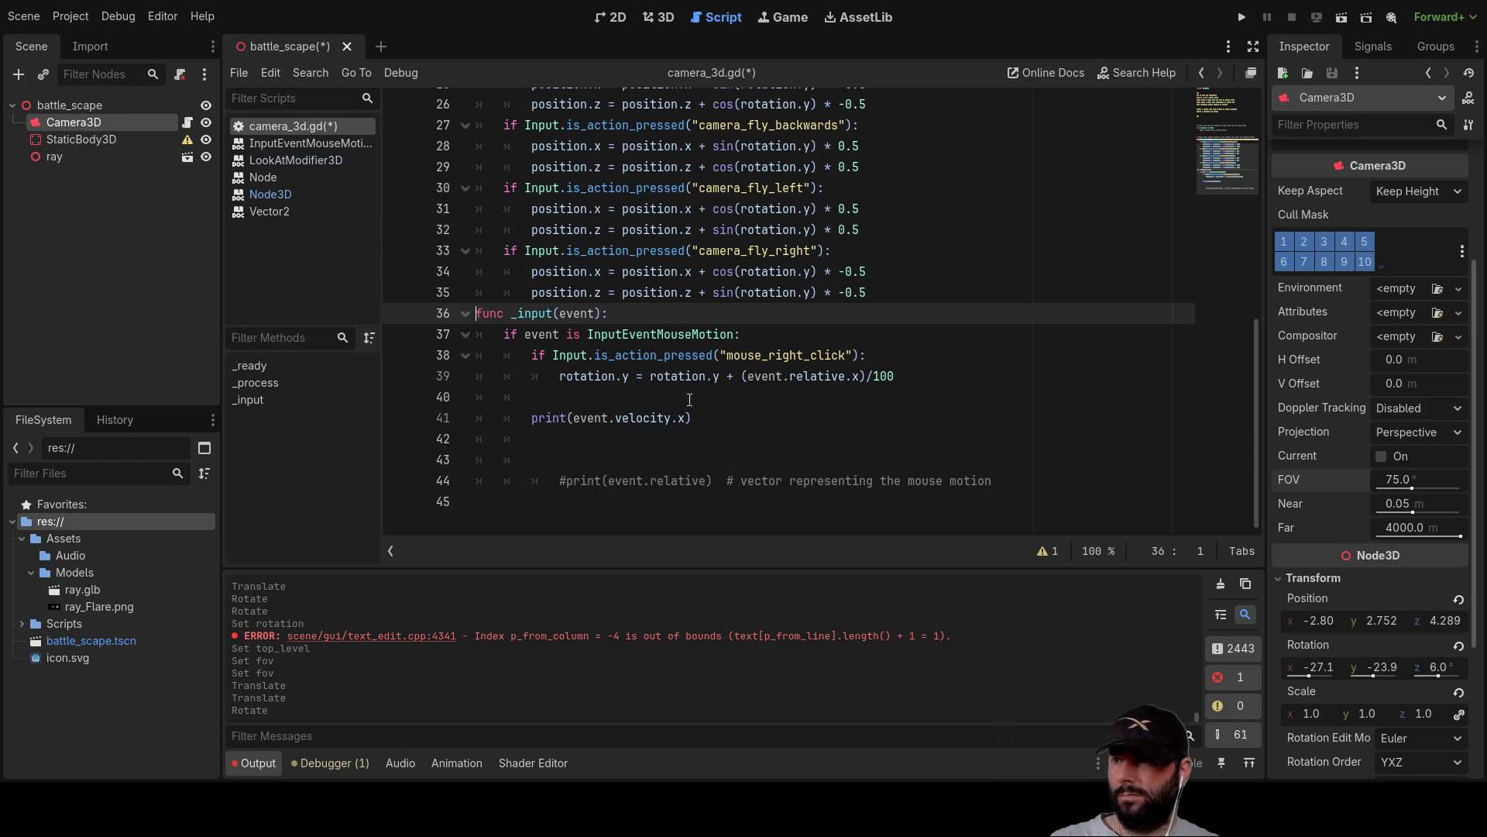
pyautogui.scroll(4, 692, 399)
pyautogui.scroll(-4, 637, 370)
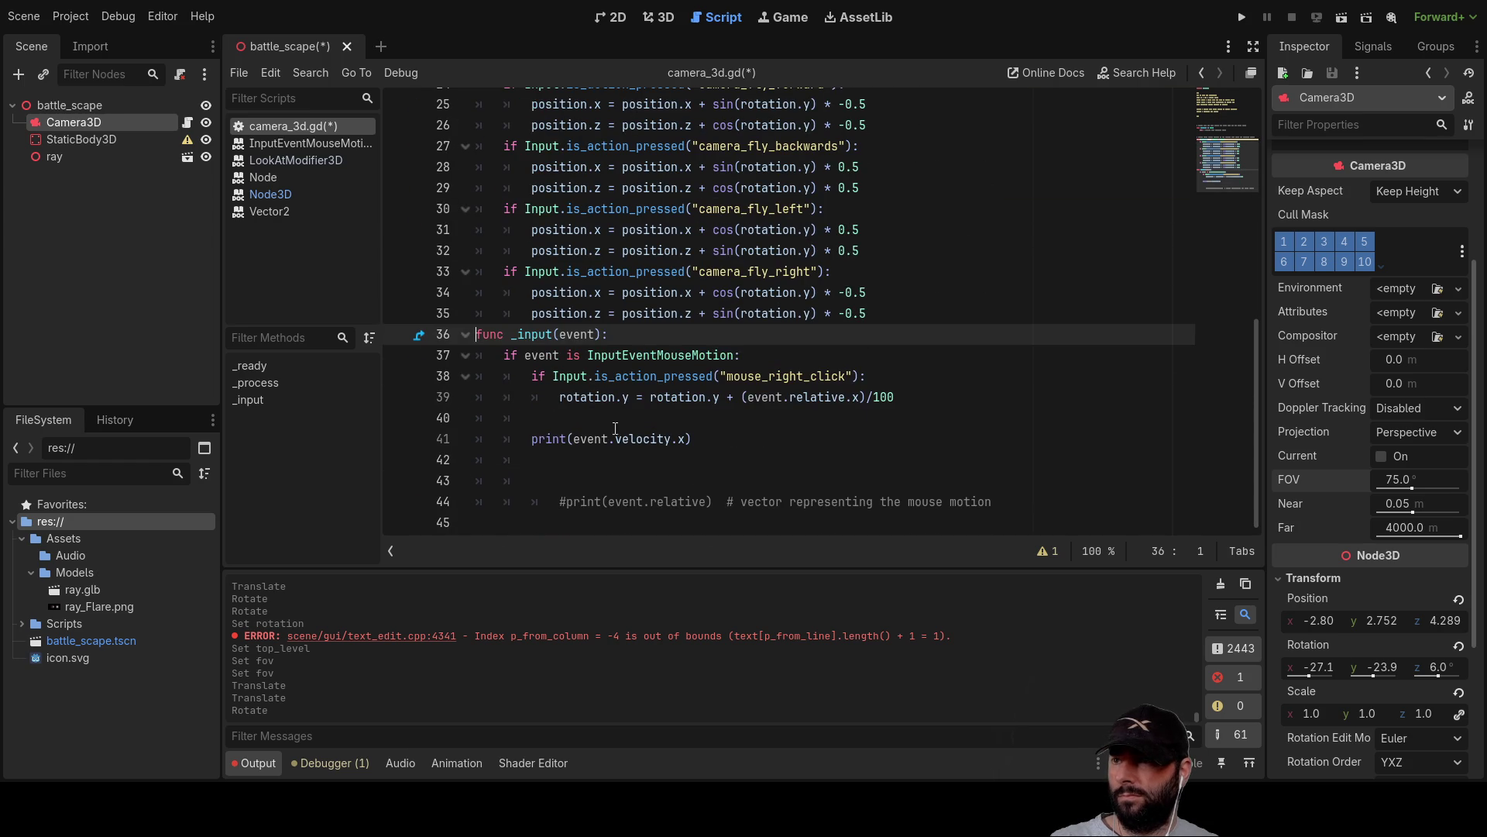
# Add blank lines above func _input and write a print(rotation) call using autocomplete.
pyautogui.press('Return')
pyautogui.press('Return')
pyautogui.press('Return')
pyautogui.press('Up')
pyautogui.press('Up')
pyautogui.press('Up')
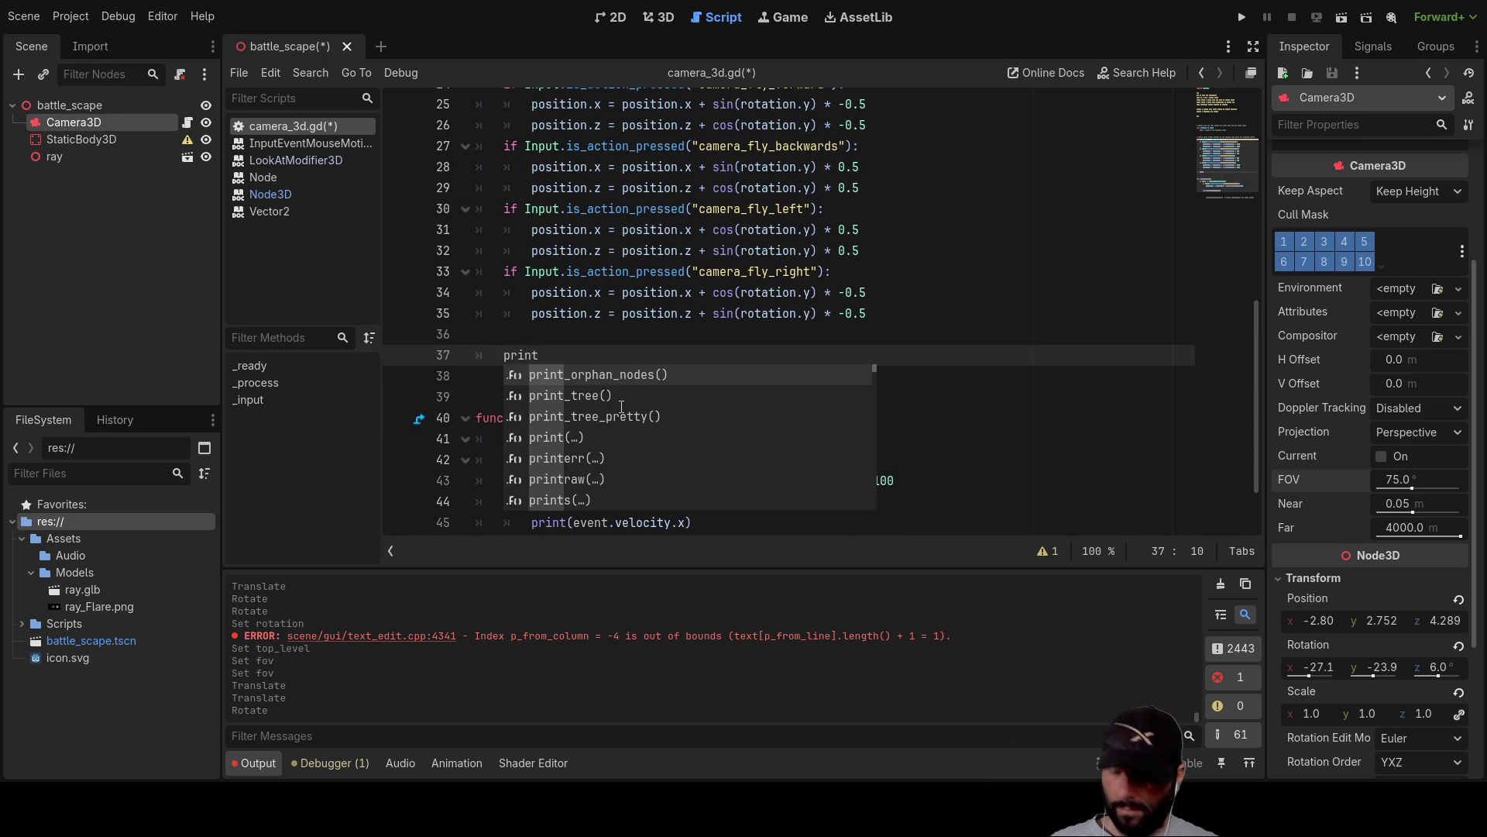
pyautogui.write('()')
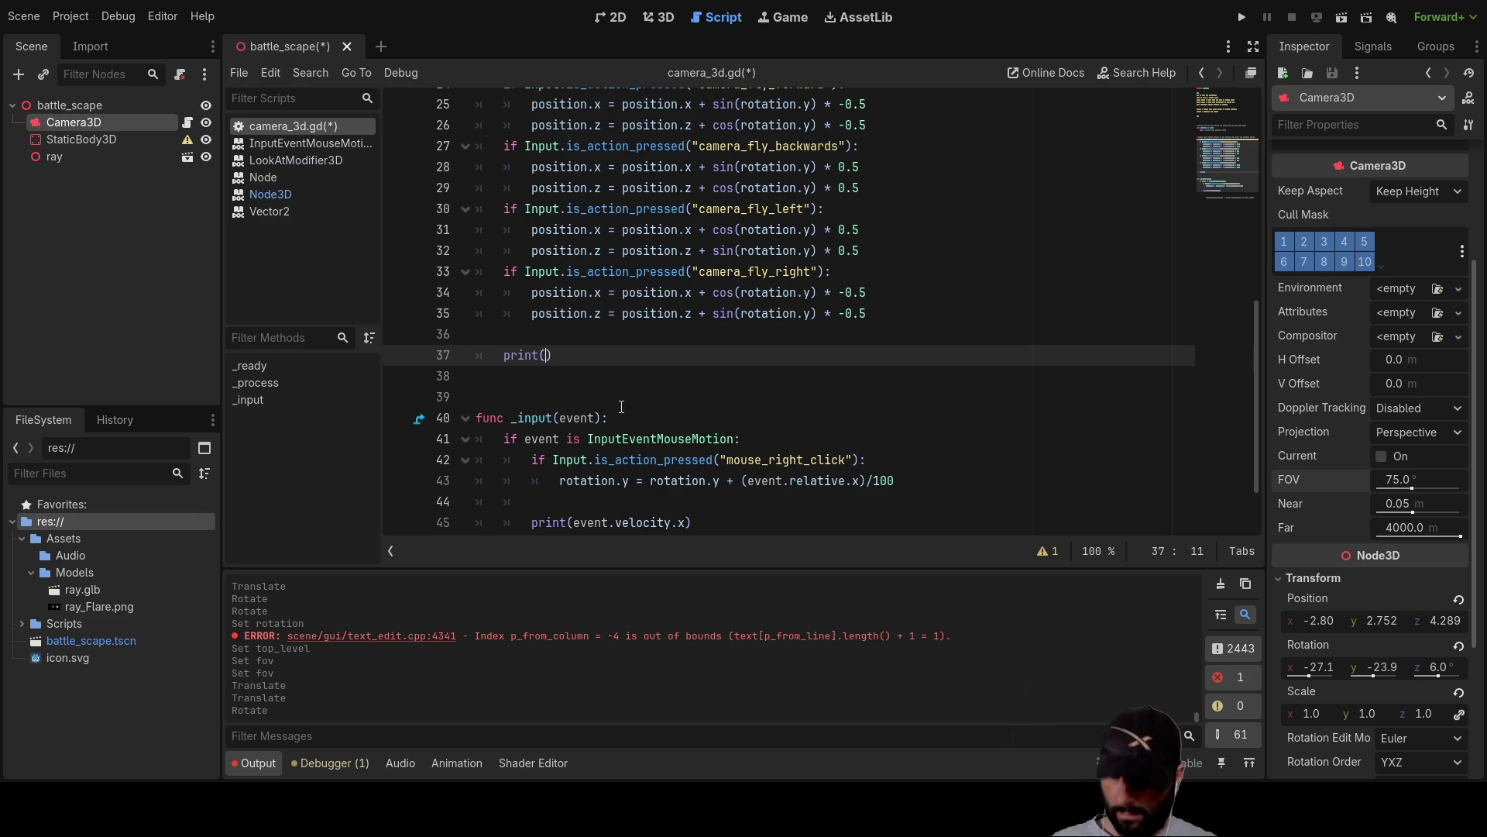
pyautogui.write('rota')
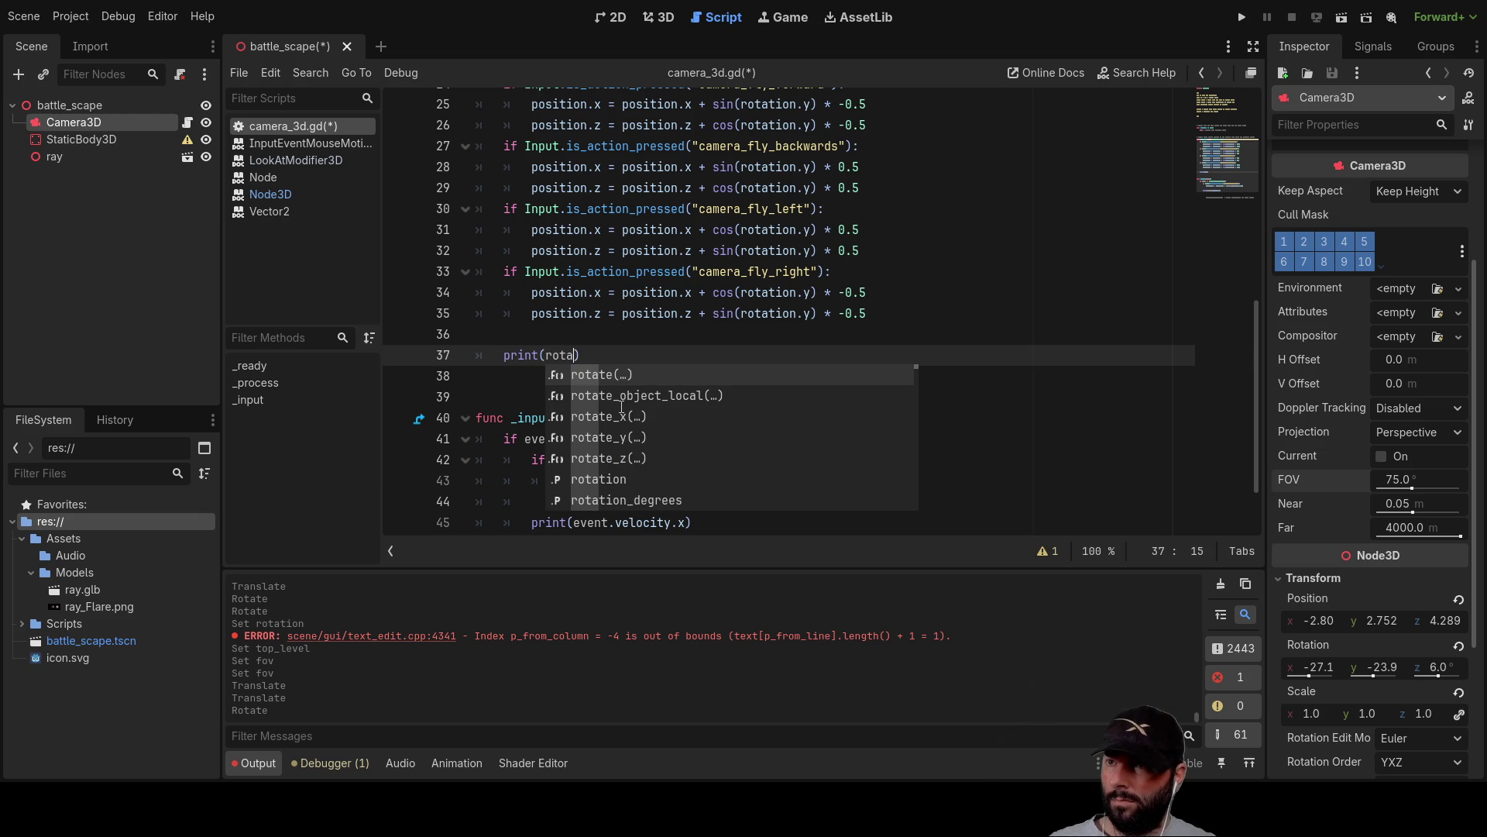
pyautogui.press('Down')
pyautogui.press('Down')
pyautogui.press('Down')
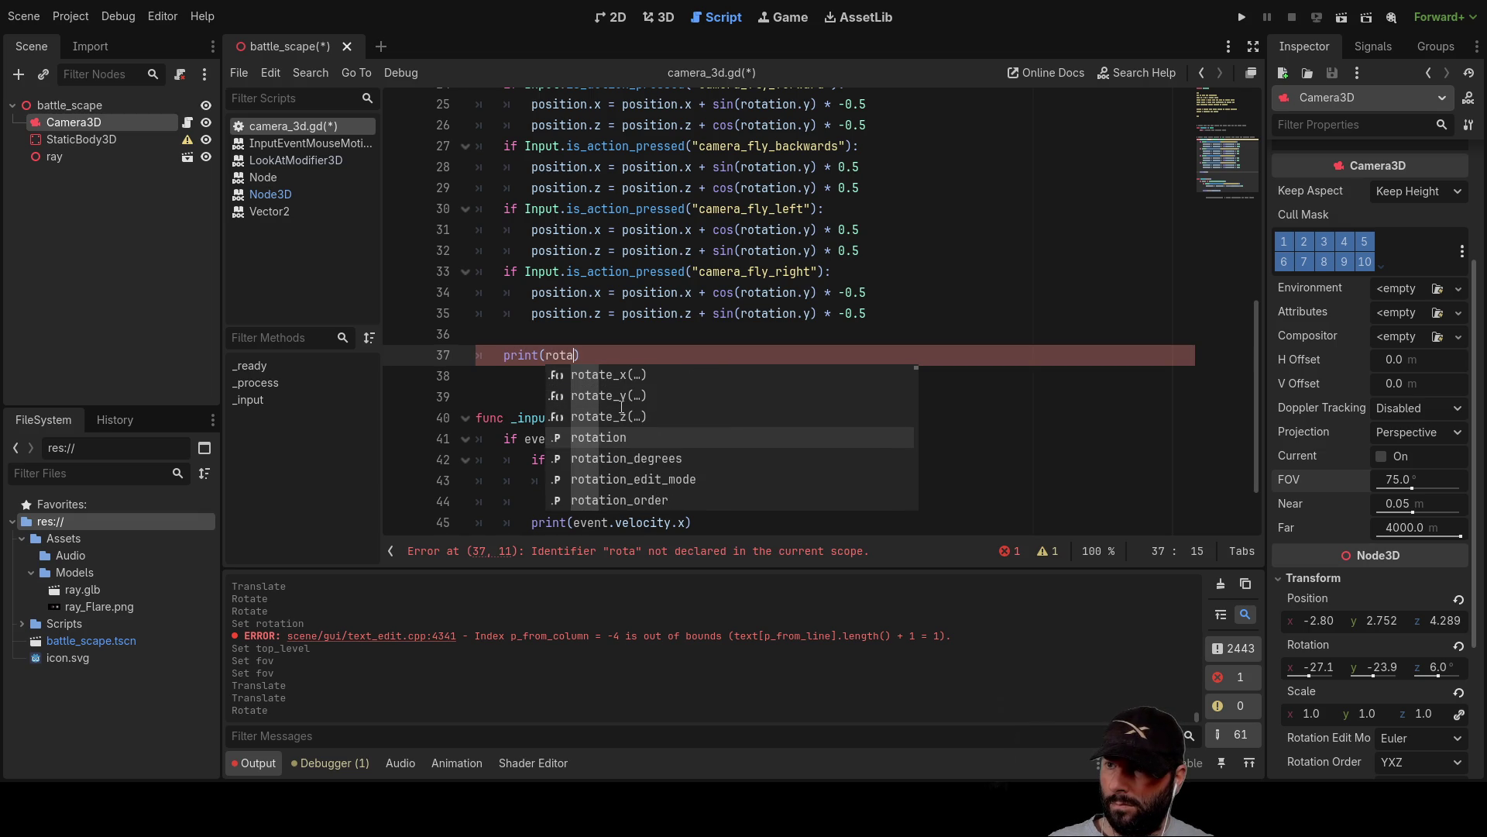
pyautogui.press('Down')
pyautogui.press('Up')
pyautogui.press('Return')
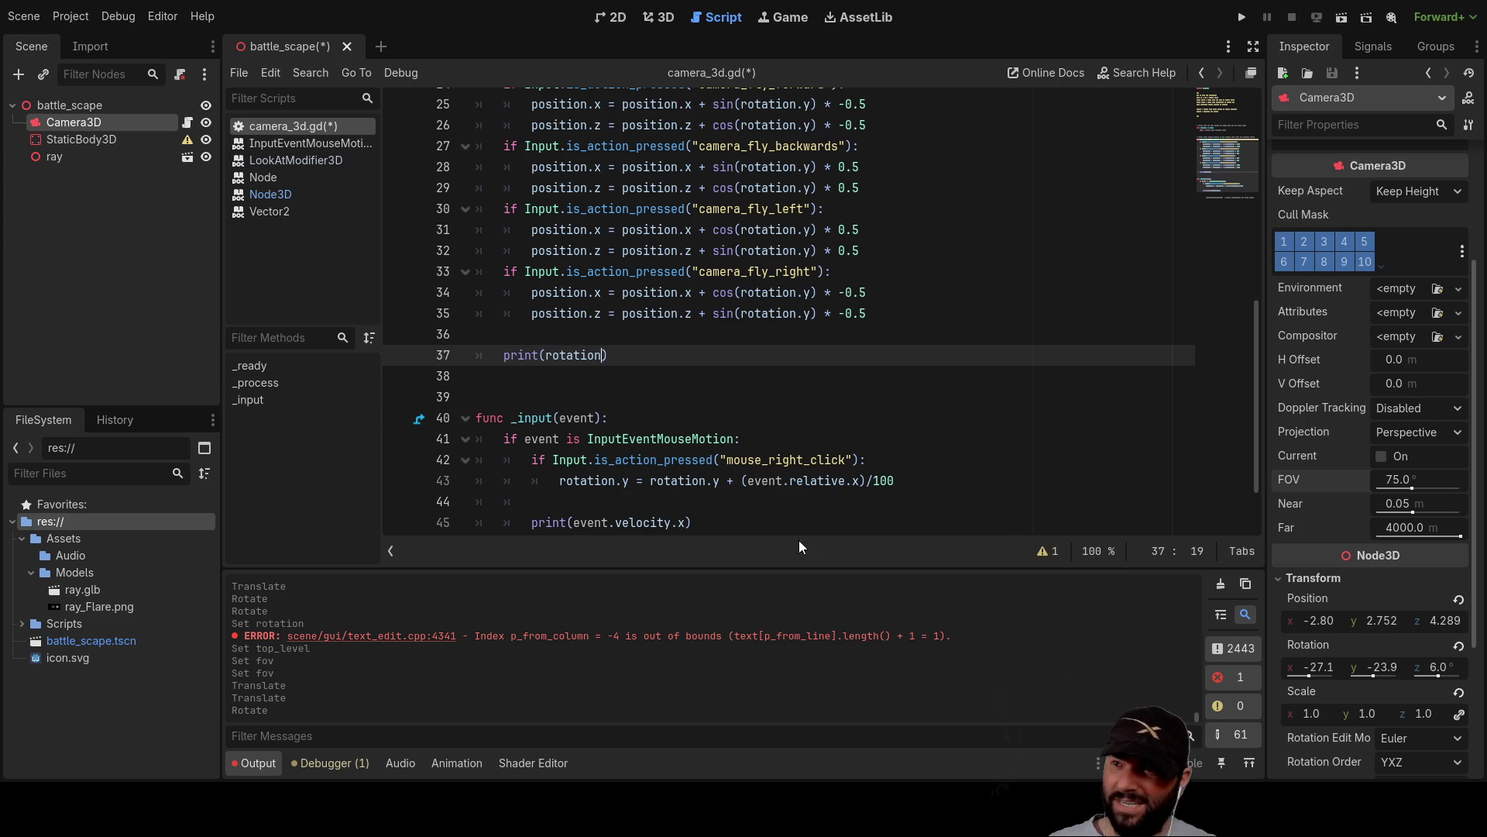
# Change the print argument to rotation_degrees and run the project to log the camera rotation.
pyautogui.doubleClick(589, 356)
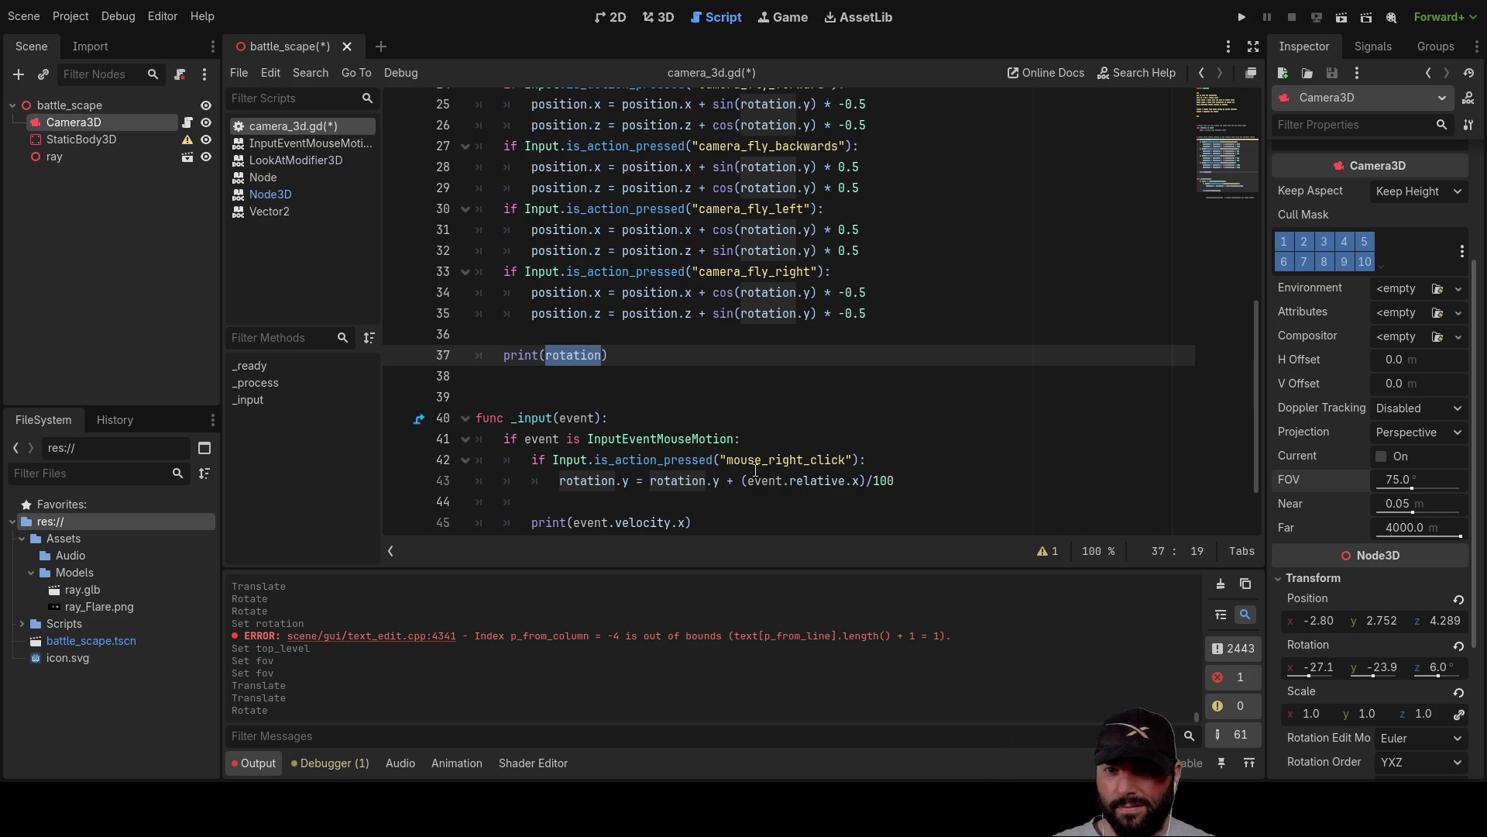
pyautogui.press('BackSpace')
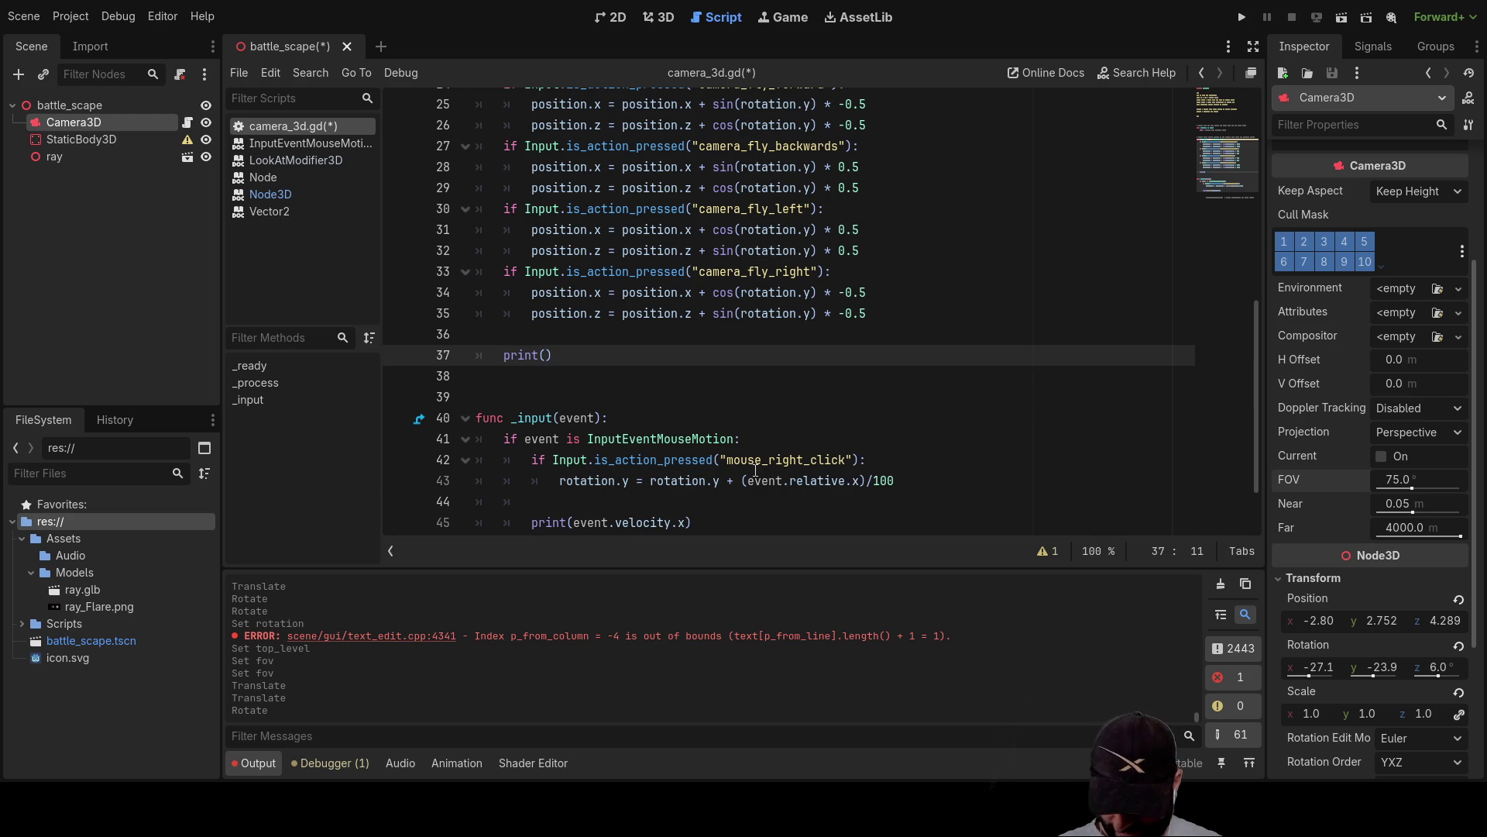
pyautogui.write('rot')
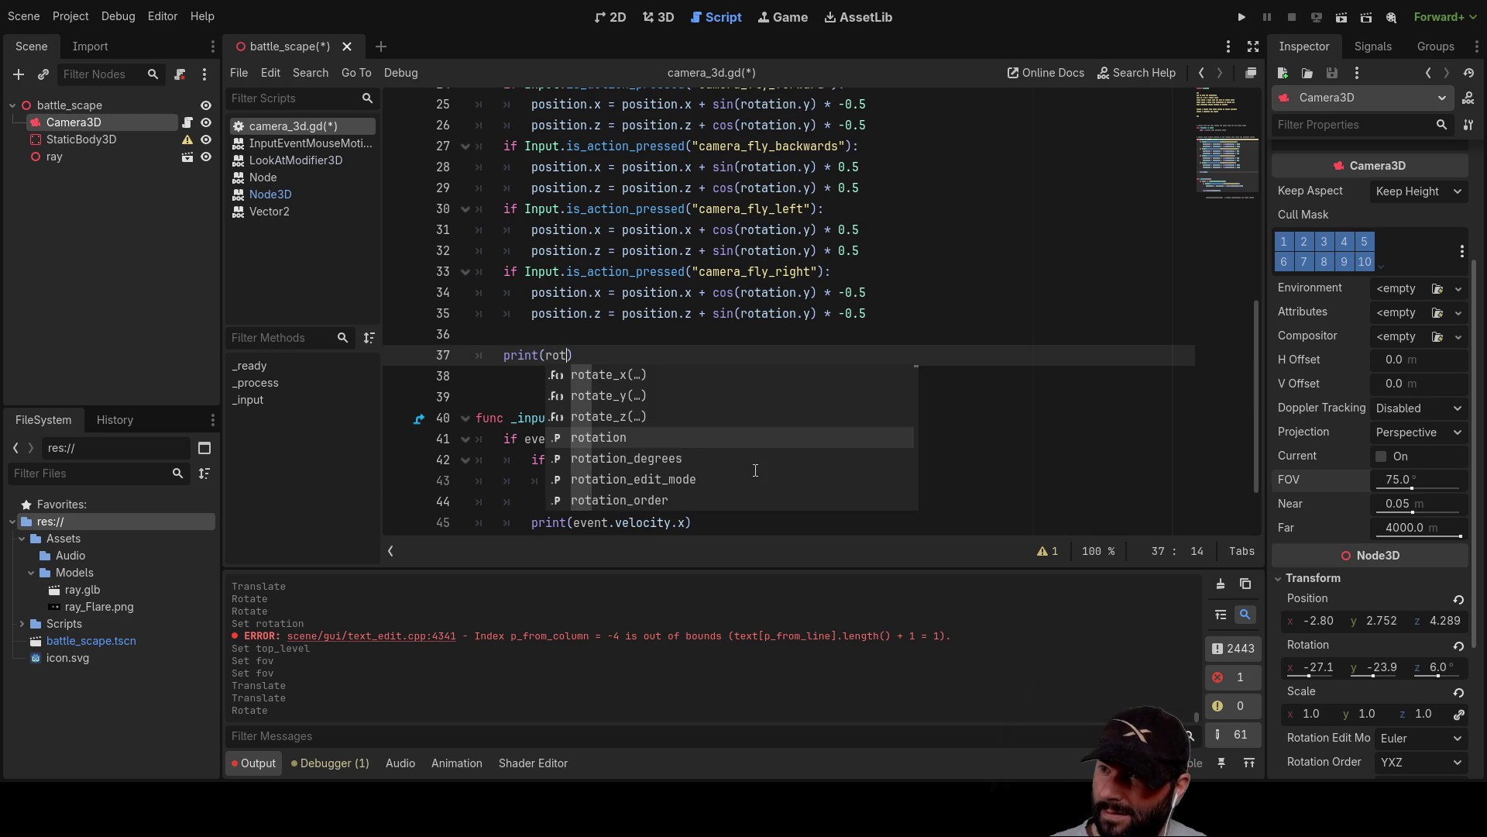
pyautogui.press('Down')
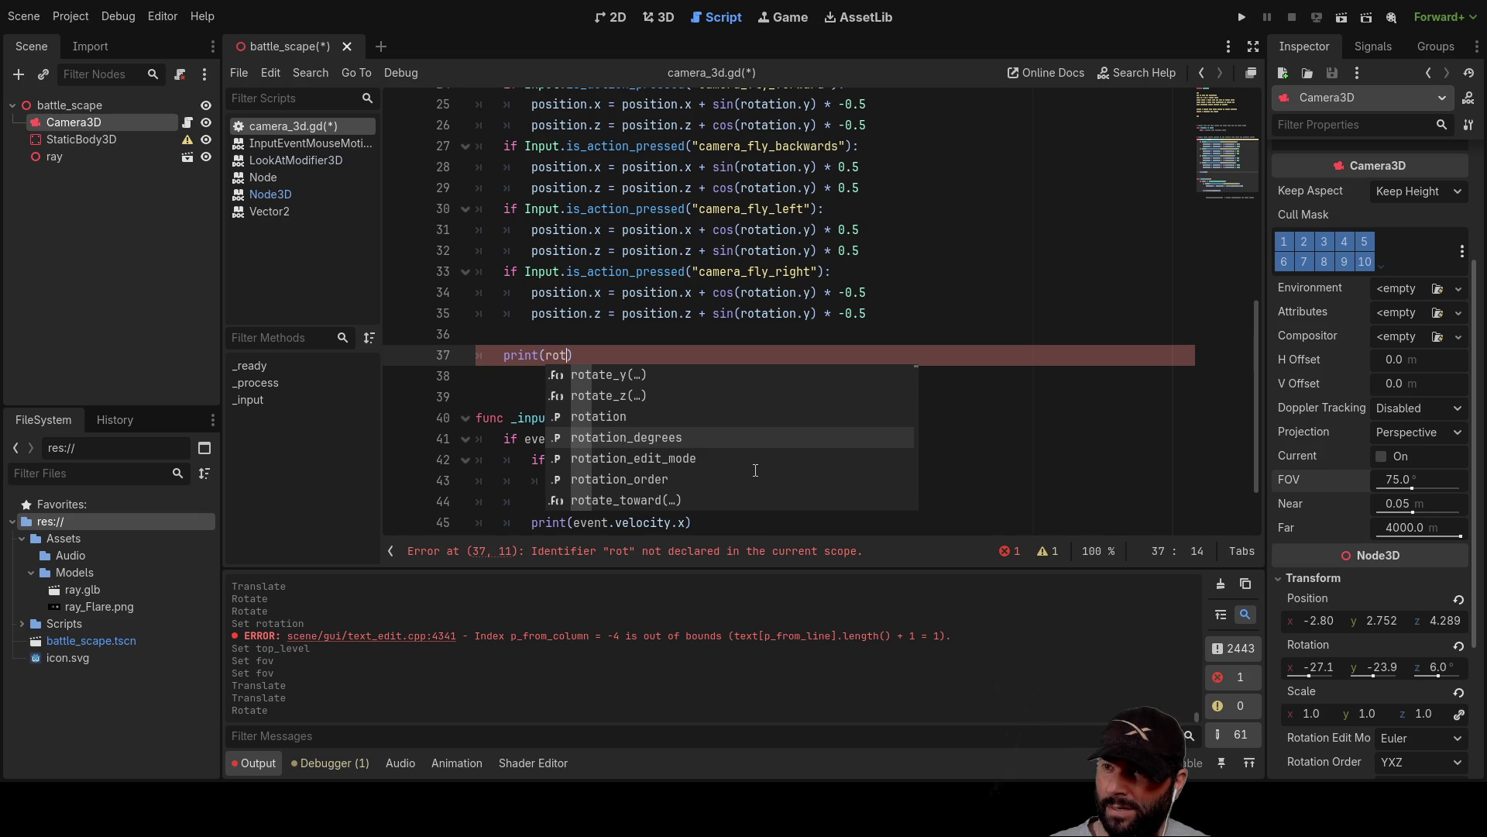
pyautogui.click(656, 436)
pyautogui.press('Down')
pyautogui.press('Down')
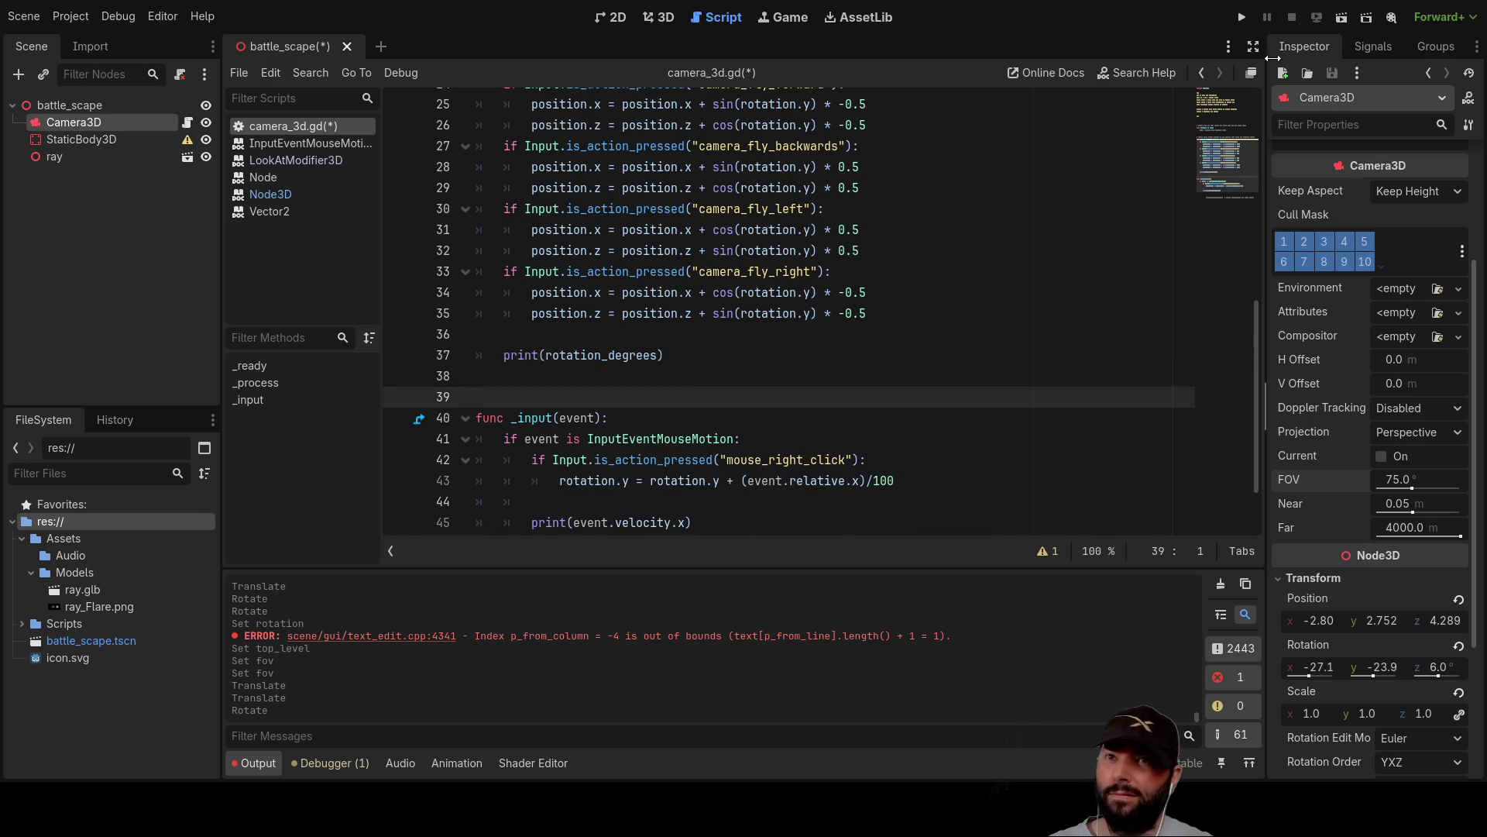
pyautogui.click(1246, 18)
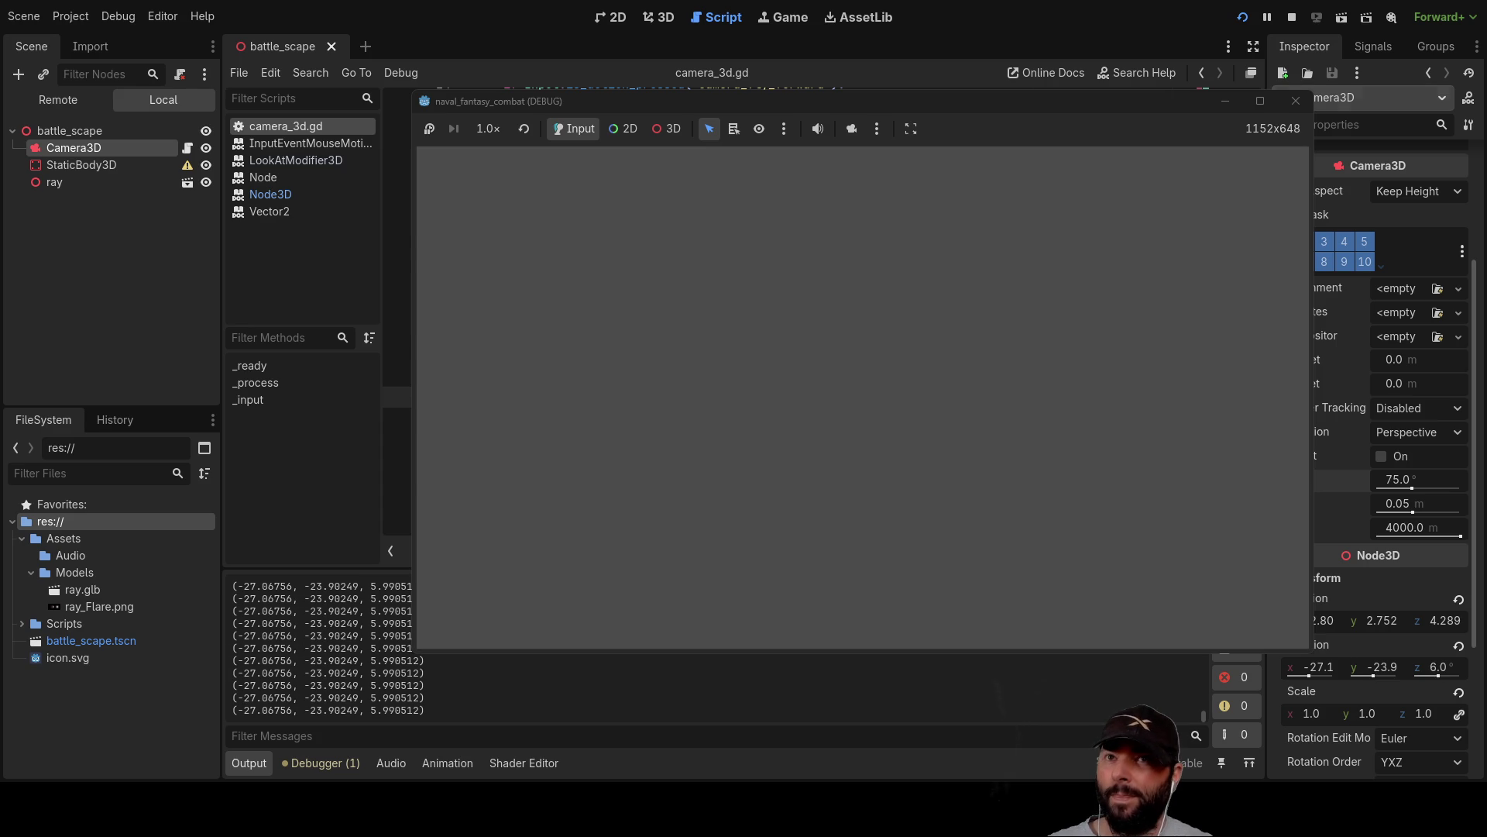
# Stop the running game and select rotation_degrees on line 37.
pyautogui.click(1291, 17)
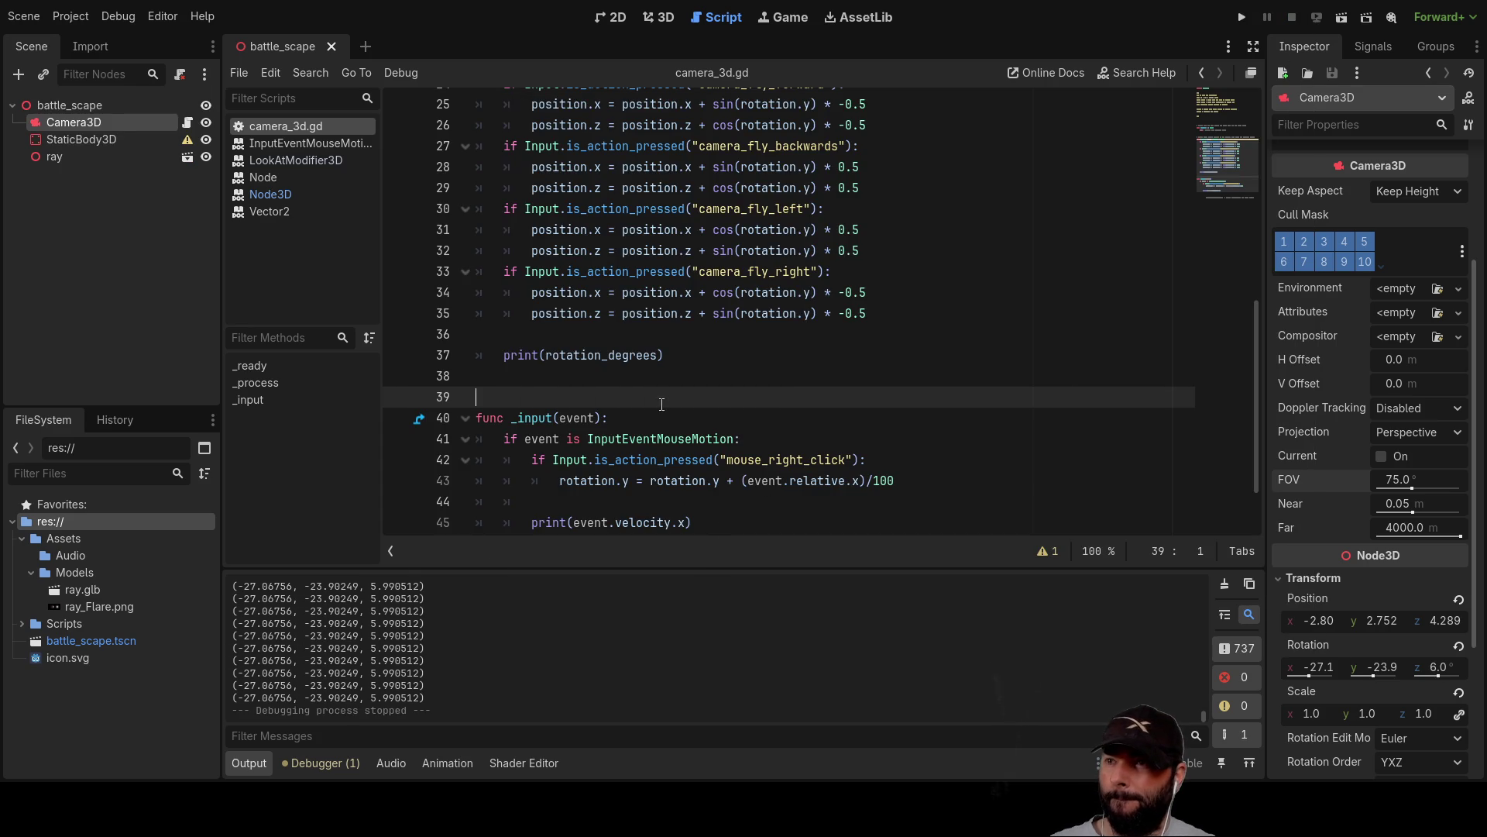
pyautogui.doubleClick(620, 355)
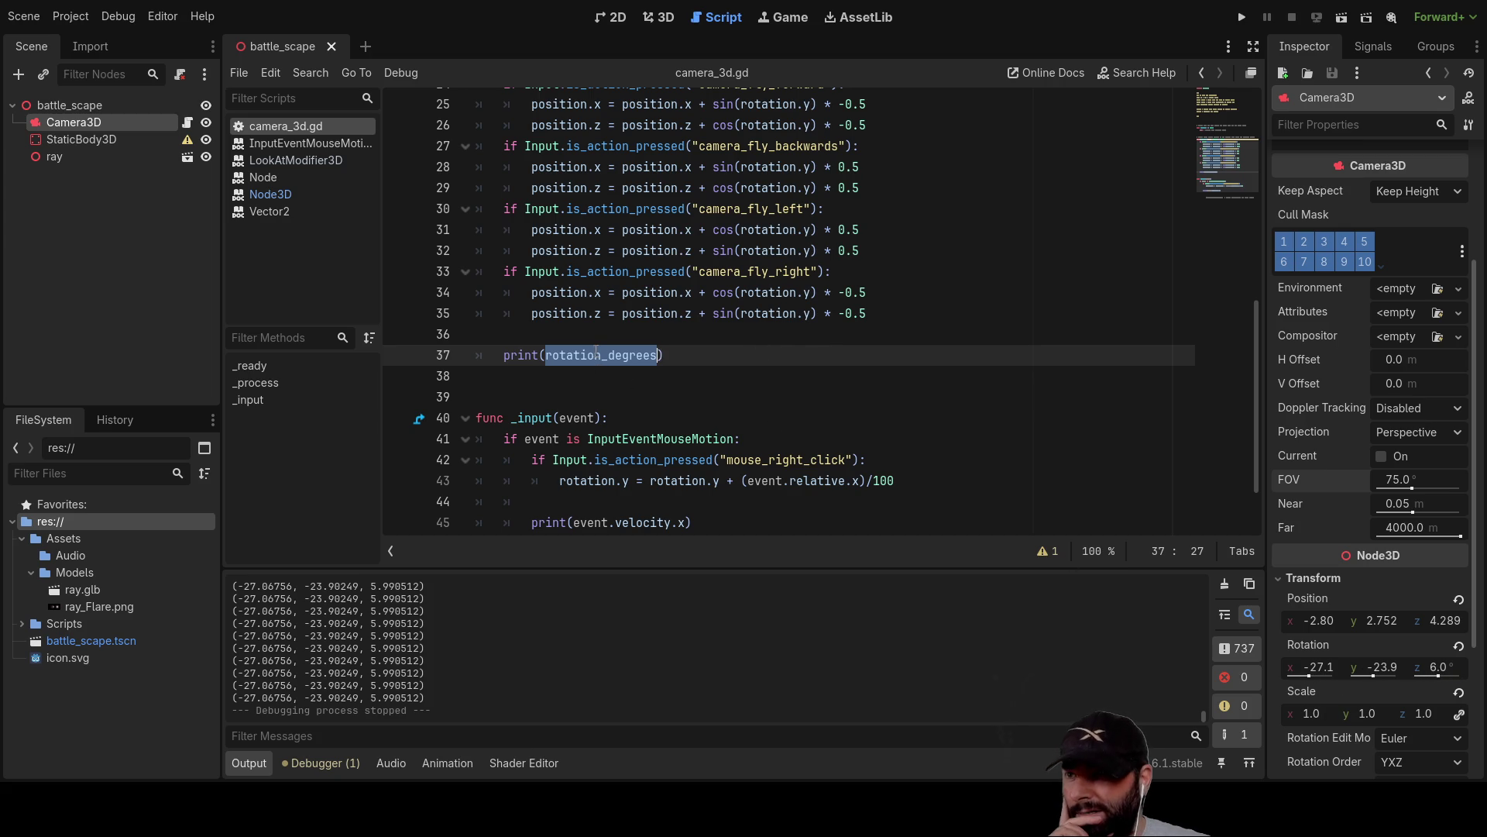
# Remove rotation_degrees from the print call, add an empty line above it, and view the Node3D docs.
pyautogui.press('BackSpace')
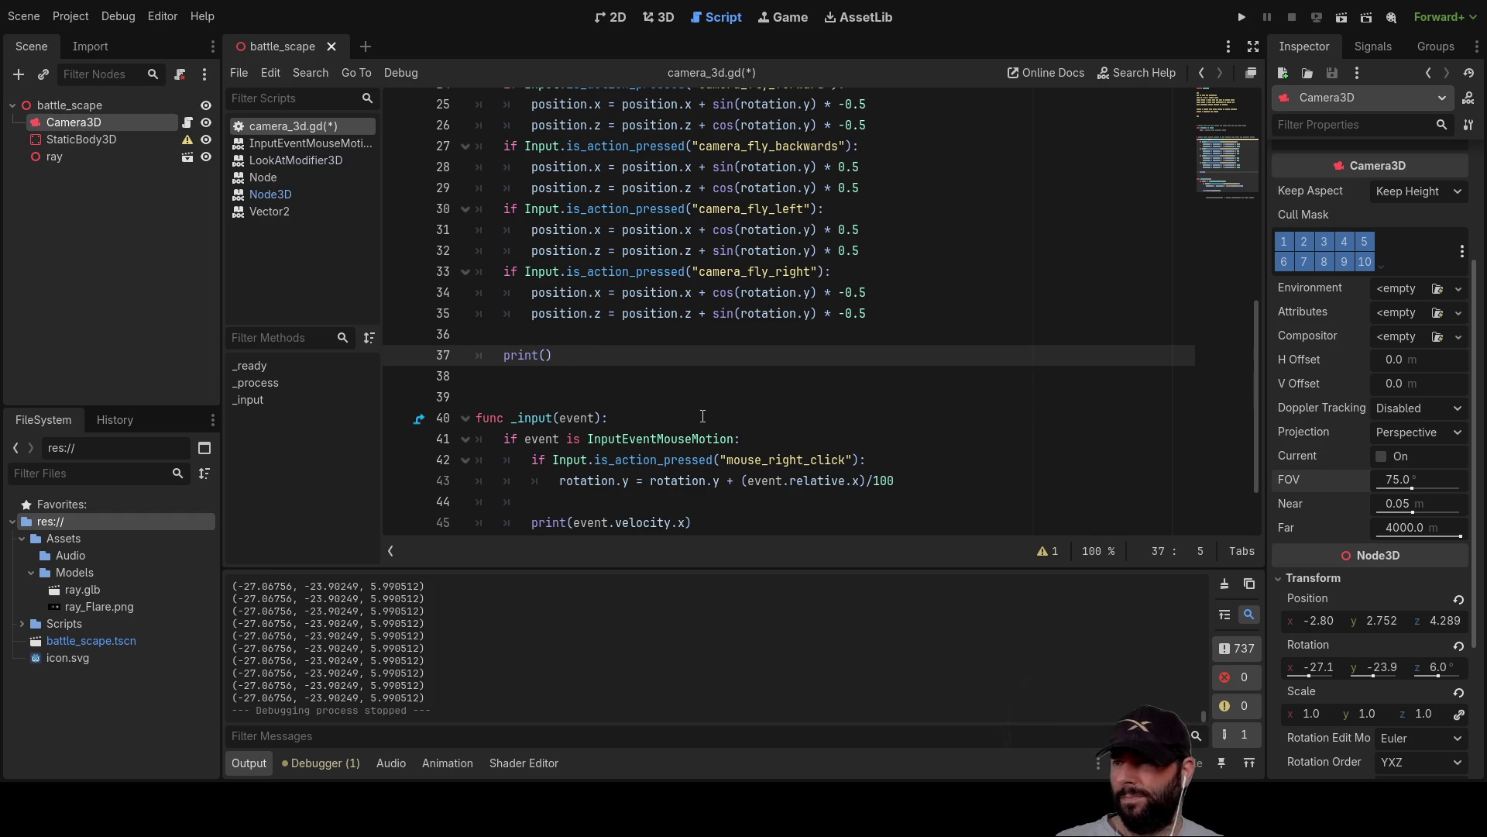
pyautogui.write('#')
pyautogui.press('Up')
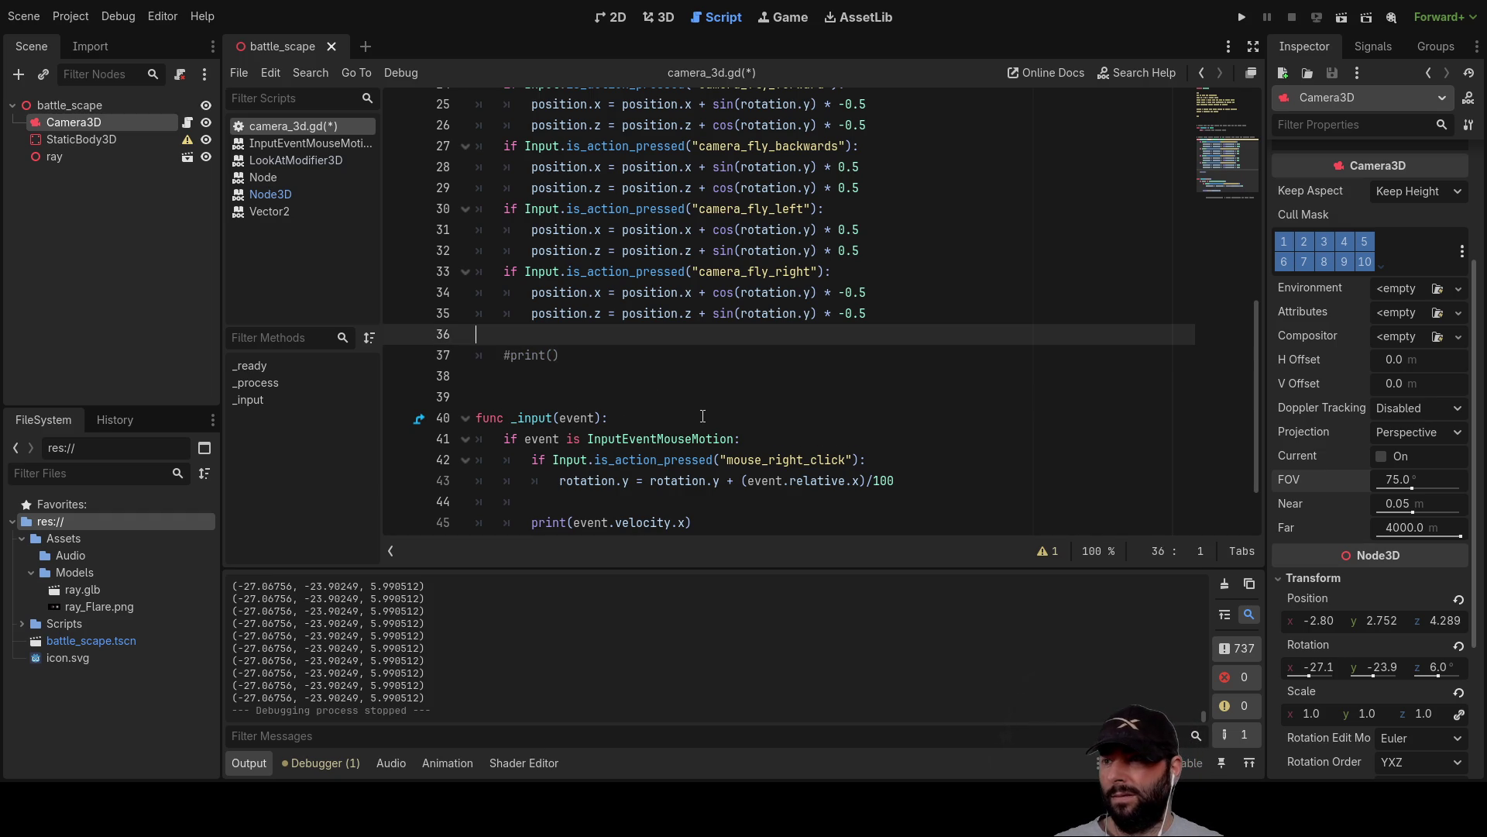
pyautogui.press('Return')
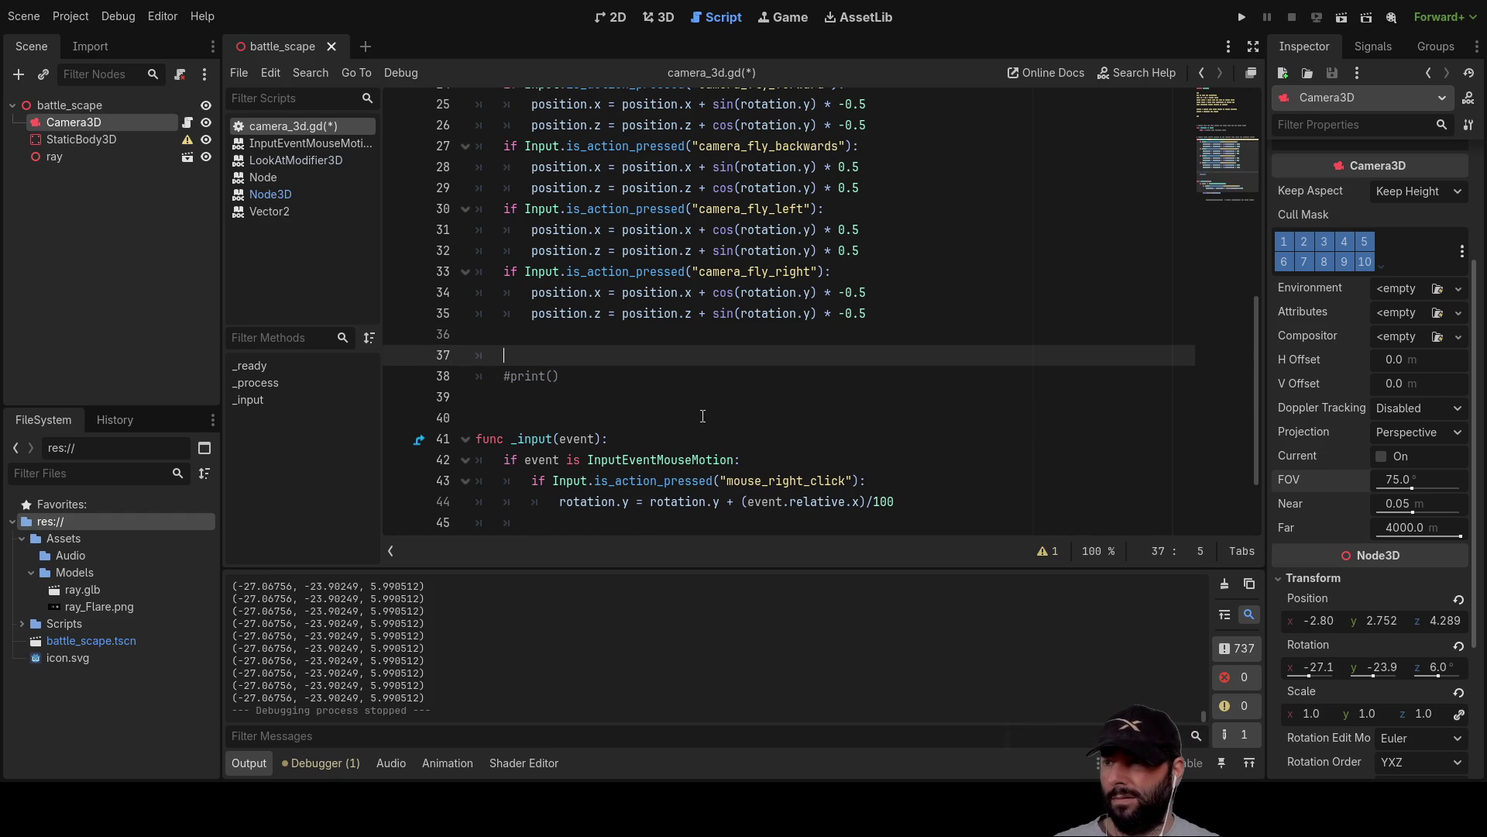
pyautogui.click(276, 195)
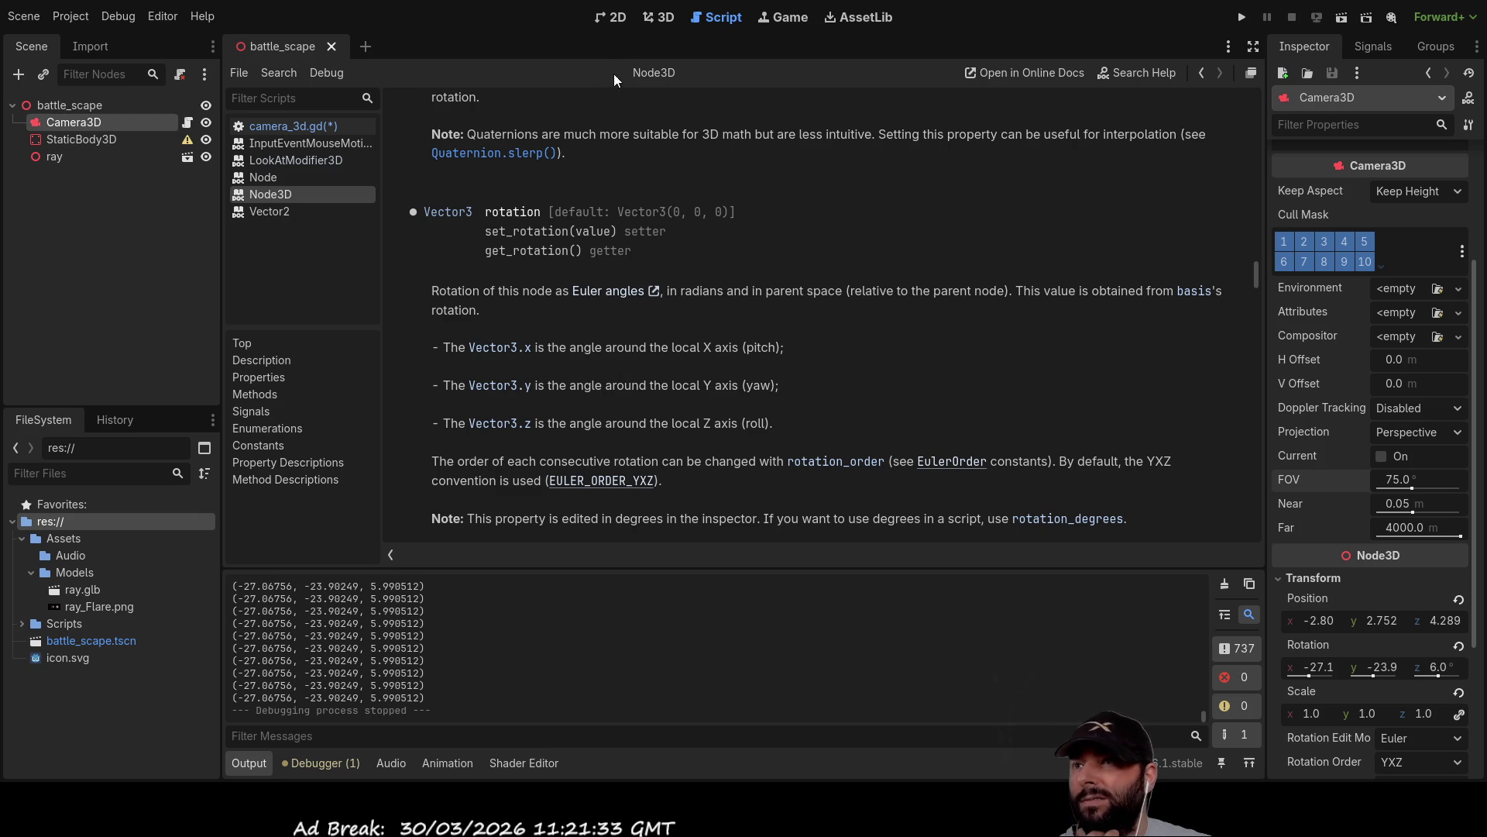
# Select Camera3D in the 3D scene and turn it around its vertical axis.
pyautogui.click(620, 14)
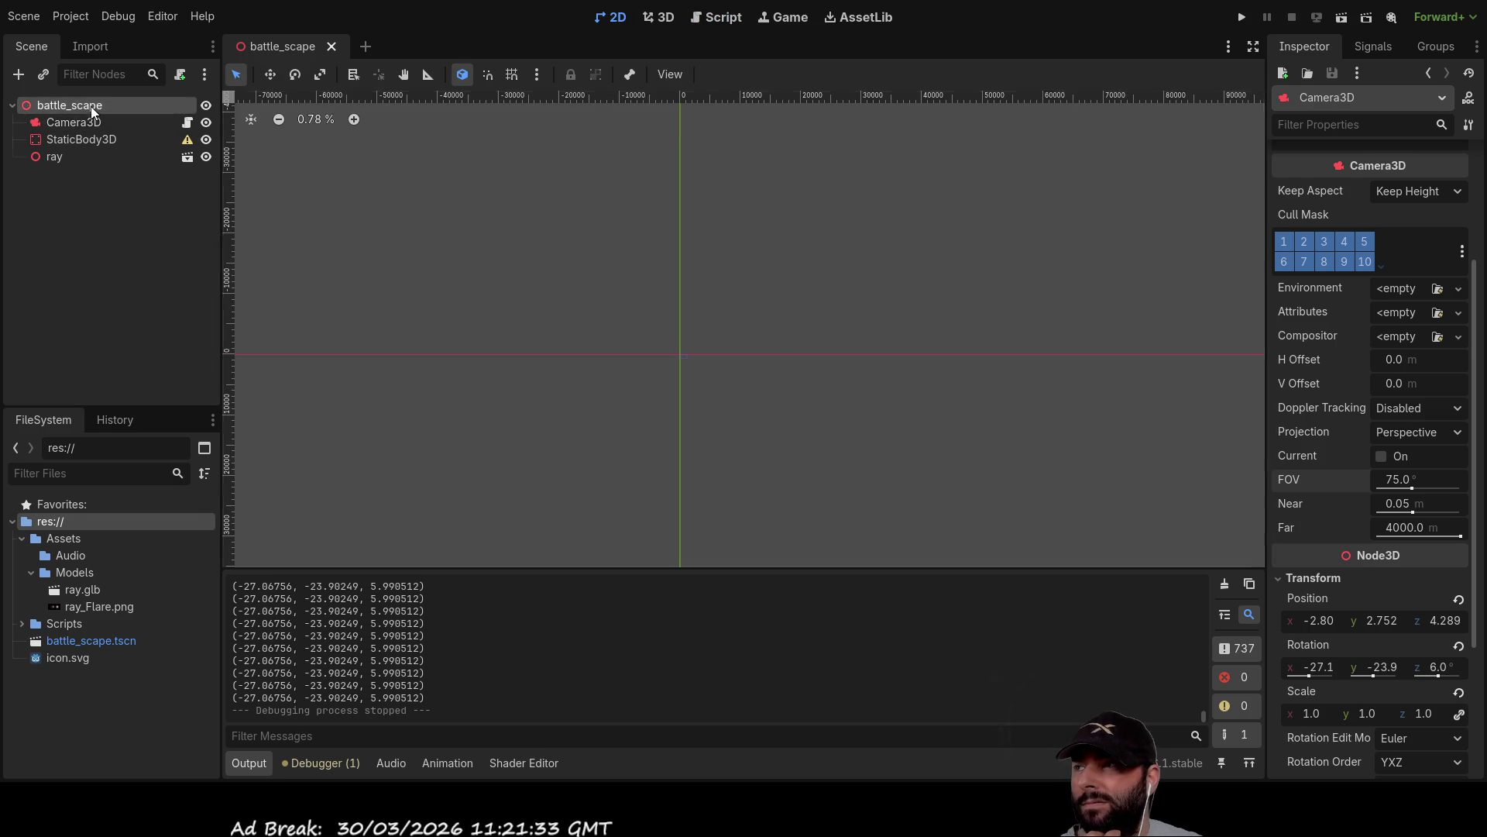
pyautogui.click(91, 105)
pyautogui.click(84, 123)
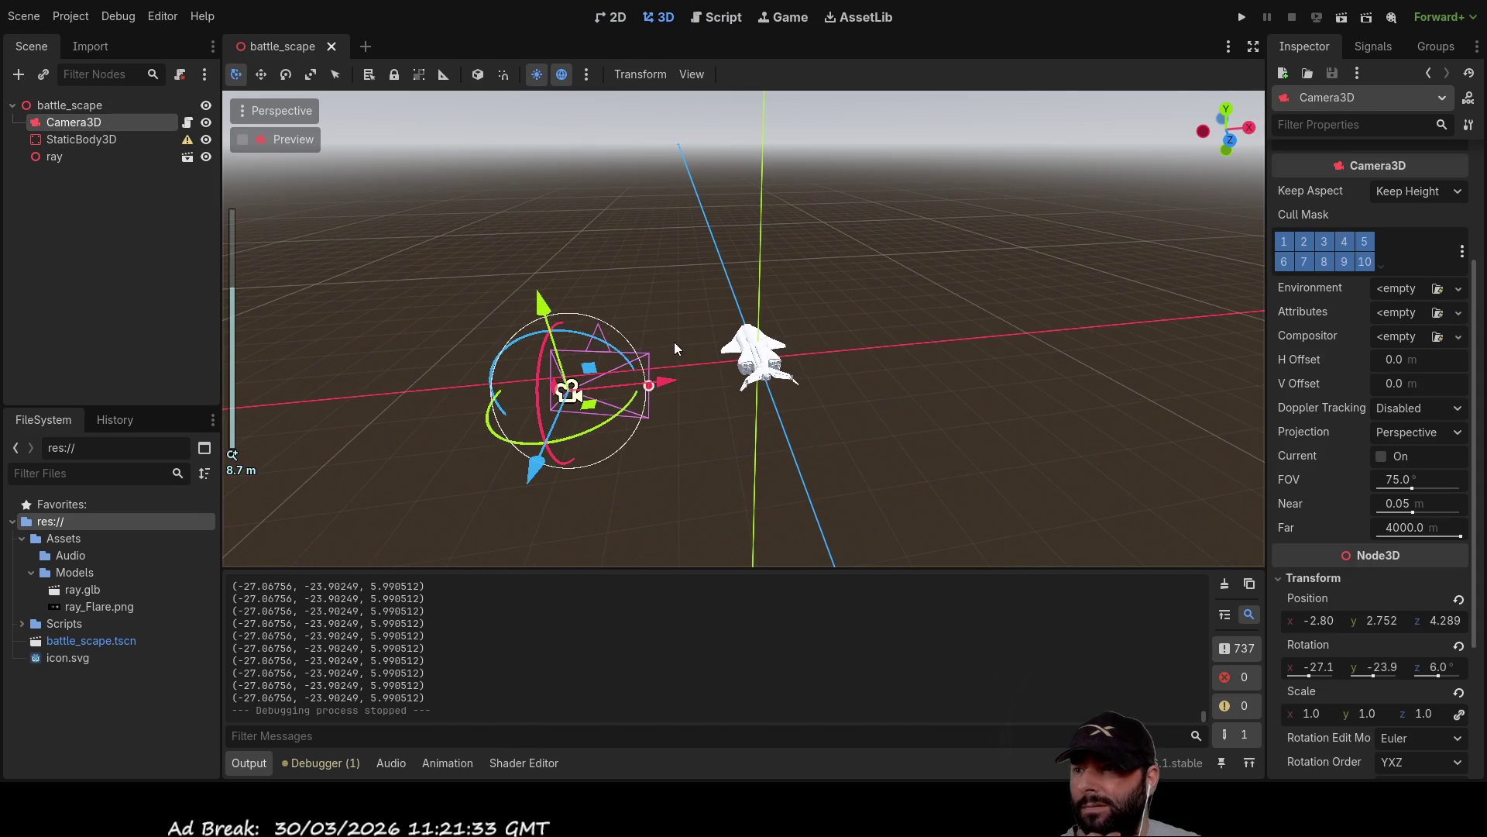
pyautogui.moveTo(858, 361)
pyautogui.mouseDown()
pyautogui.moveTo(984, 367)
pyautogui.moveTo(919, 364)
pyautogui.moveTo(747, 405)
pyautogui.moveTo(810, 403)
pyautogui.moveTo(779, 403)
pyautogui.mouseUp()
pyautogui.moveTo(560, 396)
pyautogui.mouseDown()
pyautogui.moveTo(500, 407)
pyautogui.moveTo(576, 385)
pyautogui.moveTo(509, 413)
pyautogui.moveTo(572, 403)
pyautogui.mouseUp()
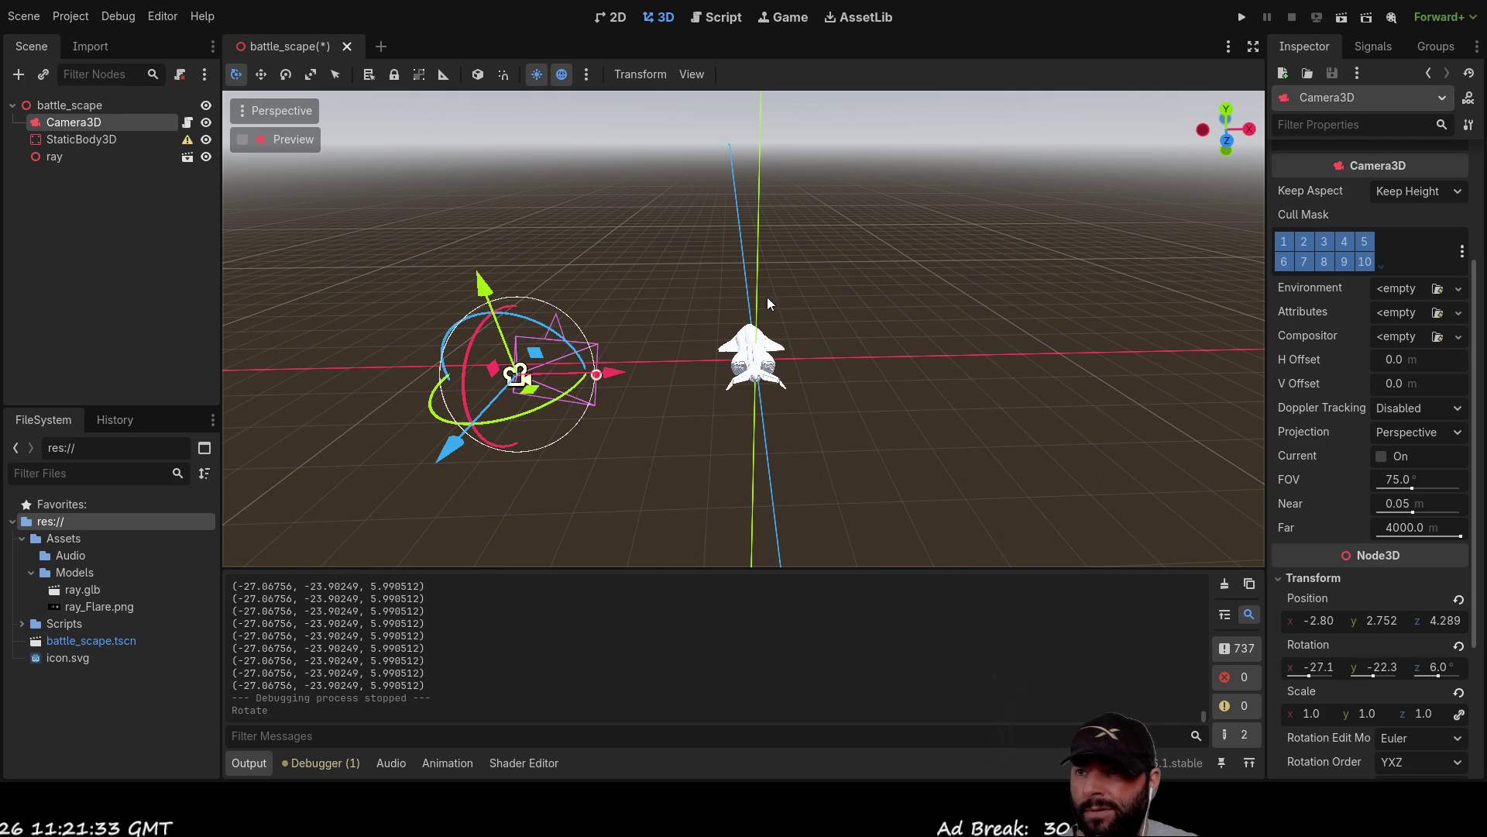
pyautogui.moveTo(653, 423)
pyautogui.mouseDown()
pyautogui.moveTo(775, 443)
pyautogui.moveTo(908, 434)
pyautogui.moveTo(845, 459)
pyautogui.moveTo(832, 217)
pyautogui.moveTo(995, 305)
pyautogui.moveTo(784, 374)
pyautogui.moveTo(806, 387)
pyautogui.moveTo(962, 334)
pyautogui.moveTo(937, 432)
pyautogui.moveTo(1066, 341)
pyautogui.moveTo(927, 364)
pyautogui.moveTo(840, 462)
pyautogui.mouseUp()
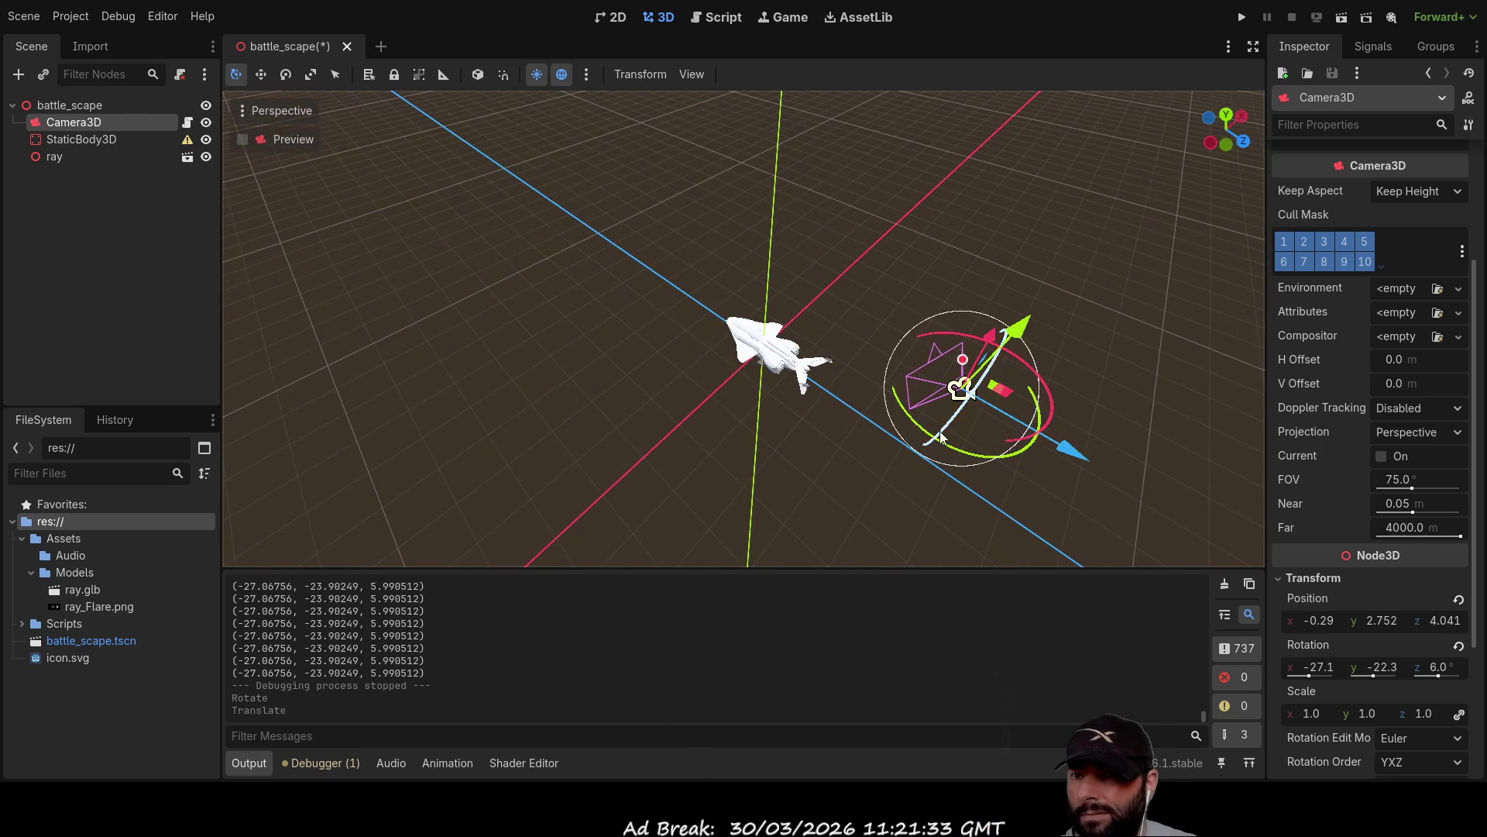
# Move Camera3D near the plane at 1.762, 2.818, 2.573, rotated about -29.0, 40.7, 4.8.
pyautogui.moveTo(1070, 452); pyautogui.dragTo(952, 416)
pyautogui.moveTo(1034, 378)
pyautogui.mouseDown()
pyautogui.moveTo(853, 387)
pyautogui.moveTo(1061, 392)
pyautogui.moveTo(974, 395)
pyautogui.mouseUp()
pyautogui.moveTo(852, 383)
pyautogui.mouseDown()
pyautogui.moveTo(783, 500)
pyautogui.moveTo(851, 489)
pyautogui.moveTo(861, 450)
pyautogui.moveTo(932, 459)
pyautogui.moveTo(779, 305)
pyautogui.moveTo(490, 329)
pyautogui.moveTo(601, 383)
pyautogui.moveTo(740, 384)
pyautogui.mouseUp()
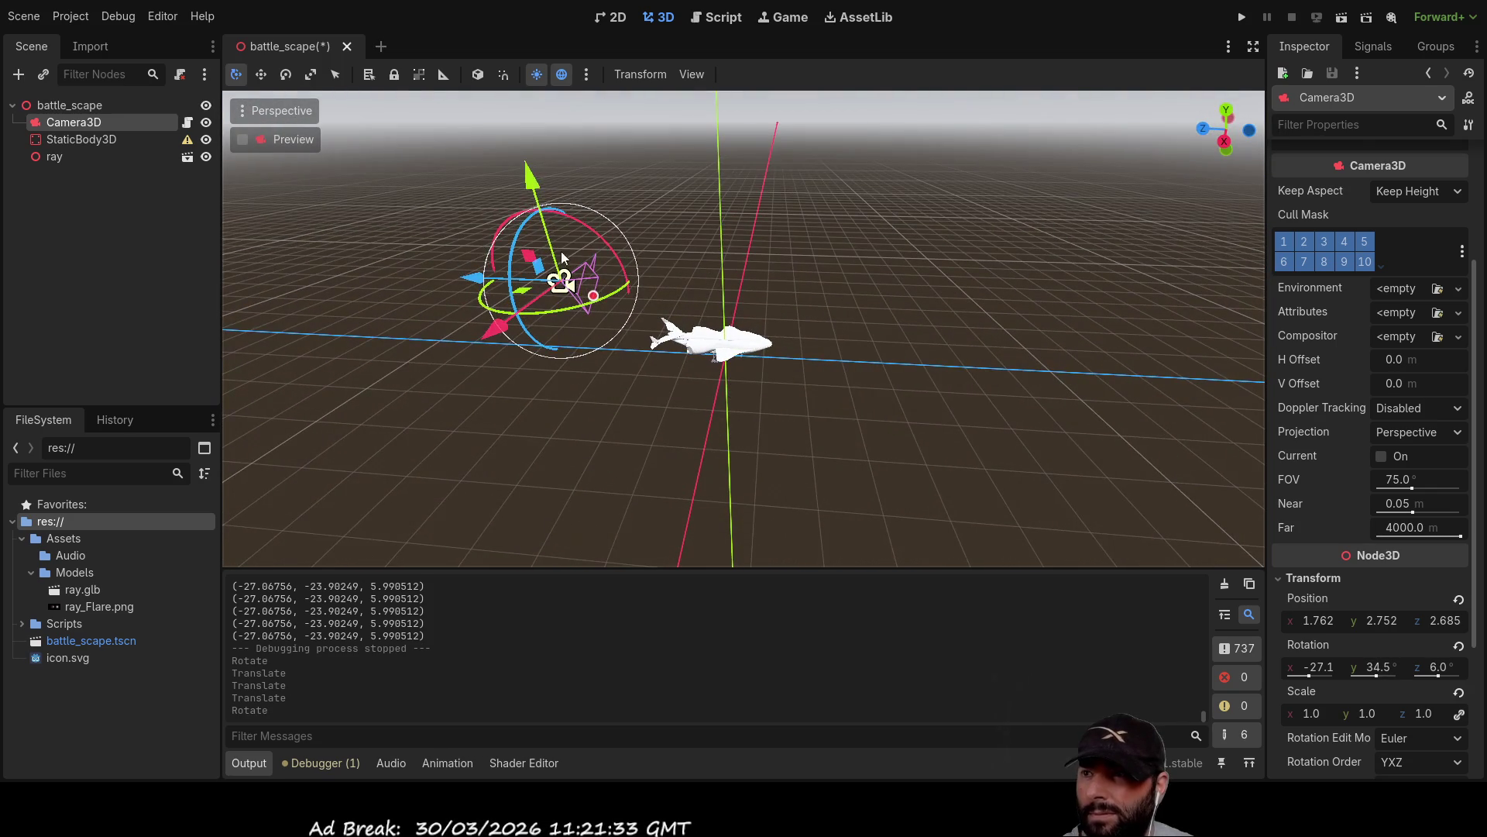
pyautogui.moveTo(579, 221)
pyautogui.mouseDown()
pyautogui.moveTo(599, 260)
pyautogui.moveTo(564, 195)
pyautogui.moveTo(550, 203)
pyautogui.moveTo(575, 228)
pyautogui.mouseUp()
pyautogui.moveTo(588, 256)
pyautogui.mouseDown()
pyautogui.moveTo(733, 420)
pyautogui.moveTo(872, 421)
pyautogui.moveTo(718, 402)
pyautogui.moveTo(719, 370)
pyautogui.mouseUp()
pyautogui.moveTo(662, 282)
pyautogui.mouseDown()
pyautogui.moveTo(626, 285)
pyautogui.moveTo(667, 291)
pyautogui.moveTo(778, 425)
pyautogui.moveTo(909, 449)
pyautogui.moveTo(1011, 446)
pyautogui.moveTo(922, 447)
pyautogui.moveTo(869, 470)
pyautogui.moveTo(950, 438)
pyautogui.moveTo(750, 490)
pyautogui.moveTo(891, 494)
pyautogui.moveTo(950, 476)
pyautogui.moveTo(886, 487)
pyautogui.moveTo(1028, 411)
pyautogui.moveTo(737, 455)
pyautogui.moveTo(460, 263)
pyautogui.mouseUp()
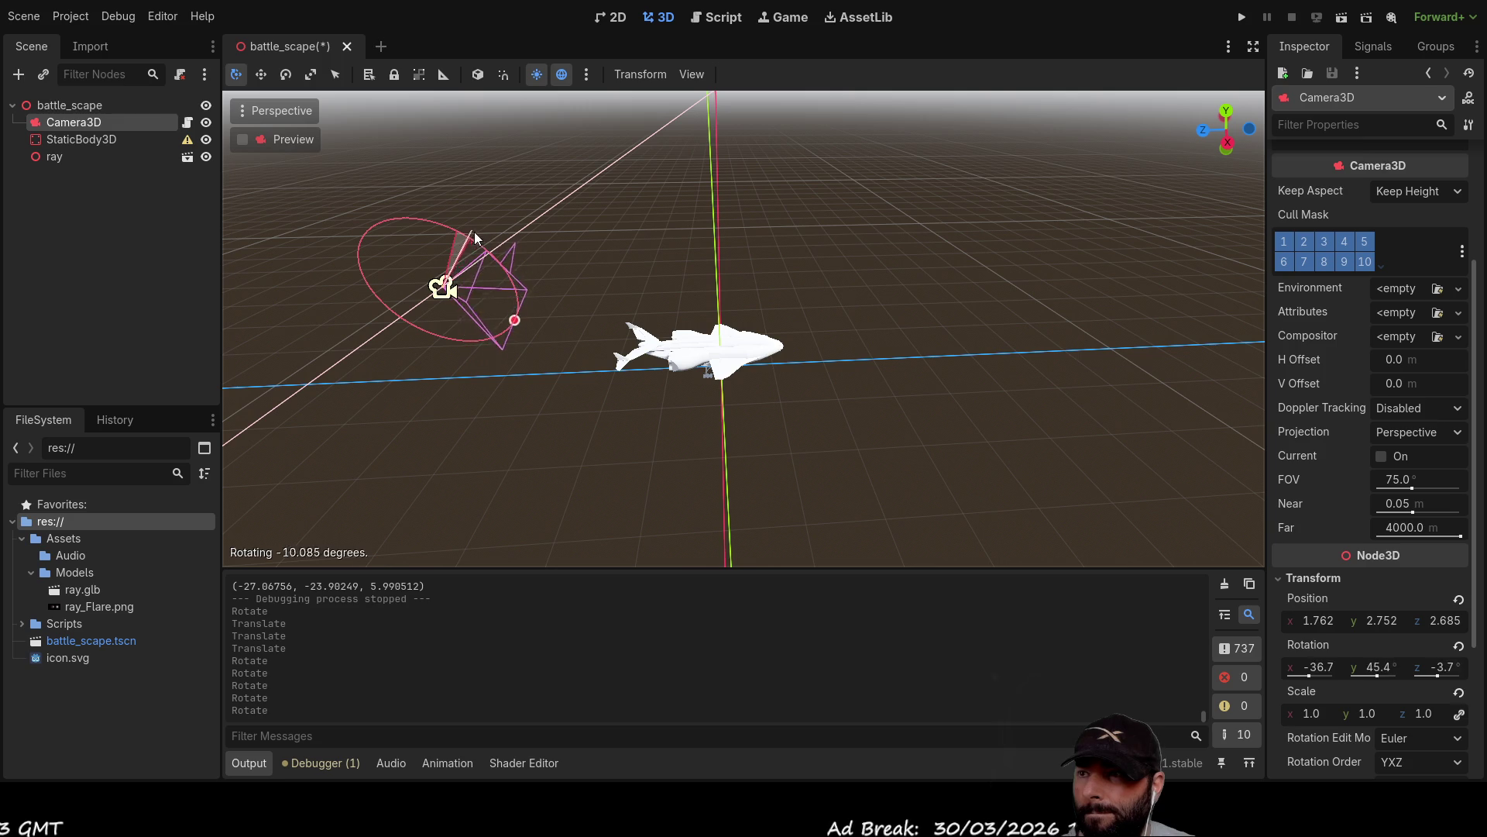
pyautogui.moveTo(463, 221); pyautogui.dragTo(472, 233)
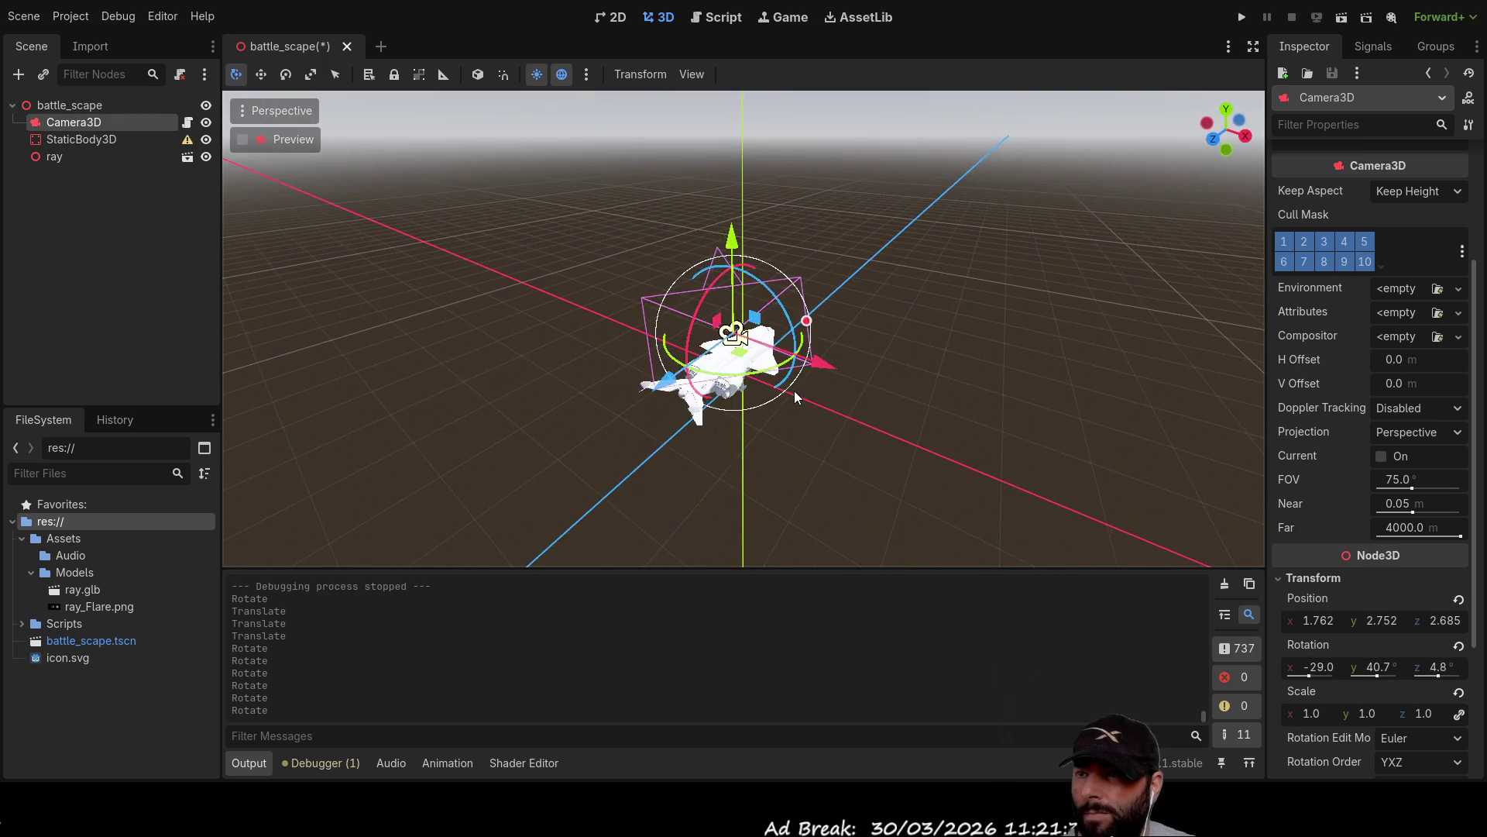
pyautogui.moveTo(704, 387)
pyautogui.mouseDown()
pyautogui.moveTo(659, 389)
pyautogui.moveTo(722, 384)
pyautogui.moveTo(706, 403)
pyautogui.moveTo(709, 389)
pyautogui.moveTo(789, 388)
pyautogui.moveTo(694, 406)
pyautogui.mouseUp()
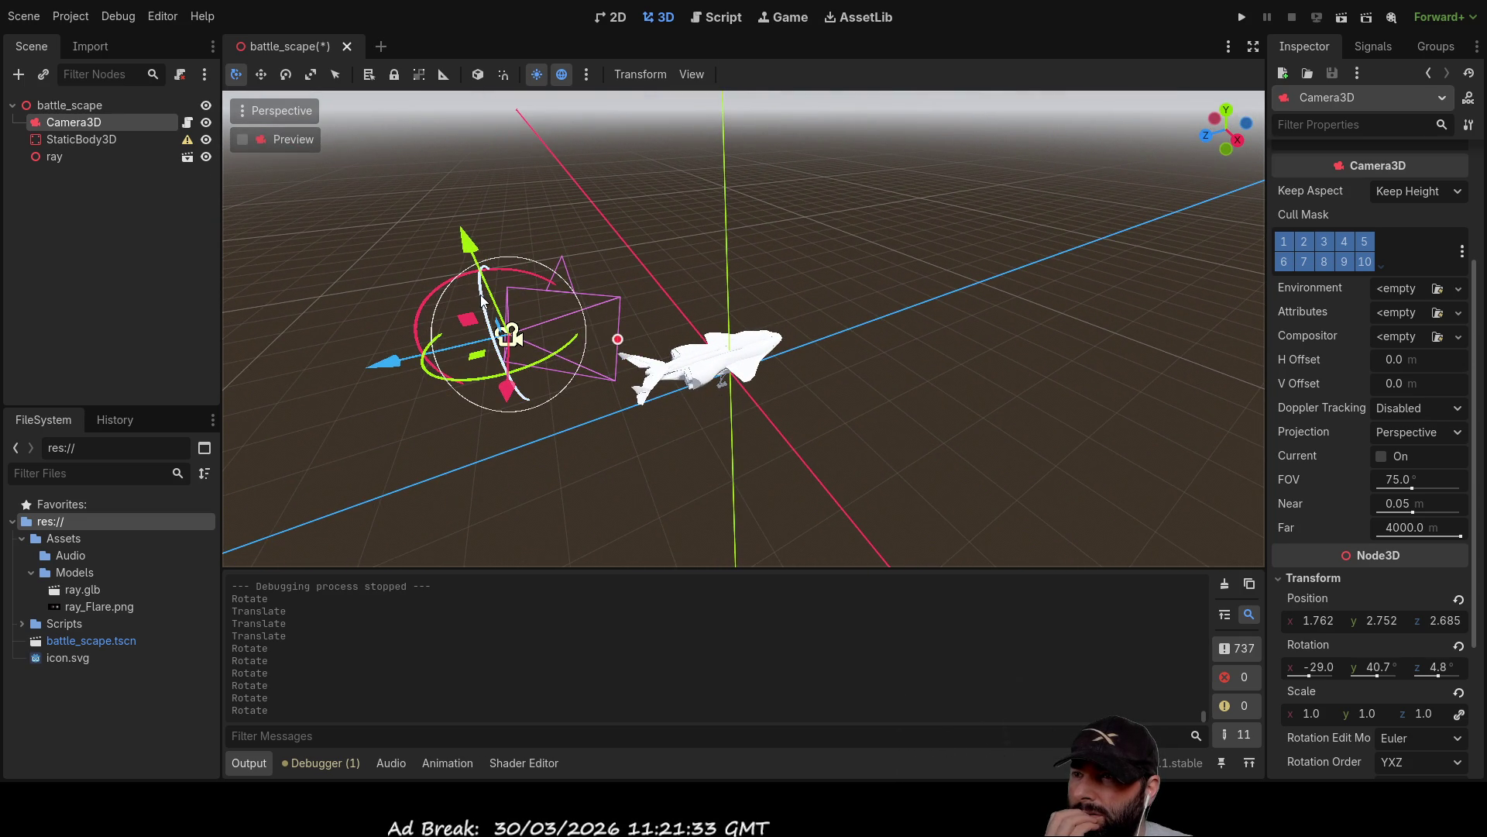
pyautogui.moveTo(468, 319)
pyautogui.mouseDown()
pyautogui.moveTo(558, 309)
pyautogui.moveTo(591, 347)
pyautogui.moveTo(551, 420)
pyautogui.moveTo(612, 418)
pyautogui.moveTo(744, 372)
pyautogui.moveTo(692, 268)
pyautogui.moveTo(435, 409)
pyautogui.moveTo(388, 319)
pyautogui.moveTo(519, 223)
pyautogui.moveTo(653, 303)
pyautogui.moveTo(501, 254)
pyautogui.moveTo(536, 349)
pyautogui.mouseUp()
# Swing Camera3D far around its vertical axis and tilt it downward.
pyautogui.moveTo(759, 430)
pyautogui.mouseDown()
pyautogui.moveTo(896, 434)
pyautogui.moveTo(824, 434)
pyautogui.mouseUp()
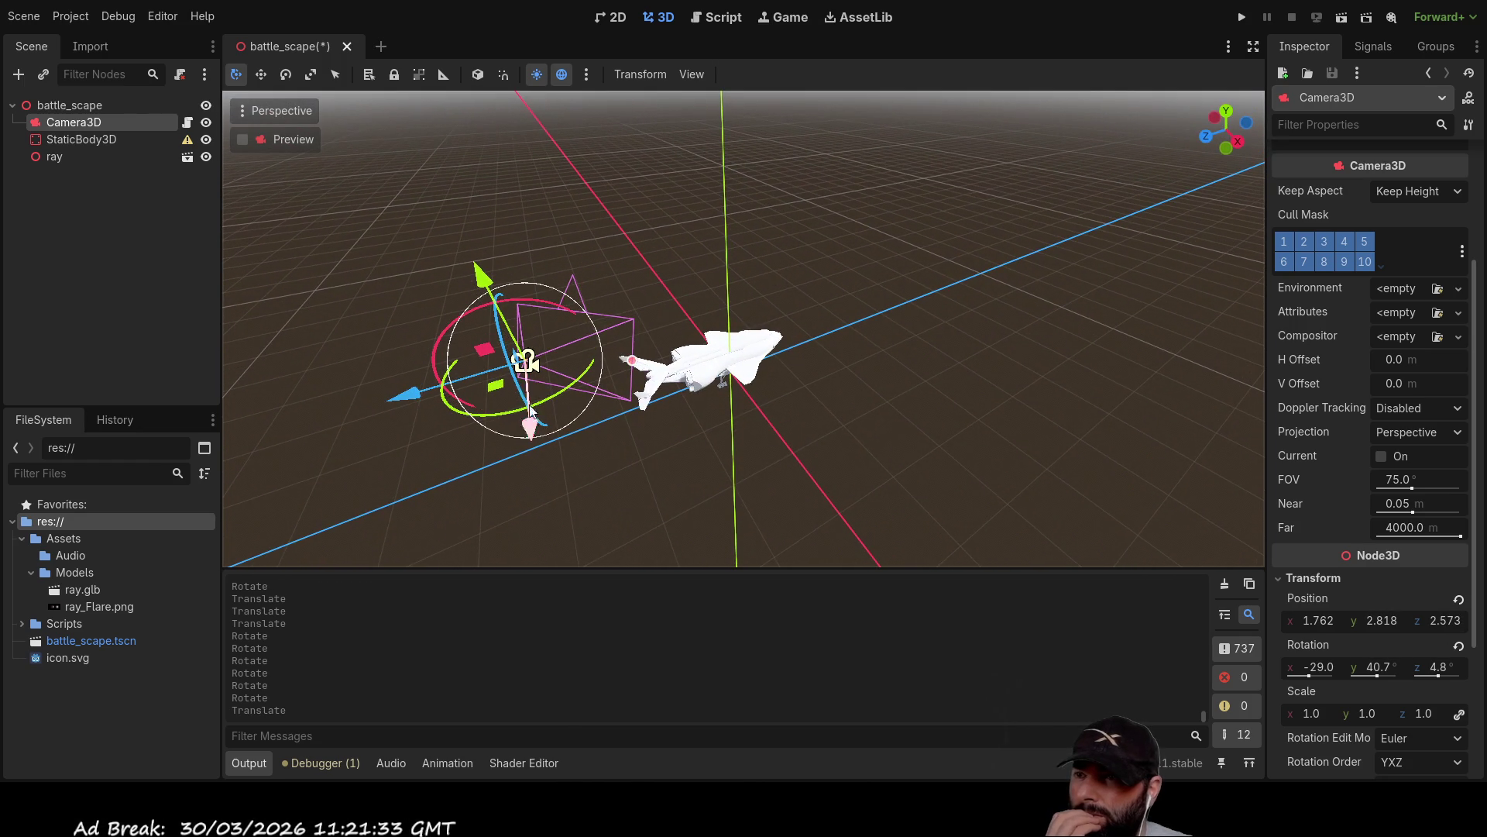
pyautogui.moveTo(566, 386)
pyautogui.mouseDown()
pyautogui.moveTo(496, 410)
pyautogui.moveTo(572, 401)
pyautogui.moveTo(604, 365)
pyautogui.moveTo(559, 406)
pyautogui.moveTo(588, 392)
pyautogui.moveTo(606, 327)
pyautogui.moveTo(593, 394)
pyautogui.moveTo(603, 355)
pyautogui.mouseUp()
pyautogui.moveTo(542, 305); pyautogui.dragTo(559, 326)
pyautogui.moveTo(573, 381)
pyautogui.mouseDown()
pyautogui.moveTo(597, 347)
pyautogui.moveTo(494, 412)
pyautogui.moveTo(378, 383)
pyautogui.moveTo(609, 378)
pyautogui.moveTo(595, 340)
pyautogui.moveTo(517, 422)
pyautogui.moveTo(602, 322)
pyautogui.moveTo(523, 420)
pyautogui.moveTo(589, 388)
pyautogui.moveTo(459, 410)
pyautogui.moveTo(489, 323)
pyautogui.moveTo(612, 392)
pyautogui.moveTo(415, 344)
pyautogui.moveTo(607, 409)
pyautogui.moveTo(426, 326)
pyautogui.moveTo(615, 339)
pyautogui.moveTo(574, 310)
pyautogui.moveTo(508, 434)
pyautogui.moveTo(485, 435)
pyautogui.mouseUp()
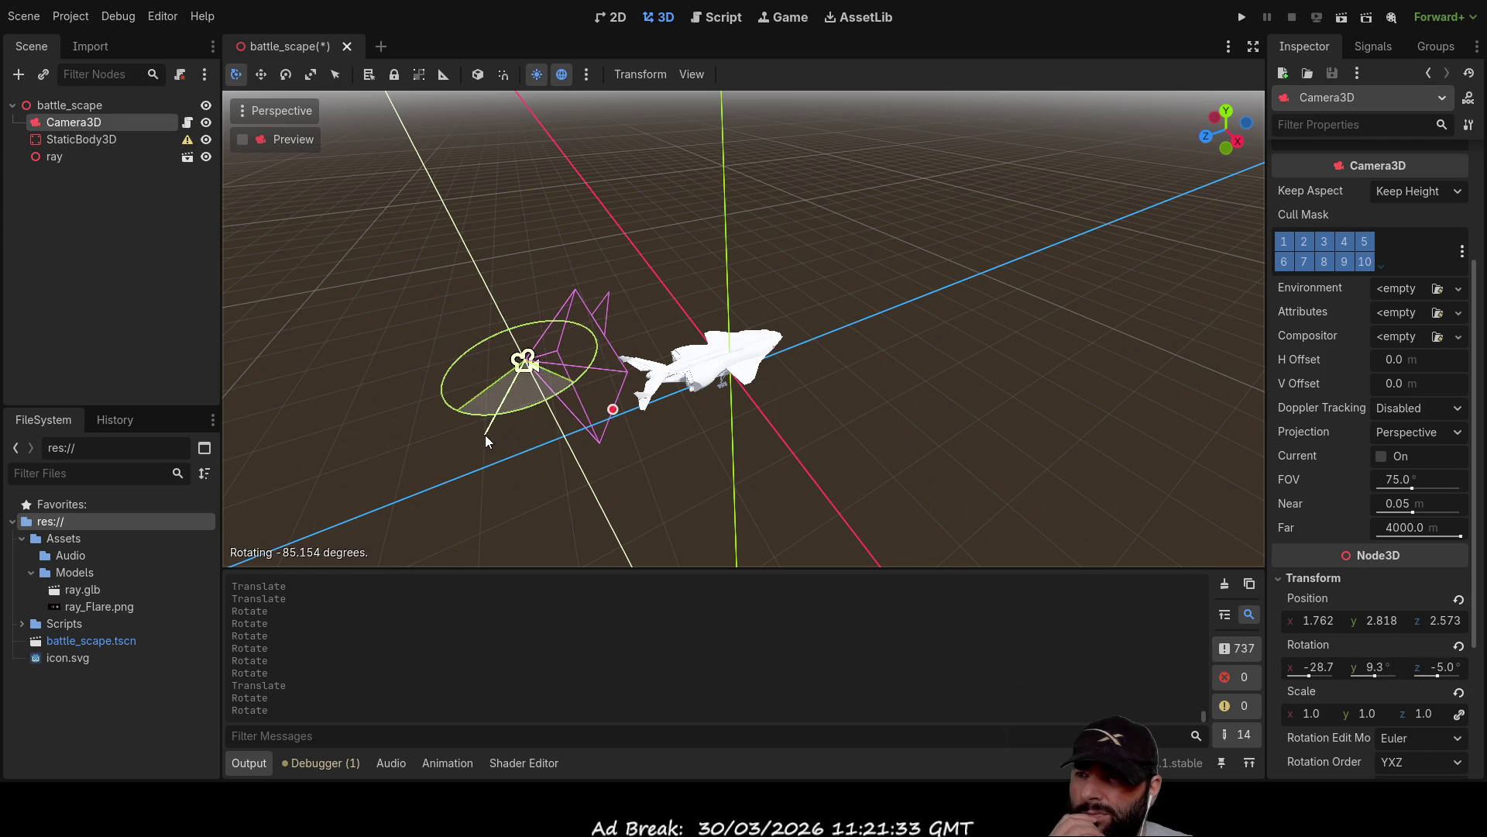
pyautogui.moveTo(463, 308)
pyautogui.mouseDown()
pyautogui.moveTo(556, 318)
pyautogui.moveTo(433, 300)
pyautogui.moveTo(485, 304)
pyautogui.moveTo(461, 300)
pyautogui.mouseUp()
pyautogui.moveTo(747, 263)
pyautogui.mouseDown()
pyautogui.moveTo(515, 156)
pyautogui.moveTo(519, 250)
pyautogui.moveTo(438, 262)
pyautogui.moveTo(457, 360)
pyautogui.moveTo(444, 284)
pyautogui.moveTo(453, 310)
pyautogui.mouseUp()
pyautogui.press('f')
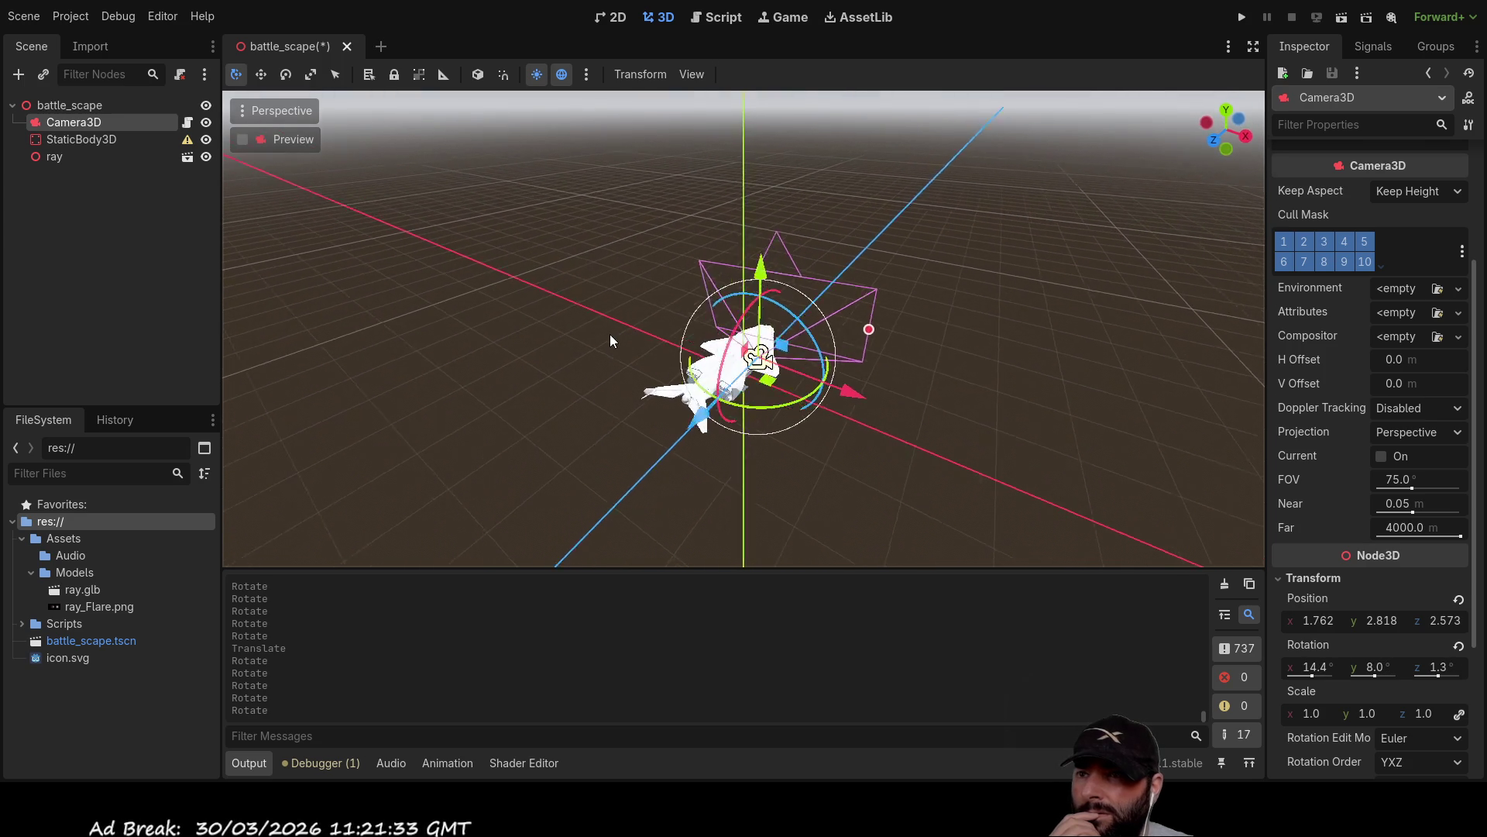
# Level the camera and finish turning it backward to rotation -9.5, 178.9, 0.7.
pyautogui.moveTo(734, 398)
pyautogui.mouseDown()
pyautogui.moveTo(815, 382)
pyautogui.moveTo(825, 364)
pyautogui.mouseUp()
pyautogui.moveTo(750, 316)
pyautogui.mouseDown()
pyautogui.moveTo(726, 273)
pyautogui.moveTo(773, 288)
pyautogui.moveTo(748, 283)
pyautogui.moveTo(767, 310)
pyautogui.mouseUp()
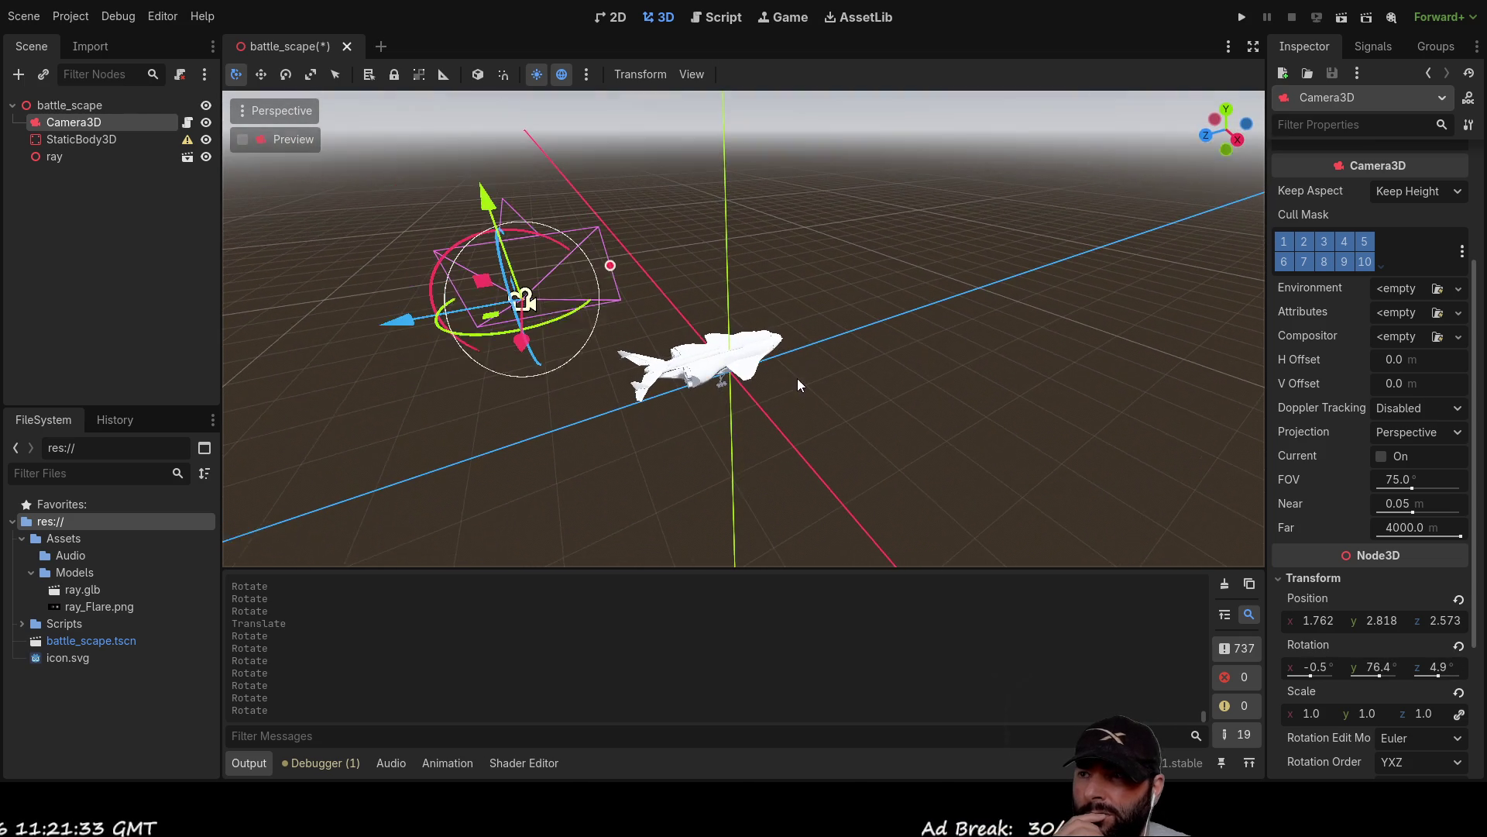
pyautogui.moveTo(459, 354); pyautogui.dragTo(653, 374)
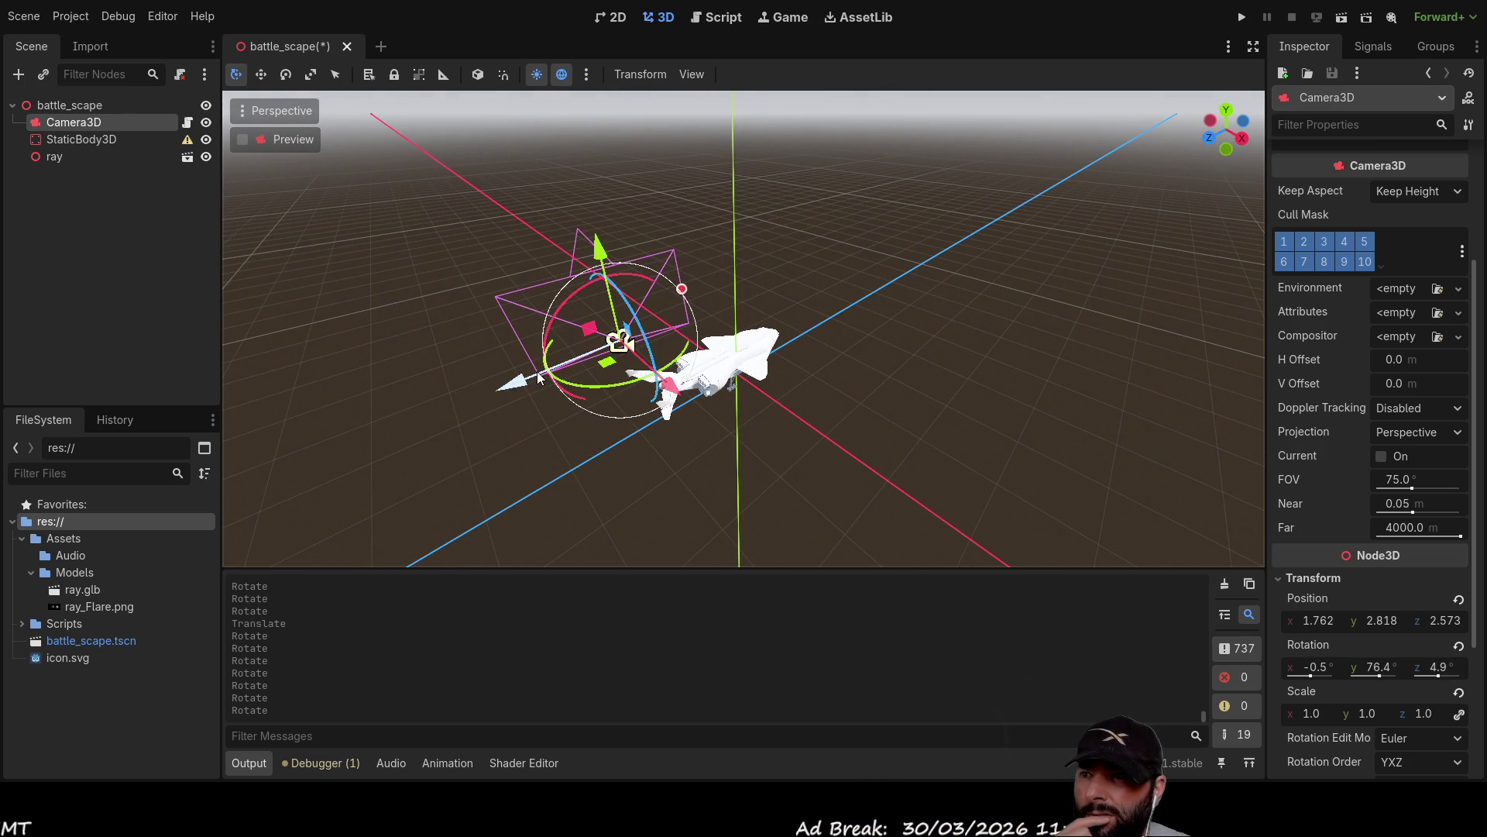
pyautogui.moveTo(553, 324)
pyautogui.mouseDown()
pyautogui.moveTo(625, 337)
pyautogui.moveTo(704, 276)
pyautogui.moveTo(641, 320)
pyautogui.mouseUp()
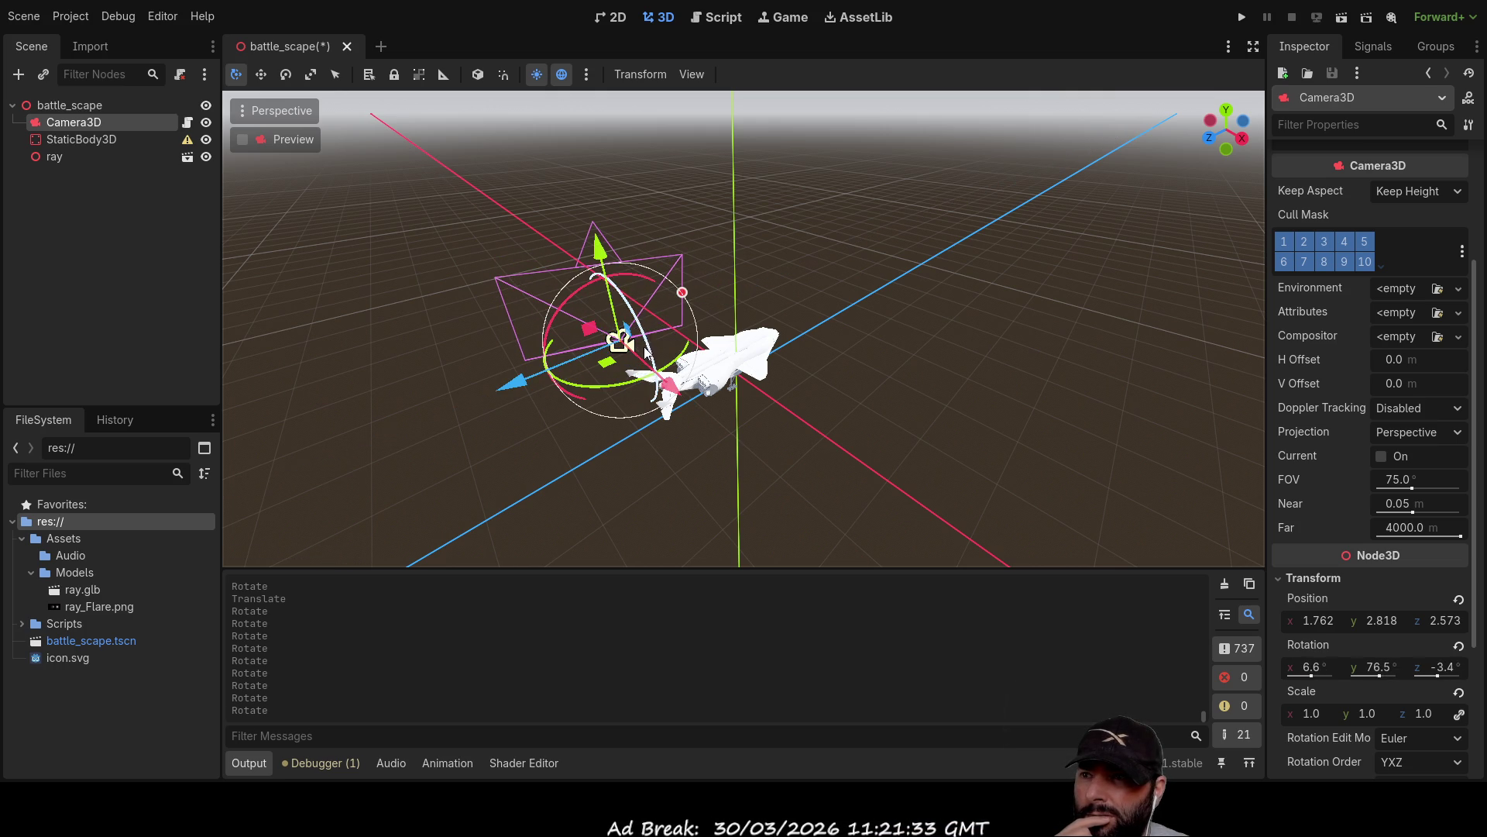
pyautogui.moveTo(627, 390)
pyautogui.mouseDown()
pyautogui.moveTo(504, 361)
pyautogui.moveTo(642, 383)
pyautogui.moveTo(721, 359)
pyautogui.moveTo(710, 282)
pyautogui.moveTo(674, 319)
pyautogui.mouseUp()
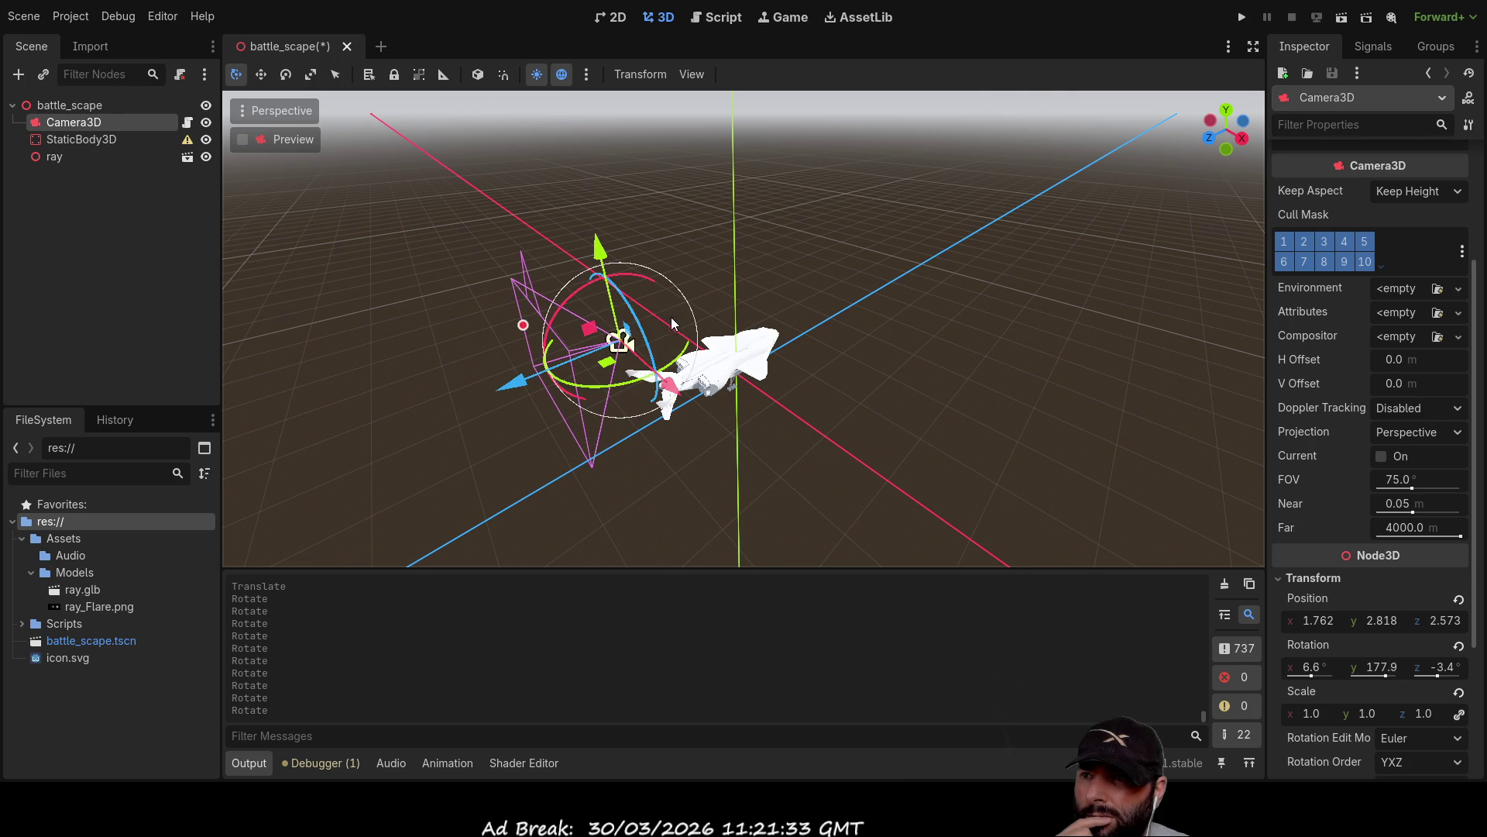
pyautogui.moveTo(576, 291)
pyautogui.mouseDown()
pyautogui.moveTo(558, 320)
pyautogui.moveTo(587, 290)
pyautogui.mouseUp()
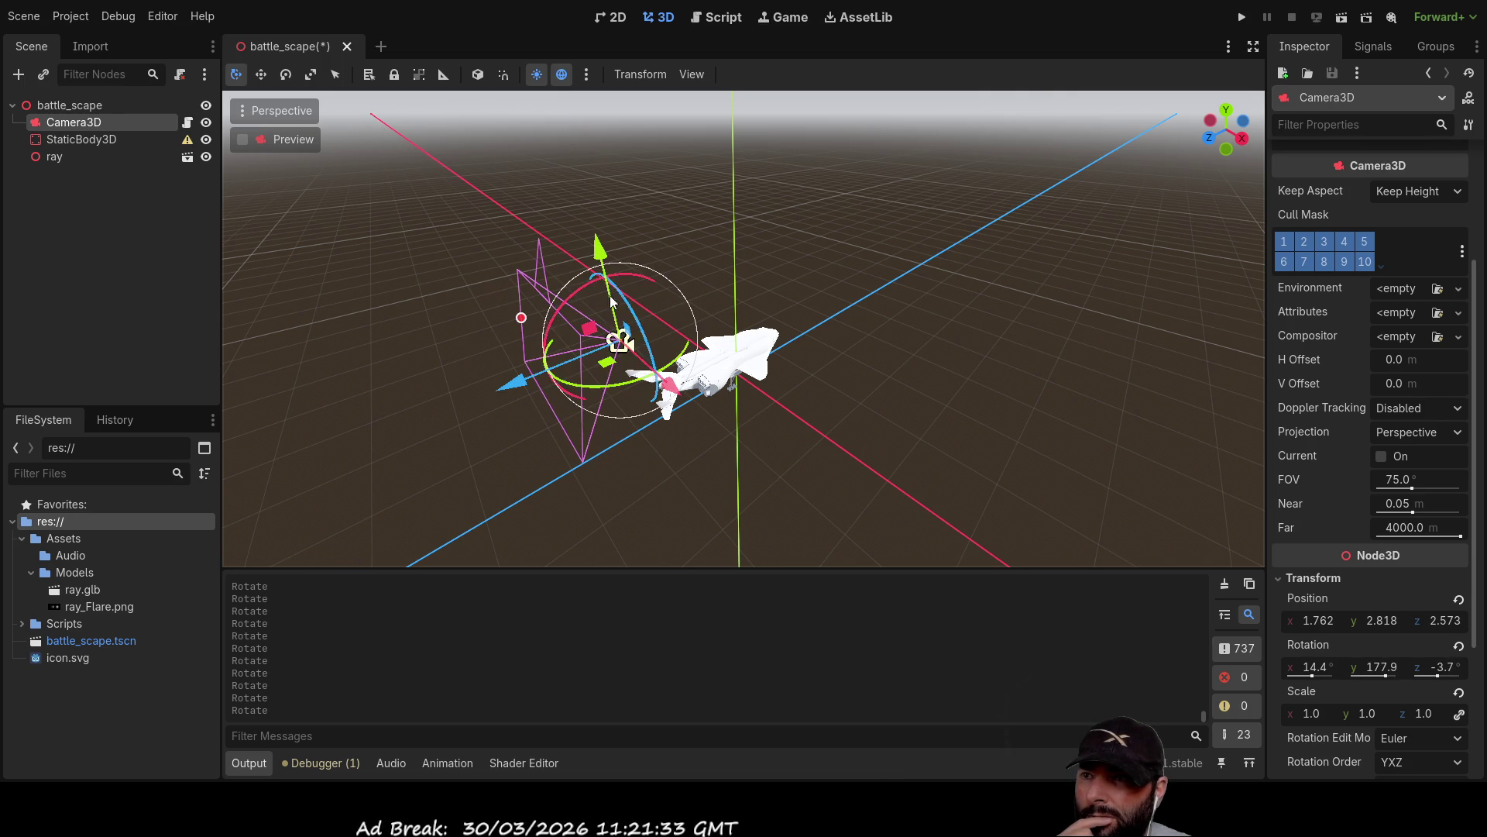
pyautogui.moveTo(761, 353)
pyautogui.mouseDown()
pyautogui.moveTo(811, 340)
pyautogui.moveTo(708, 391)
pyautogui.moveTo(825, 379)
pyautogui.moveTo(542, 353)
pyautogui.moveTo(535, 364)
pyautogui.moveTo(548, 357)
pyautogui.moveTo(534, 341)
pyautogui.moveTo(511, 371)
pyautogui.moveTo(543, 349)
pyautogui.moveTo(527, 364)
pyautogui.moveTo(511, 350)
pyautogui.moveTo(515, 365)
pyautogui.mouseUp()
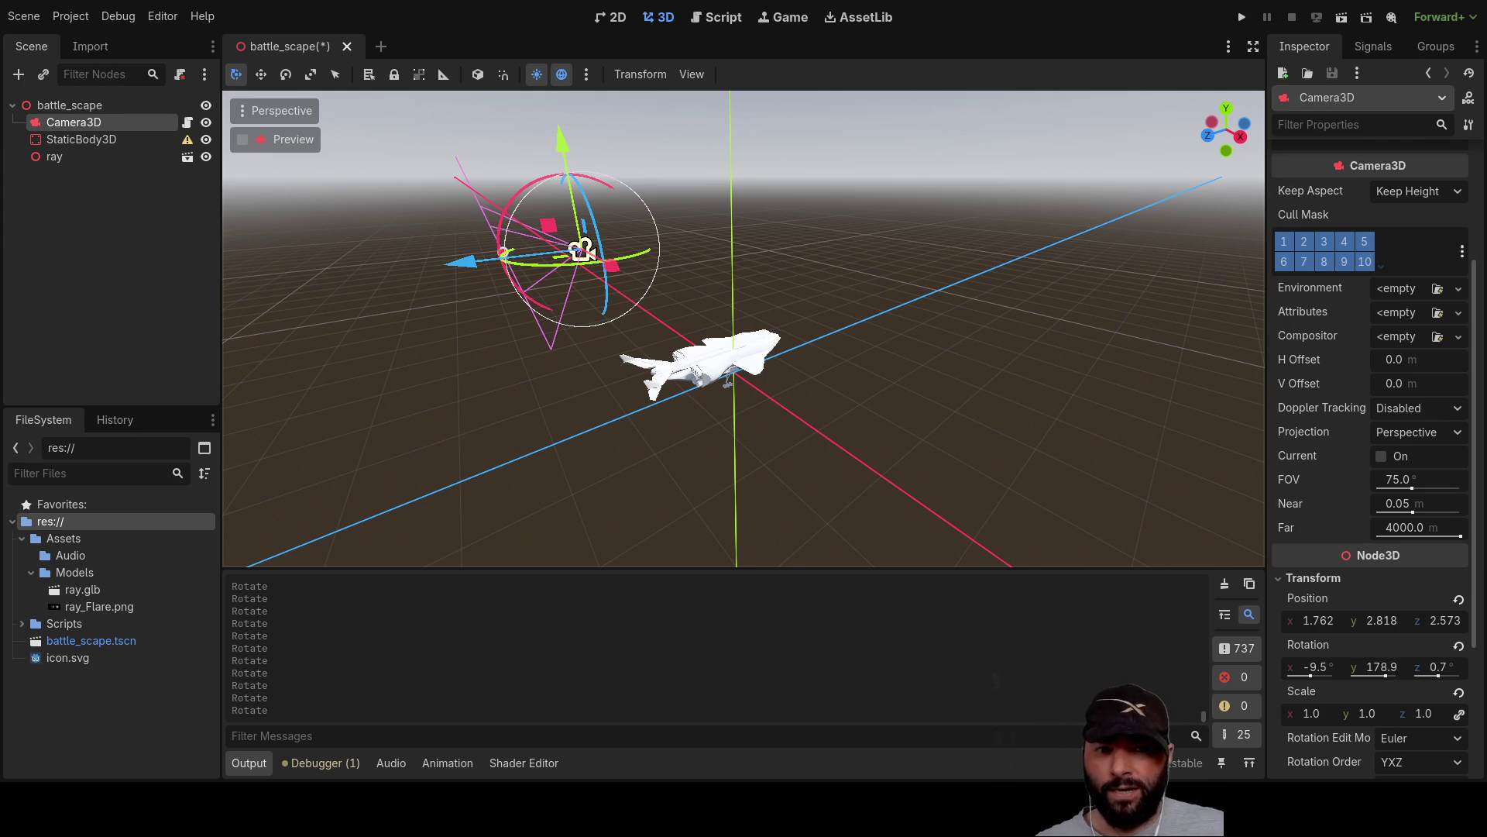
# Add a Node3D child under battle_scape and move Camera3D into it.
pyautogui.click(69, 106)
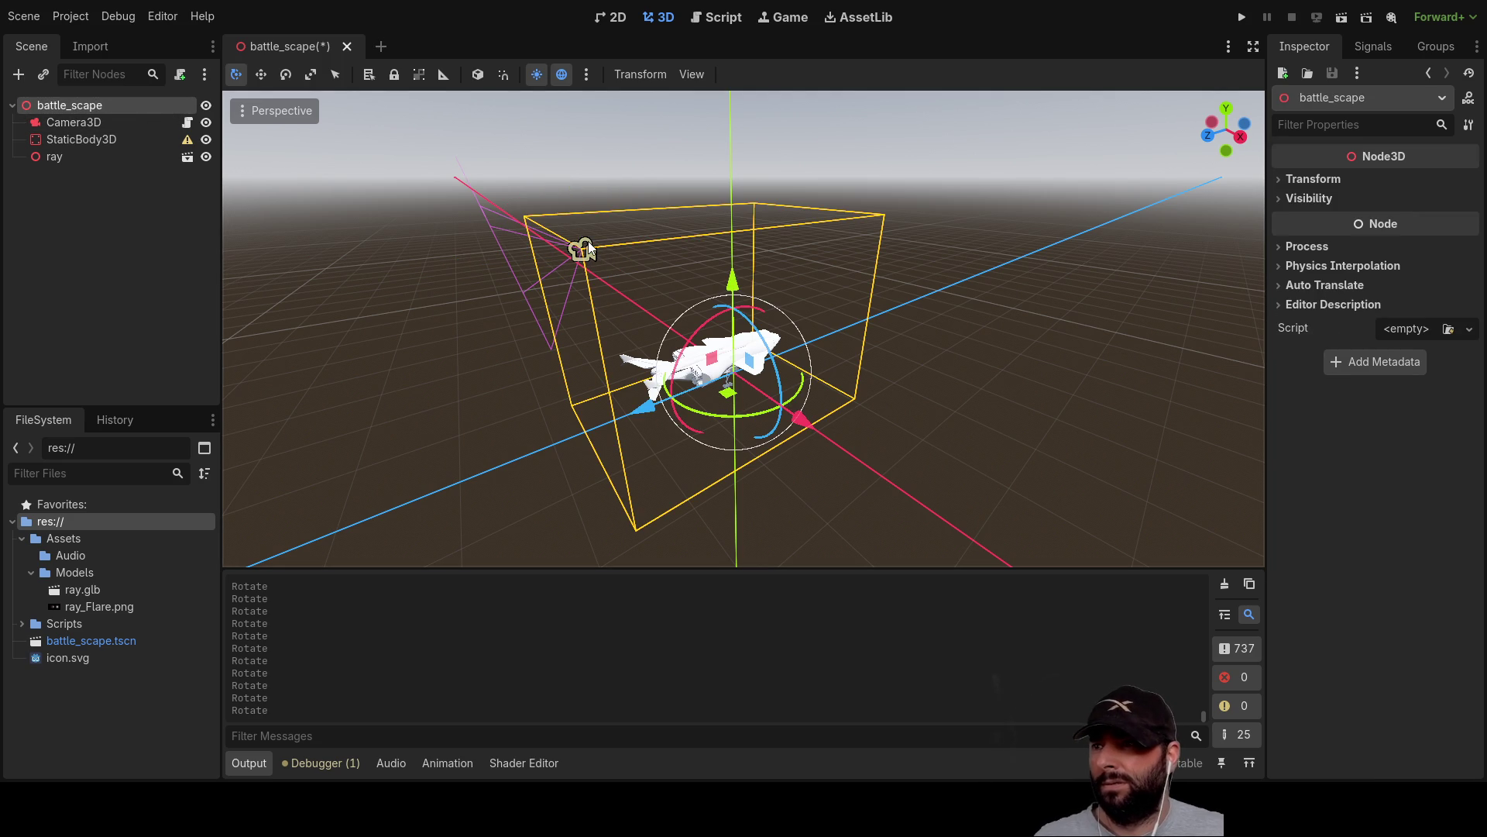
pyautogui.hotkey('ctrl', 'a')
pyautogui.press('Return')
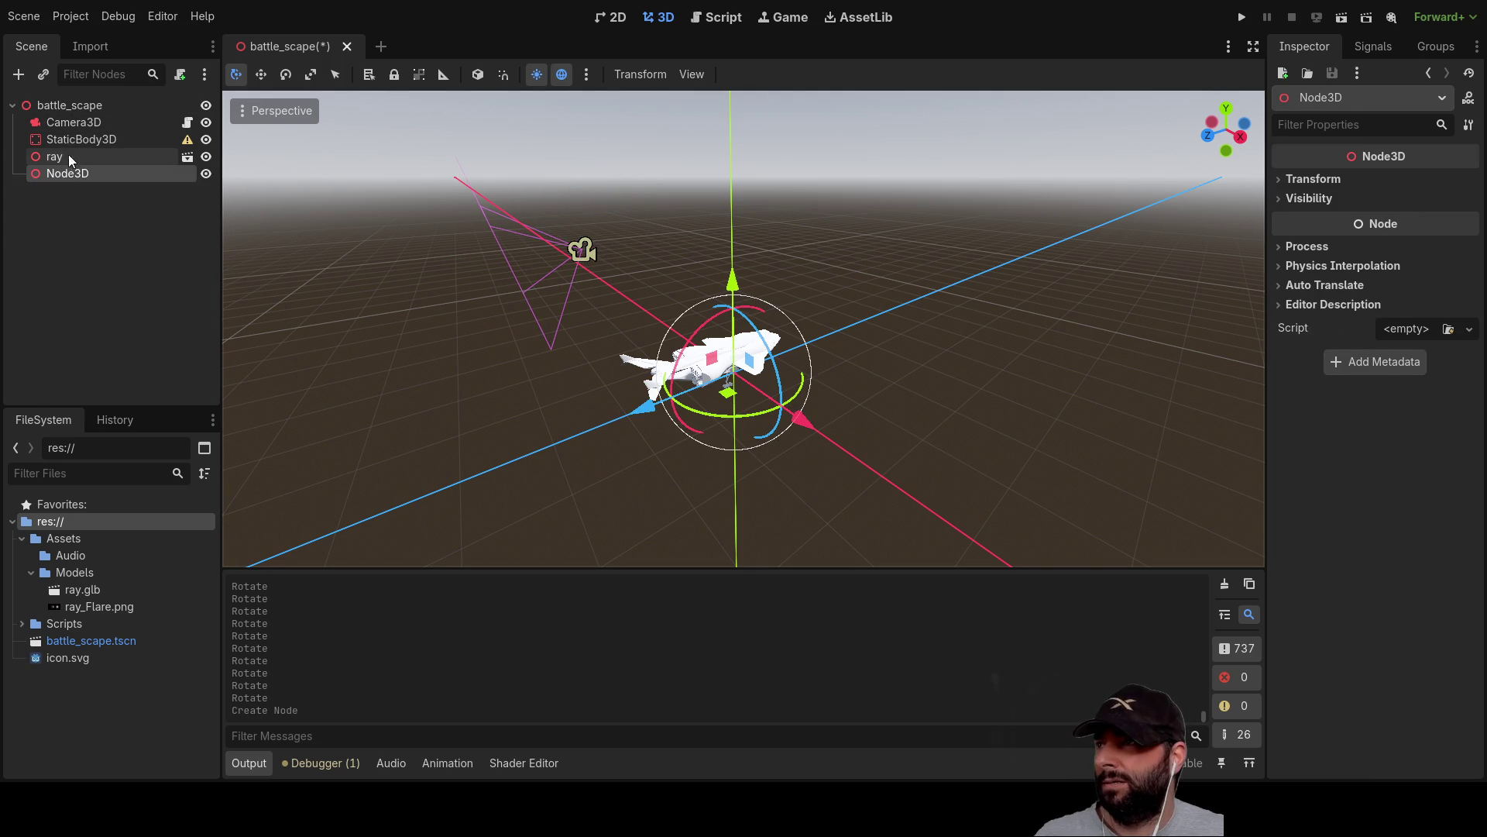
pyautogui.click(74, 124)
pyautogui.moveTo(74, 124)
pyautogui.mouseDown()
pyautogui.moveTo(71, 182)
pyautogui.moveTo(49, 157)
pyautogui.moveTo(59, 118)
pyautogui.mouseUp()
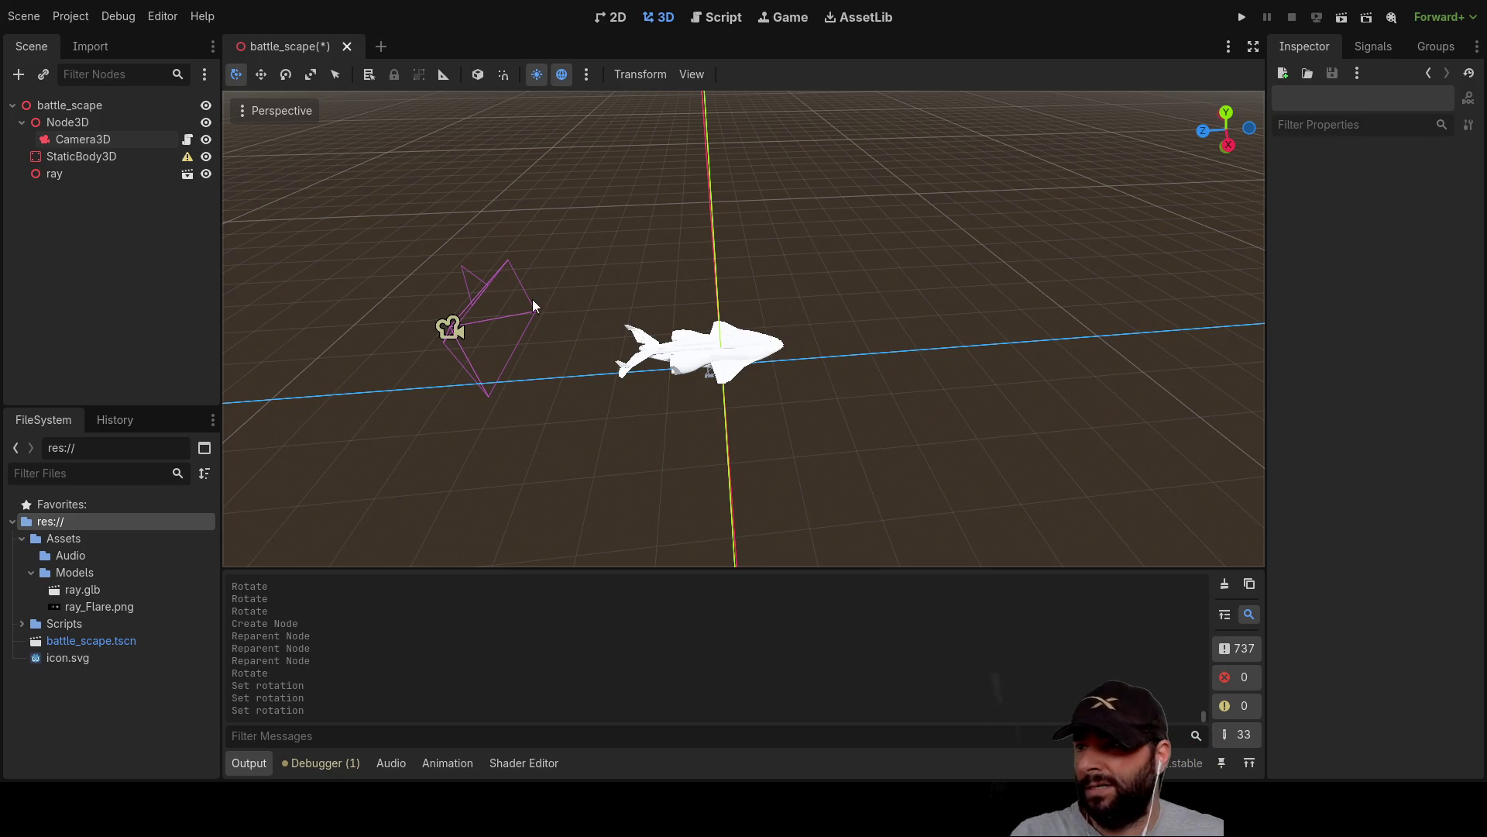
# Rotate the Node3D pivot to -32.8, 19.8, 0.0, swinging the camera around the ship.
pyautogui.click(82, 124)
pyautogui.moveTo(310, 220)
pyautogui.mouseDown()
pyautogui.moveTo(482, 188)
pyautogui.moveTo(483, 560)
pyautogui.moveTo(328, 100)
pyautogui.moveTo(551, 137)
pyautogui.mouseUp()
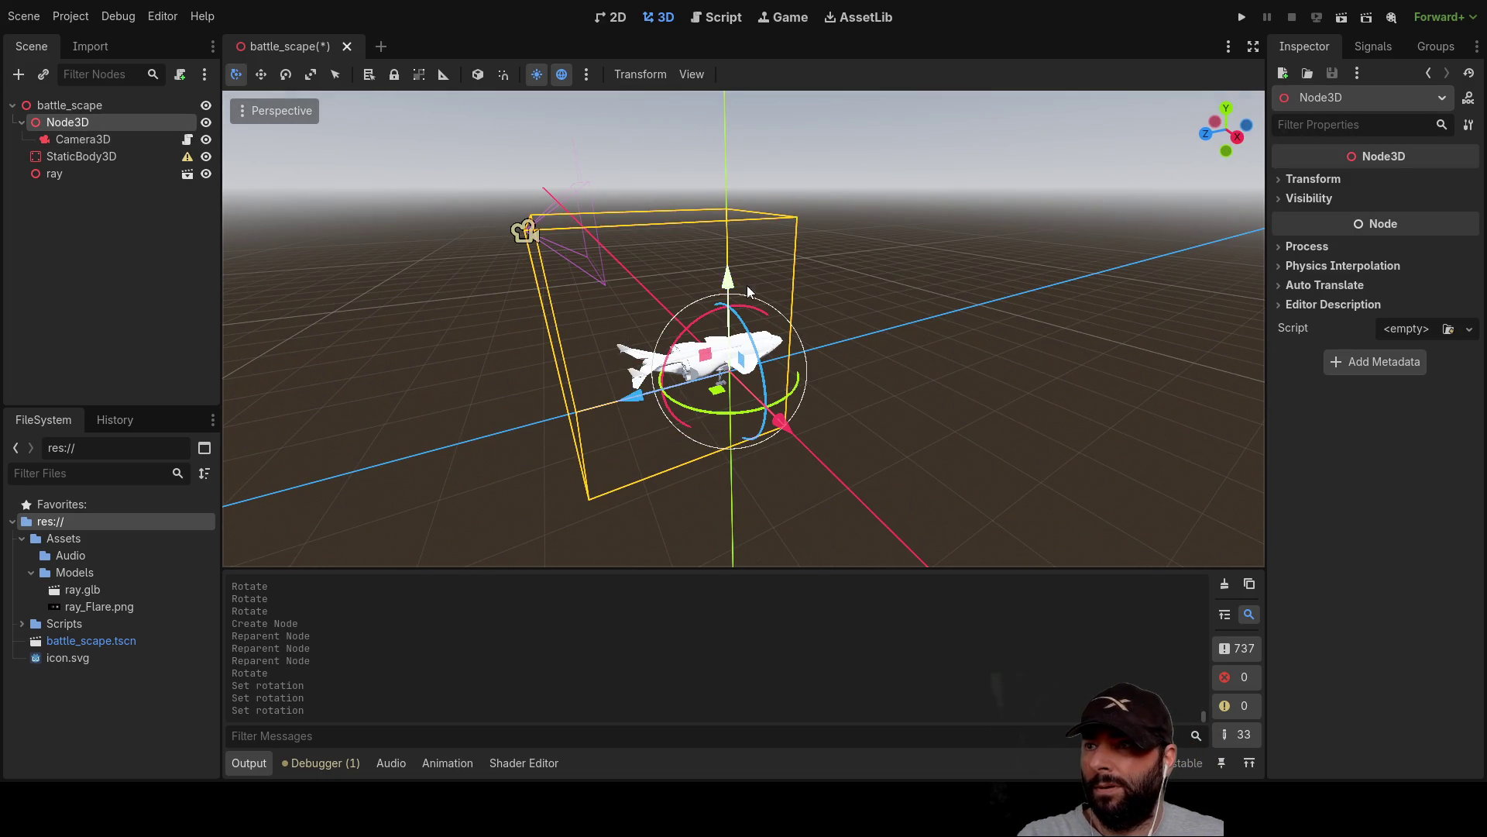
pyautogui.moveTo(746, 311)
pyautogui.mouseDown()
pyautogui.moveTo(863, 295)
pyautogui.moveTo(724, 281)
pyautogui.moveTo(803, 272)
pyautogui.moveTo(868, 295)
pyautogui.moveTo(788, 298)
pyautogui.moveTo(807, 295)
pyautogui.mouseUp()
pyautogui.moveTo(782, 357)
pyautogui.mouseDown()
pyautogui.moveTo(874, 374)
pyautogui.moveTo(813, 360)
pyautogui.mouseUp()
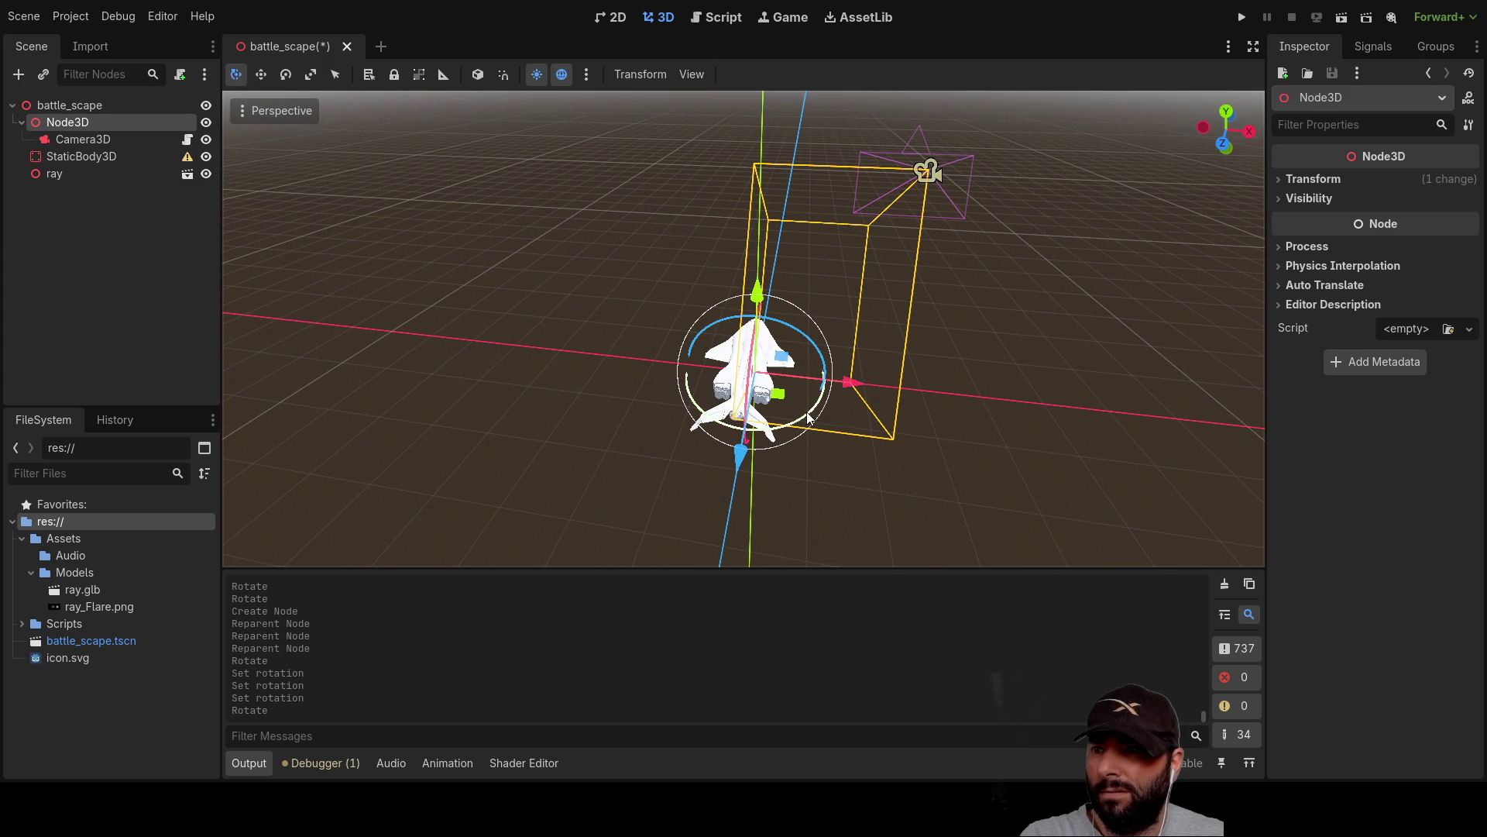
pyautogui.moveTo(806, 418)
pyautogui.mouseDown()
pyautogui.moveTo(639, 406)
pyautogui.moveTo(641, 375)
pyautogui.moveTo(674, 434)
pyautogui.moveTo(744, 445)
pyautogui.moveTo(792, 383)
pyautogui.moveTo(779, 320)
pyautogui.moveTo(682, 326)
pyautogui.moveTo(639, 373)
pyautogui.moveTo(738, 411)
pyautogui.moveTo(867, 347)
pyautogui.moveTo(890, 318)
pyautogui.moveTo(766, 390)
pyautogui.moveTo(644, 383)
pyautogui.moveTo(634, 337)
pyautogui.moveTo(737, 299)
pyautogui.moveTo(657, 333)
pyautogui.moveTo(625, 375)
pyautogui.moveTo(775, 422)
pyautogui.moveTo(821, 399)
pyautogui.mouseUp()
pyautogui.moveTo(946, 398)
pyautogui.mouseDown()
pyautogui.moveTo(678, 389)
pyautogui.moveTo(826, 452)
pyautogui.moveTo(838, 440)
pyautogui.mouseUp()
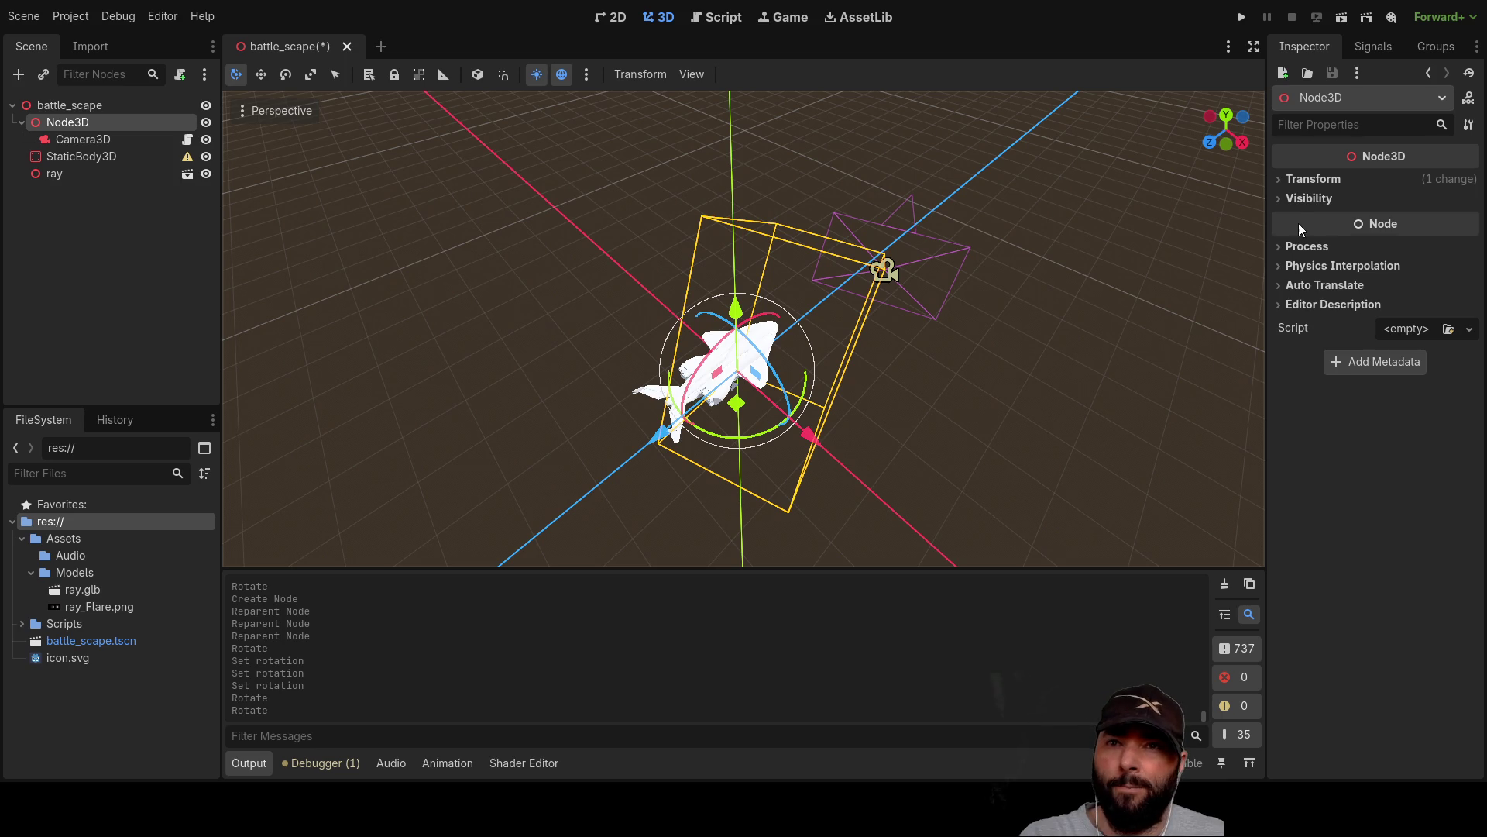
pyautogui.click(1288, 179)
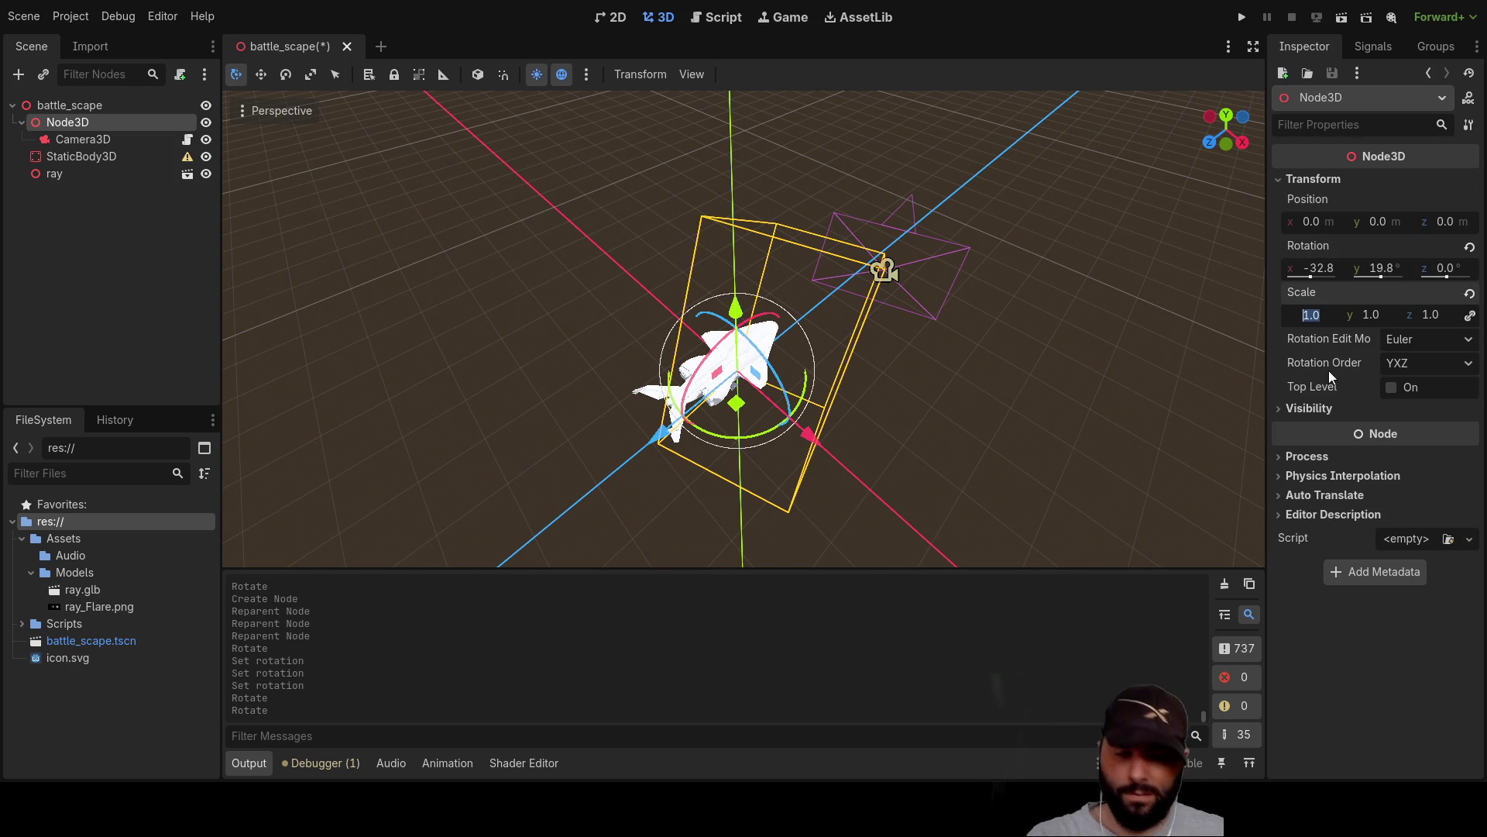
# Set the Node3D scale to 0, inspect the result, then restore it to 1.
pyautogui.write('0')
pyautogui.click(1380, 325)
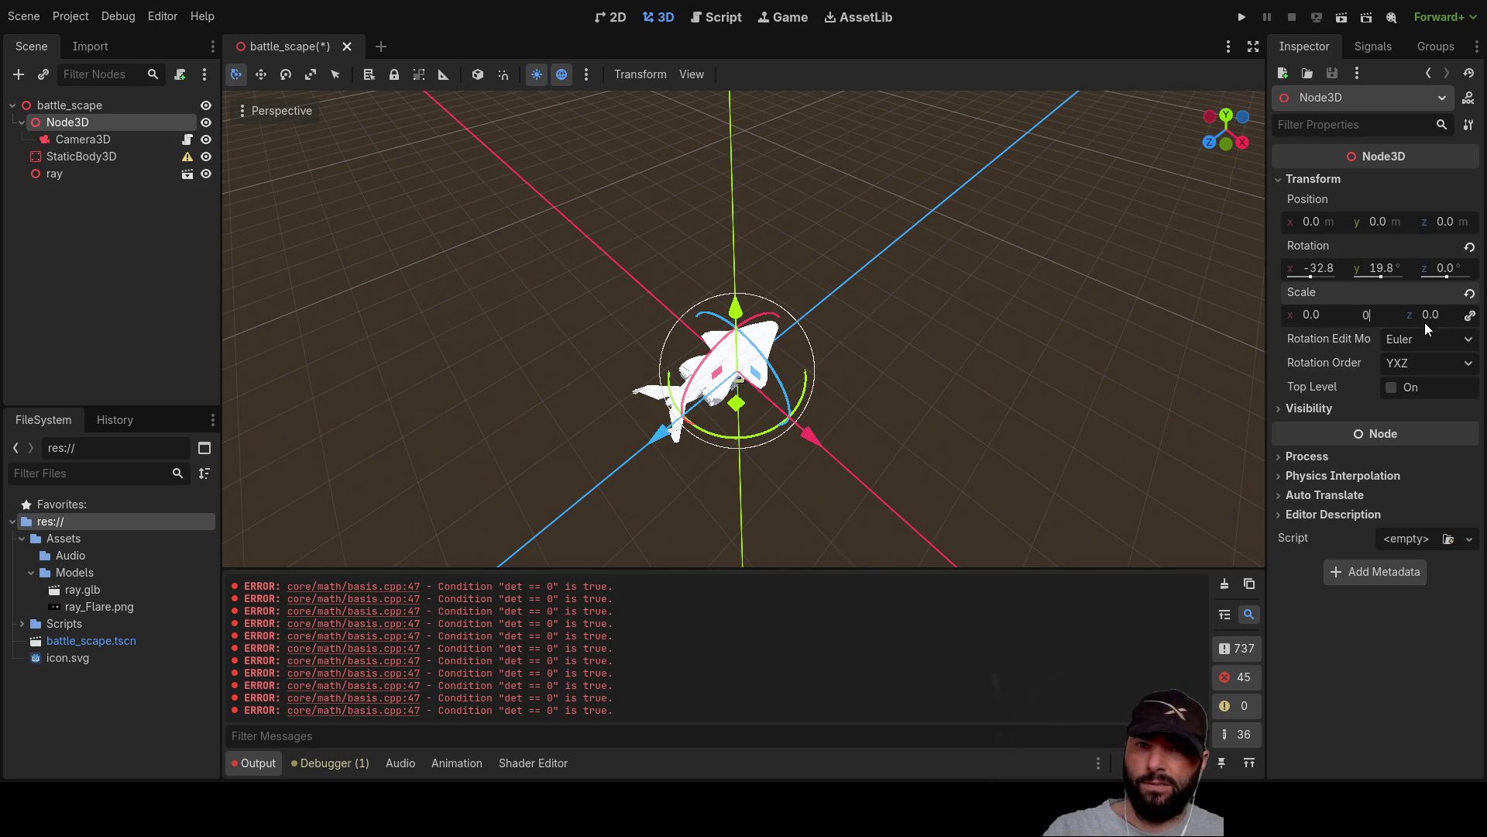
pyautogui.click(1066, 397)
pyautogui.moveTo(973, 393)
pyautogui.mouseDown()
pyautogui.moveTo(881, 319)
pyautogui.moveTo(679, 560)
pyautogui.mouseUp()
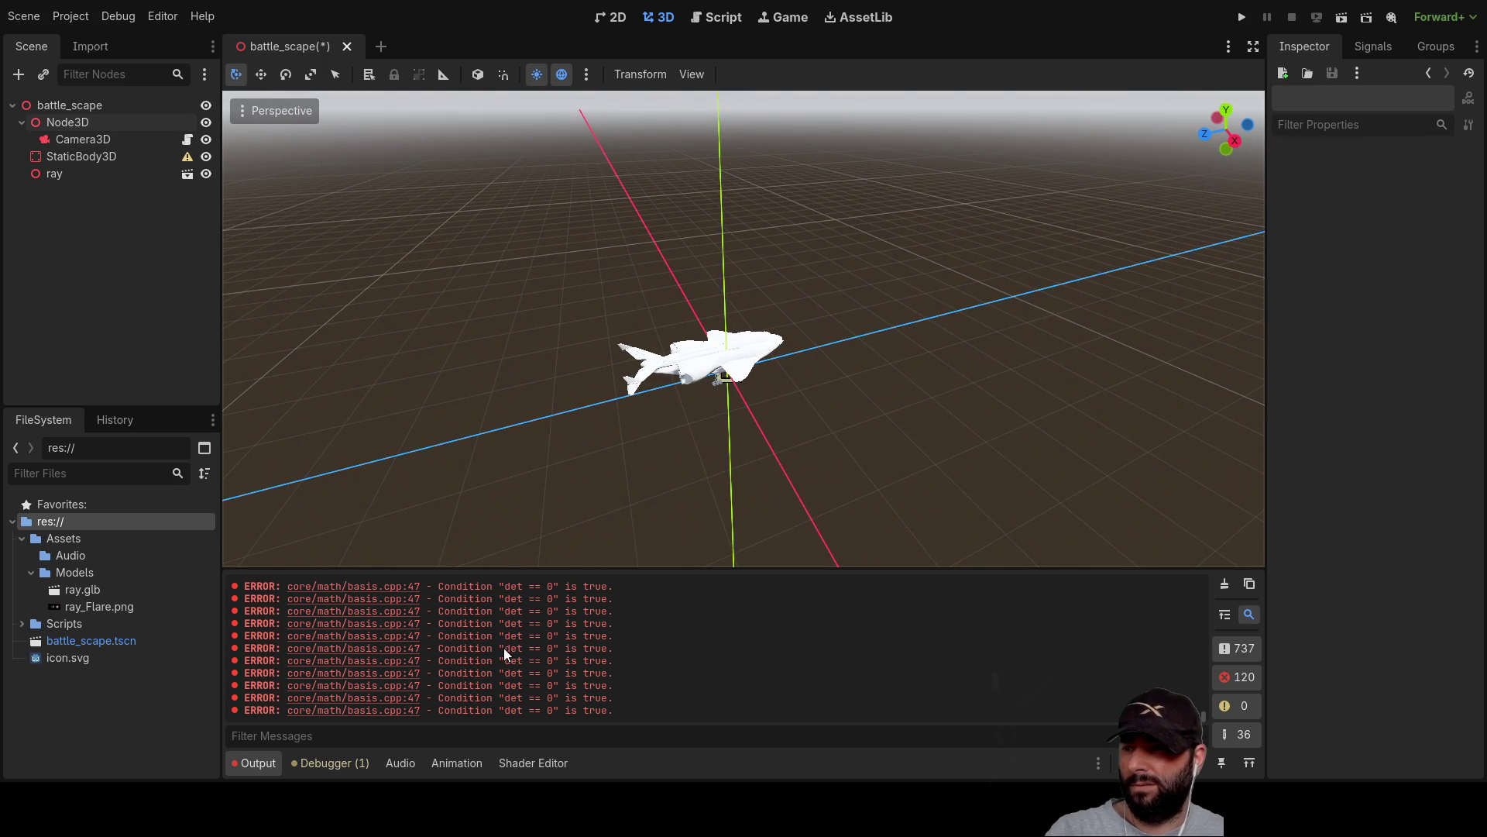
pyautogui.click(93, 123)
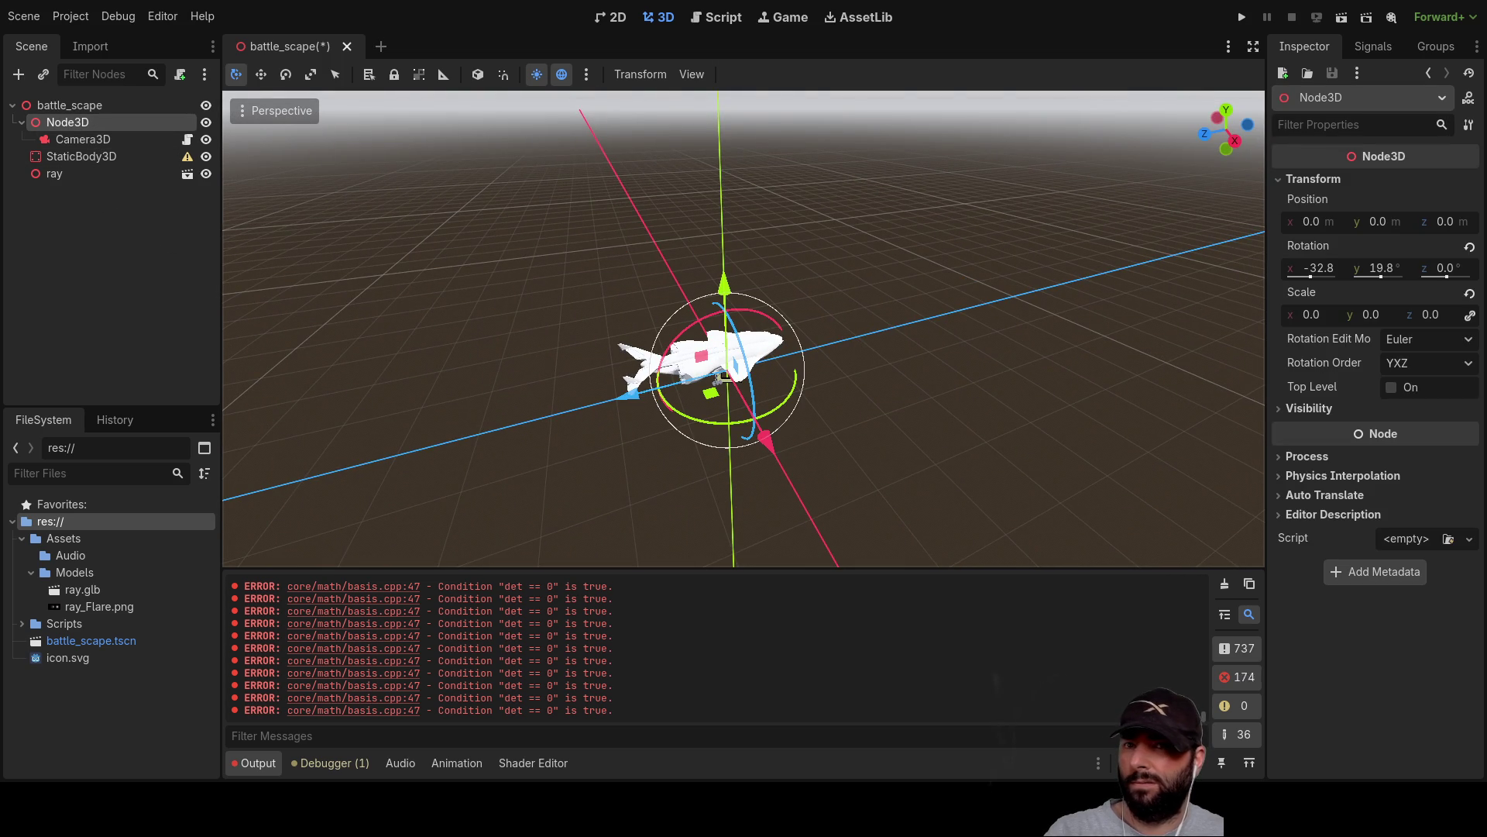
pyautogui.click(1363, 312)
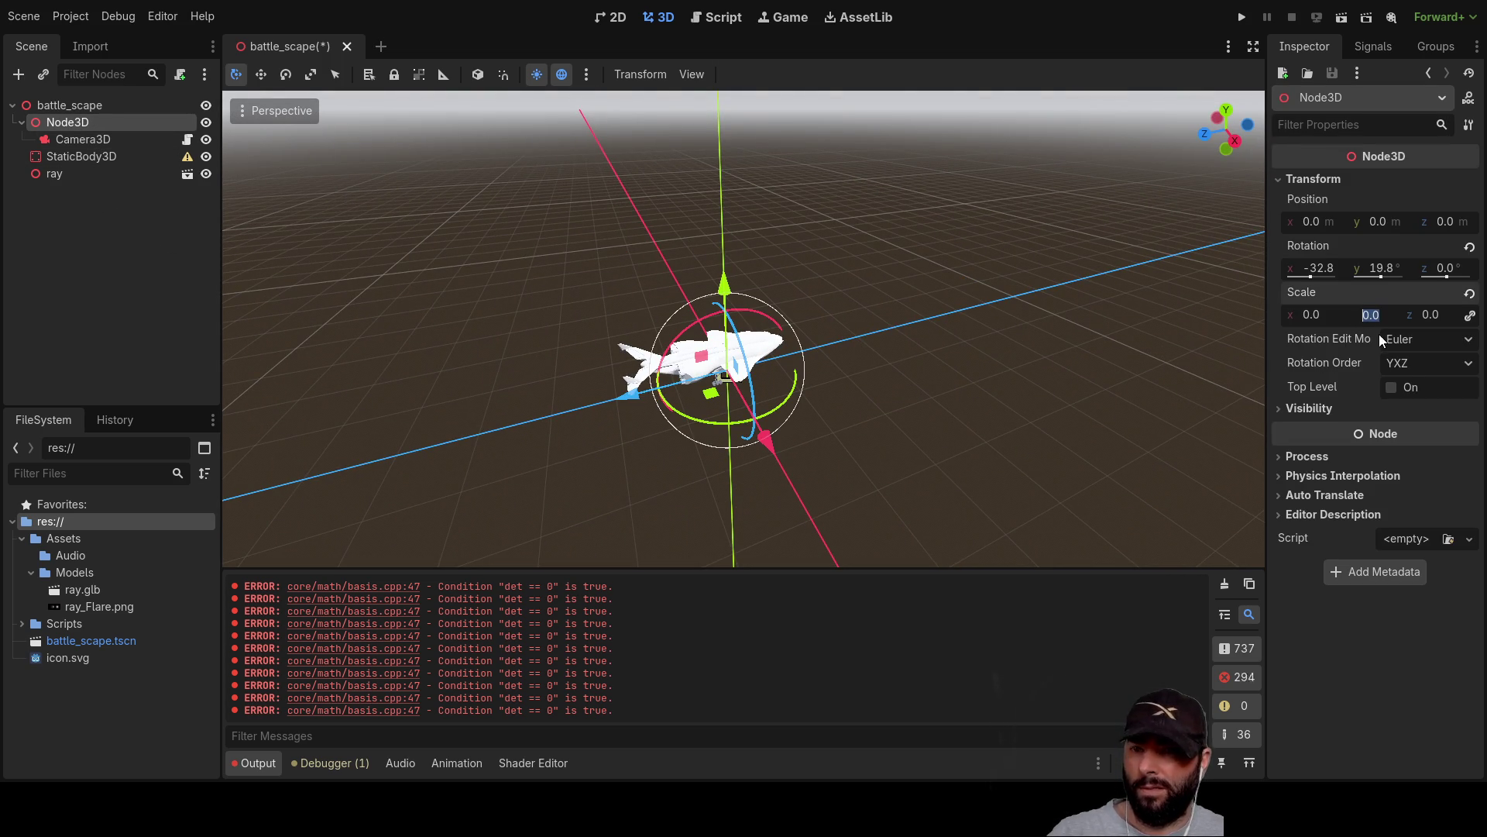
pyautogui.write('1')
pyautogui.press('Return')
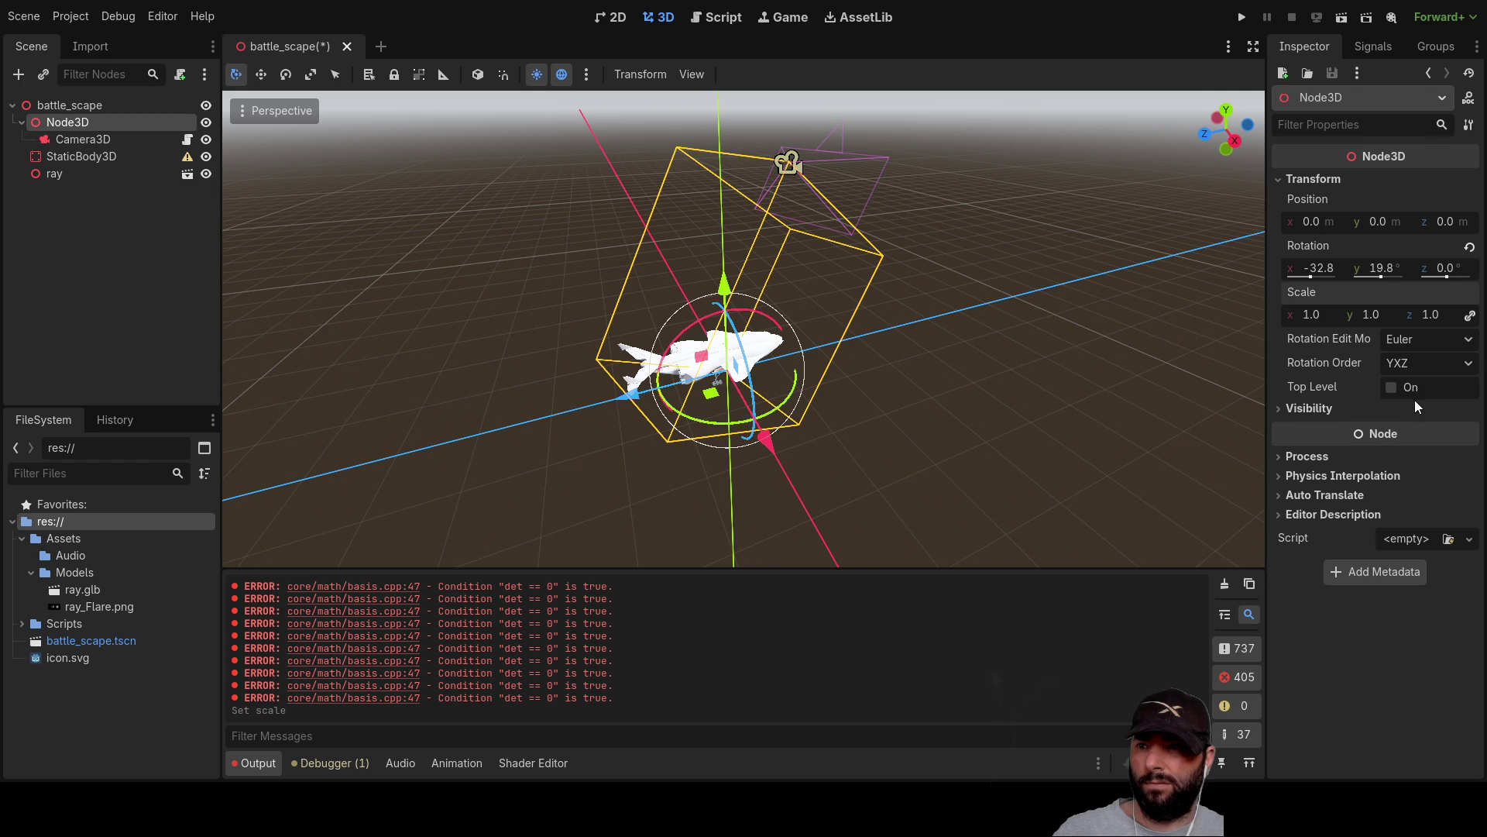
pyautogui.moveTo(1132, 360)
pyautogui.mouseDown()
pyautogui.moveTo(695, 372)
pyautogui.moveTo(594, 271)
pyautogui.moveTo(620, 230)
pyautogui.moveTo(657, 347)
pyautogui.moveTo(1293, 363)
pyautogui.mouseUp()
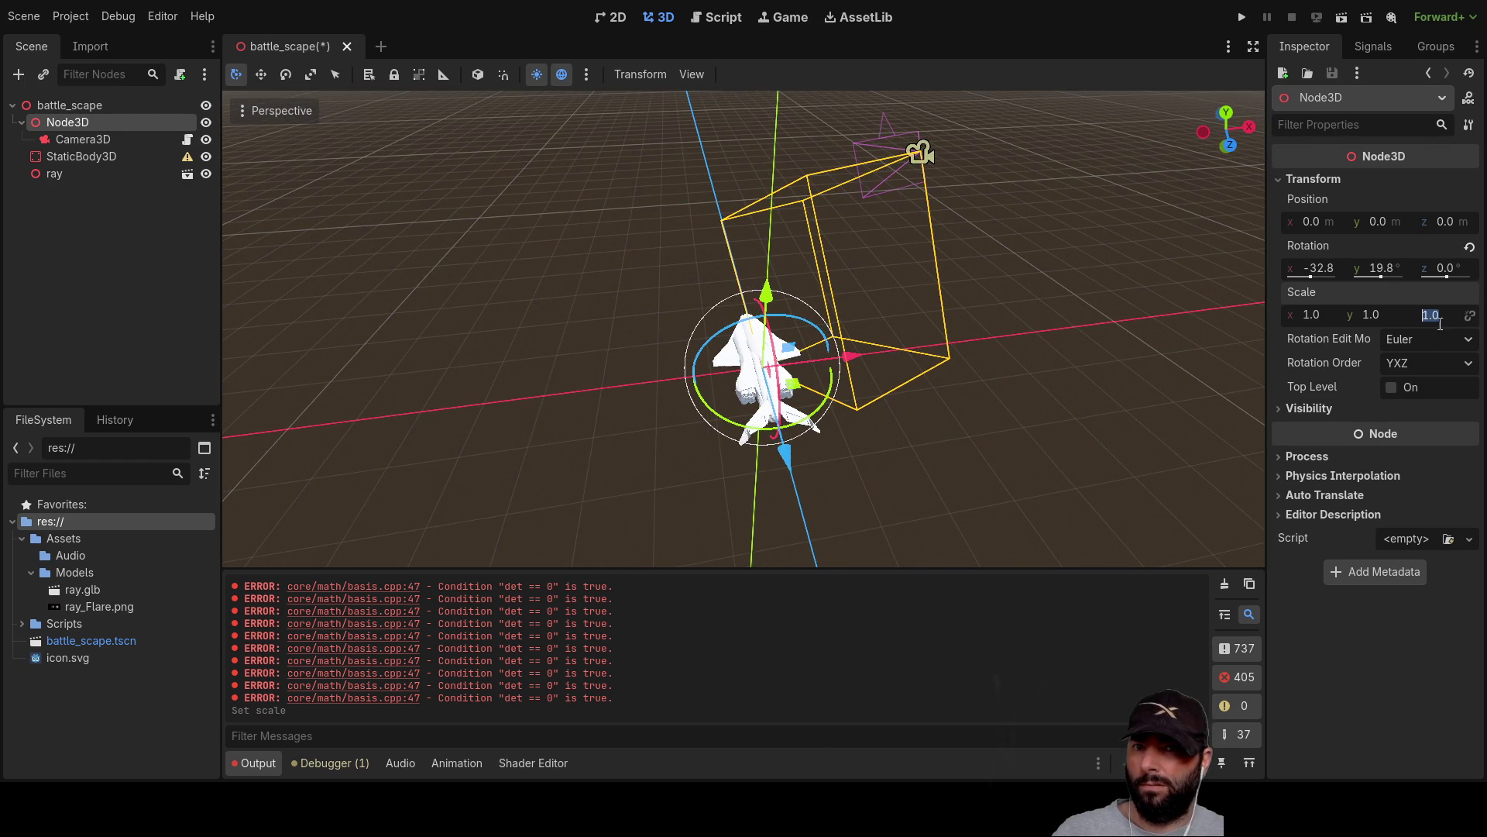
pyautogui.write('0')
# Test zero z and y scale values on Node3D, restoring each to 1.
pyautogui.press('Return')
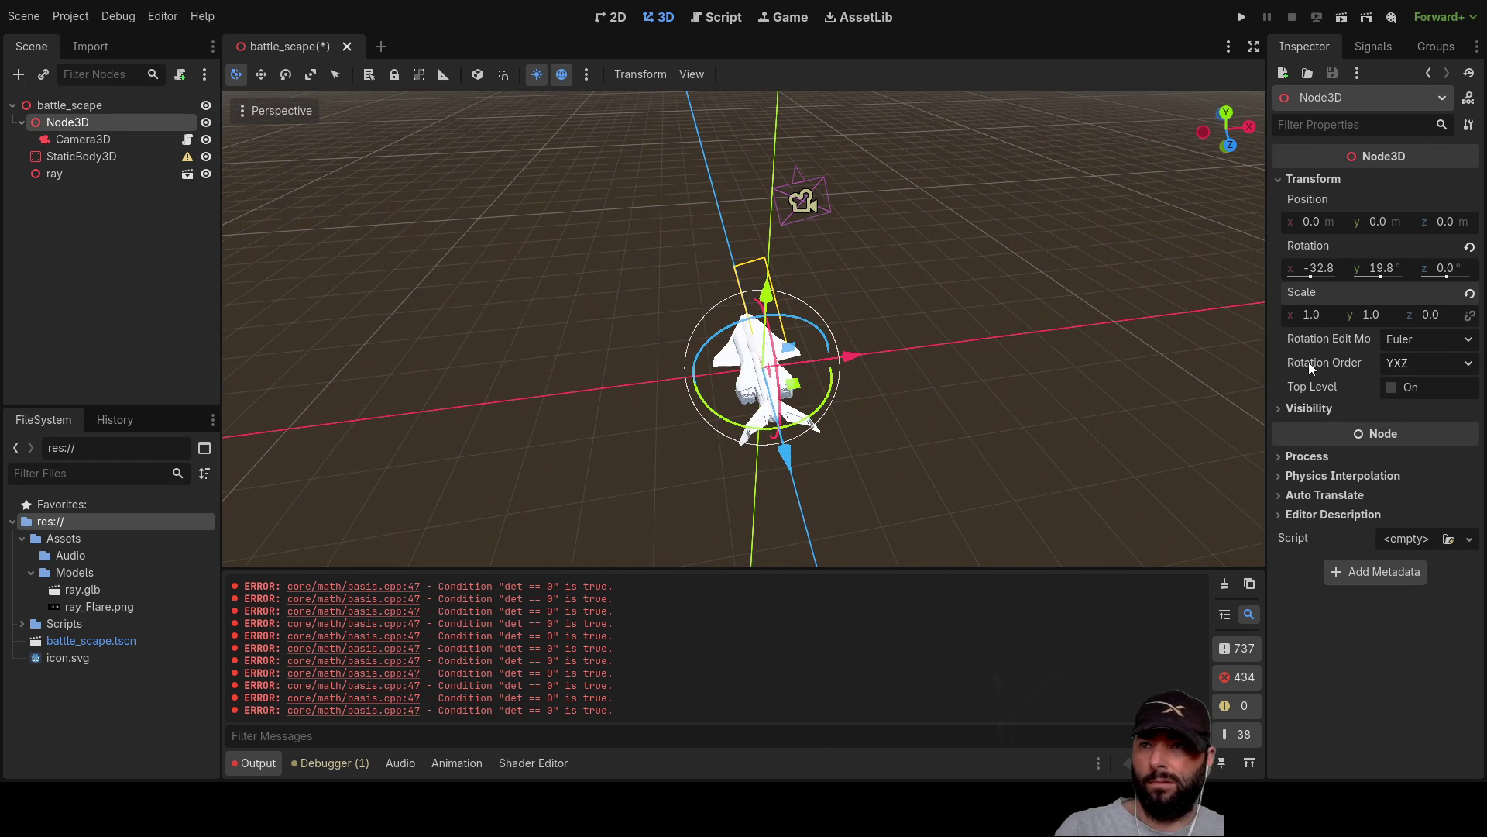
pyautogui.moveTo(898, 295)
pyautogui.mouseDown()
pyautogui.moveTo(607, 271)
pyautogui.moveTo(411, 208)
pyautogui.moveTo(522, 269)
pyautogui.moveTo(431, 280)
pyautogui.moveTo(787, 275)
pyautogui.mouseUp()
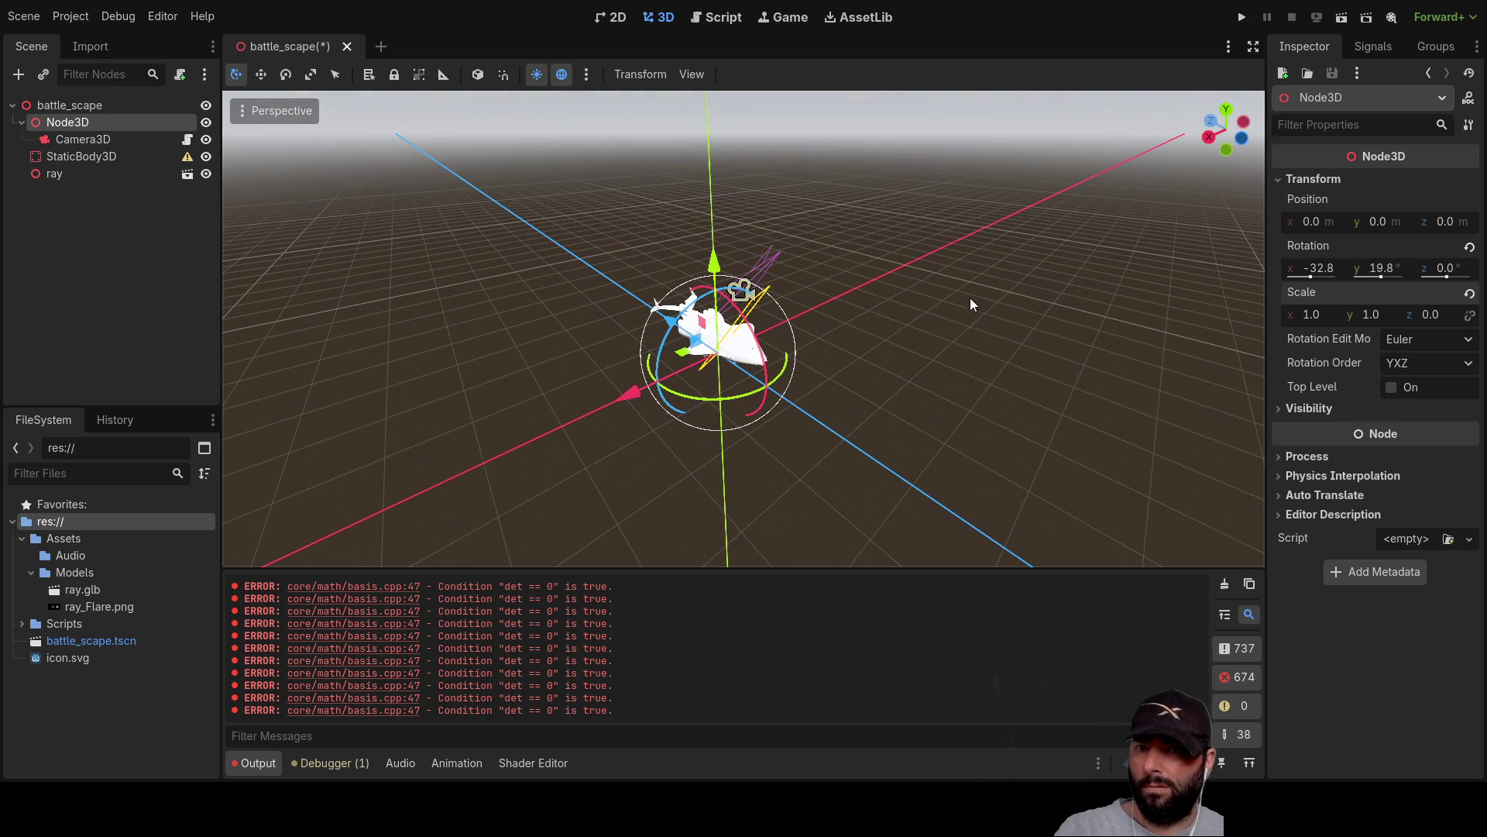
pyautogui.click(1432, 317)
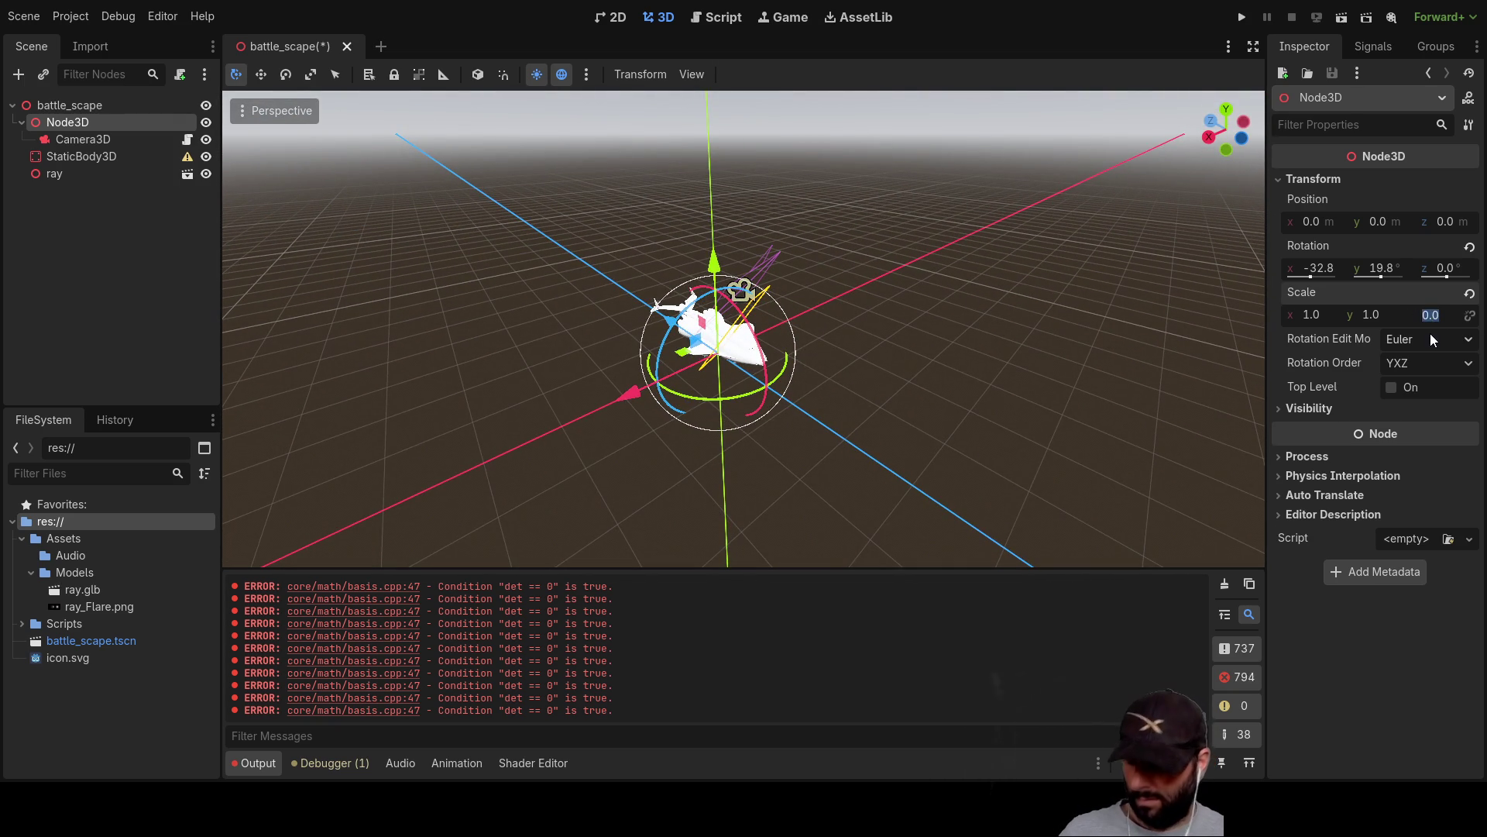
pyautogui.write('1')
pyautogui.click(1322, 316)
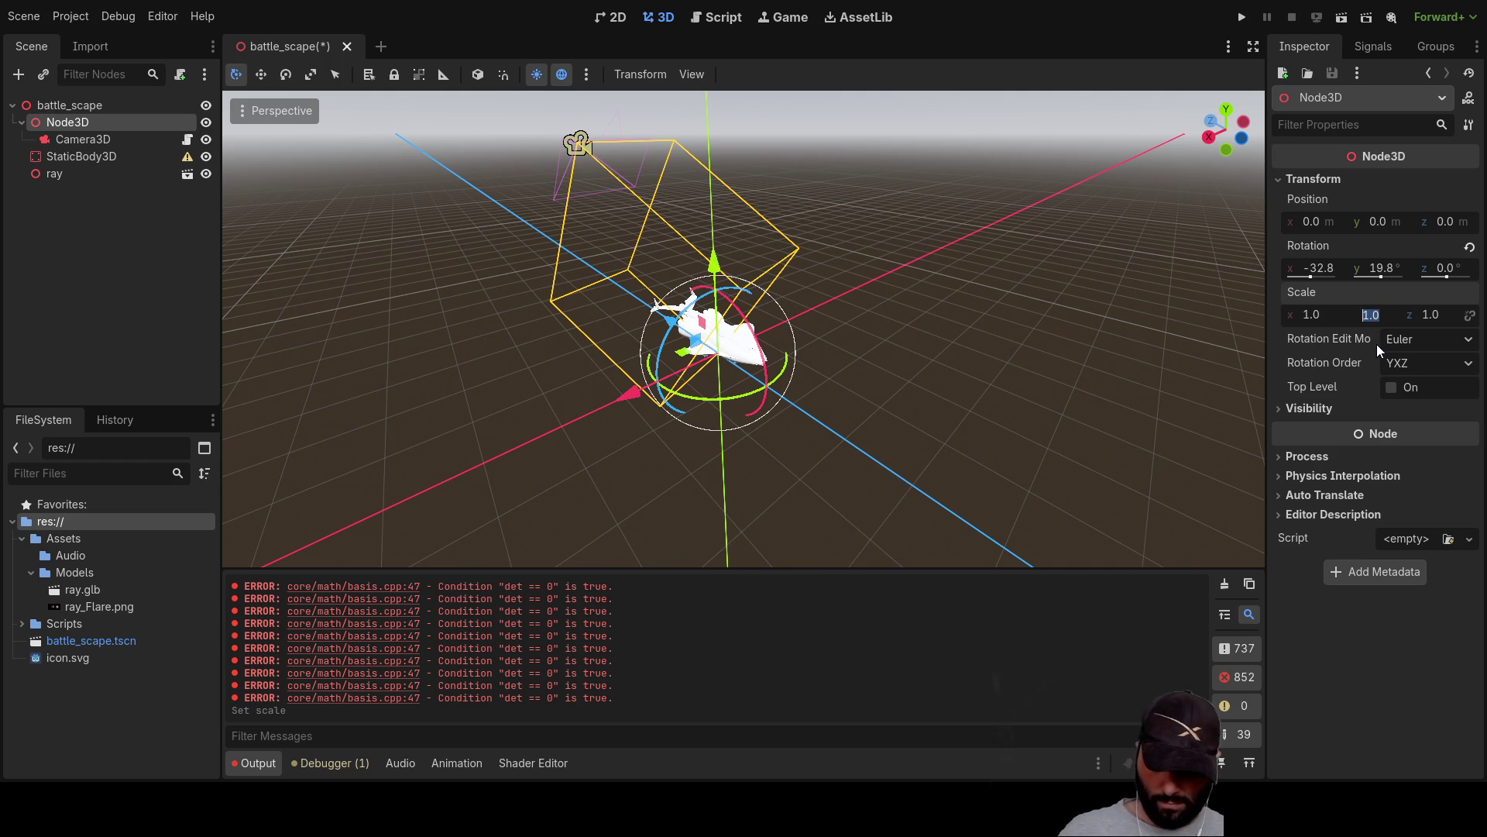
pyautogui.write('0')
pyautogui.press('Return')
pyautogui.moveTo(658, 348)
pyautogui.mouseDown()
pyautogui.moveTo(777, 348)
pyautogui.moveTo(906, 318)
pyautogui.moveTo(907, 360)
pyautogui.moveTo(866, 362)
pyautogui.moveTo(607, 337)
pyautogui.mouseUp()
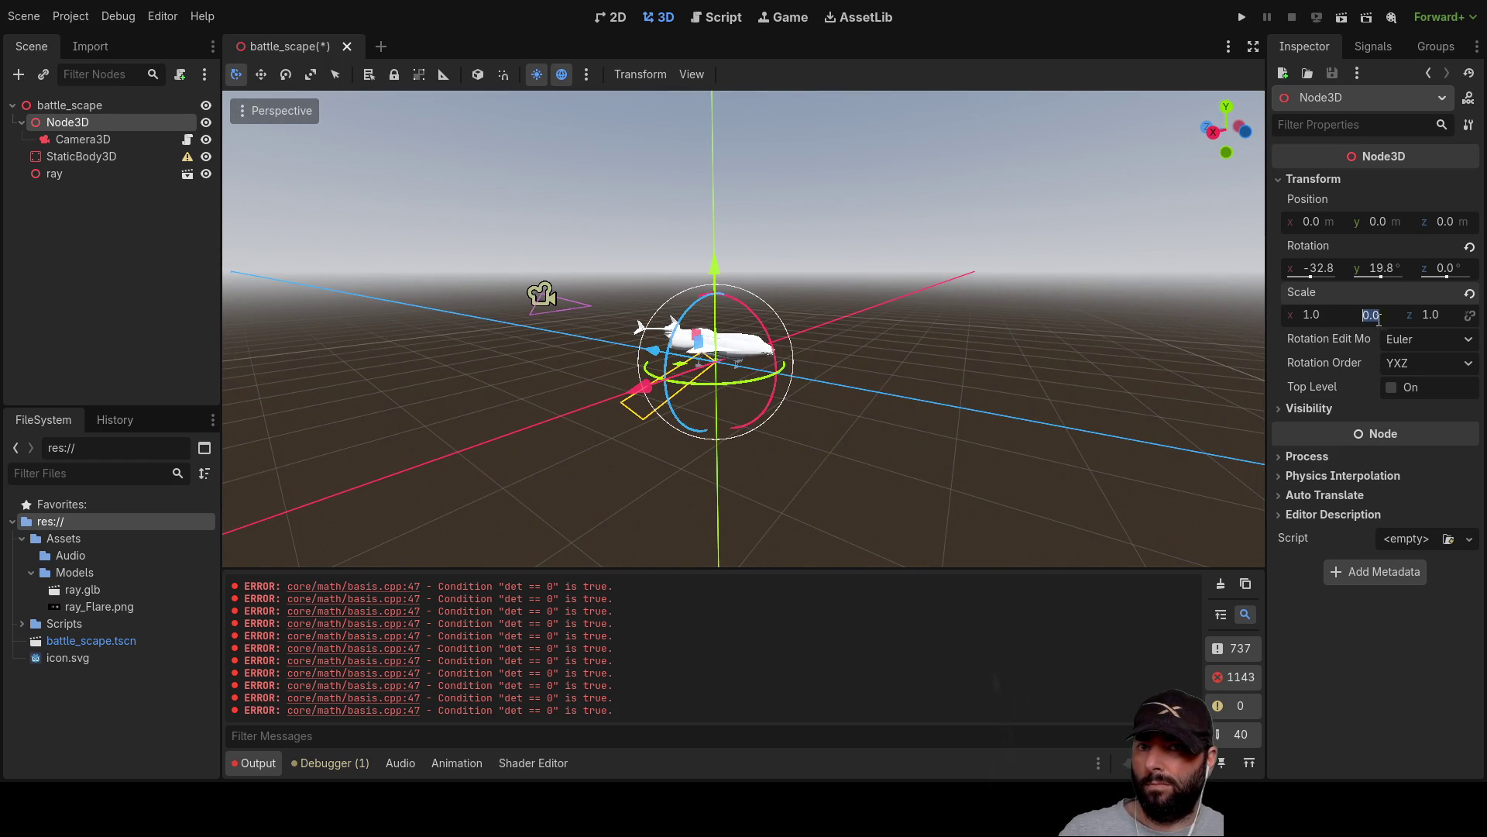
pyautogui.write('1')
pyautogui.press('Return')
# Move Node3D to an x position of 0.5 m.
pyautogui.moveTo(953, 285)
pyautogui.mouseDown()
pyautogui.moveTo(783, 340)
pyautogui.moveTo(846, 423)
pyautogui.moveTo(849, 403)
pyautogui.moveTo(714, 356)
pyautogui.moveTo(723, 378)
pyautogui.mouseUp()
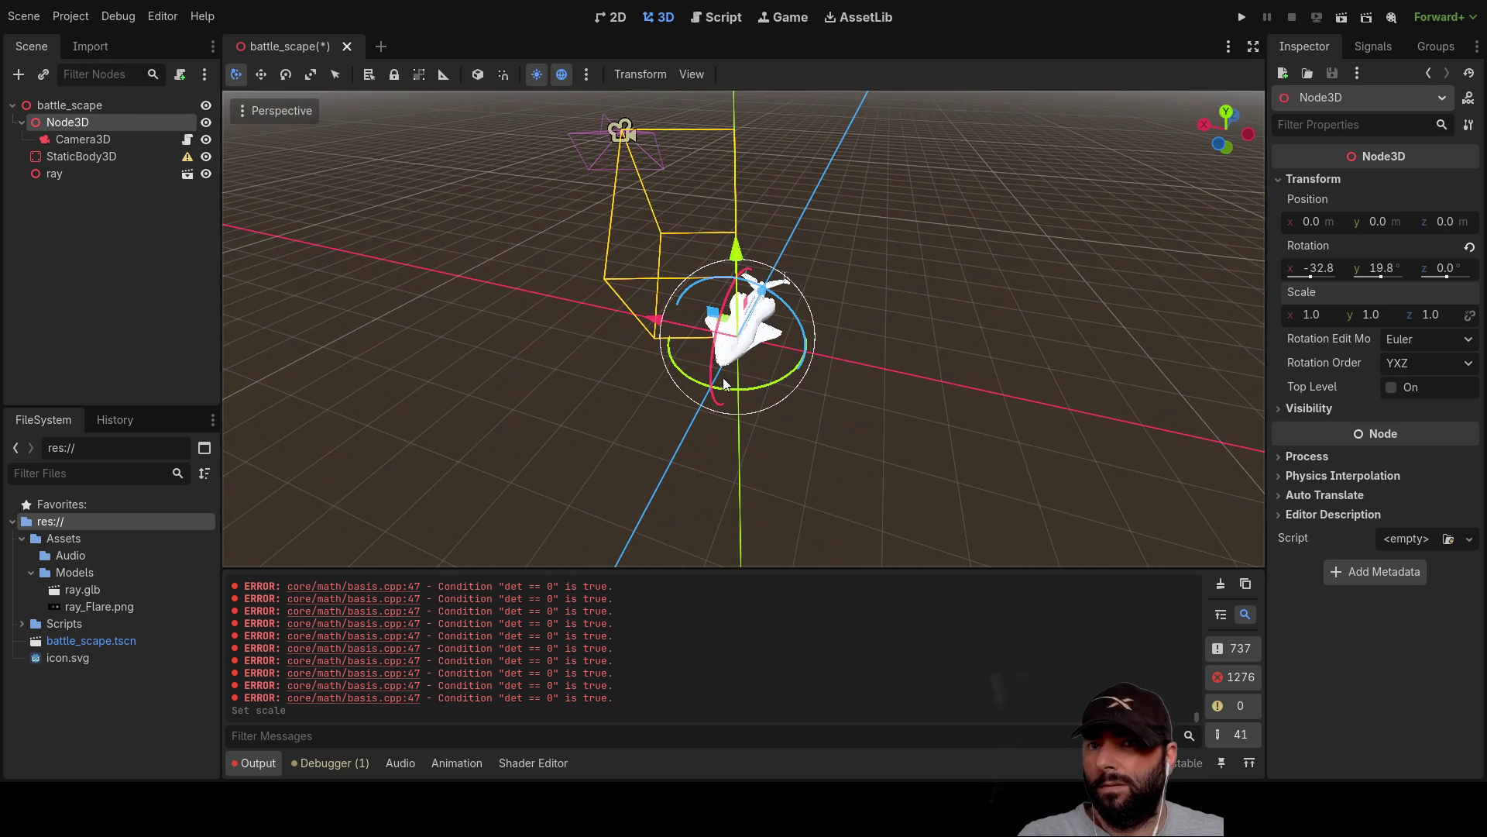
pyautogui.click(1314, 221)
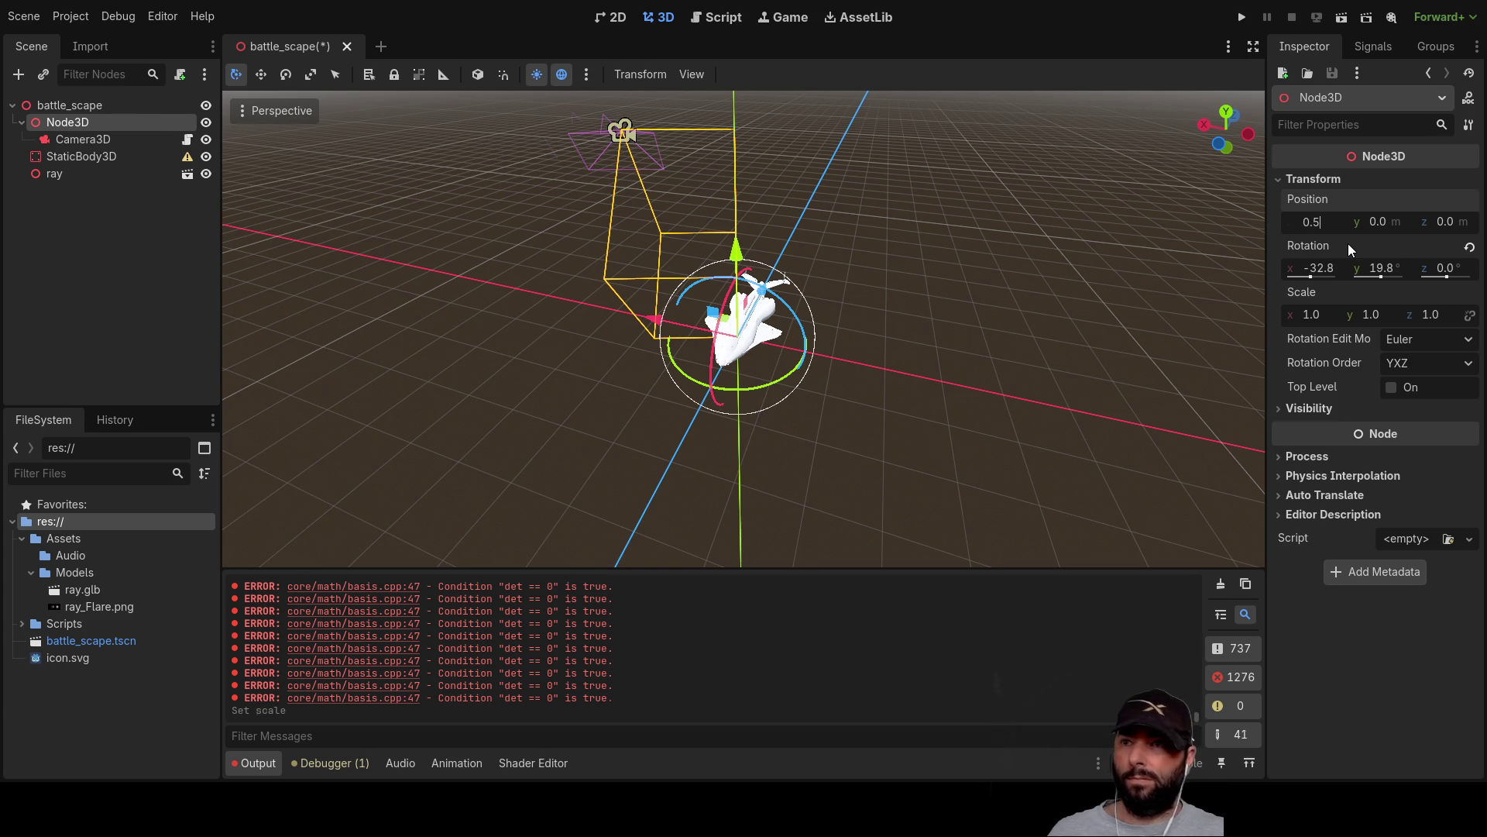
pyautogui.write('5')
pyautogui.press('Return')
pyautogui.moveTo(848, 237)
pyautogui.mouseDown()
pyautogui.moveTo(996, 206)
pyautogui.moveTo(959, 243)
pyautogui.moveTo(805, 272)
pyautogui.moveTo(906, 183)
pyautogui.moveTo(915, 271)
pyautogui.moveTo(1048, 227)
pyautogui.moveTo(927, 256)
pyautogui.moveTo(1031, 194)
pyautogui.moveTo(997, 269)
pyautogui.mouseUp()
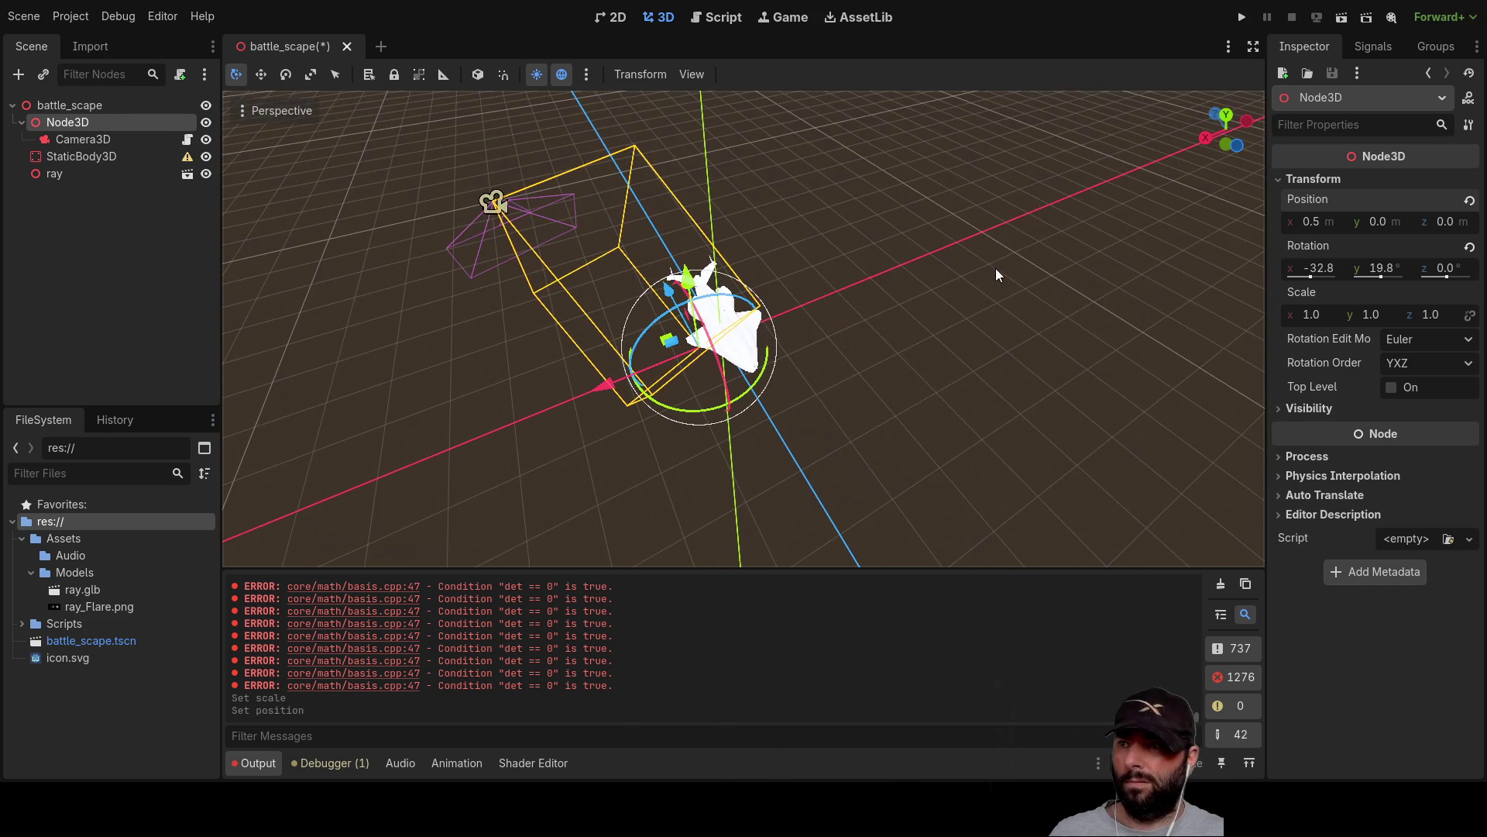
# Zero Camera3D's position x, y and z, bringing it to the origin.
pyautogui.click(75, 142)
pyautogui.scroll(-3, 1342, 519)
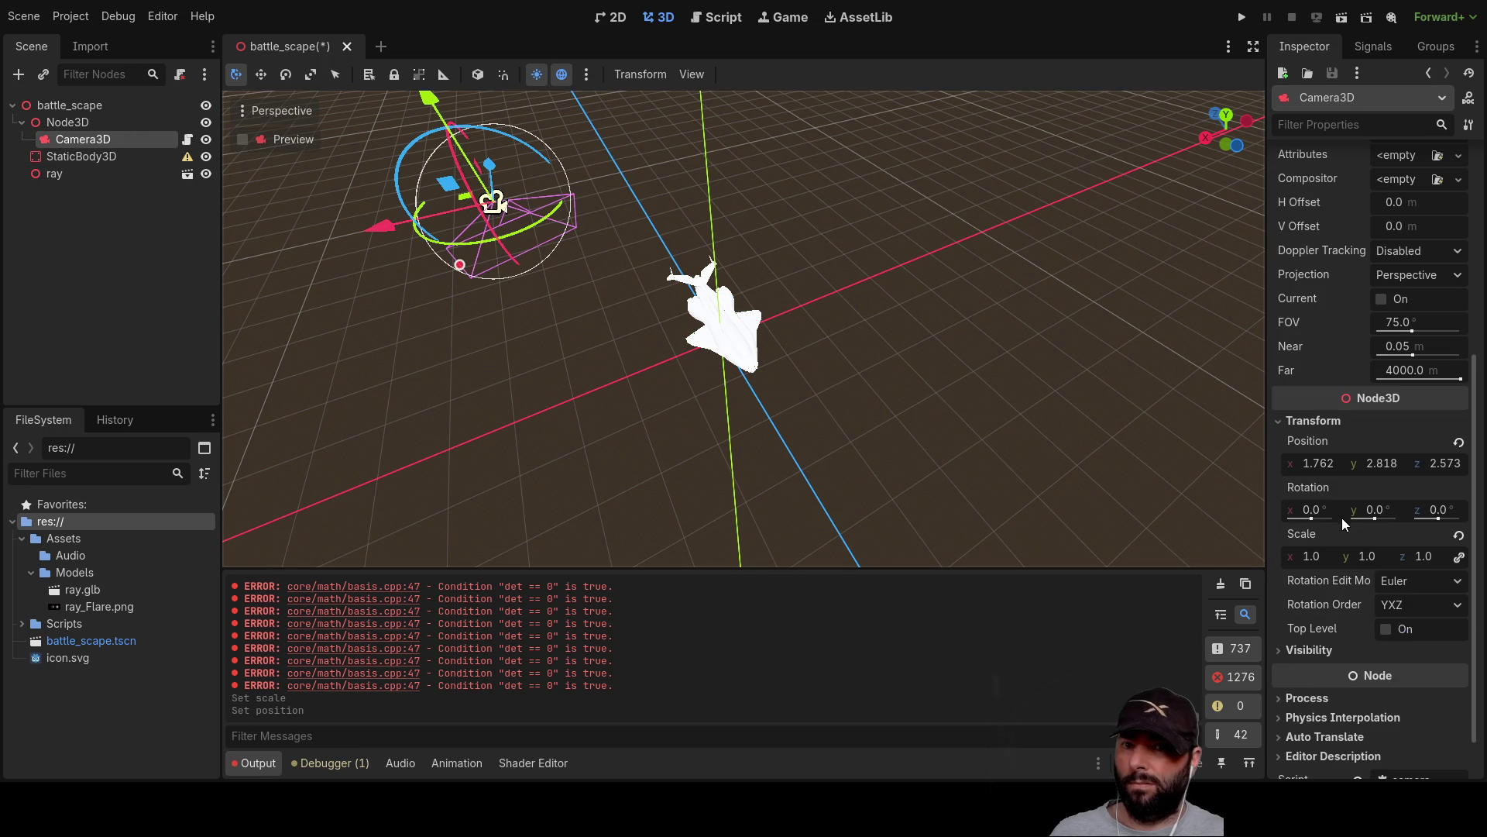
pyautogui.click(1320, 465)
pyautogui.write('0')
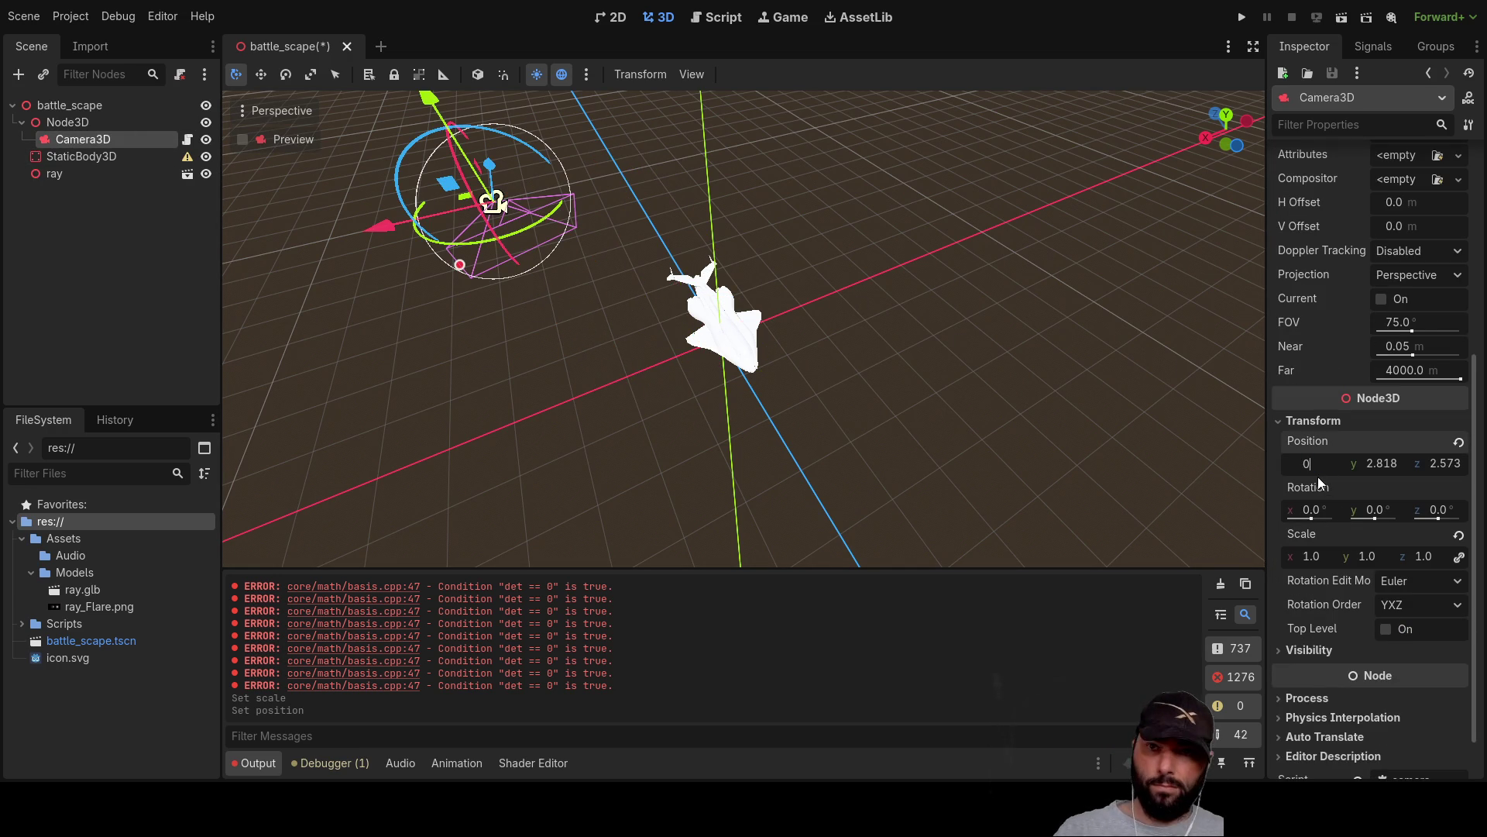
pyautogui.click(1381, 465)
pyautogui.write('0')
pyautogui.click(1446, 465)
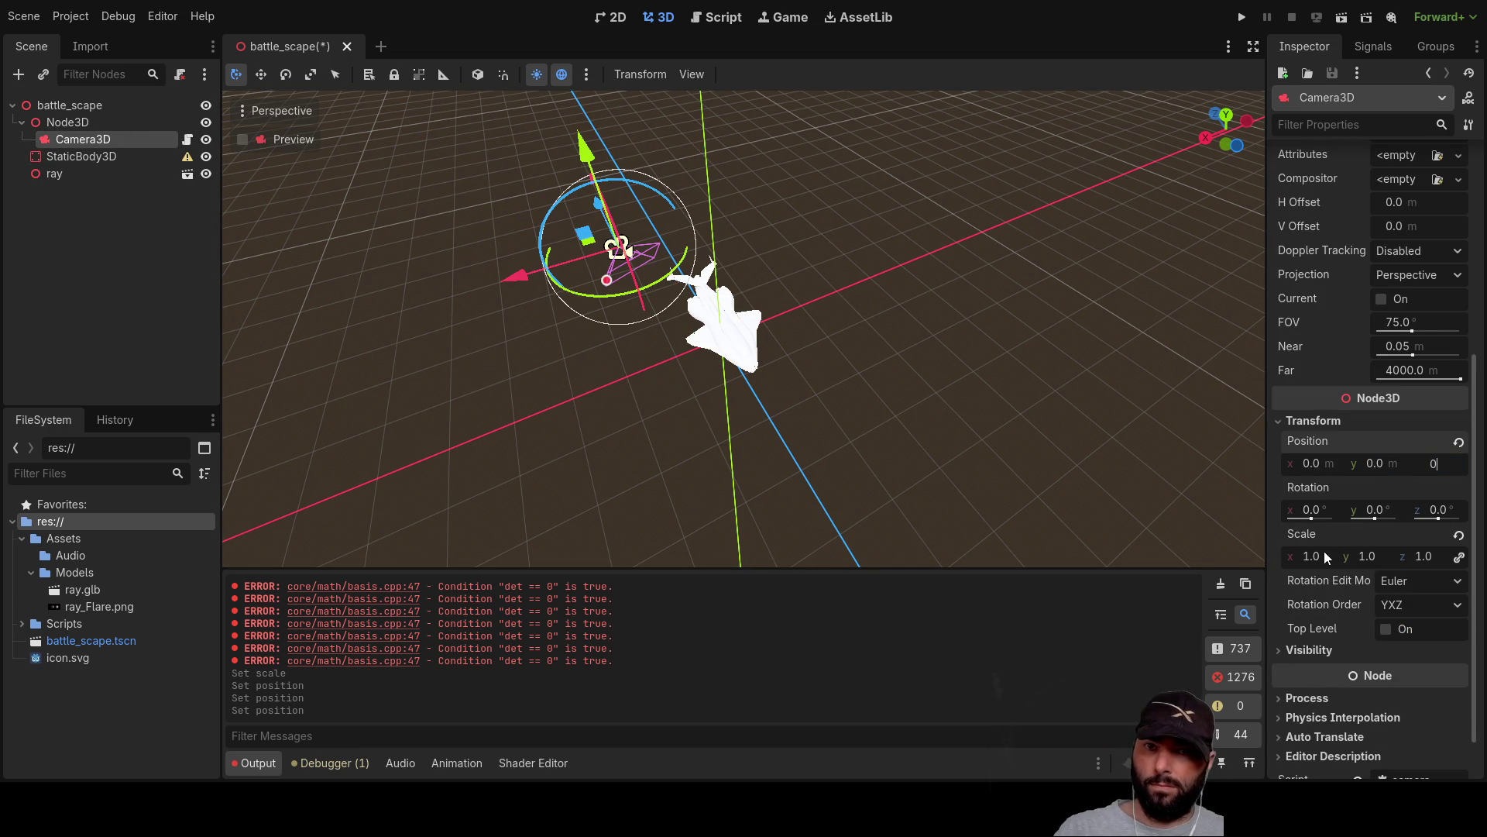
pyautogui.click(743, 455)
pyautogui.moveTo(939, 439)
pyautogui.mouseDown()
pyautogui.moveTo(1015, 227)
pyautogui.moveTo(1081, 311)
pyautogui.moveTo(415, 300)
pyautogui.mouseUp()
# Drag Node3D up to about 2.3 on Y and out to 3.969 on Z.
pyautogui.click(85, 122)
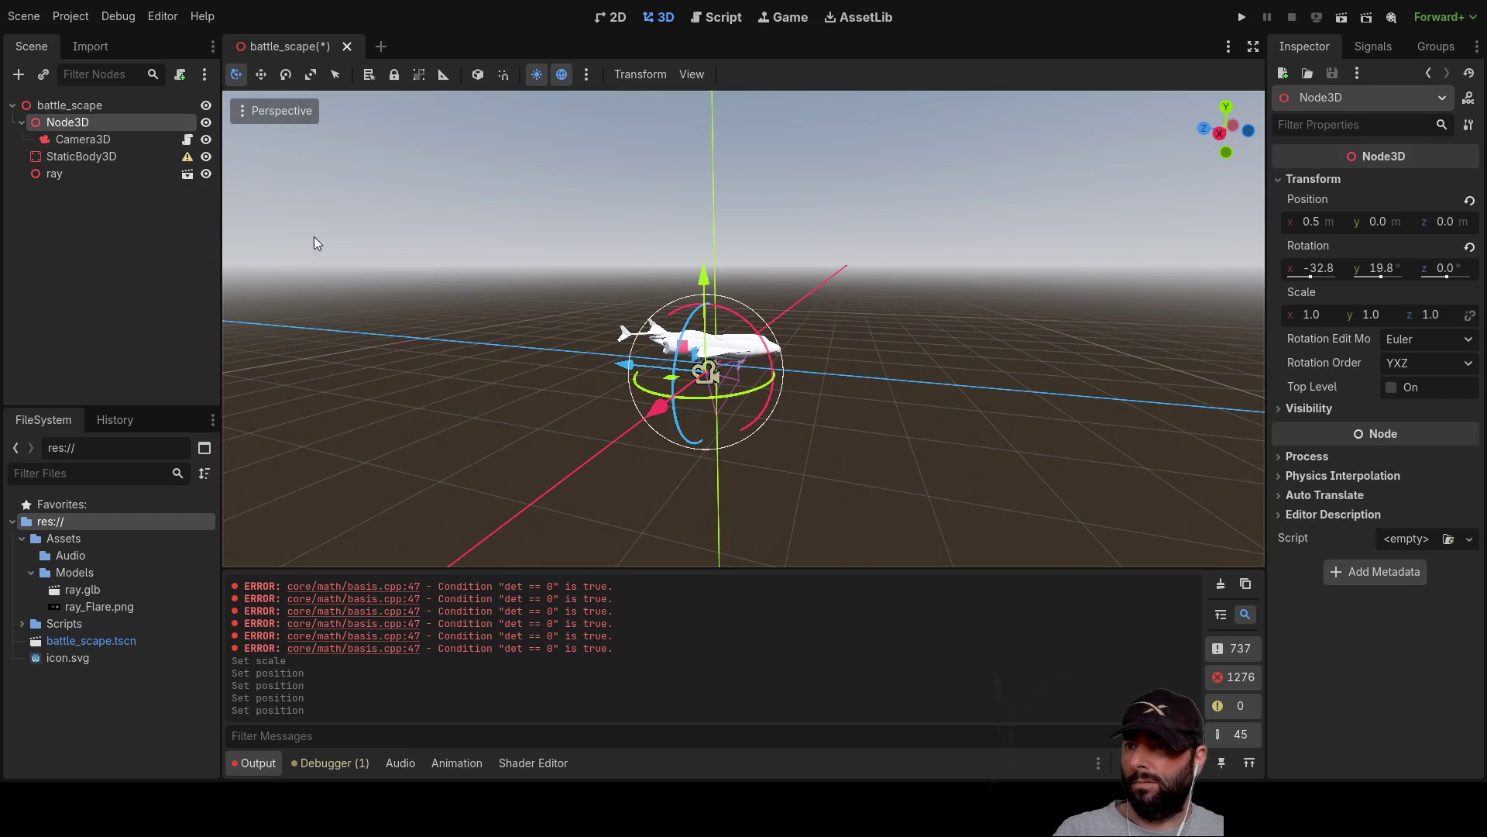
pyautogui.moveTo(904, 366)
pyautogui.mouseDown()
pyautogui.moveTo(857, 389)
pyautogui.moveTo(881, 369)
pyautogui.mouseUp()
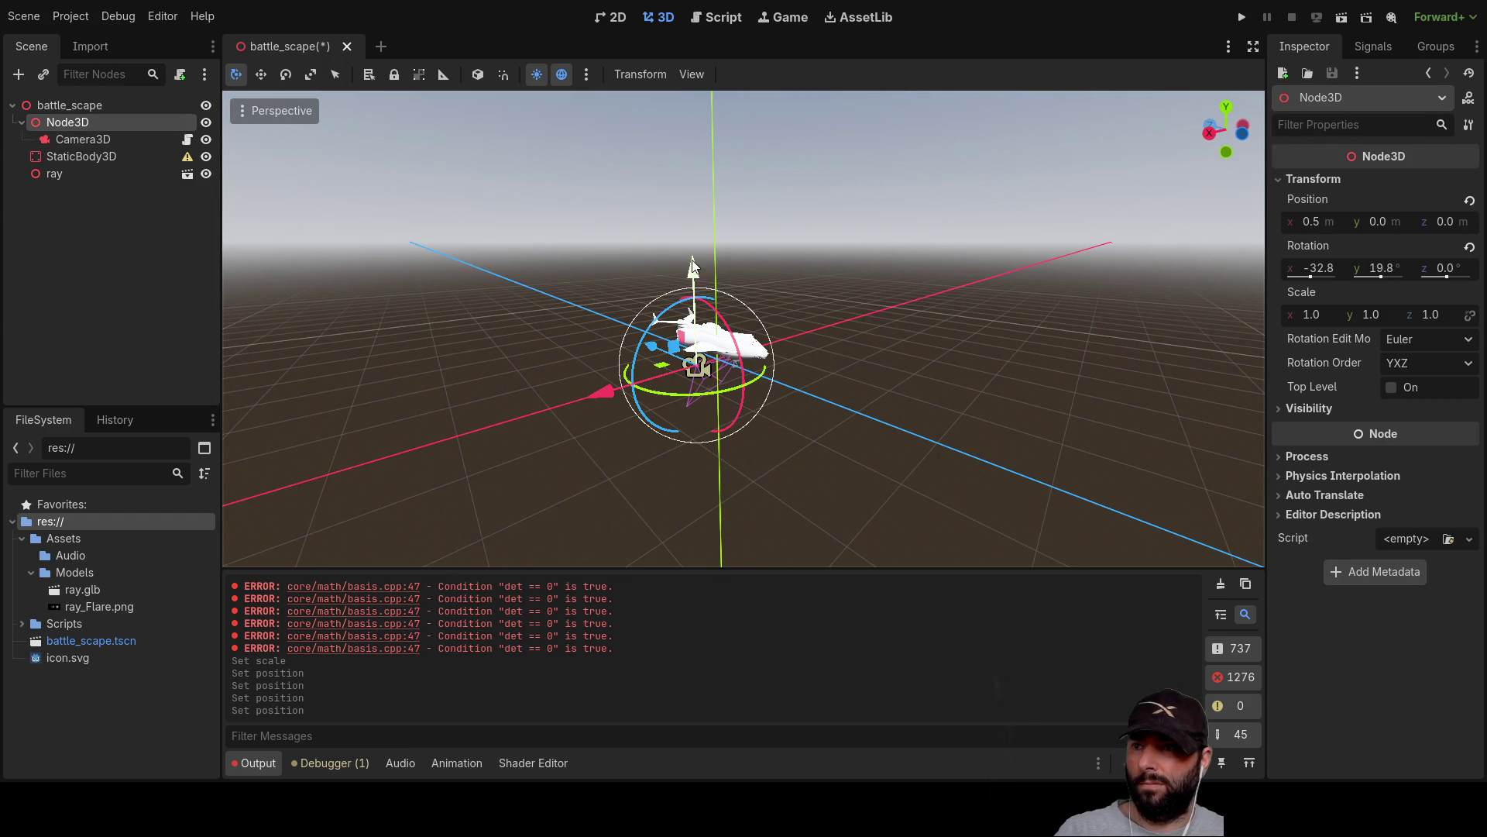
pyautogui.moveTo(696, 277)
pyautogui.mouseDown()
pyautogui.moveTo(695, 101)
pyautogui.moveTo(691, 128)
pyautogui.mouseUp()
pyautogui.moveTo(691, 128); pyautogui.dragTo(740, 377)
pyautogui.moveTo(617, 308)
pyautogui.mouseDown()
pyautogui.moveTo(348, 288)
pyautogui.moveTo(477, 344)
pyautogui.moveTo(775, 298)
pyautogui.moveTo(815, 275)
pyautogui.moveTo(742, 383)
pyautogui.moveTo(844, 411)
pyautogui.moveTo(774, 499)
pyautogui.moveTo(762, 476)
pyautogui.moveTo(779, 478)
pyautogui.moveTo(765, 496)
pyautogui.moveTo(784, 420)
pyautogui.moveTo(777, 499)
pyautogui.moveTo(795, 414)
pyautogui.moveTo(828, 485)
pyautogui.moveTo(830, 374)
pyautogui.moveTo(848, 457)
pyautogui.moveTo(857, 331)
pyautogui.moveTo(873, 453)
pyautogui.moveTo(866, 347)
pyautogui.moveTo(848, 481)
pyautogui.moveTo(820, 468)
pyautogui.moveTo(845, 291)
pyautogui.moveTo(829, 468)
pyautogui.moveTo(913, 312)
pyautogui.moveTo(892, 341)
pyautogui.moveTo(1298, 359)
pyautogui.mouseUp()
# Reset Node3D's position x, y and z to 0.
pyautogui.click(1447, 223)
pyautogui.click(1381, 223)
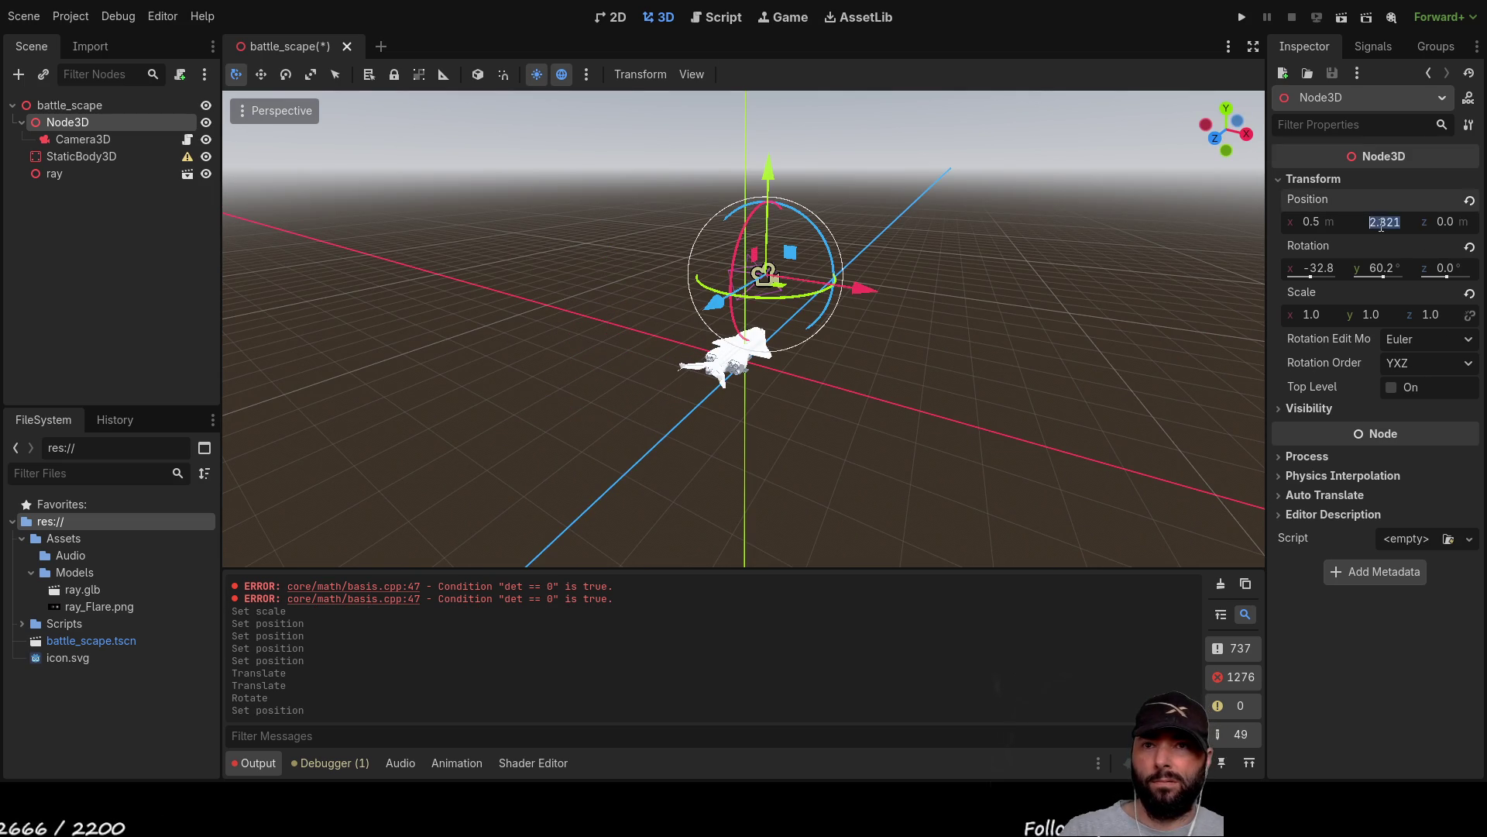
pyautogui.click(1317, 225)
pyautogui.click(1223, 363)
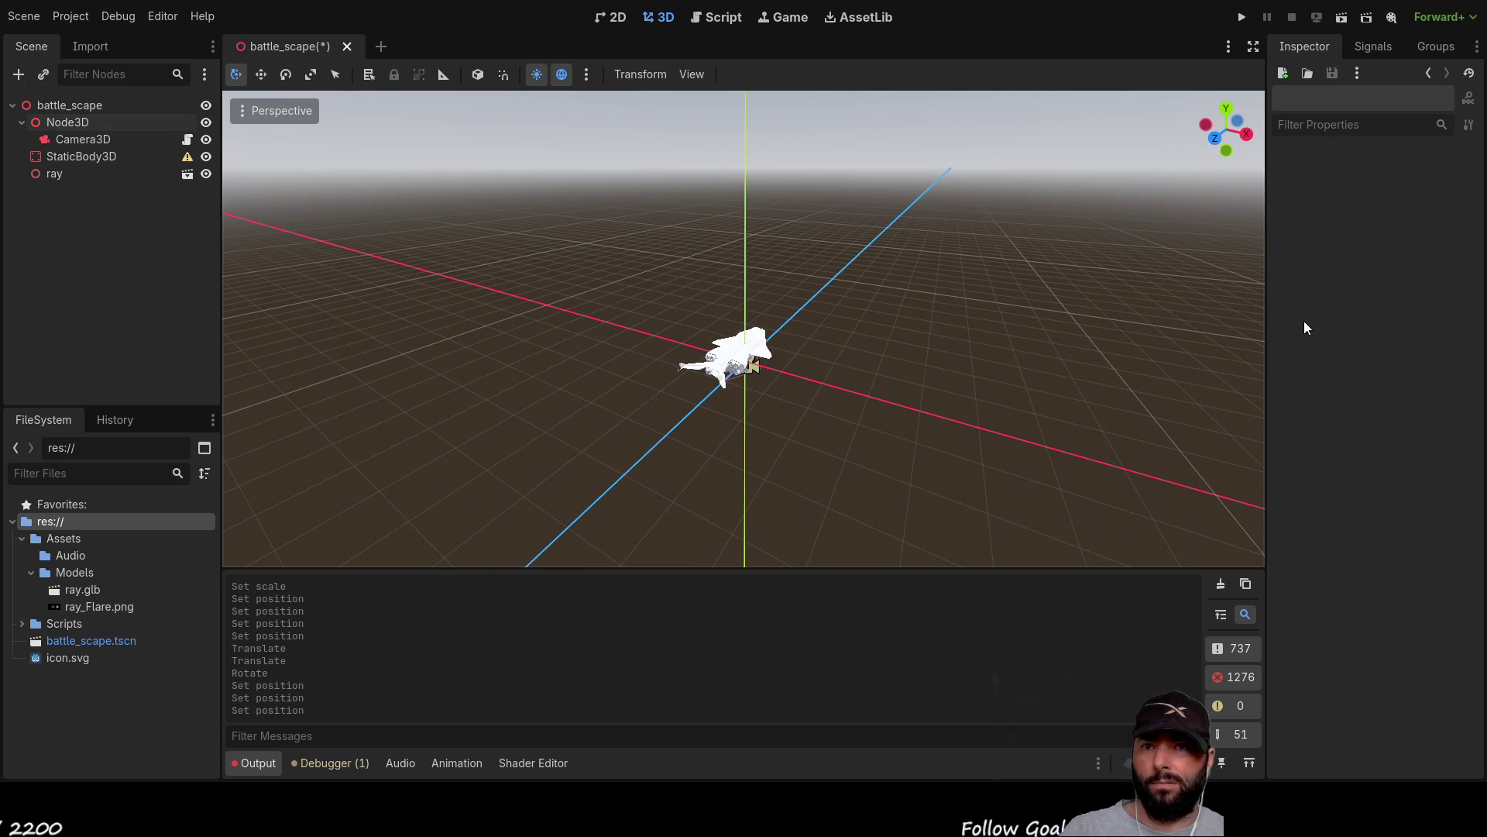
pyautogui.moveTo(914, 391); pyautogui.dragTo(422, 326)
# Reset Node3D's X and Y rotation to 0 and check Camera3D's transform.
pyautogui.click(77, 124)
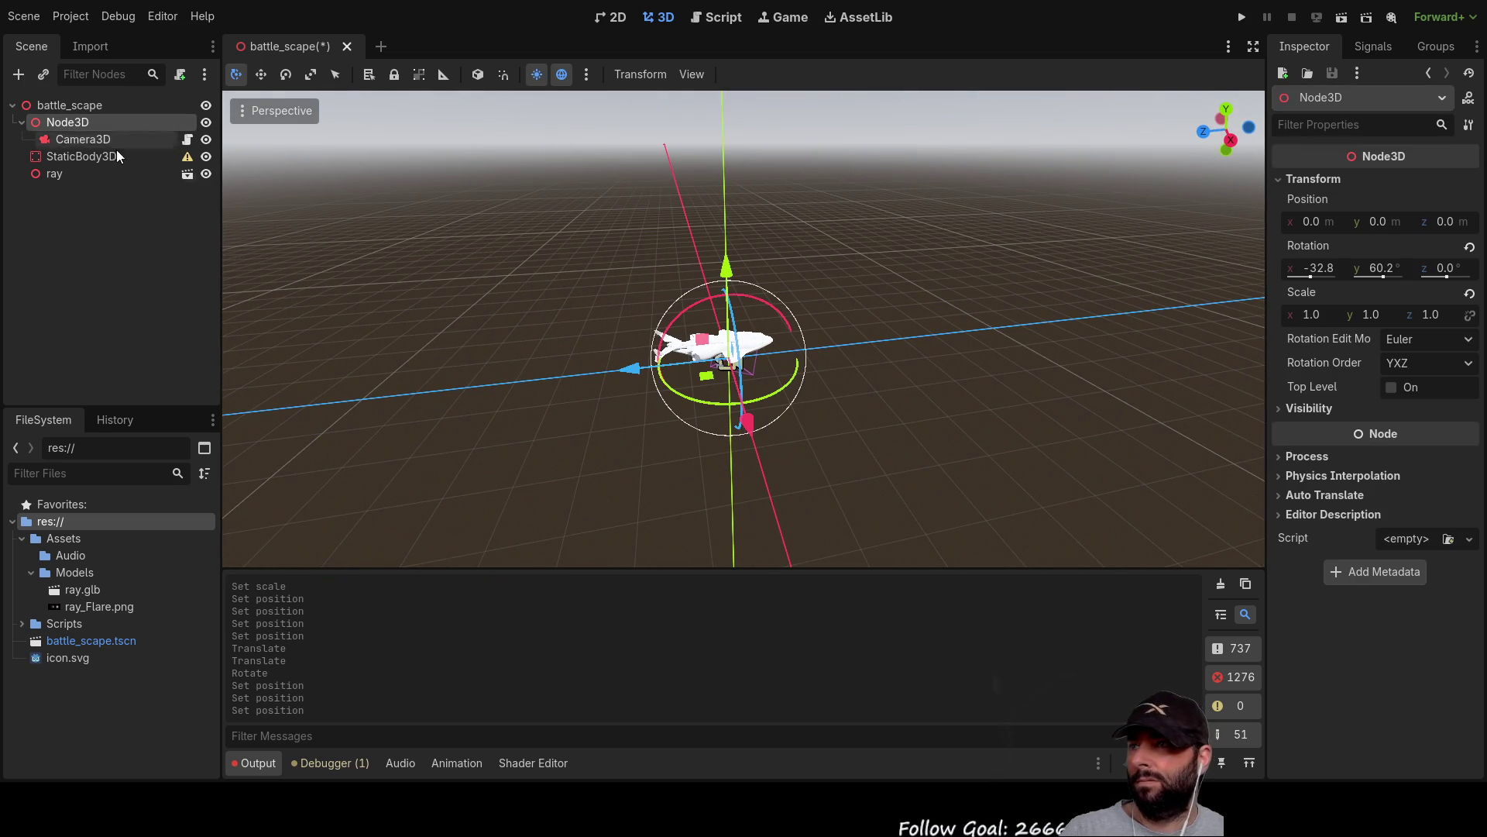
pyautogui.click(1320, 268)
pyautogui.click(1383, 269)
pyautogui.write('0')
pyautogui.press('Return')
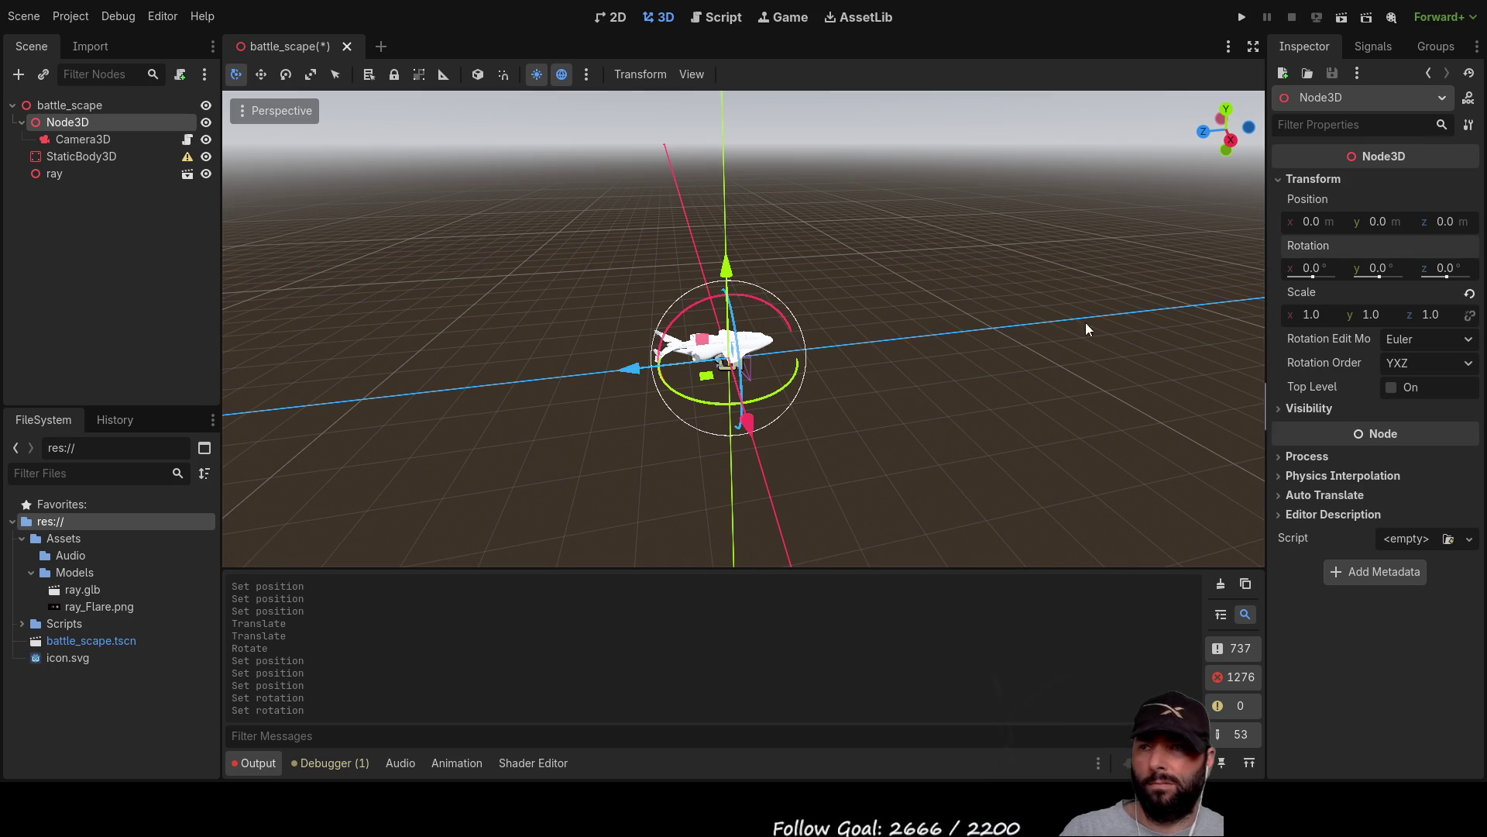
pyautogui.click(73, 137)
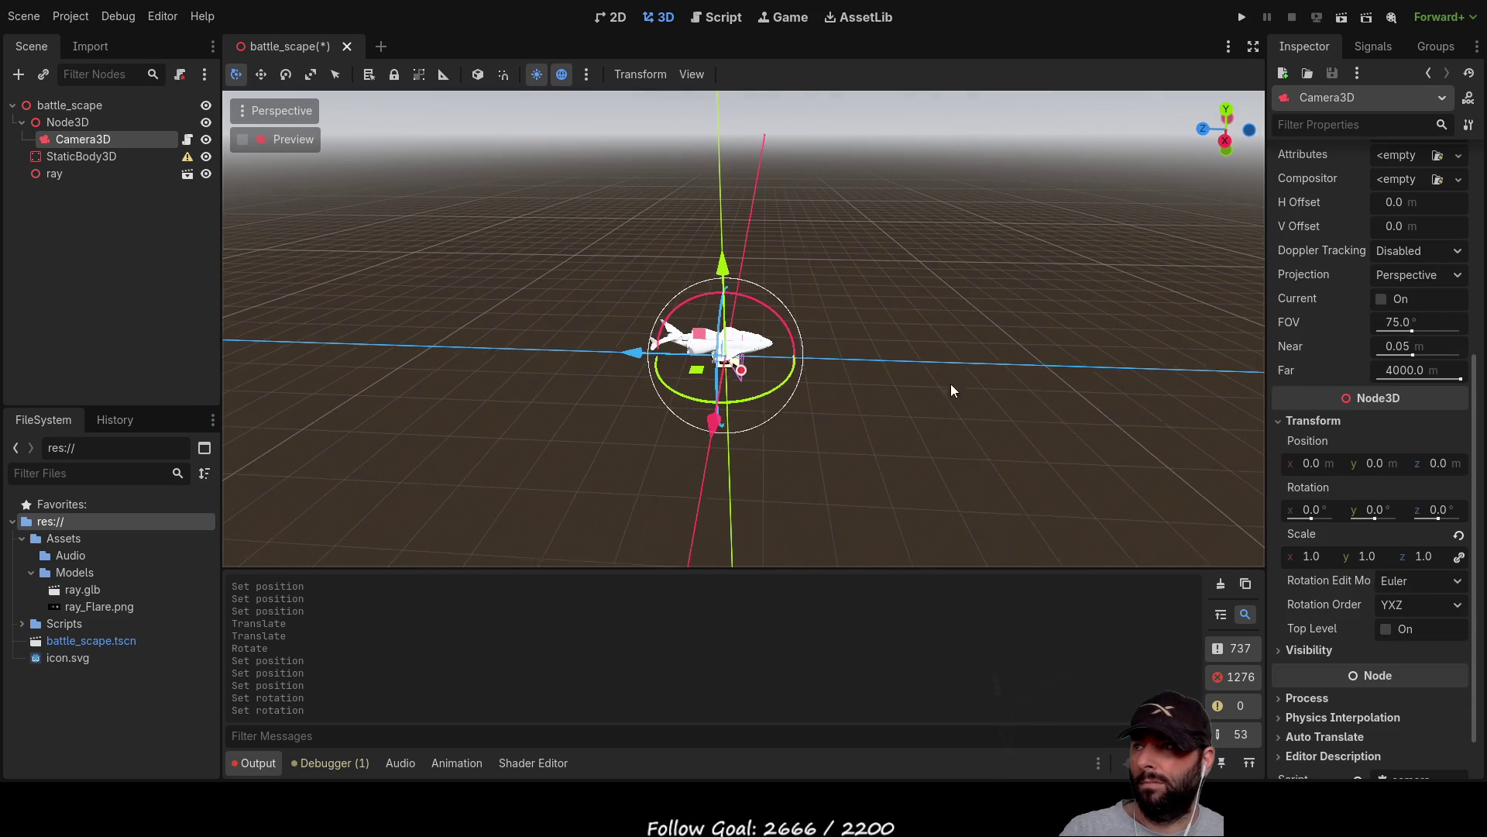
pyautogui.click(70, 124)
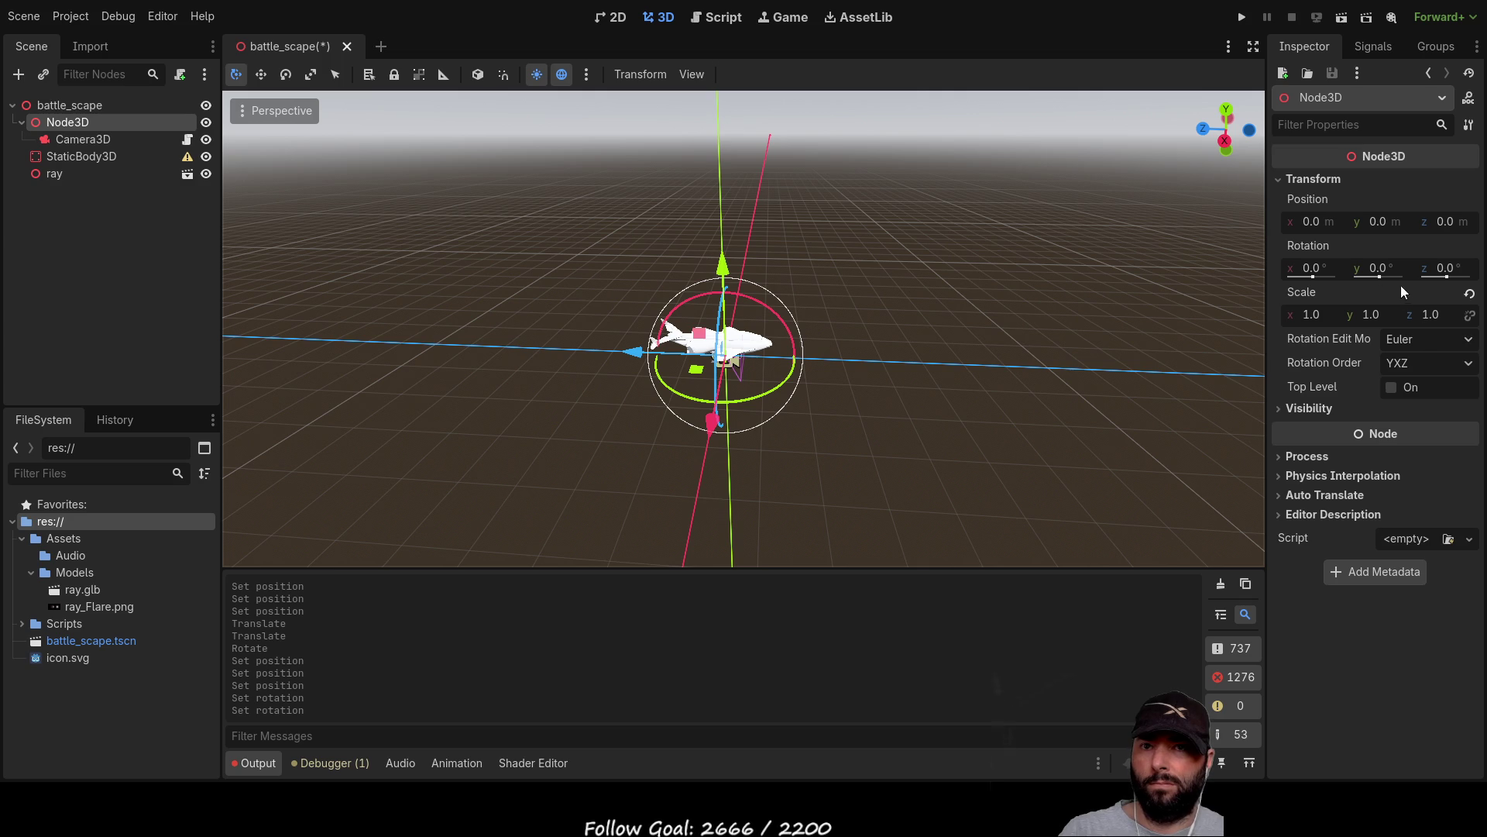
pyautogui.scroll(5, 837, 344)
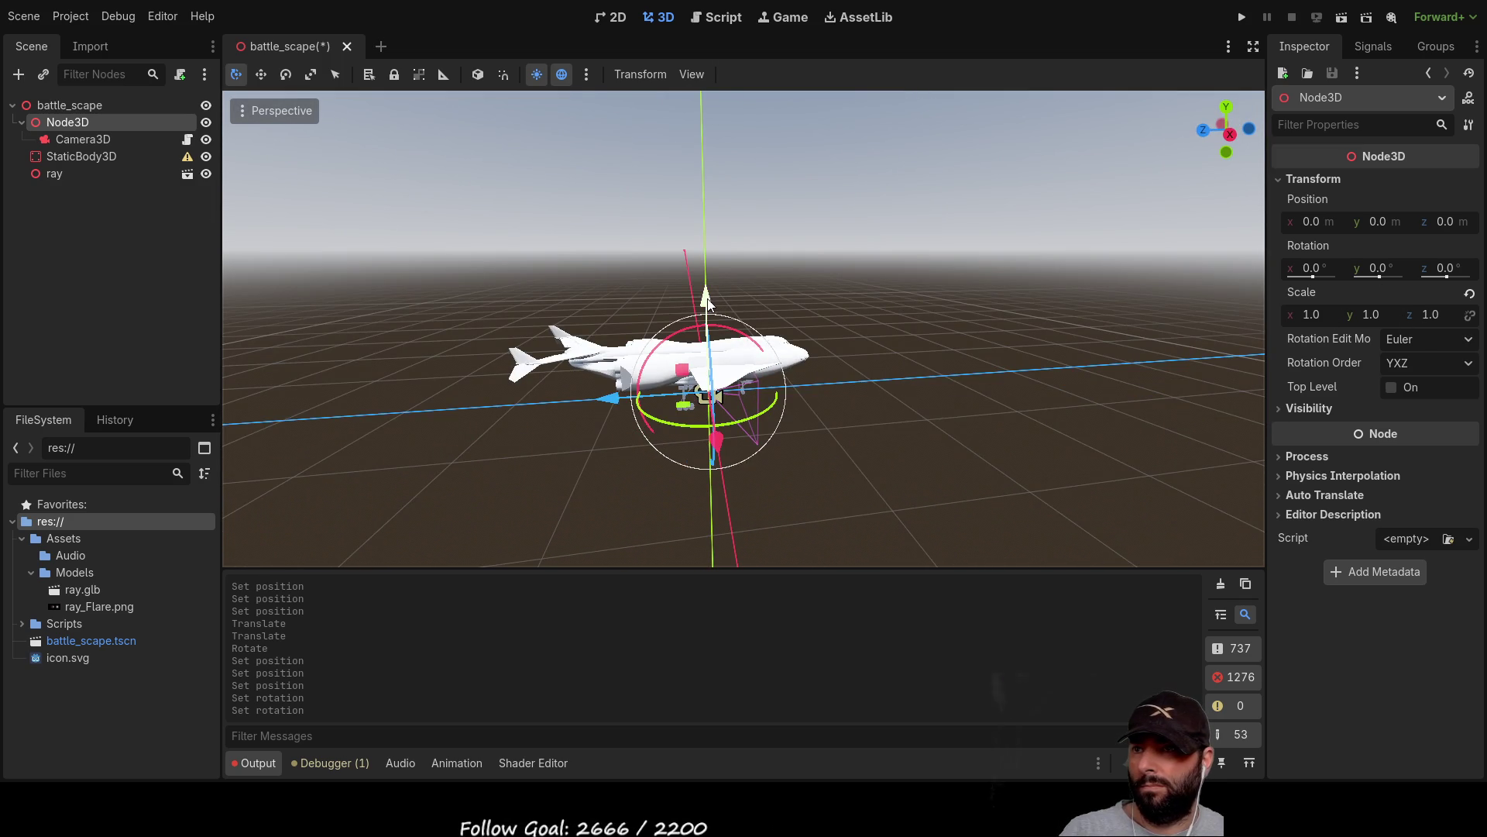
# Move Node3D up to 1.714 on Y and out to 3.203 on Z.
pyautogui.moveTo(709, 302); pyautogui.dragTo(691, 143)
pyautogui.moveTo(491, 237); pyautogui.dragTo(296, 249)
pyautogui.scroll(-3, 586, 260)
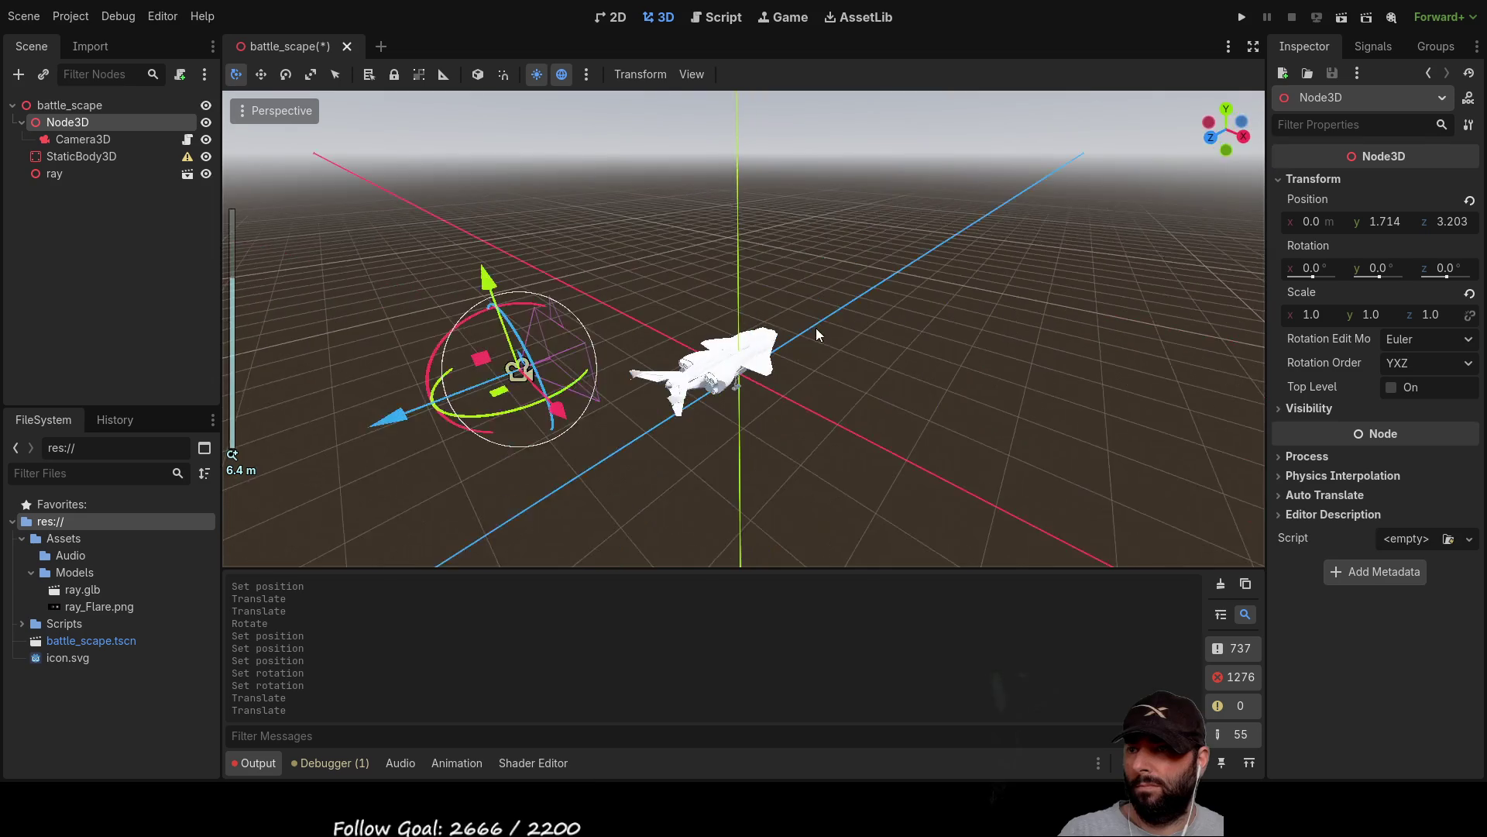
pyautogui.moveTo(817, 334); pyautogui.dragTo(803, 352)
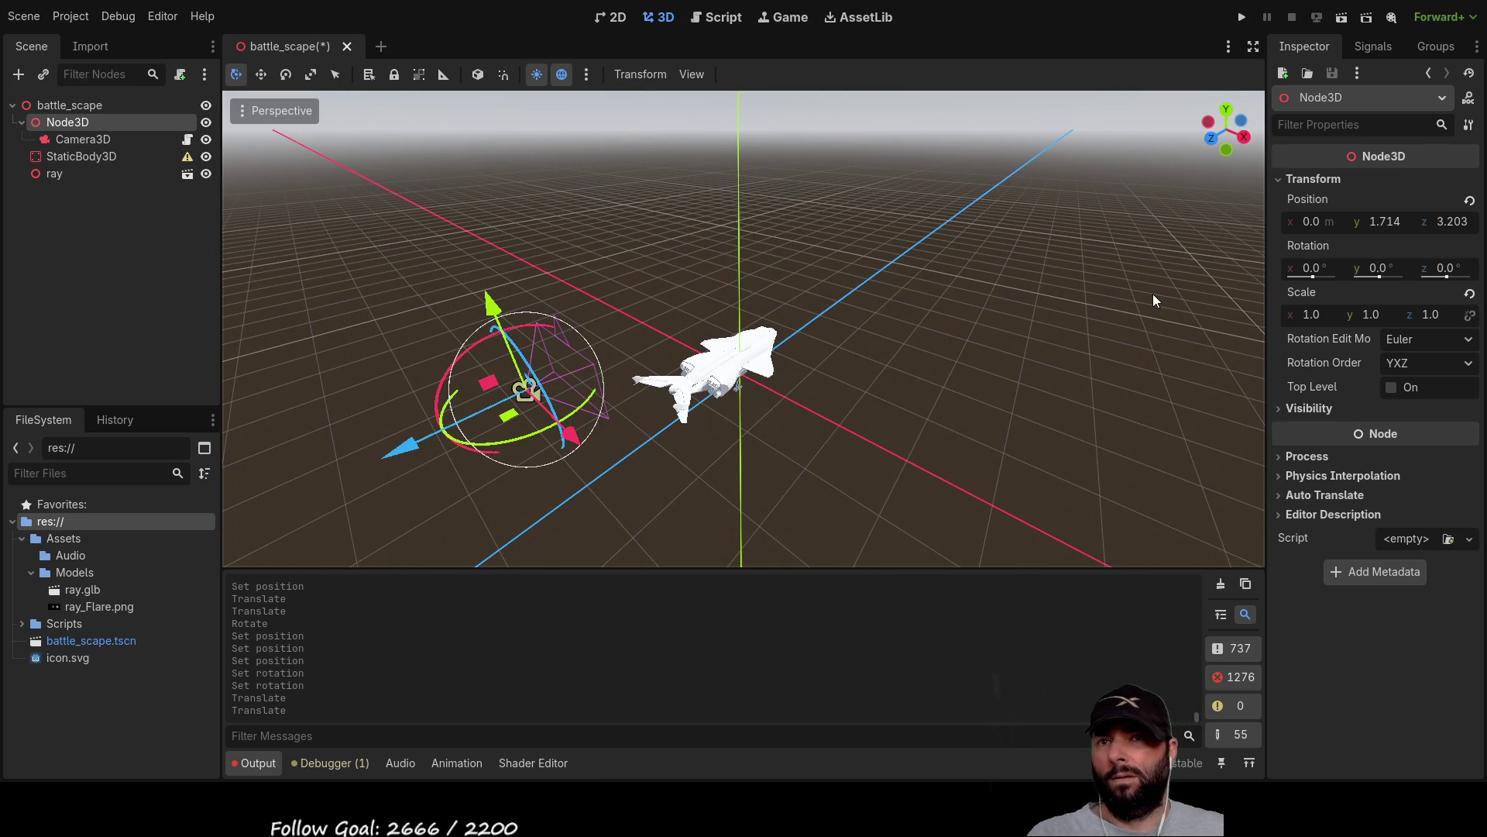
# Rotate Node3D to -46.4° on X and 148.5° on Y.
pyautogui.moveTo(1312, 276); pyautogui.dragTo(1386, 275)
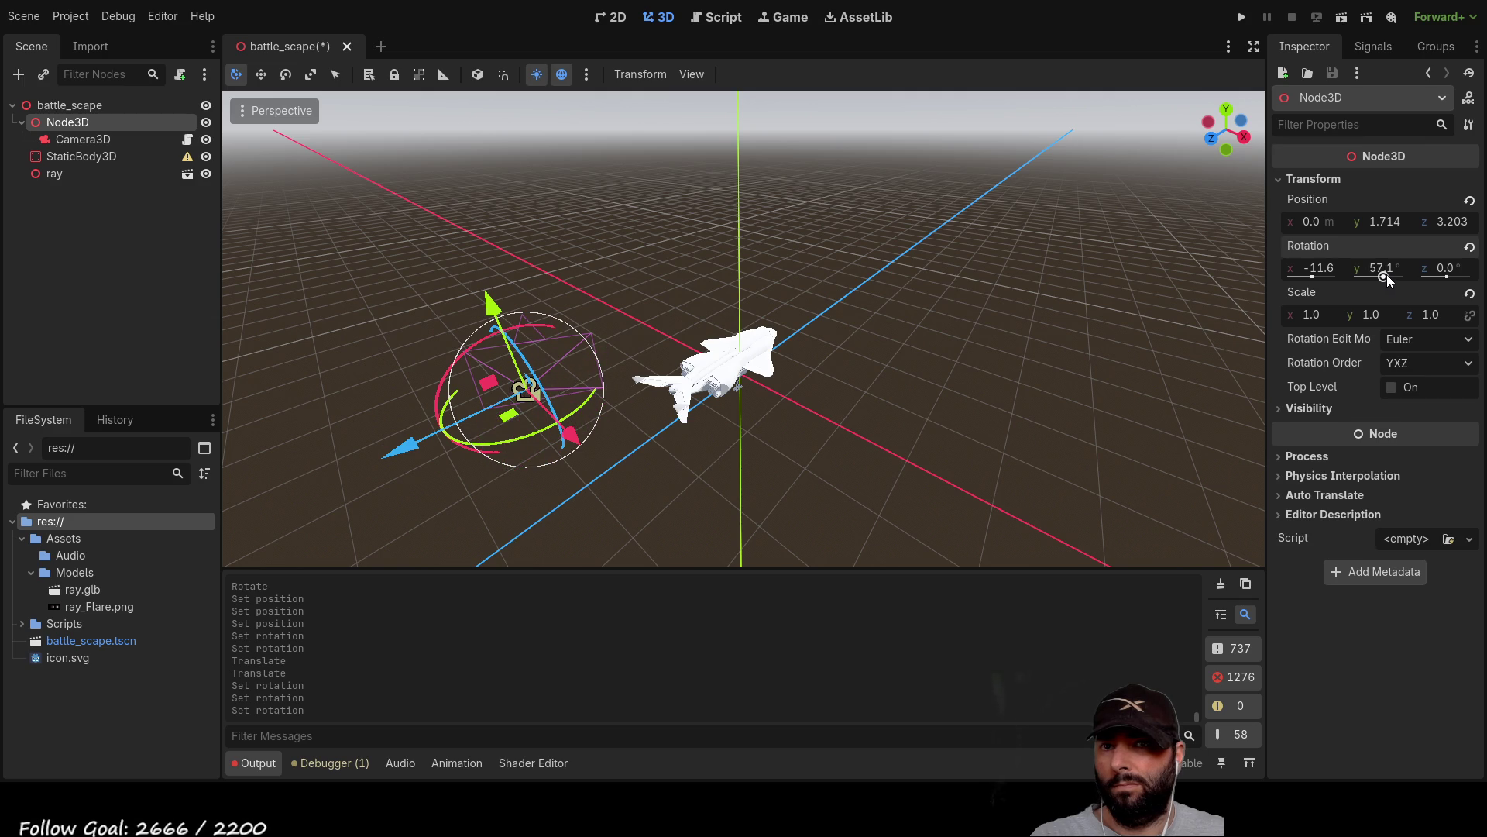
pyautogui.moveTo(815, 362)
pyautogui.mouseDown()
pyautogui.moveTo(839, 324)
pyautogui.moveTo(835, 307)
pyautogui.moveTo(806, 309)
pyautogui.moveTo(834, 316)
pyautogui.mouseUp()
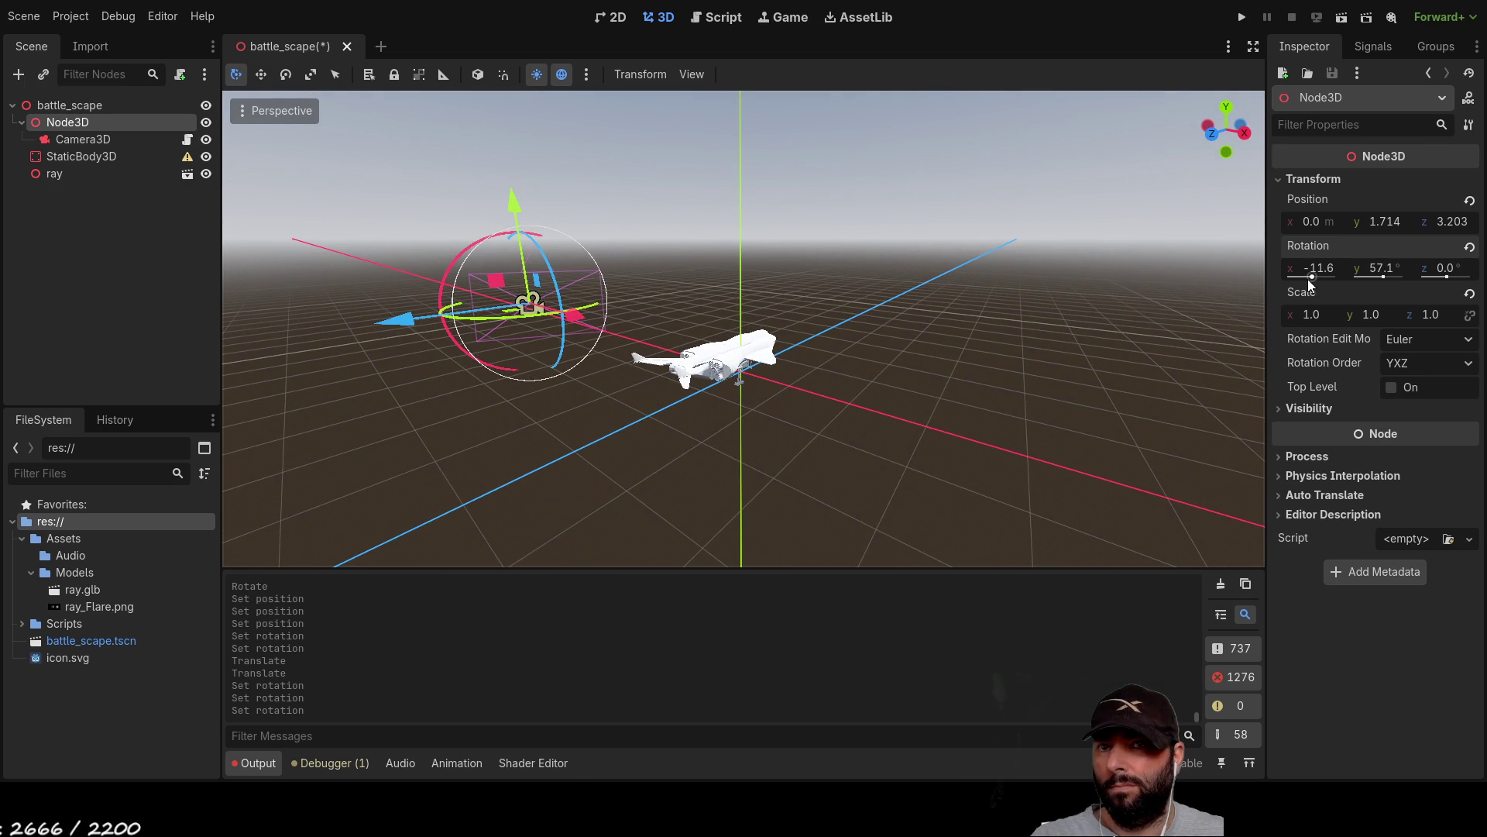
pyautogui.moveTo(1312, 279); pyautogui.dragTo(1310, 277)
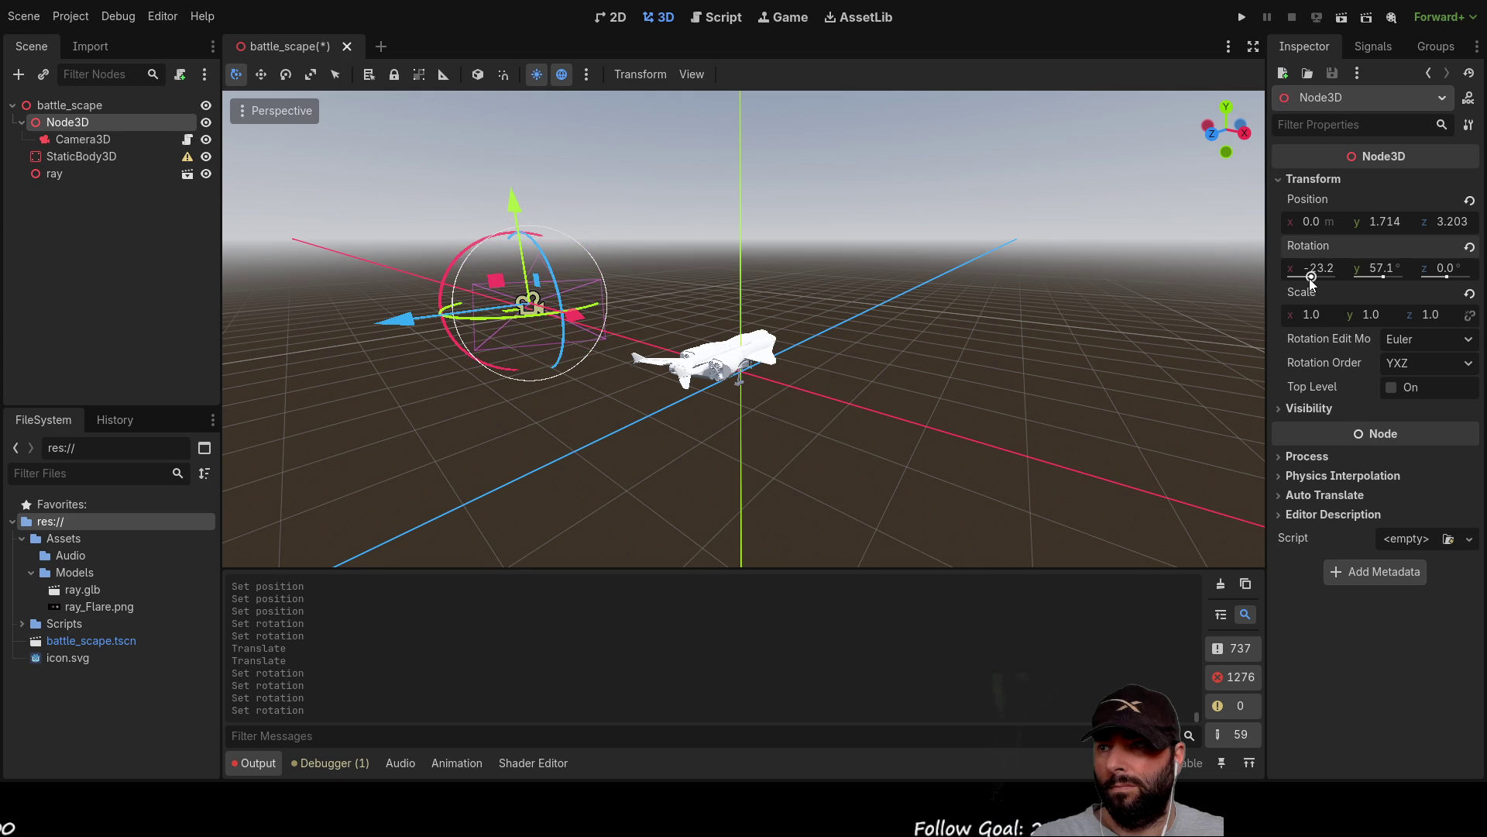
pyautogui.moveTo(821, 309)
pyautogui.mouseDown()
pyautogui.moveTo(796, 308)
pyautogui.moveTo(1210, 321)
pyautogui.mouseUp()
pyautogui.moveTo(1378, 281); pyautogui.dragTo(1389, 277)
pyautogui.moveTo(1084, 364)
pyautogui.mouseDown()
pyautogui.moveTo(818, 366)
pyautogui.moveTo(797, 350)
pyautogui.moveTo(788, 380)
pyautogui.mouseUp()
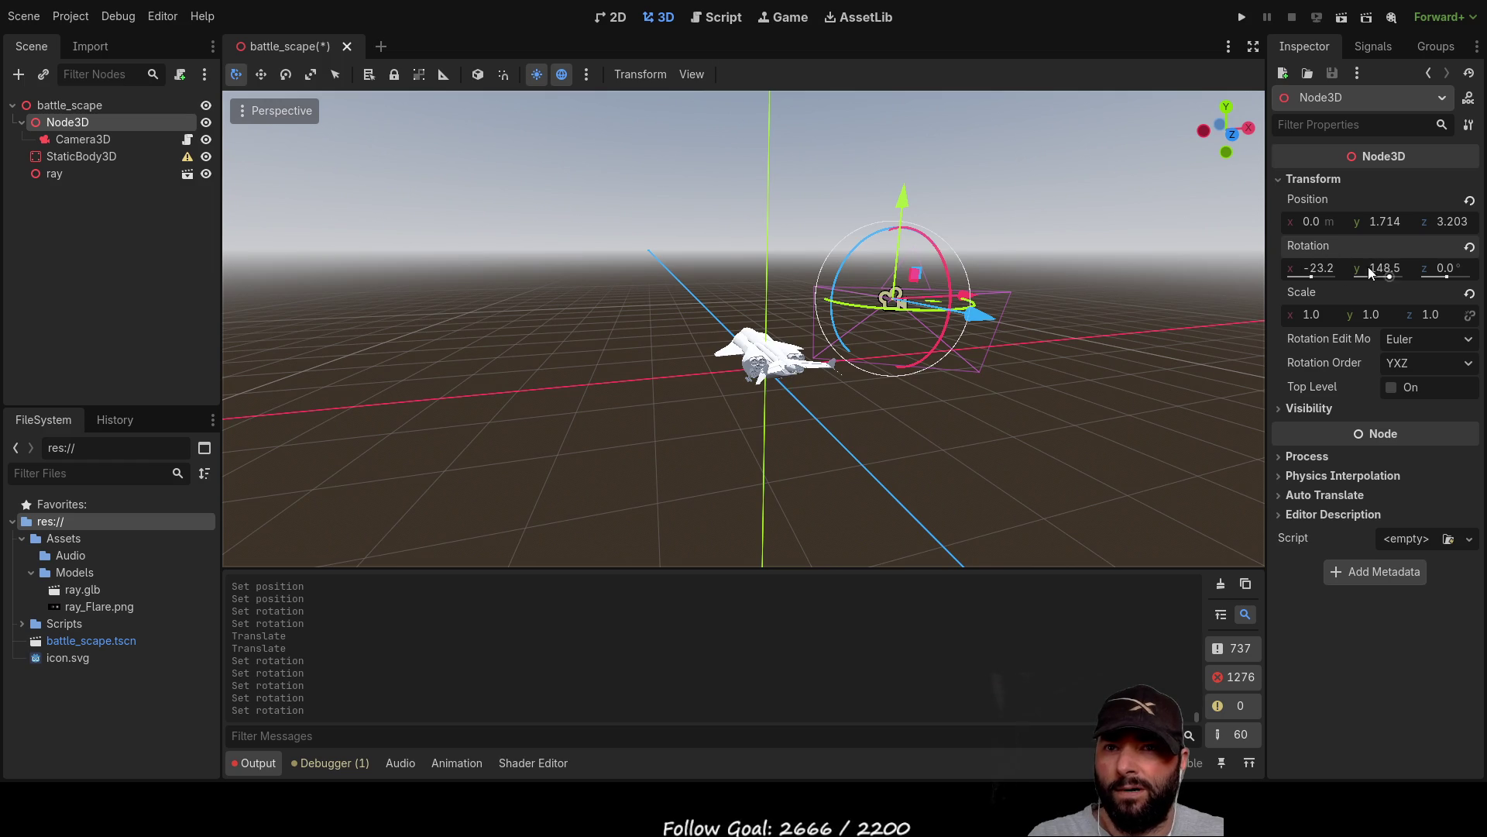
pyautogui.moveTo(1319, 274); pyautogui.dragTo(1309, 278)
pyautogui.moveTo(1054, 303)
pyautogui.mouseDown()
pyautogui.moveTo(1049, 264)
pyautogui.moveTo(1031, 264)
pyautogui.mouseUp()
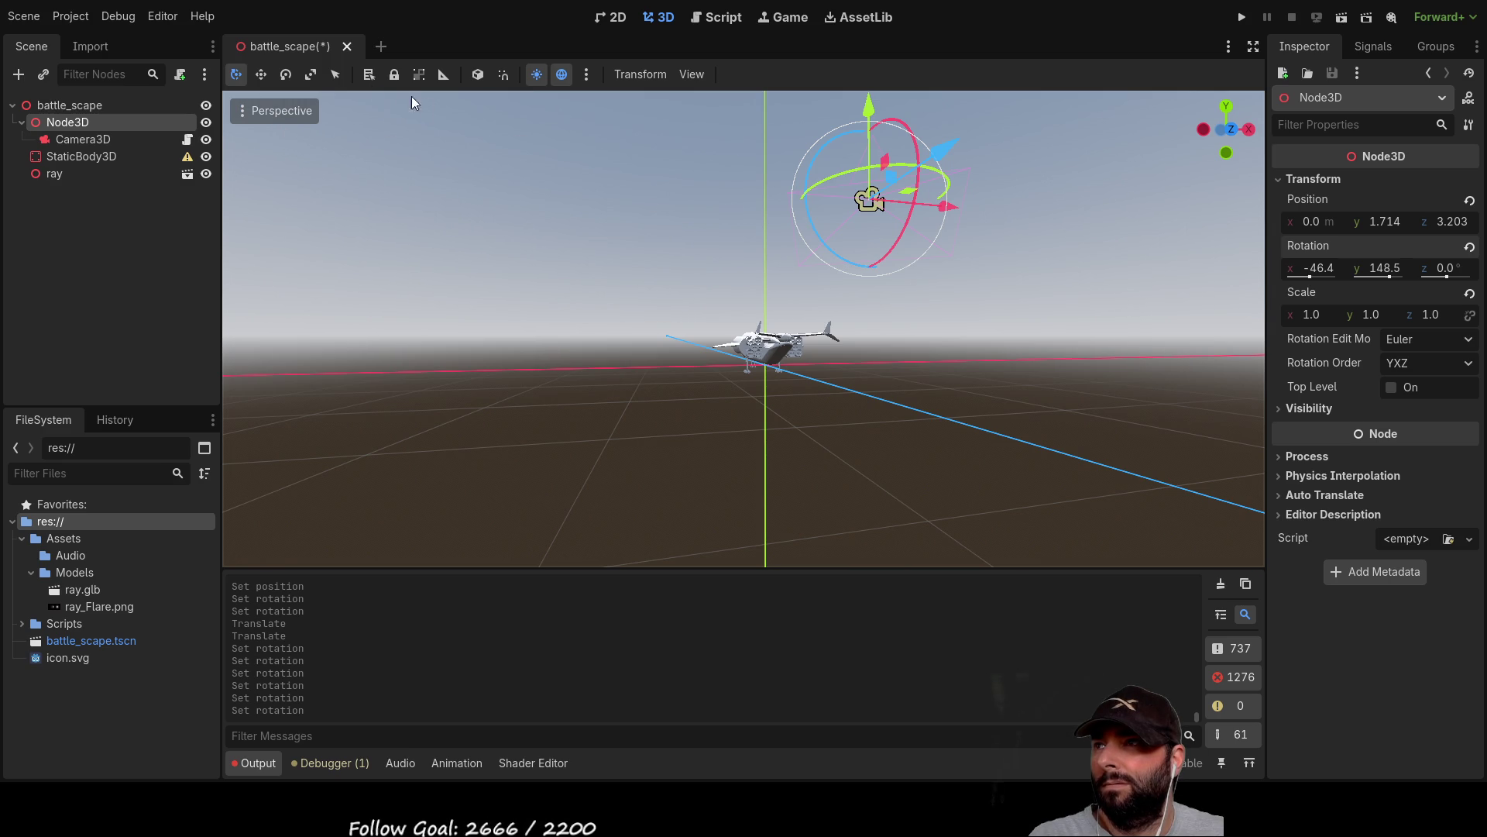
pyautogui.click(88, 136)
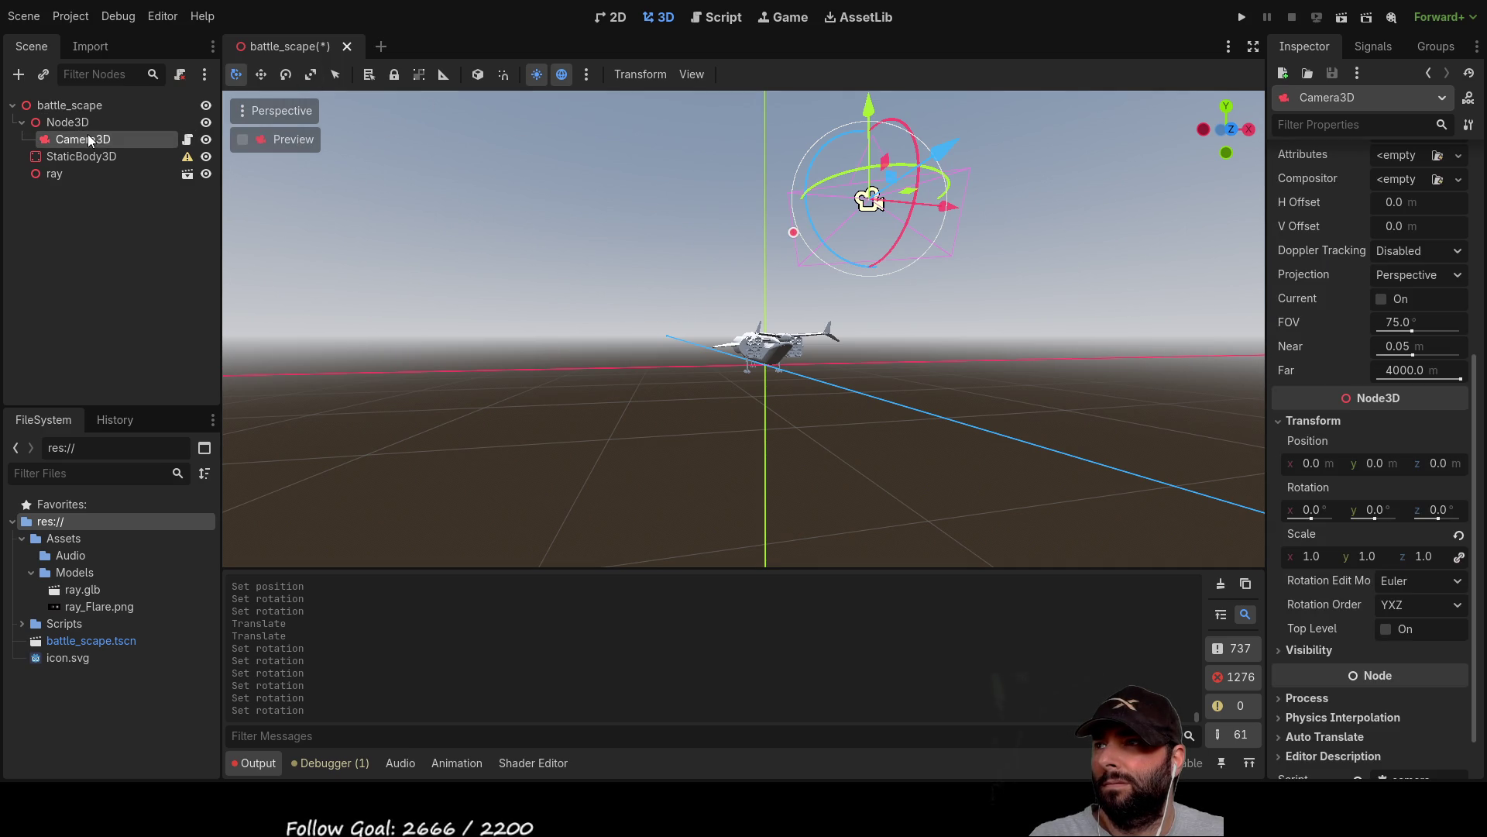
# Preview through Camera3D and shift the camera up-left relative to the plane.
pyautogui.click(243, 140)
pyautogui.click(242, 140)
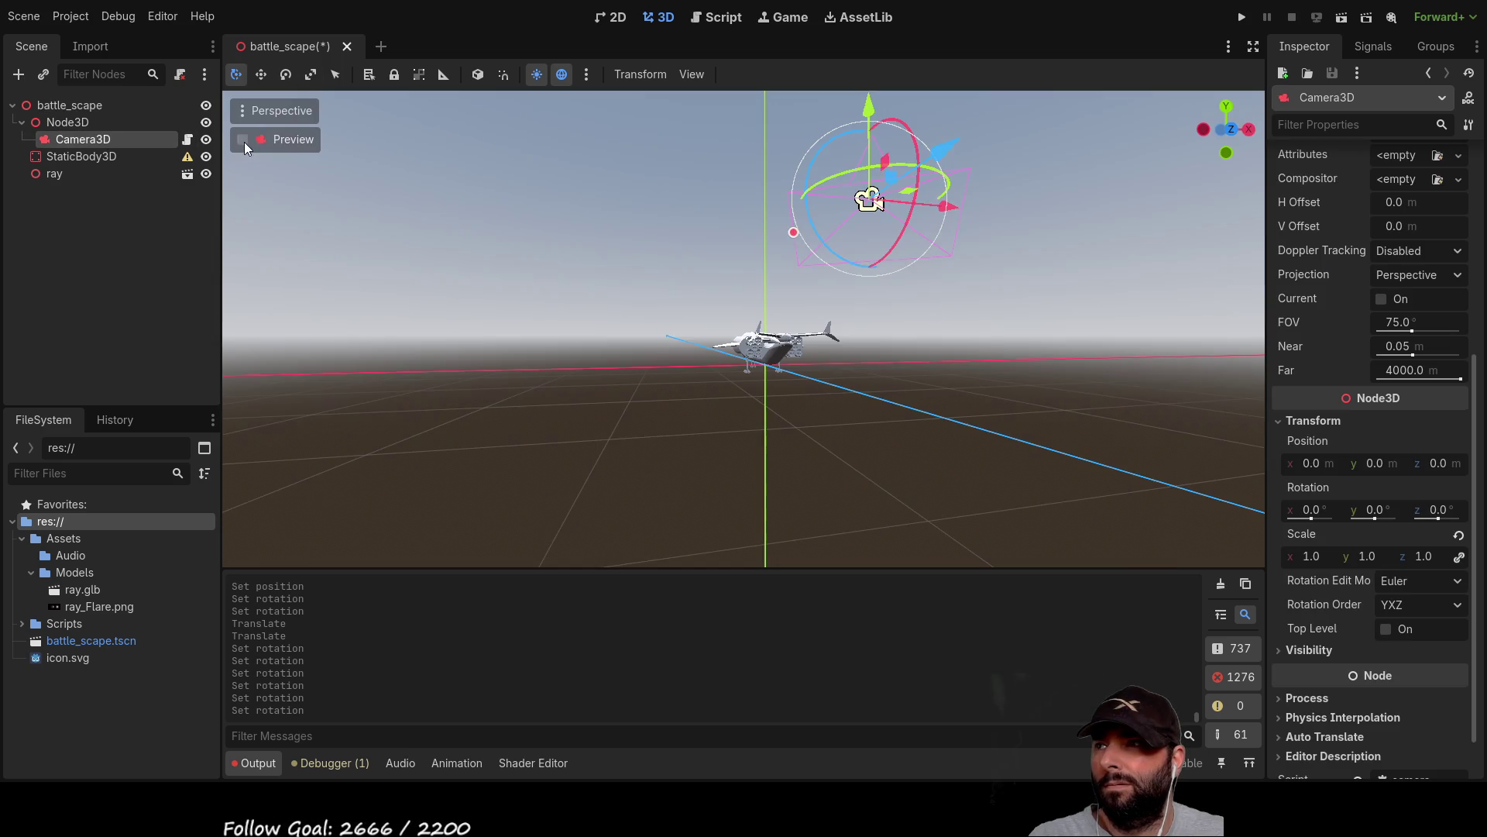
pyautogui.moveTo(998, 281)
pyautogui.mouseDown()
pyautogui.moveTo(1137, 386)
pyautogui.moveTo(944, 352)
pyautogui.moveTo(807, 279)
pyautogui.mouseUp()
pyautogui.moveTo(965, 336)
pyautogui.mouseDown()
pyautogui.moveTo(825, 206)
pyautogui.moveTo(848, 264)
pyautogui.moveTo(774, 248)
pyautogui.mouseUp()
pyautogui.click(243, 140)
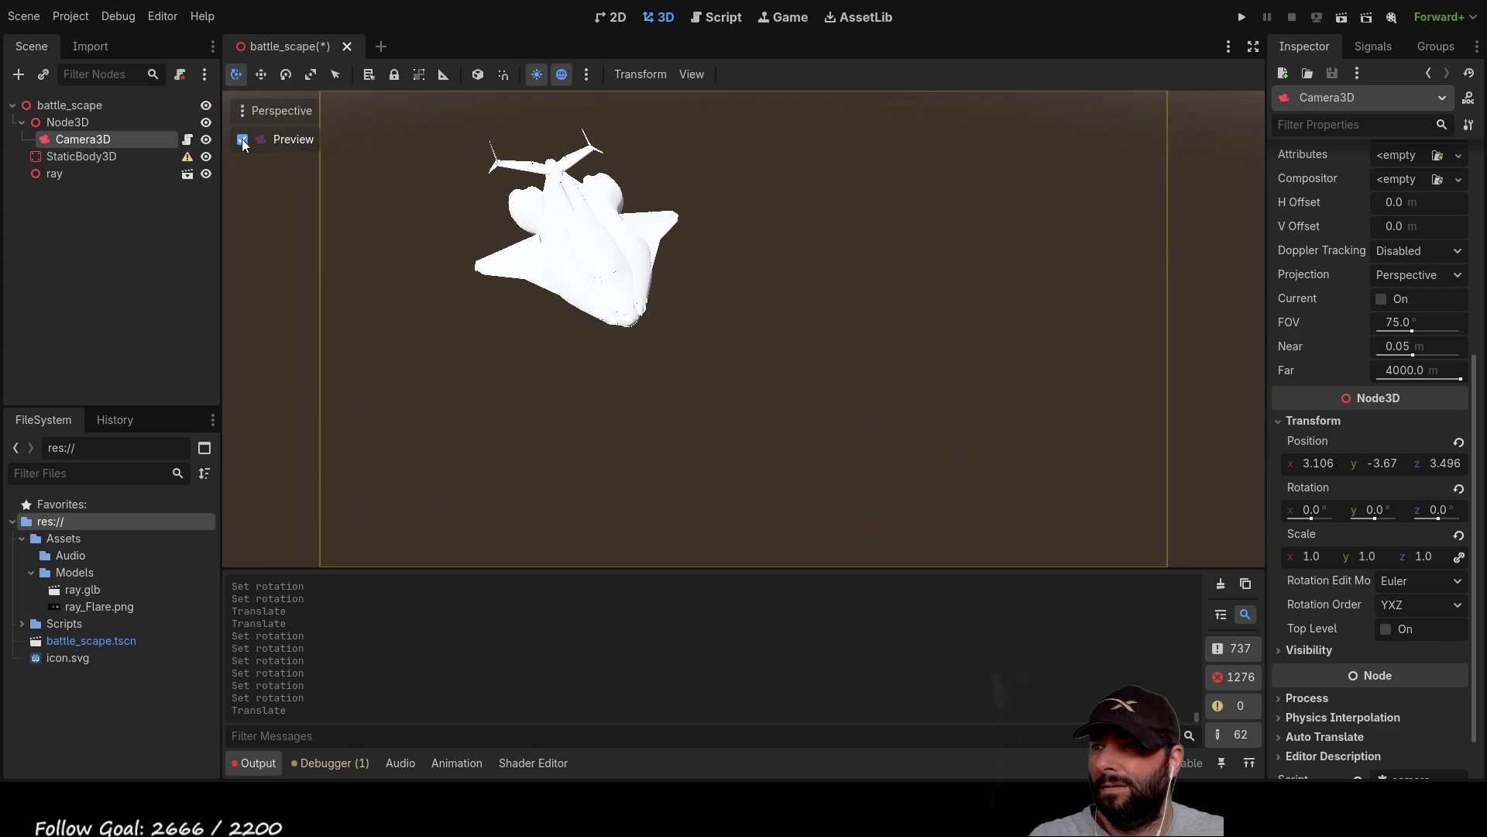
pyautogui.click(242, 140)
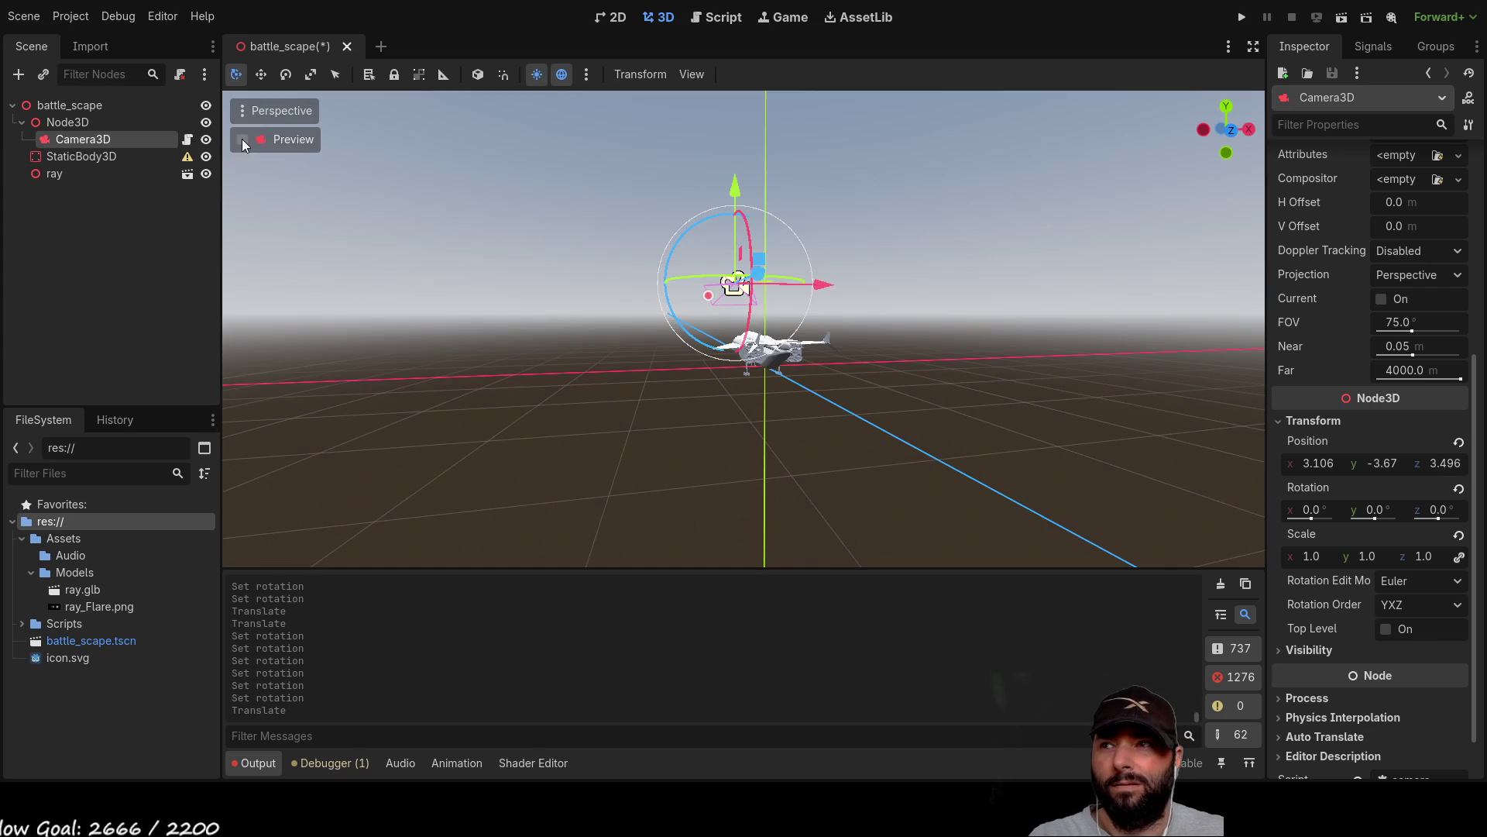
# Reposition Camera3D to 2.111, -4.08, 3.886, close beside the ship.
pyautogui.moveTo(827, 350); pyautogui.dragTo(1014, 423)
pyautogui.scroll(3, 616, 356)
pyautogui.moveTo(616, 356)
pyautogui.mouseDown()
pyautogui.moveTo(959, 282)
pyautogui.moveTo(980, 322)
pyautogui.moveTo(912, 322)
pyautogui.mouseUp()
pyautogui.moveTo(759, 320); pyautogui.dragTo(424, 358)
pyautogui.scroll(-2, 653, 311)
pyautogui.moveTo(653, 312)
pyautogui.mouseDown()
pyautogui.moveTo(922, 343)
pyautogui.moveTo(997, 369)
pyautogui.mouseUp()
pyautogui.moveTo(755, 364)
pyautogui.mouseDown()
pyautogui.moveTo(450, 213)
pyautogui.moveTo(751, 362)
pyautogui.mouseUp()
pyautogui.moveTo(979, 382)
pyautogui.mouseDown()
pyautogui.moveTo(989, 323)
pyautogui.moveTo(974, 362)
pyautogui.mouseUp()
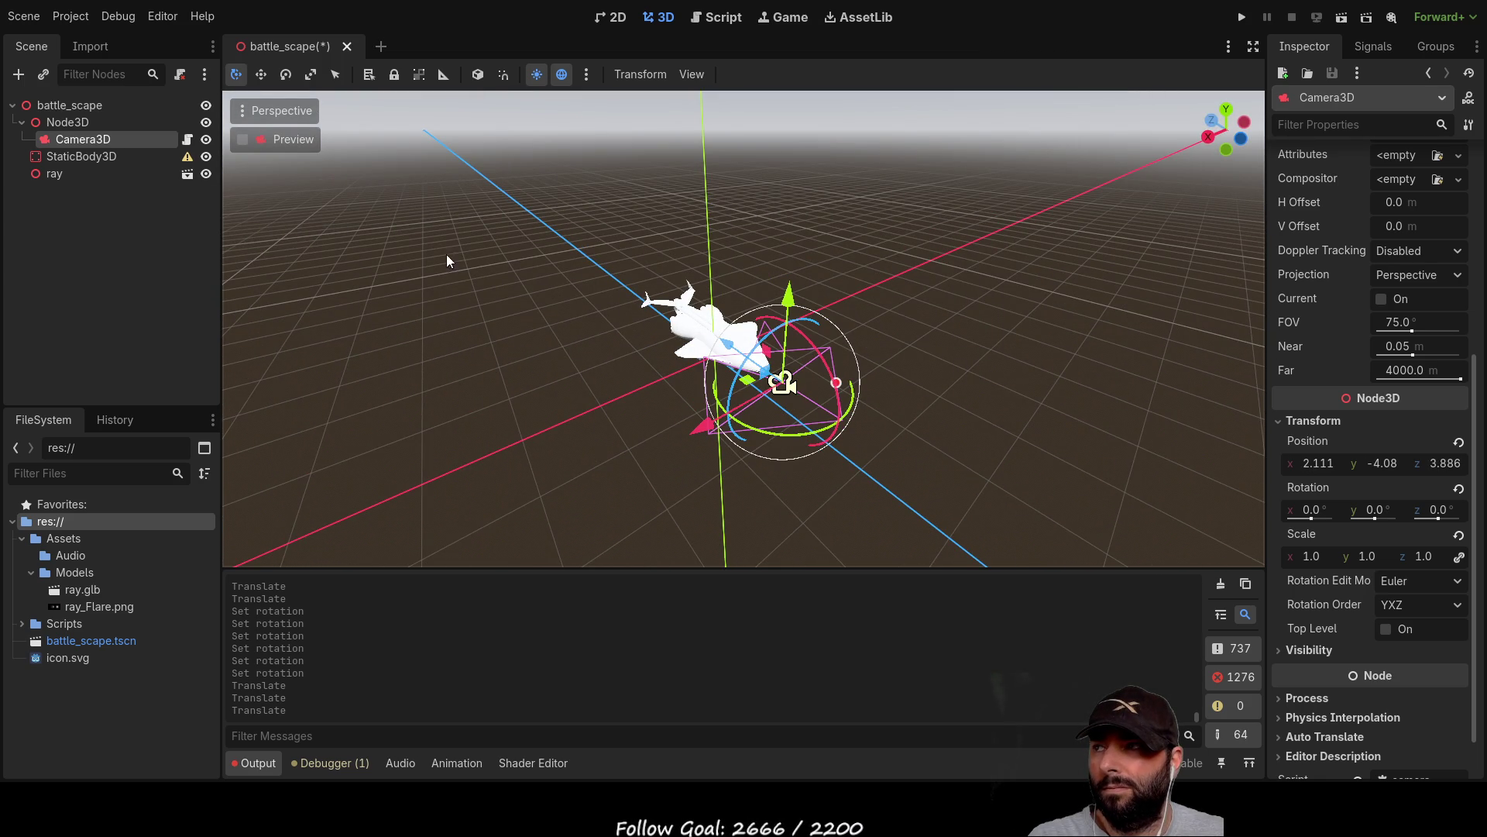
# Rotate the Node3D rig to -64.0°, 124.8°, 28.3°.
pyautogui.click(94, 122)
pyautogui.moveTo(885, 310)
pyautogui.mouseDown()
pyautogui.moveTo(1039, 292)
pyautogui.moveTo(1095, 263)
pyautogui.moveTo(850, 308)
pyautogui.mouseUp()
pyautogui.scroll(3, 597, 267)
pyautogui.moveTo(592, 242)
pyautogui.mouseDown()
pyautogui.moveTo(611, 263)
pyautogui.moveTo(551, 215)
pyautogui.moveTo(579, 235)
pyautogui.moveTo(566, 230)
pyautogui.mouseUp()
pyautogui.moveTo(852, 326)
pyautogui.mouseDown()
pyautogui.moveTo(673, 402)
pyautogui.moveTo(699, 425)
pyautogui.moveTo(724, 359)
pyautogui.mouseUp()
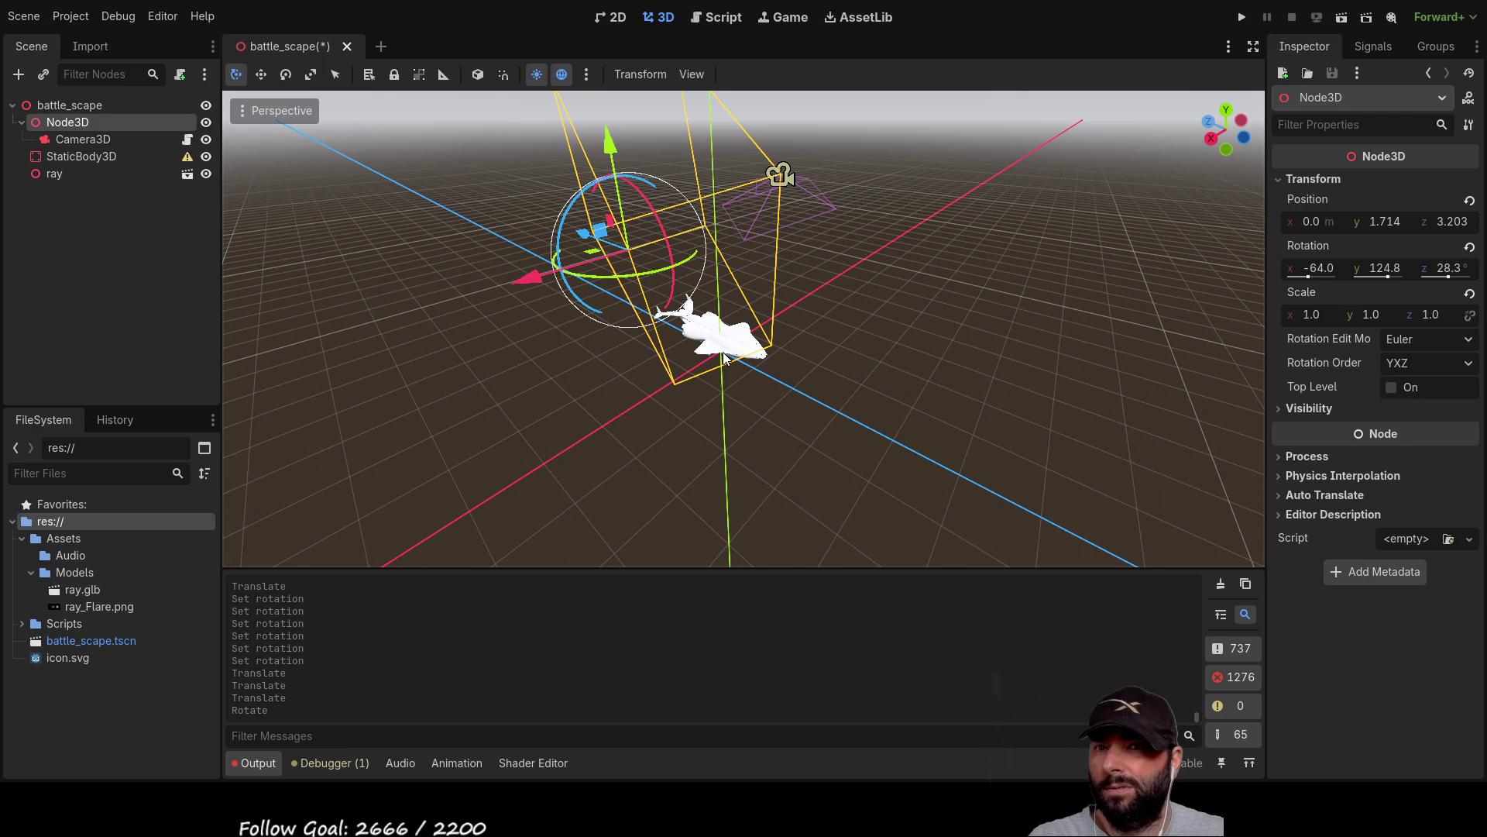
# Test a Node3D Z scale of 0, restore it to 1, and zero the Z rotation.
pyautogui.click(1451, 223)
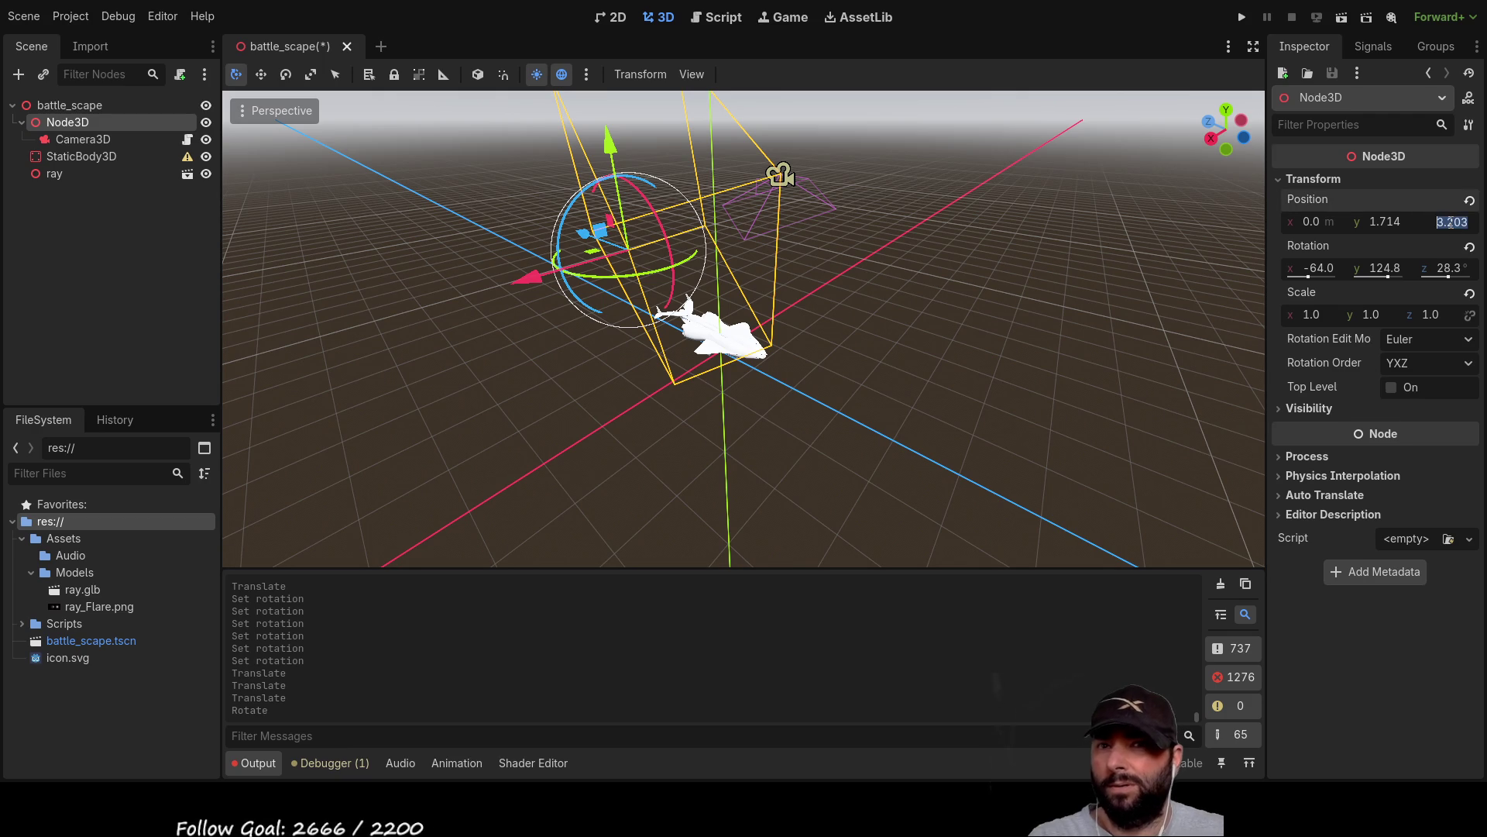
pyautogui.click(1438, 316)
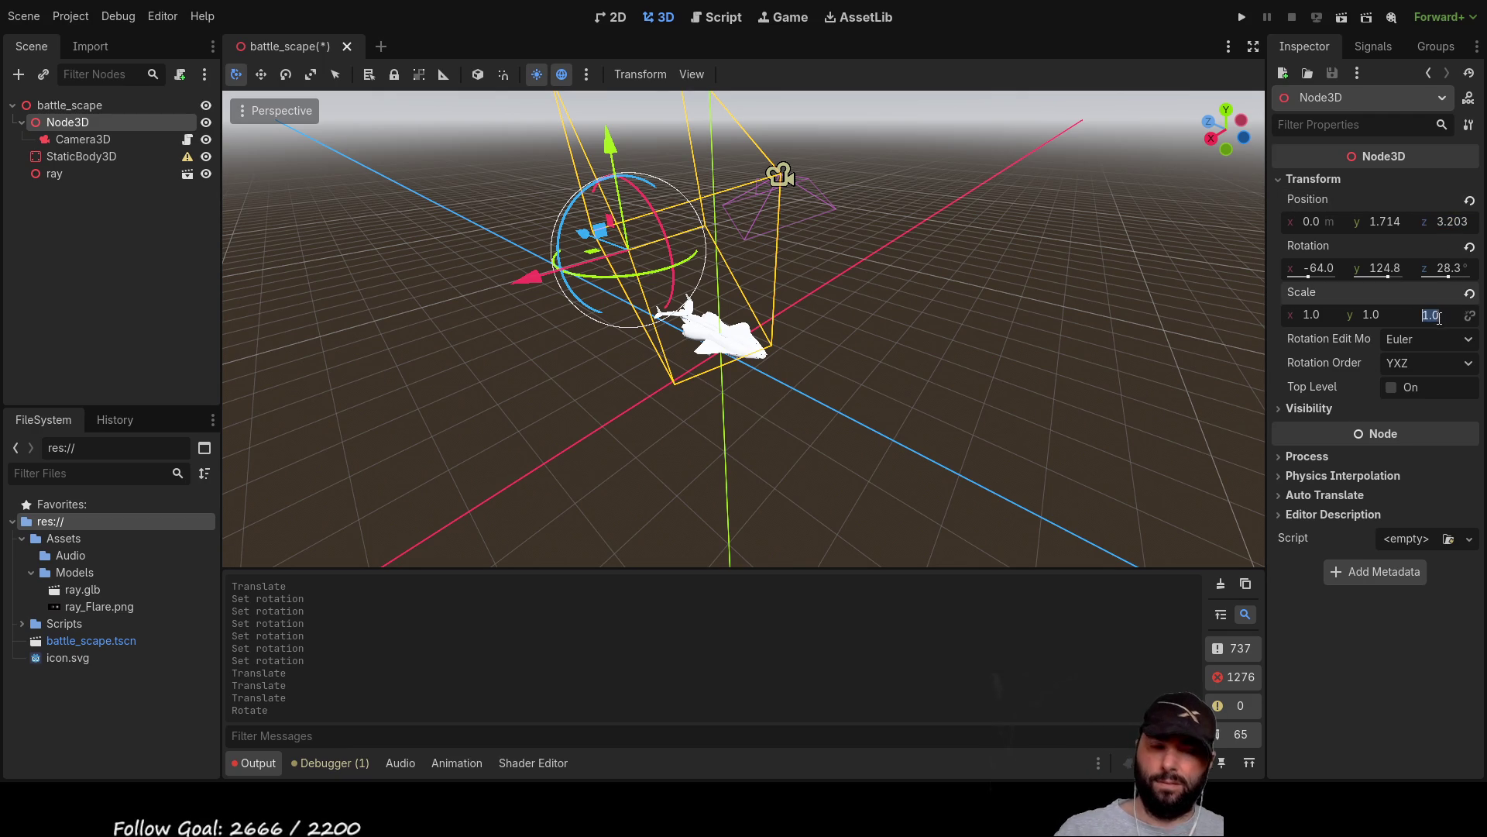
pyautogui.write('0')
pyautogui.press('Return')
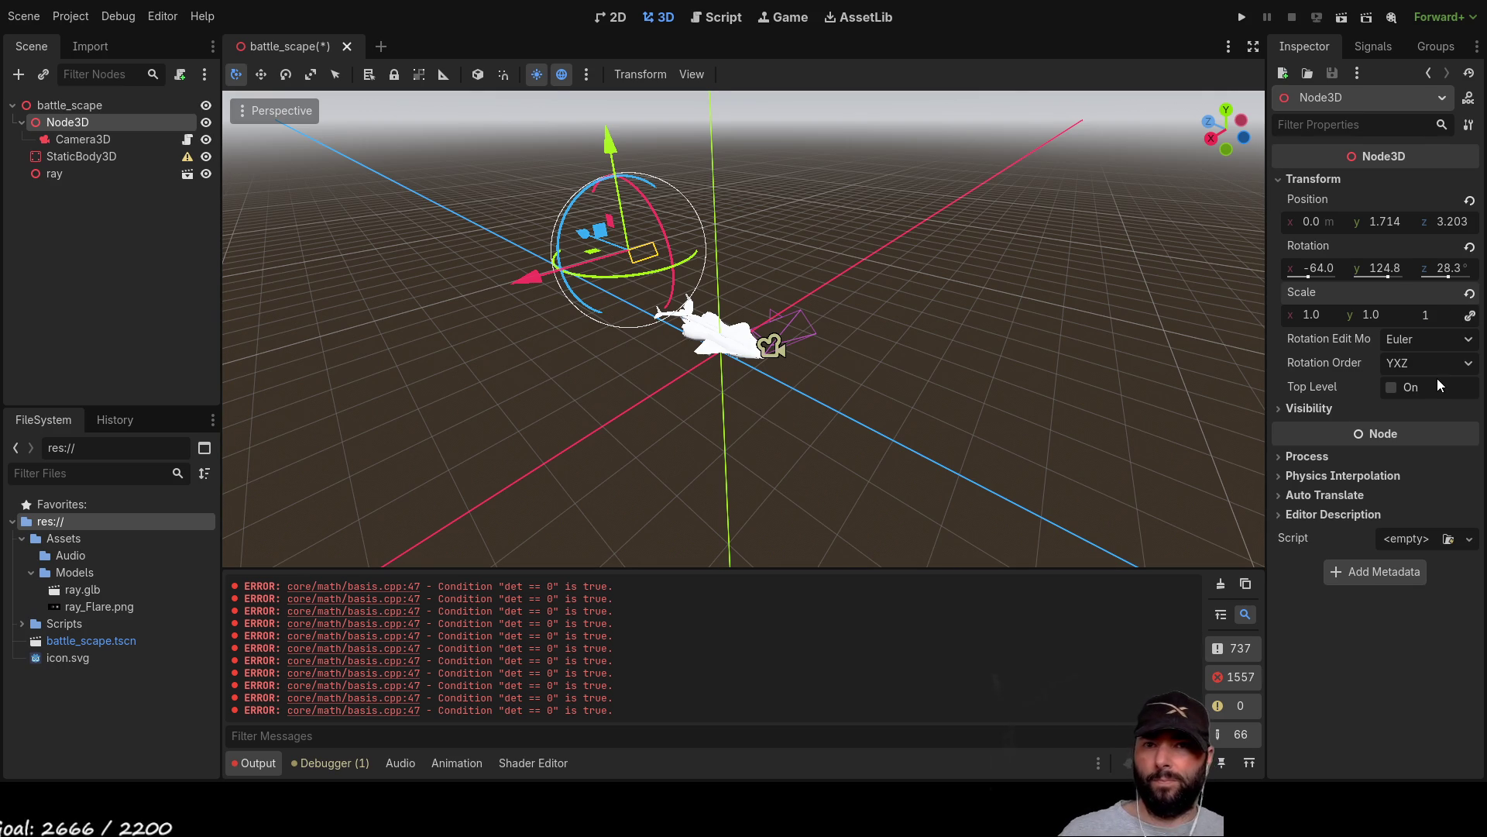
pyautogui.press('Return')
pyautogui.click(1449, 269)
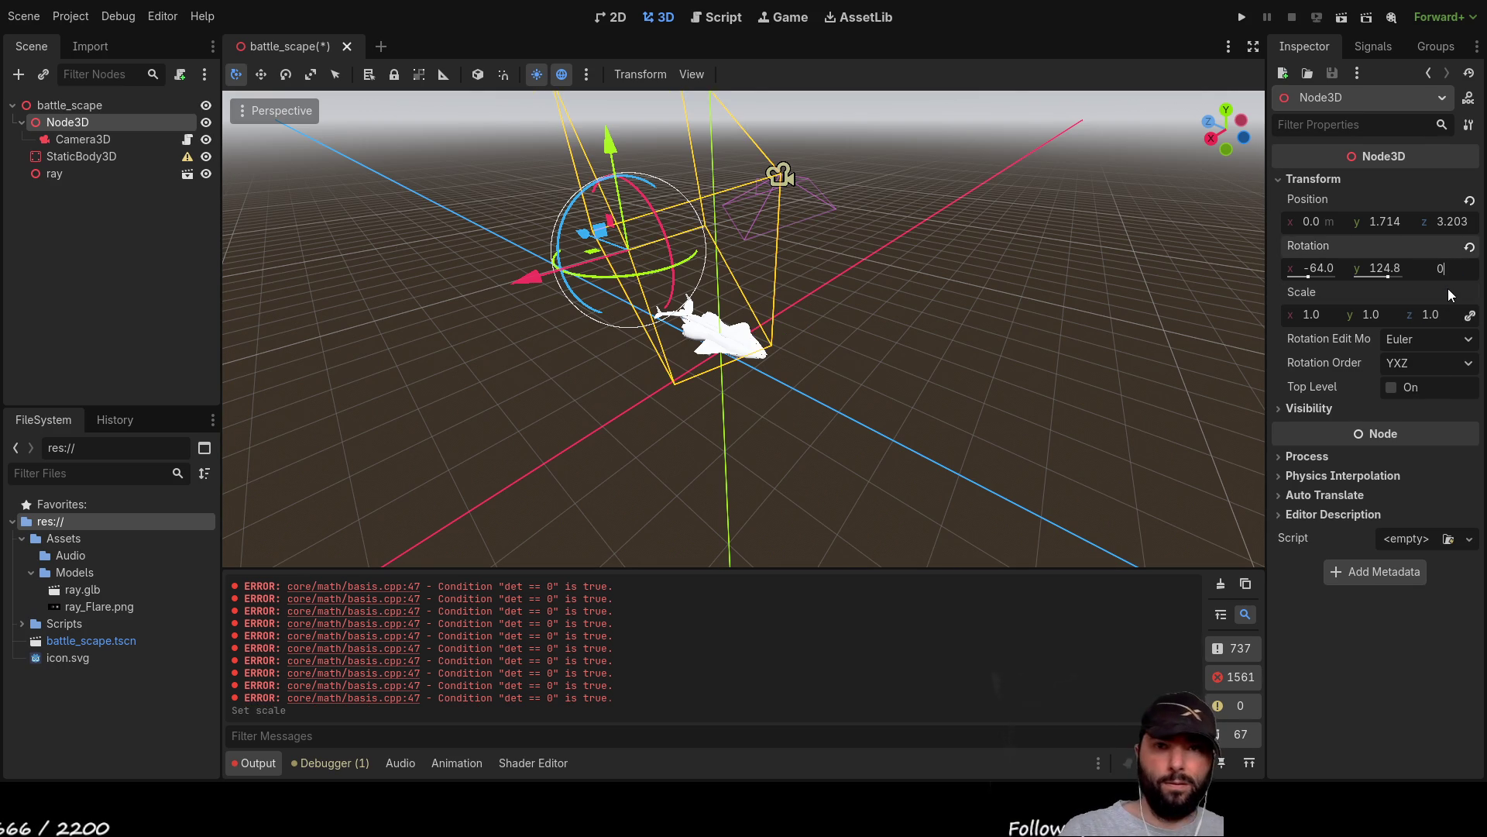
pyautogui.press('Return')
# Set Node3D's Y and X rotation to 0.
pyautogui.click(814, 423)
pyautogui.moveTo(840, 418)
pyautogui.mouseDown()
pyautogui.moveTo(985, 364)
pyautogui.moveTo(1005, 372)
pyautogui.mouseUp()
pyautogui.click(77, 122)
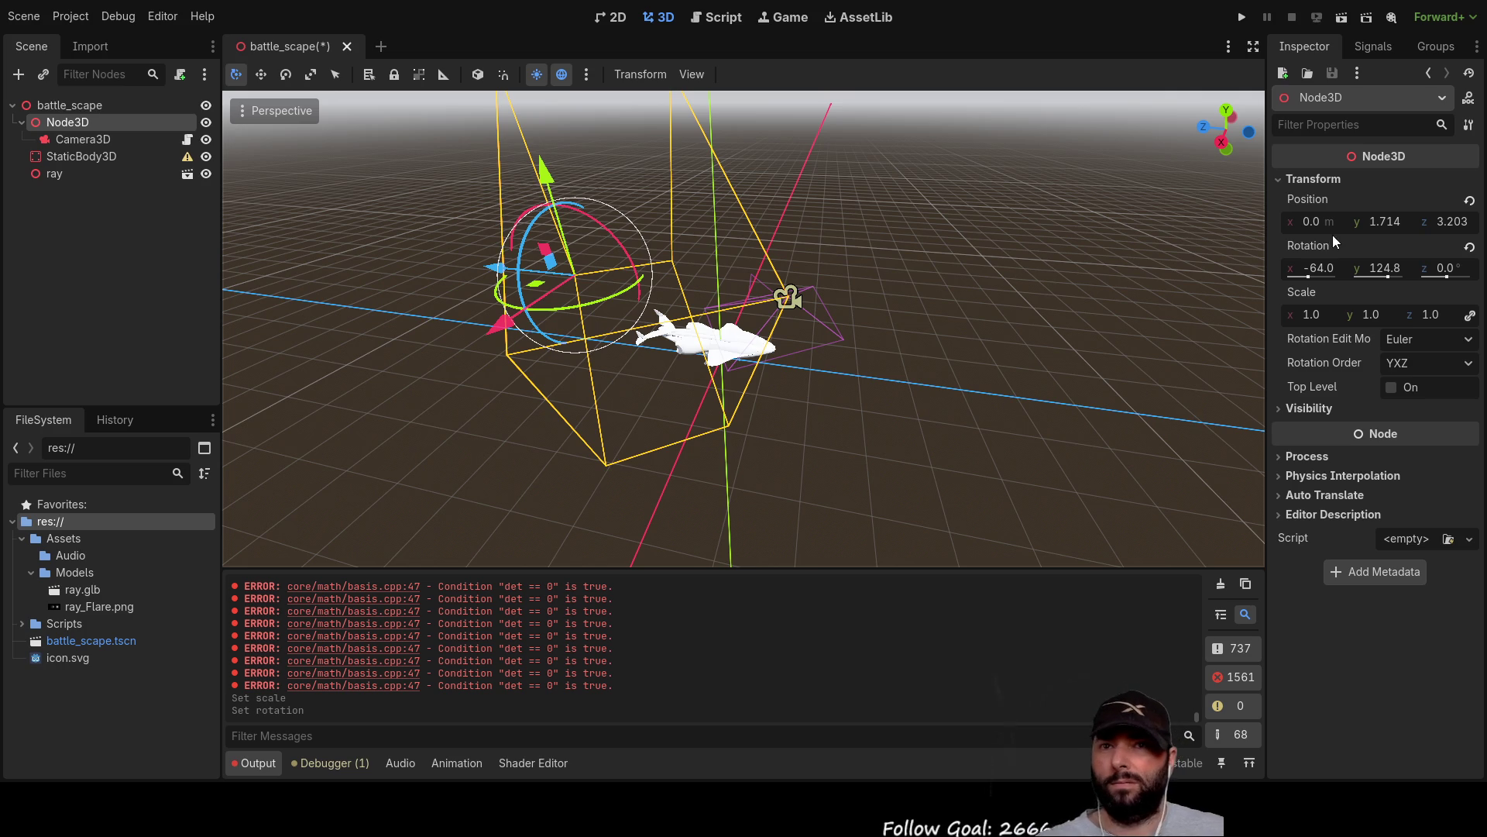
pyautogui.moveTo(1389, 277)
pyautogui.mouseDown()
pyautogui.moveTo(1412, 278)
pyautogui.moveTo(1386, 277)
pyautogui.mouseUp()
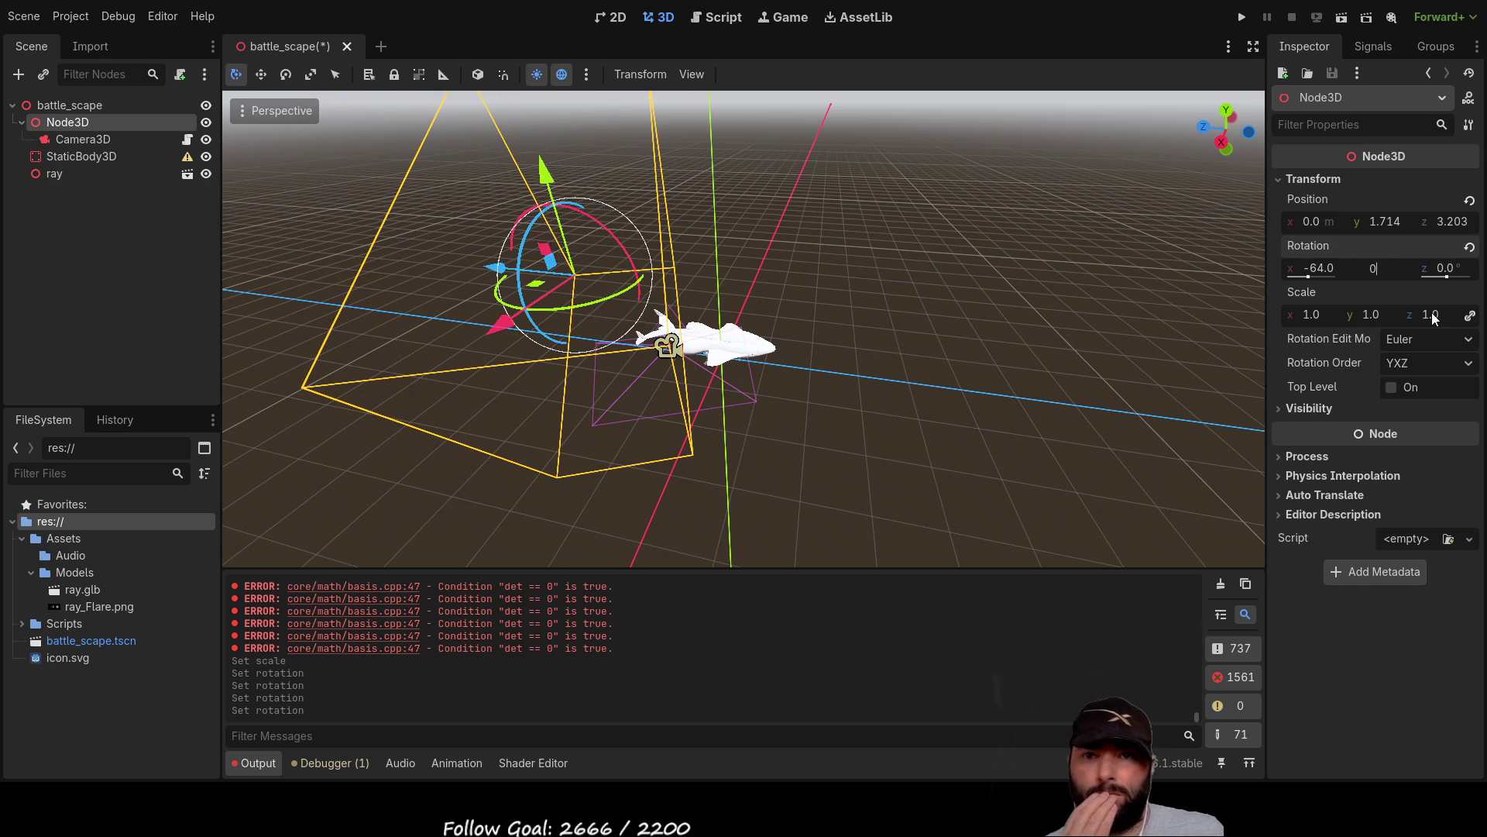
pyautogui.press('Return')
pyautogui.scroll(-3, 880, 372)
pyautogui.moveTo(880, 372)
pyautogui.mouseDown()
pyautogui.moveTo(1020, 386)
pyautogui.moveTo(1124, 363)
pyautogui.moveTo(1105, 290)
pyautogui.moveTo(1062, 313)
pyautogui.moveTo(1030, 375)
pyautogui.moveTo(1030, 415)
pyautogui.moveTo(1053, 365)
pyautogui.mouseUp()
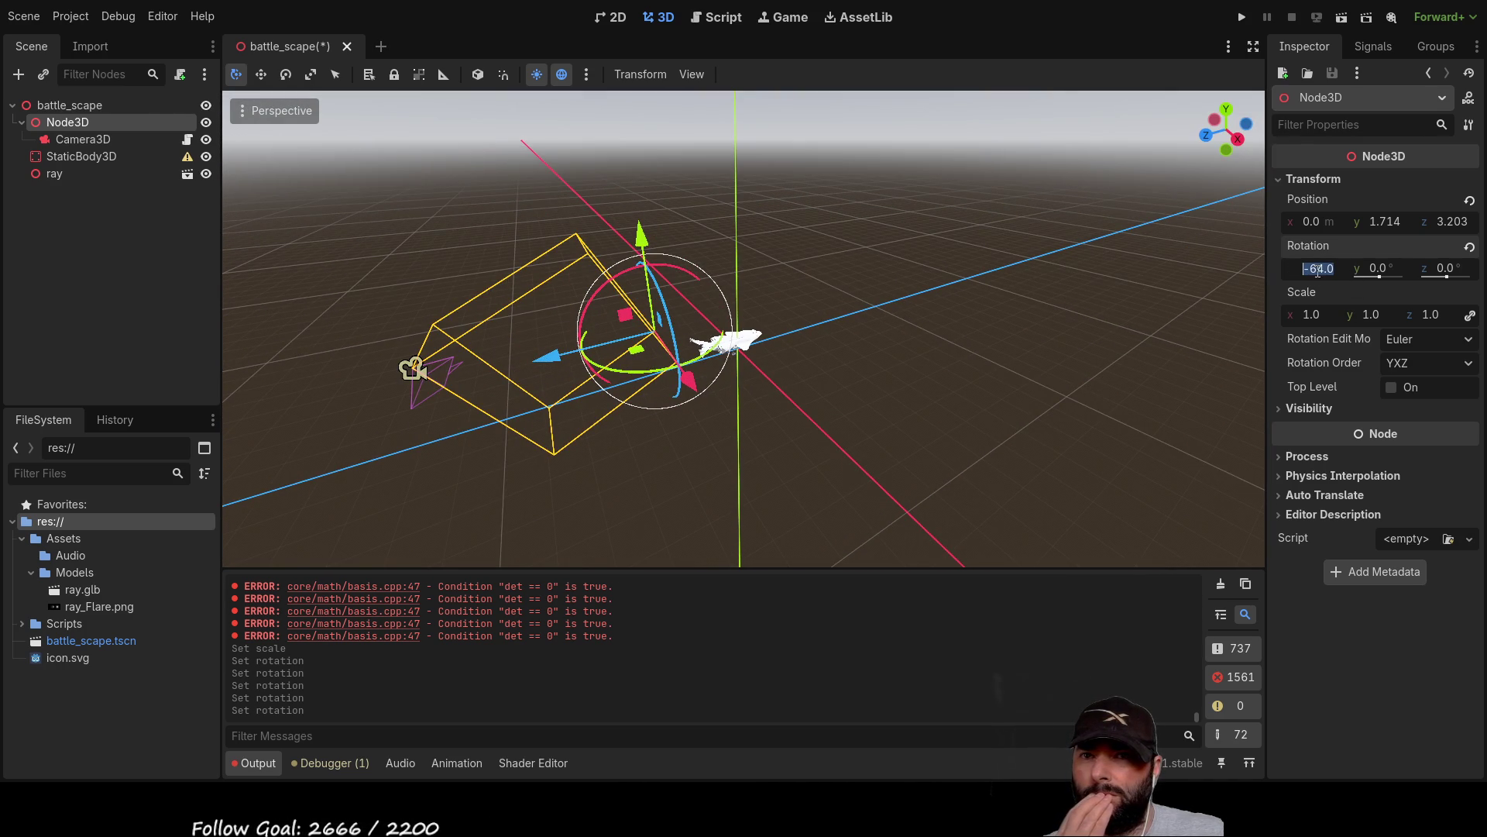
pyautogui.write('0')
pyautogui.press('Return')
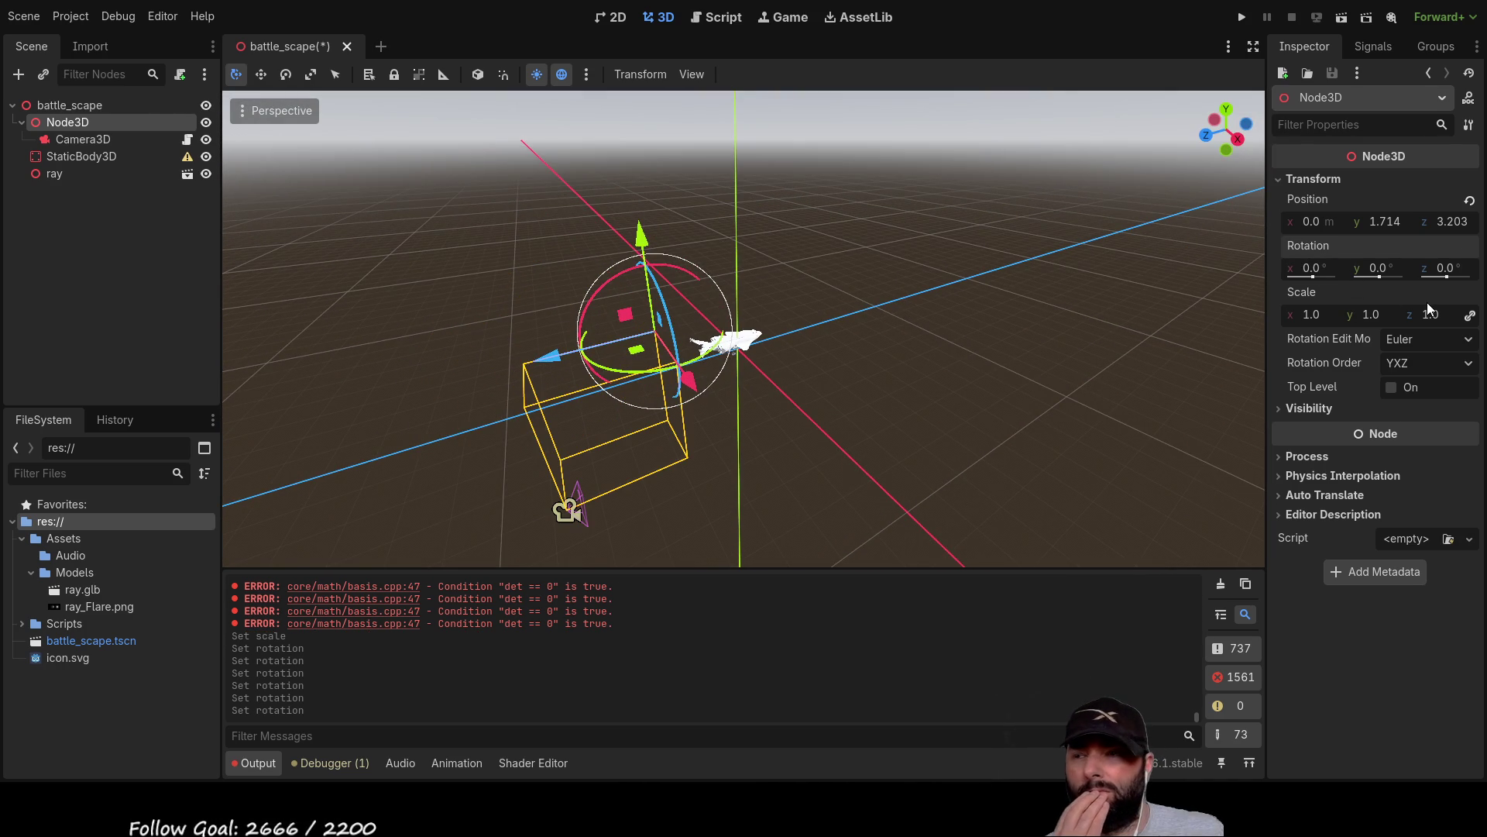
# Set Node3D's y and z position to 0.
pyautogui.moveTo(923, 418)
pyautogui.mouseDown()
pyautogui.moveTo(956, 341)
pyautogui.moveTo(1045, 292)
pyautogui.moveTo(965, 355)
pyautogui.moveTo(891, 366)
pyautogui.mouseUp()
pyautogui.click(1386, 224)
pyautogui.write('0')
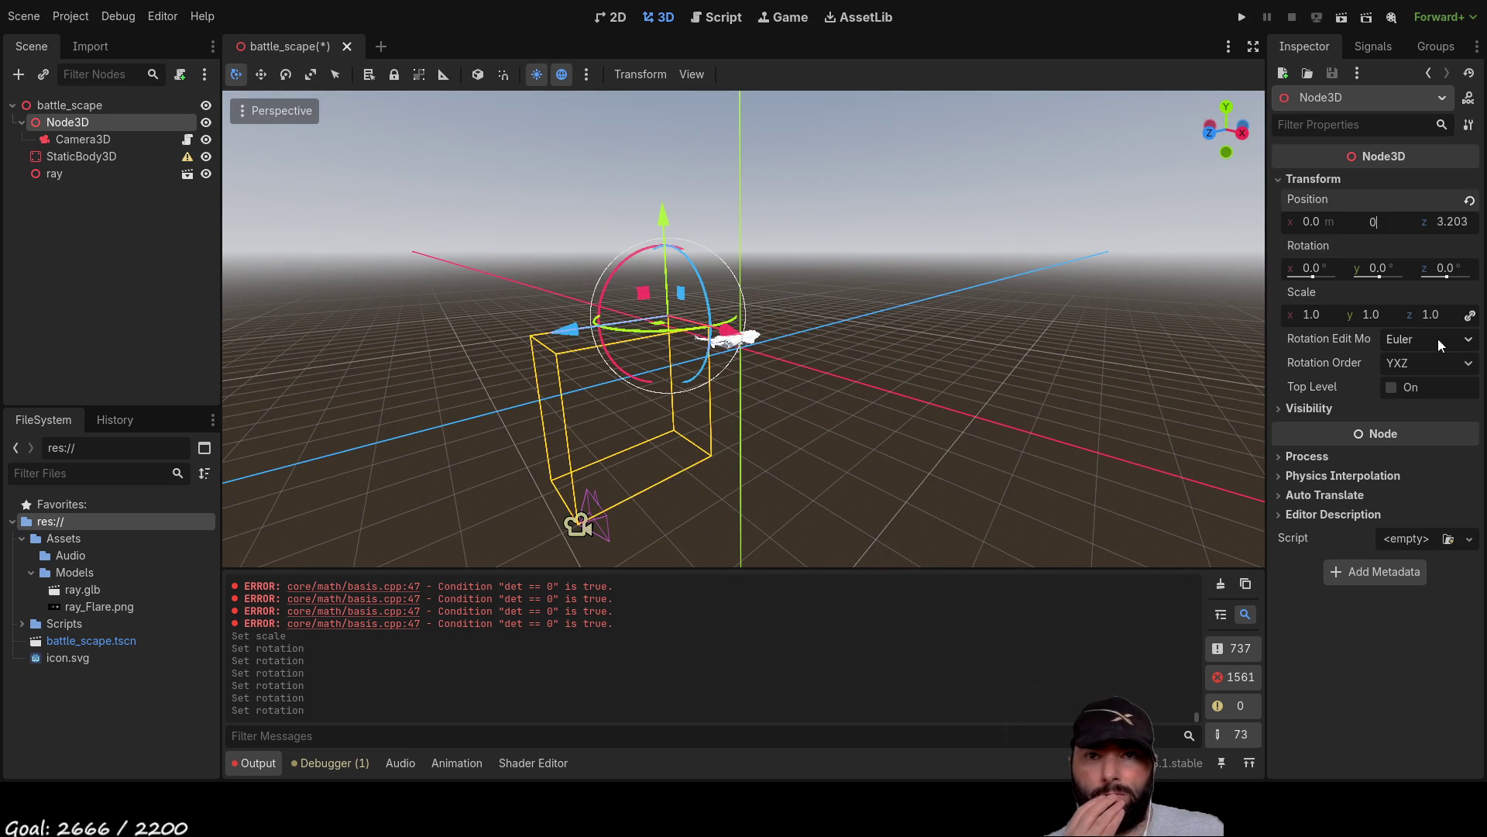
pyautogui.press('Return')
pyautogui.click(1454, 223)
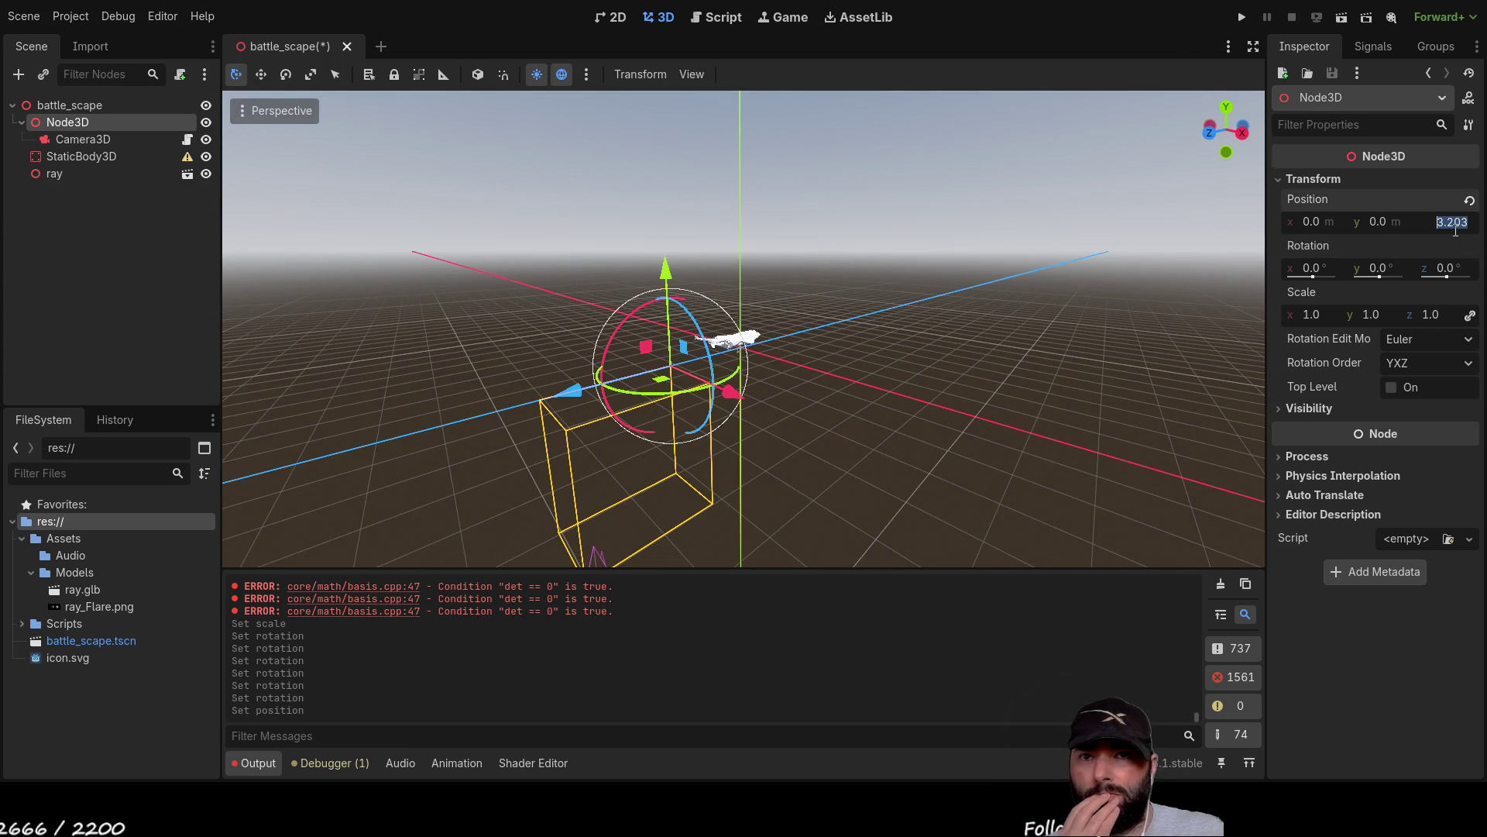
pyautogui.write('0')
pyautogui.press('Return')
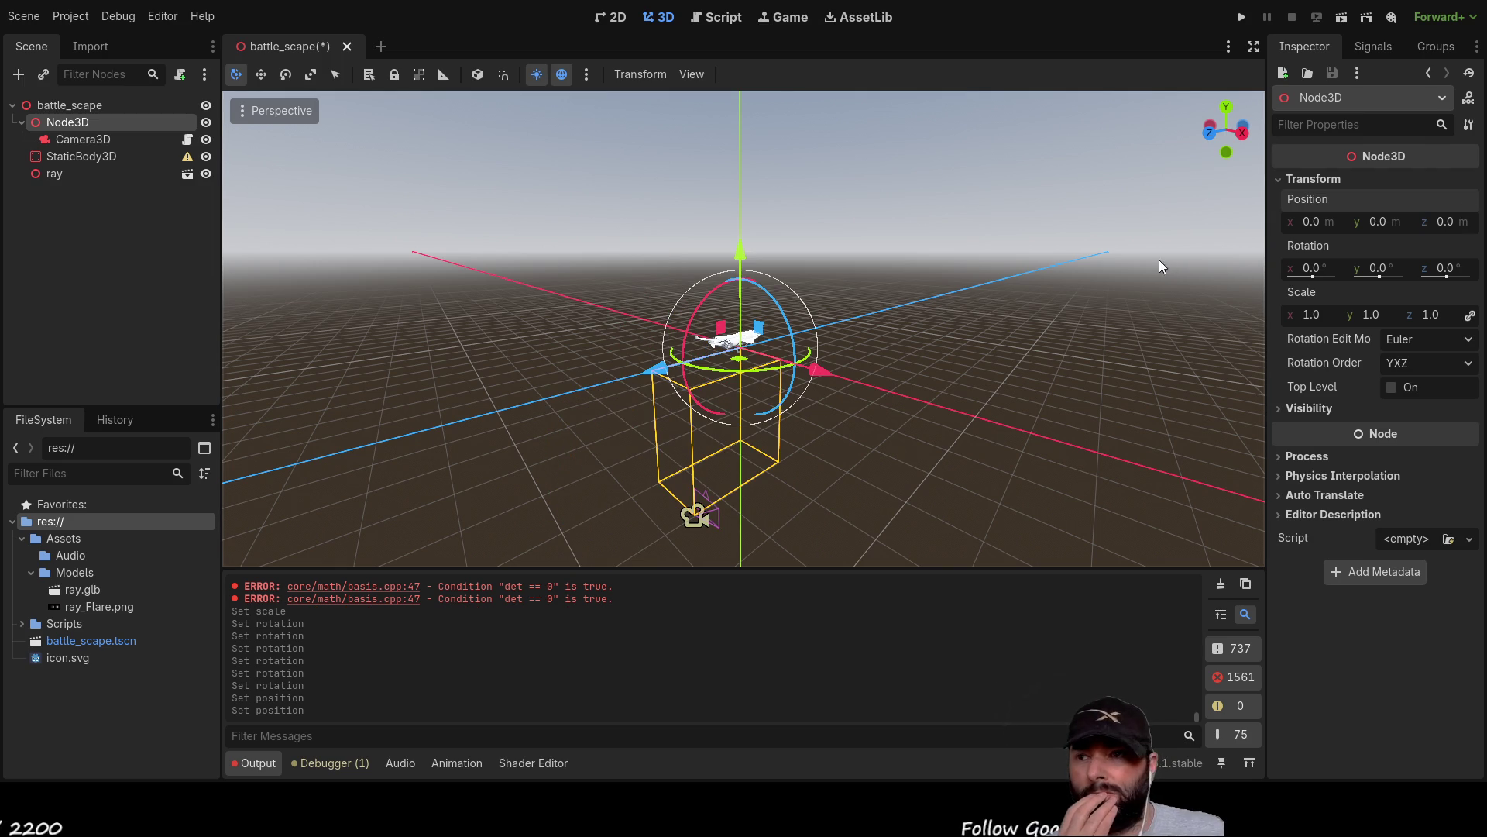
# Set Camera3D's position x, y and z to 0.
pyautogui.click(104, 139)
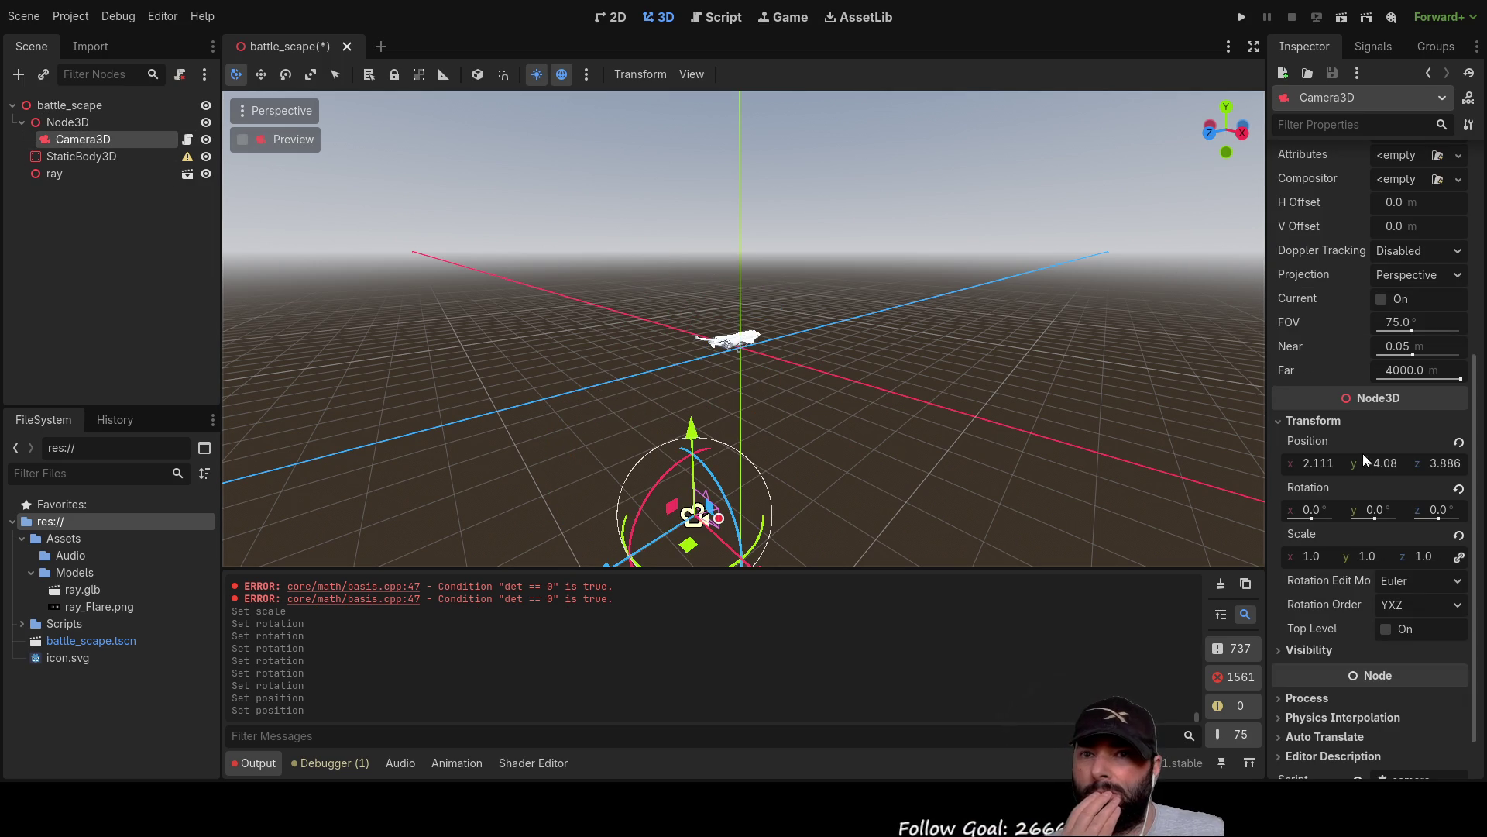
pyautogui.click(1320, 465)
pyautogui.press('Return')
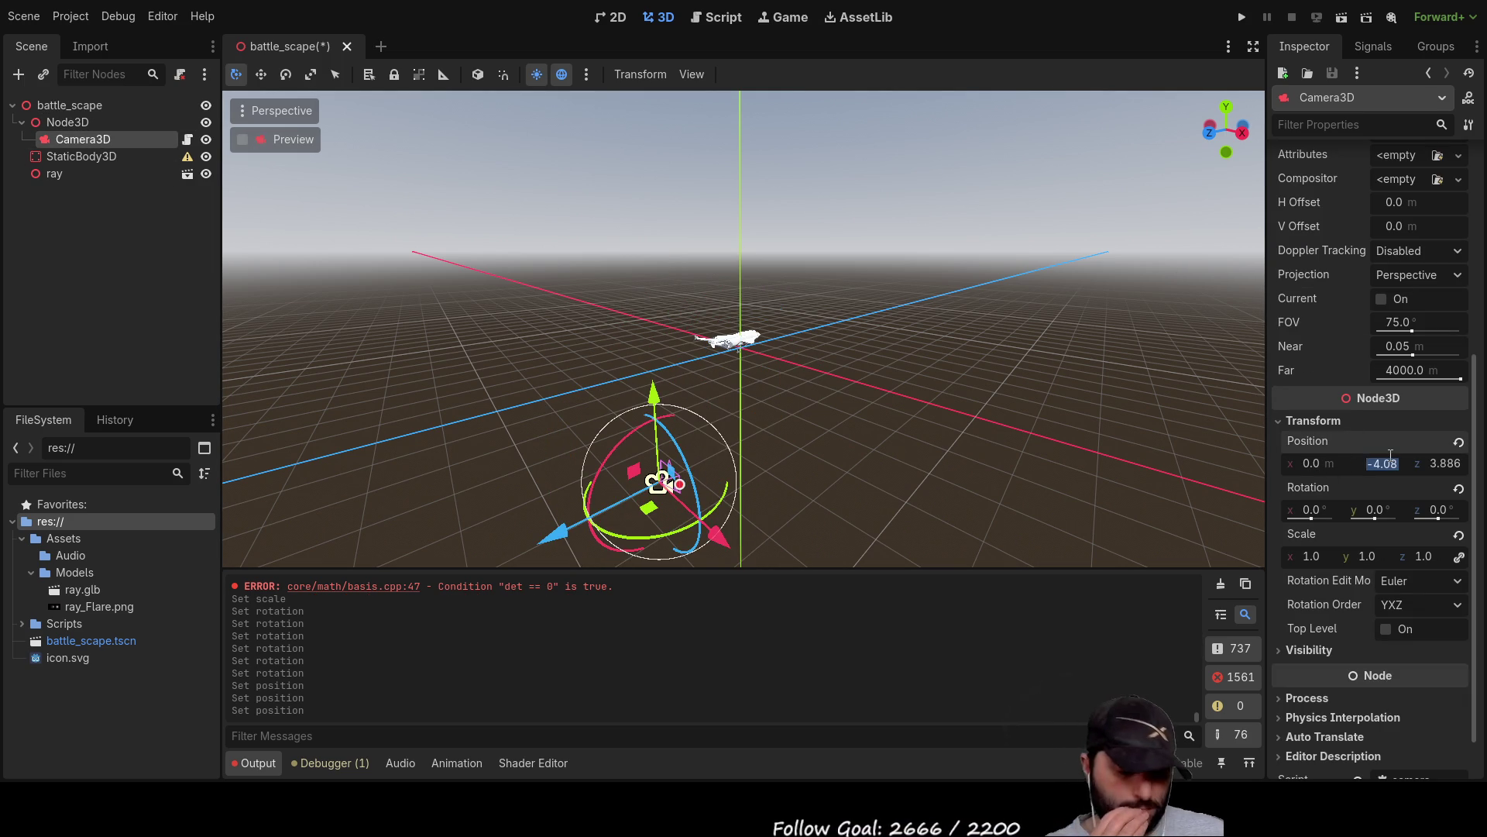
pyautogui.write('0')
pyautogui.press('Return')
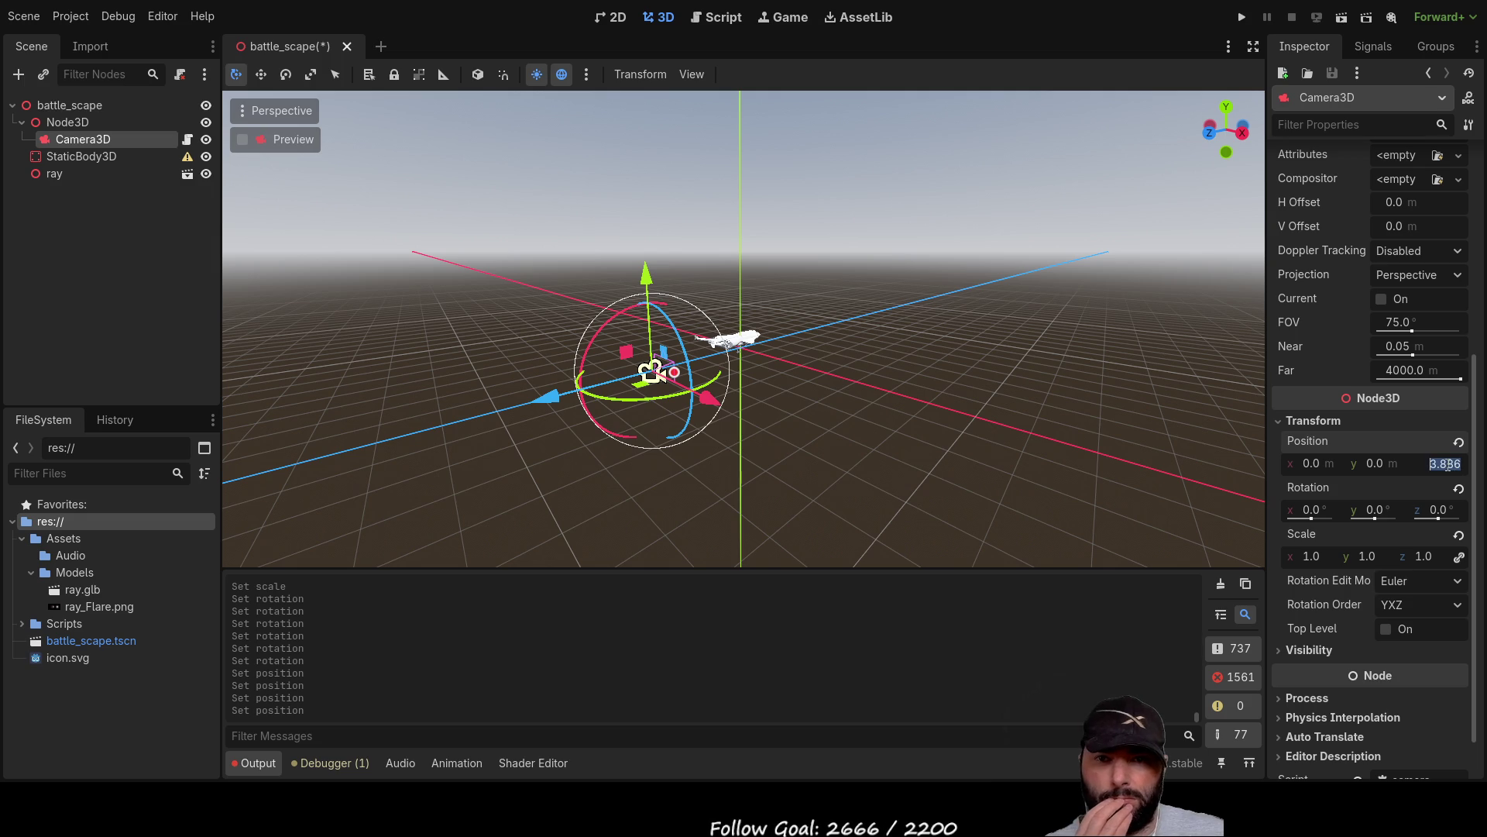
pyautogui.write('0')
pyautogui.press('Return')
pyautogui.scroll(5, 973, 411)
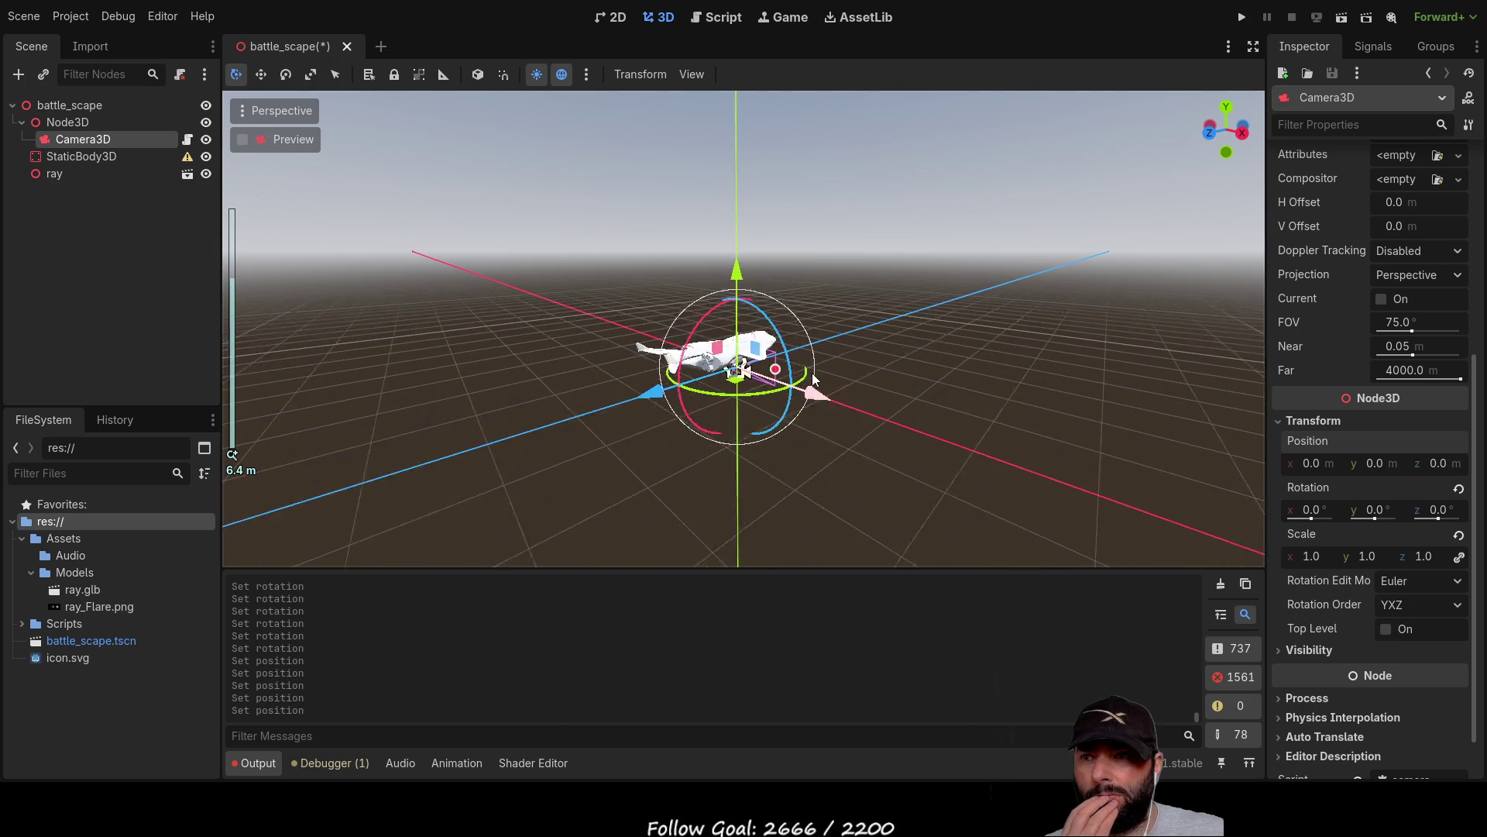
# Move Node3D up and forward to 0, 1.873, 1.971 with the gizmo.
pyautogui.click(96, 124)
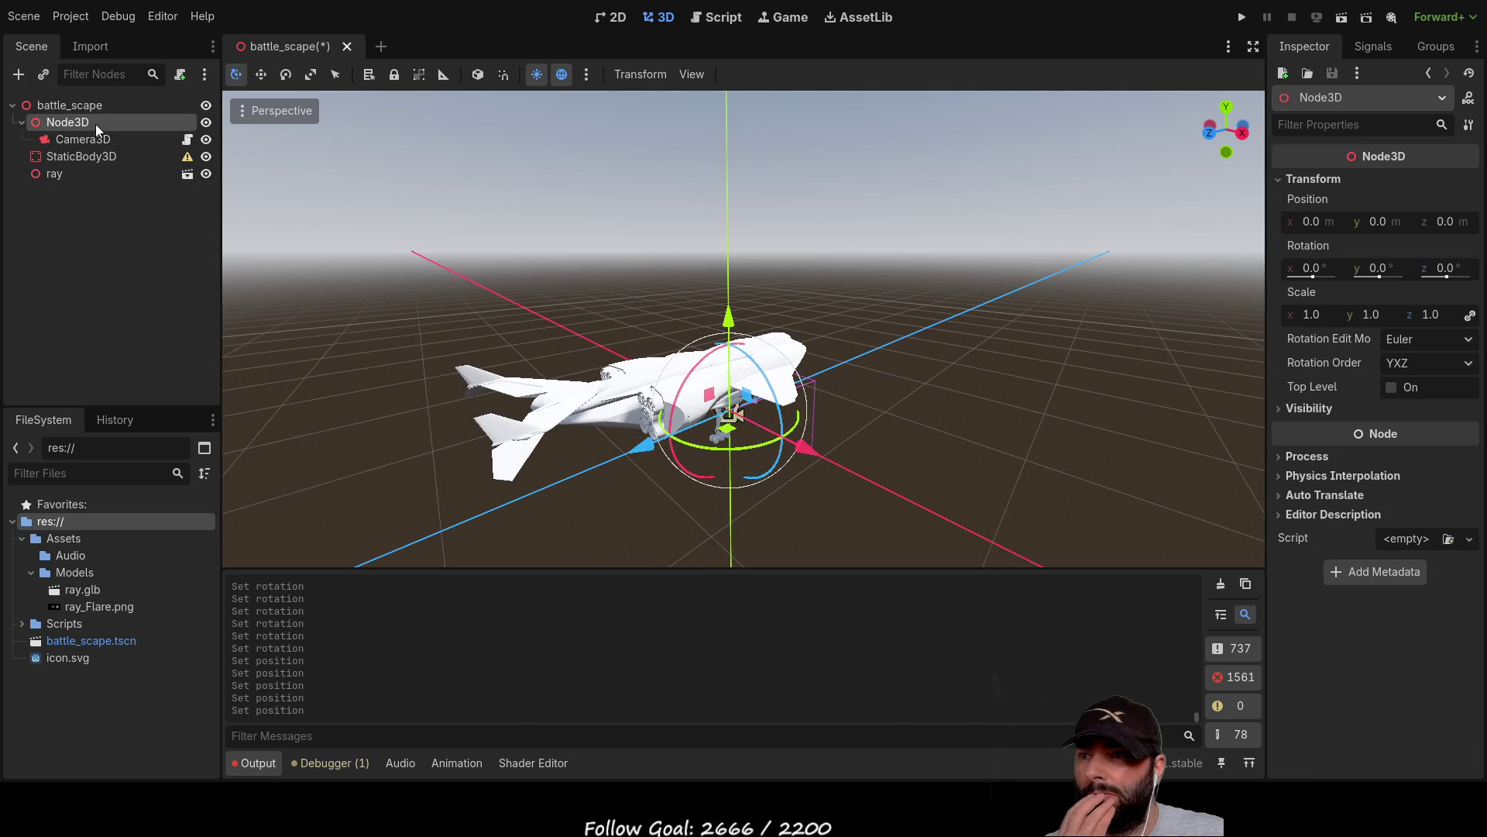
pyautogui.moveTo(839, 361)
pyautogui.mouseDown()
pyautogui.moveTo(904, 277)
pyautogui.moveTo(717, 317)
pyautogui.moveTo(738, 287)
pyautogui.moveTo(736, 81)
pyautogui.mouseUp()
pyautogui.moveTo(736, 81)
pyautogui.mouseDown()
pyautogui.moveTo(775, 233)
pyautogui.moveTo(637, 373)
pyautogui.mouseUp()
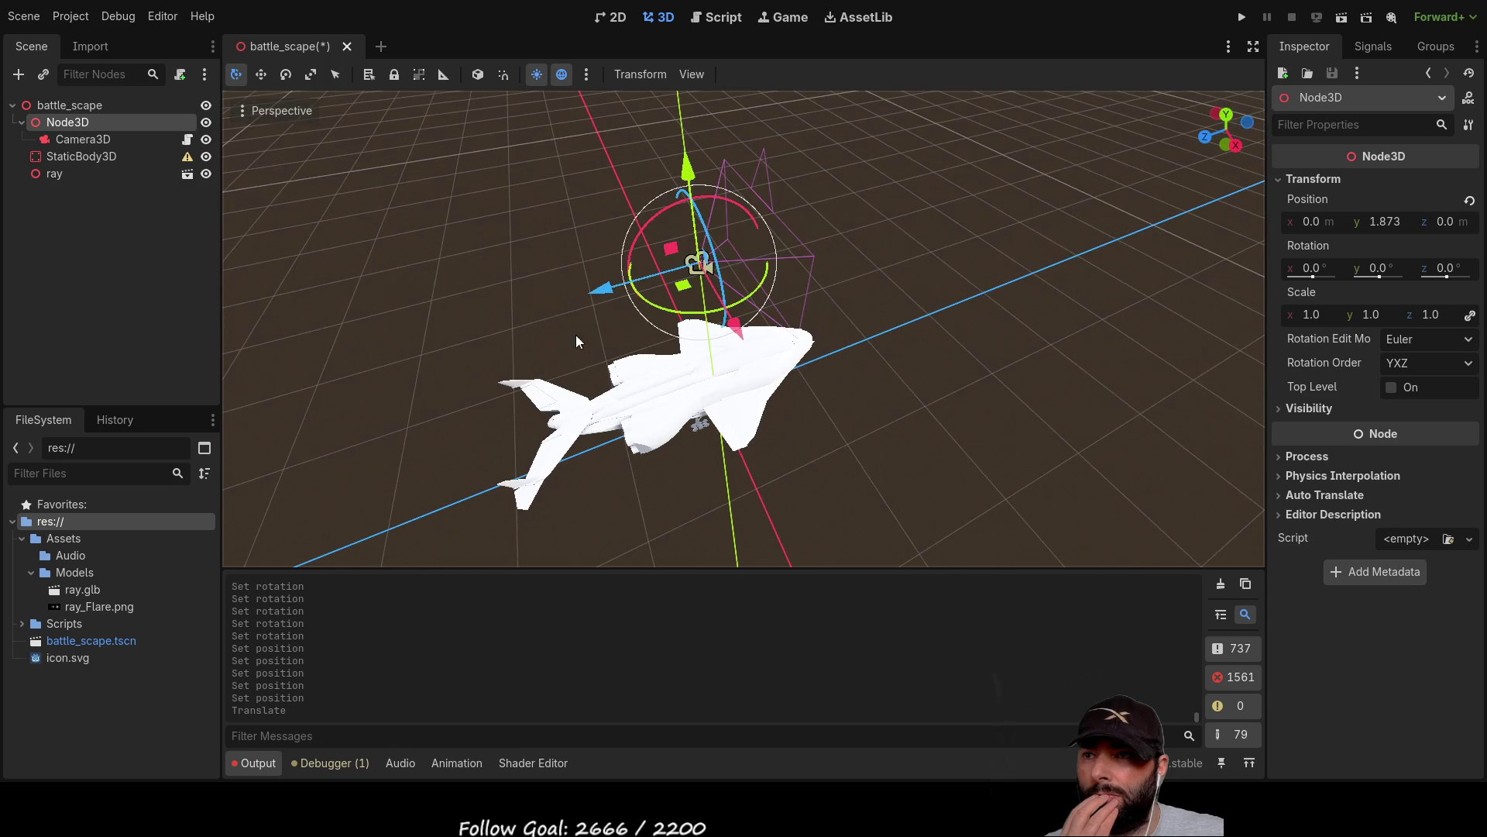
pyautogui.moveTo(626, 298)
pyautogui.mouseDown()
pyautogui.moveTo(610, 284)
pyautogui.moveTo(245, 400)
pyautogui.mouseUp()
pyautogui.scroll(-5, 639, 426)
pyautogui.moveTo(637, 421); pyautogui.dragTo(891, 265)
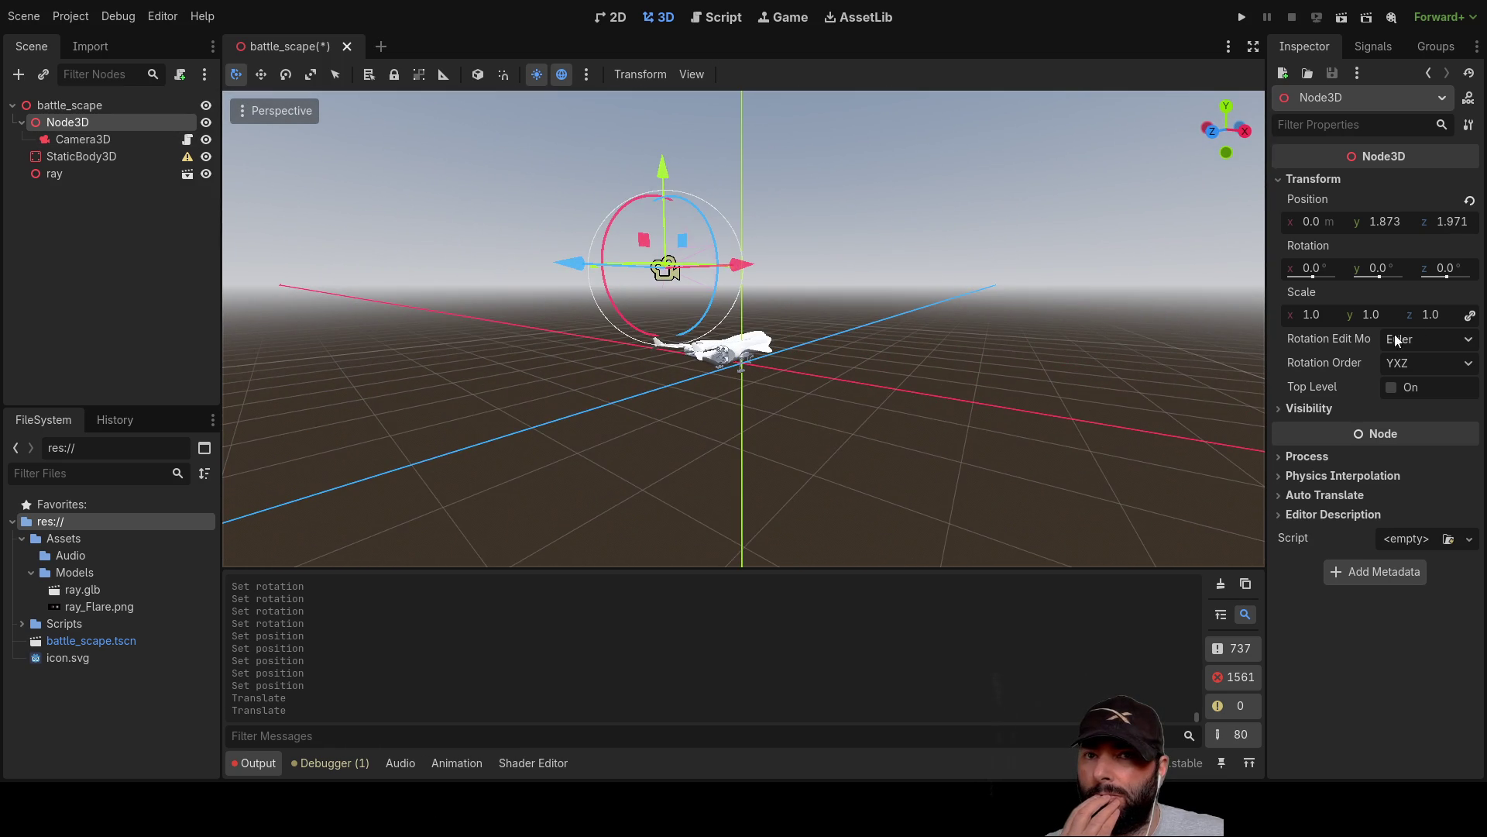
# Compare Camera3D's properties and tilt Node3D slightly around its x axis.
pyautogui.click(104, 139)
pyautogui.click(87, 126)
pyautogui.moveTo(943, 373)
pyautogui.mouseDown()
pyautogui.moveTo(909, 438)
pyautogui.moveTo(891, 419)
pyautogui.mouseUp()
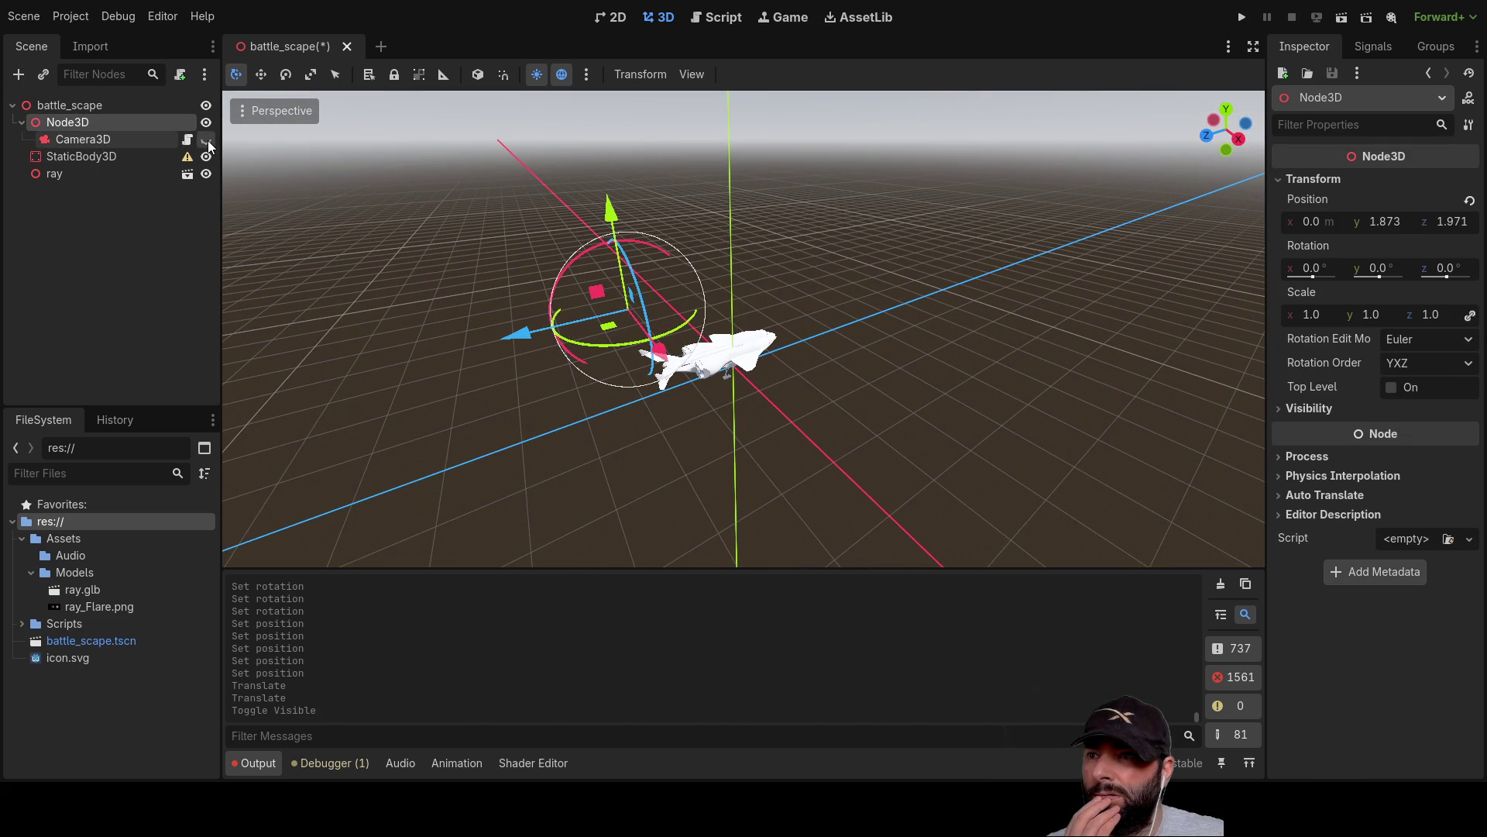
pyautogui.moveTo(545, 218); pyautogui.dragTo(514, 208)
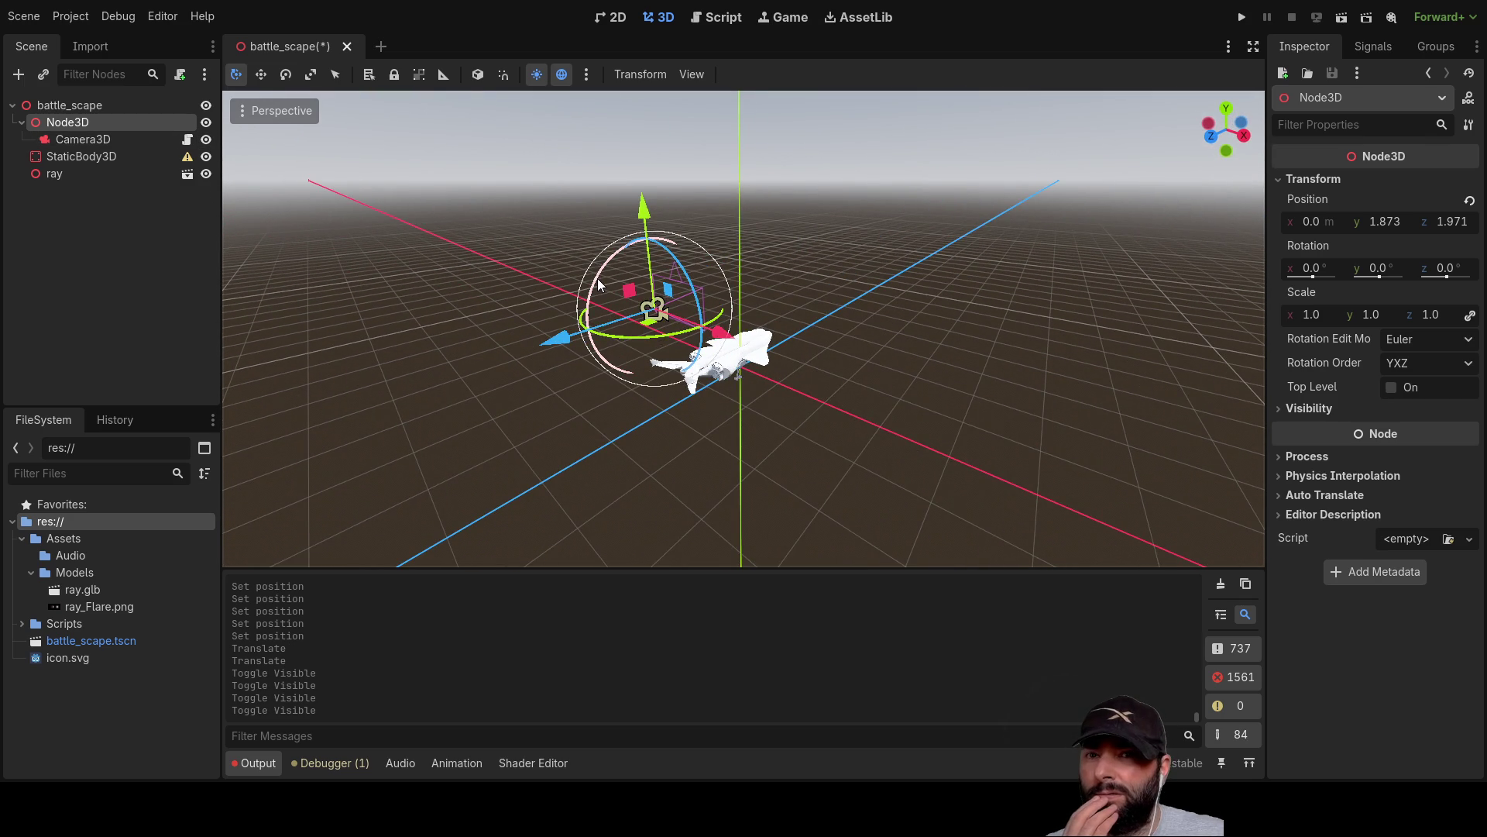
pyautogui.moveTo(599, 285); pyautogui.dragTo(600, 282)
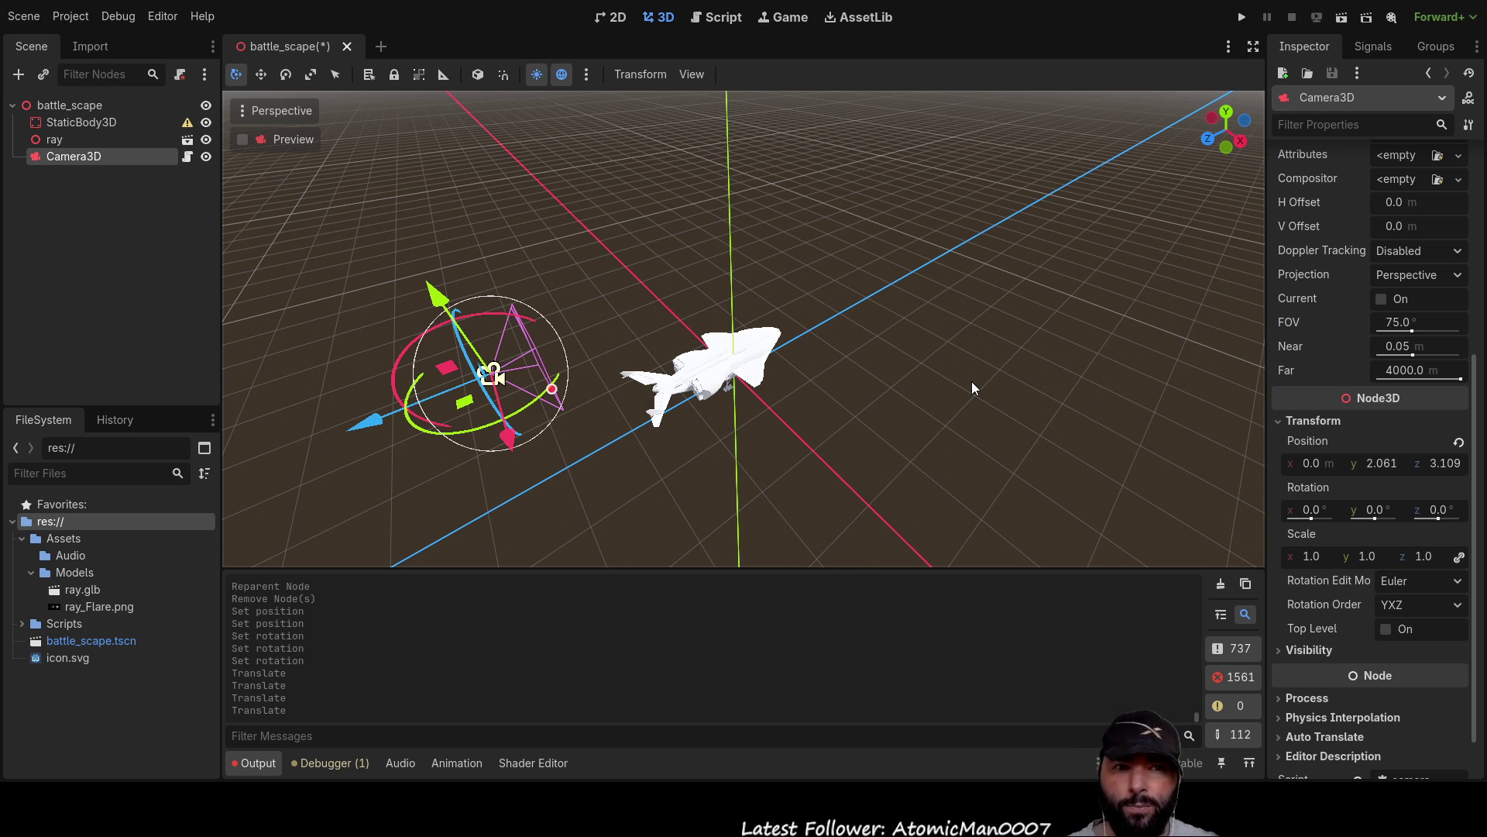
# Open camera_3d.gd in the script editor and type a few characters, dismissing autocomplete.
pyautogui.click(736, 20)
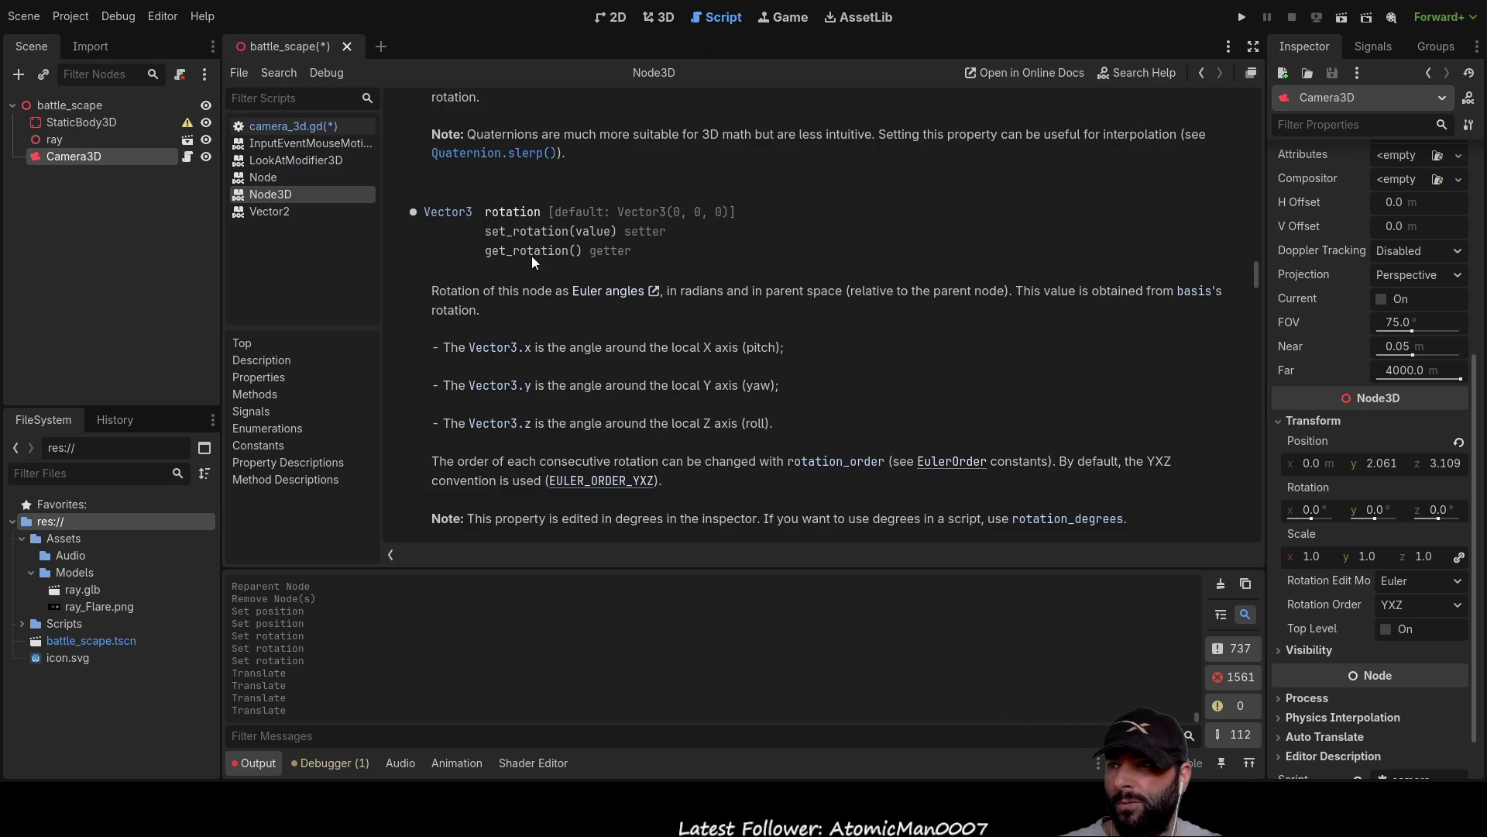
pyautogui.click(305, 127)
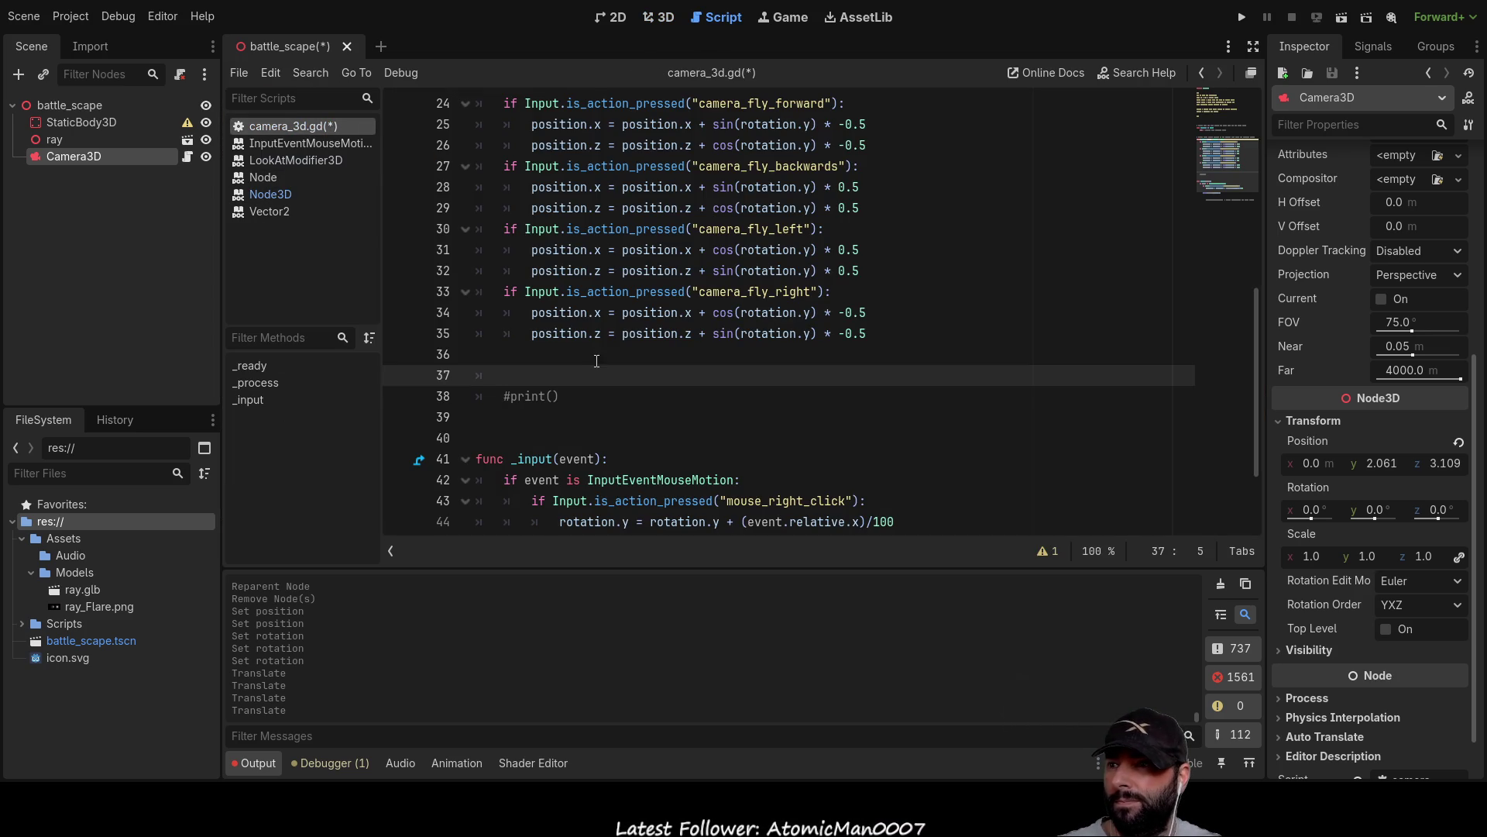
pyautogui.write('glo')
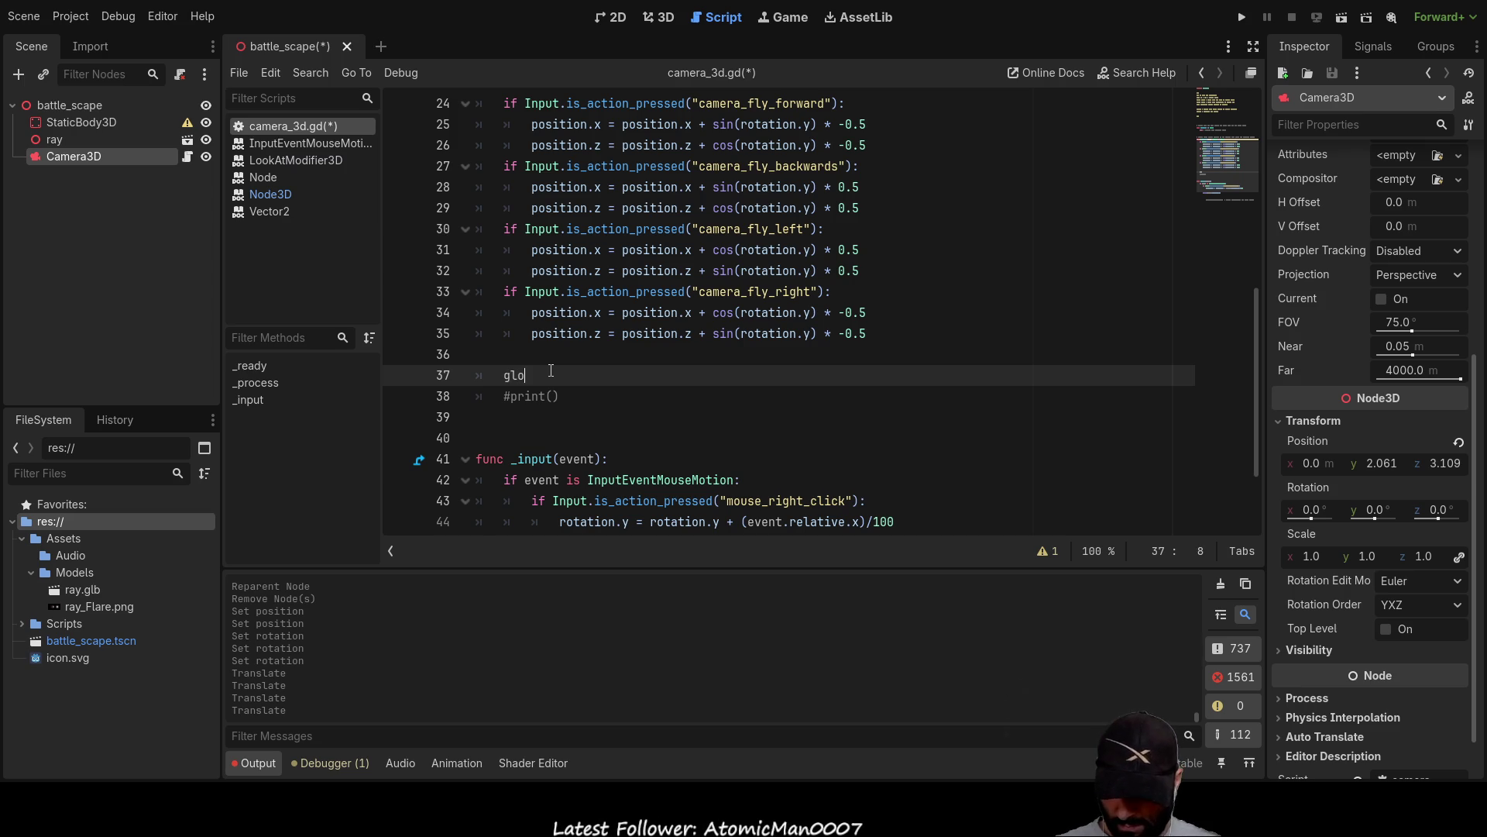
pyautogui.write('bal')
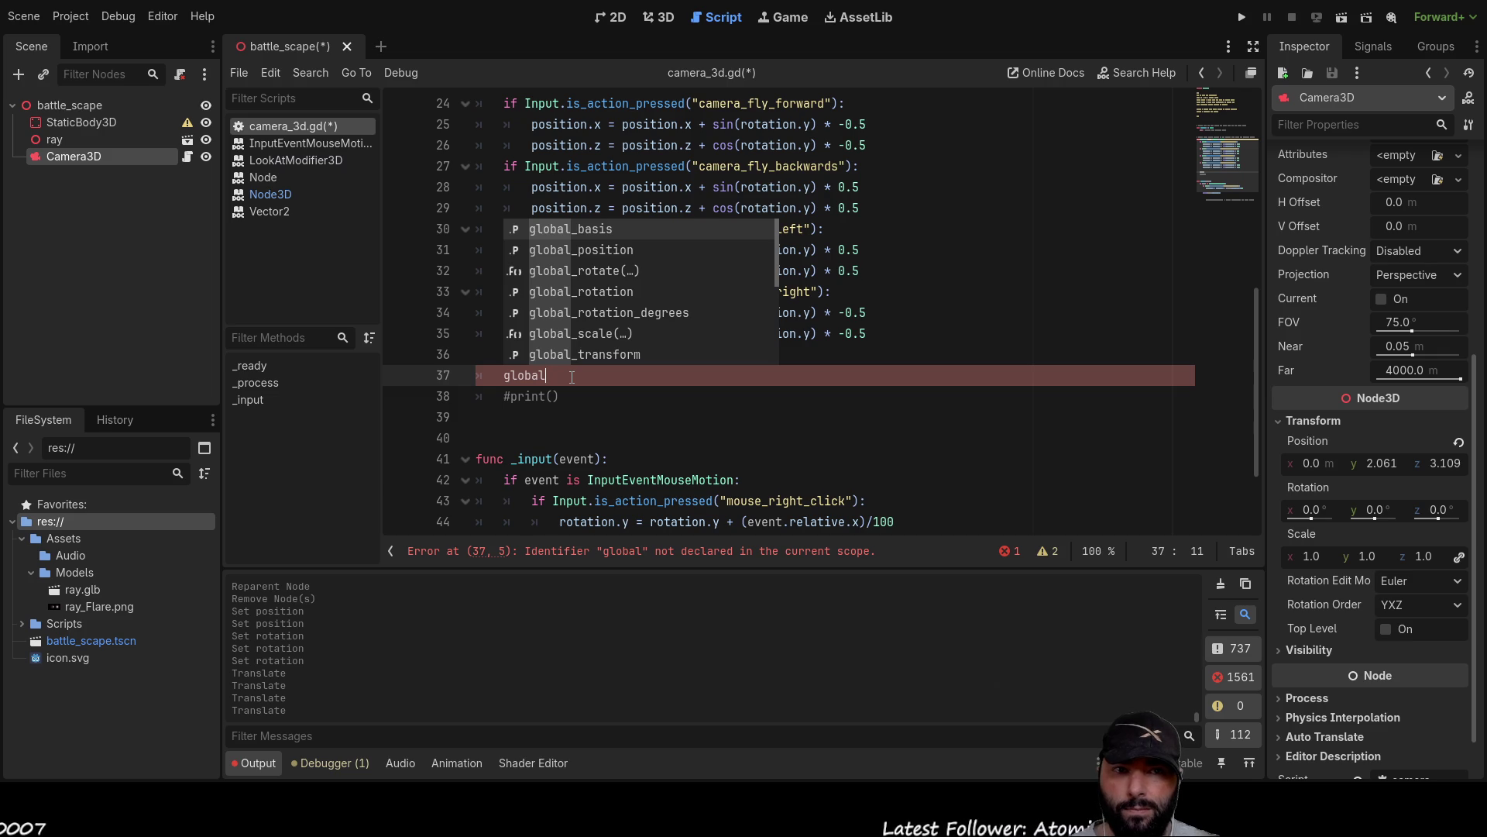
pyautogui.press('BackSpace')
pyautogui.press('BackSpace')
pyautogui.press('BackSpace')
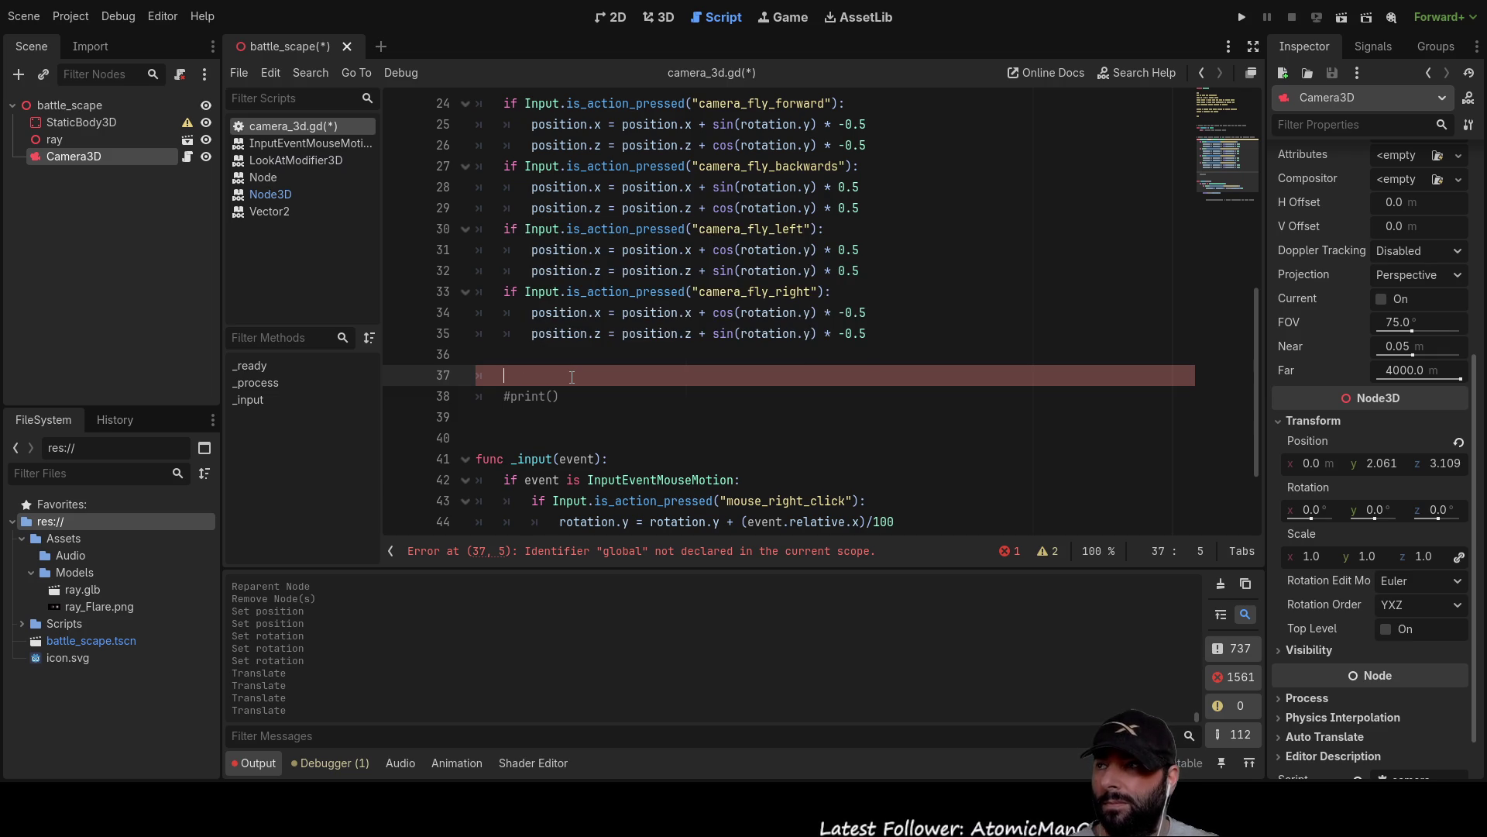
pyautogui.write('sta')
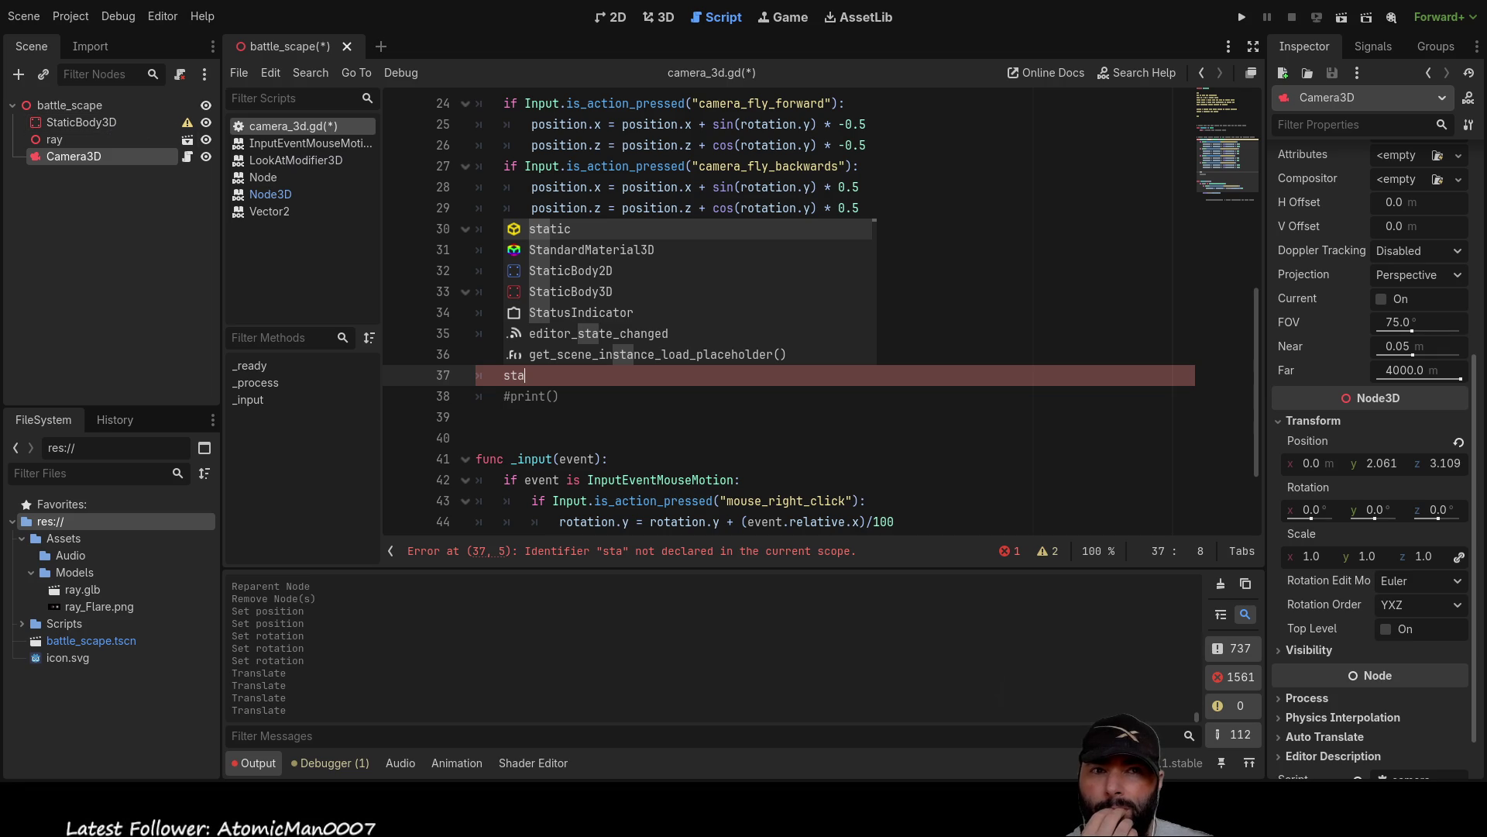
pyautogui.press('Escape')
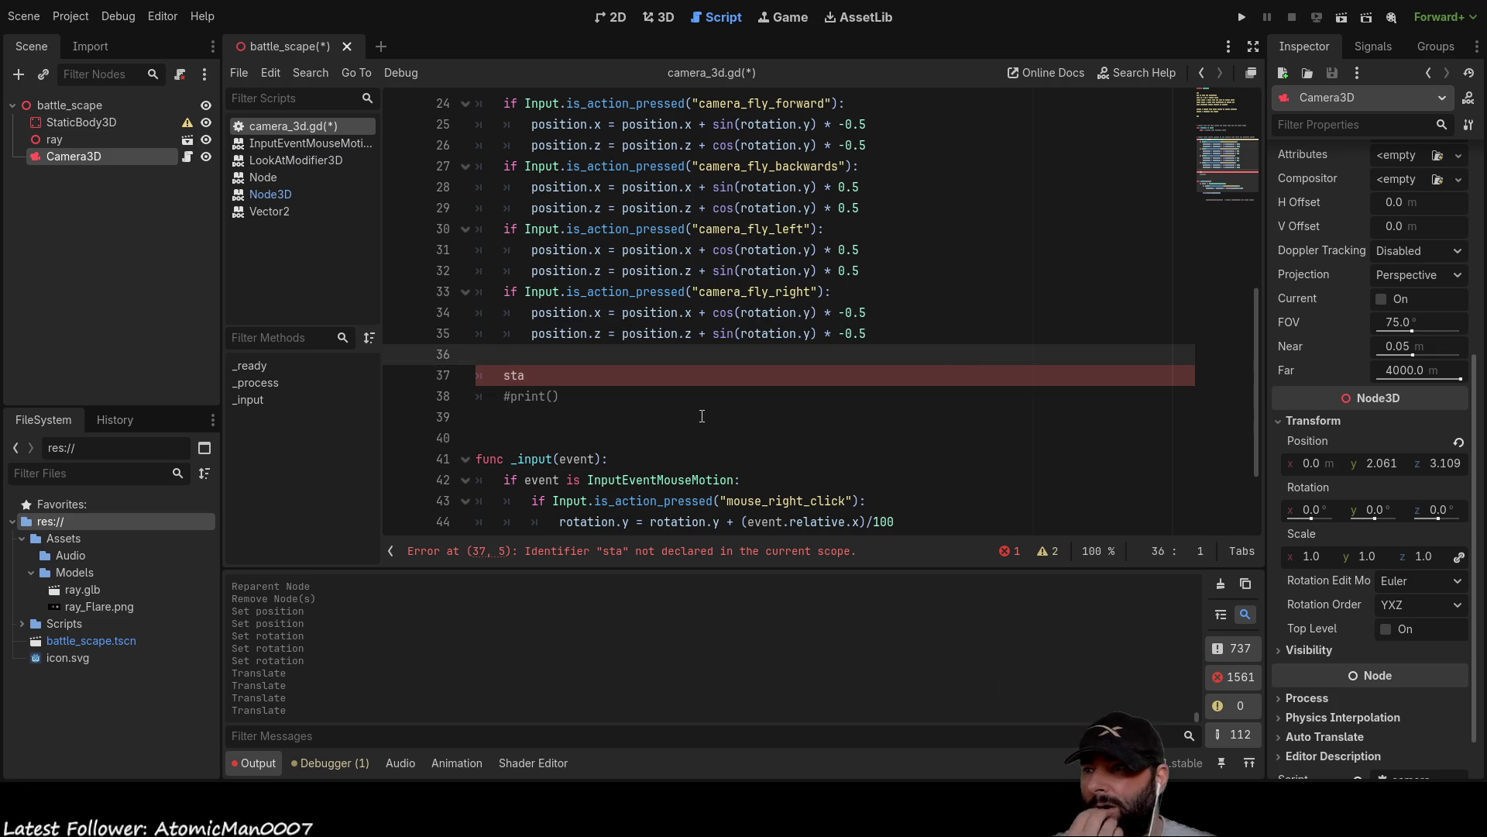
# Delete the leftover 'sta' and #print() lines 36-38 and add a blank line before _input.
pyautogui.click(754, 396)
pyautogui.hotkey('shift', 'Up')
pyautogui.hotkey('shift', 'Up')
pyautogui.press('BackSpace')
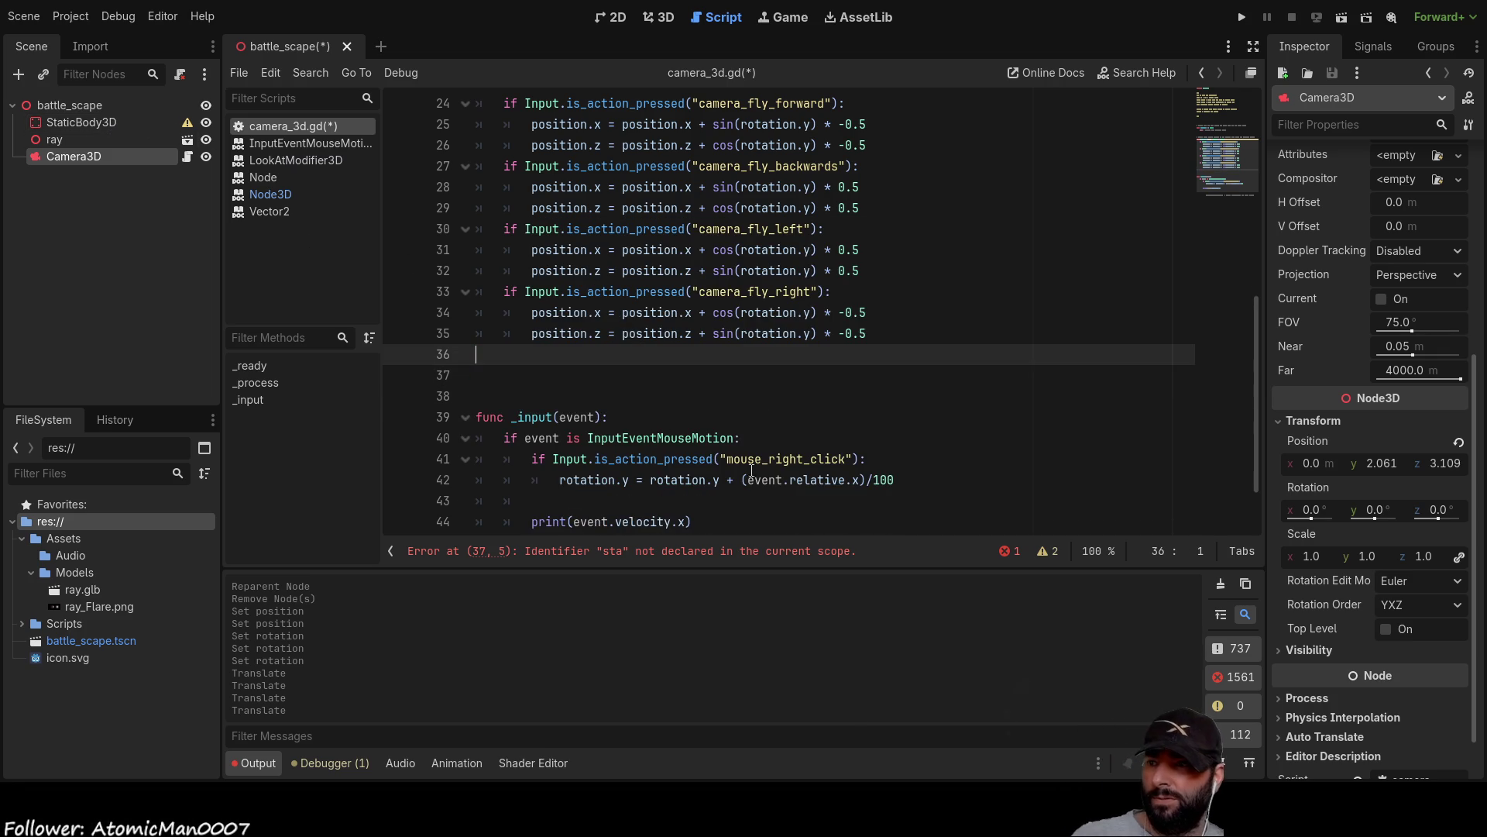
pyautogui.press('Down')
pyautogui.press('Return')
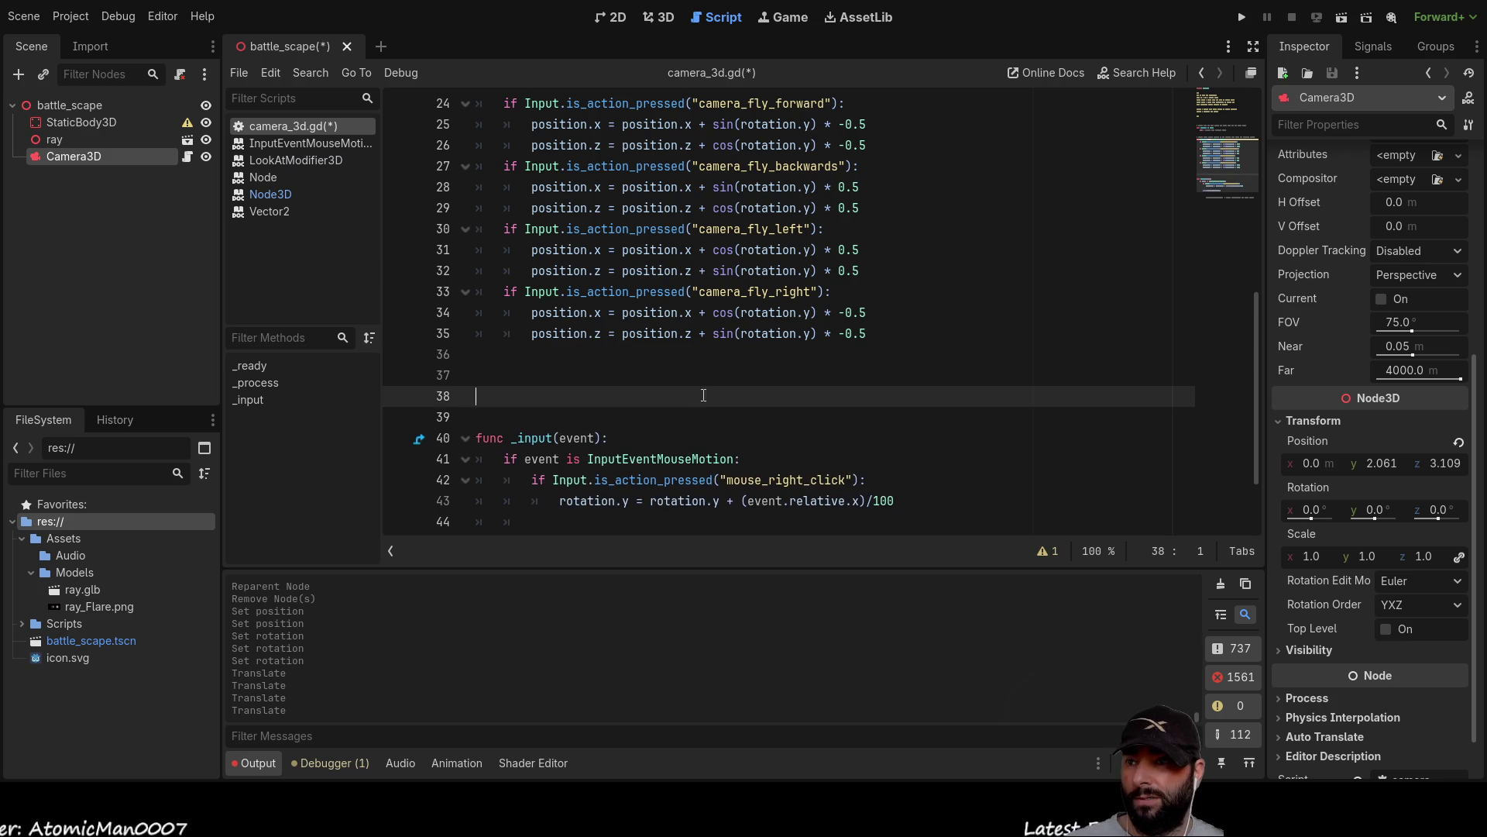
pyautogui.scroll(-2, 722, 421)
pyautogui.scroll(10, 680, 469)
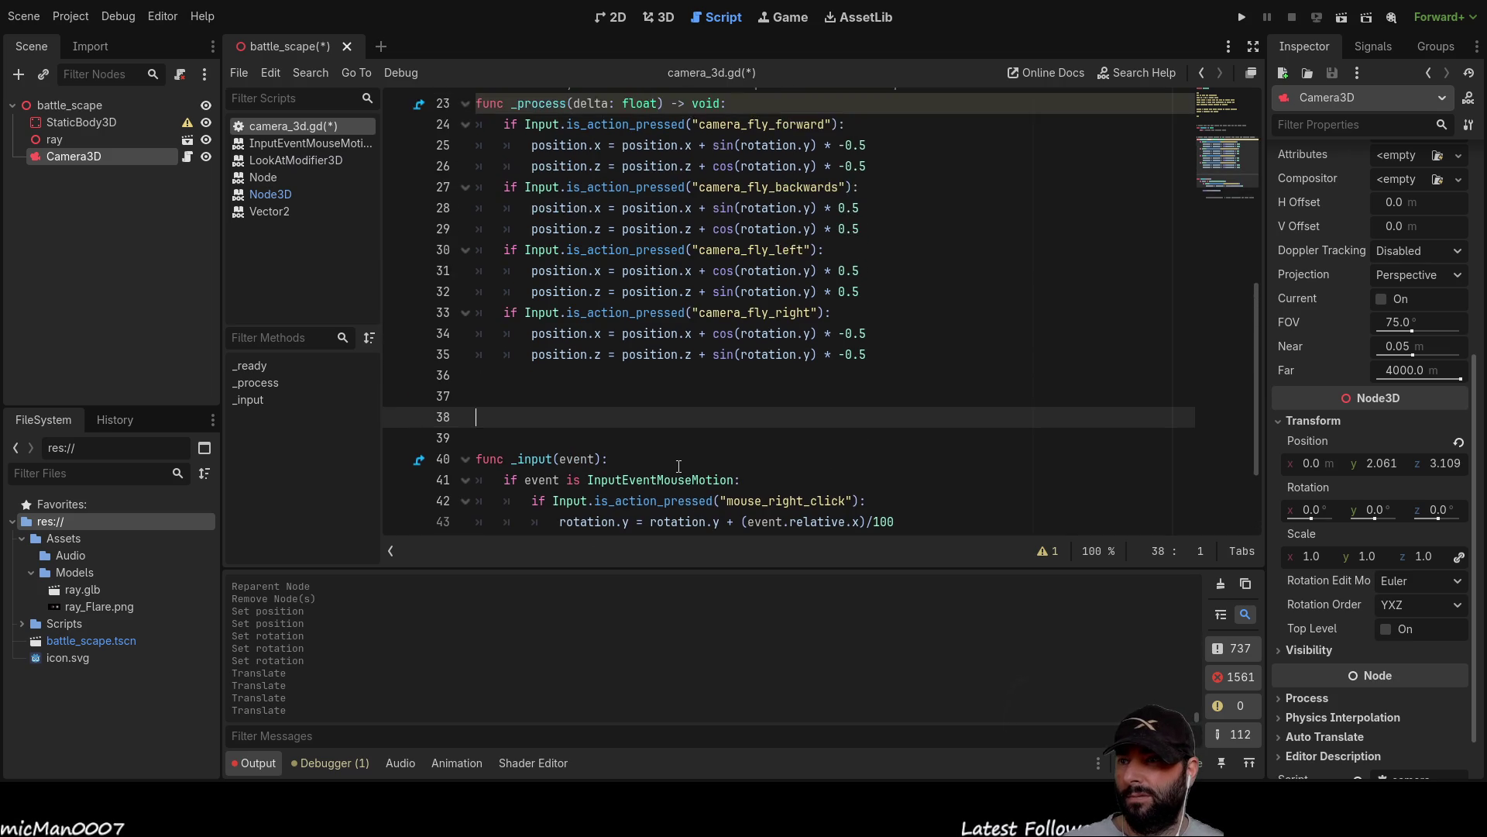
pyautogui.scroll(1, 610, 403)
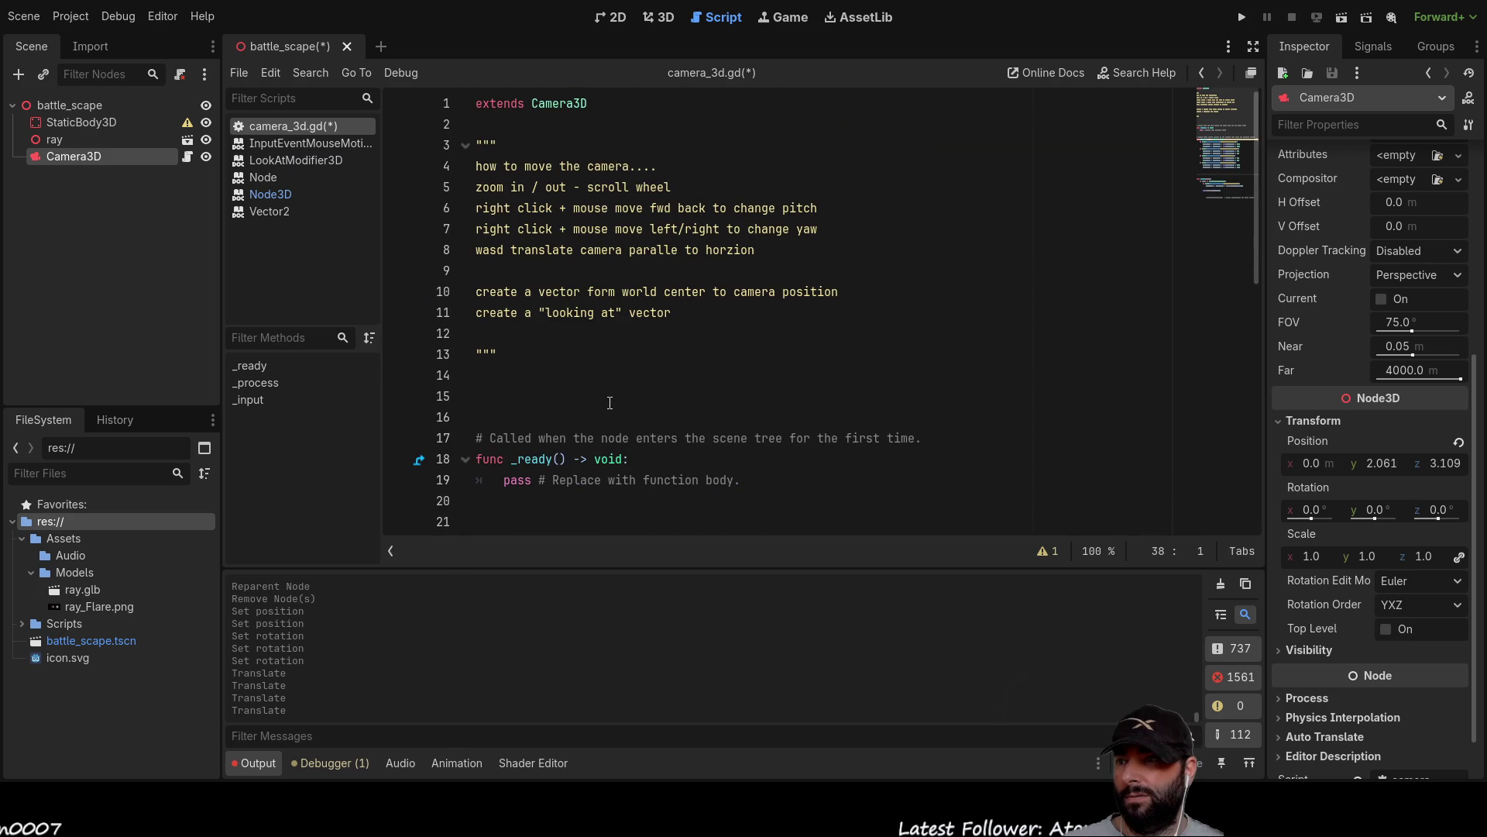
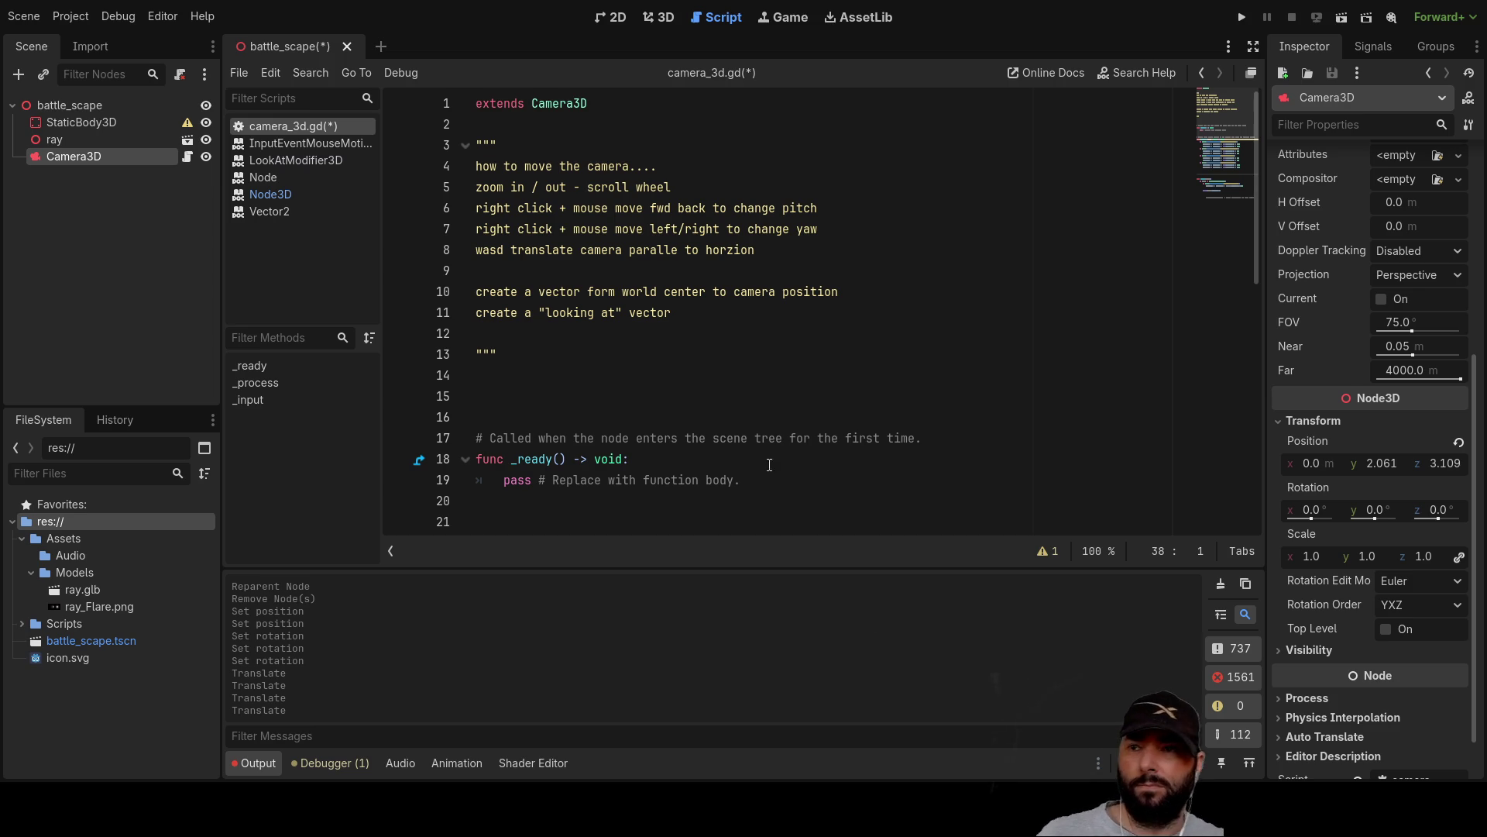
# Delete the world-center-to-camera vector note on line 10 of camera_3d.gd, then show the 2D view.
pyautogui.scroll(-1, 586, 394)
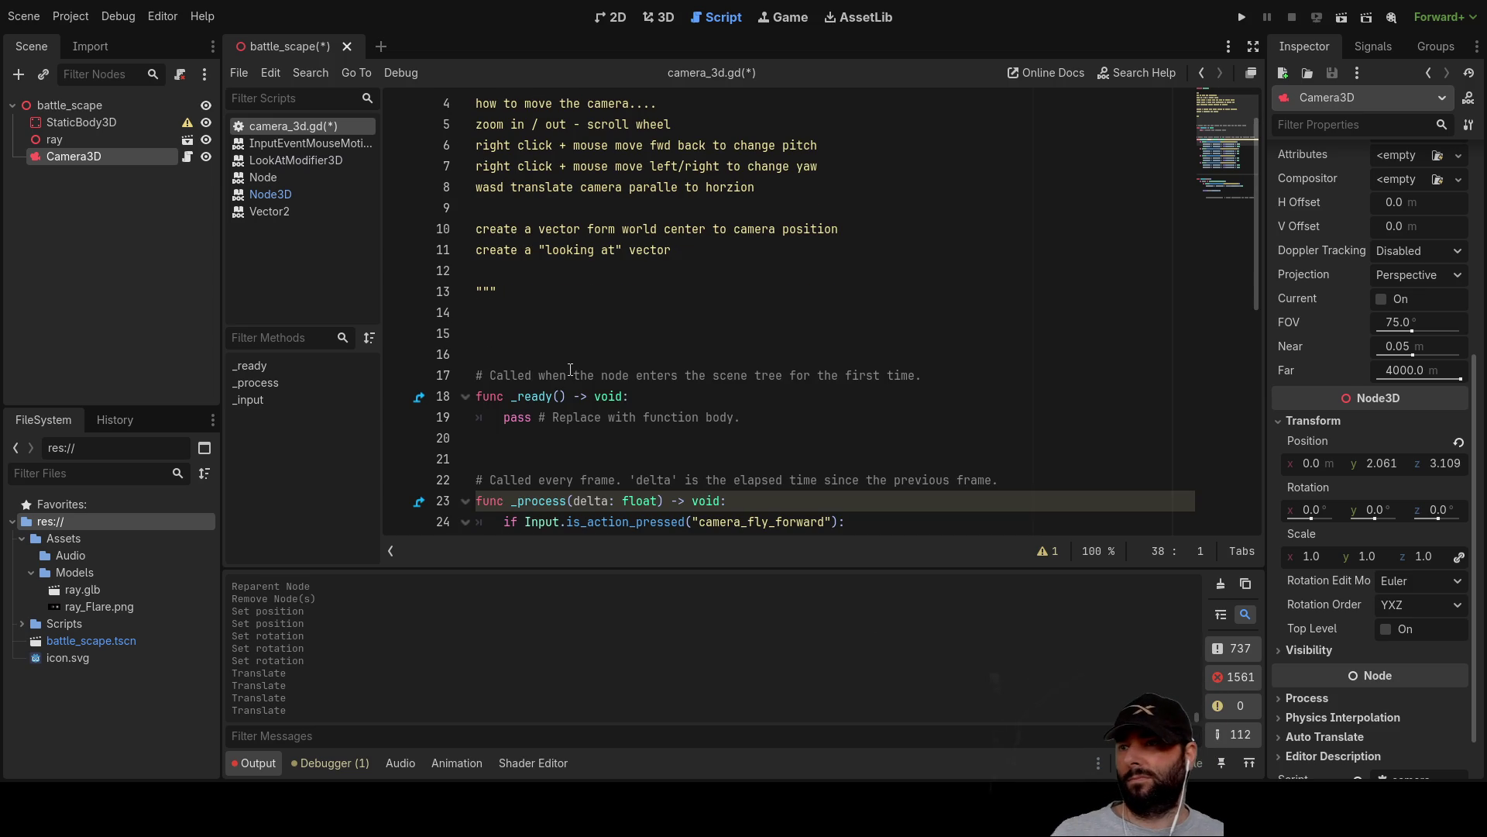
pyautogui.doubleClick(567, 224)
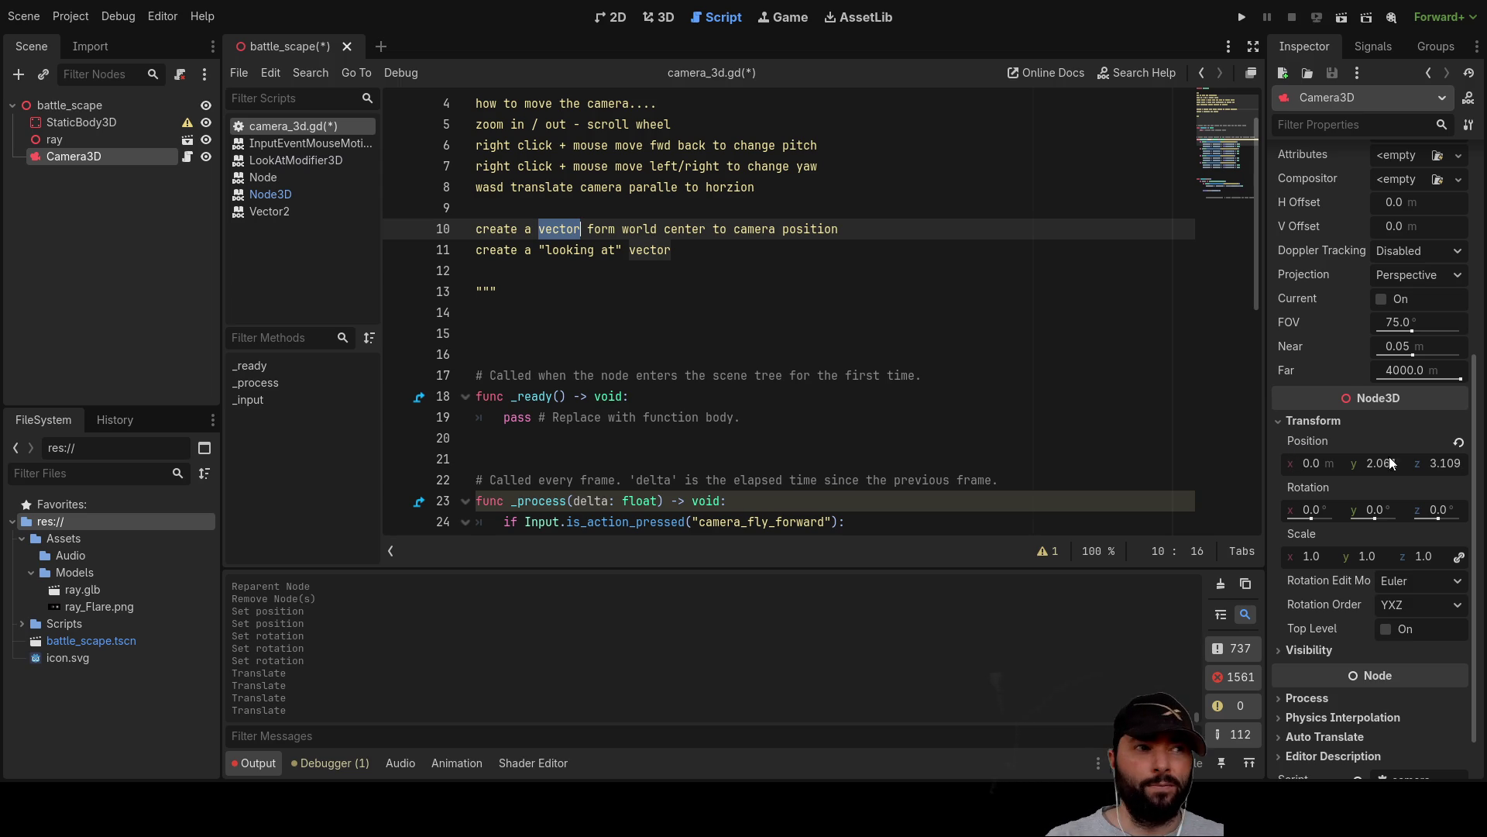
pyautogui.click(866, 235)
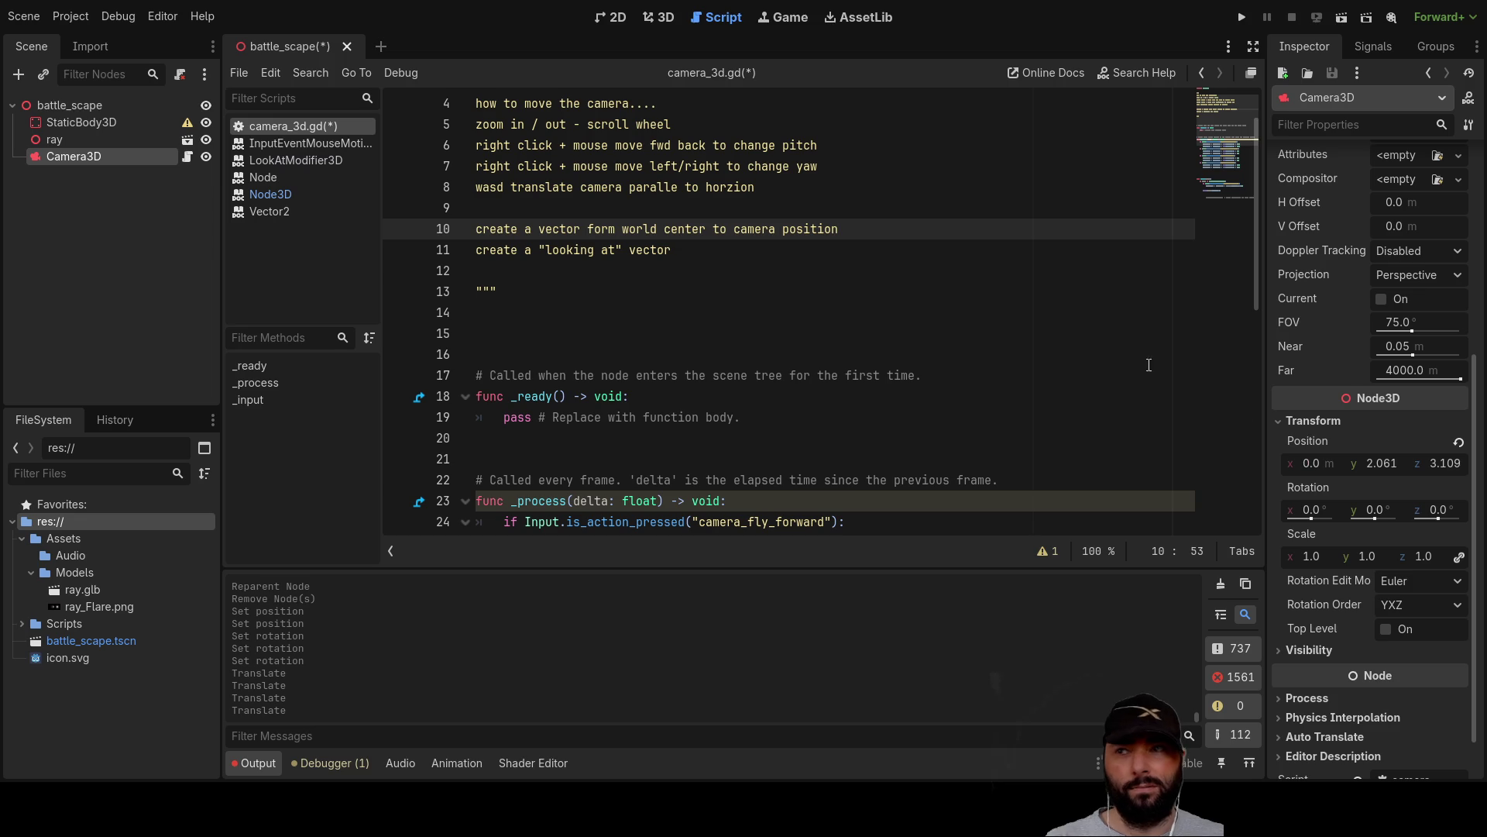
pyautogui.hotkey('shift', 'Left')
pyautogui.hotkey('shift', 'Left')
pyautogui.hotkey('shift', 'Left')
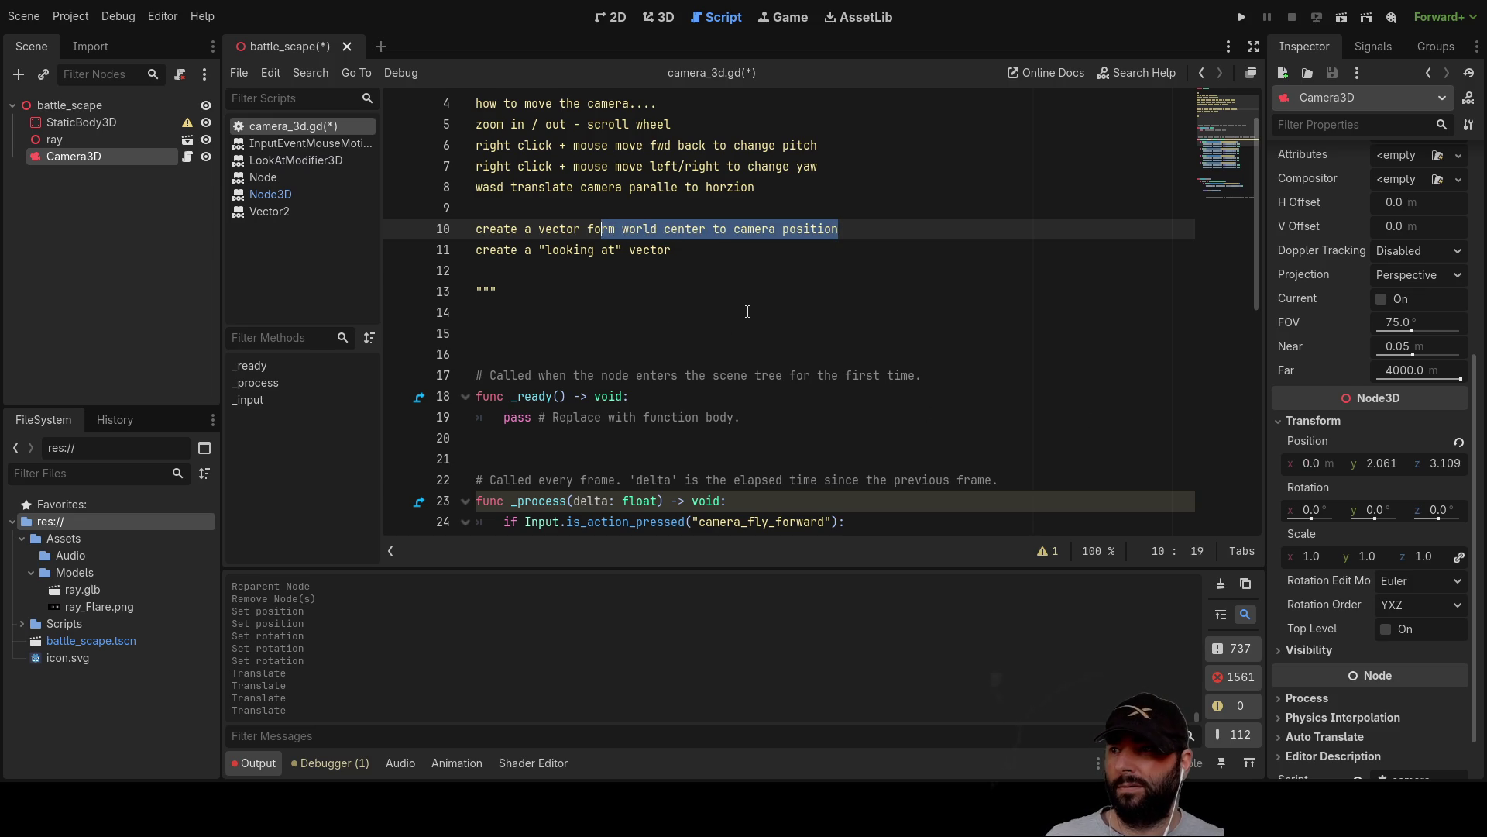
pyautogui.hotkey('shift', 'Left')
pyautogui.hotkey('shift', 'Left')
pyautogui.hotkey('shift', 'Left')
pyautogui.press('BackSpace')
pyautogui.press('Down')
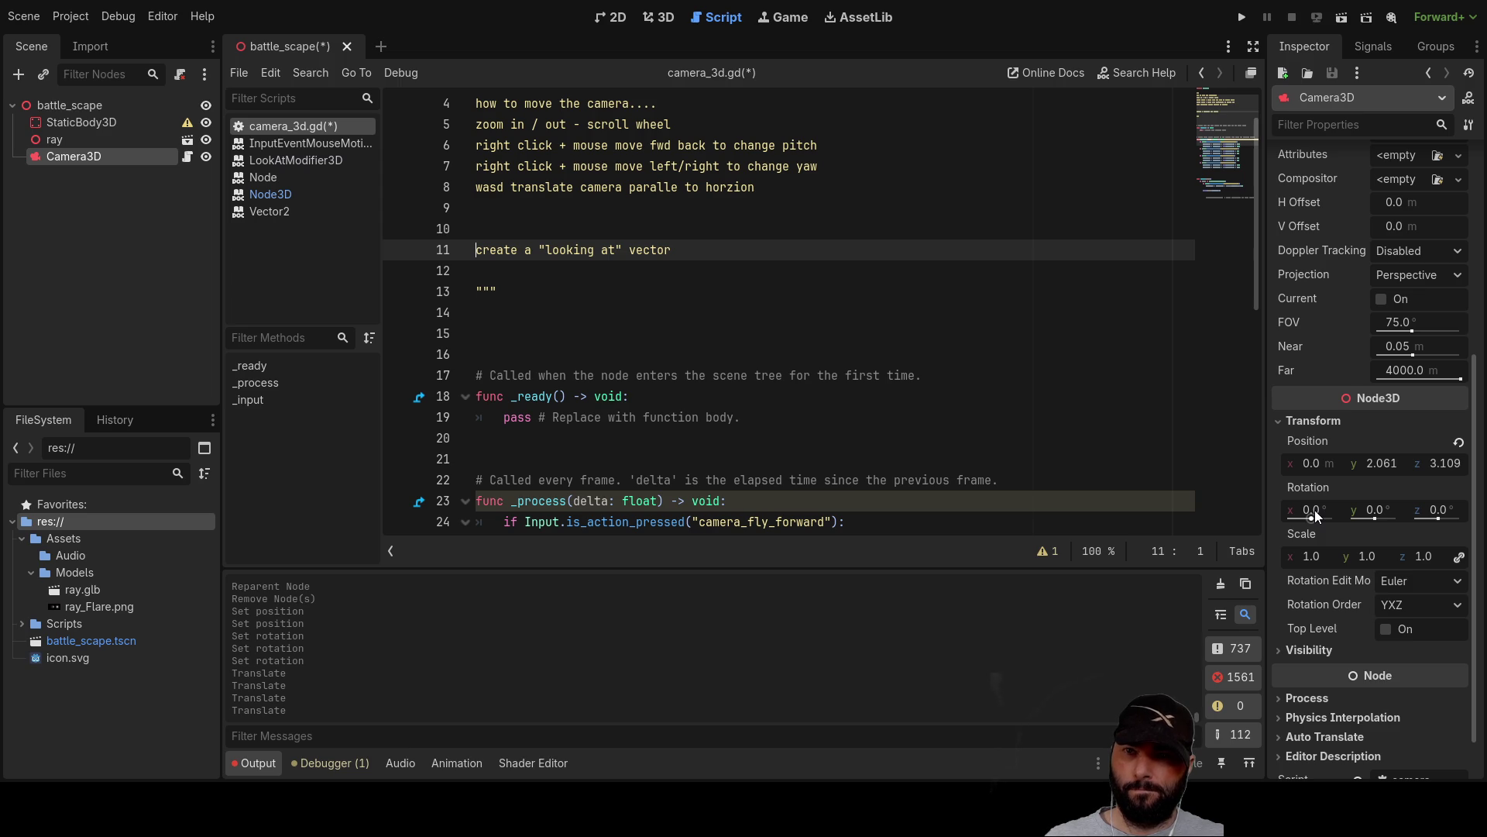
pyautogui.click(611, 17)
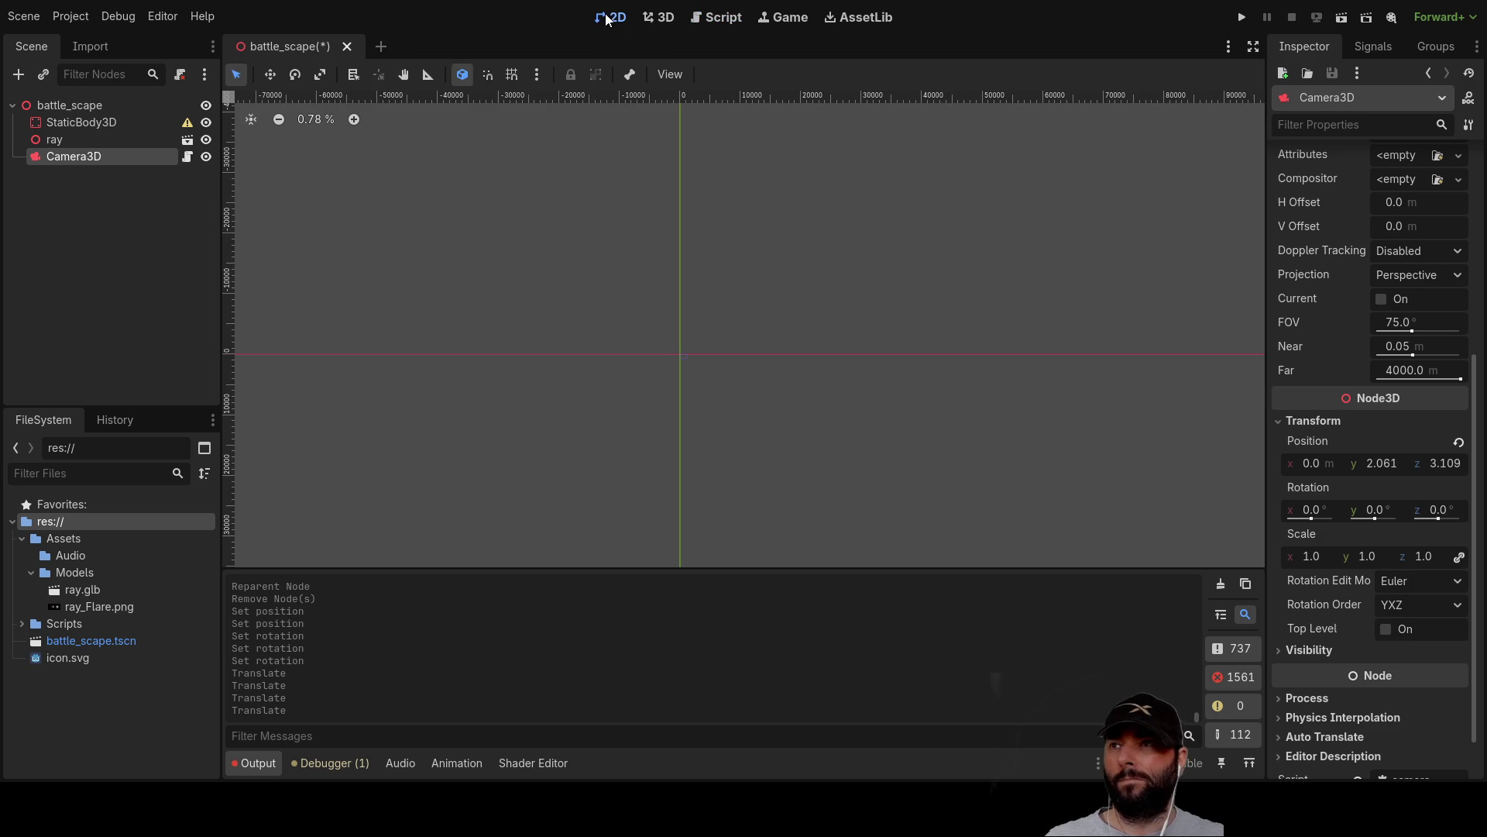
# In the 3D view, tilt Camera3D around its X axis and reset its Z rotation to 0.
pyautogui.click(61, 106)
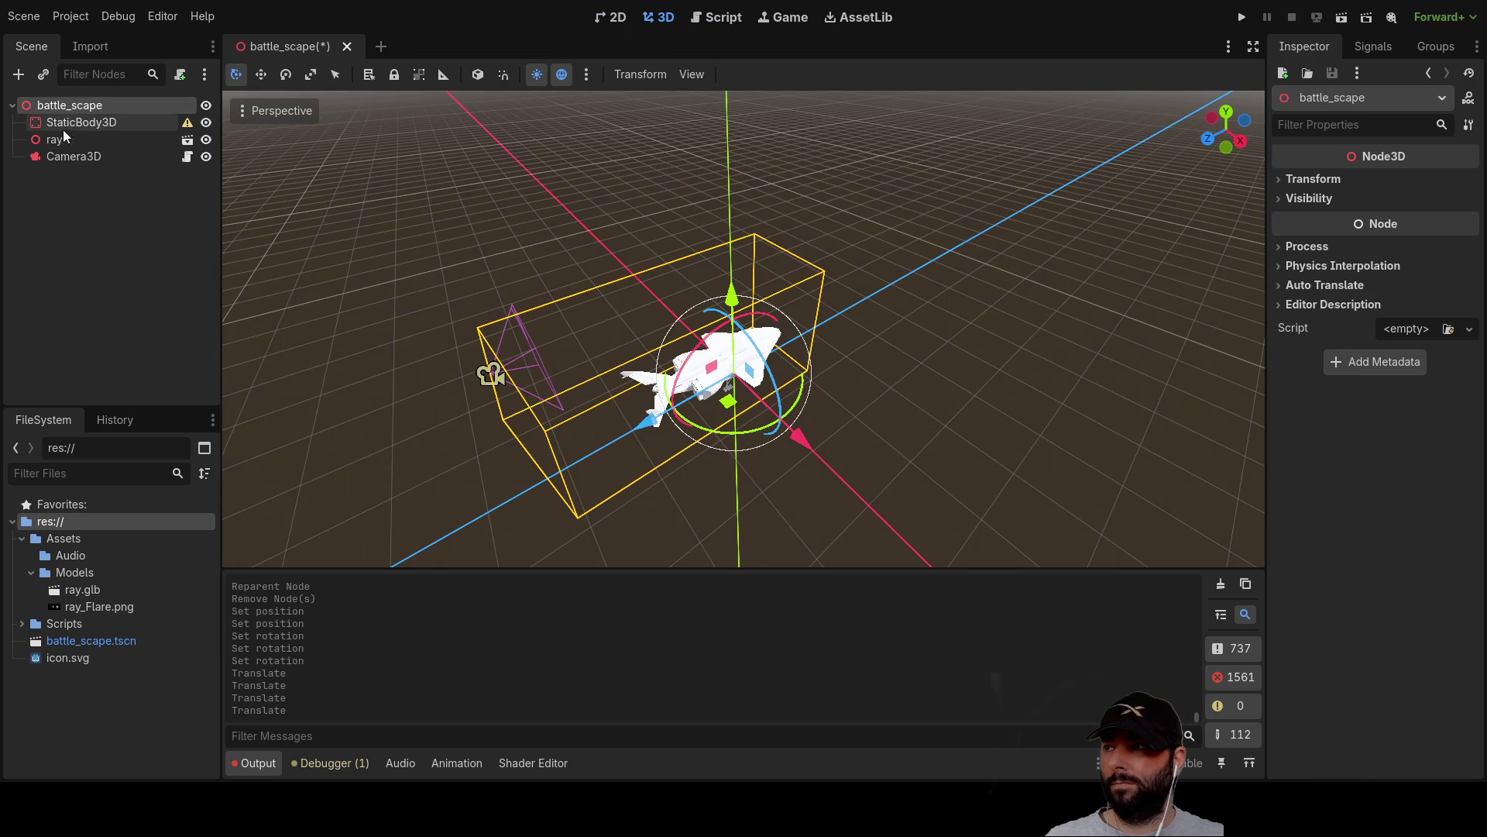
pyautogui.click(57, 160)
pyautogui.press('f')
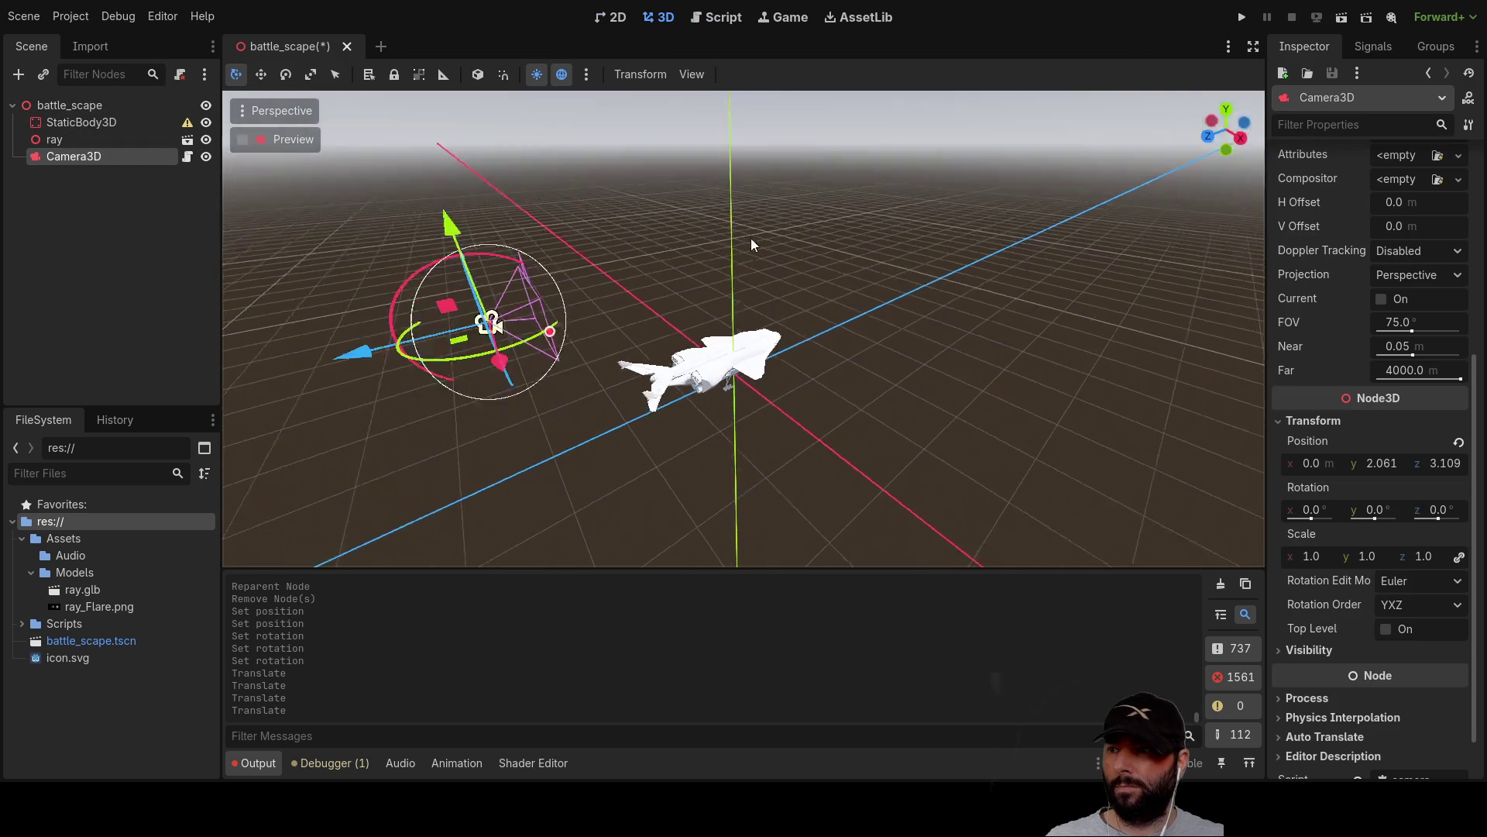
pyautogui.moveTo(910, 240); pyautogui.dragTo(589, 247)
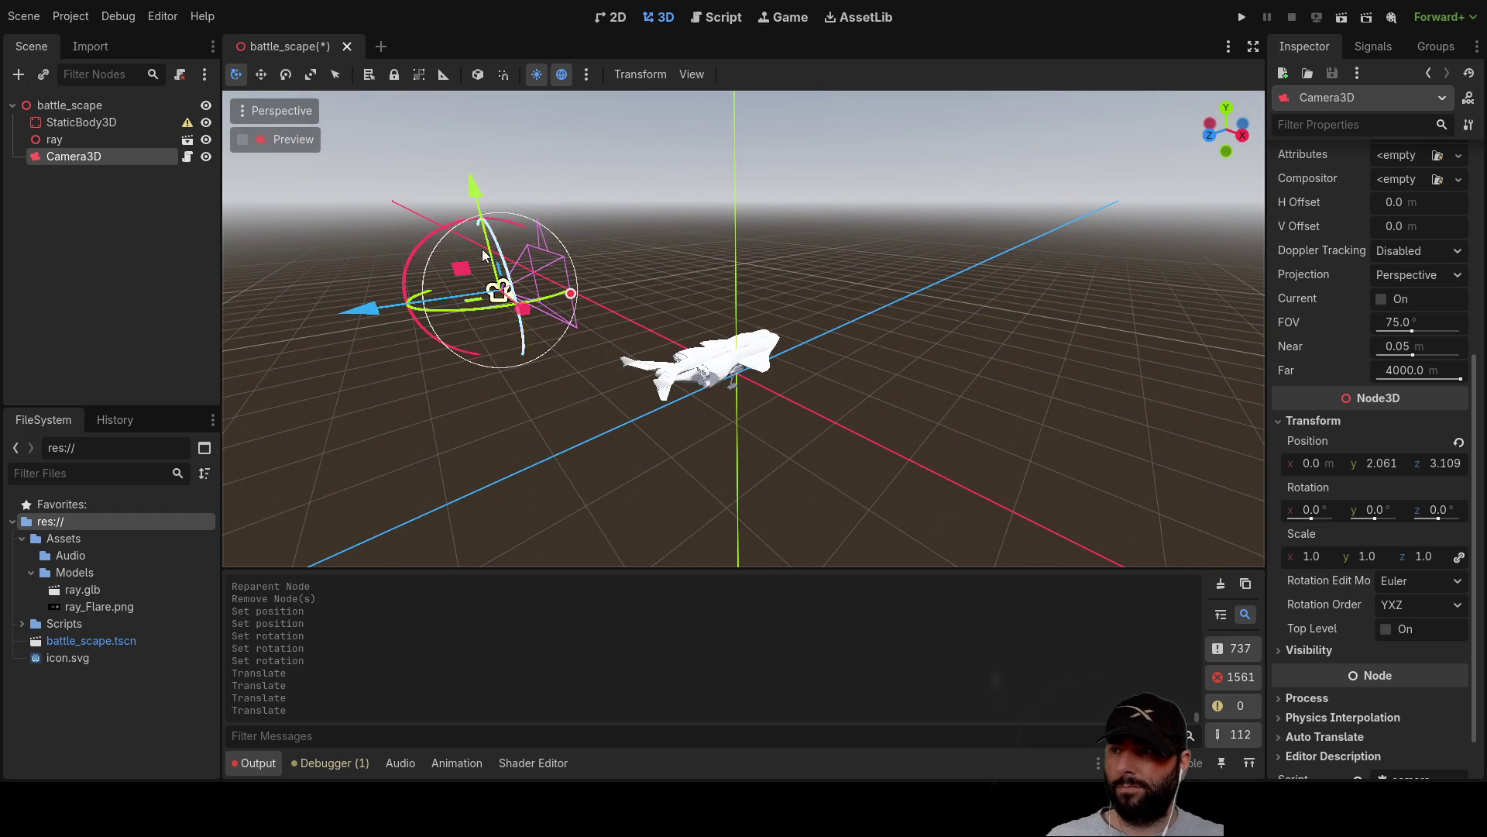
pyautogui.moveTo(412, 251); pyautogui.dragTo(454, 207)
pyautogui.moveTo(448, 271)
pyautogui.mouseDown()
pyautogui.moveTo(960, 342)
pyautogui.moveTo(1004, 329)
pyautogui.moveTo(707, 341)
pyautogui.moveTo(801, 271)
pyautogui.moveTo(807, 302)
pyautogui.moveTo(750, 261)
pyautogui.mouseUp()
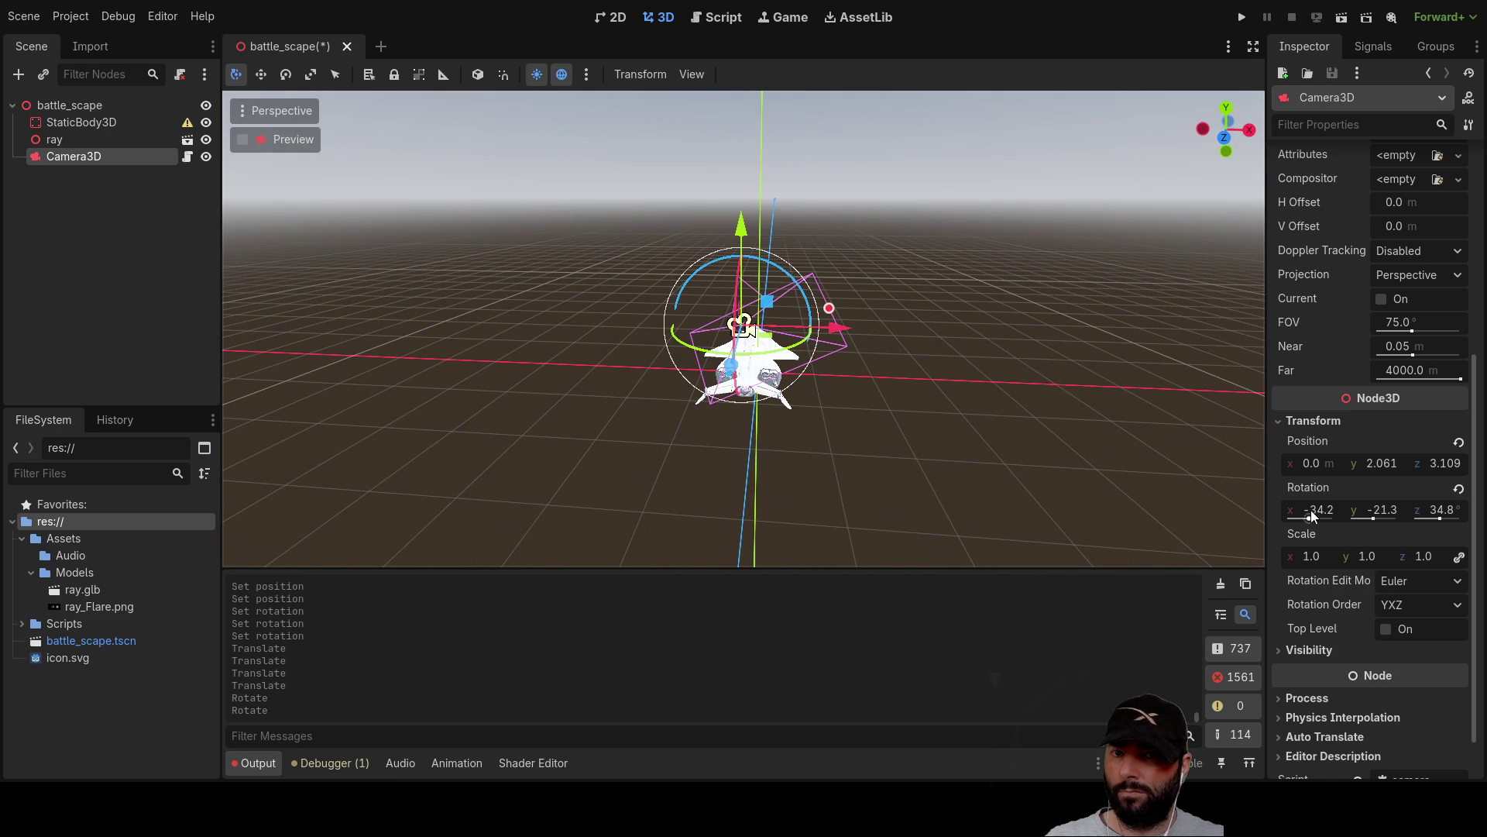
pyautogui.click(1441, 513)
pyautogui.write('0')
pyautogui.press('Return')
# Turn Camera3D about 20 degrees around Y and raise it to Y 2.364.
pyautogui.moveTo(1082, 360)
pyautogui.mouseDown()
pyautogui.moveTo(764, 366)
pyautogui.moveTo(488, 326)
pyautogui.moveTo(917, 359)
pyautogui.moveTo(935, 385)
pyautogui.moveTo(907, 395)
pyautogui.moveTo(954, 382)
pyautogui.moveTo(890, 381)
pyautogui.moveTo(959, 388)
pyautogui.moveTo(857, 444)
pyautogui.mouseUp()
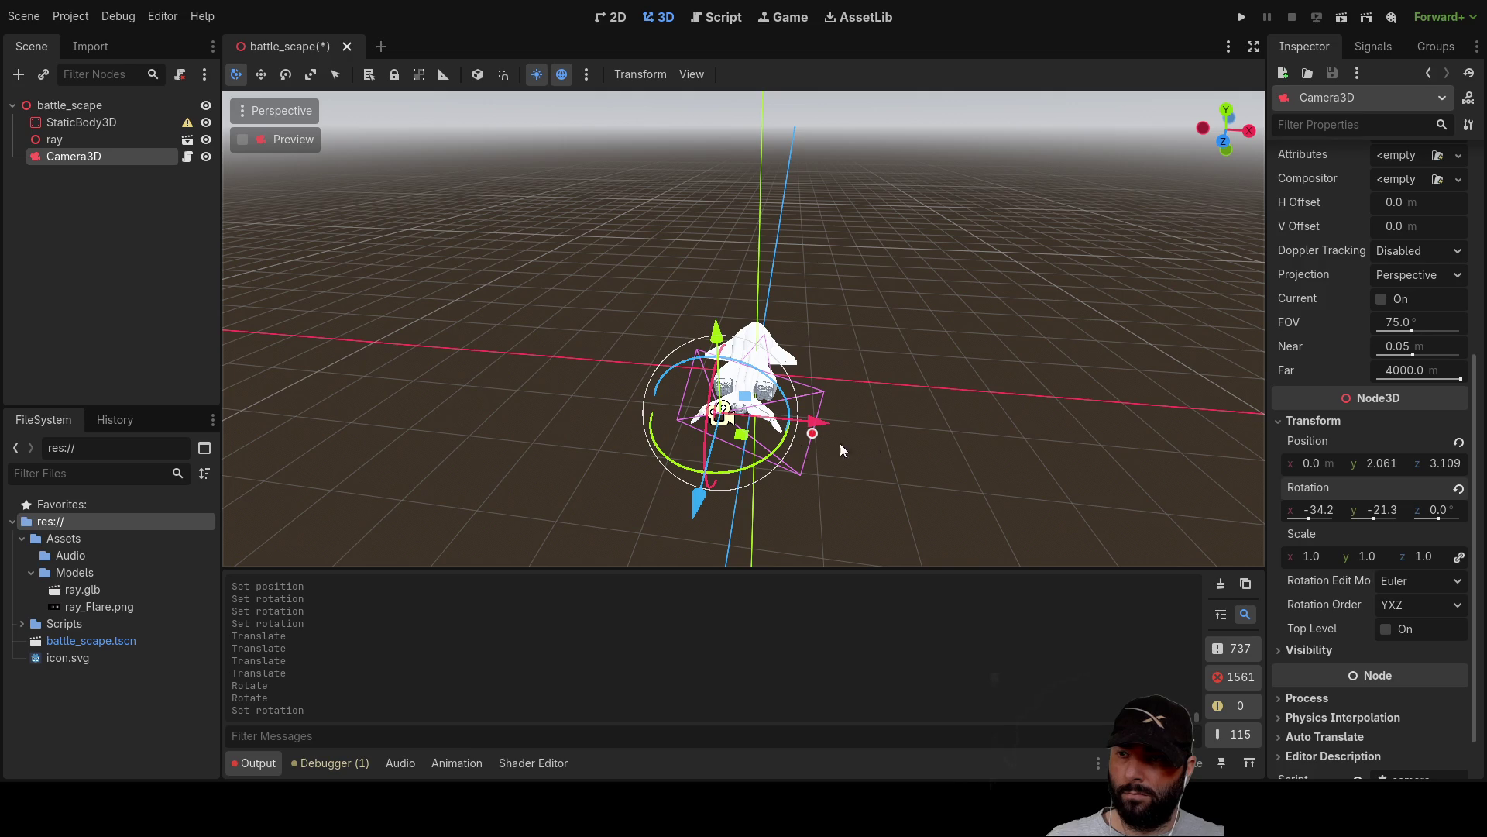
pyautogui.moveTo(763, 465)
pyautogui.mouseDown()
pyautogui.moveTo(724, 473)
pyautogui.moveTo(764, 480)
pyautogui.moveTo(755, 500)
pyautogui.moveTo(650, 479)
pyautogui.moveTo(764, 468)
pyautogui.moveTo(821, 432)
pyautogui.moveTo(800, 342)
pyautogui.moveTo(764, 485)
pyautogui.moveTo(640, 484)
pyautogui.moveTo(781, 490)
pyautogui.moveTo(677, 492)
pyautogui.moveTo(722, 499)
pyautogui.mouseUp()
pyautogui.moveTo(913, 441)
pyautogui.mouseDown()
pyautogui.moveTo(936, 374)
pyautogui.moveTo(874, 361)
pyautogui.moveTo(968, 392)
pyautogui.moveTo(1086, 390)
pyautogui.mouseUp()
pyautogui.moveTo(977, 387)
pyautogui.mouseDown()
pyautogui.moveTo(886, 394)
pyautogui.moveTo(960, 390)
pyautogui.moveTo(899, 398)
pyautogui.moveTo(946, 375)
pyautogui.moveTo(911, 402)
pyautogui.moveTo(921, 356)
pyautogui.moveTo(926, 393)
pyautogui.moveTo(677, 414)
pyautogui.moveTo(626, 392)
pyautogui.moveTo(669, 380)
pyautogui.moveTo(548, 405)
pyautogui.moveTo(527, 378)
pyautogui.moveTo(609, 428)
pyautogui.moveTo(656, 385)
pyautogui.moveTo(525, 411)
pyautogui.moveTo(514, 350)
pyautogui.moveTo(507, 372)
pyautogui.moveTo(542, 389)
pyautogui.moveTo(707, 318)
pyautogui.moveTo(527, 387)
pyautogui.moveTo(697, 342)
pyautogui.moveTo(583, 429)
pyautogui.moveTo(623, 303)
pyautogui.moveTo(690, 364)
pyautogui.moveTo(539, 399)
pyautogui.moveTo(527, 372)
pyautogui.moveTo(680, 389)
pyautogui.moveTo(598, 411)
pyautogui.moveTo(647, 410)
pyautogui.mouseUp()
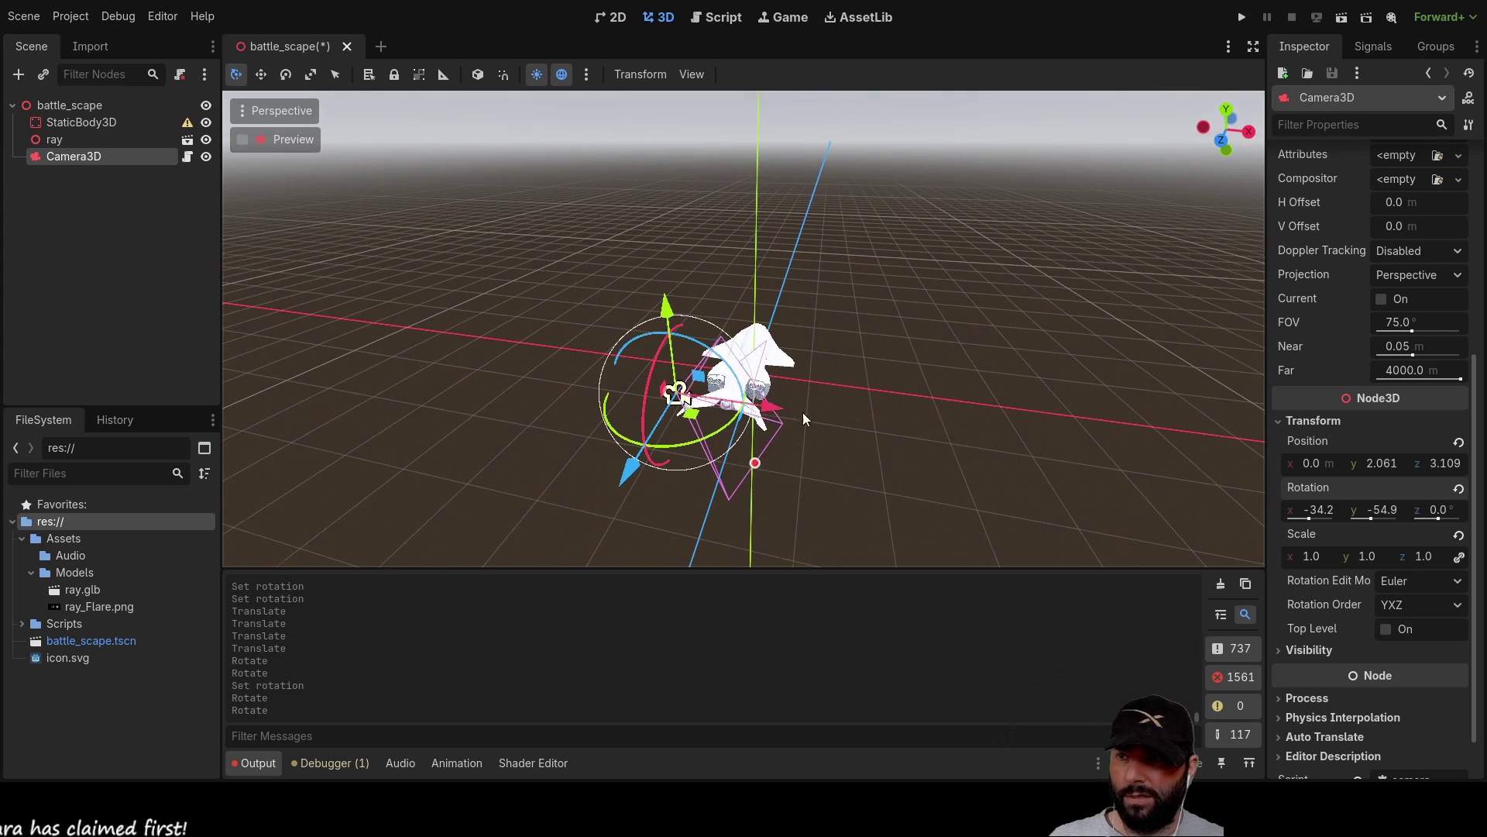
pyautogui.moveTo(710, 350)
pyautogui.mouseDown()
pyautogui.moveTo(657, 369)
pyautogui.moveTo(644, 397)
pyautogui.moveTo(655, 388)
pyautogui.moveTo(687, 439)
pyautogui.moveTo(731, 453)
pyautogui.moveTo(597, 426)
pyautogui.moveTo(778, 434)
pyautogui.moveTo(814, 397)
pyautogui.moveTo(853, 399)
pyautogui.mouseUp()
pyautogui.moveTo(755, 408)
pyautogui.mouseDown()
pyautogui.moveTo(812, 405)
pyautogui.moveTo(670, 376)
pyautogui.mouseUp()
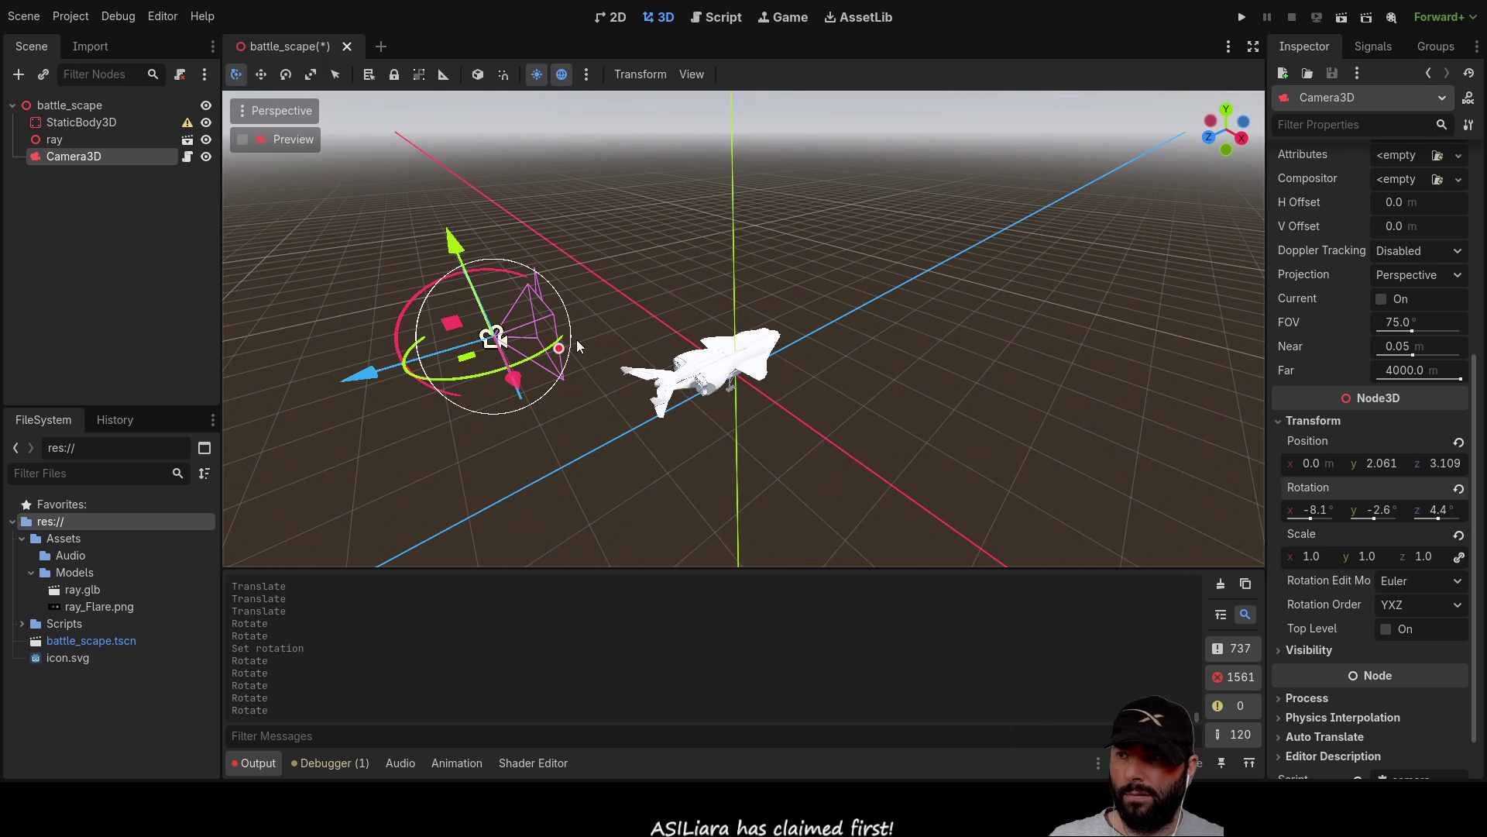
pyautogui.moveTo(456, 247)
pyautogui.mouseDown()
pyautogui.moveTo(460, 175)
pyautogui.moveTo(466, 212)
pyautogui.moveTo(713, 319)
pyautogui.mouseUp()
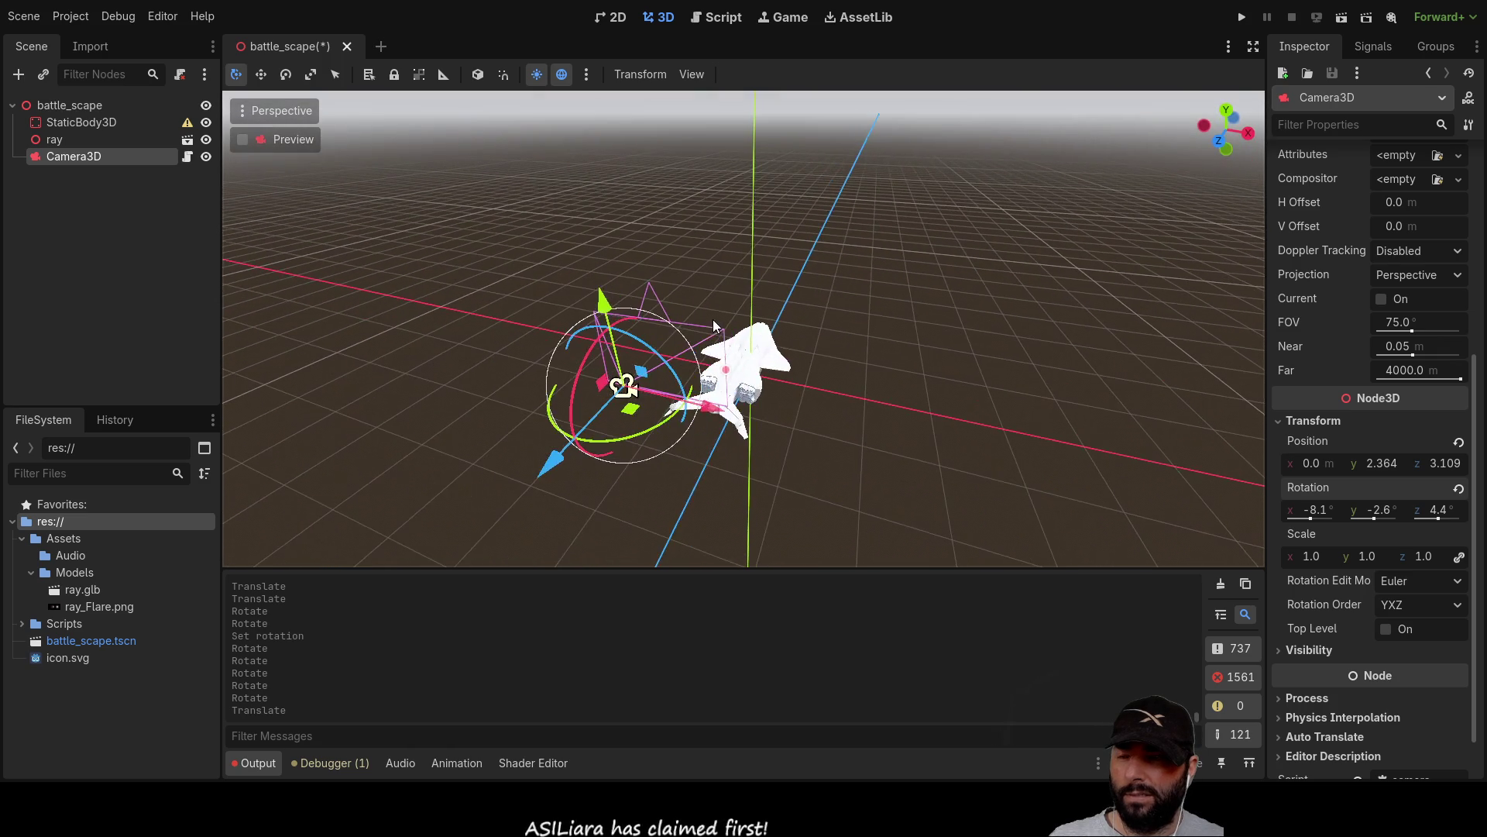
pyautogui.moveTo(615, 438); pyautogui.dragTo(643, 436)
pyautogui.click(714, 16)
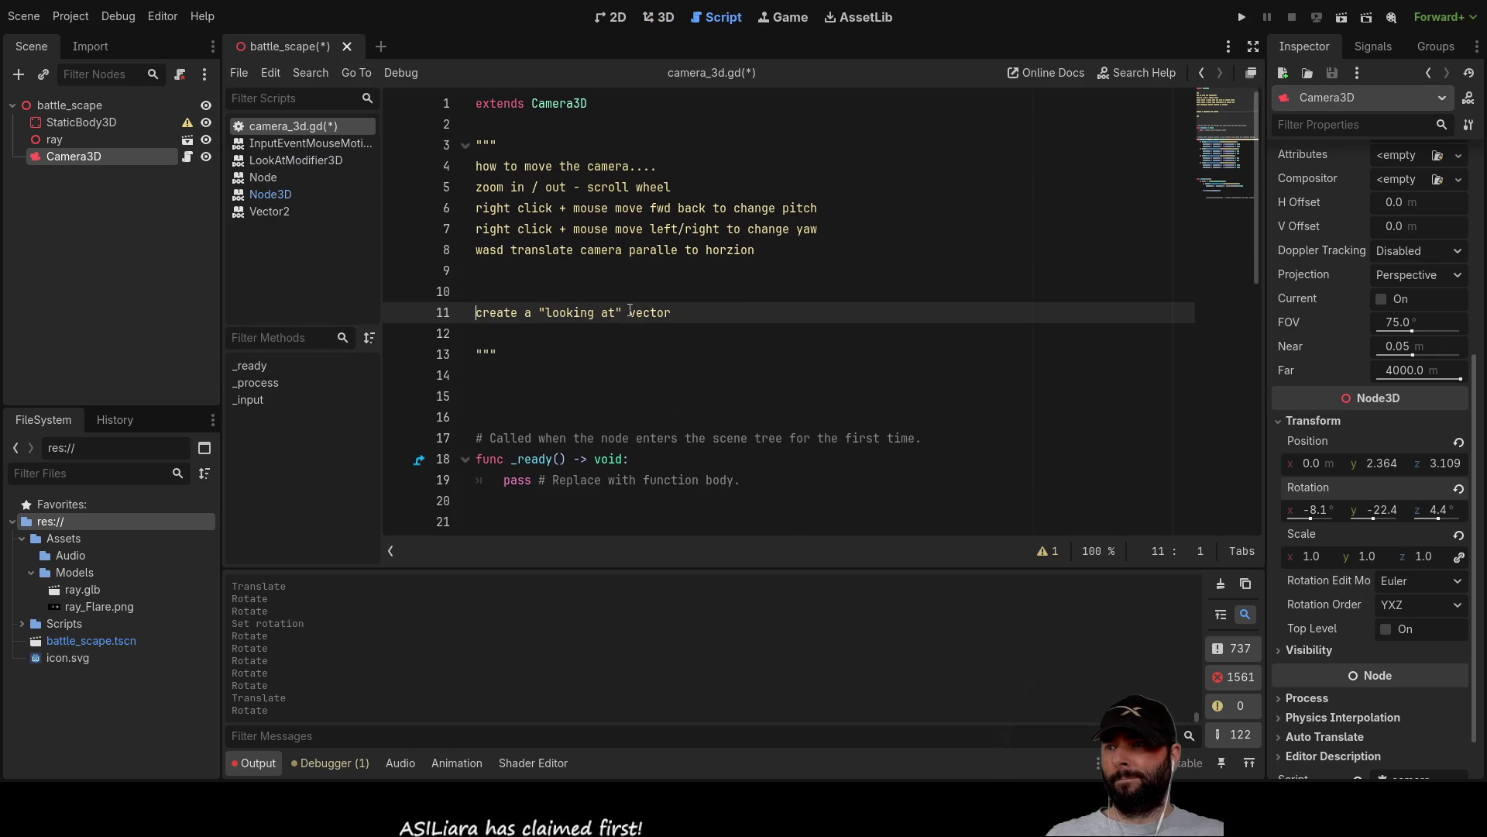
# Declare an empty func _adjust_camera_pitch(): on line 37 above _input, ready for an indented body.
pyautogui.scroll(-5, 629, 314)
pyautogui.scroll(3, 540, 302)
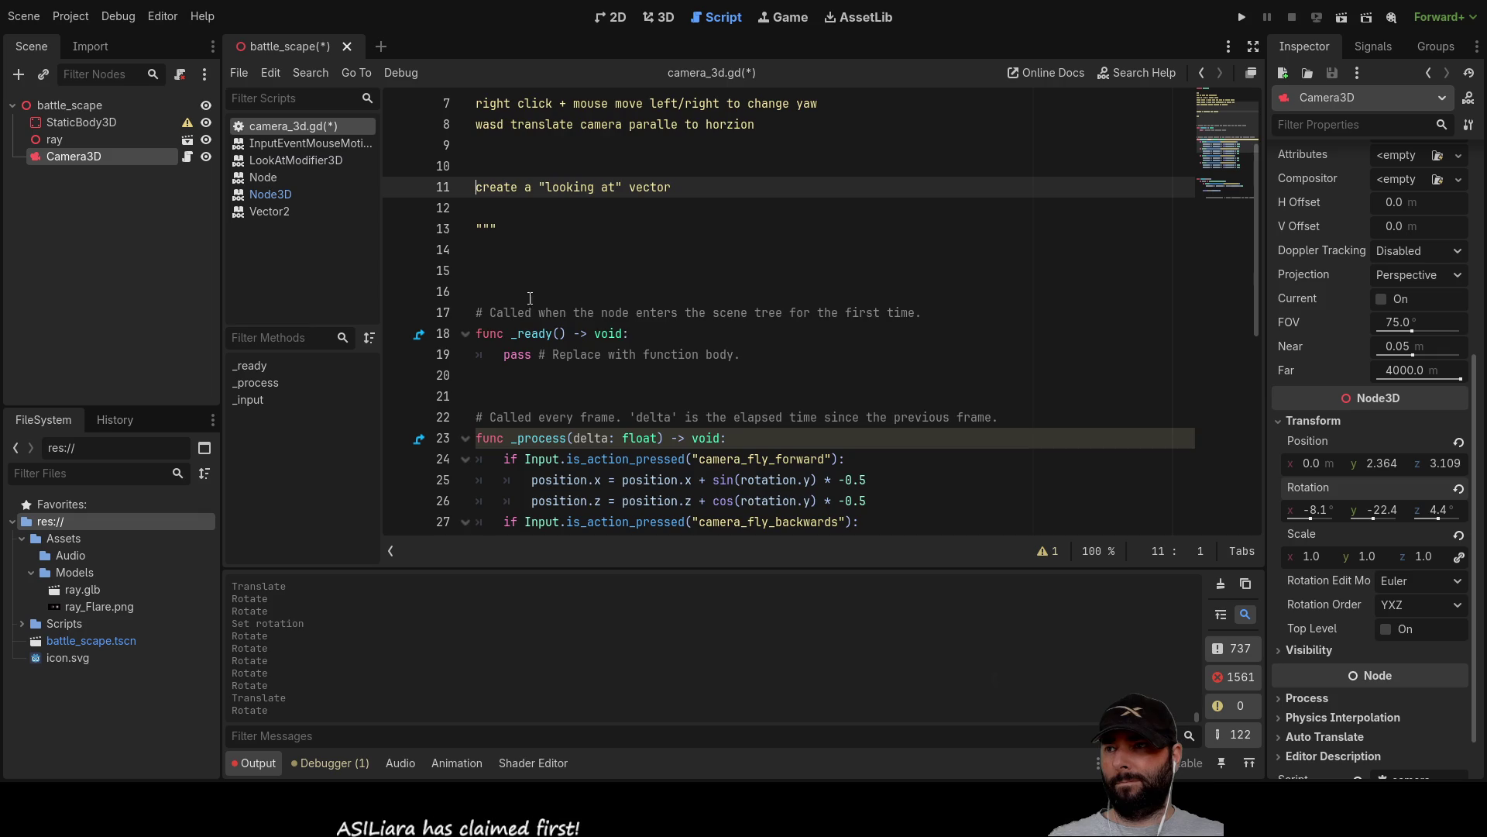
pyautogui.scroll(-7, 540, 301)
pyautogui.click(494, 270)
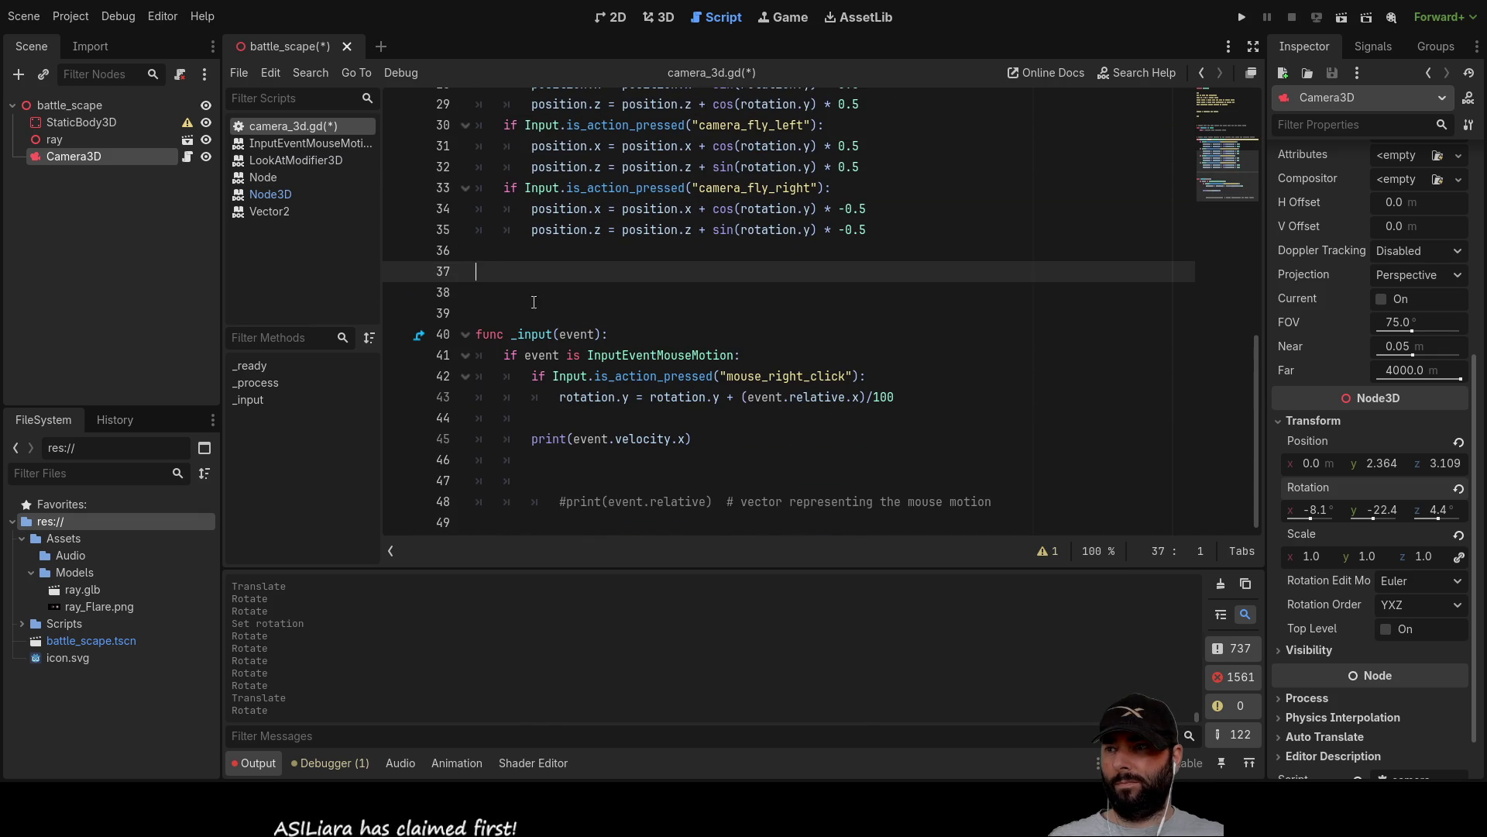
pyautogui.press('Return')
pyautogui.press('Up')
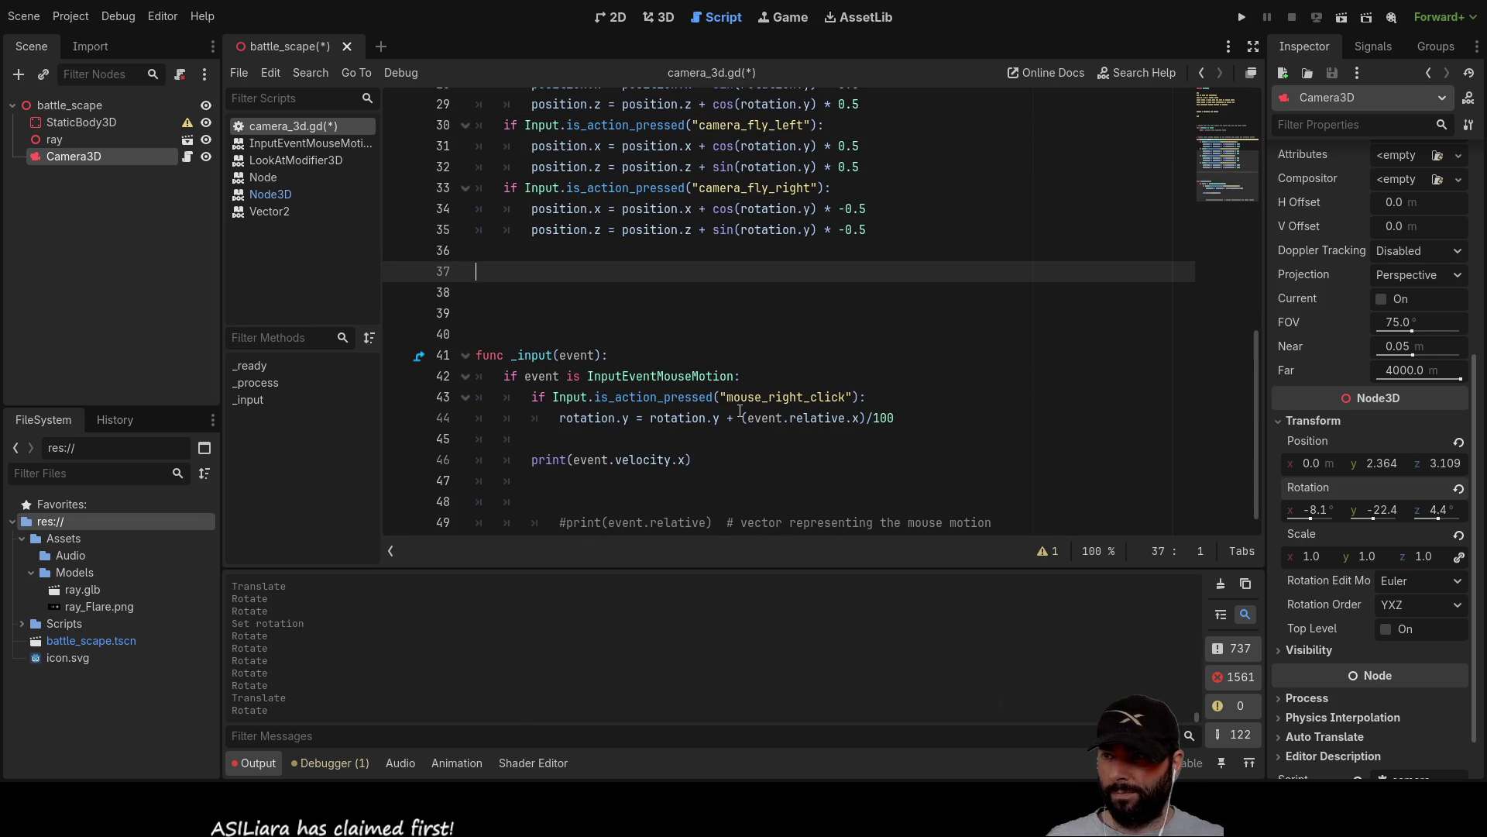
pyautogui.write('fu')
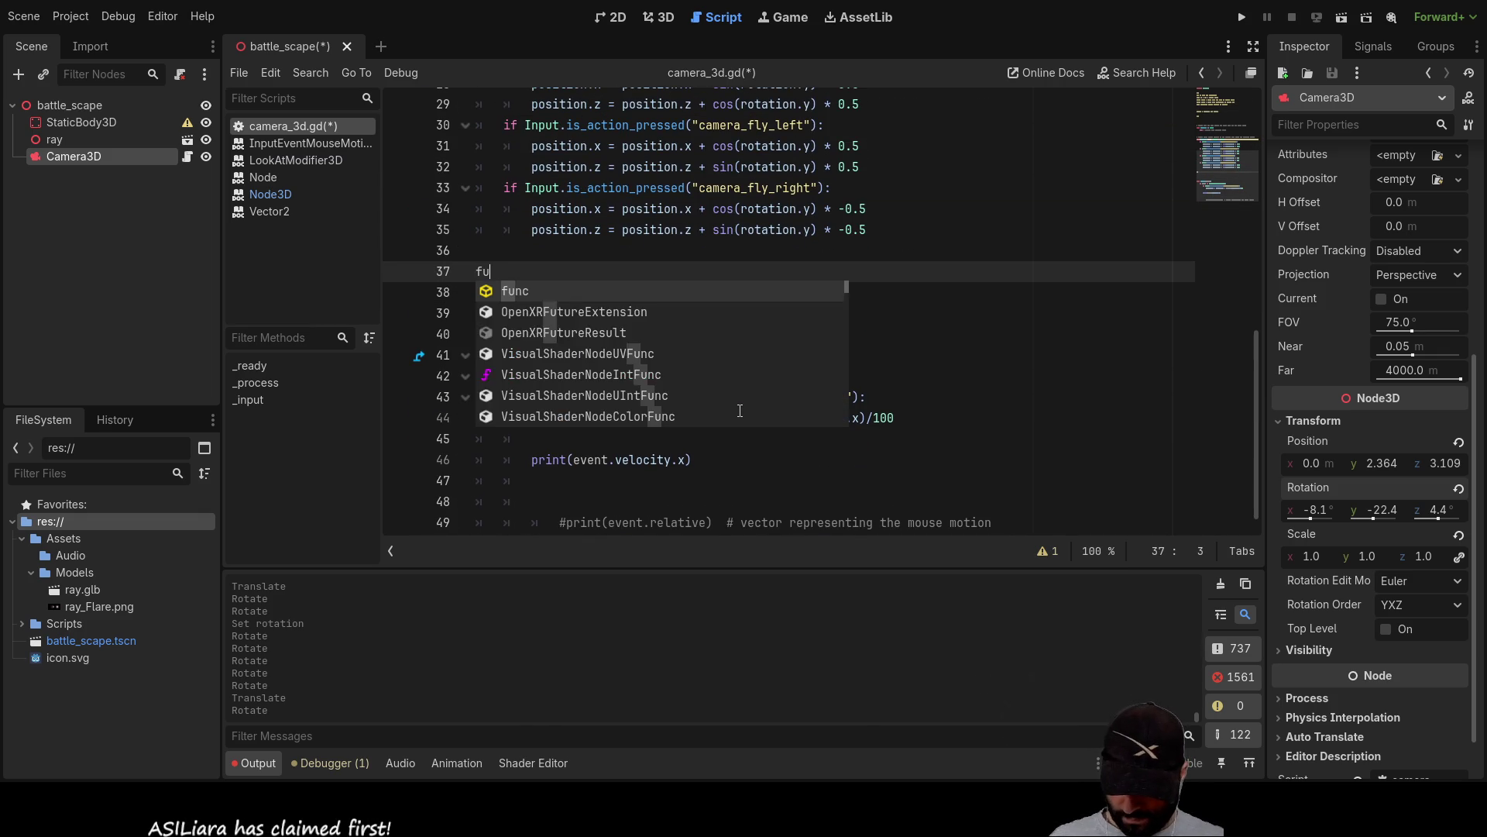
pyautogui.write('nc ')
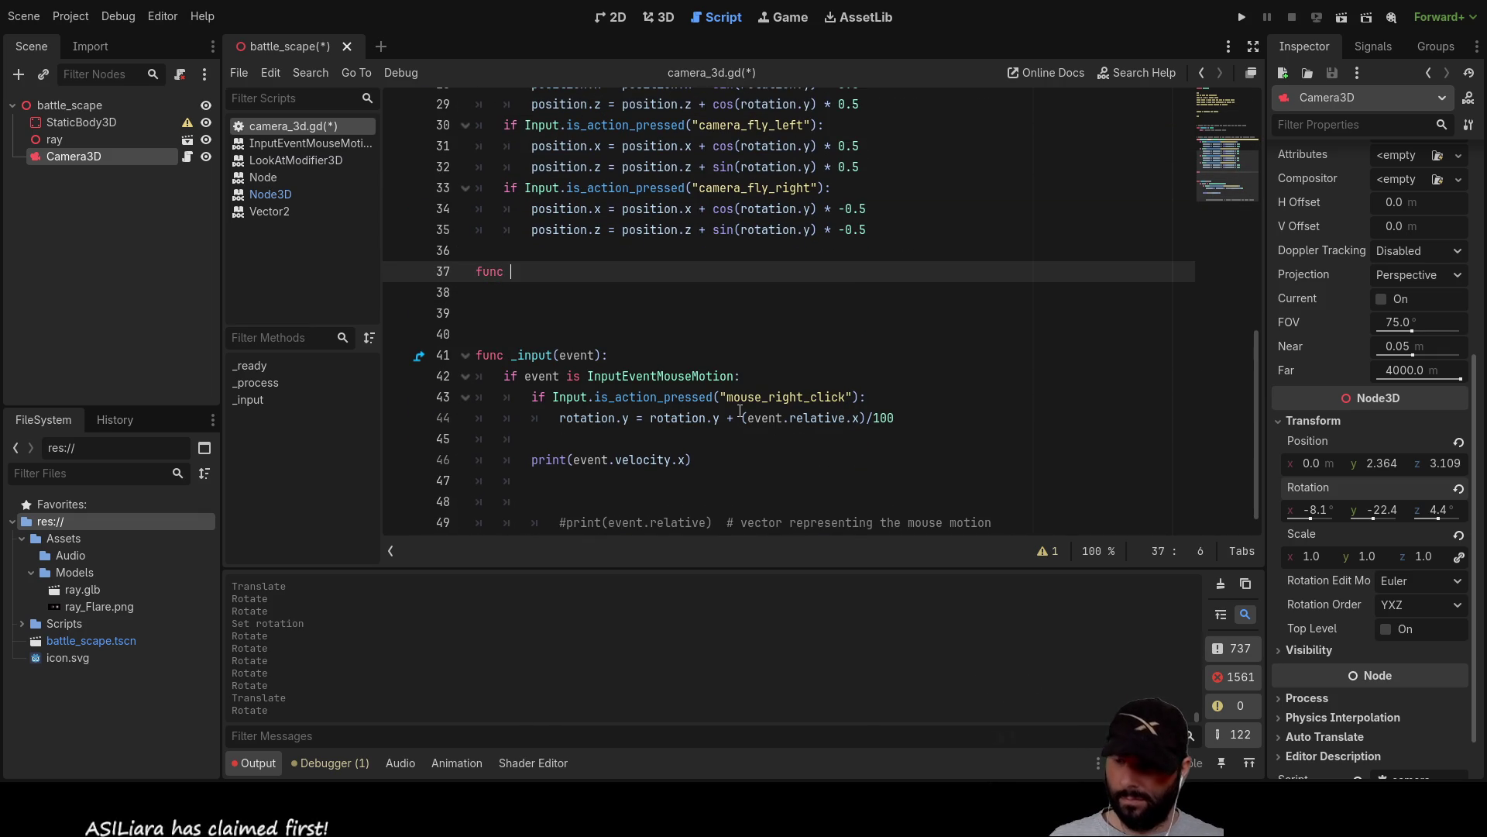
pyautogui.write('_ad')
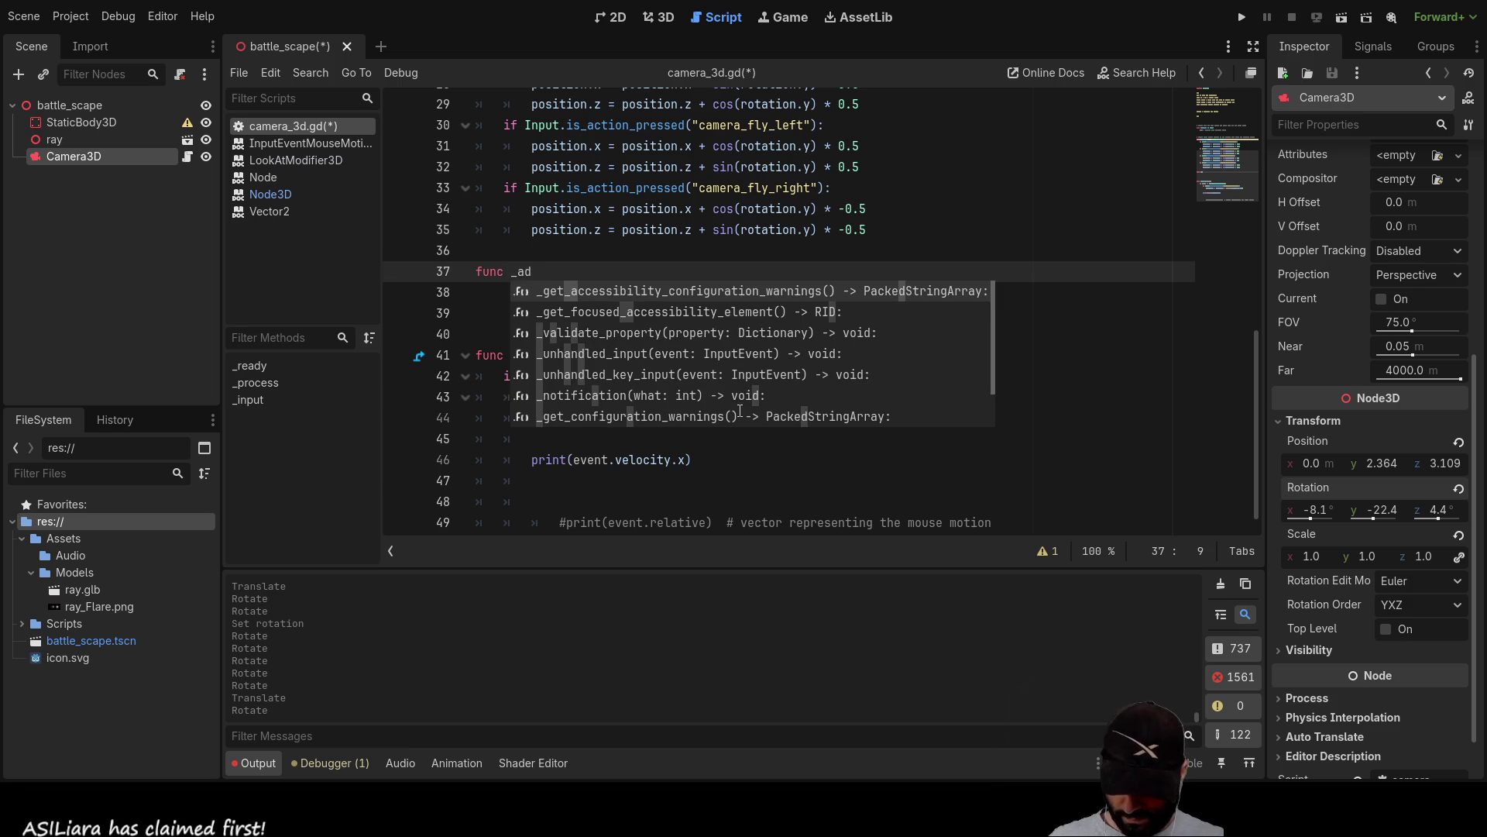
pyautogui.write('just_camera')
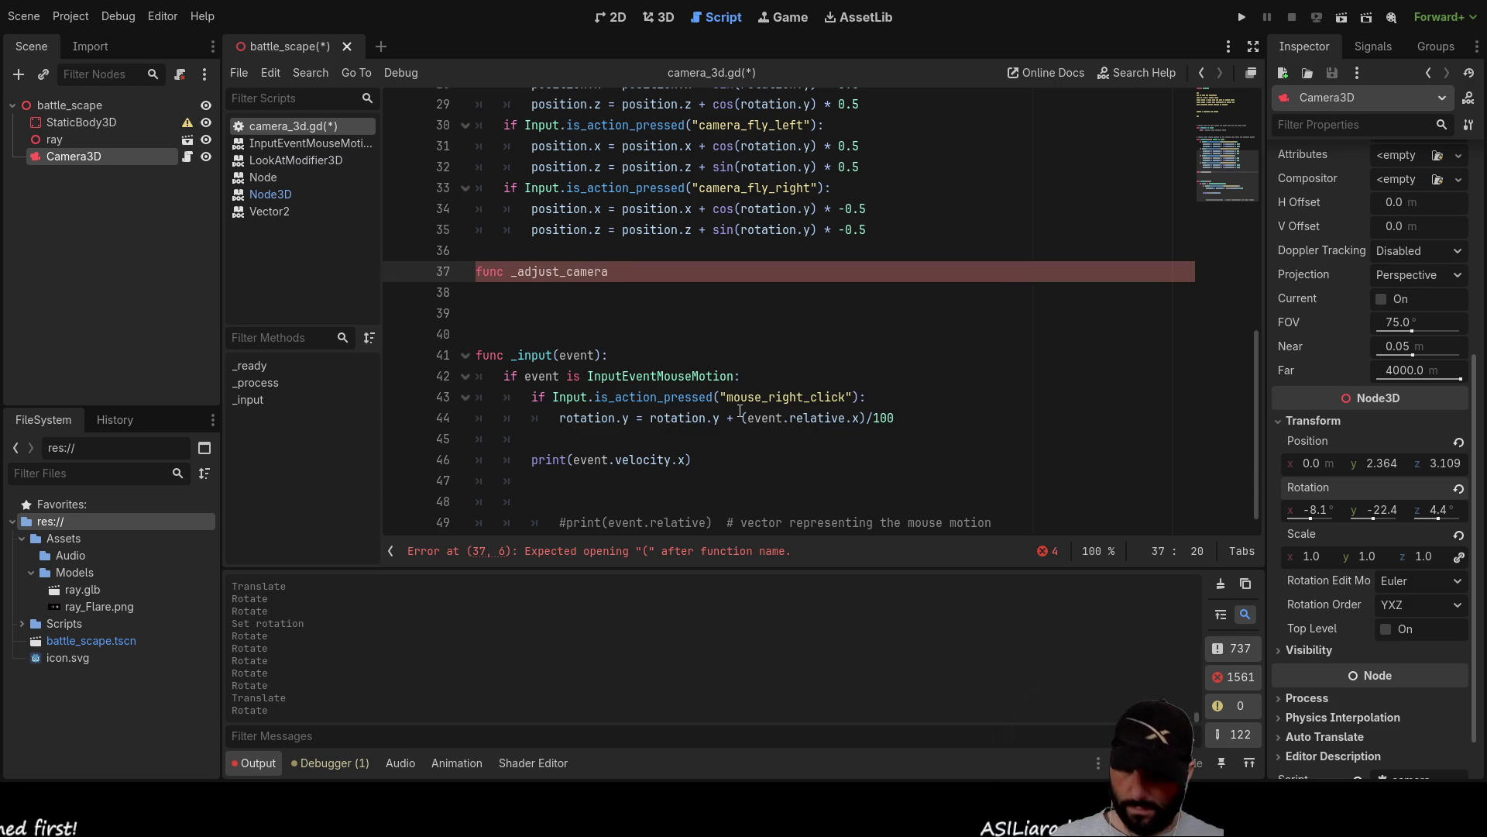
pyautogui.write('_pitch')
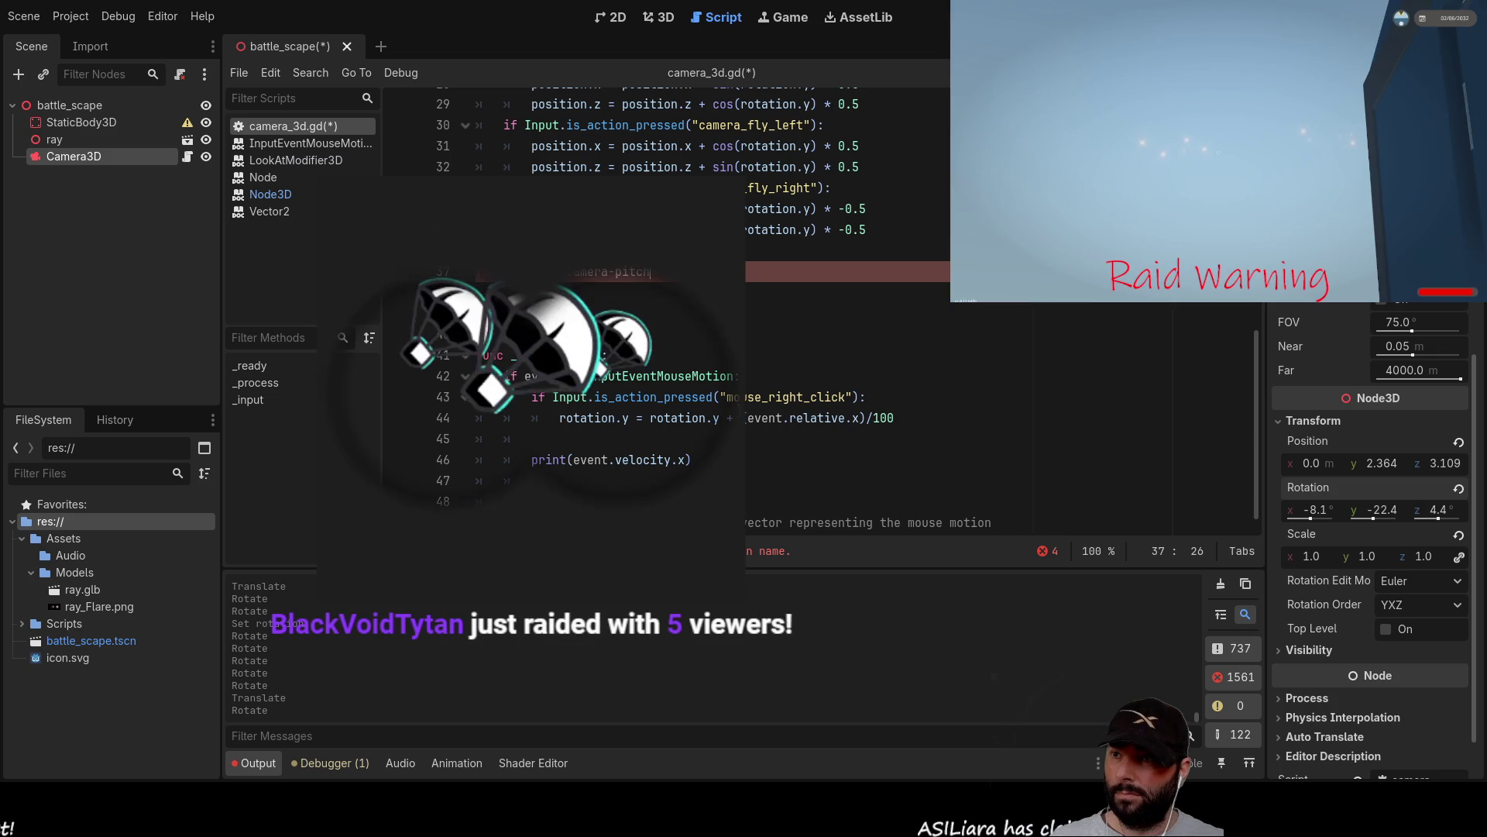
pyautogui.press('BackSpace')
pyautogui.press('BackSpace')
pyautogui.press('BackSpace')
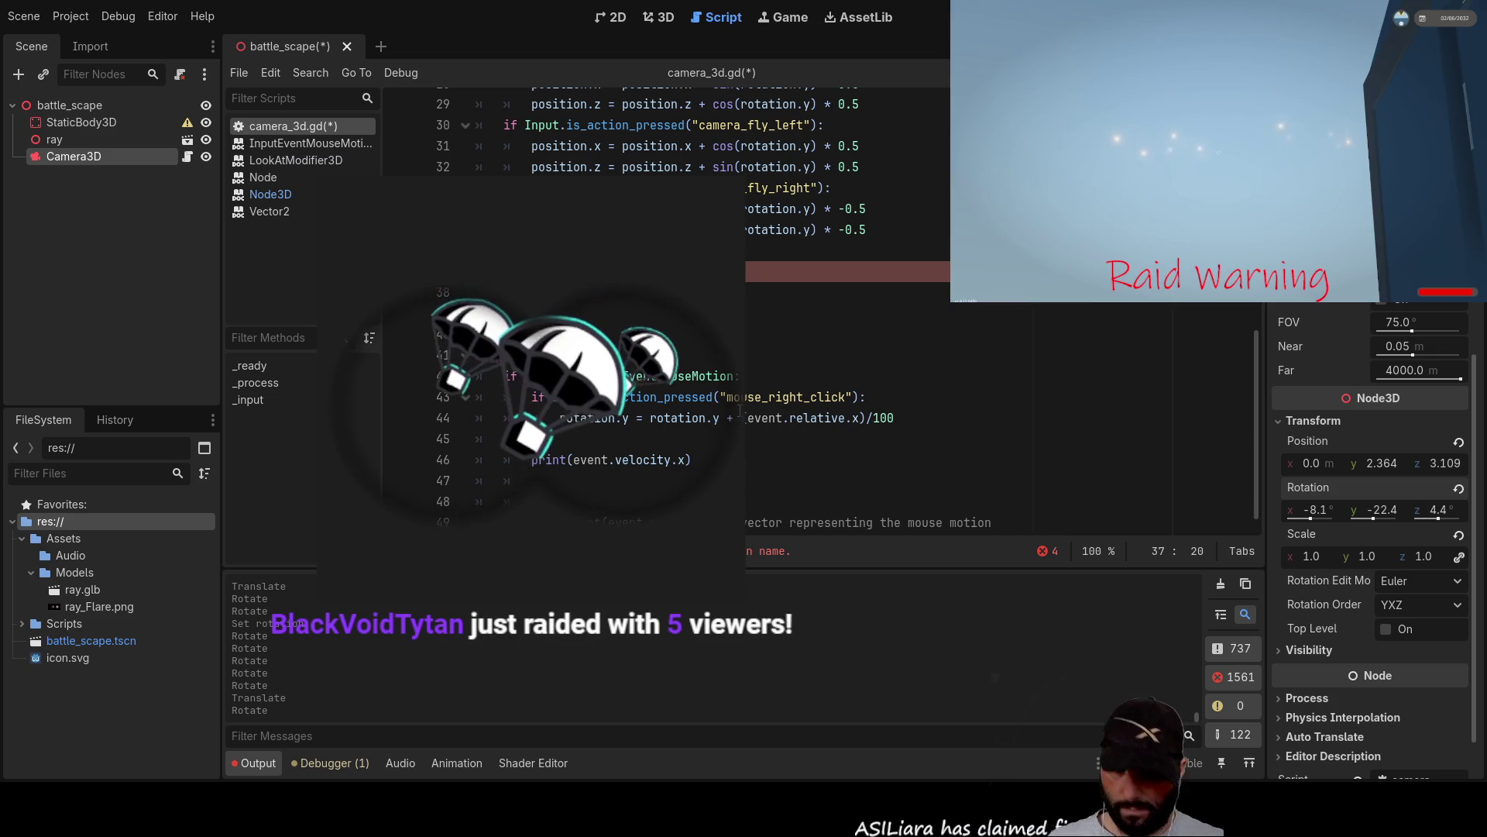
pyautogui.press('Right')
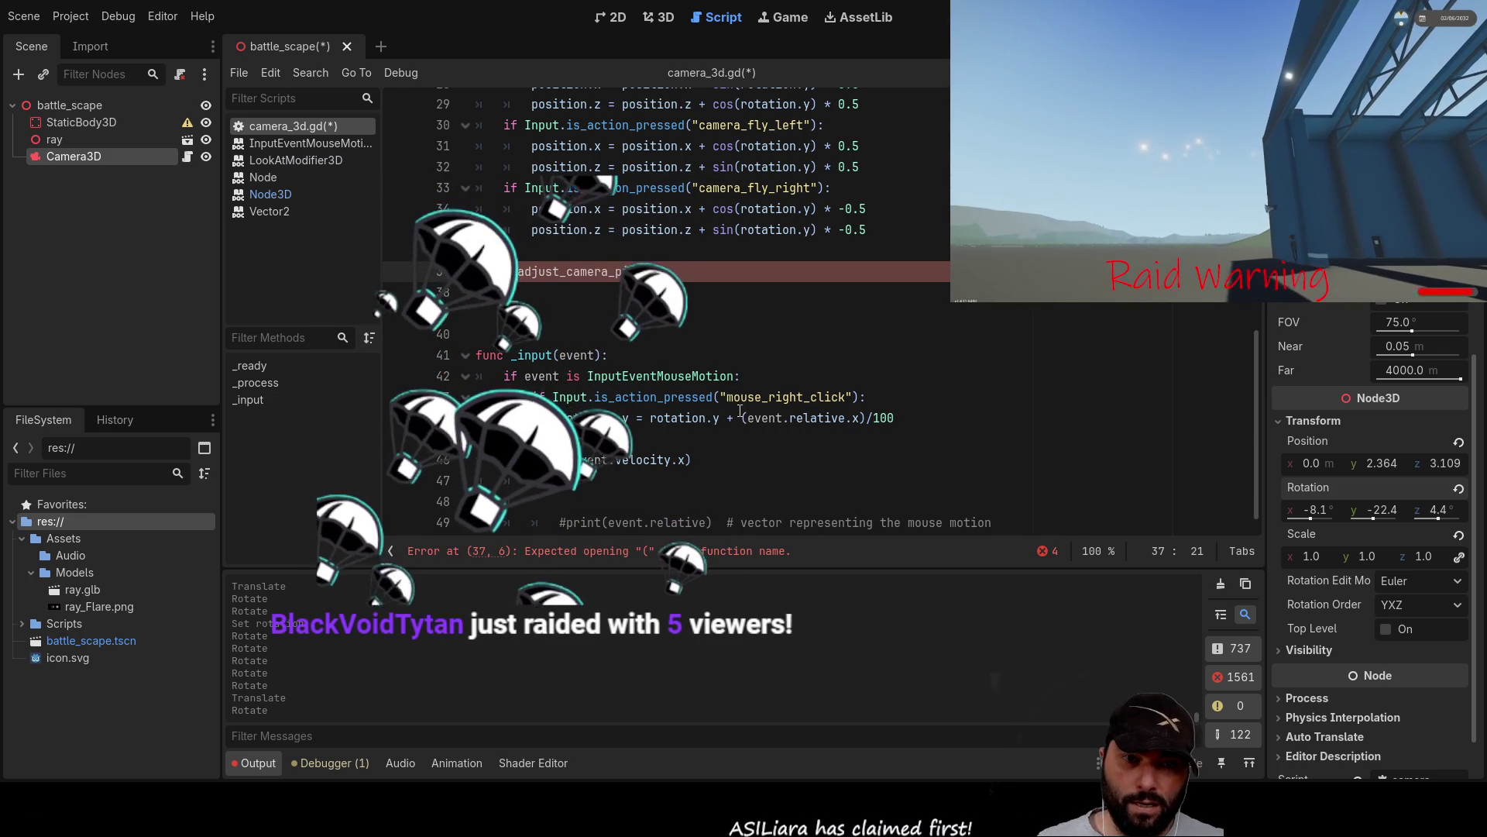
pyautogui.press('Down')
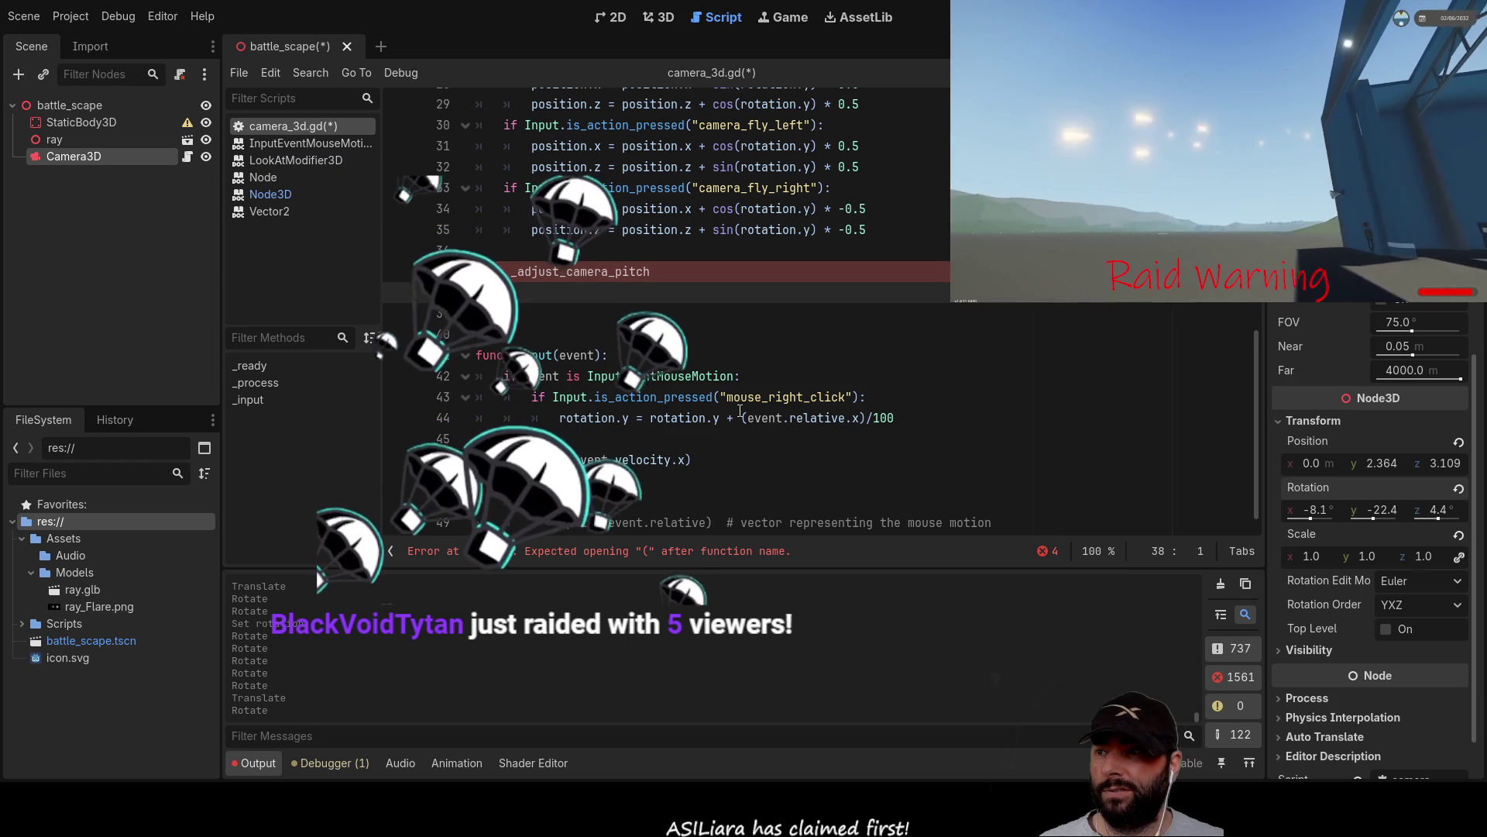
pyautogui.press('Left')
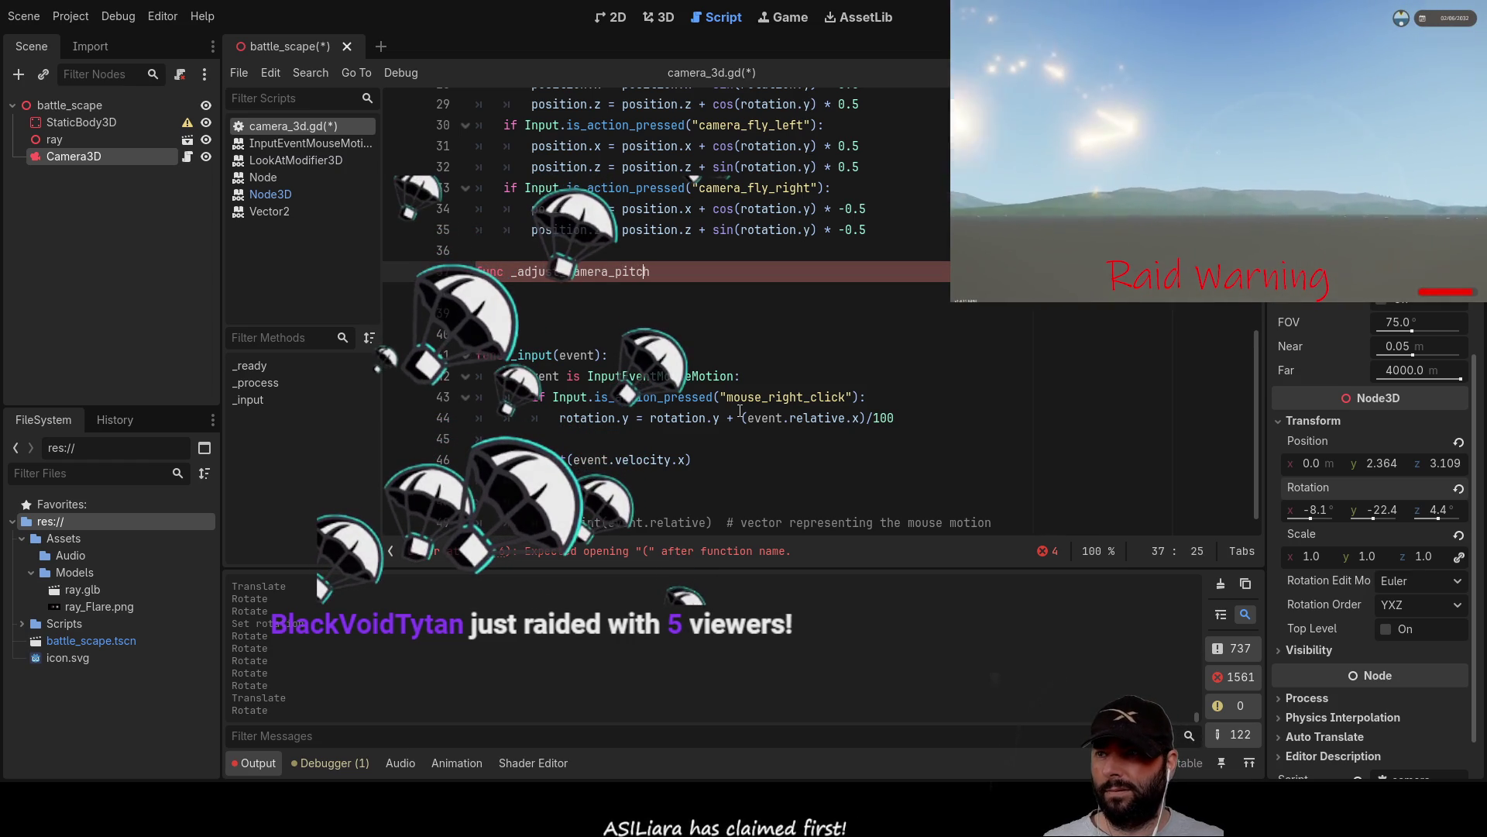
pyautogui.write('():')
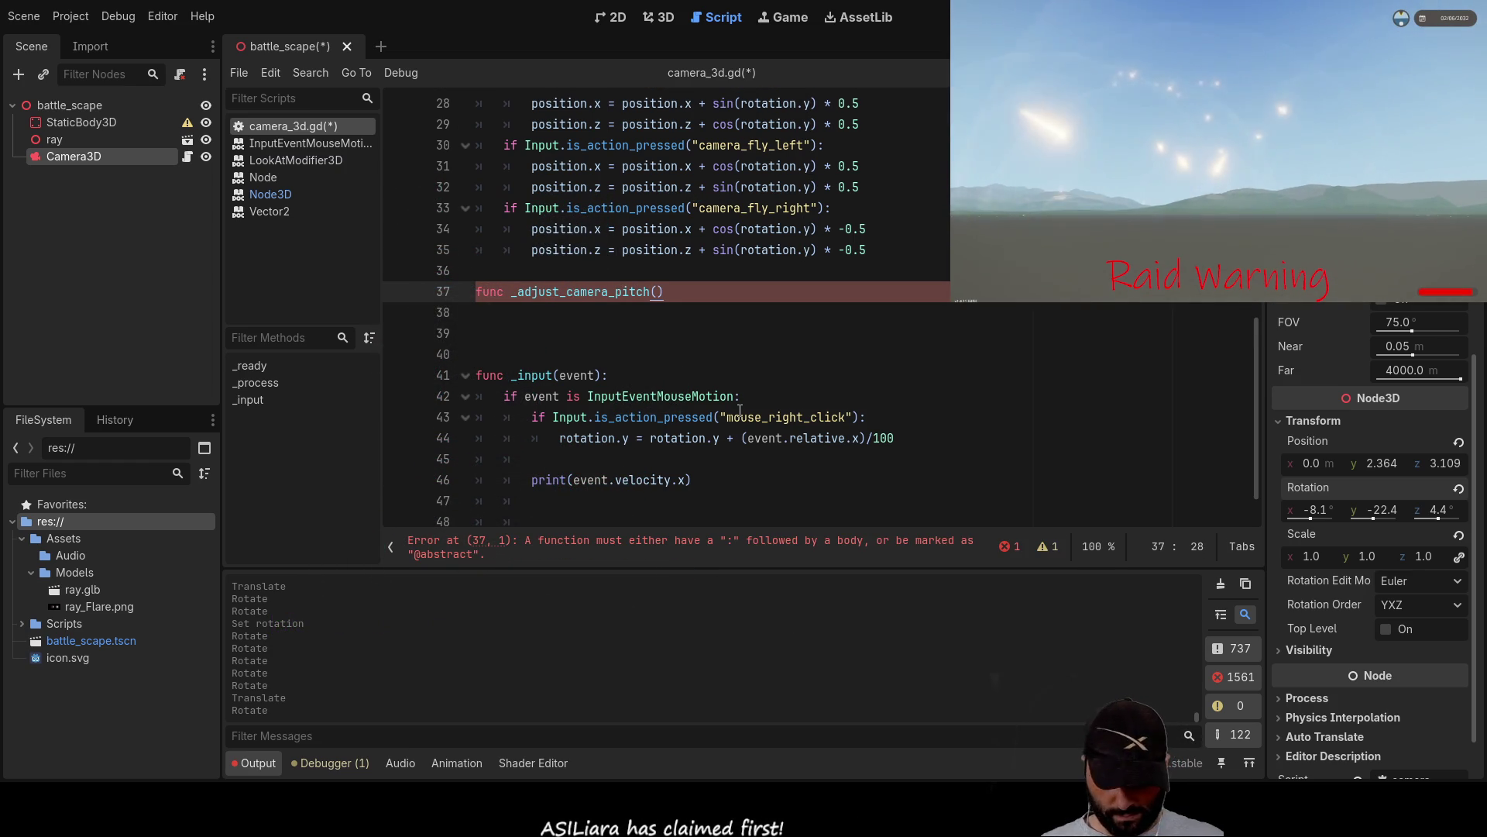
pyautogui.press('Return')
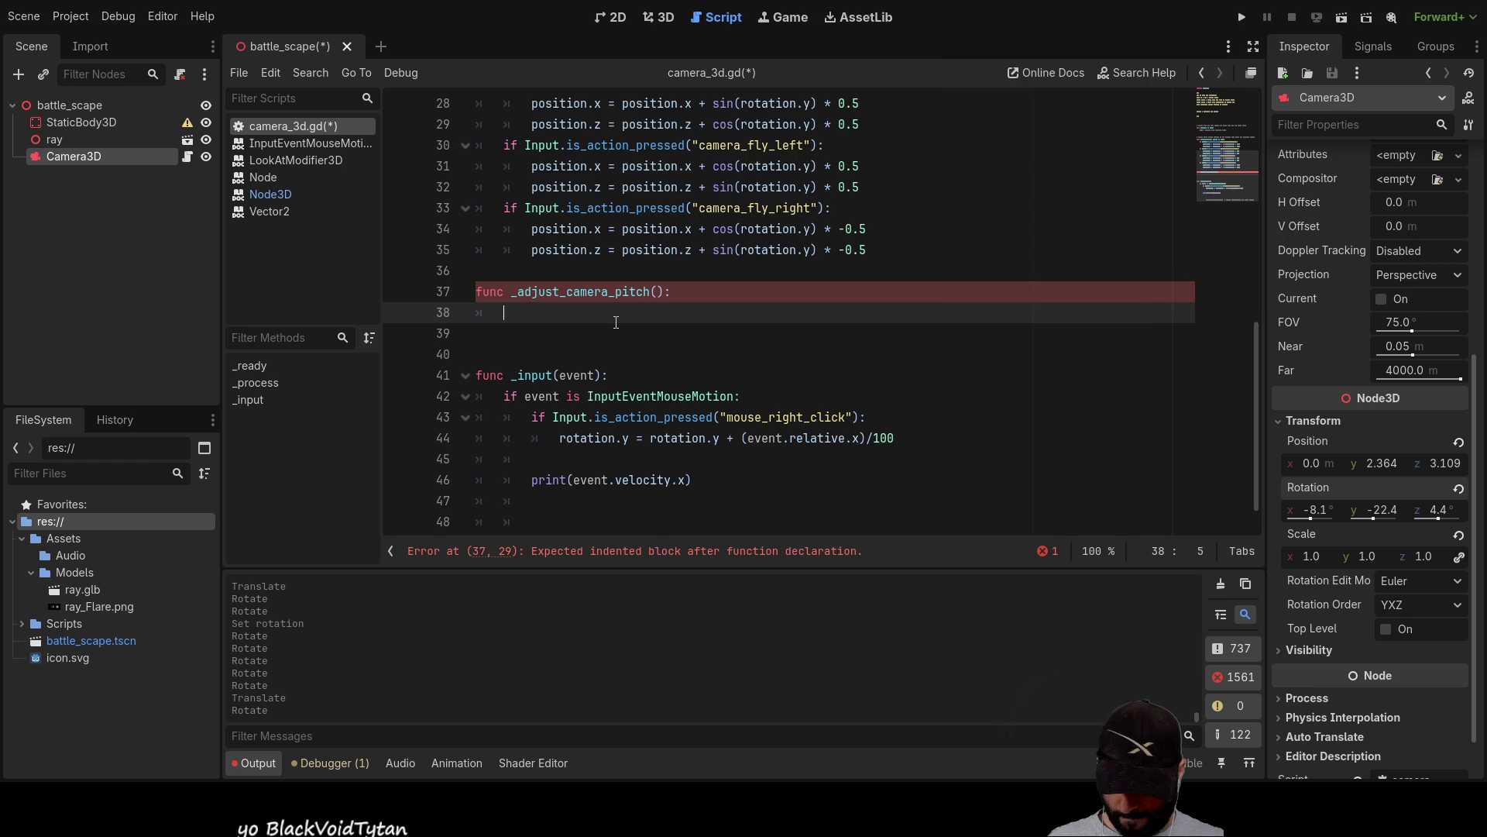
# On line 38 write var local_y = rotation.y, using autocomplete for rotation.
pyautogui.write('local_y')
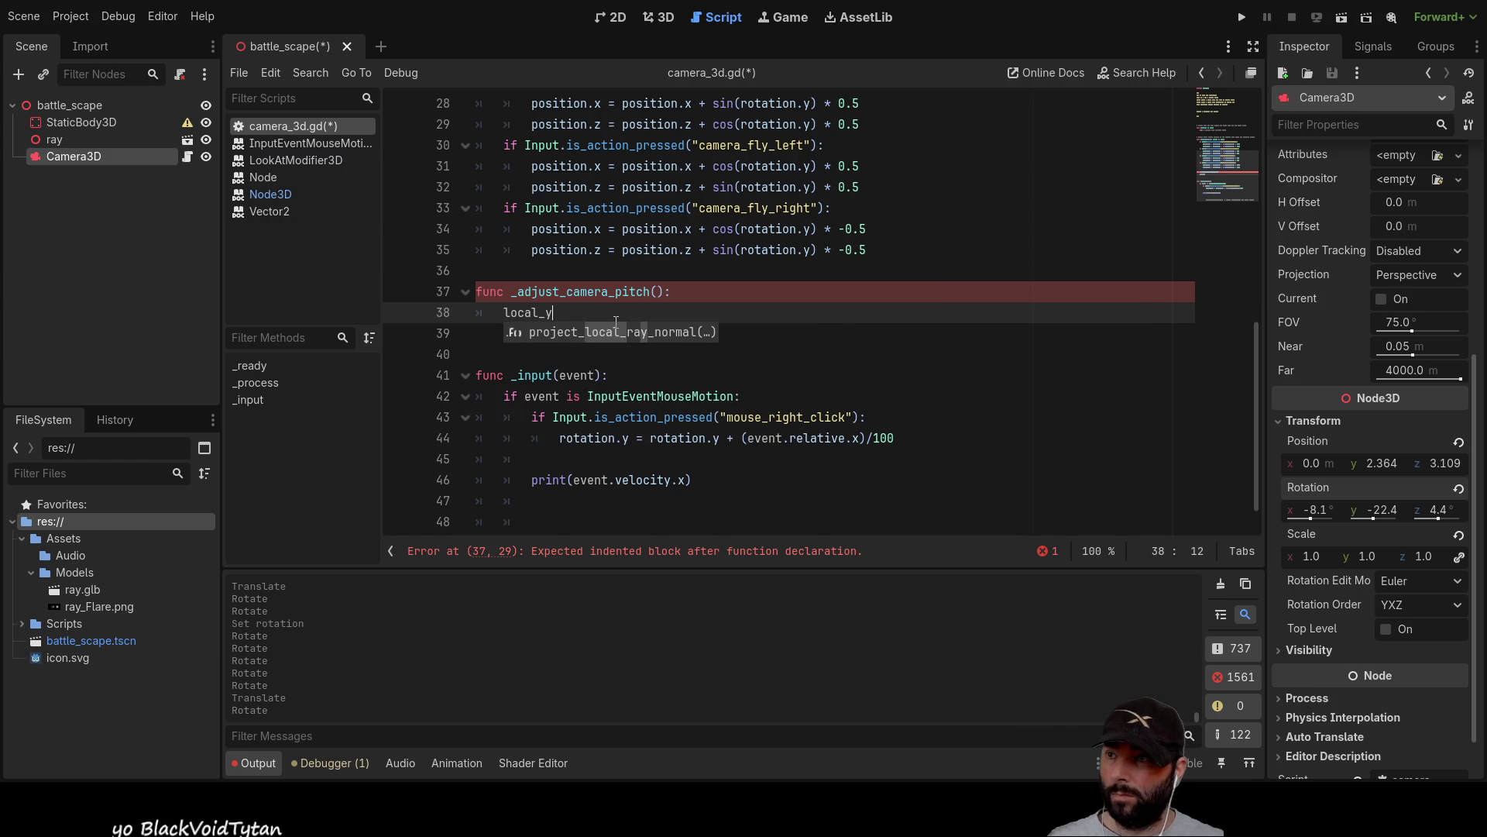
pyautogui.press('Left')
pyautogui.press('Left')
pyautogui.press('Left')
pyautogui.write('var')
pyautogui.press('Up')
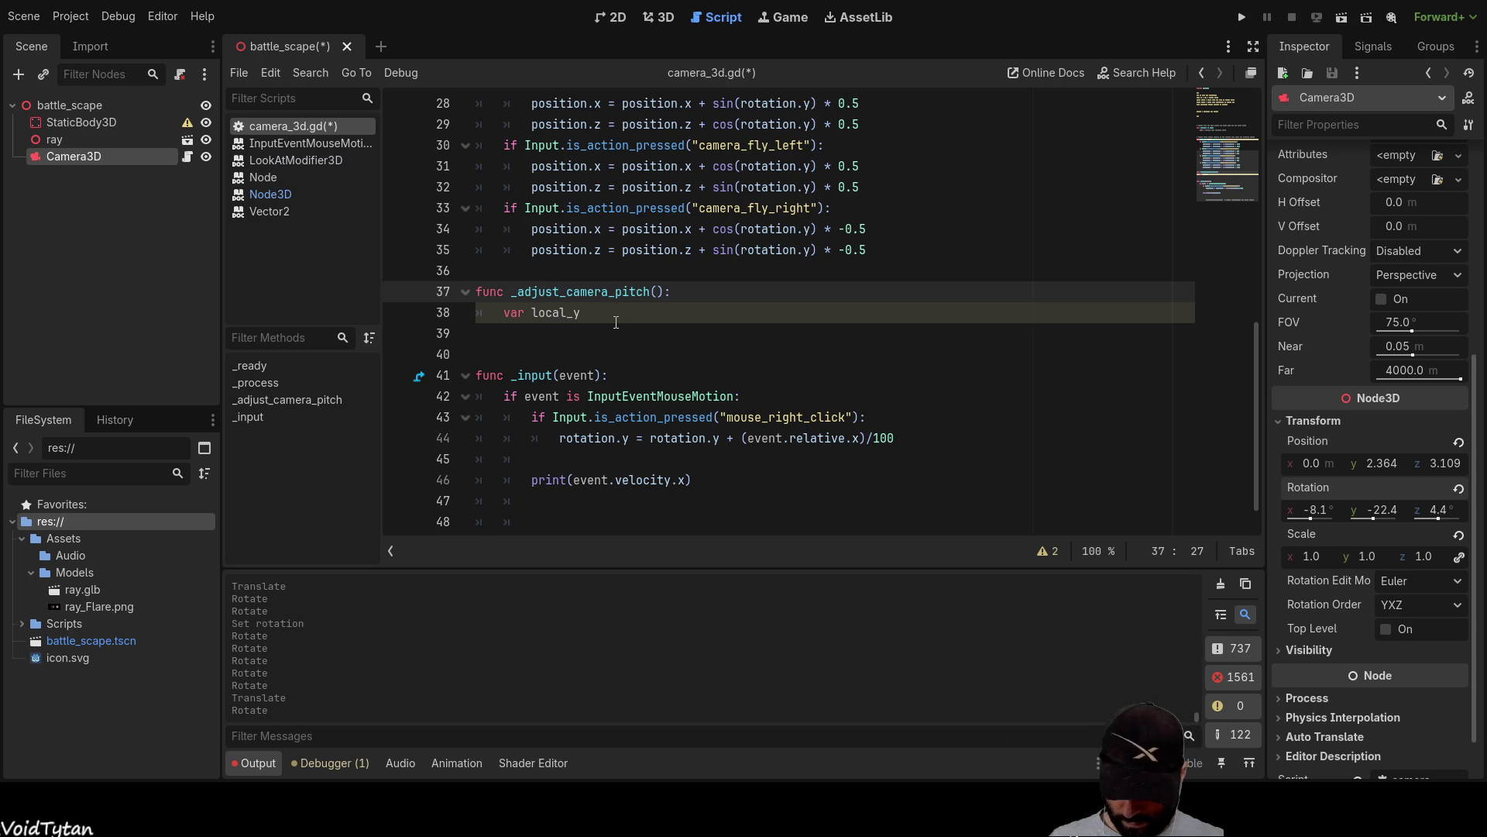
pyautogui.press('Down')
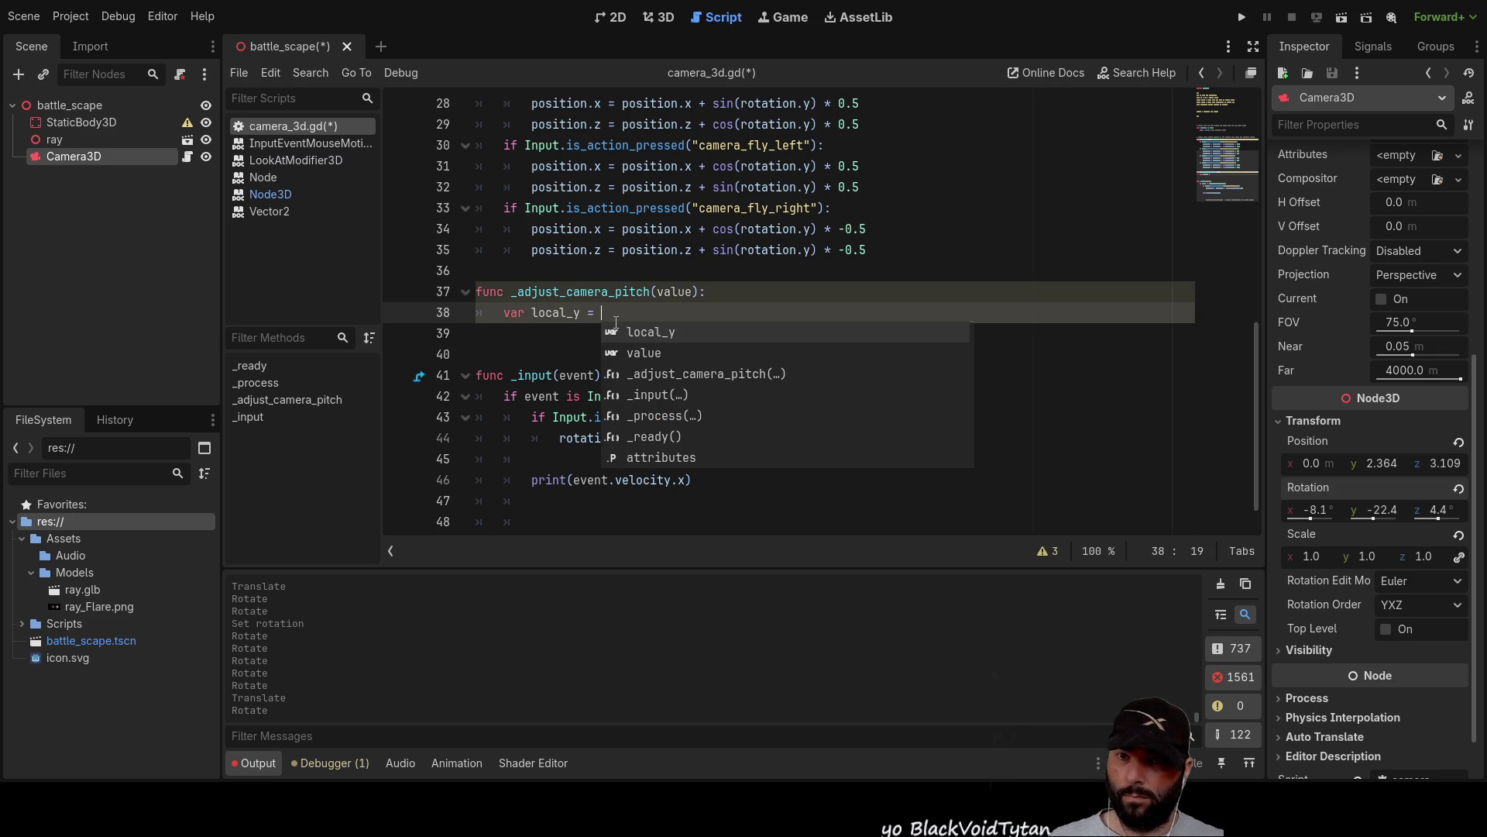
pyautogui.write('ro')
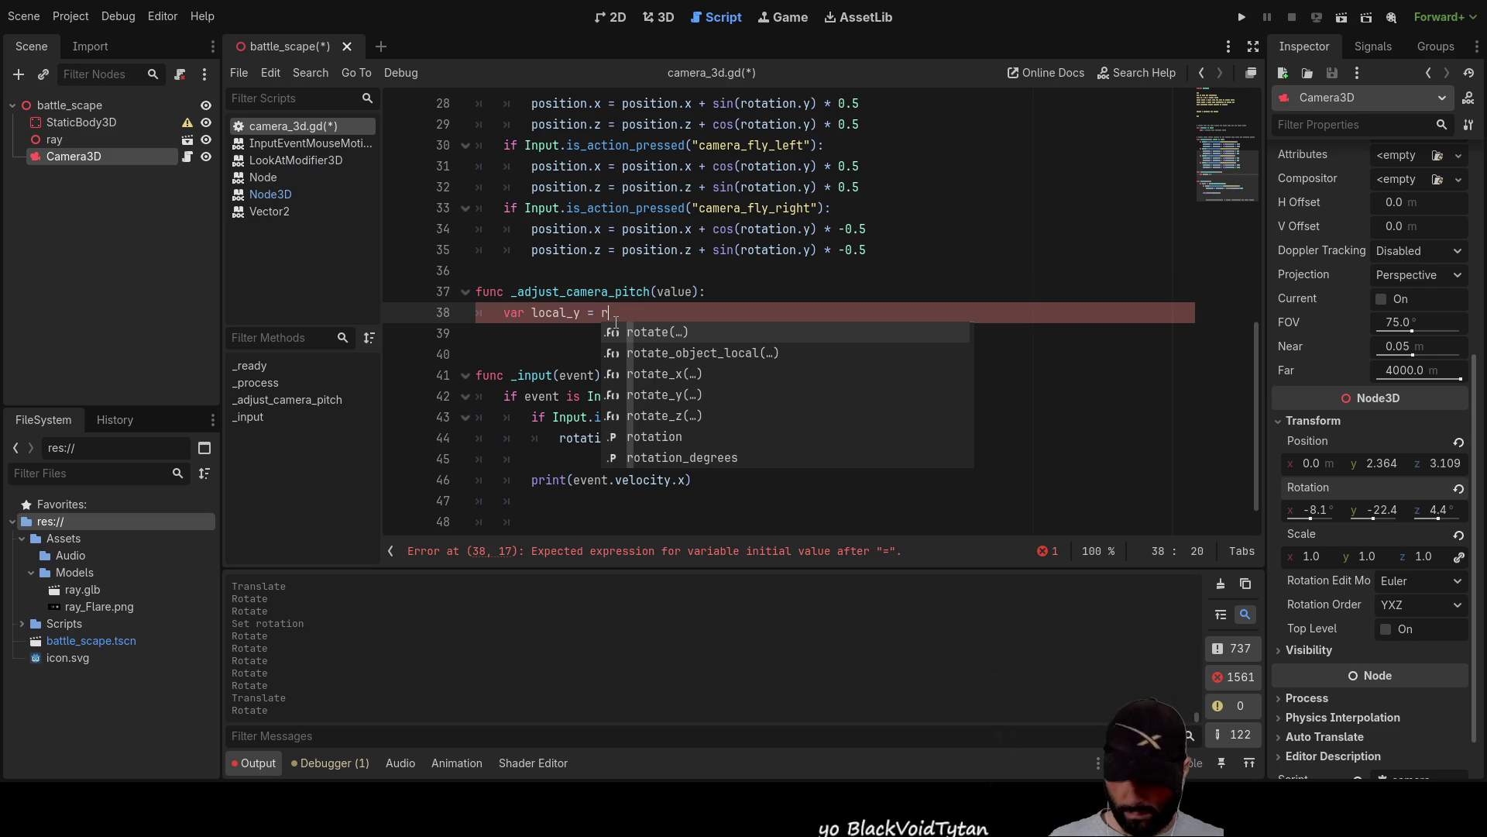
pyautogui.press('Down')
pyautogui.press('Down')
pyautogui.press('Down')
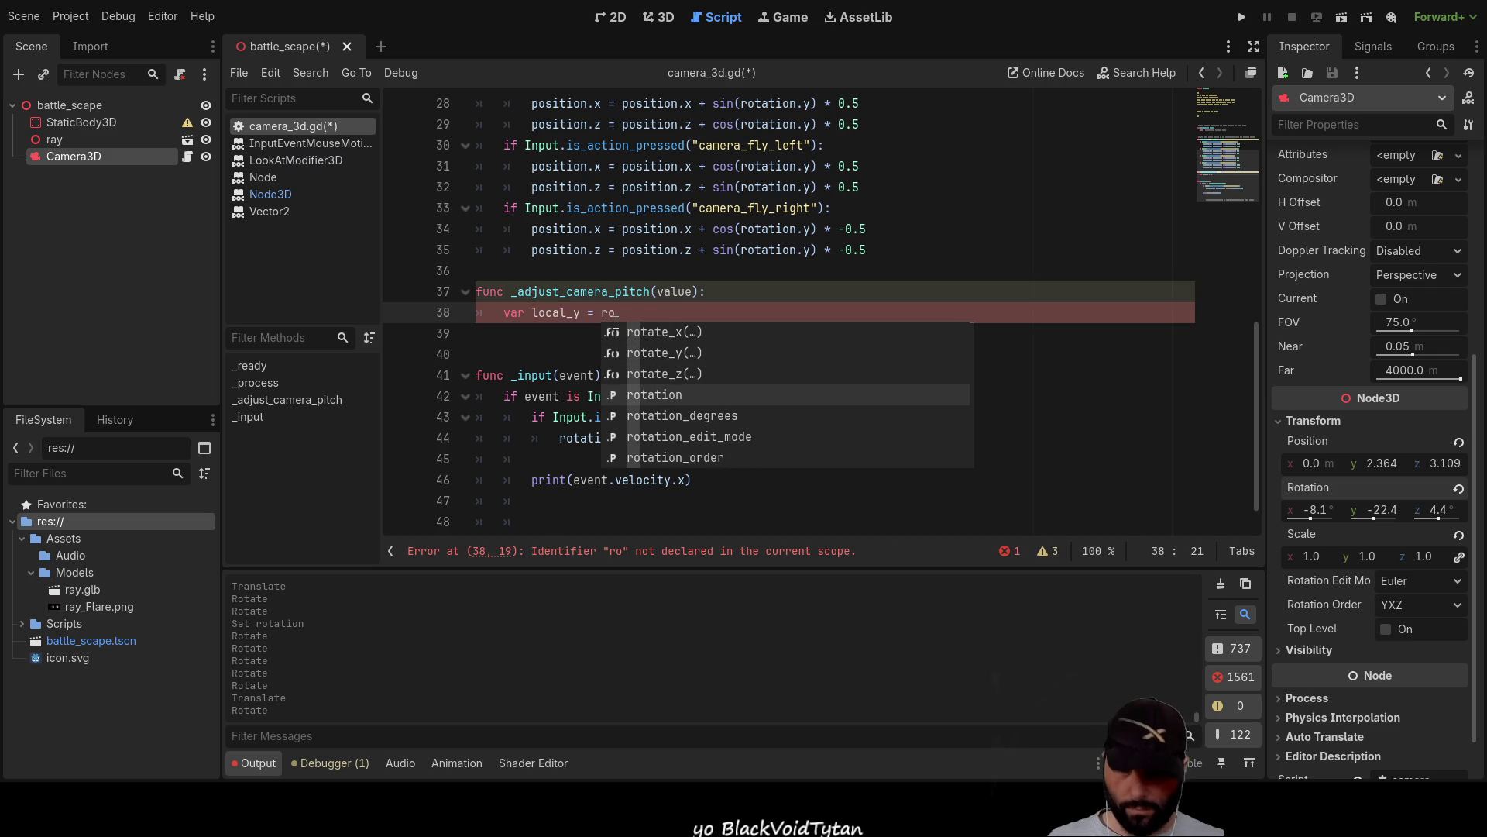
pyautogui.write('.y')
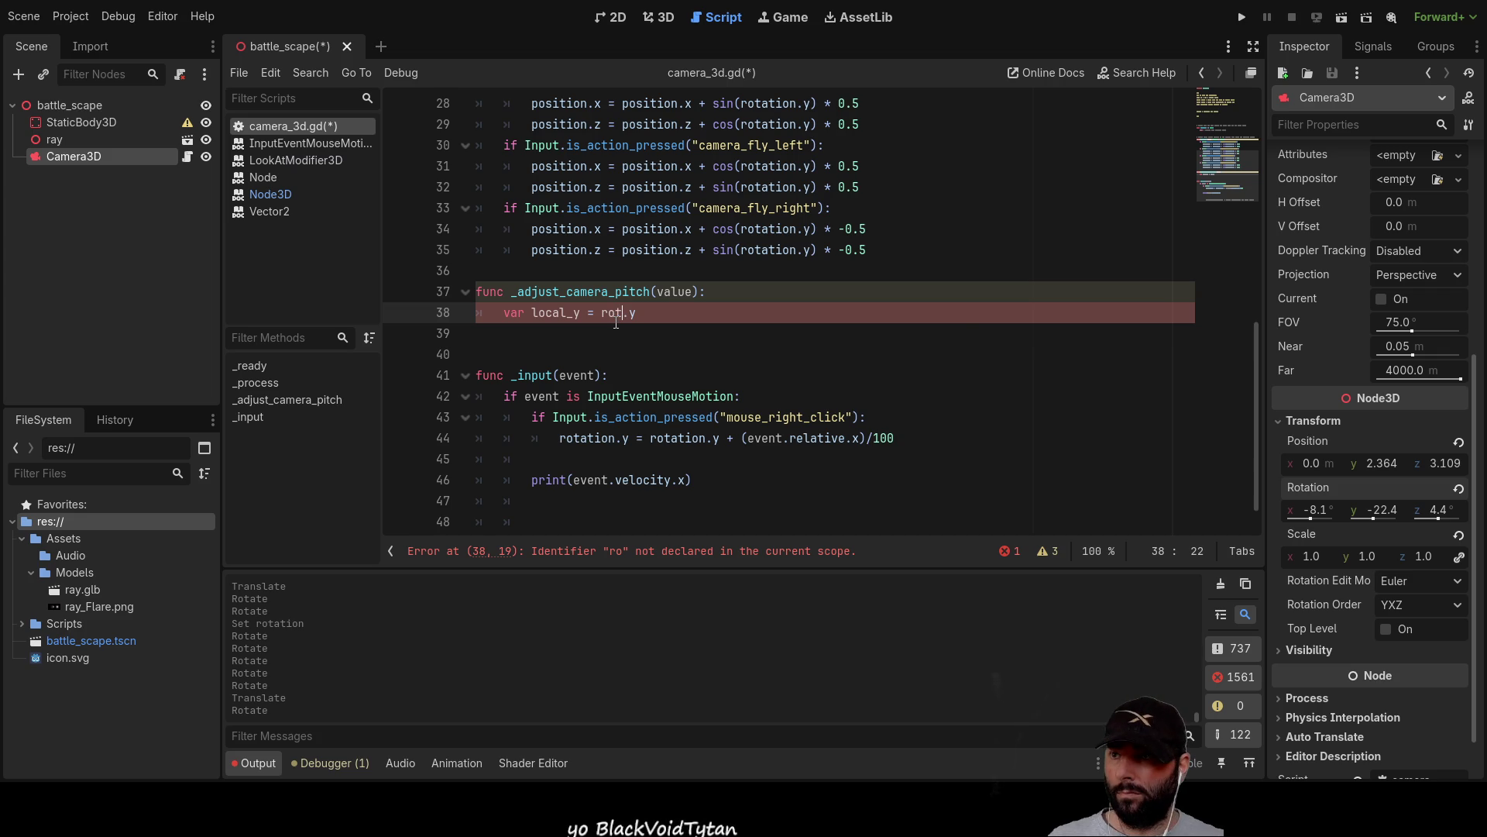
pyautogui.write('t')
pyautogui.press('Down')
pyautogui.press('Down')
pyautogui.press('Down')
pyautogui.press('Down')
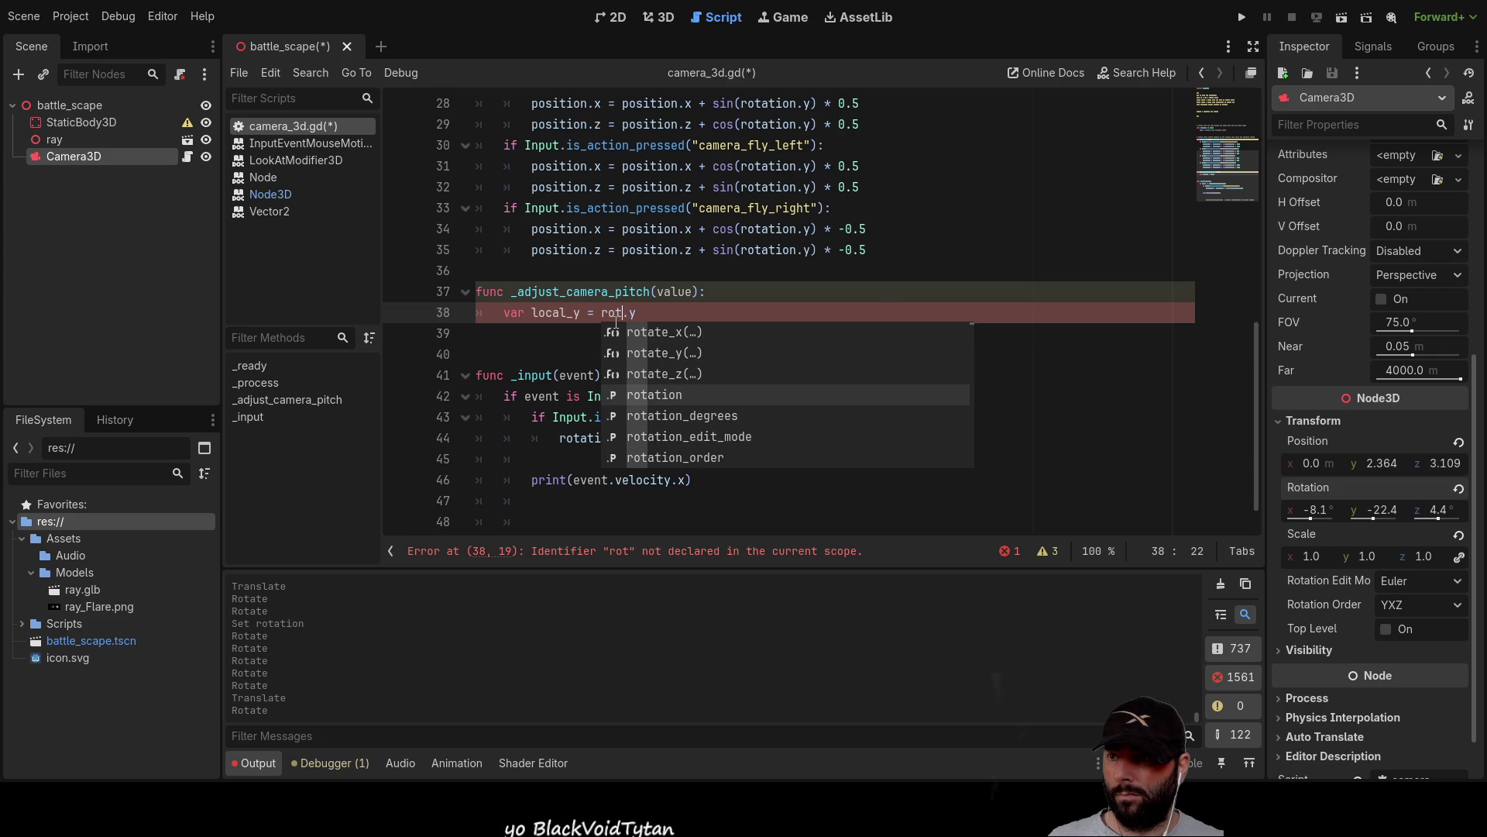
pyautogui.press('Return')
pyautogui.press('Down')
pyautogui.press('Up')
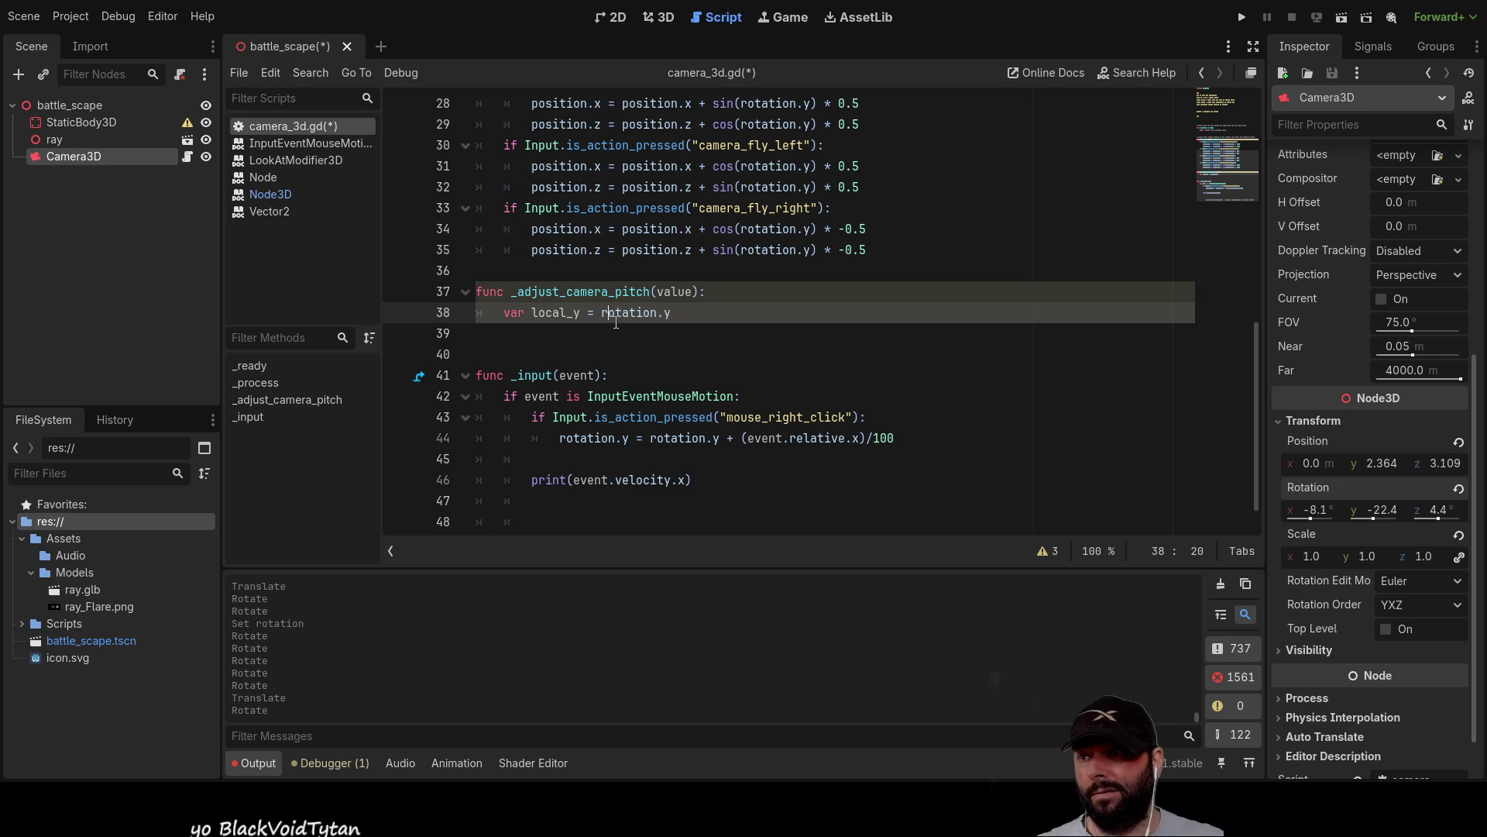
# Wrap rotation.y in rad_to_deg() and indent the empty line 39 inside the function.
pyautogui.write('rad')
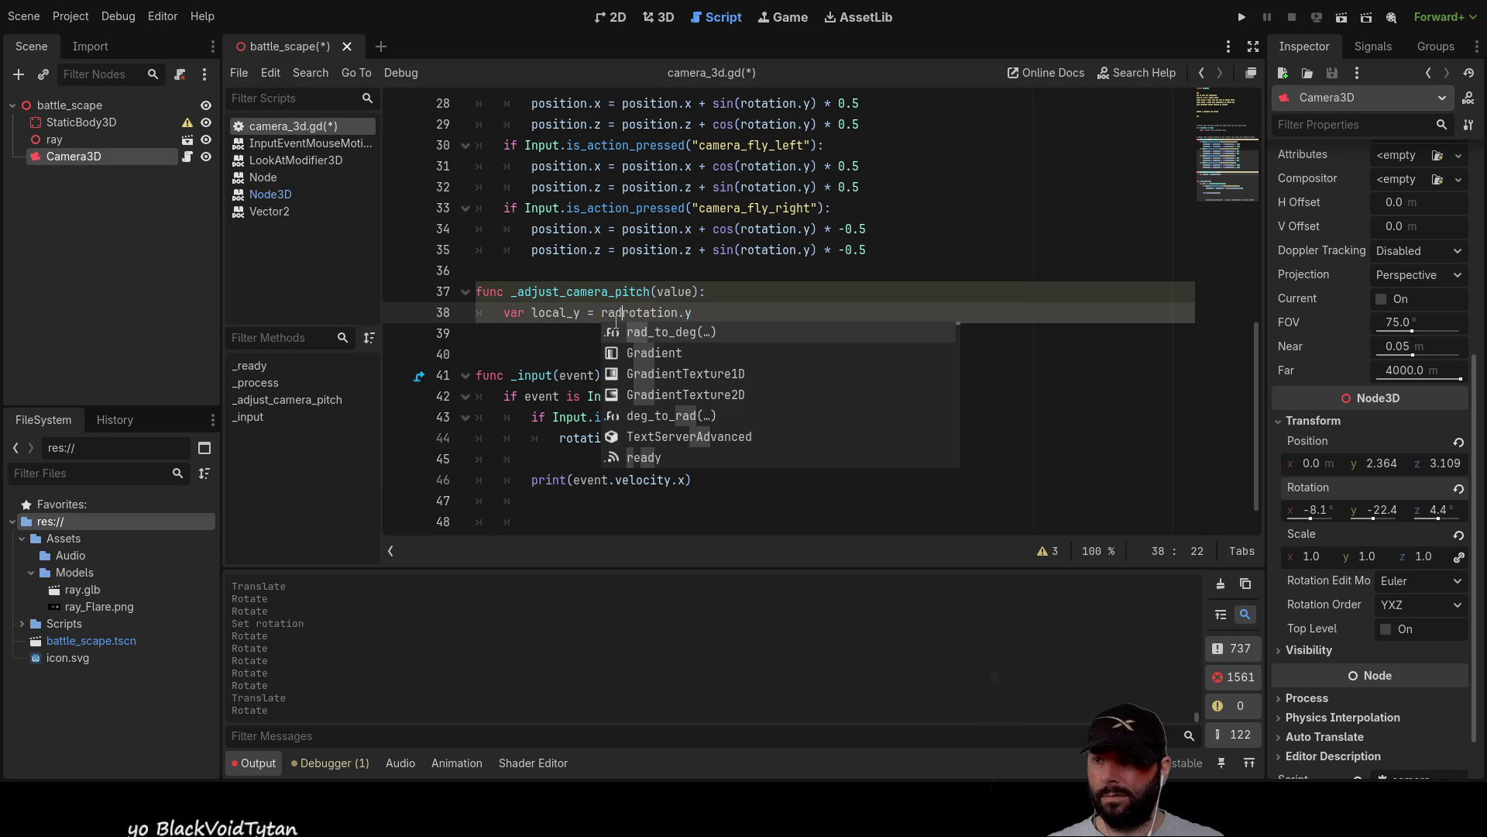
pyautogui.press('Return')
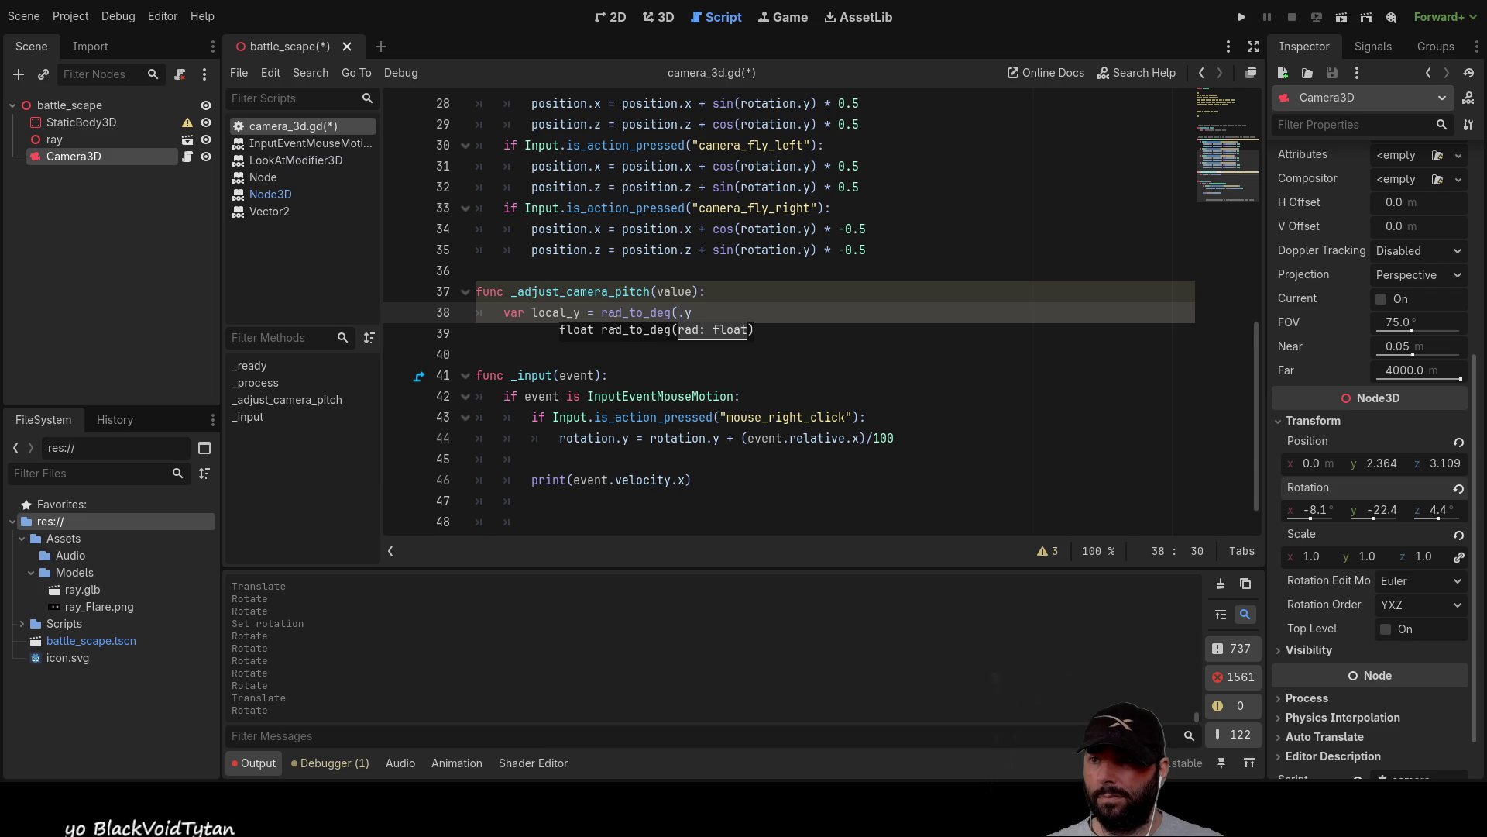
pyautogui.press('Right')
pyautogui.press('Right')
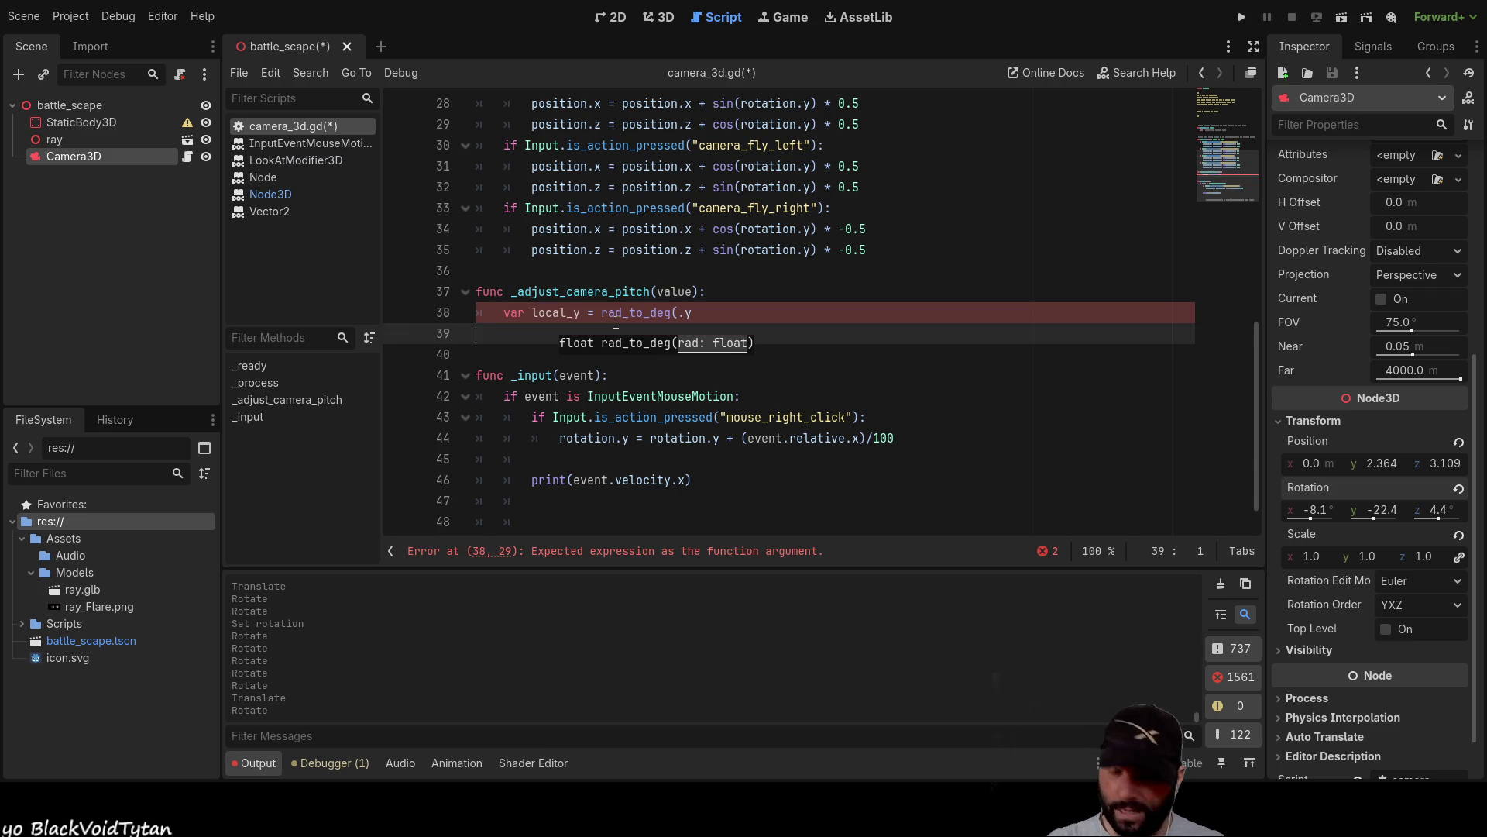
pyautogui.write(')')
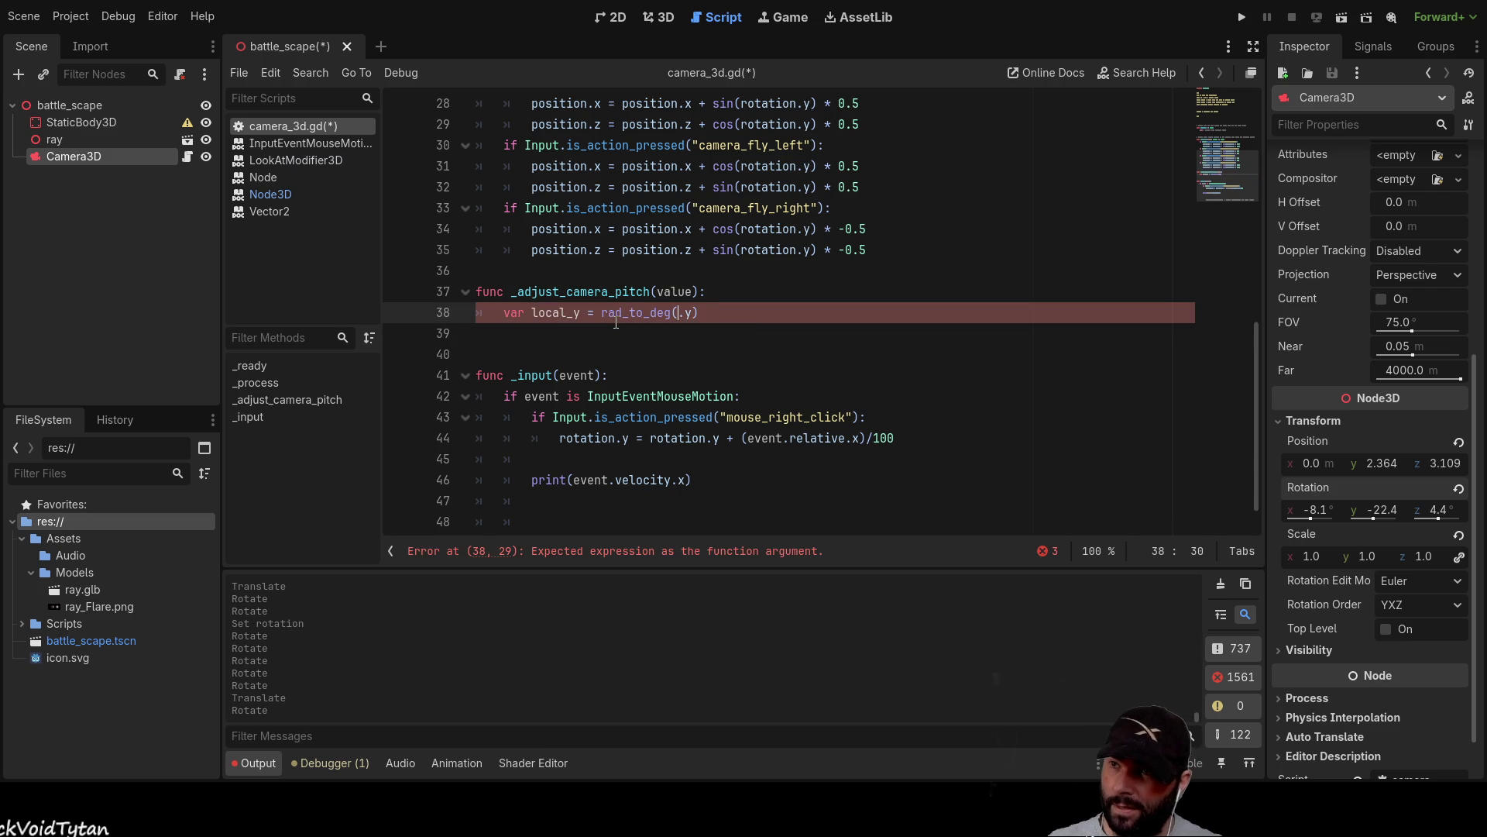
pyautogui.write('rota')
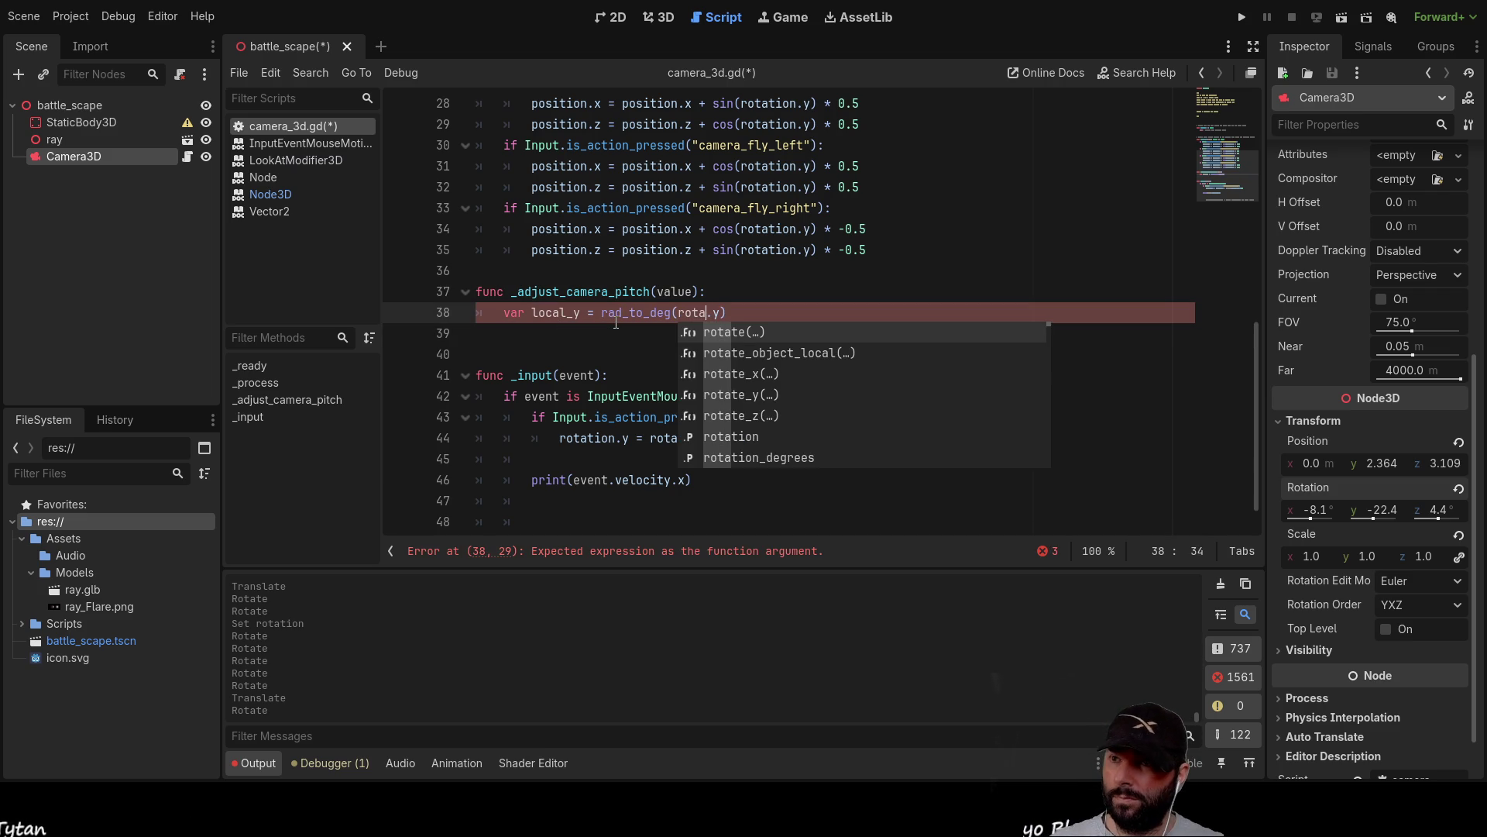
pyautogui.press('Down')
pyautogui.press('Down')
pyautogui.press('Down')
pyautogui.press('Return')
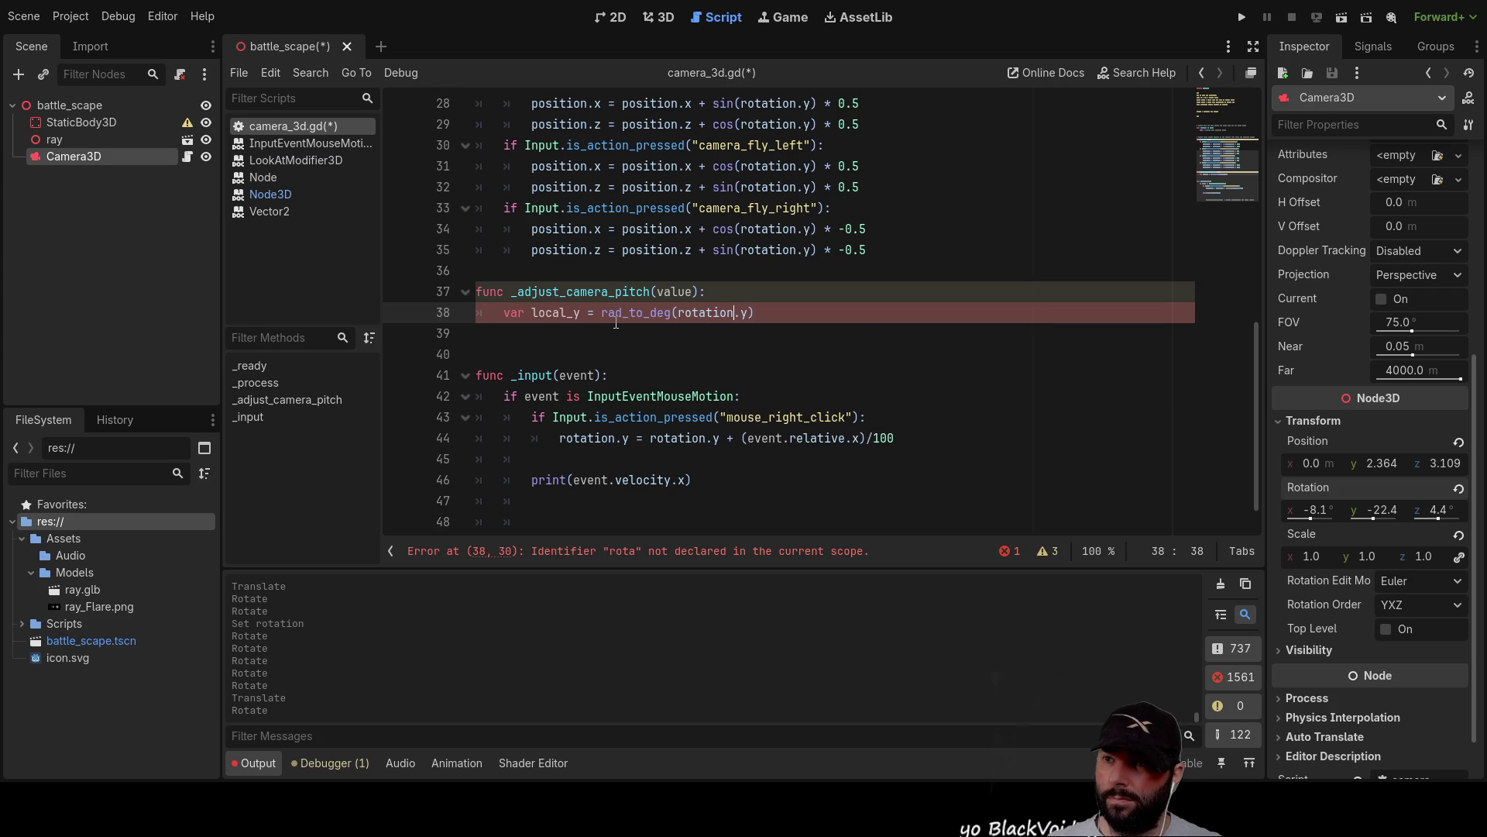
pyautogui.press('Down')
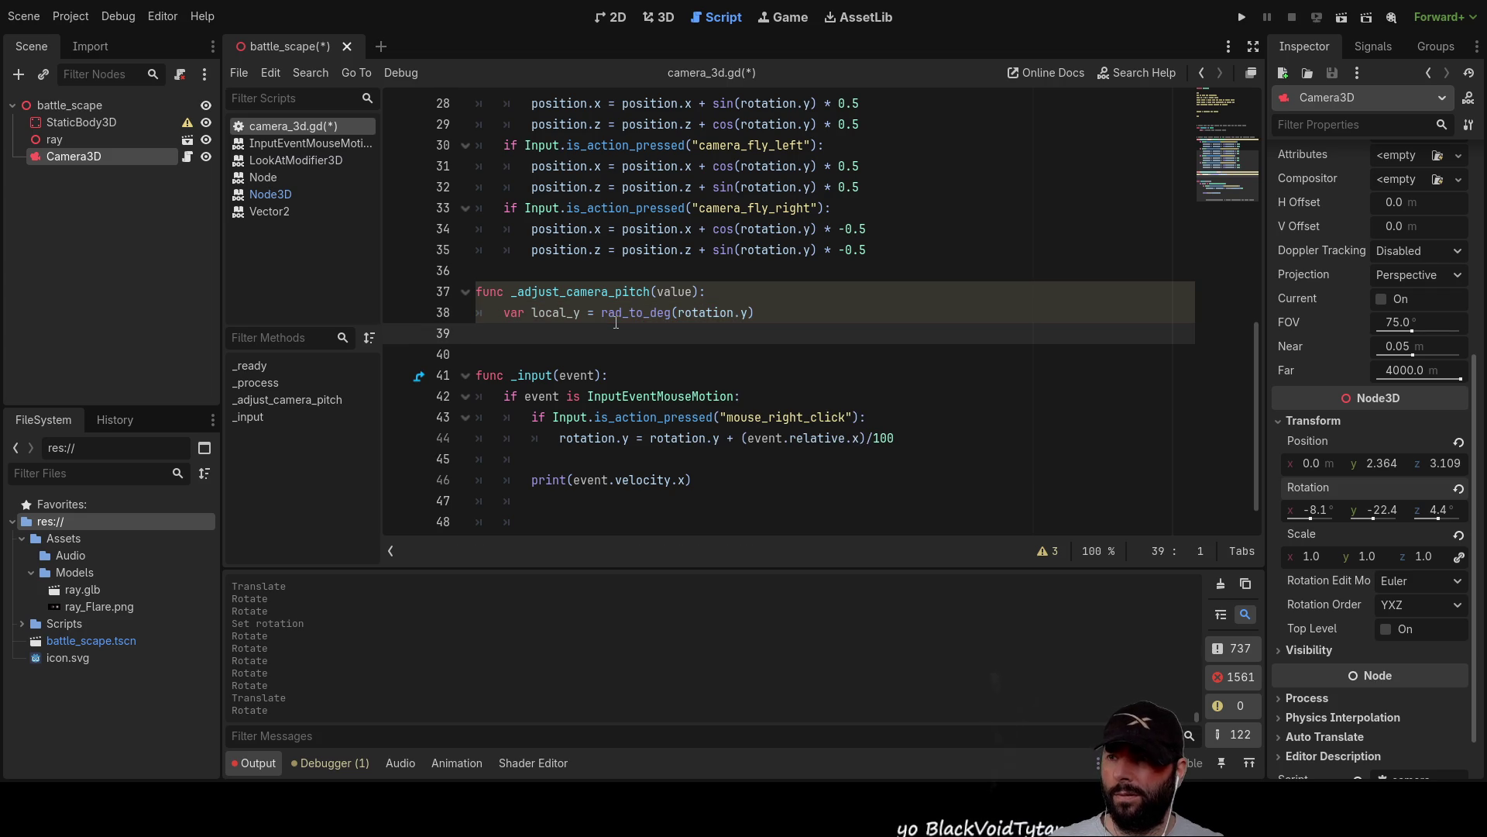
pyautogui.press('Tab')
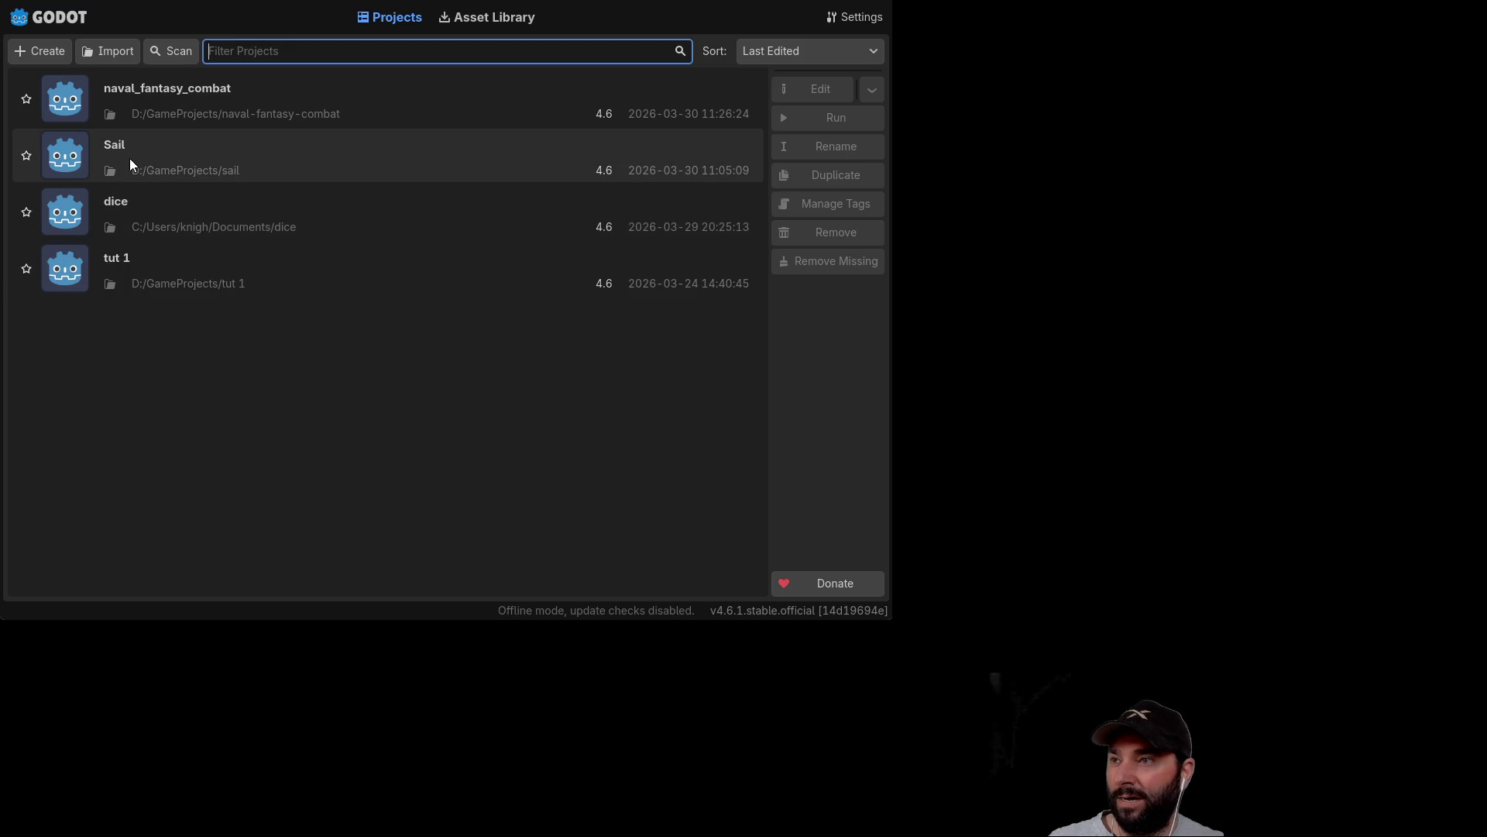
# Open the Sail project from the Project Manager list.
pyautogui.click(129, 162)
pyautogui.doubleClick(130, 163)
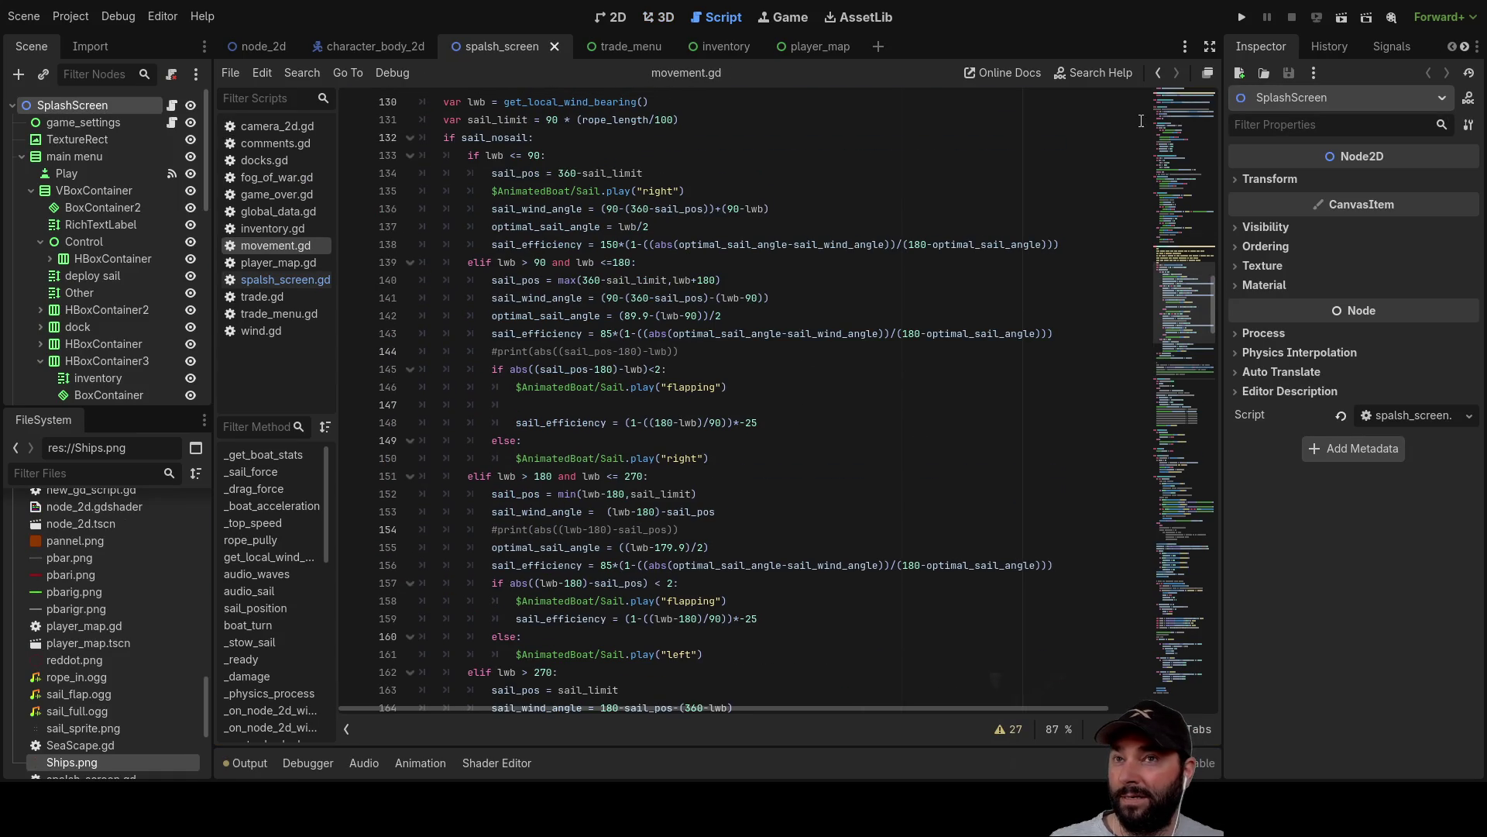
# Launch the Sail game with Run Project.
pyautogui.click(1242, 16)
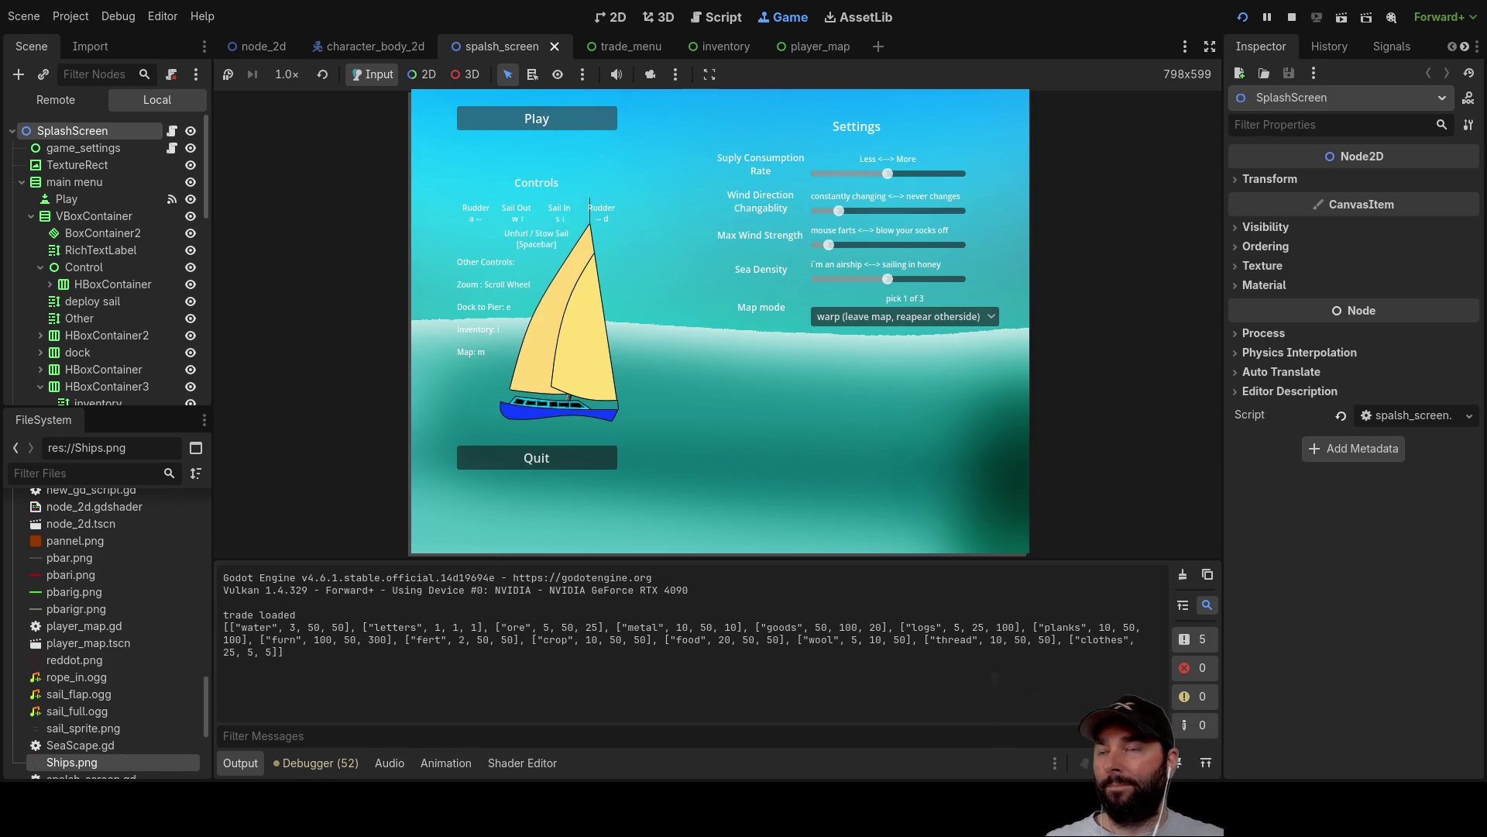
# Start sailing from the game's settings menu with Enter.
pyautogui.press('Return')
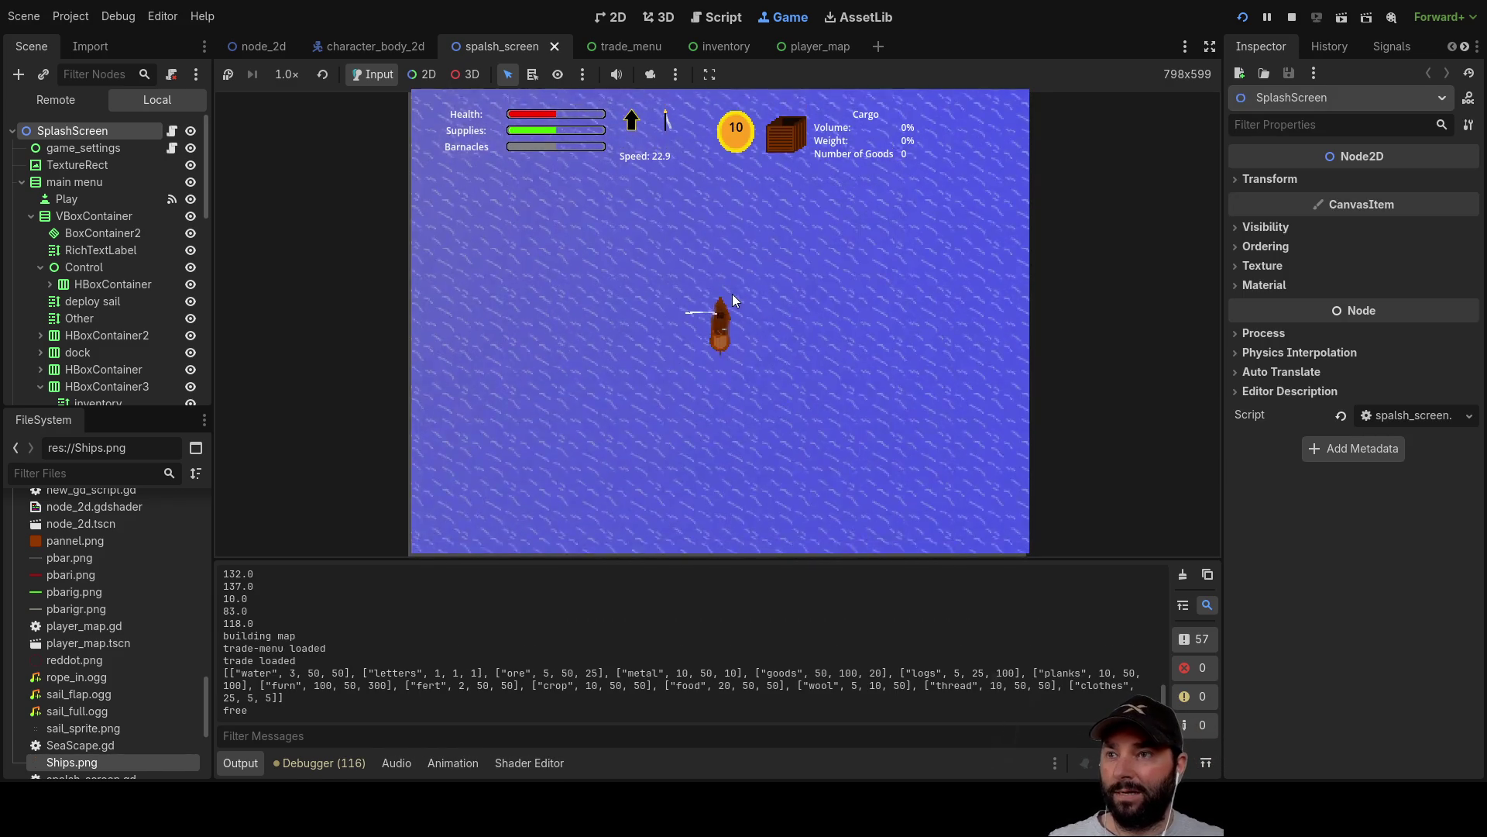
# Steer the ship to head north, adjust the camera zoom, and increase speed.
pyautogui.press('Left')
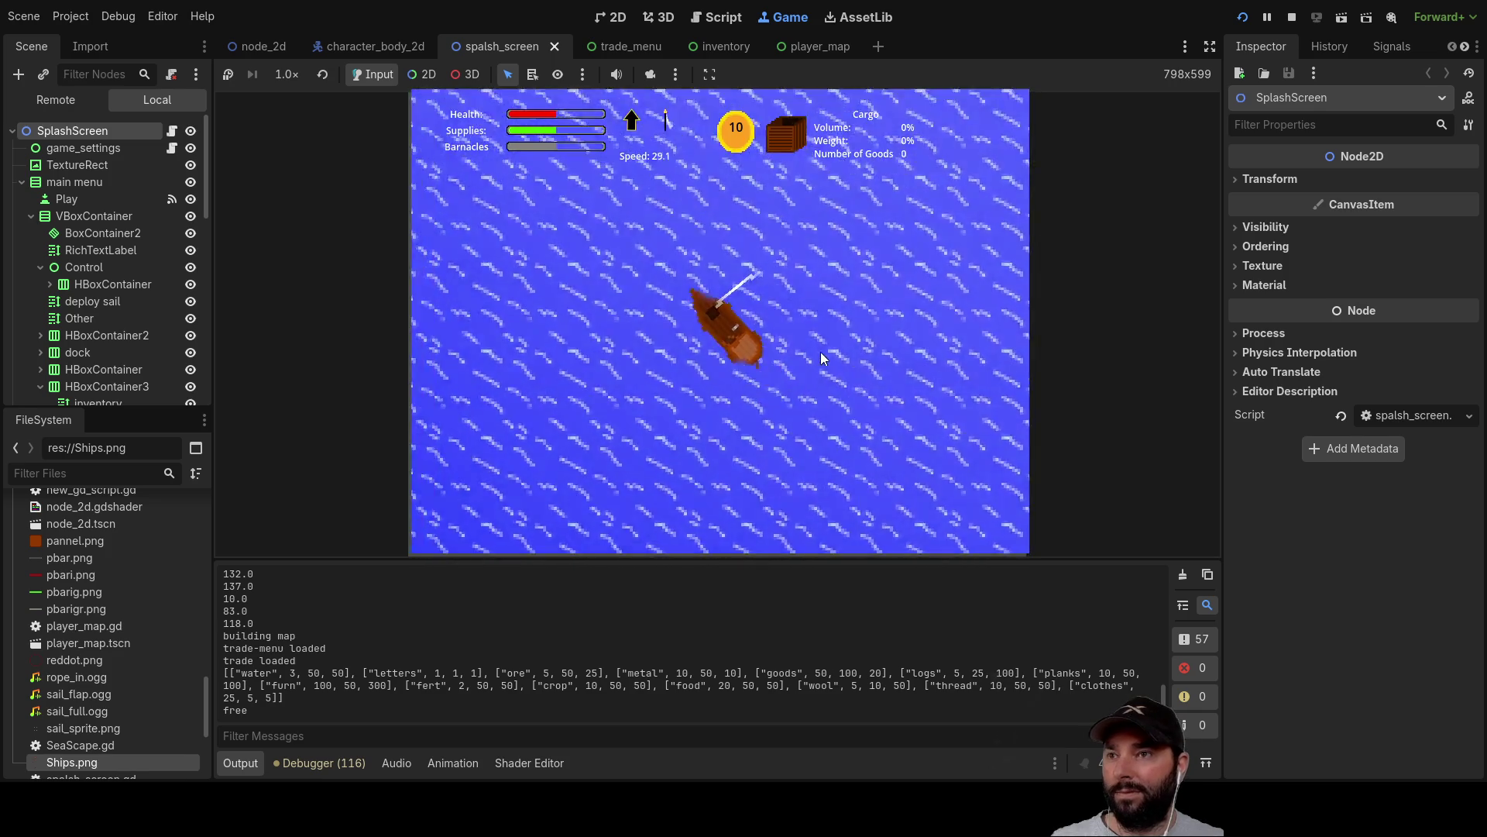
pyautogui.scroll(-5, 800, 349)
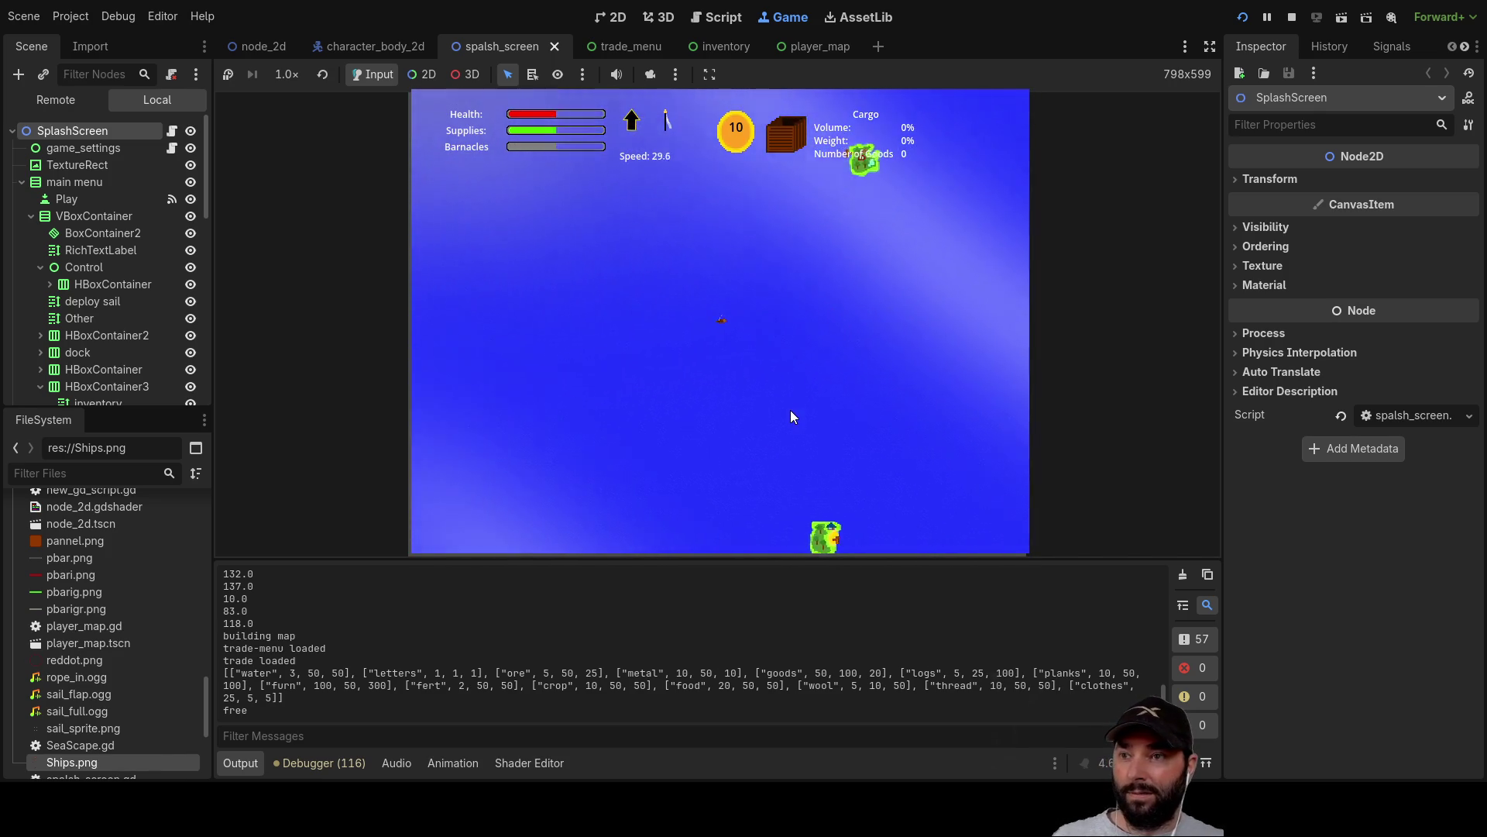
pyautogui.scroll(5, 790, 411)
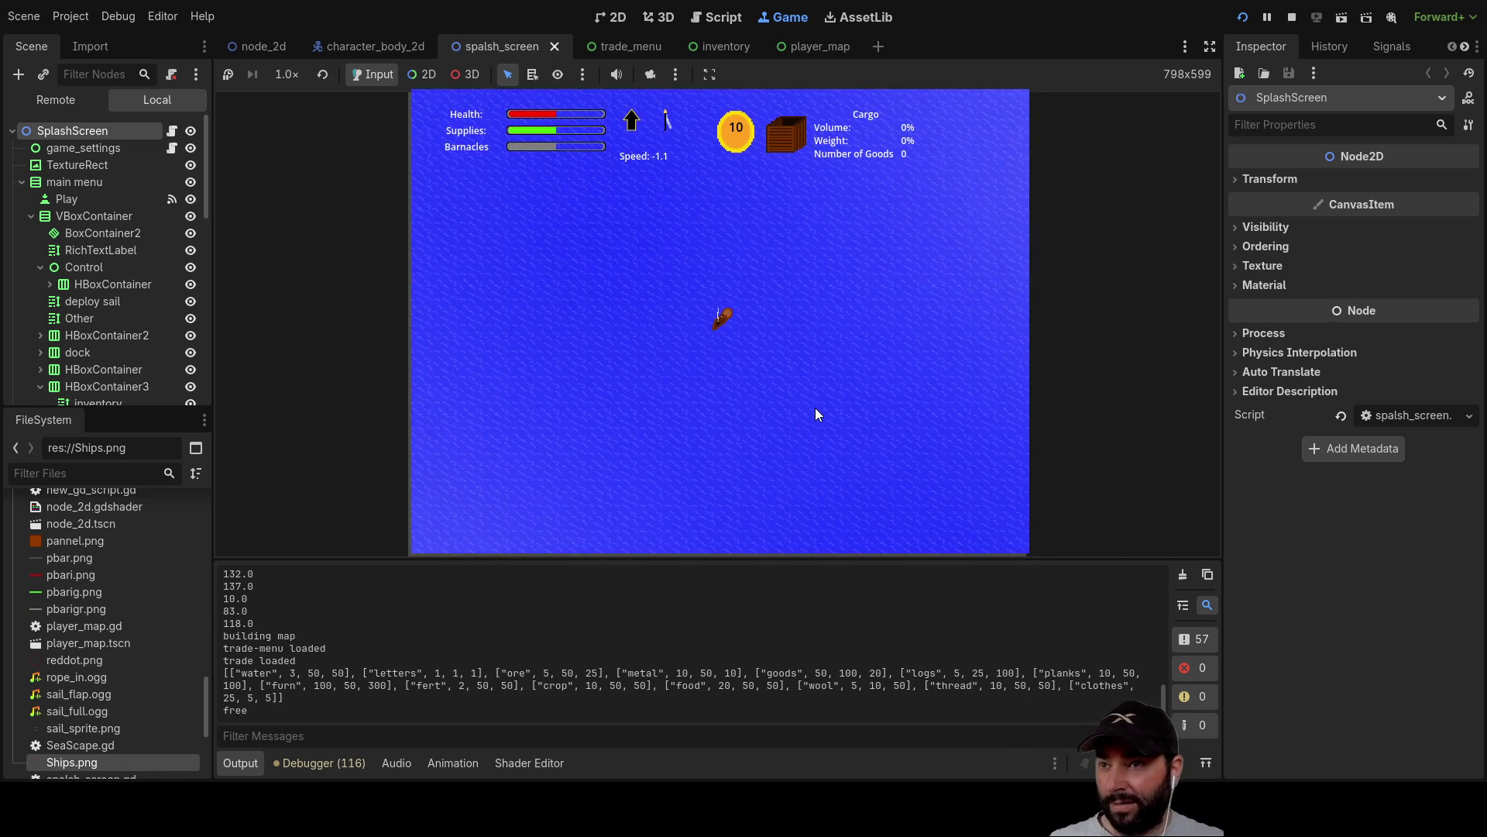
pyautogui.scroll(4, 813, 399)
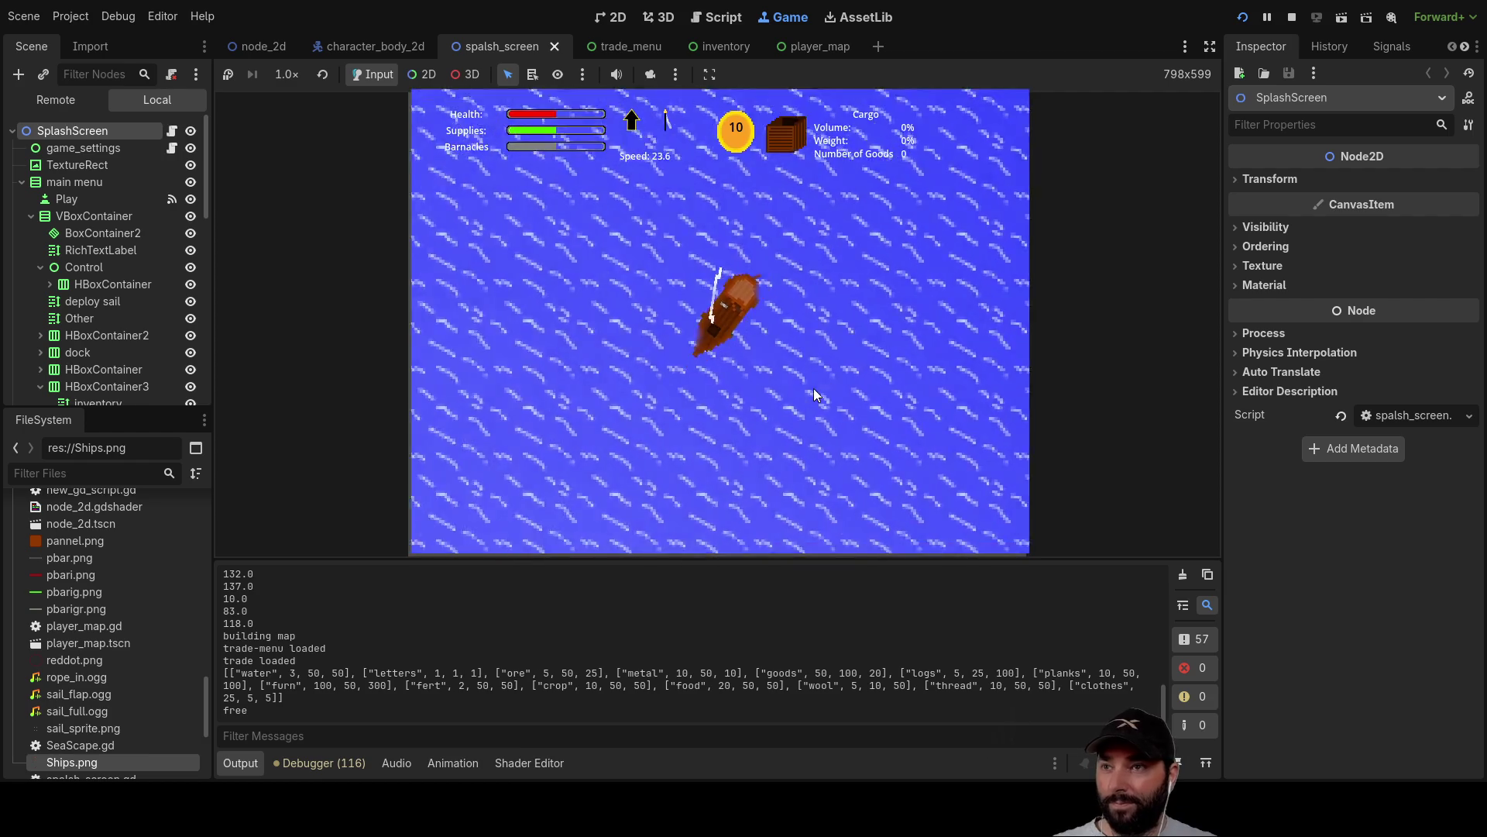
pyautogui.press('Left')
pyautogui.press('Down')
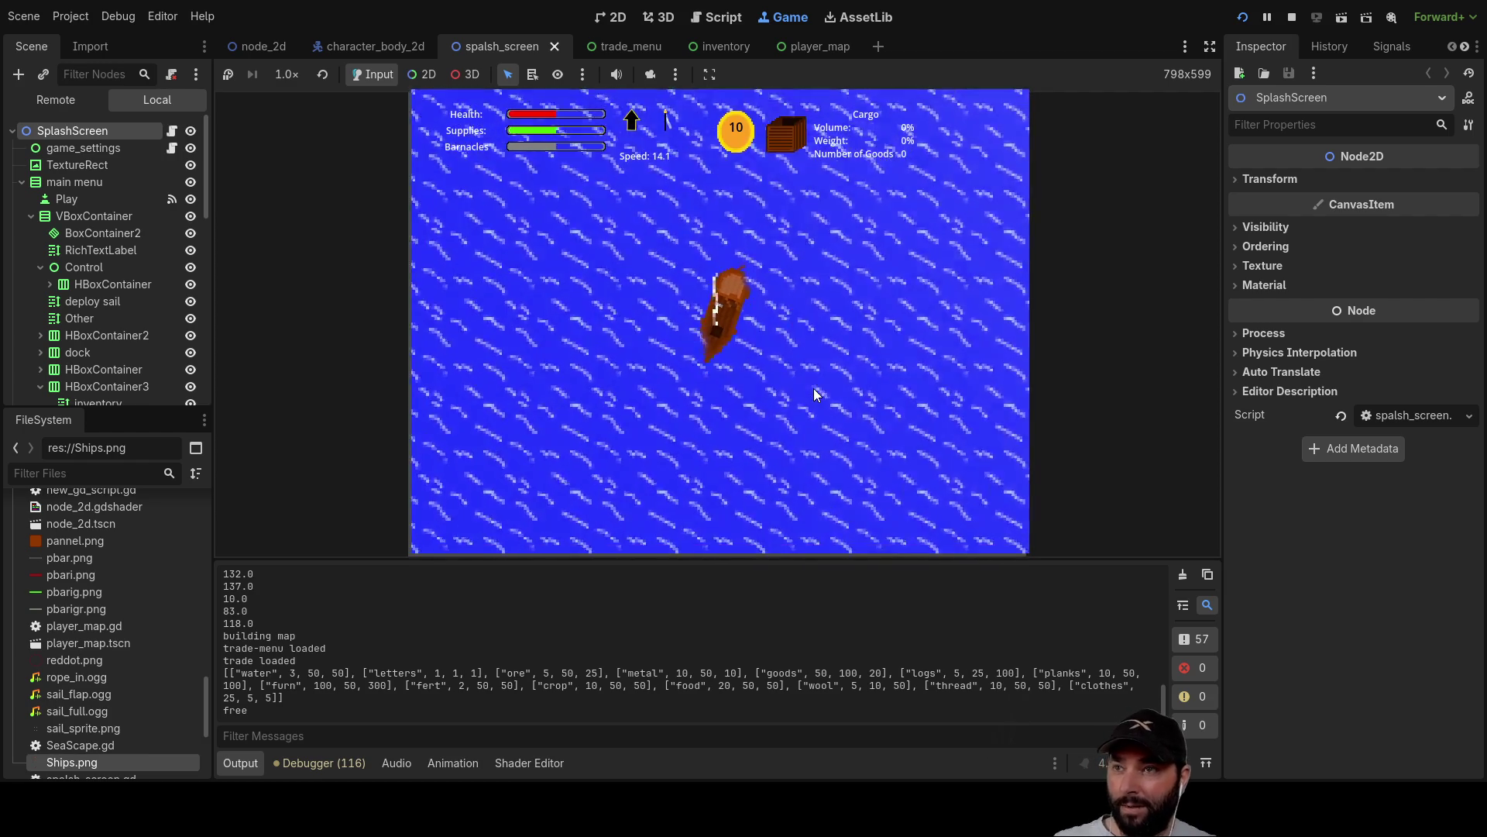
pyautogui.press('Up')
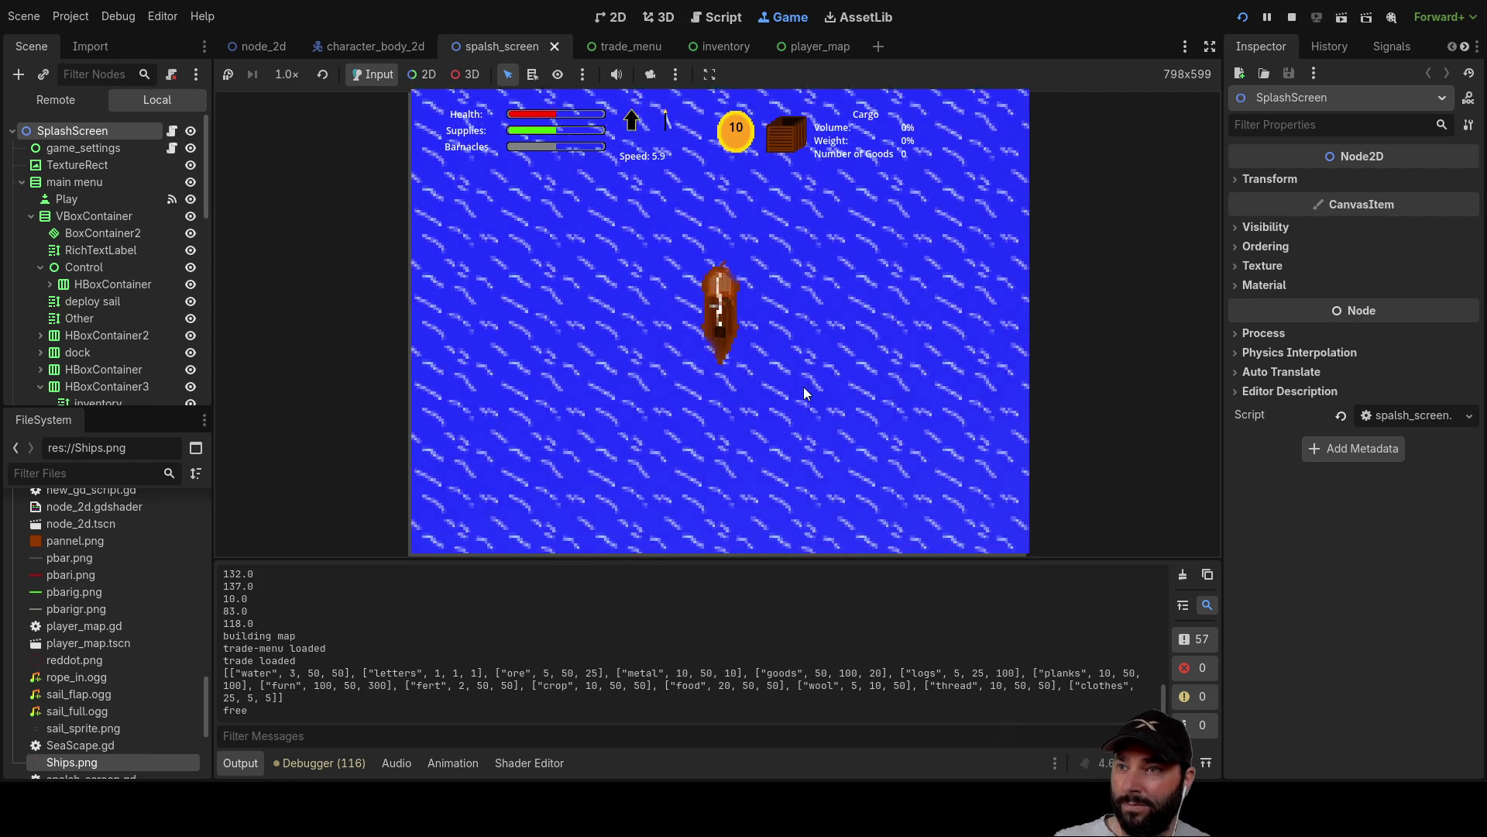
pyautogui.press('Up')
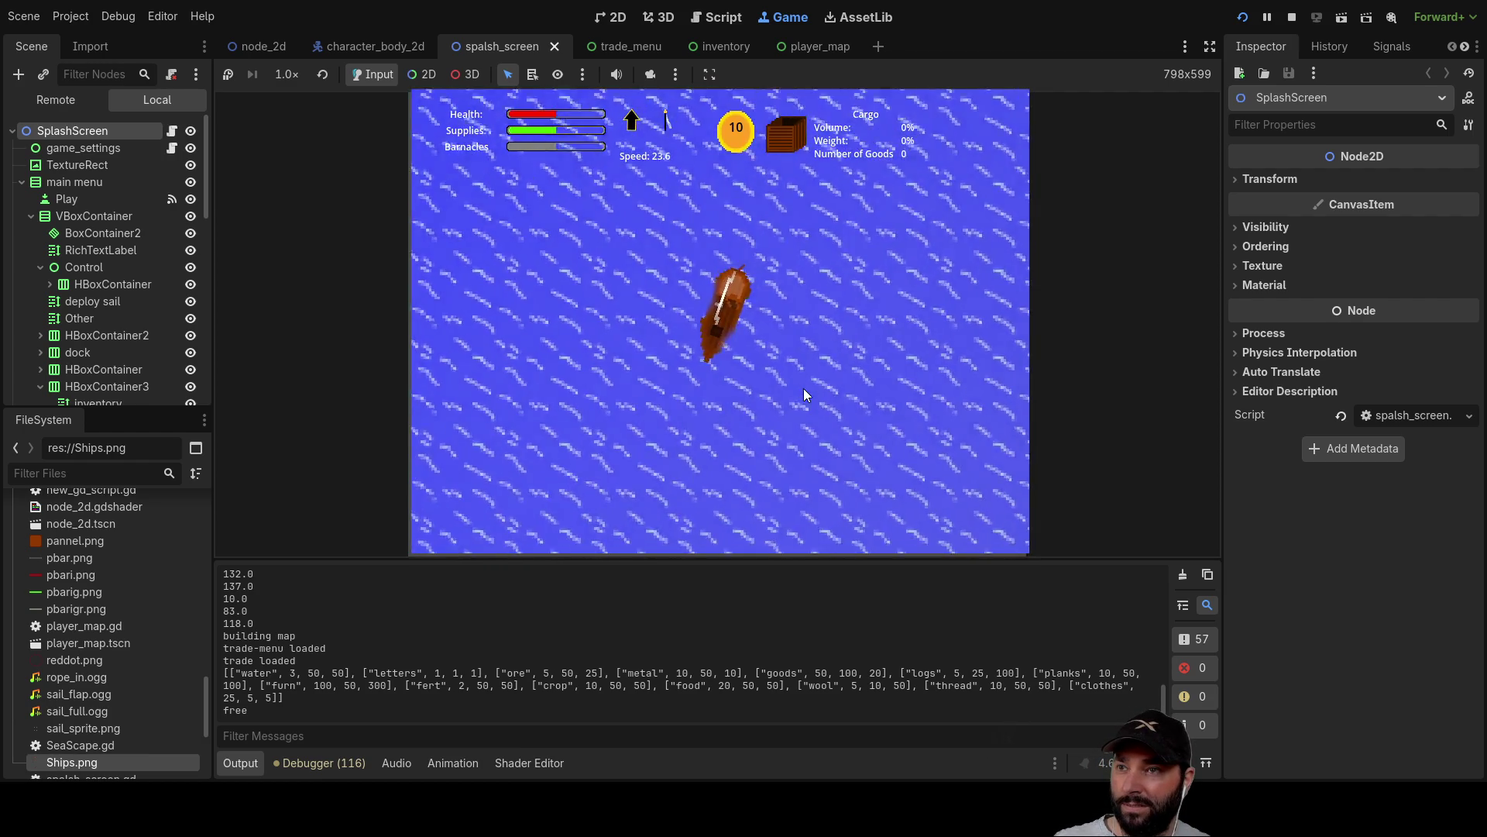
# Turn the ship due south and back it up beside the island's wooden dock.
pyautogui.press('Right')
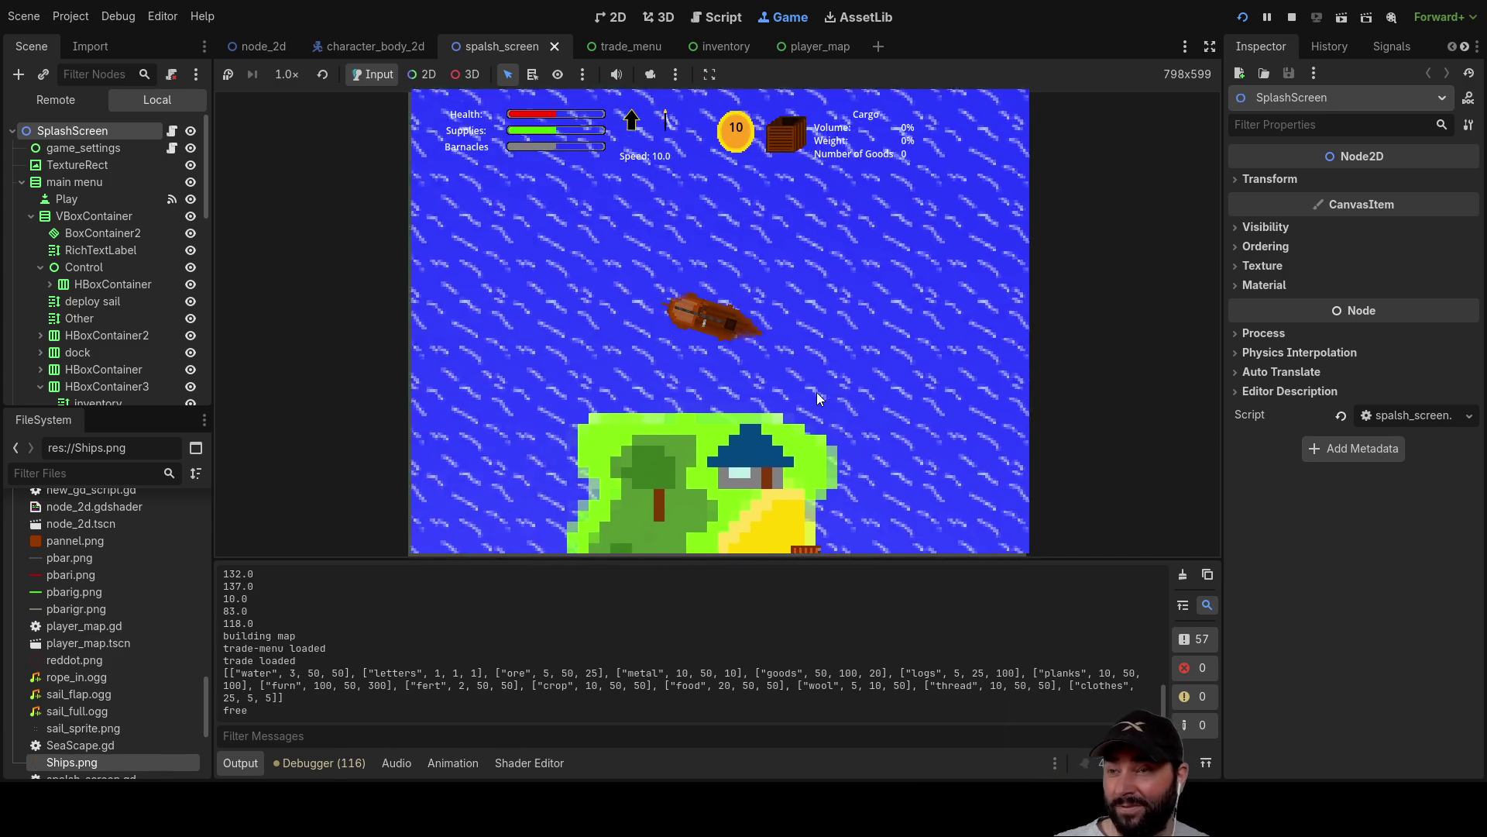
pyautogui.press('Right')
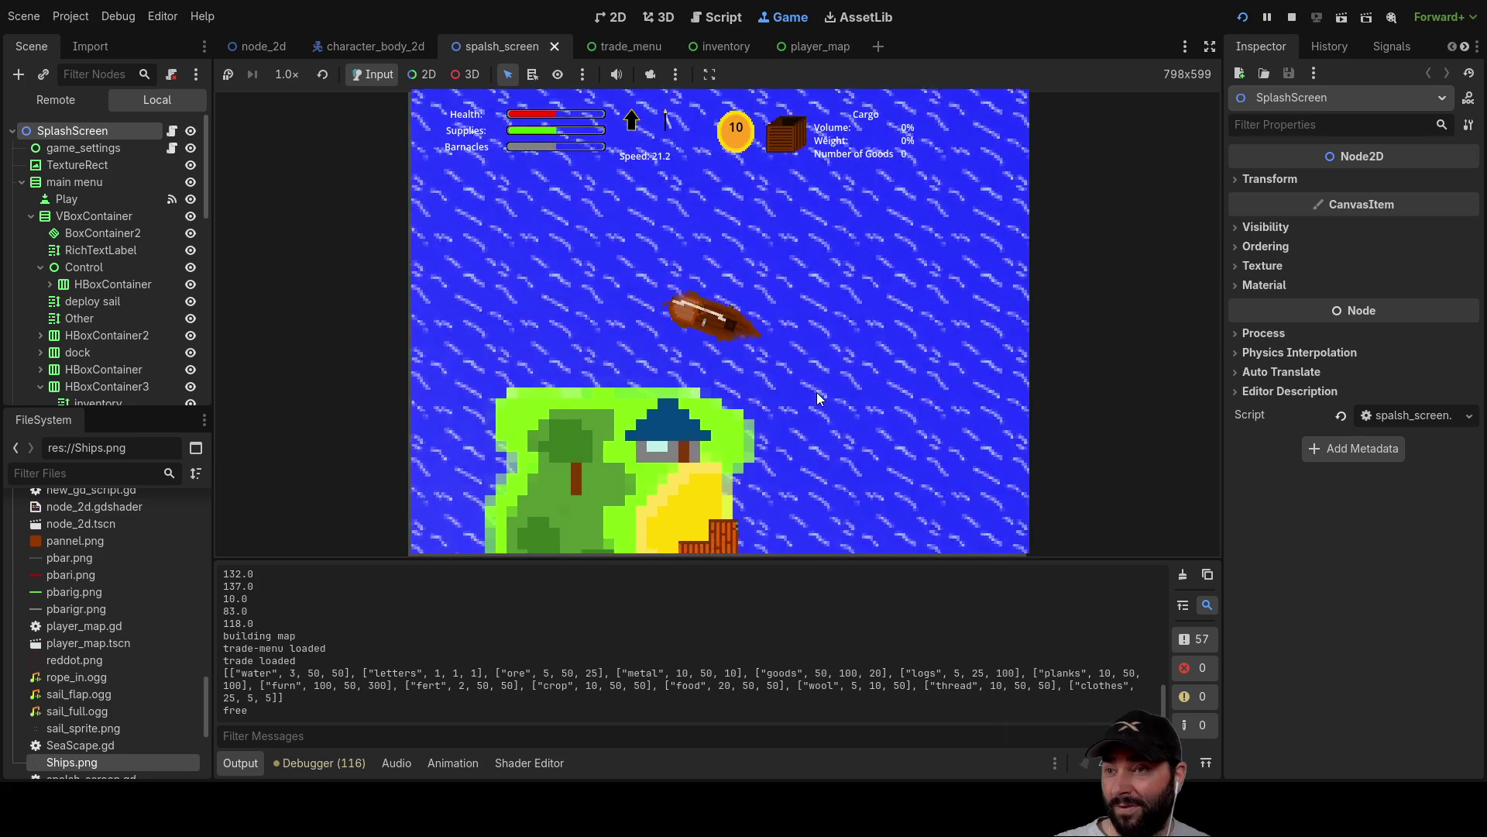
pyautogui.press('Right')
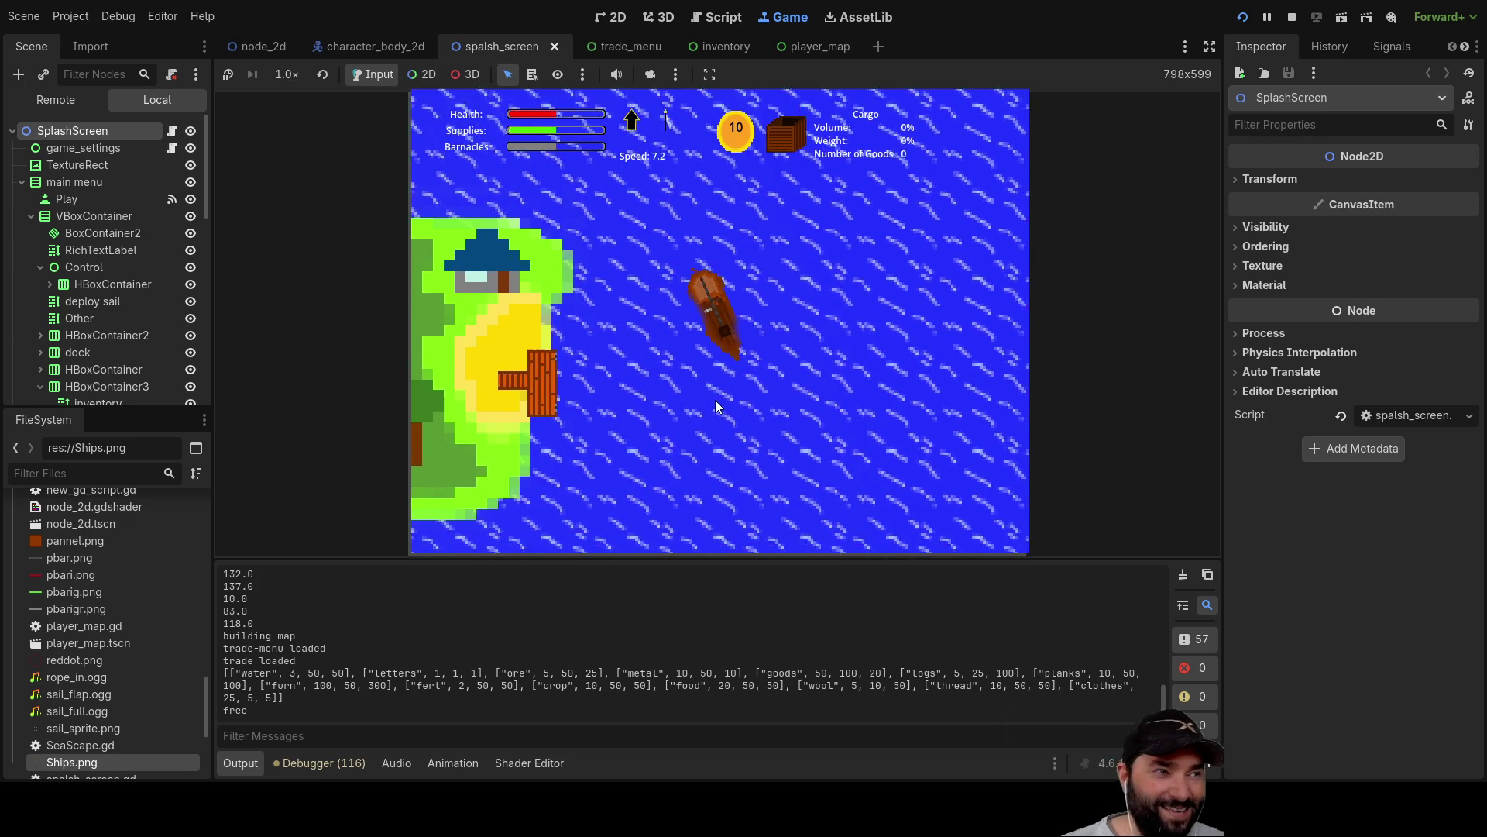
pyautogui.press('Right')
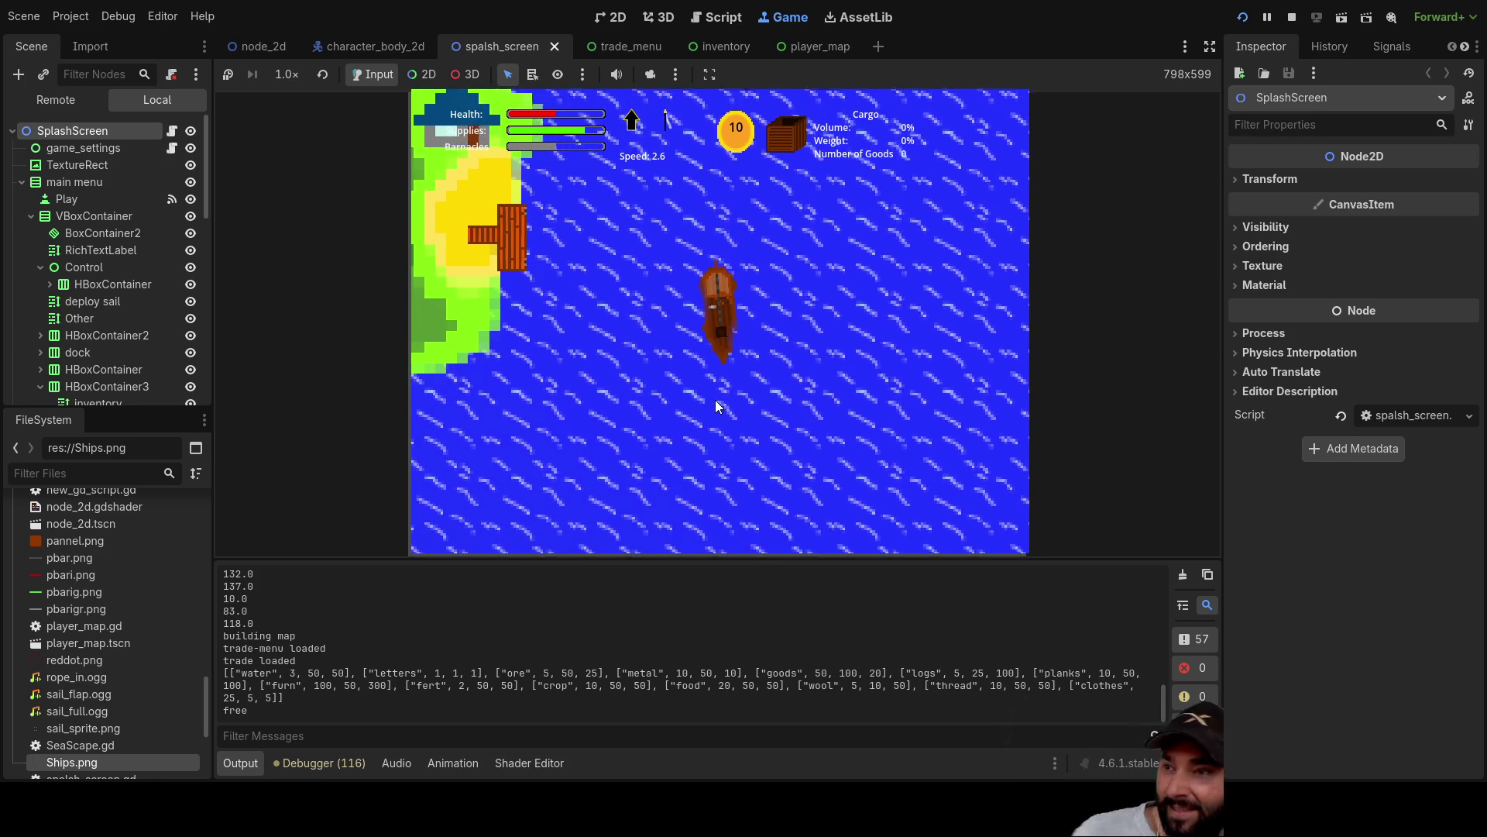
pyautogui.press('Up')
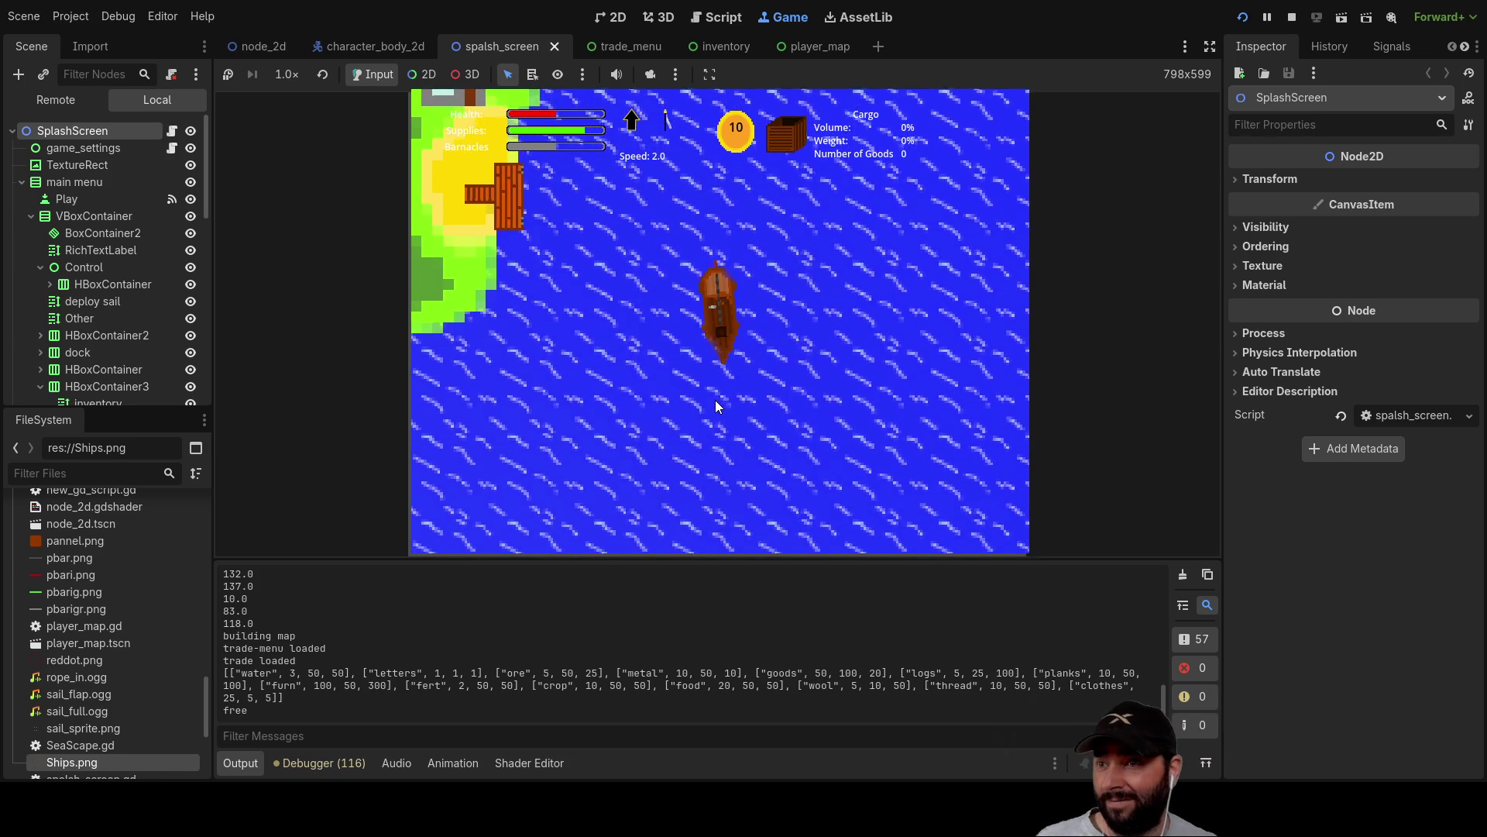
pyautogui.press('Down')
pyautogui.press('Left')
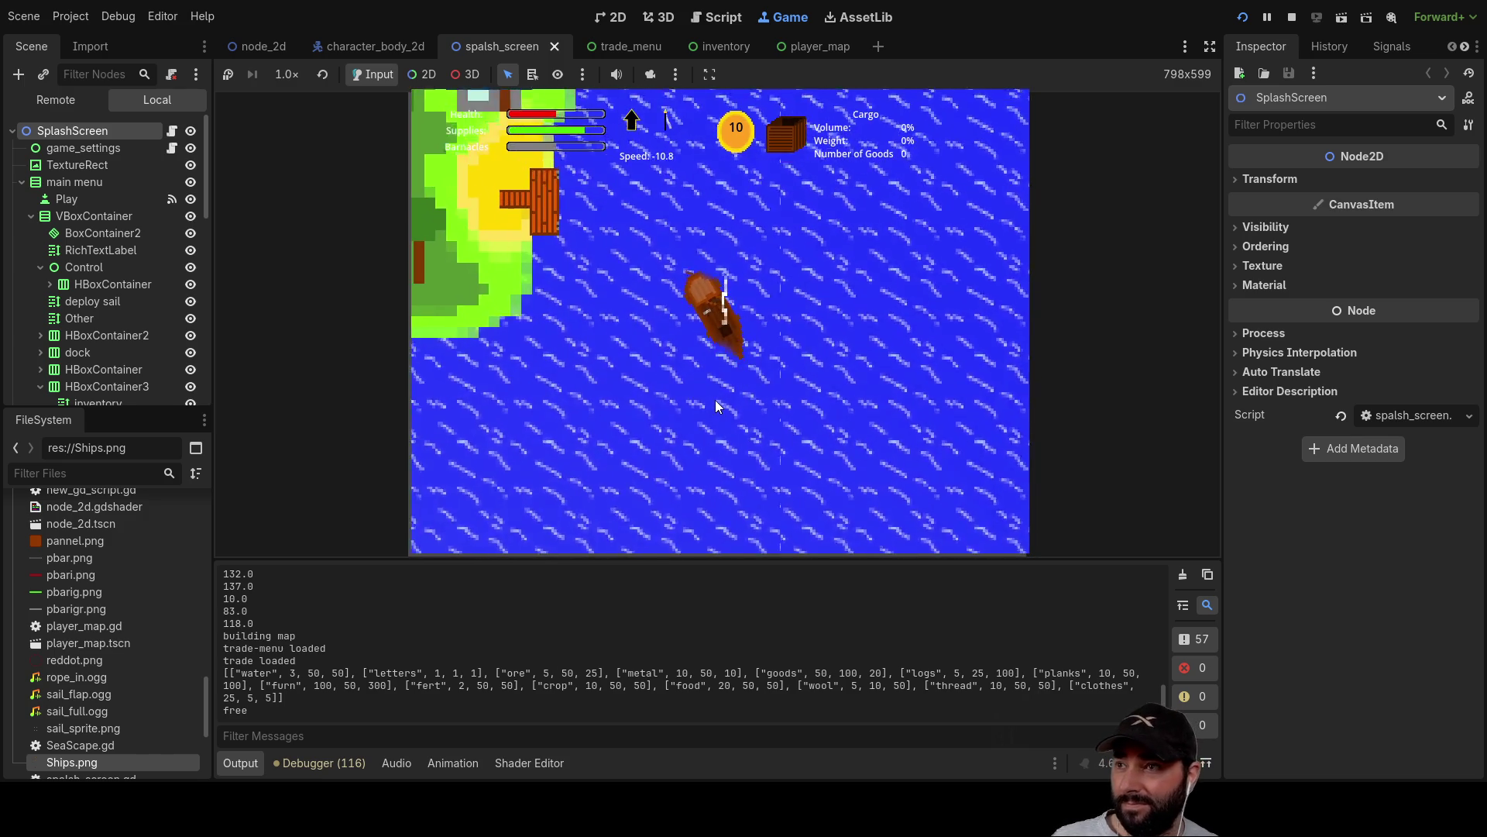
# Dock with E, buy Mail and Fertlizer until coins reach 0, then exit the docks.
pyautogui.press('e')
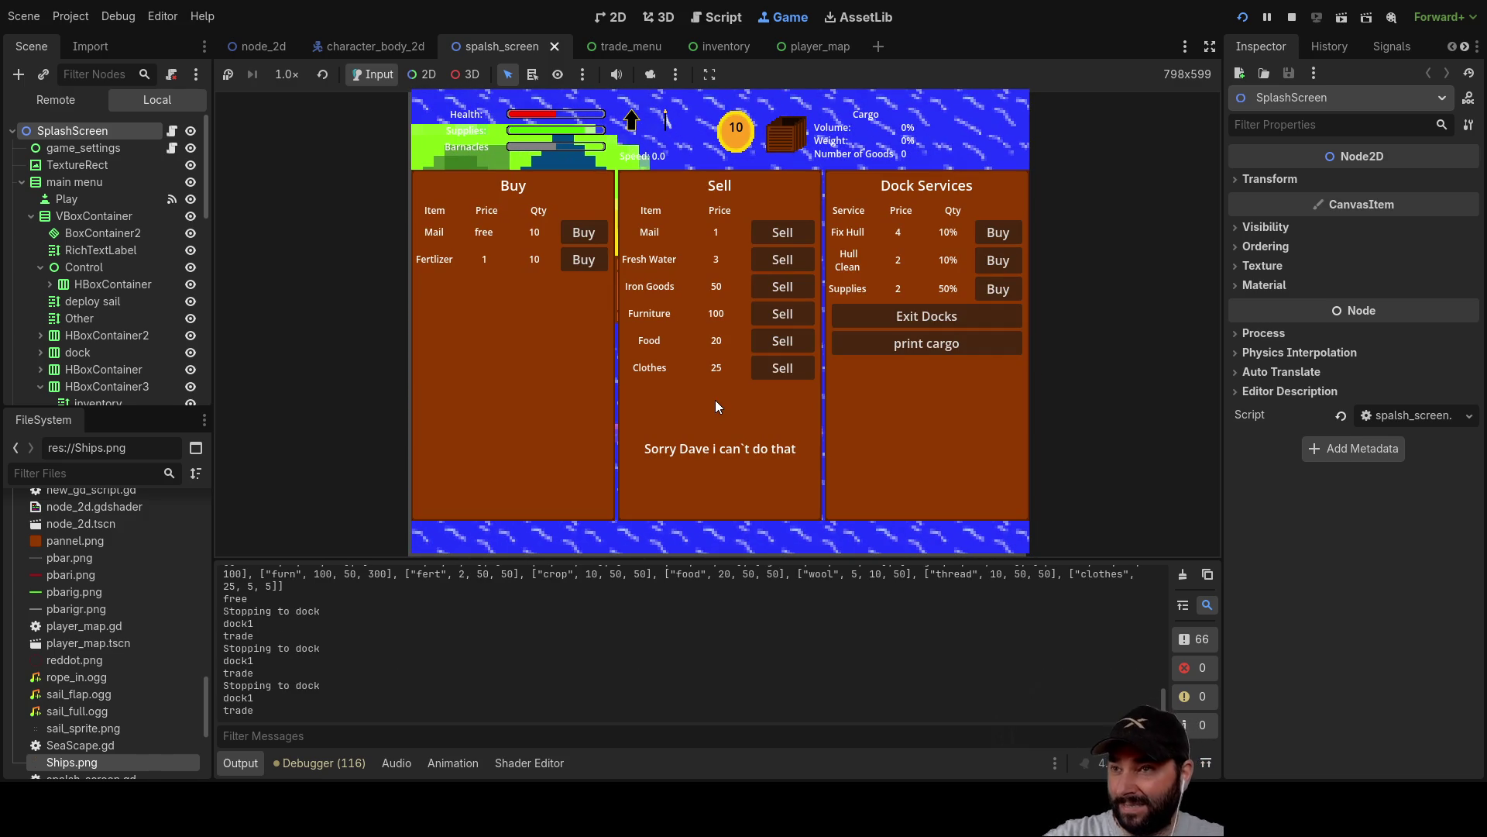
pyautogui.click(587, 232)
pyautogui.click(587, 231)
pyautogui.click(587, 231)
pyautogui.click(588, 260)
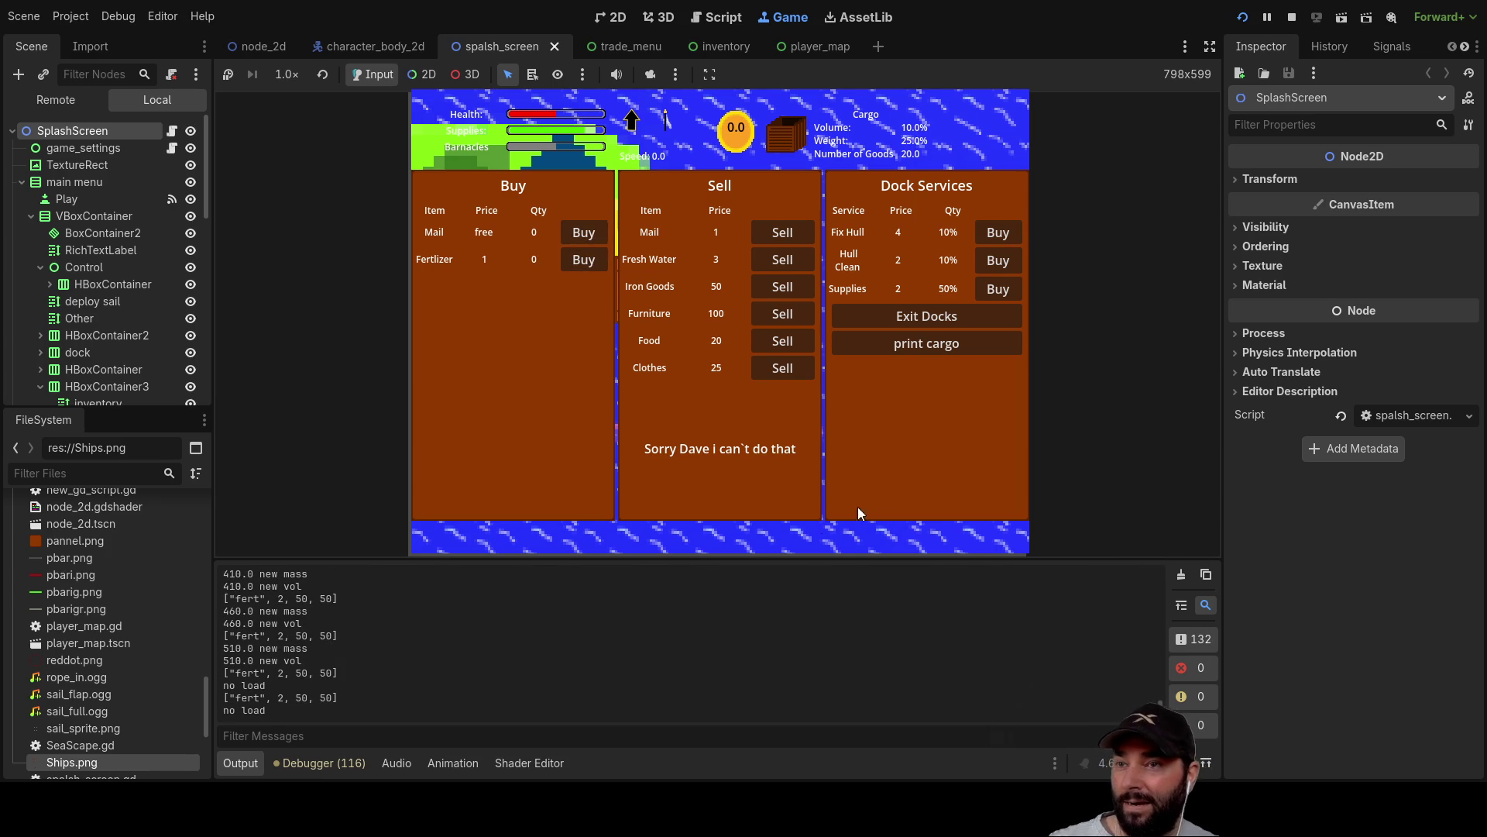
pyautogui.click(941, 318)
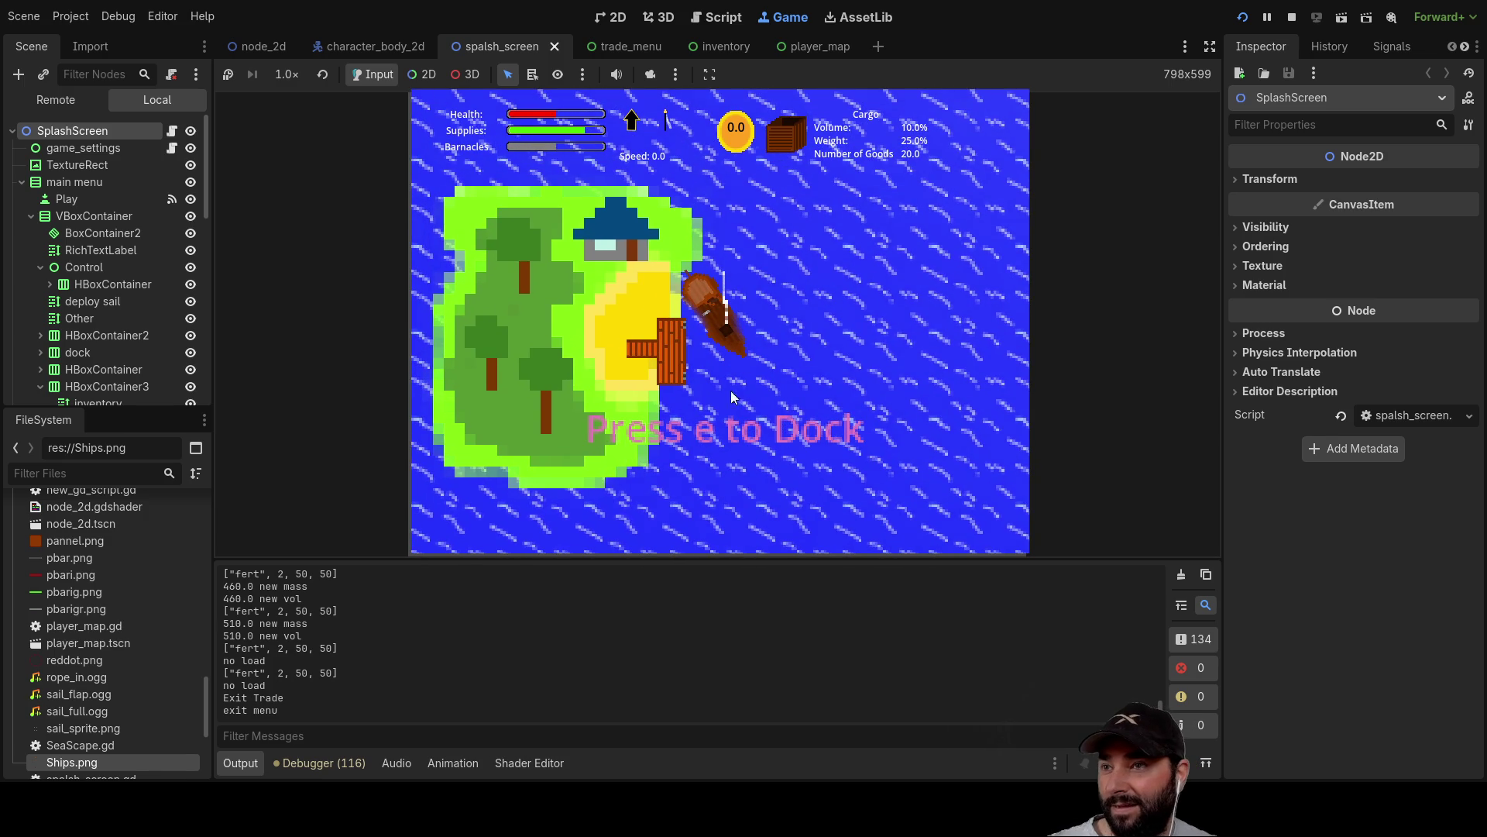
# Sail away from the dock, check the cargo hold with I, and toggle the route map with M.
pyautogui.press('w')
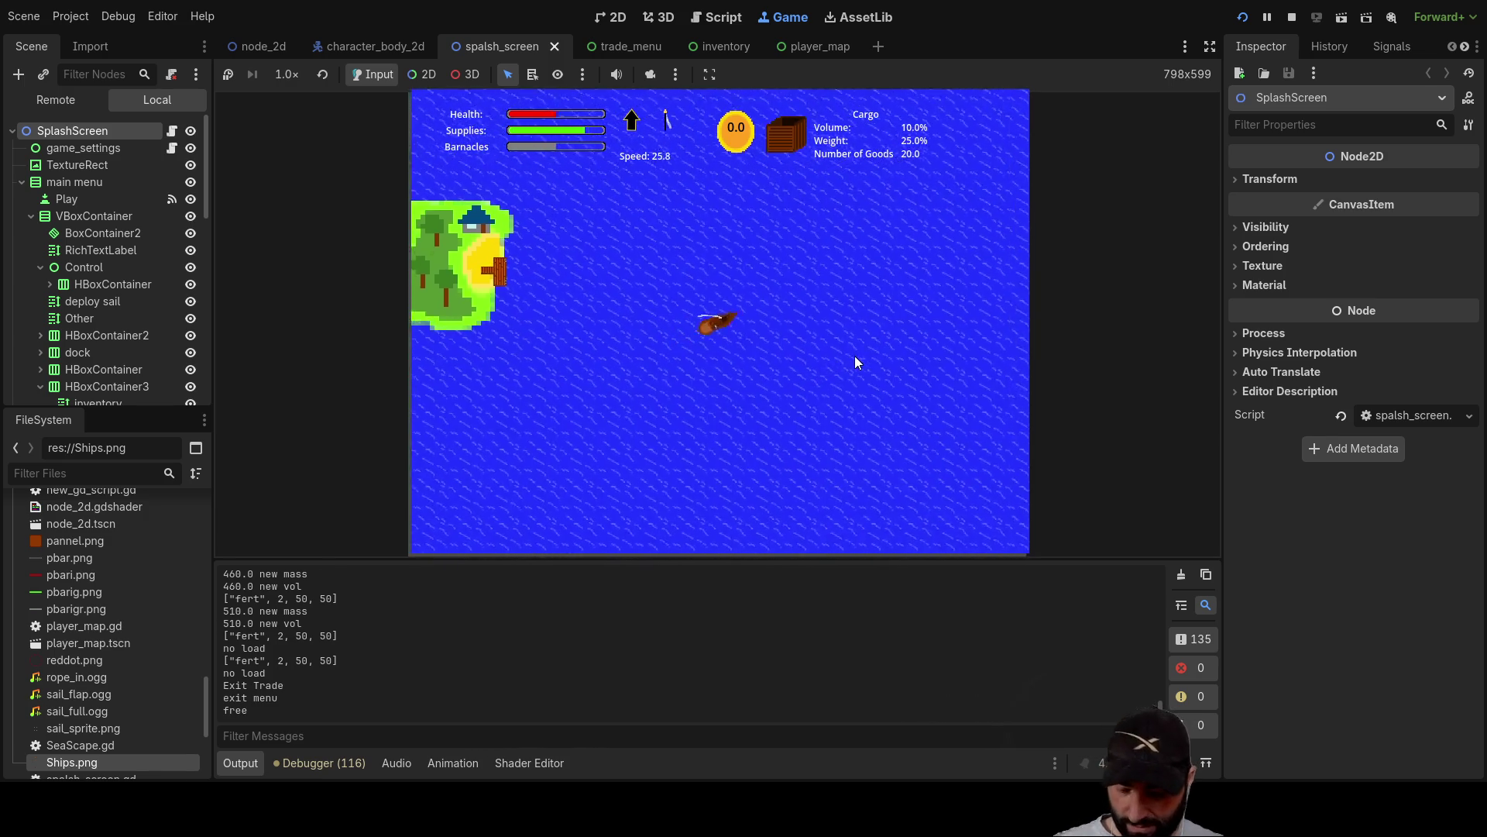
pyautogui.press('i')
pyautogui.press('i')
pyautogui.press('m')
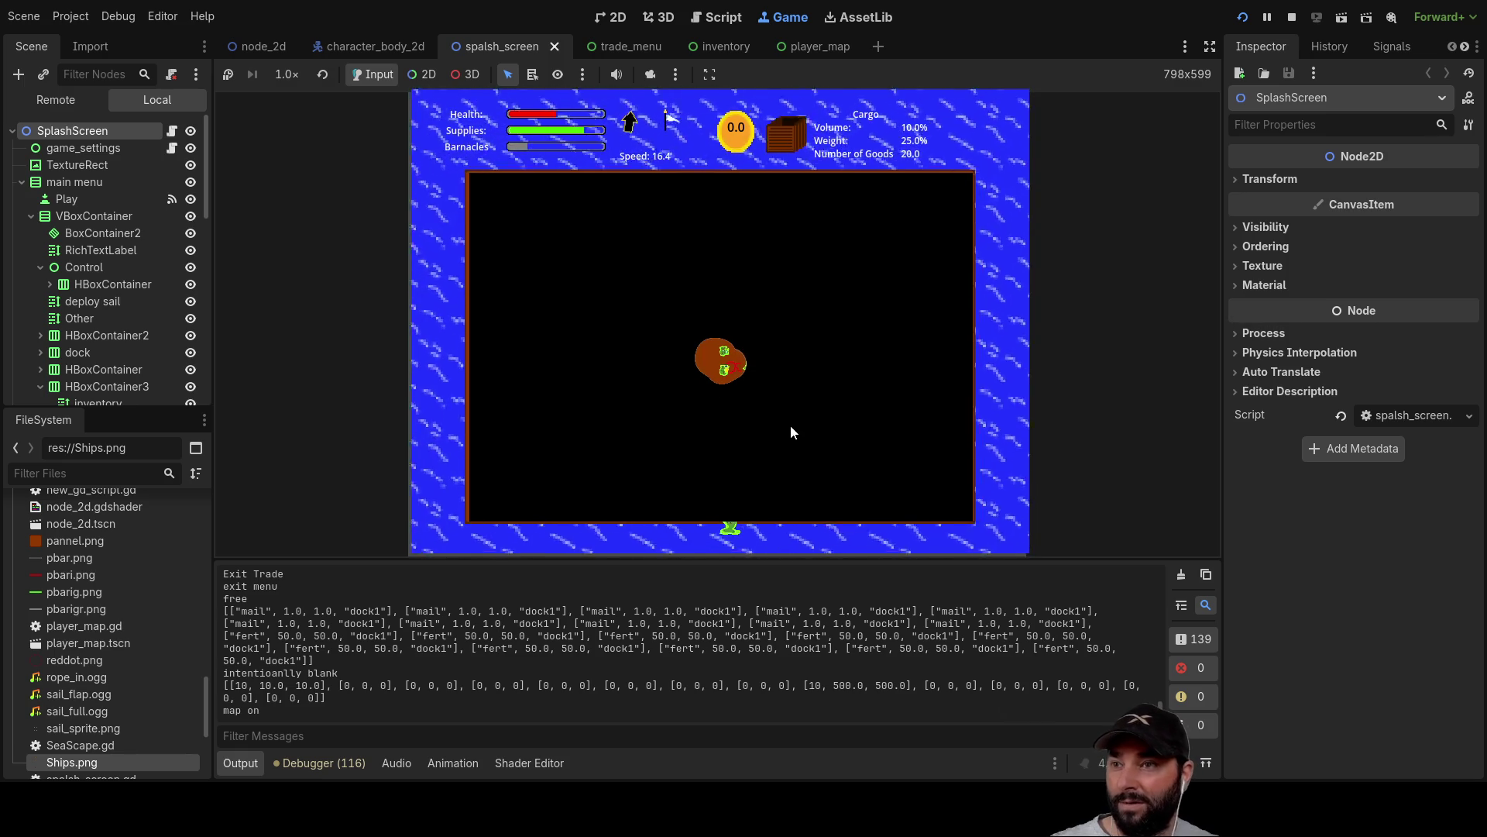
pyautogui.press('m')
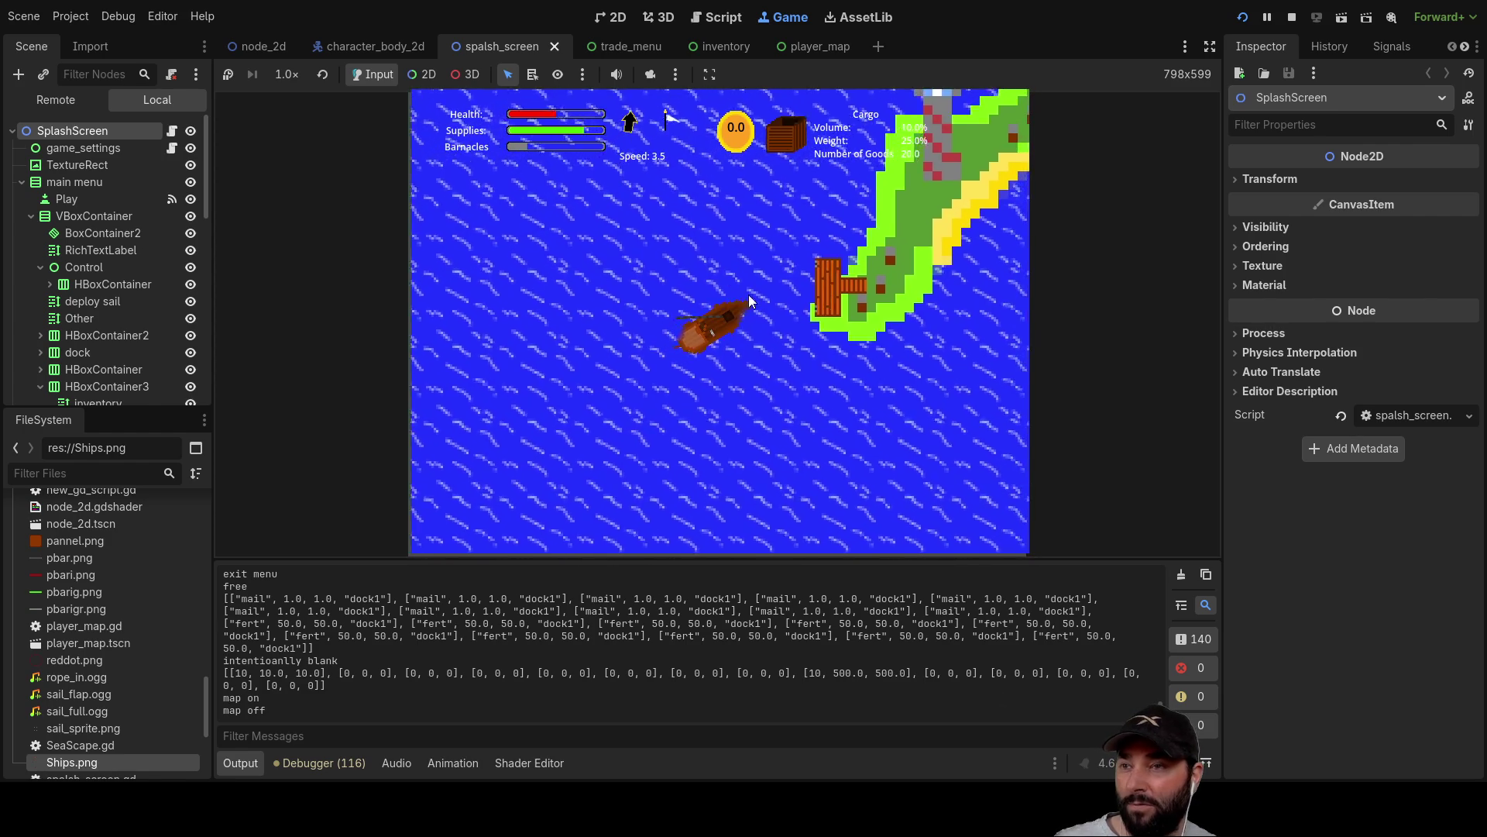
# Dock at the island, buy the dock's Mail three times, and sell cargo once.
pyautogui.press('e')
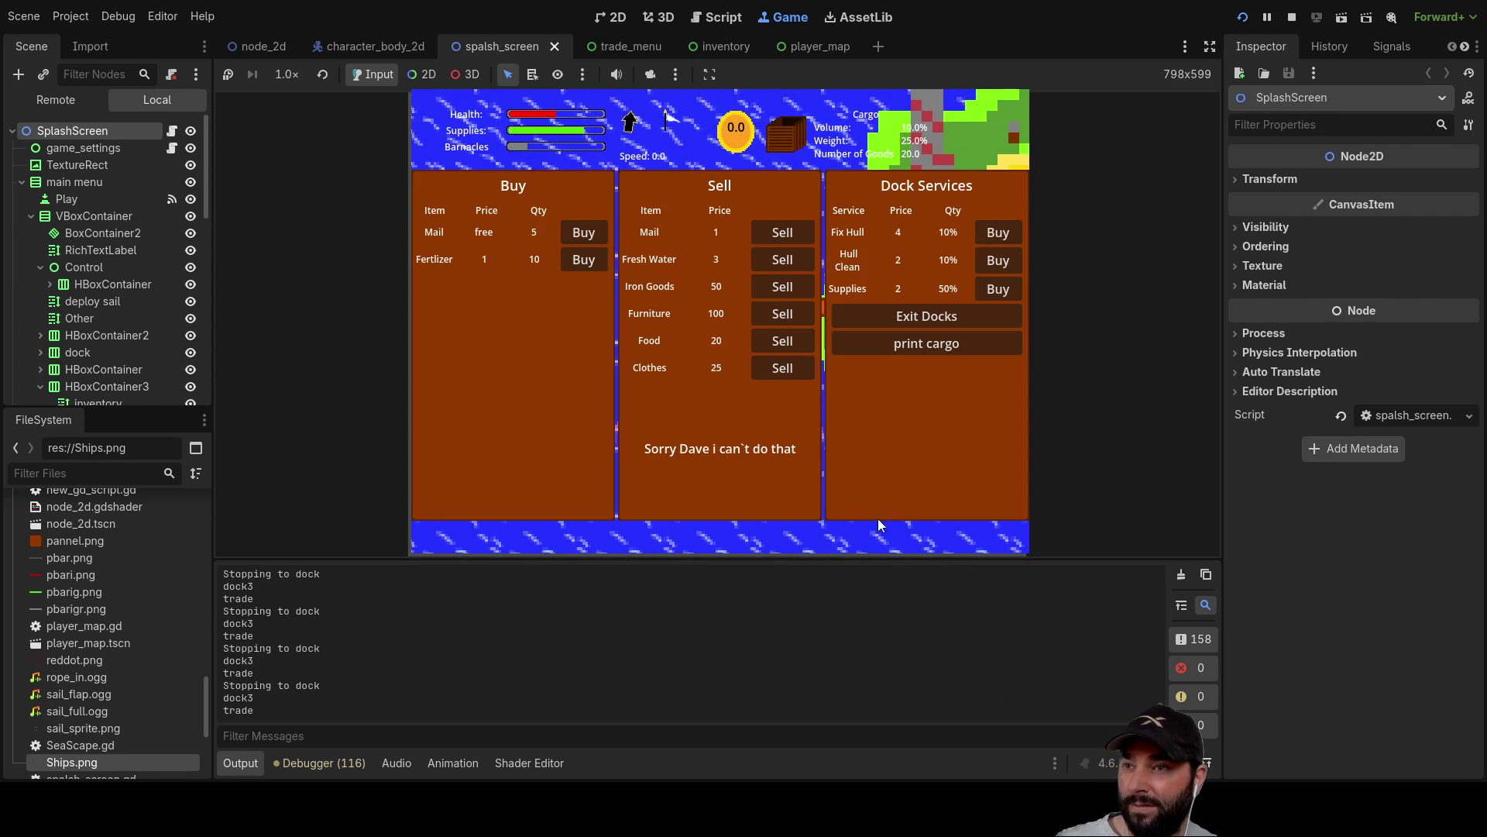
pyautogui.click(590, 232)
pyautogui.click(590, 233)
pyautogui.click(591, 231)
pyautogui.click(590, 231)
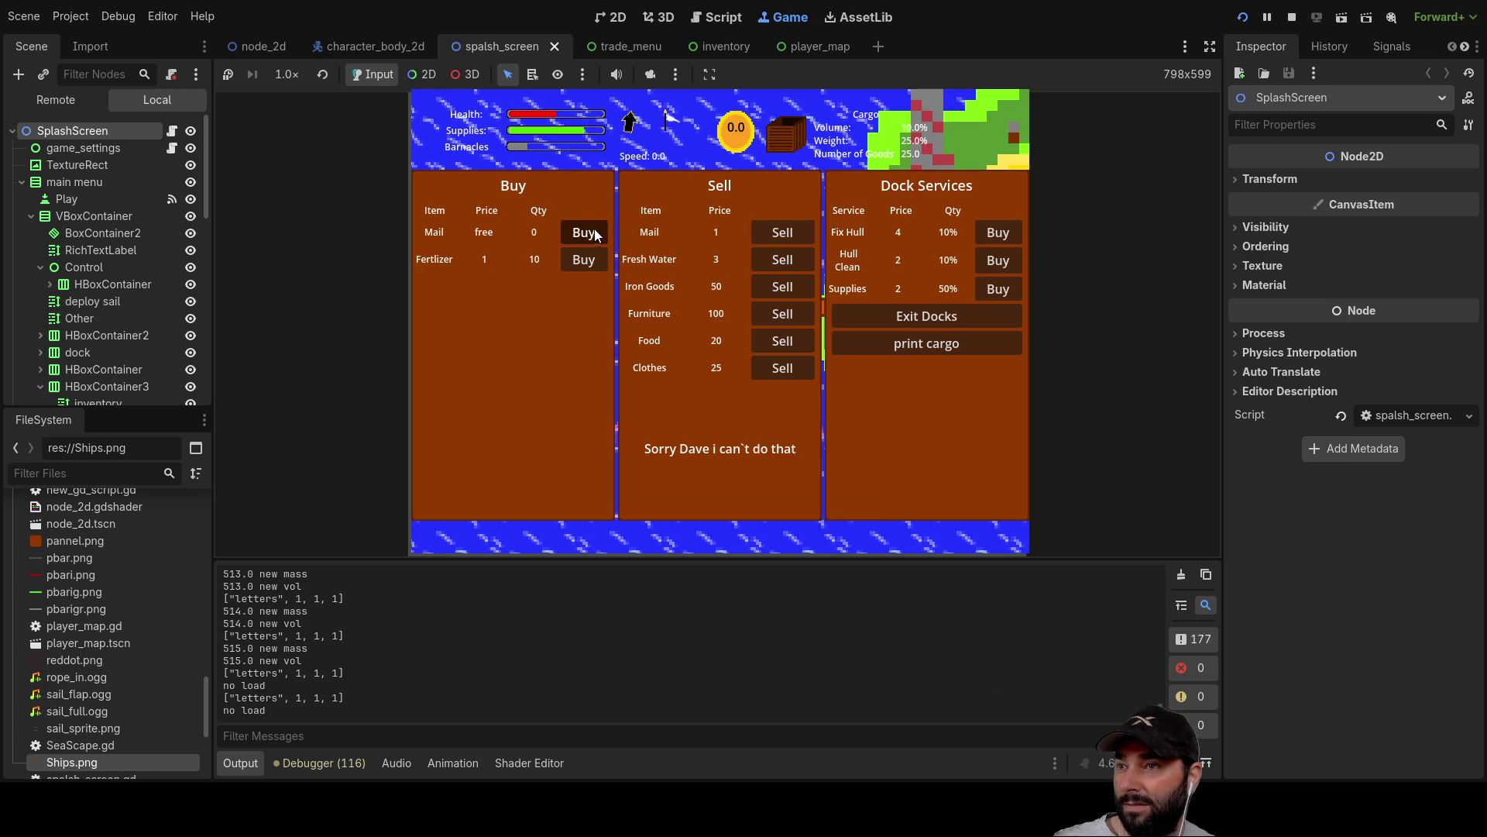
pyautogui.click(590, 230)
pyautogui.click(590, 230)
pyautogui.click(792, 234)
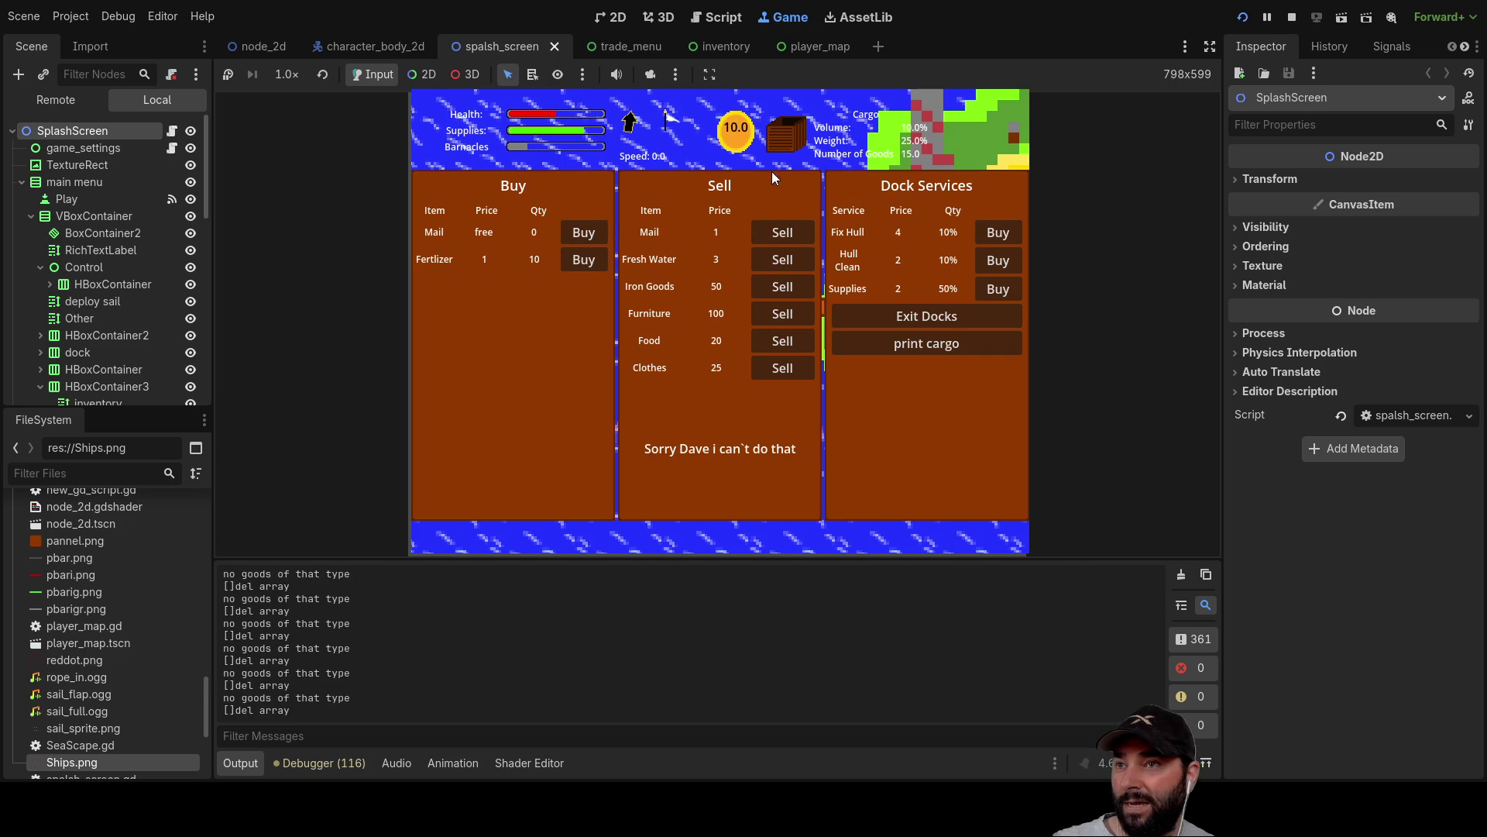
# Buy all the dock's Fertilizer, leaving 0.0 coins and 25 goods, then exit the docks.
pyautogui.click(576, 263)
pyautogui.click(576, 263)
pyautogui.click(575, 261)
pyautogui.click(575, 262)
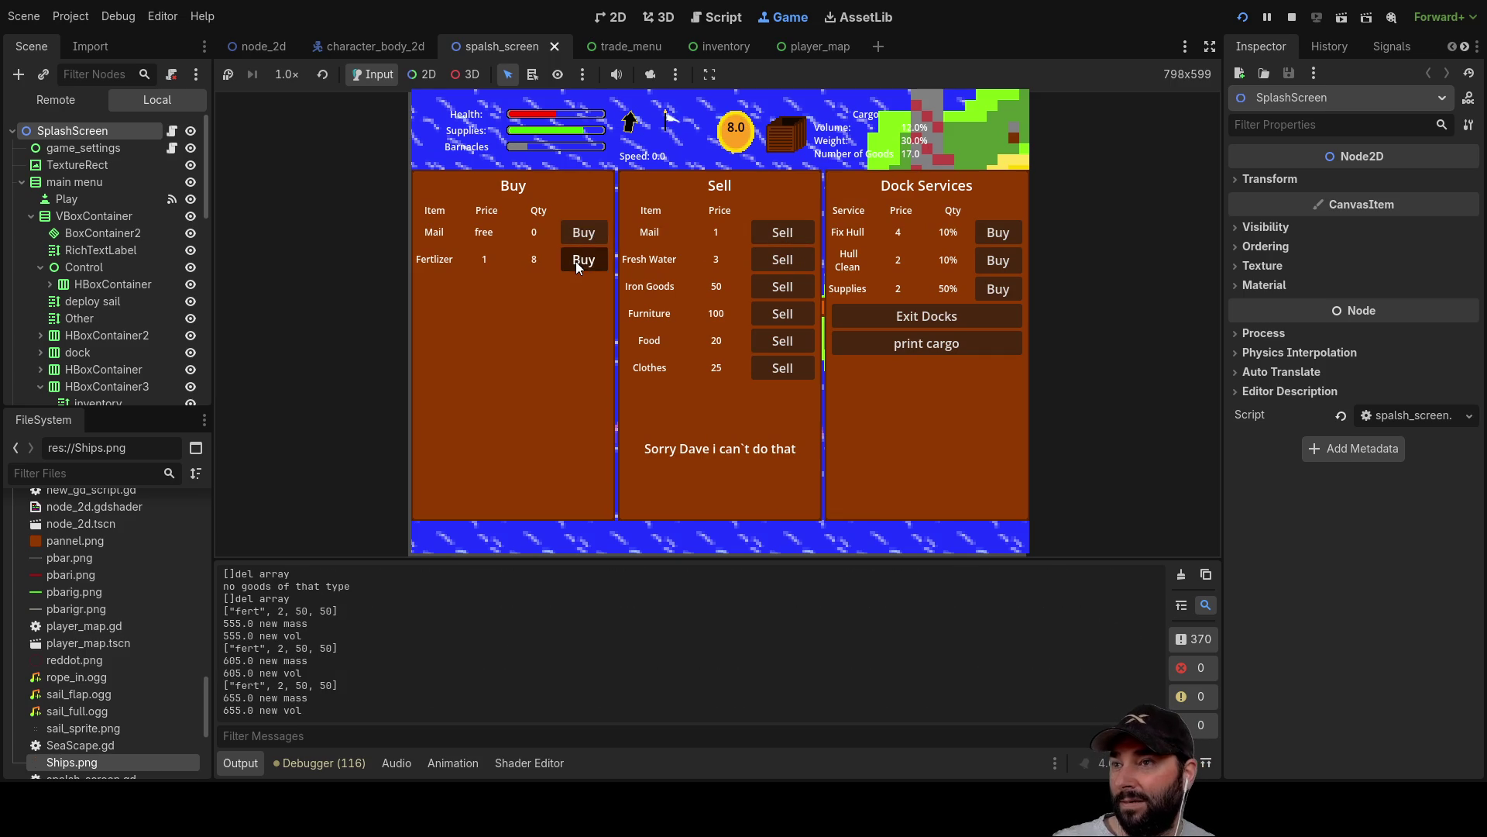
pyautogui.click(575, 260)
pyautogui.click(574, 260)
pyautogui.click(574, 259)
pyautogui.click(575, 259)
pyautogui.click(574, 259)
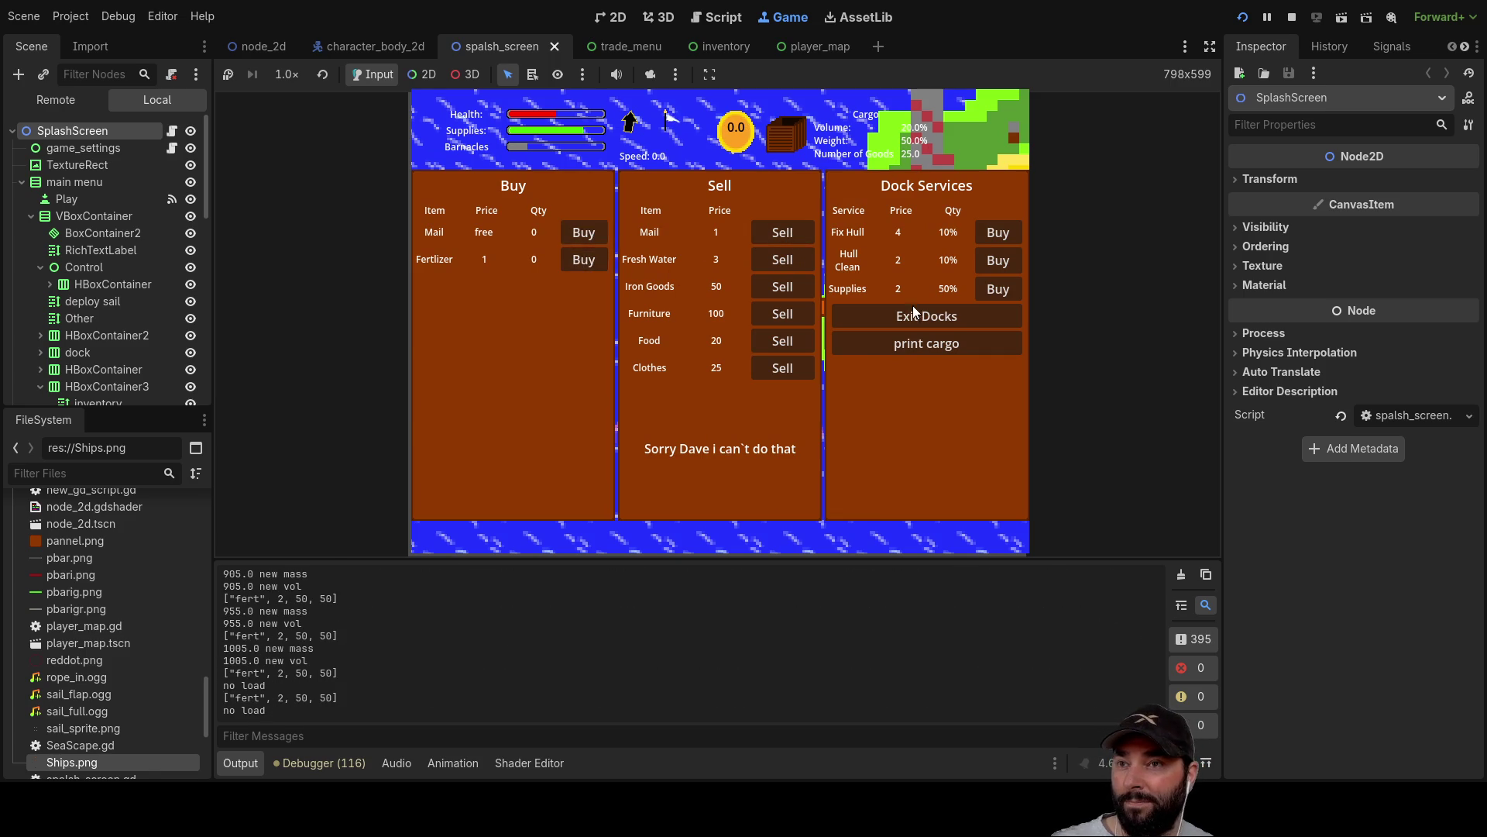
pyautogui.click(914, 313)
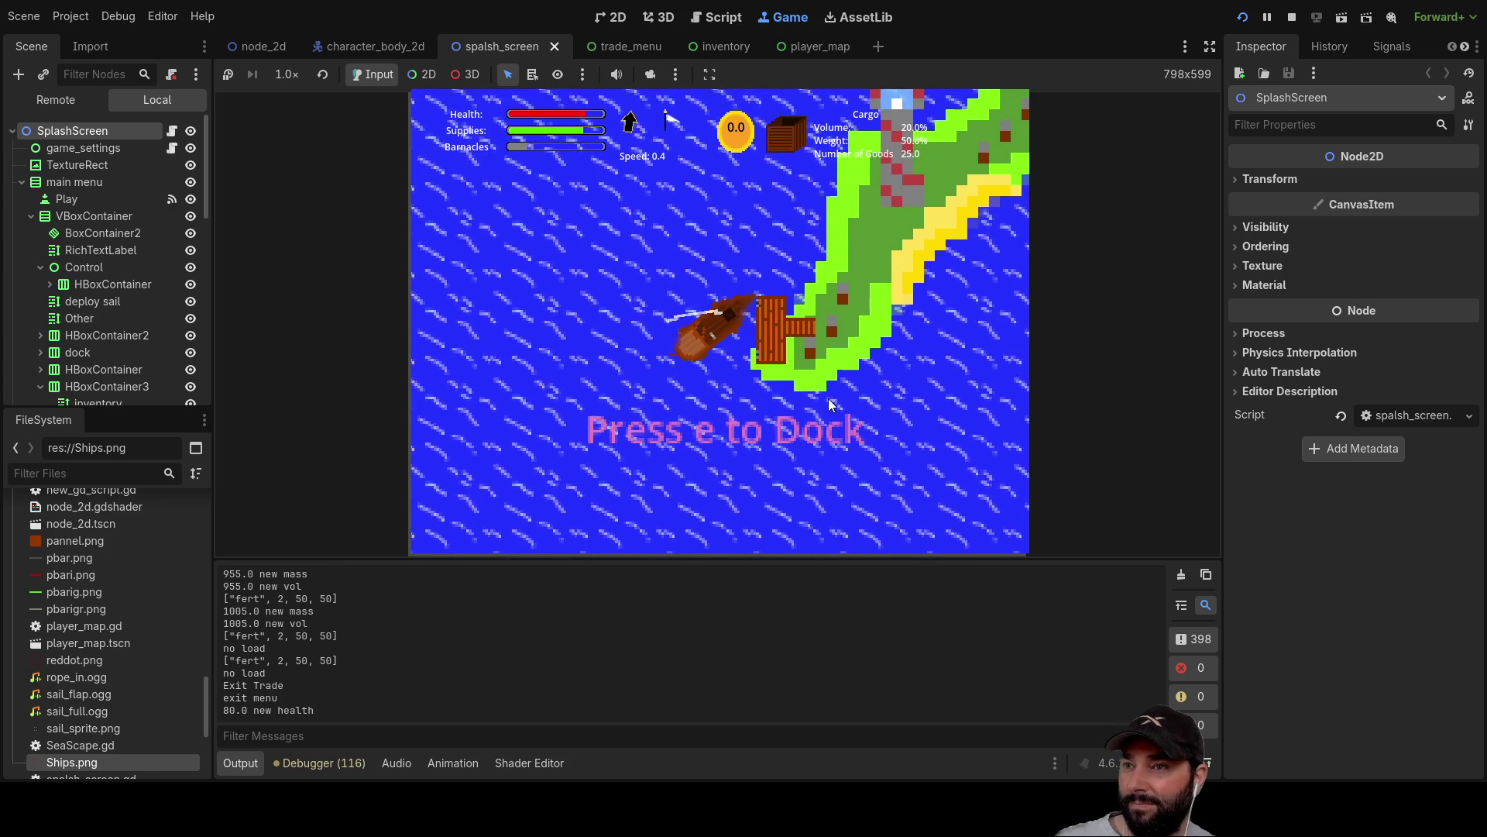
# Sail north, then north-east away from the island, and bring up the route map.
pyautogui.press('w')
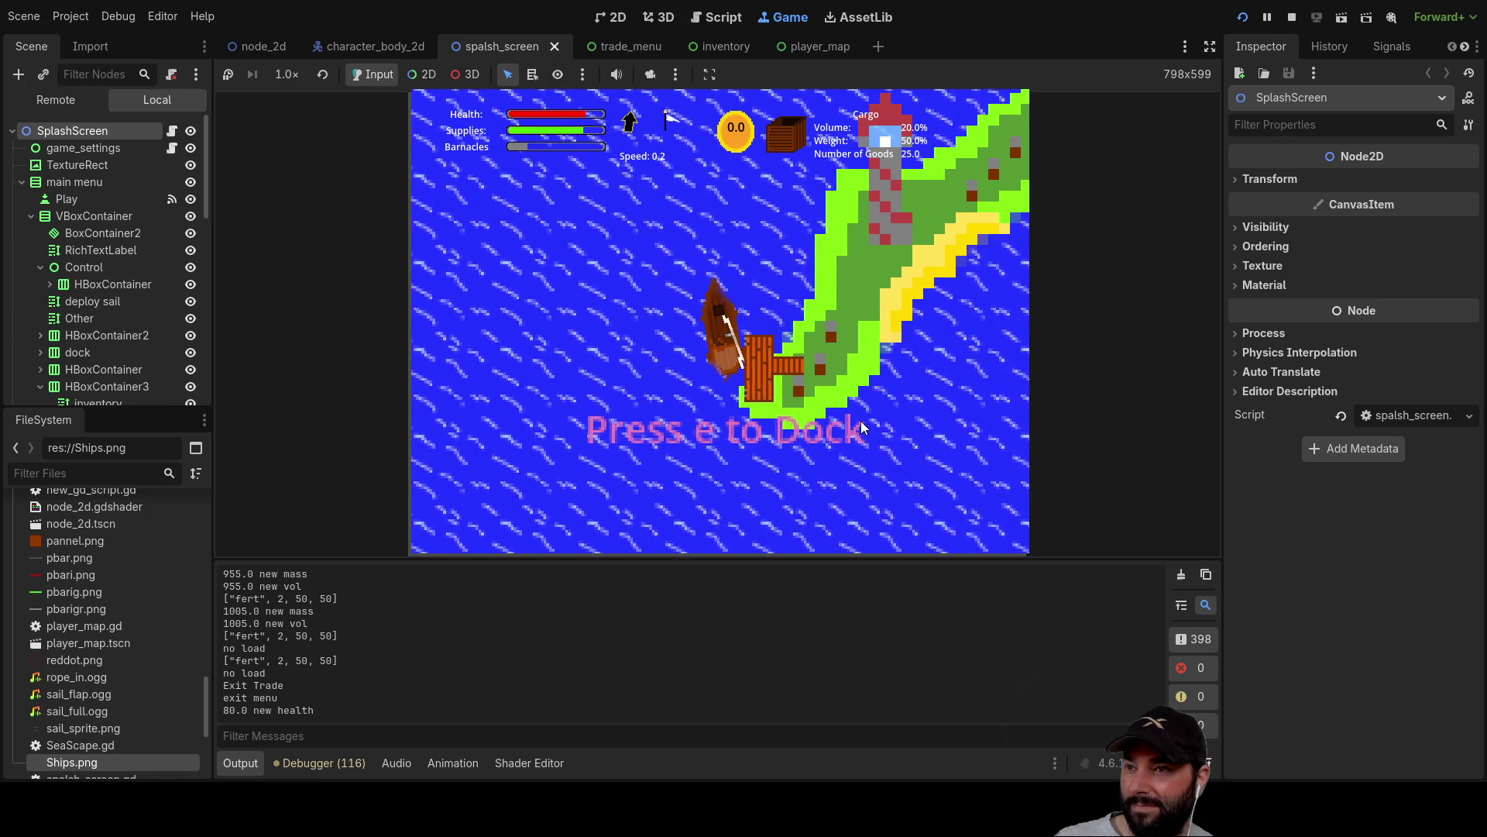
pyautogui.press('w')
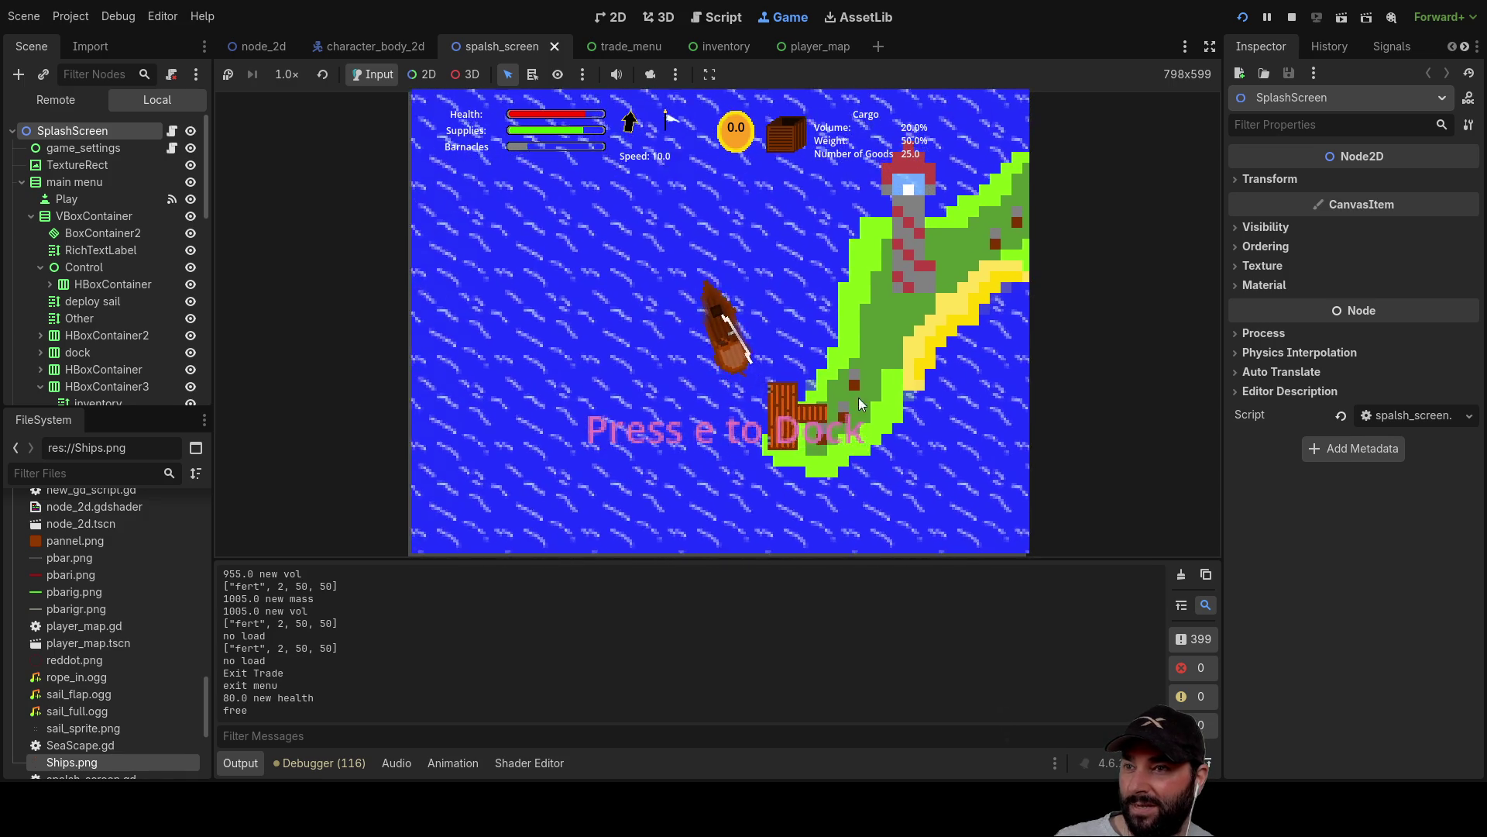
pyautogui.press('d')
pyautogui.press('d')
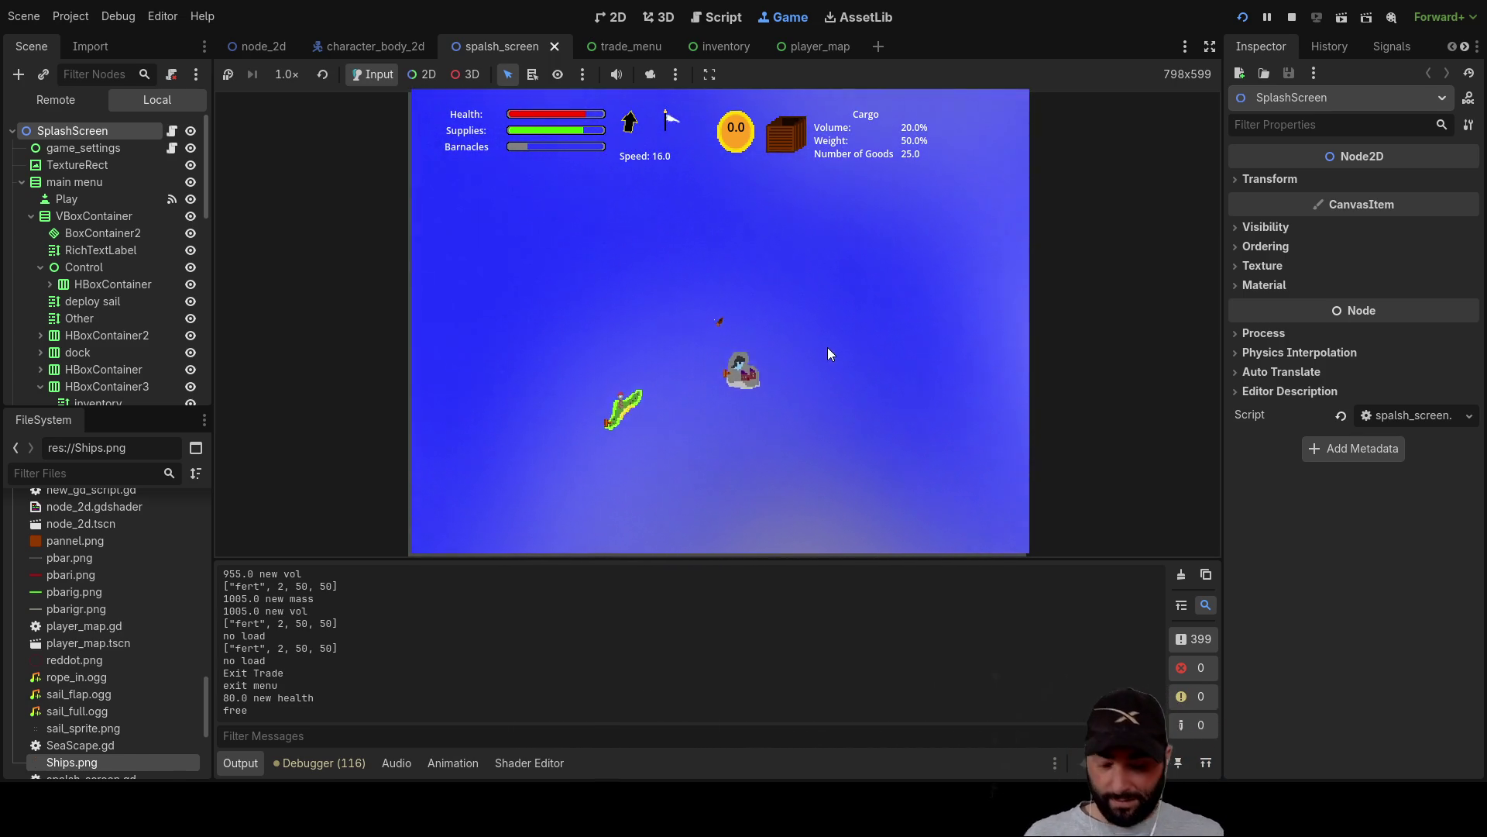
pyautogui.press('m')
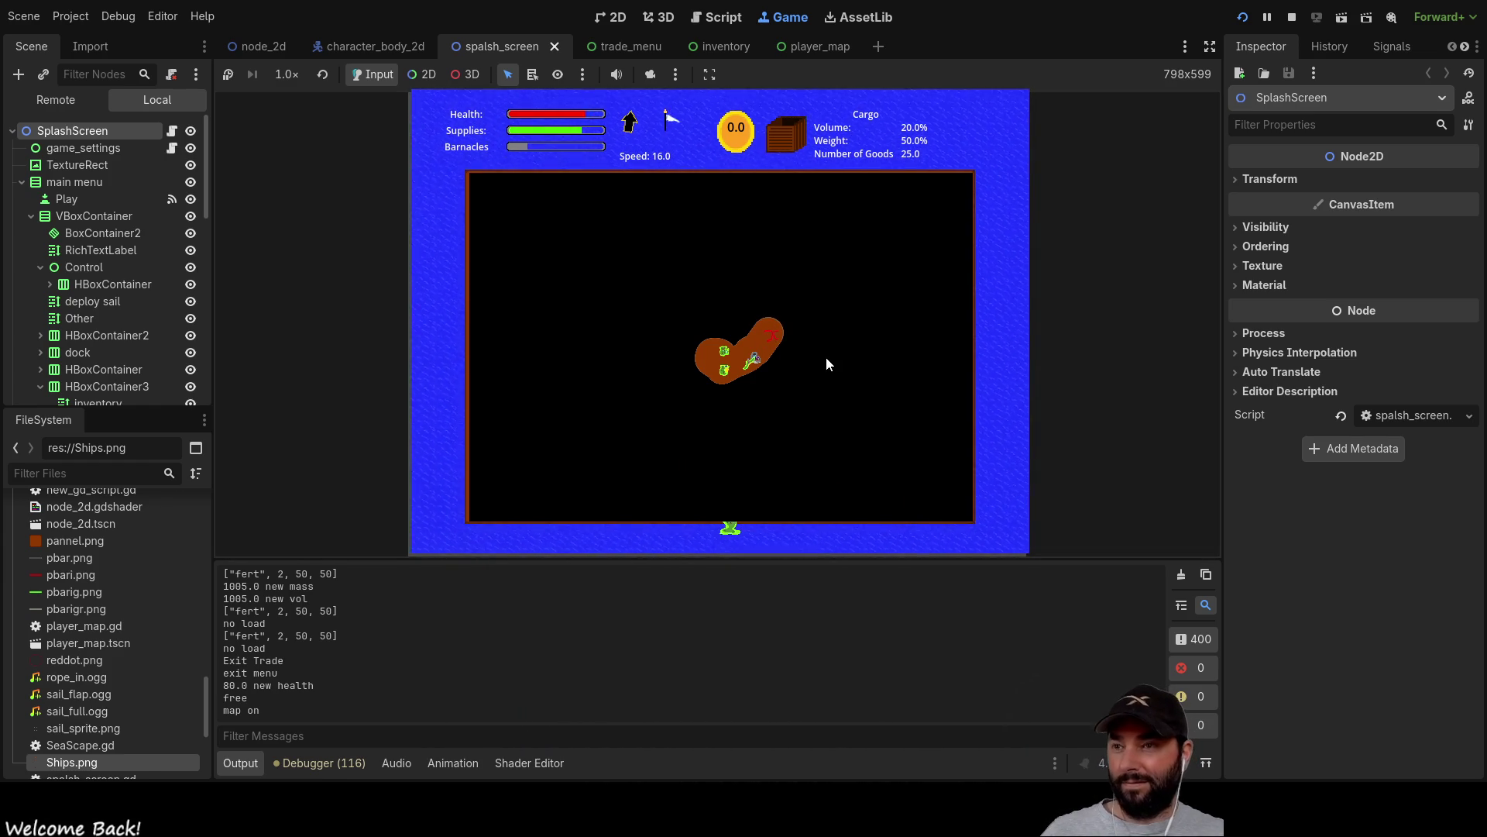
# Hide the map and steer the ship up to the grey island's dock.
pyautogui.press('m')
pyautogui.press('a')
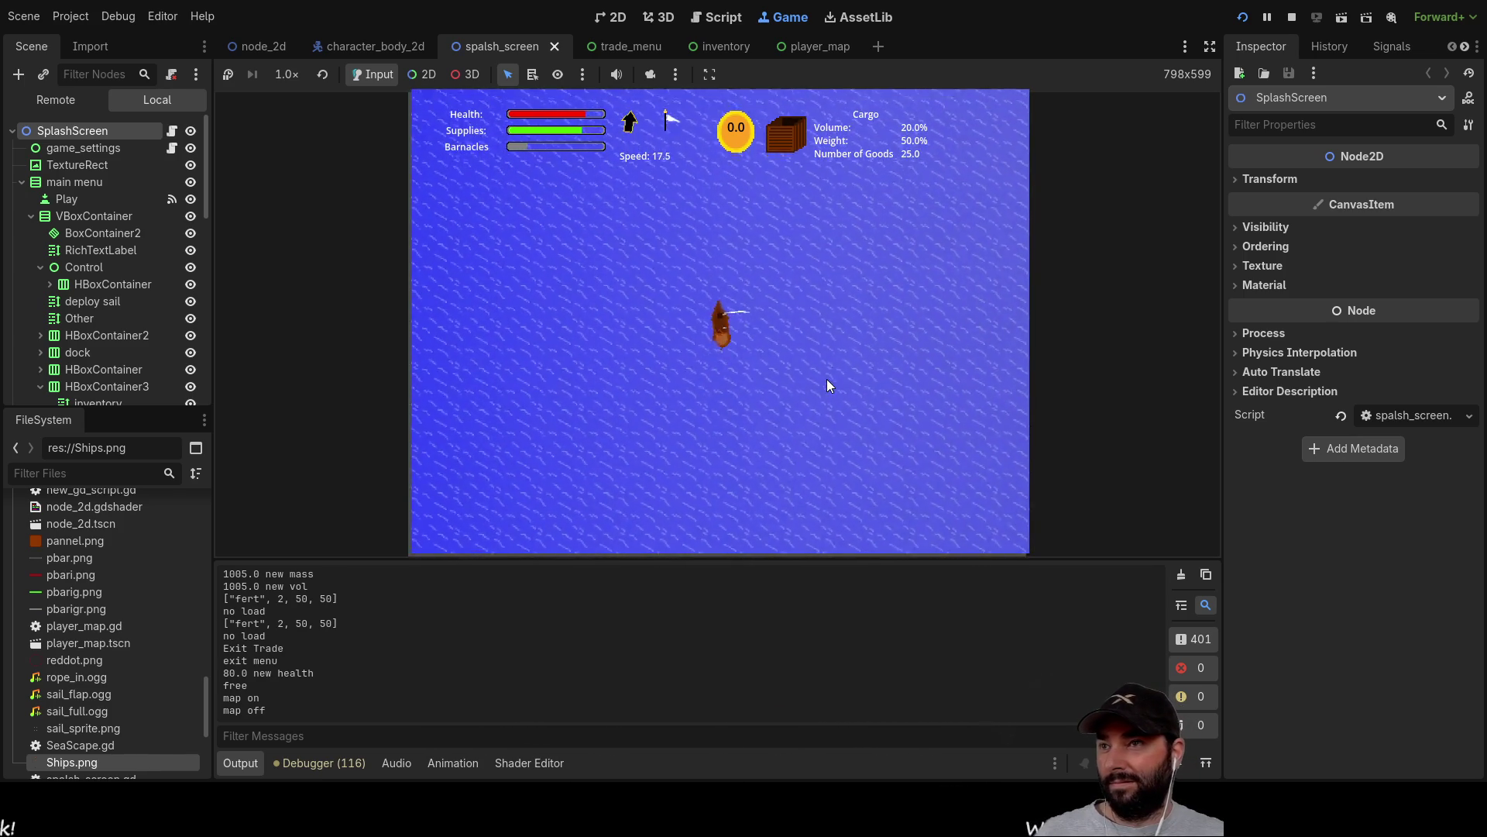
pyautogui.press('a')
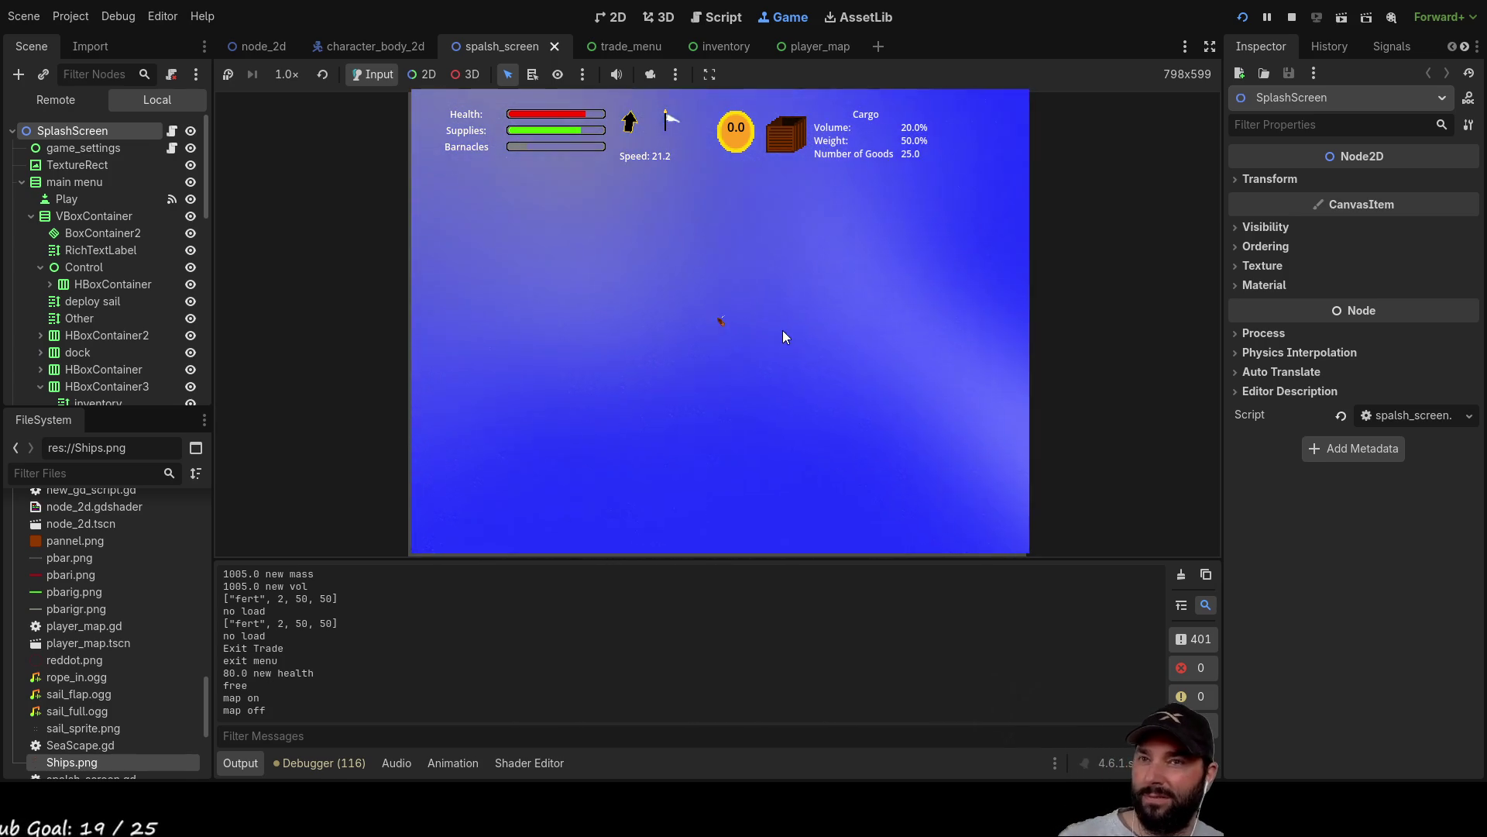
pyautogui.press('m')
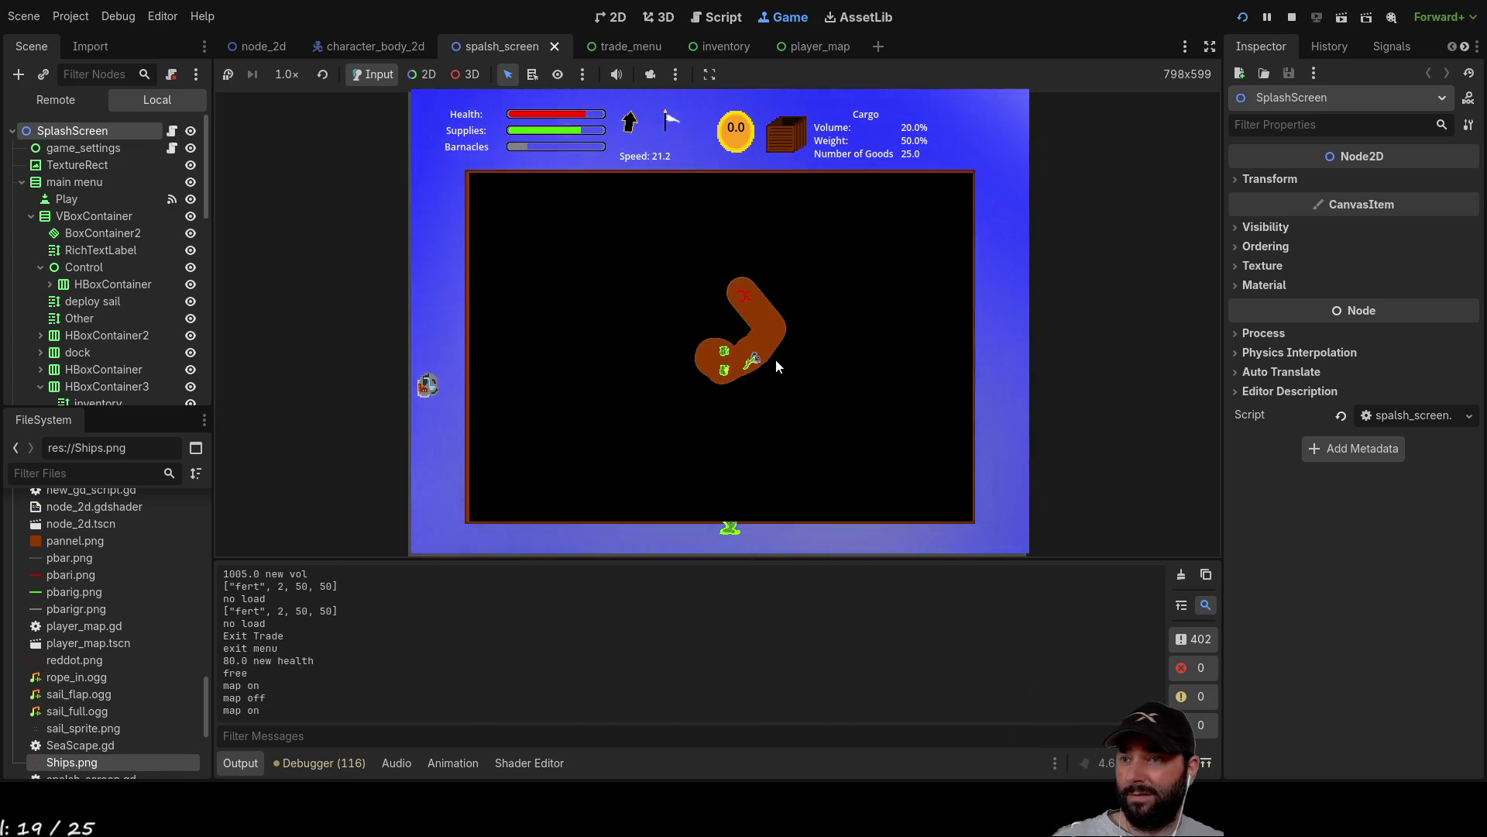
pyautogui.press('m')
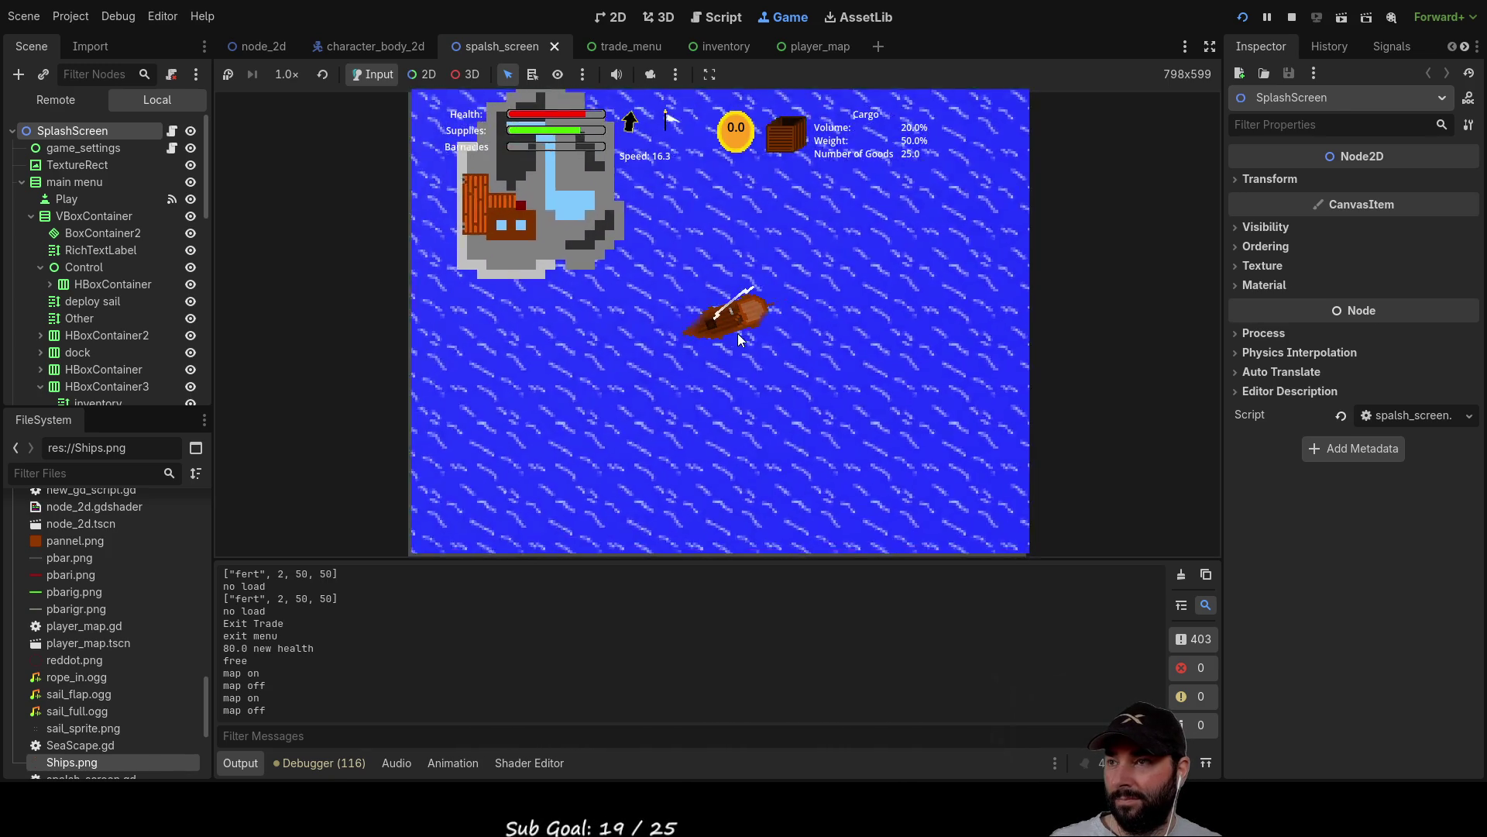
pyautogui.press('Right')
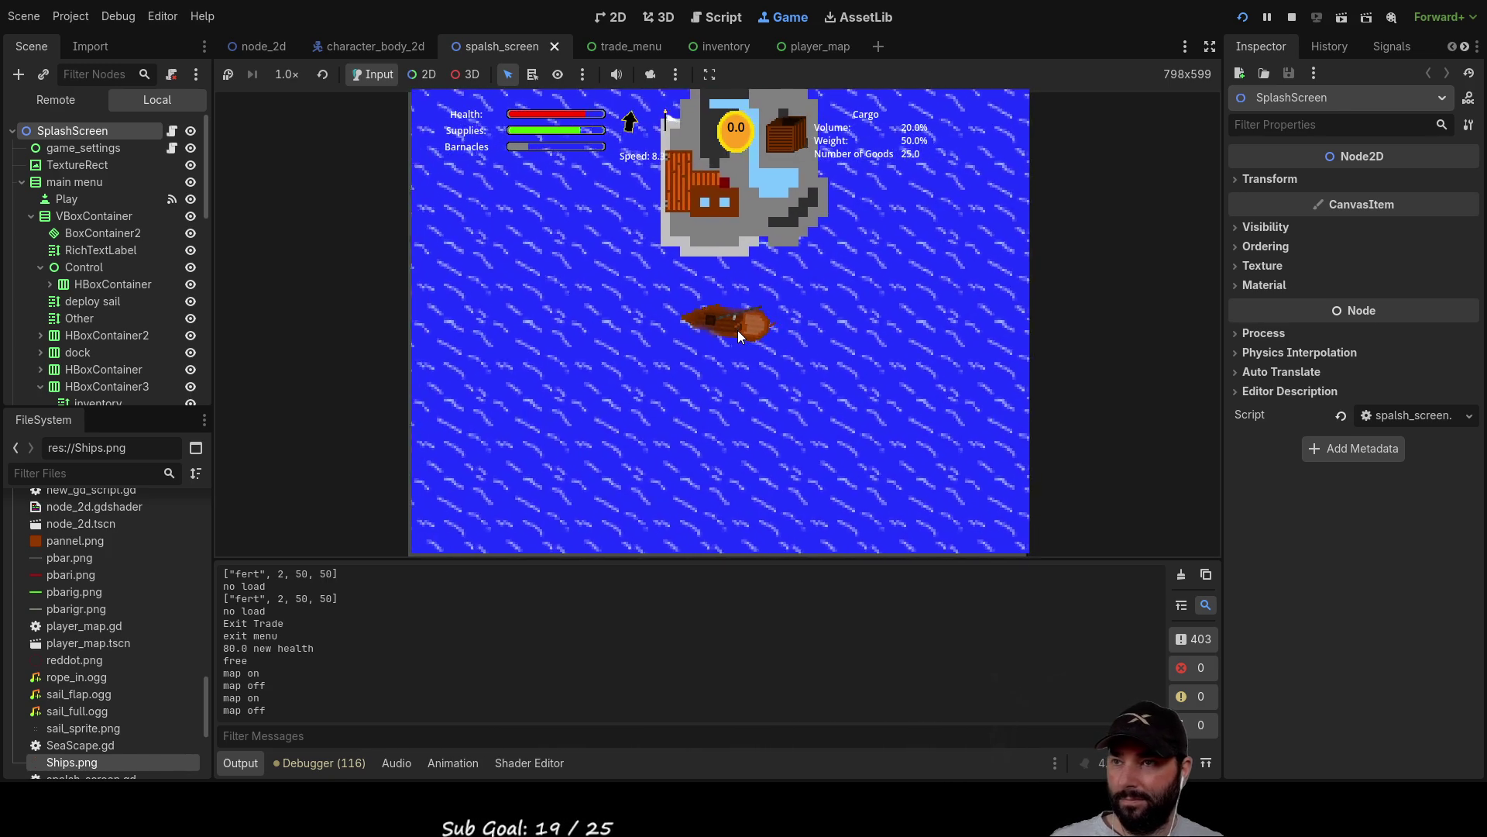
pyautogui.press('Right')
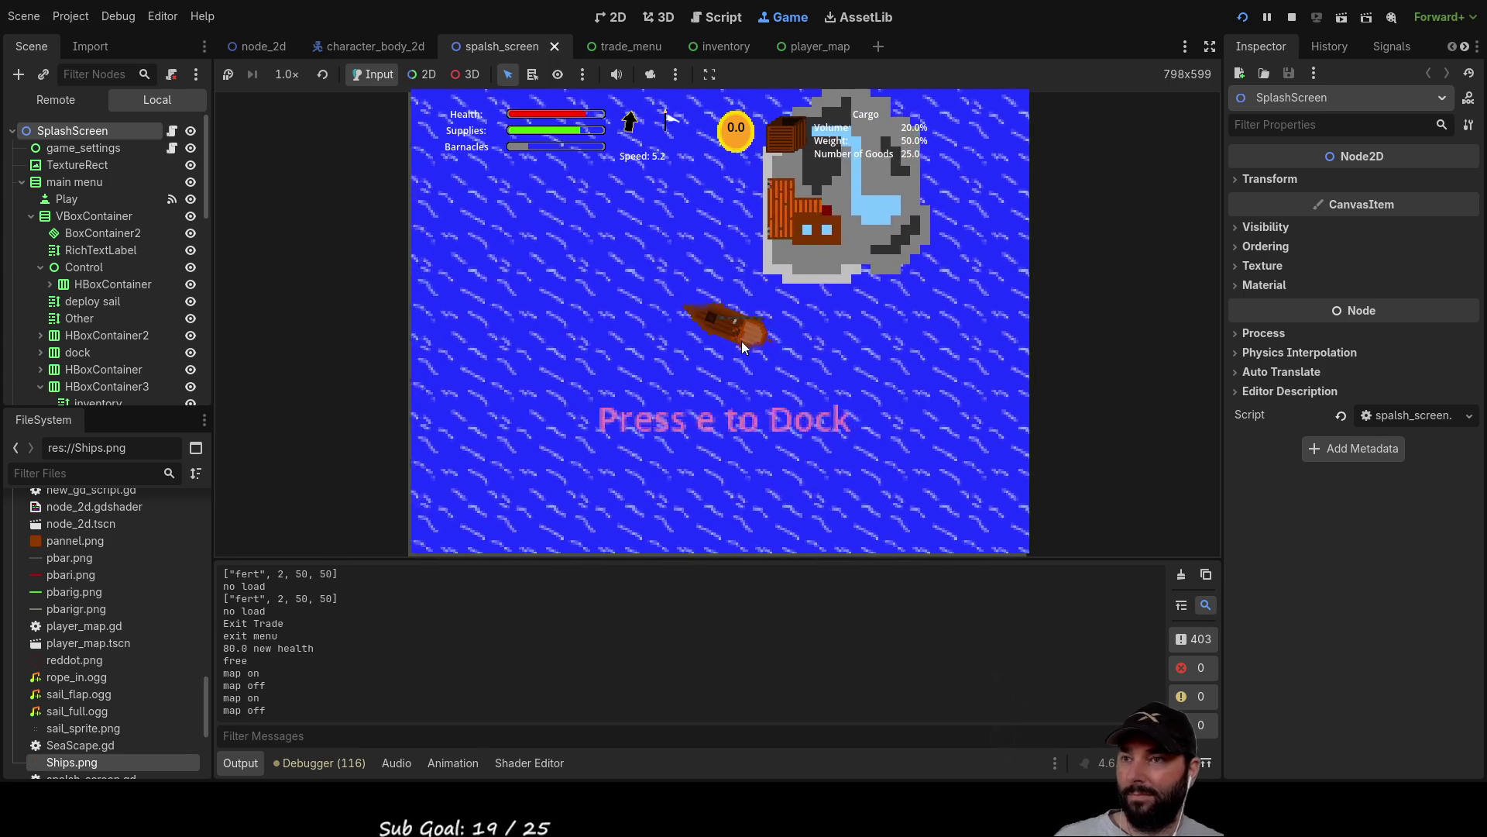
# Dock and sell the Mail for 15.0 gold, exit the docks, and check the cargo hold.
pyautogui.press('e')
pyautogui.click(801, 234)
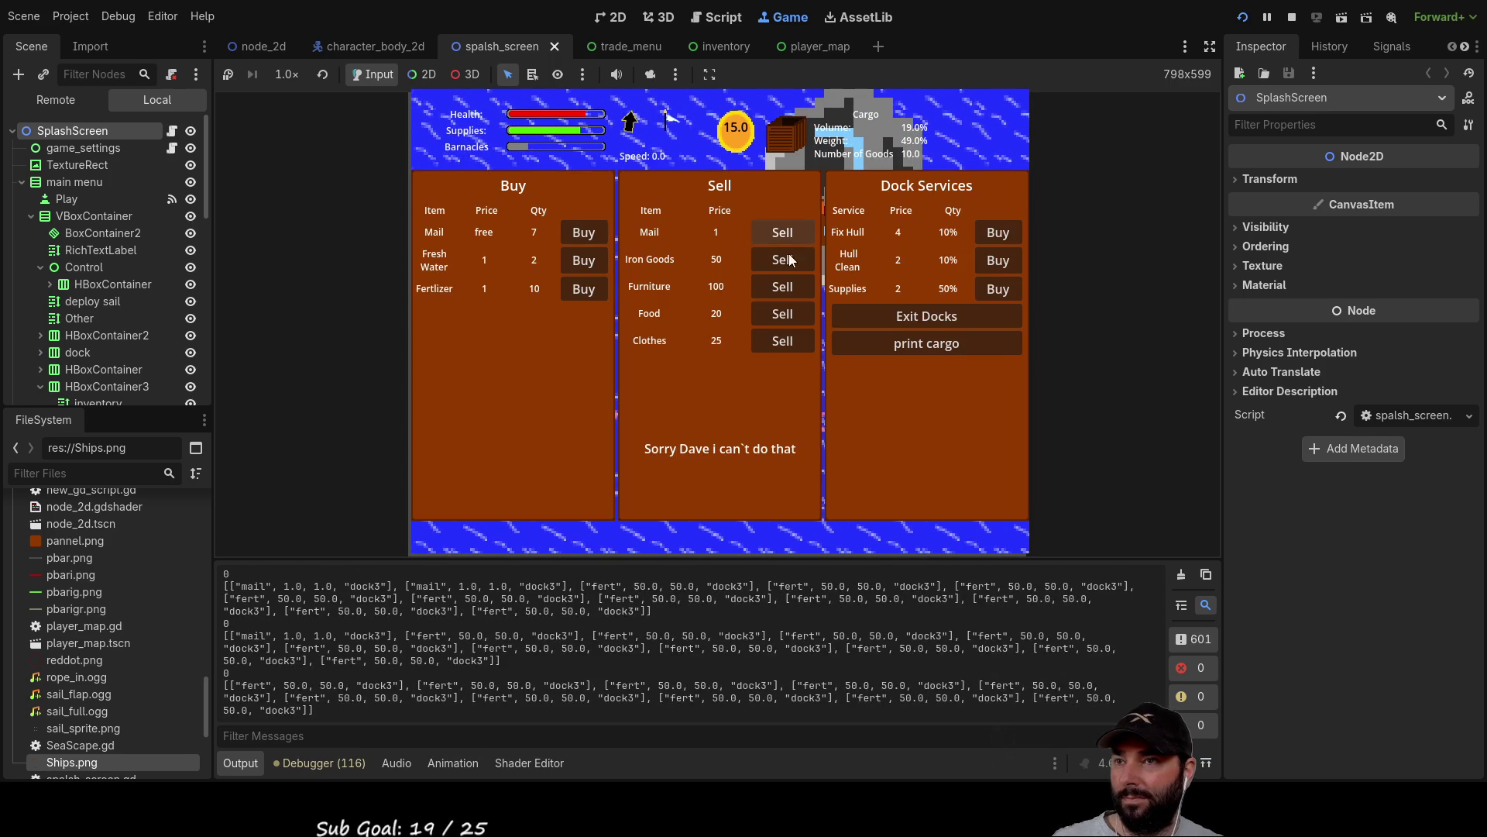
pyautogui.click(796, 240)
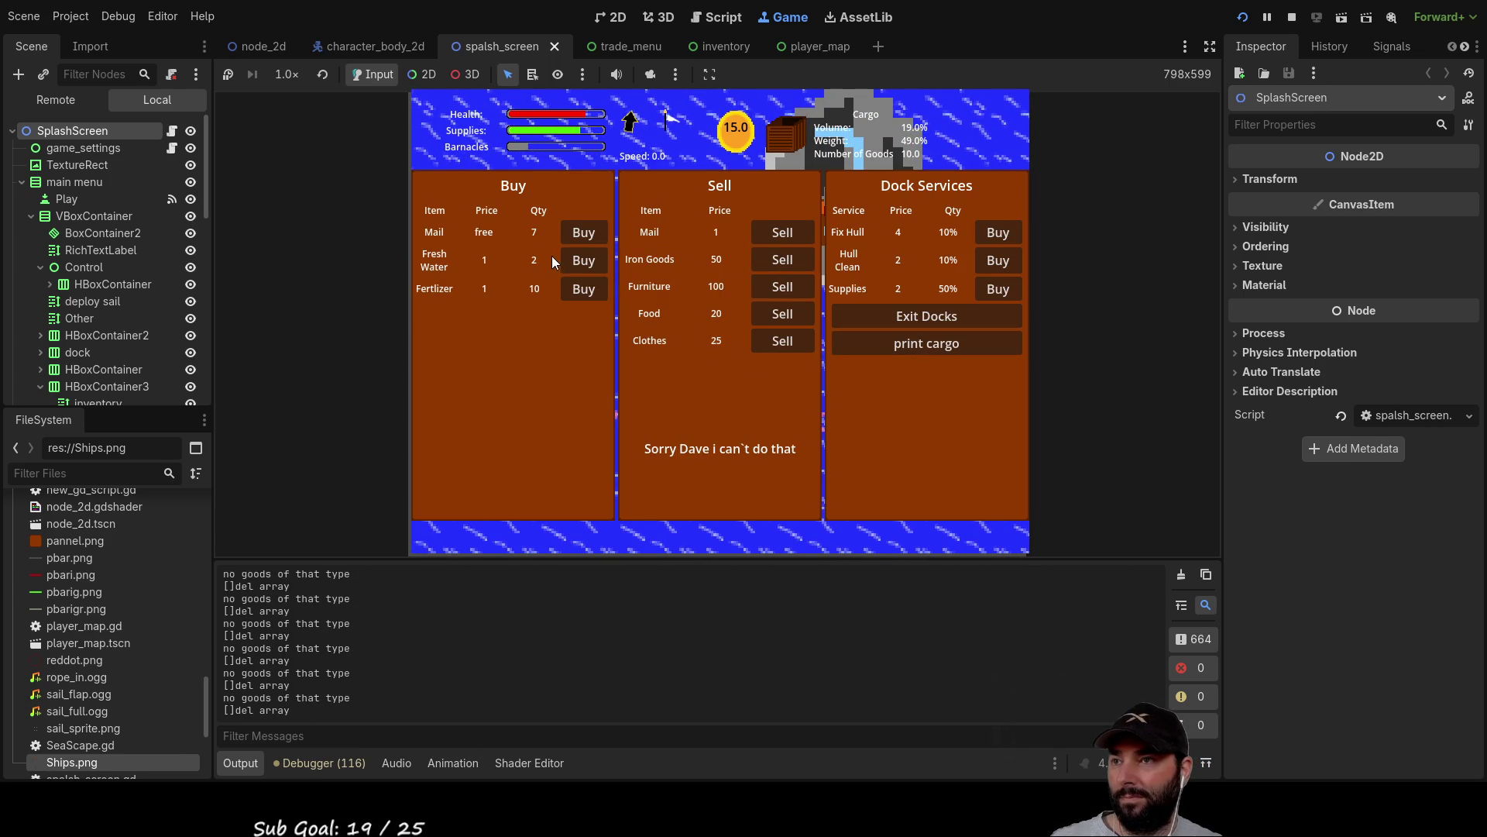
pyautogui.click(922, 322)
pyautogui.press('i')
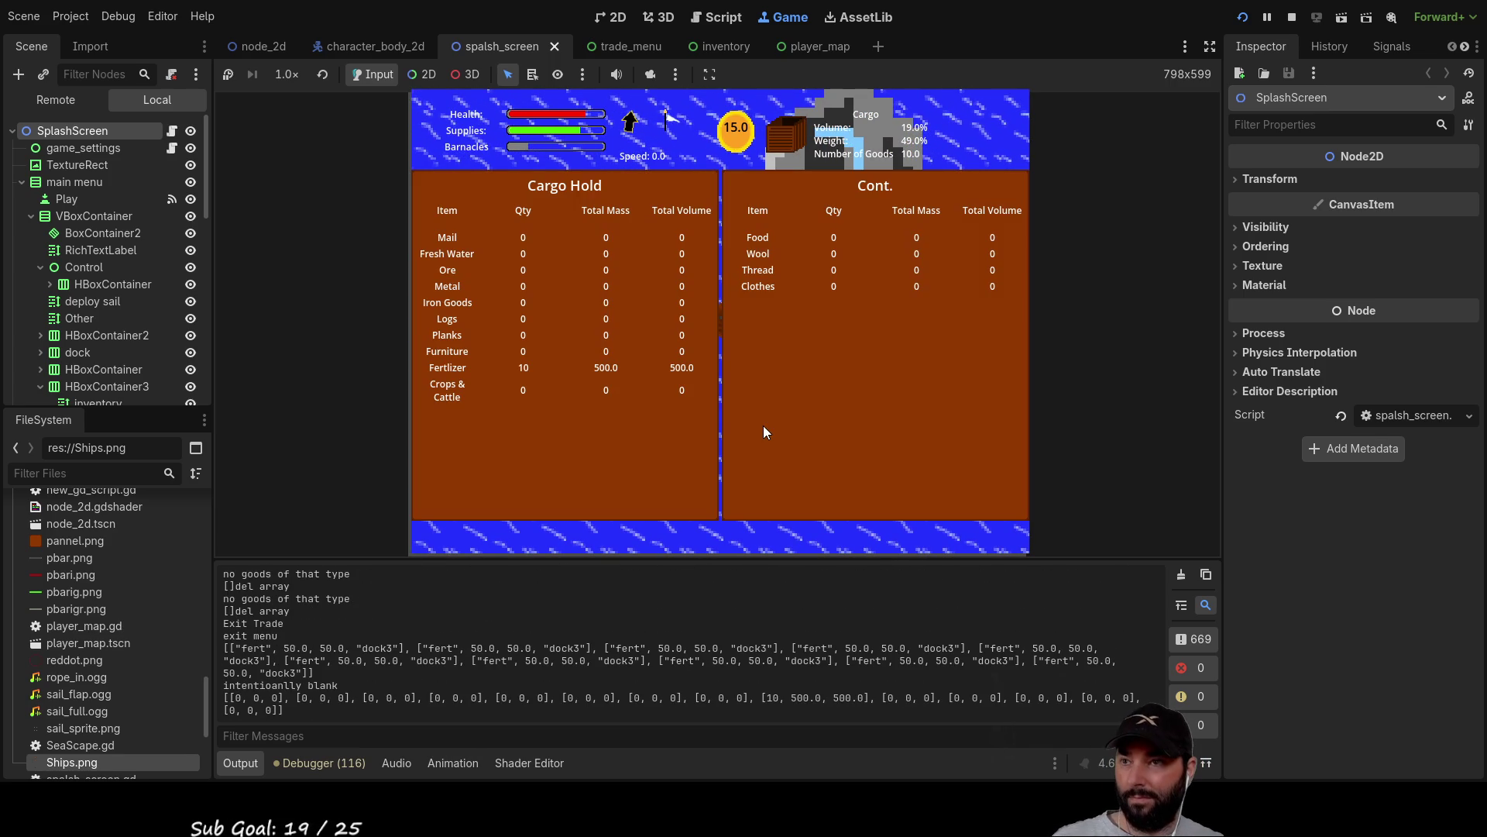
# Close the cargo panel and repeatedly toggle the route map while sailing to the green island's dock.
pyautogui.press('i')
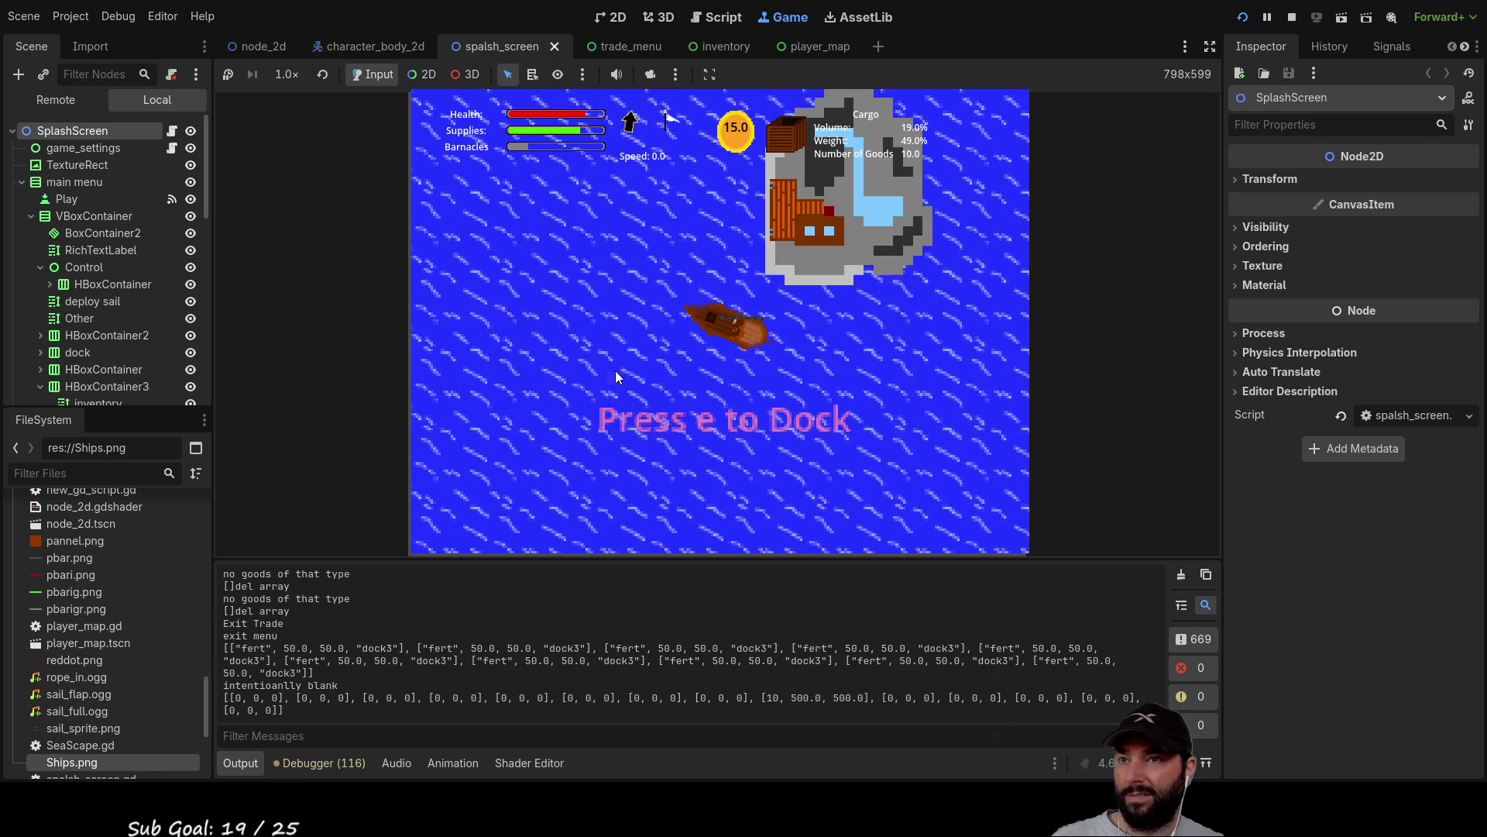
pyautogui.press('m')
pyautogui.press('m')
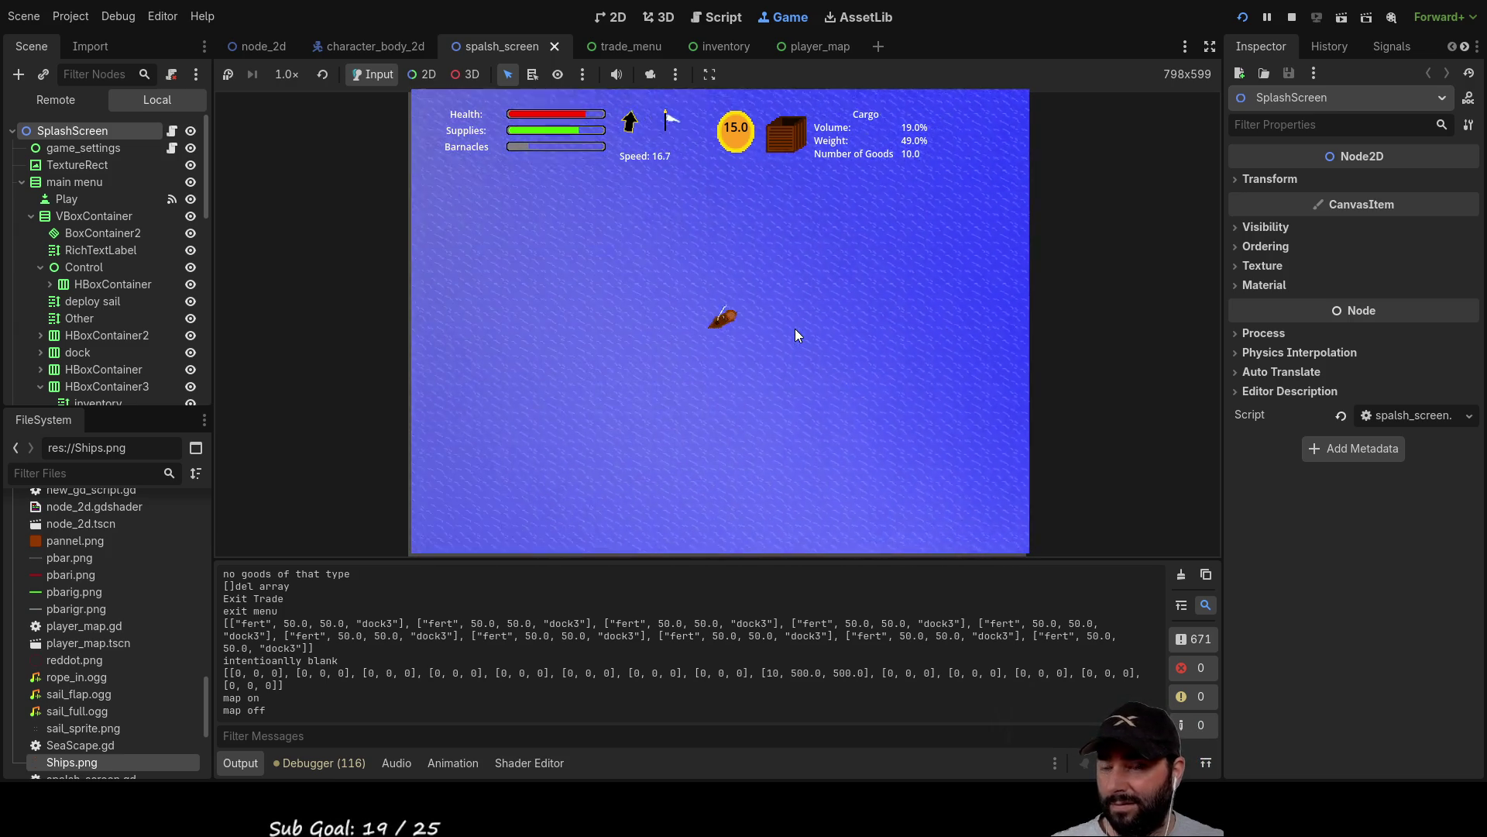
pyautogui.press('m')
pyautogui.press('m')
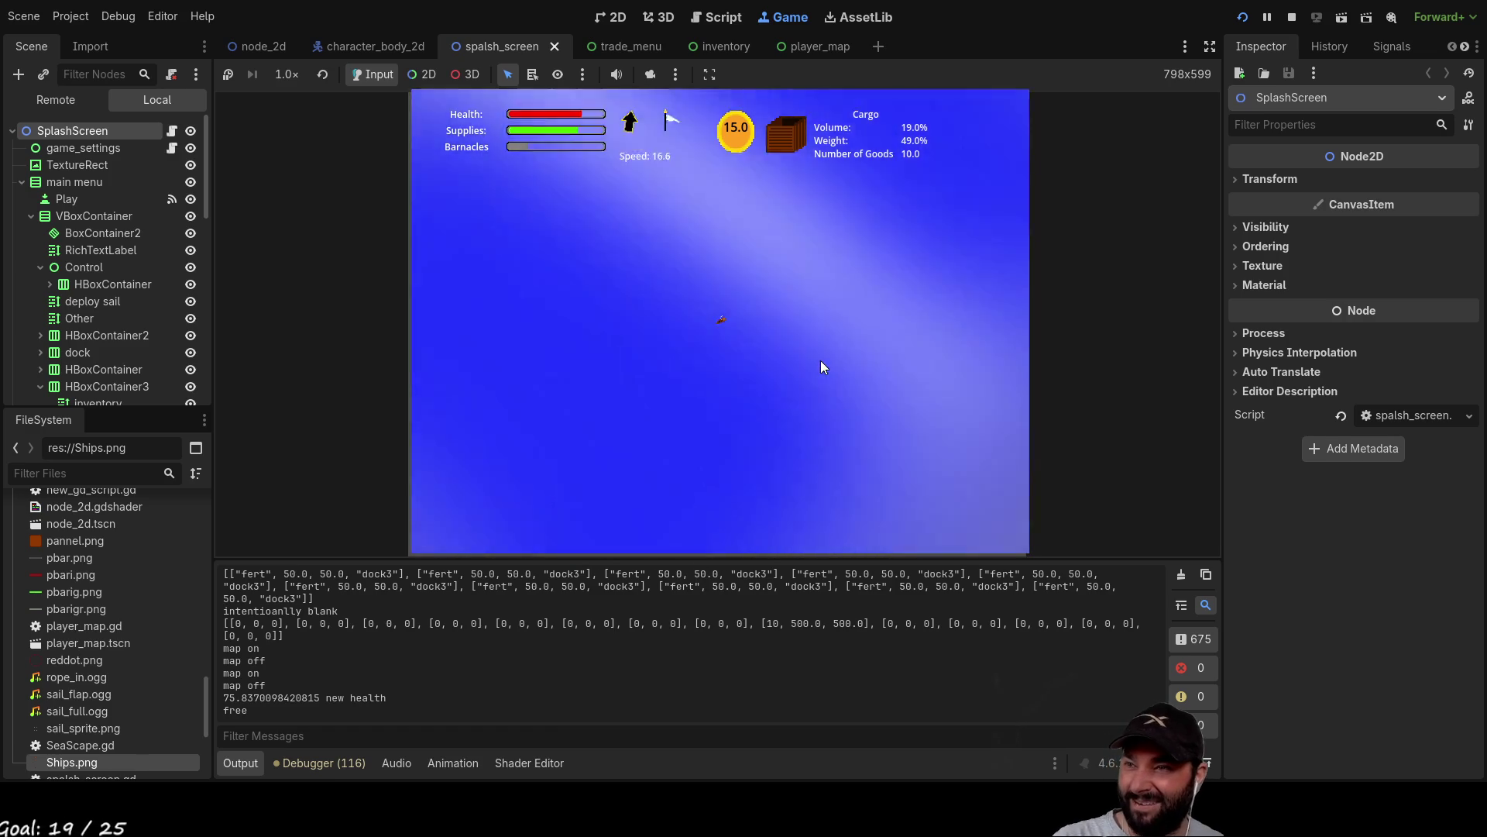
pyautogui.press('m')
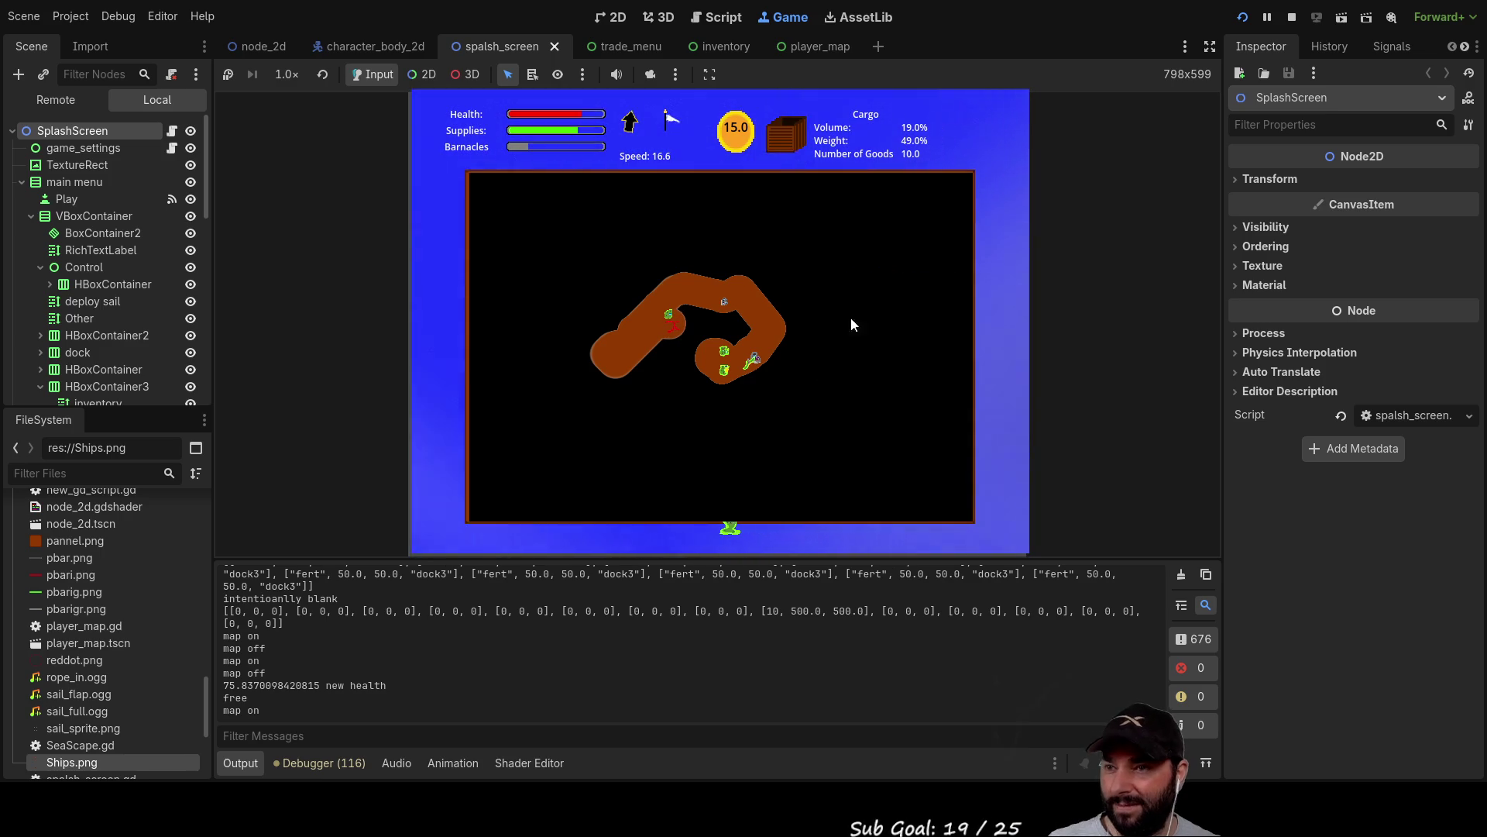
pyautogui.press('m')
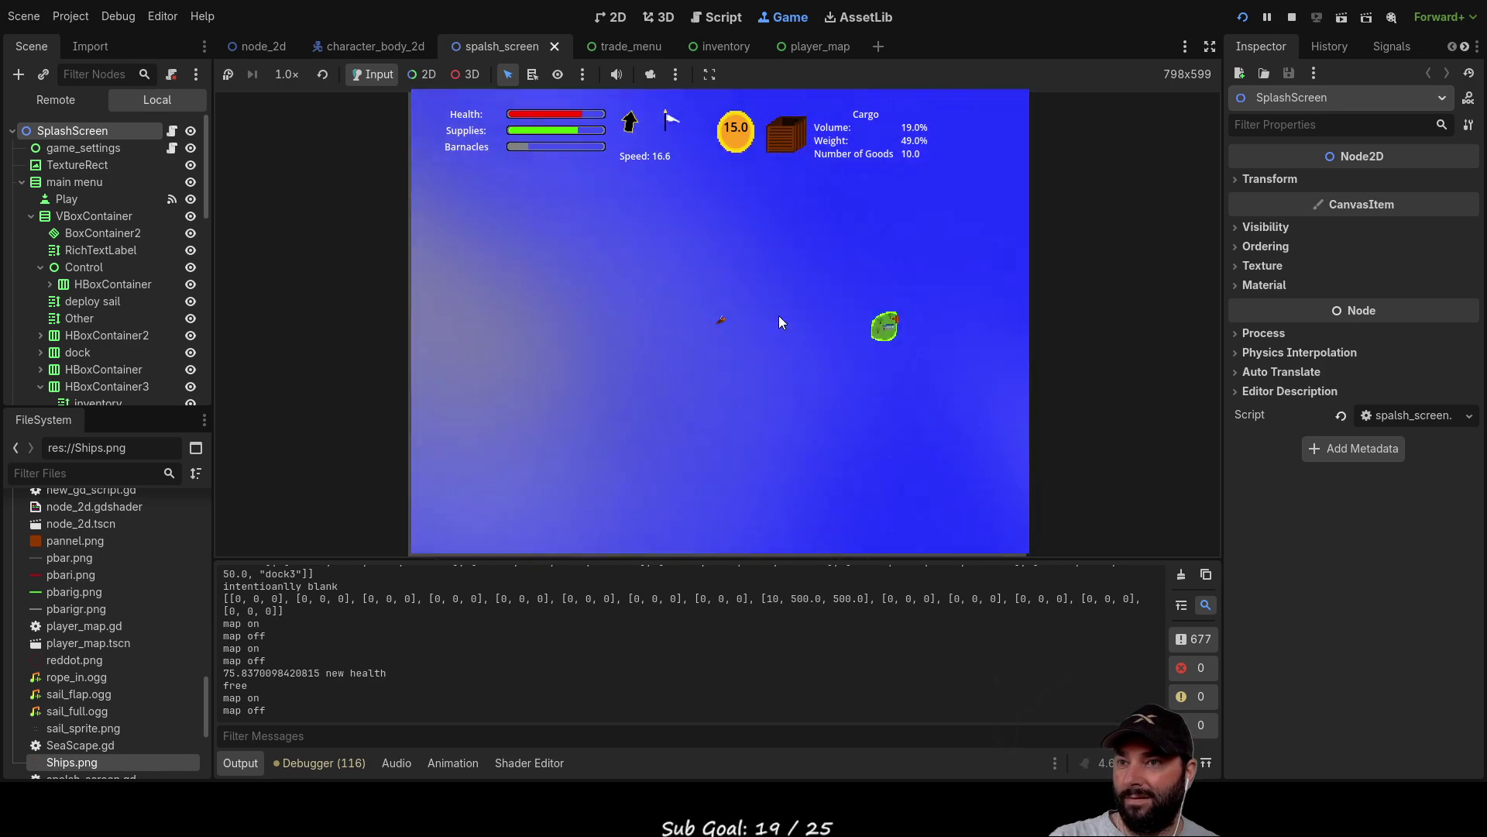
pyautogui.press('m')
pyautogui.press('m')
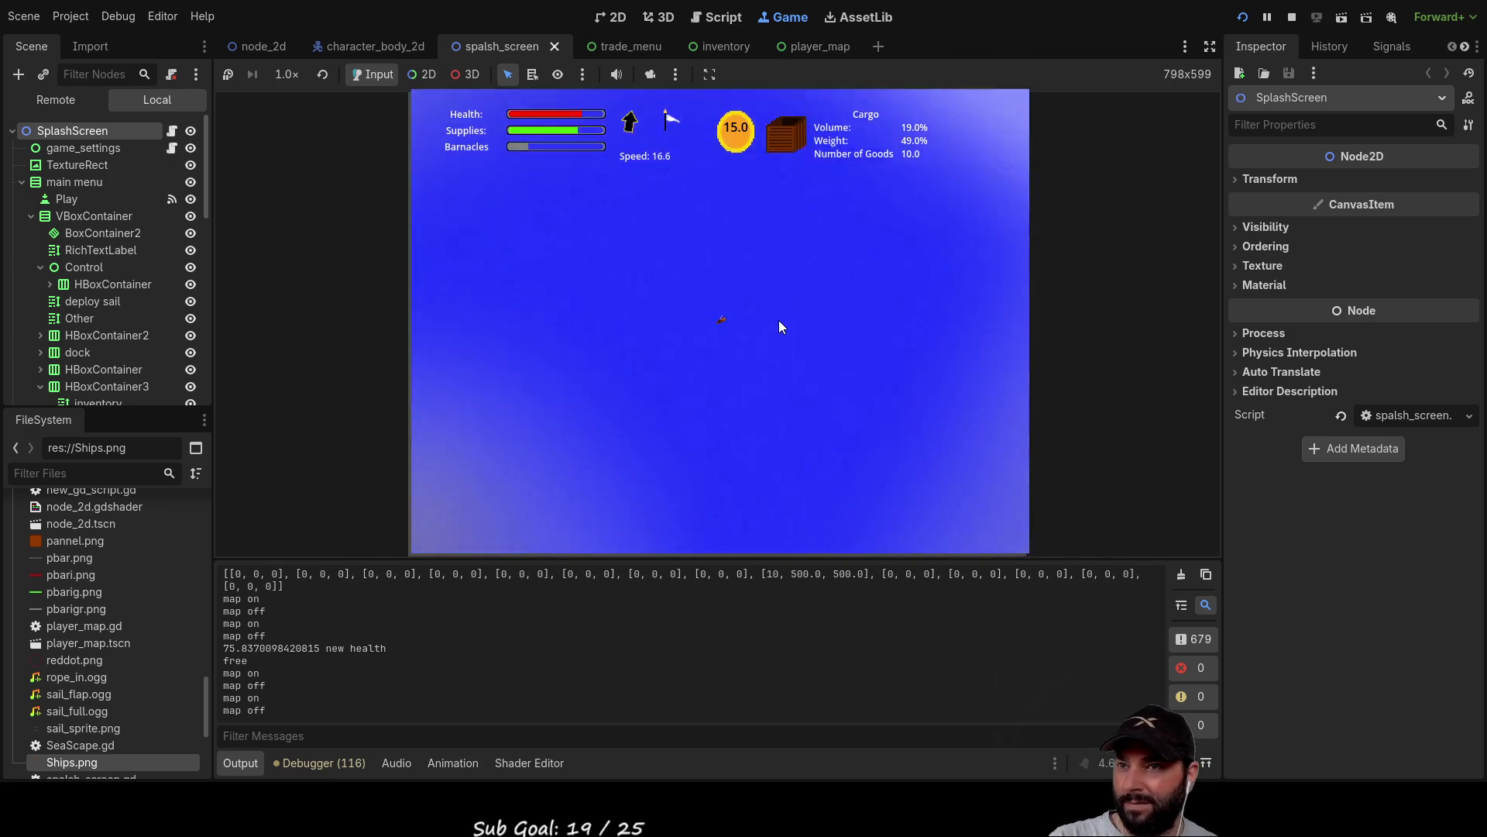
pyautogui.press('m')
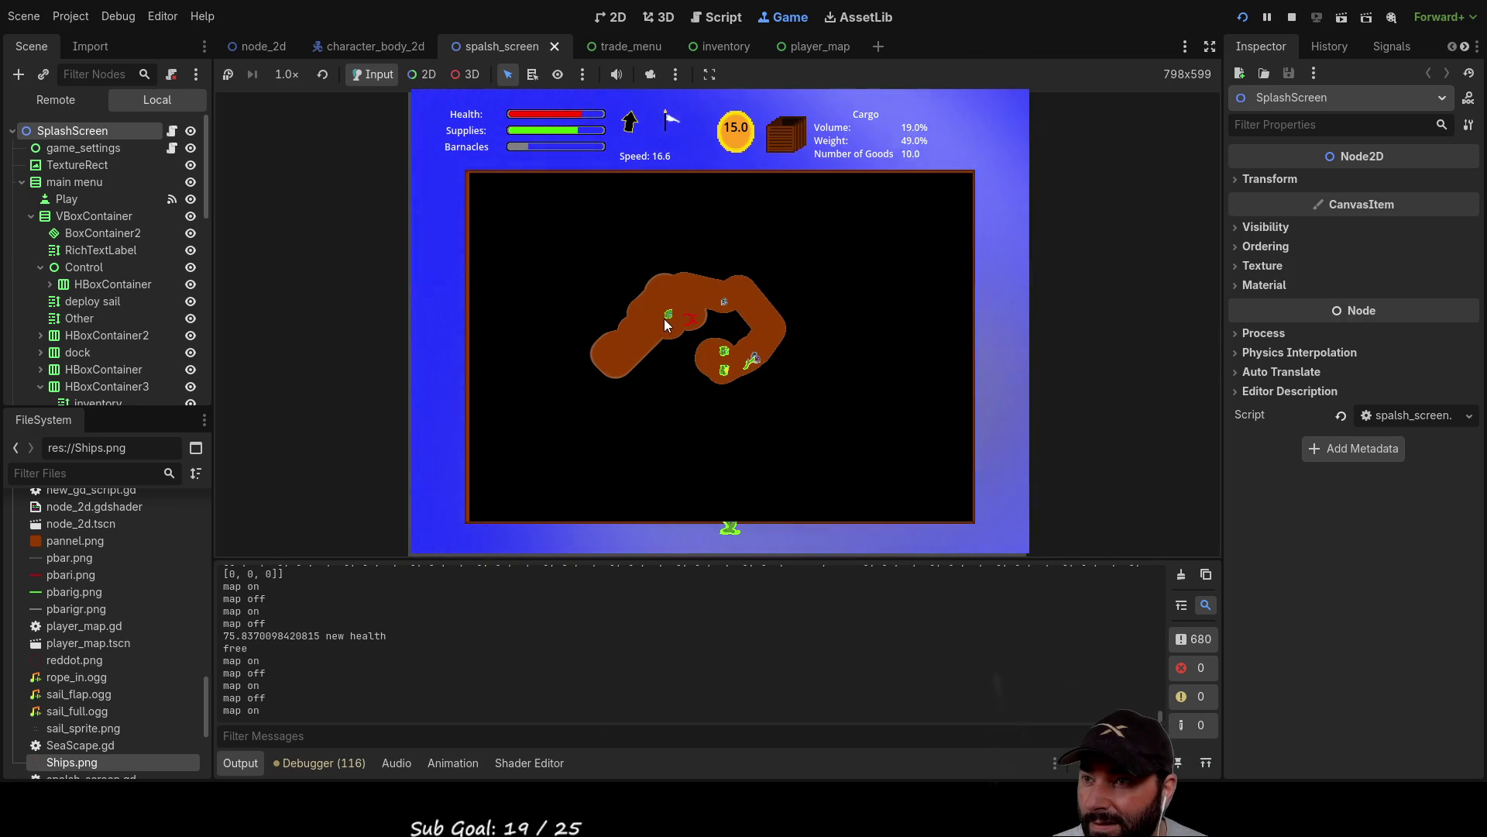
pyautogui.press('m')
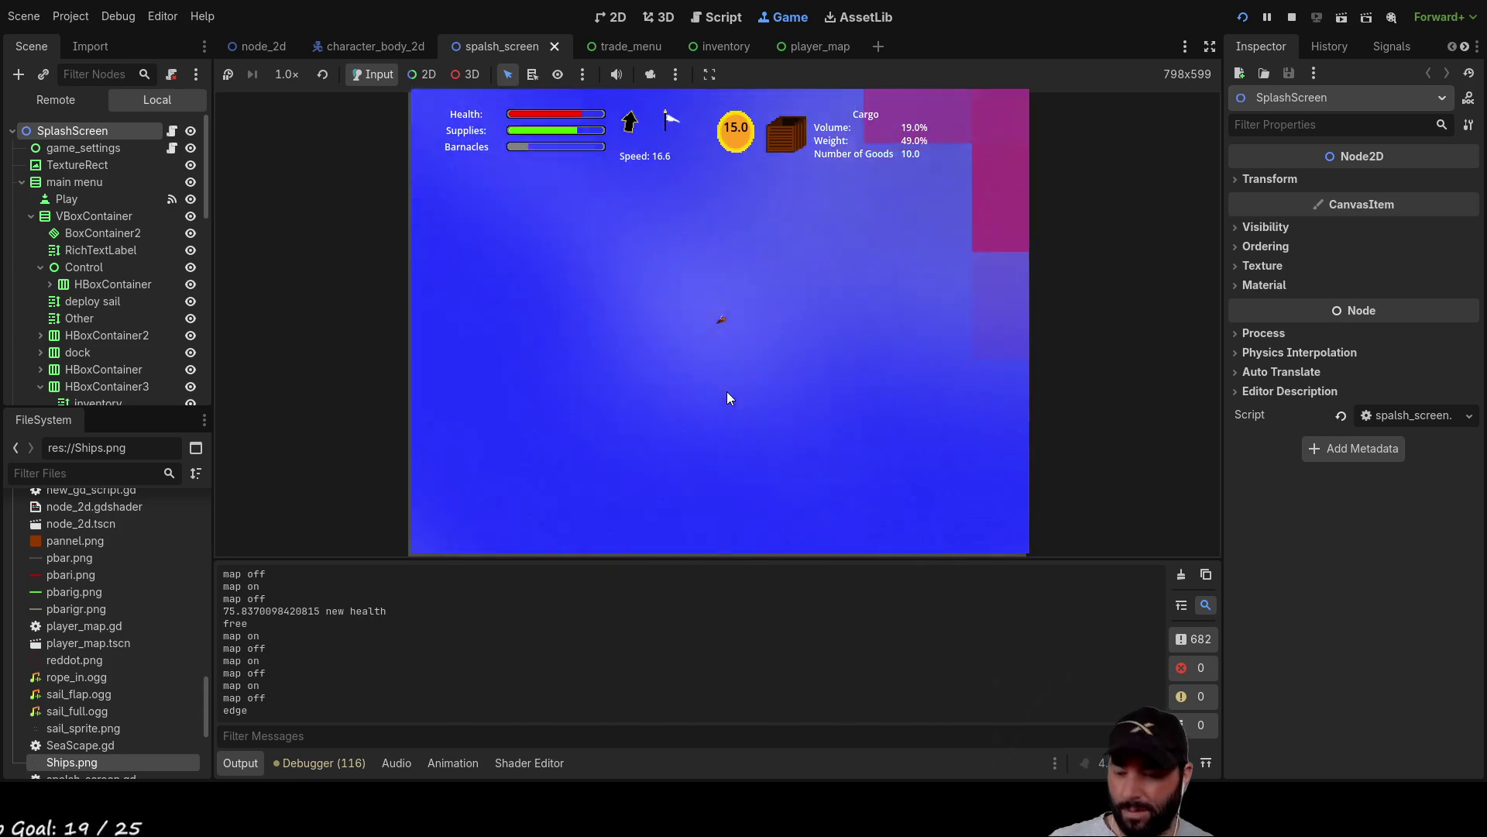
pyautogui.press('m')
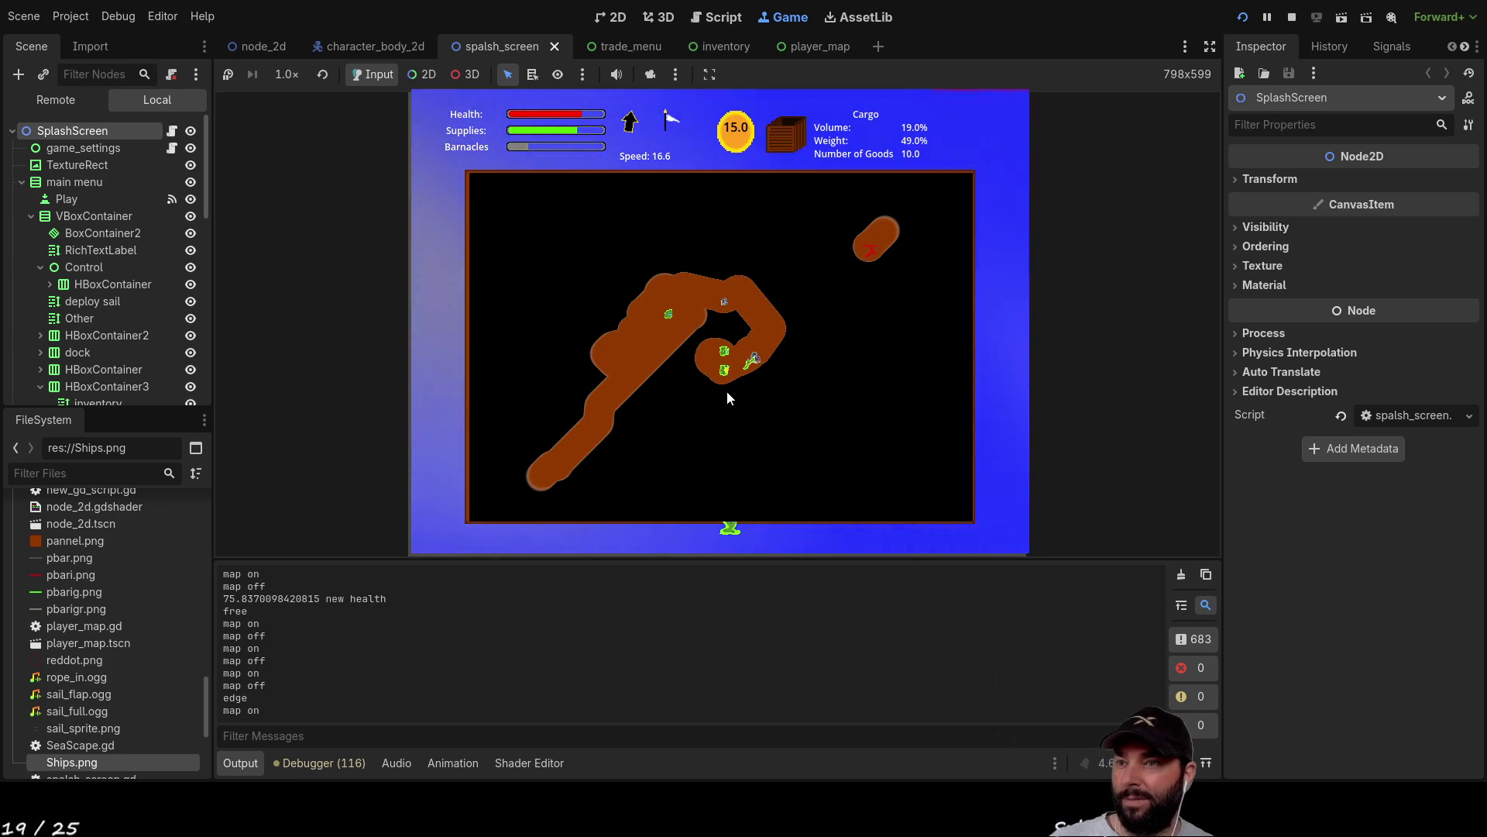
pyautogui.press('m')
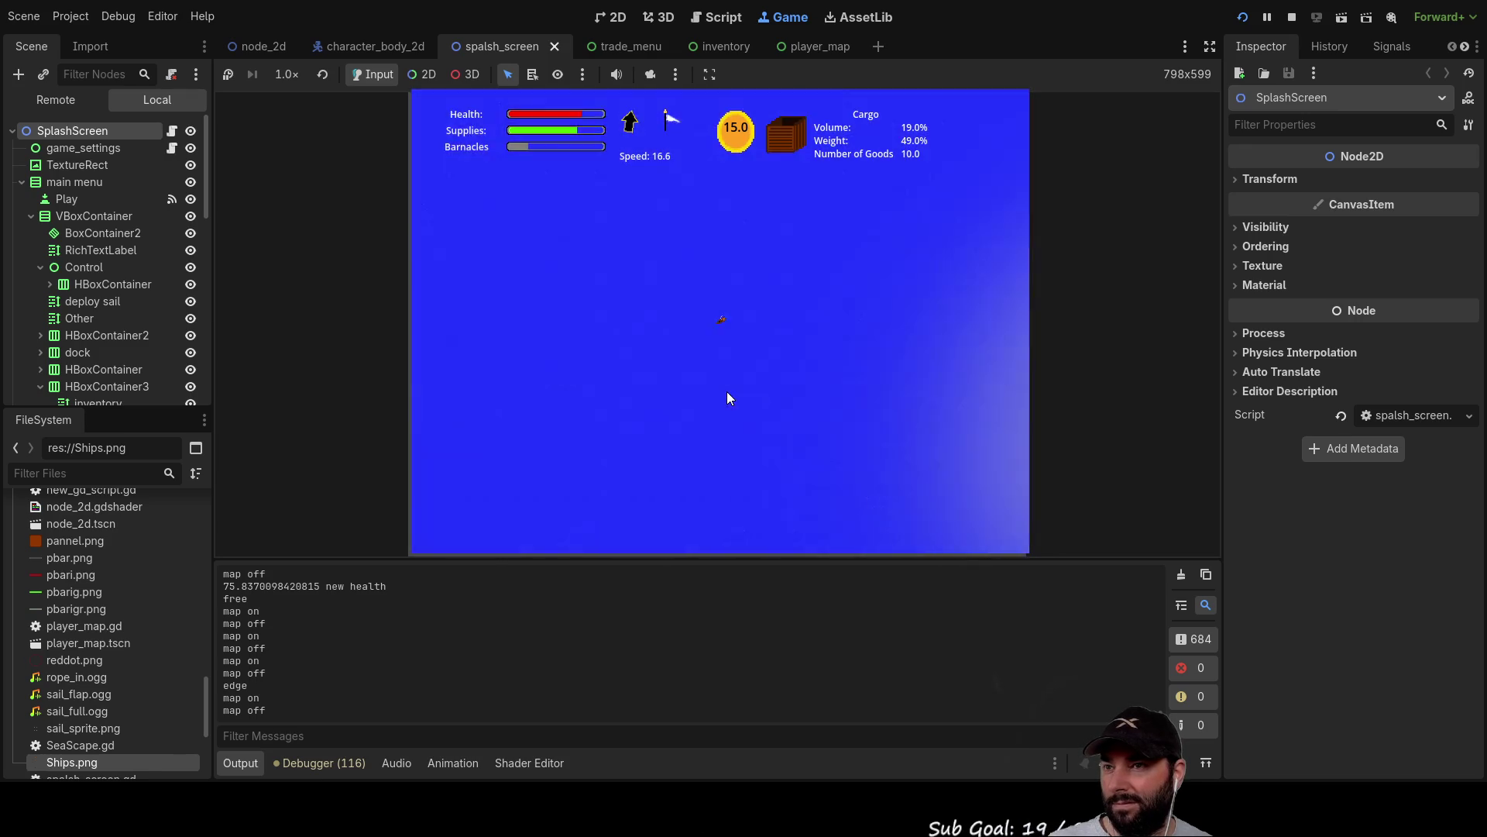
pyautogui.press('m')
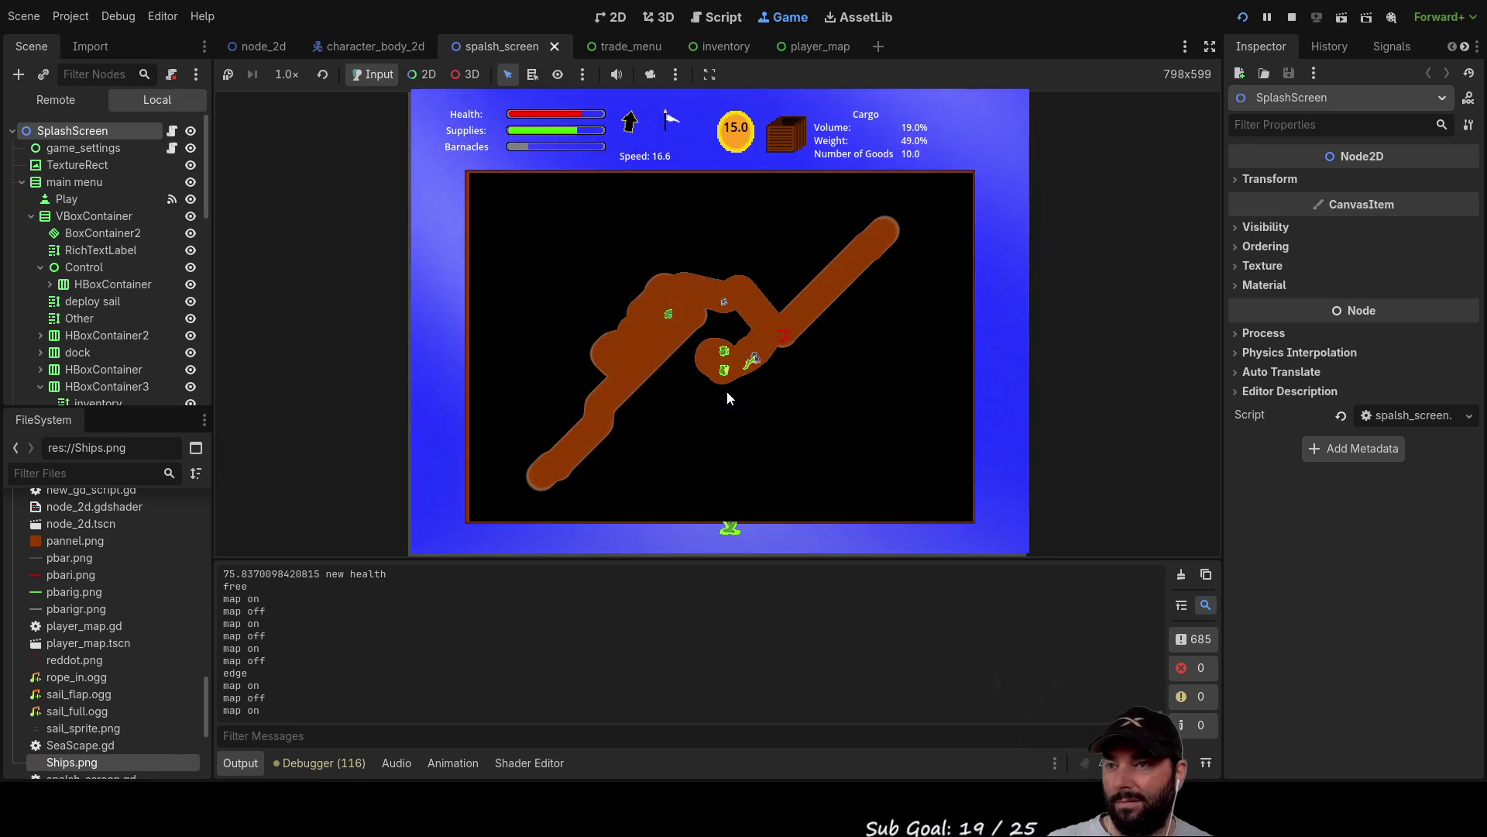
pyautogui.press('m')
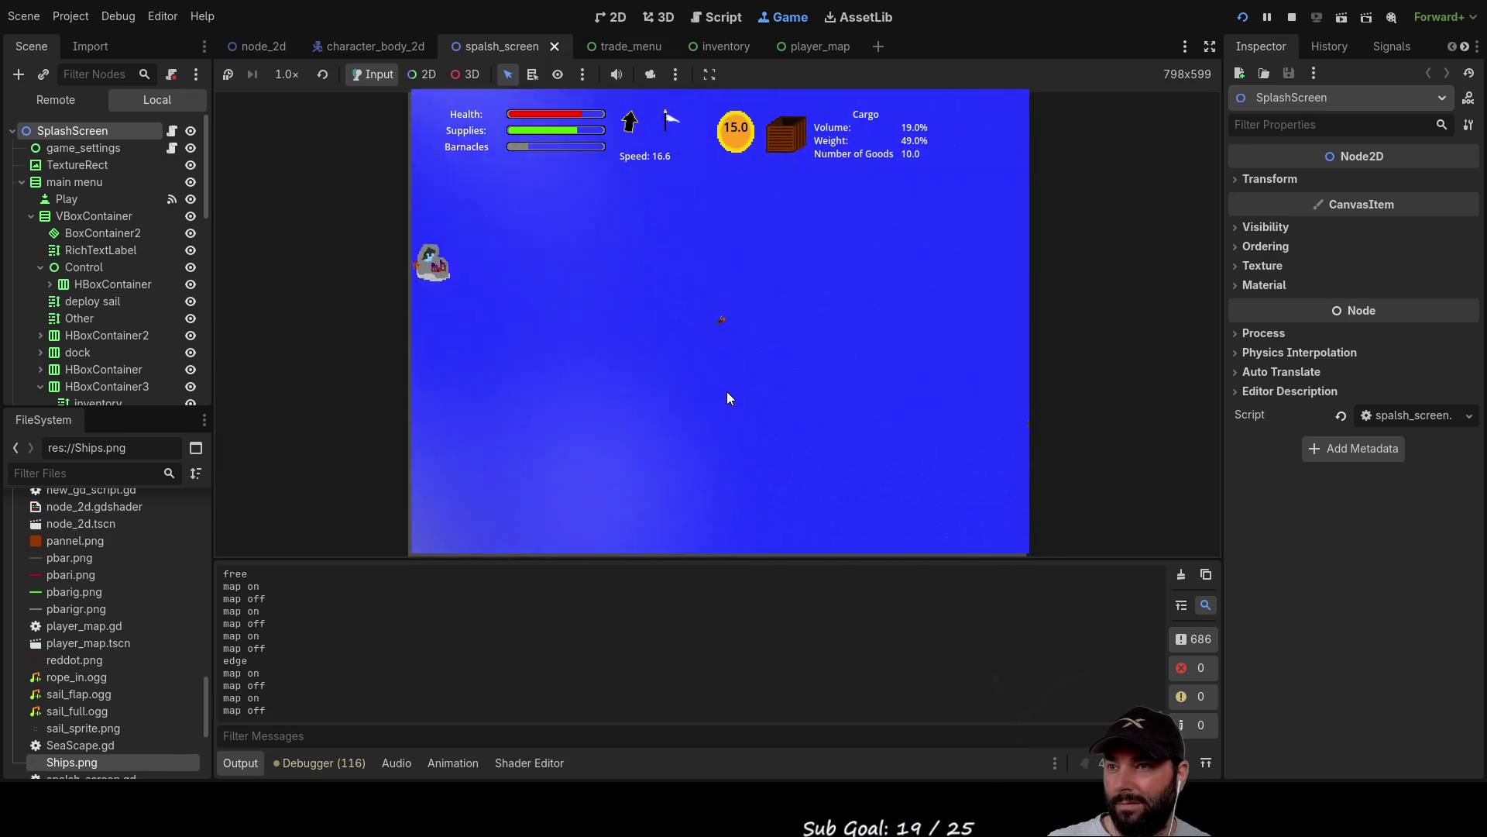
pyautogui.press('m')
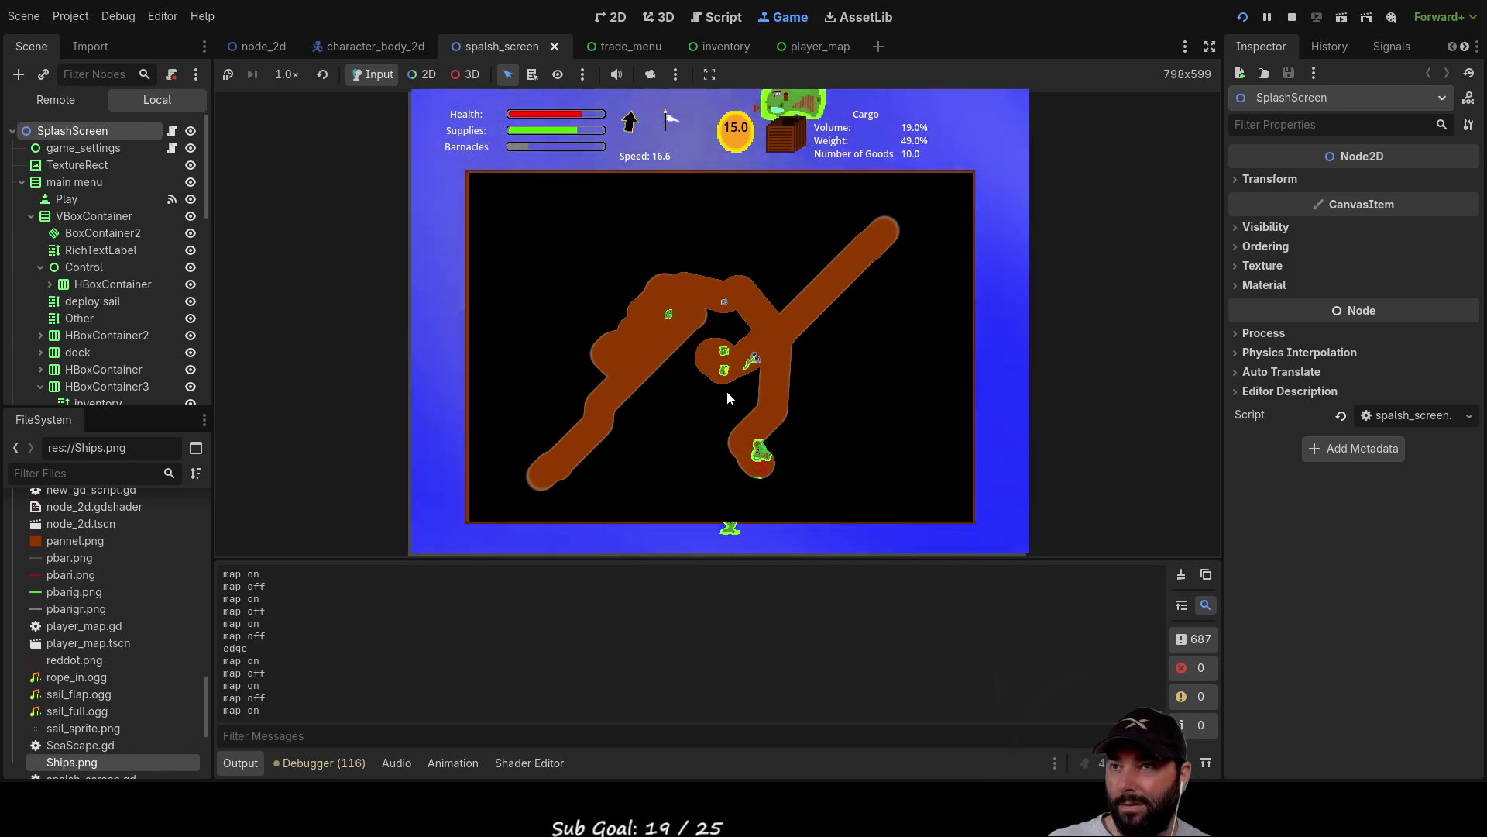
pyautogui.press('m')
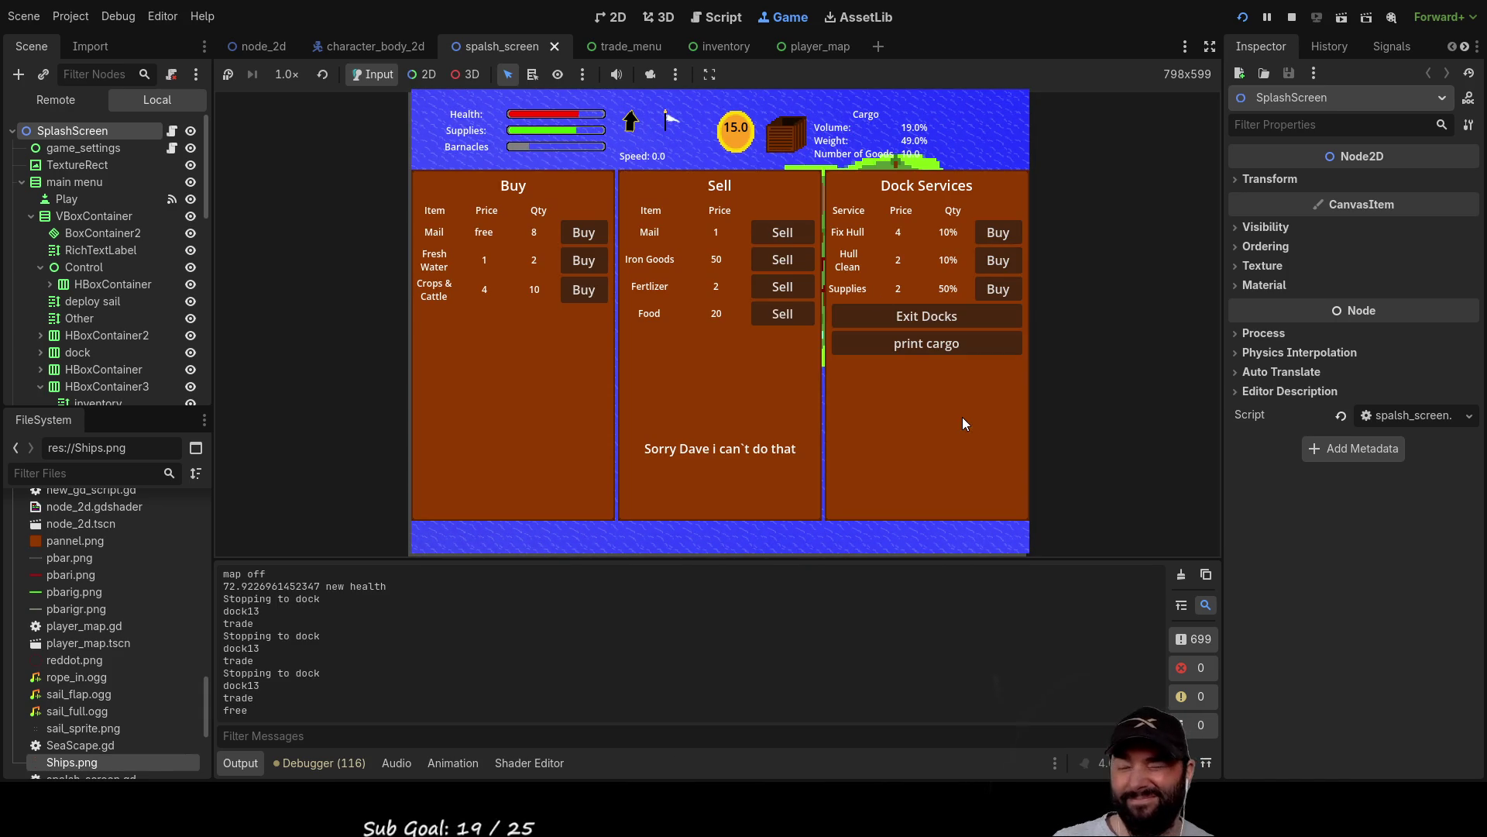
# Sell the Fertilizer cargo to reach 35.0 gold, exit the docks, and stop the game.
pyautogui.click(784, 286)
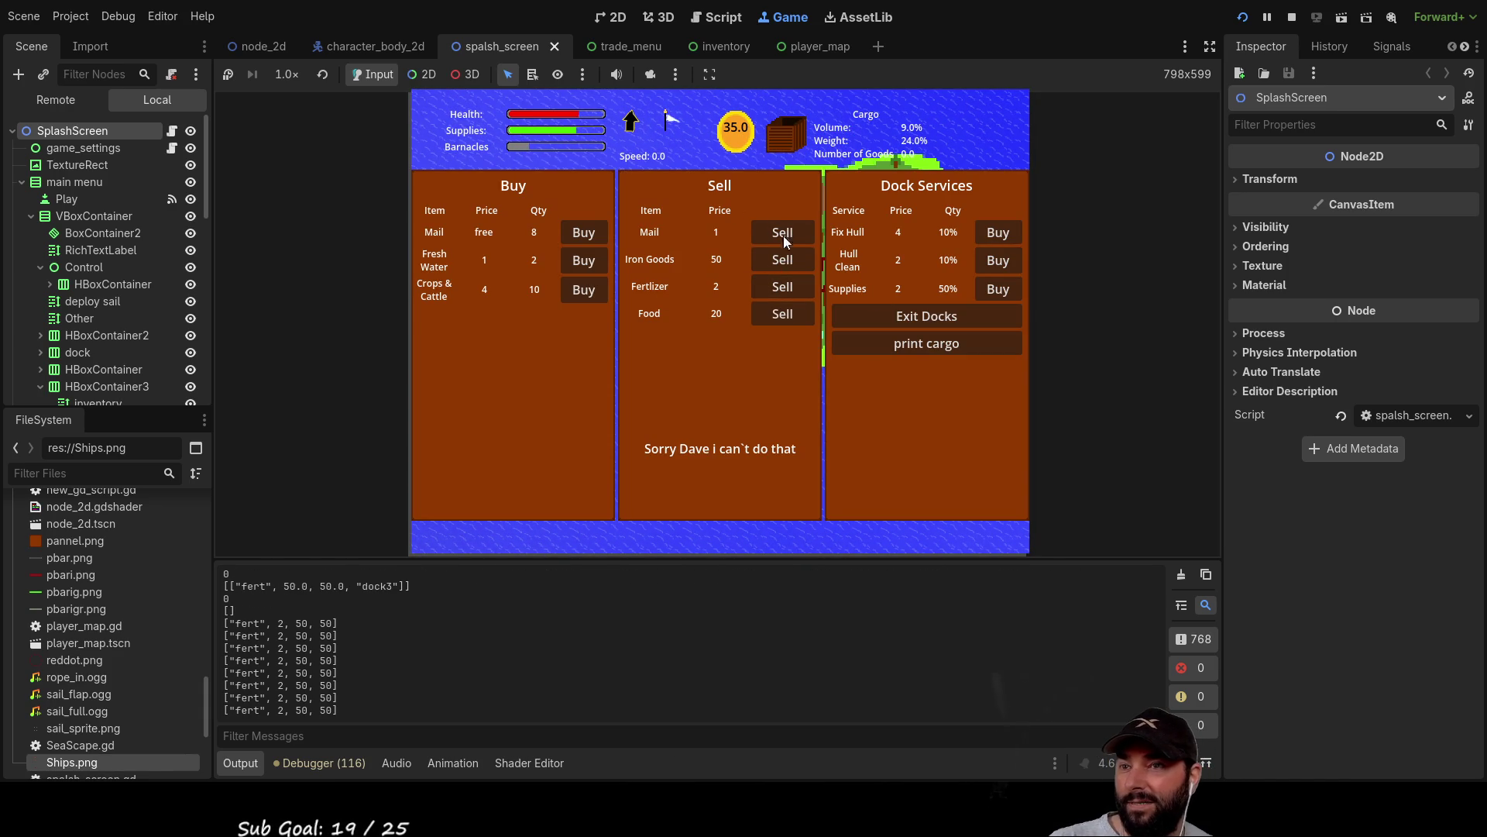
pyautogui.click(930, 315)
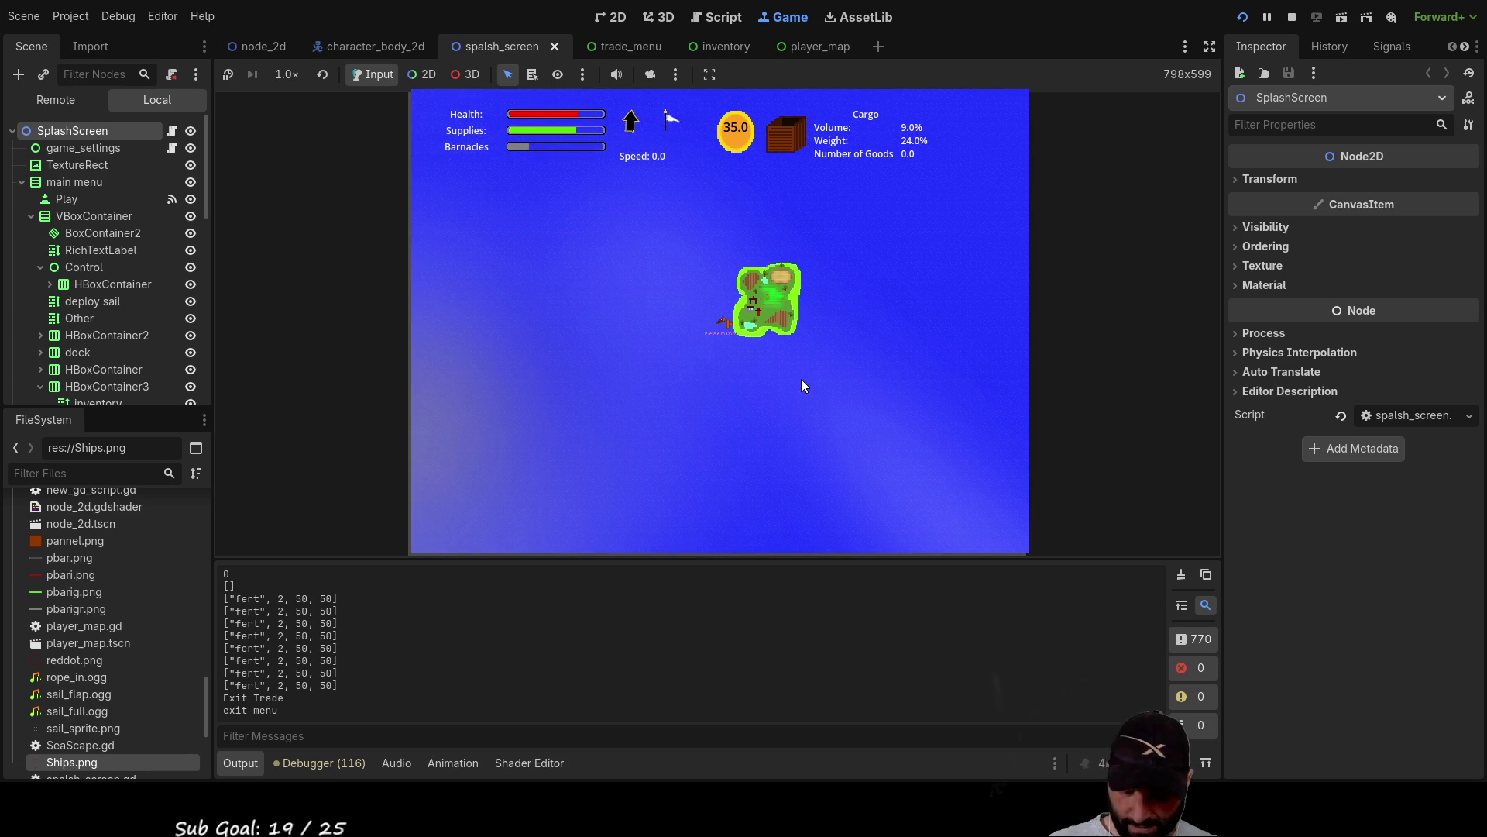
pyautogui.click(1291, 17)
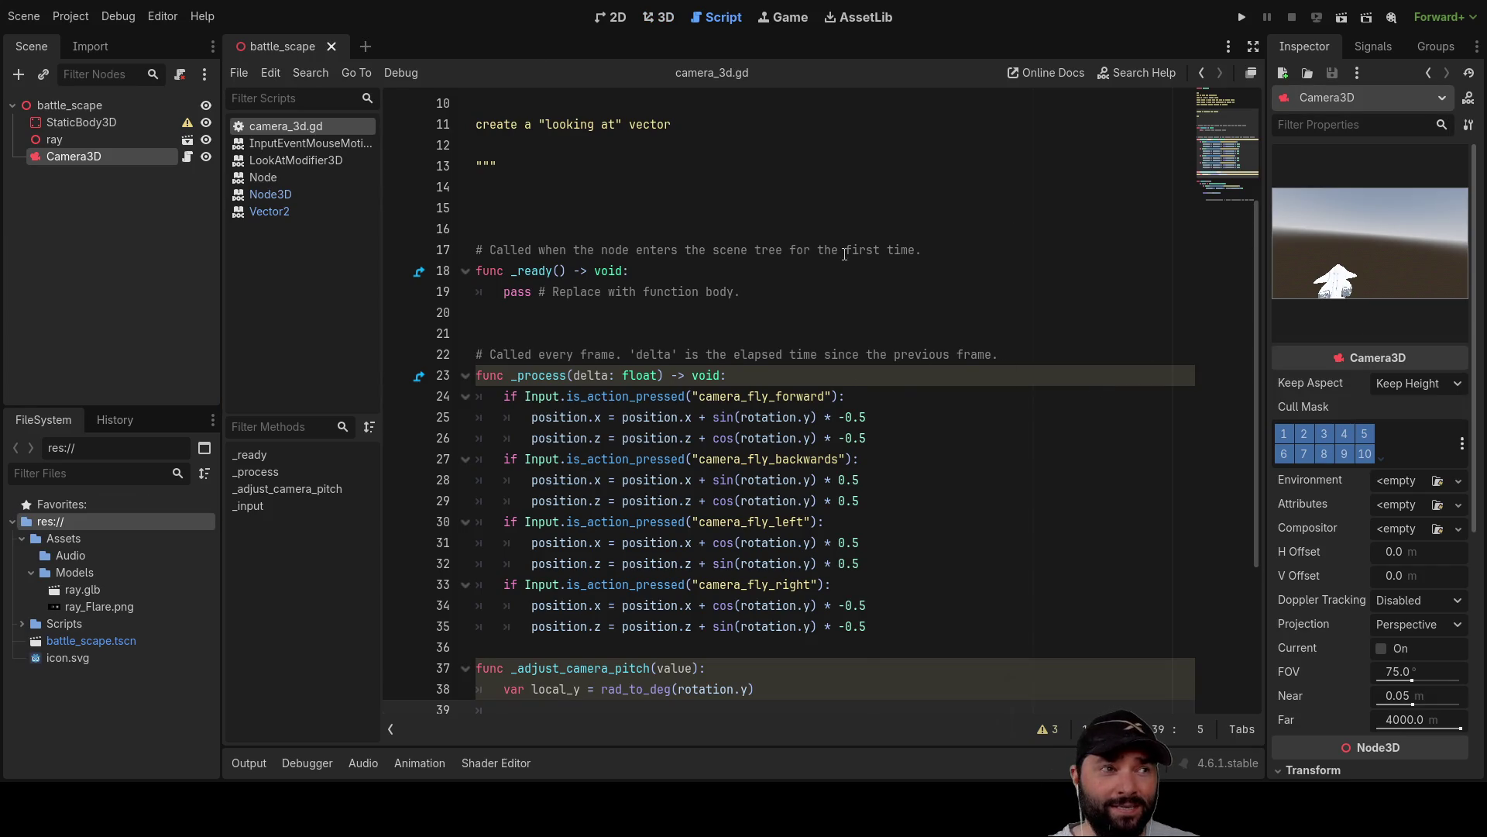
# Show the battle_scape scene in the 3D viewport and orbit around the plane.
pyautogui.click(607, 25)
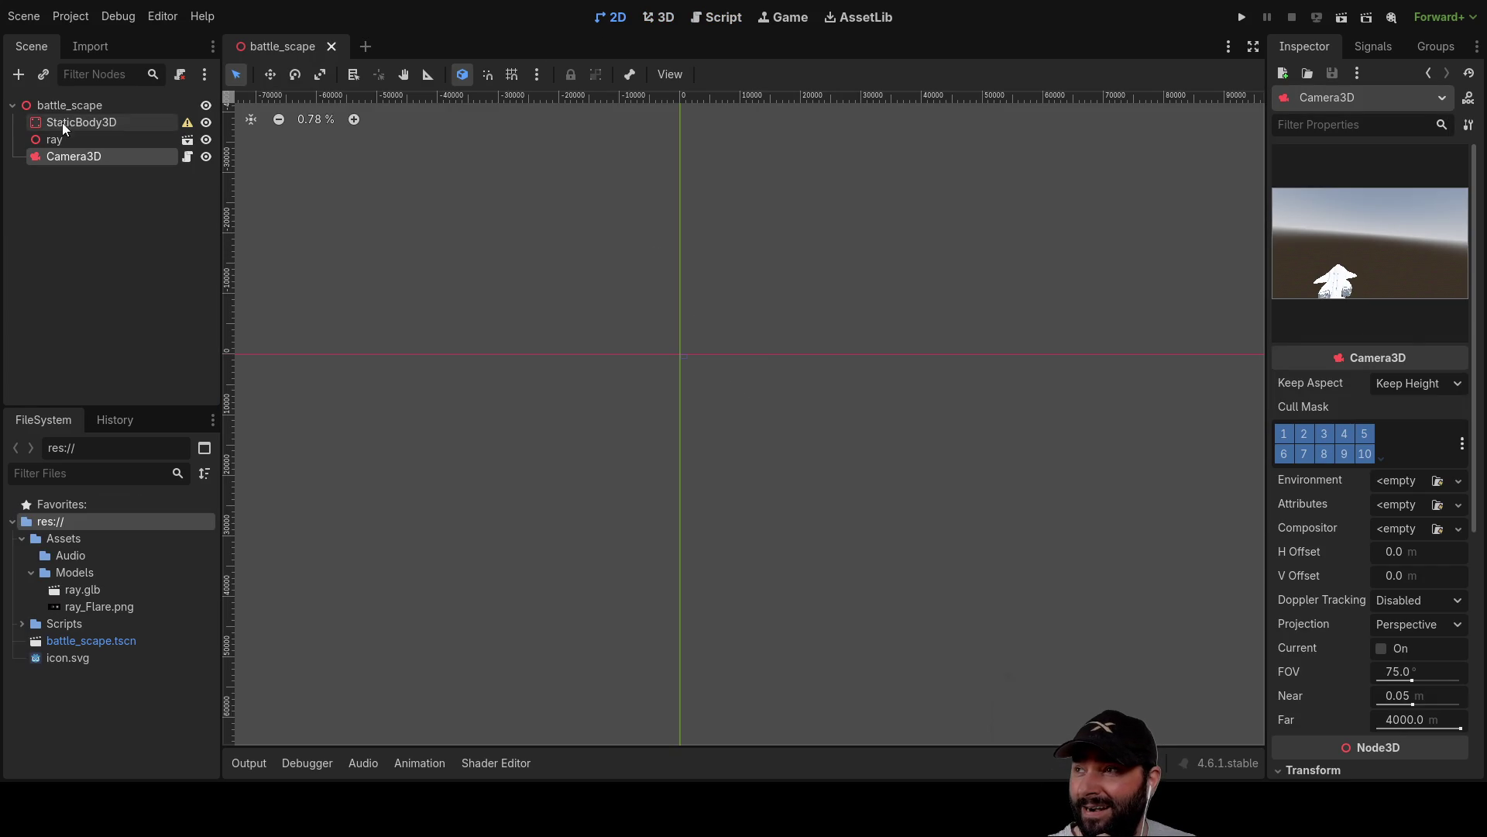
pyautogui.click(58, 107)
pyautogui.moveTo(900, 350)
pyautogui.mouseDown()
pyautogui.moveTo(913, 342)
pyautogui.moveTo(821, 307)
pyautogui.moveTo(832, 296)
pyautogui.moveTo(837, 326)
pyautogui.moveTo(816, 339)
pyautogui.mouseUp()
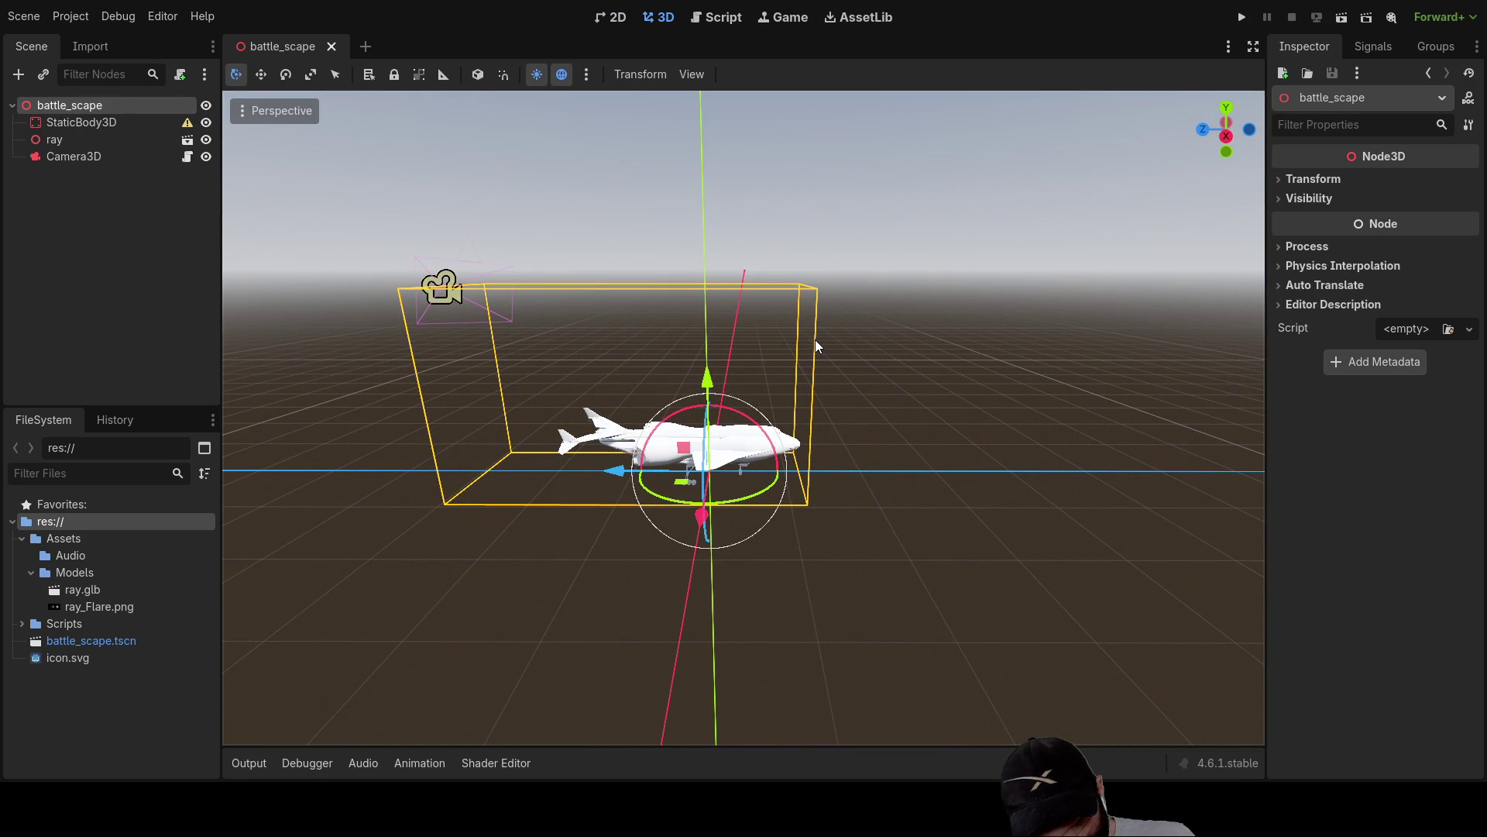
pyautogui.moveTo(815, 339)
pyautogui.mouseDown()
pyautogui.moveTo(914, 394)
pyautogui.moveTo(921, 439)
pyautogui.moveTo(920, 337)
pyautogui.moveTo(891, 310)
pyautogui.mouseUp()
# Return to camera_3d.gd, scroll to the _input function, and select the Camera3D node.
pyautogui.click(736, 17)
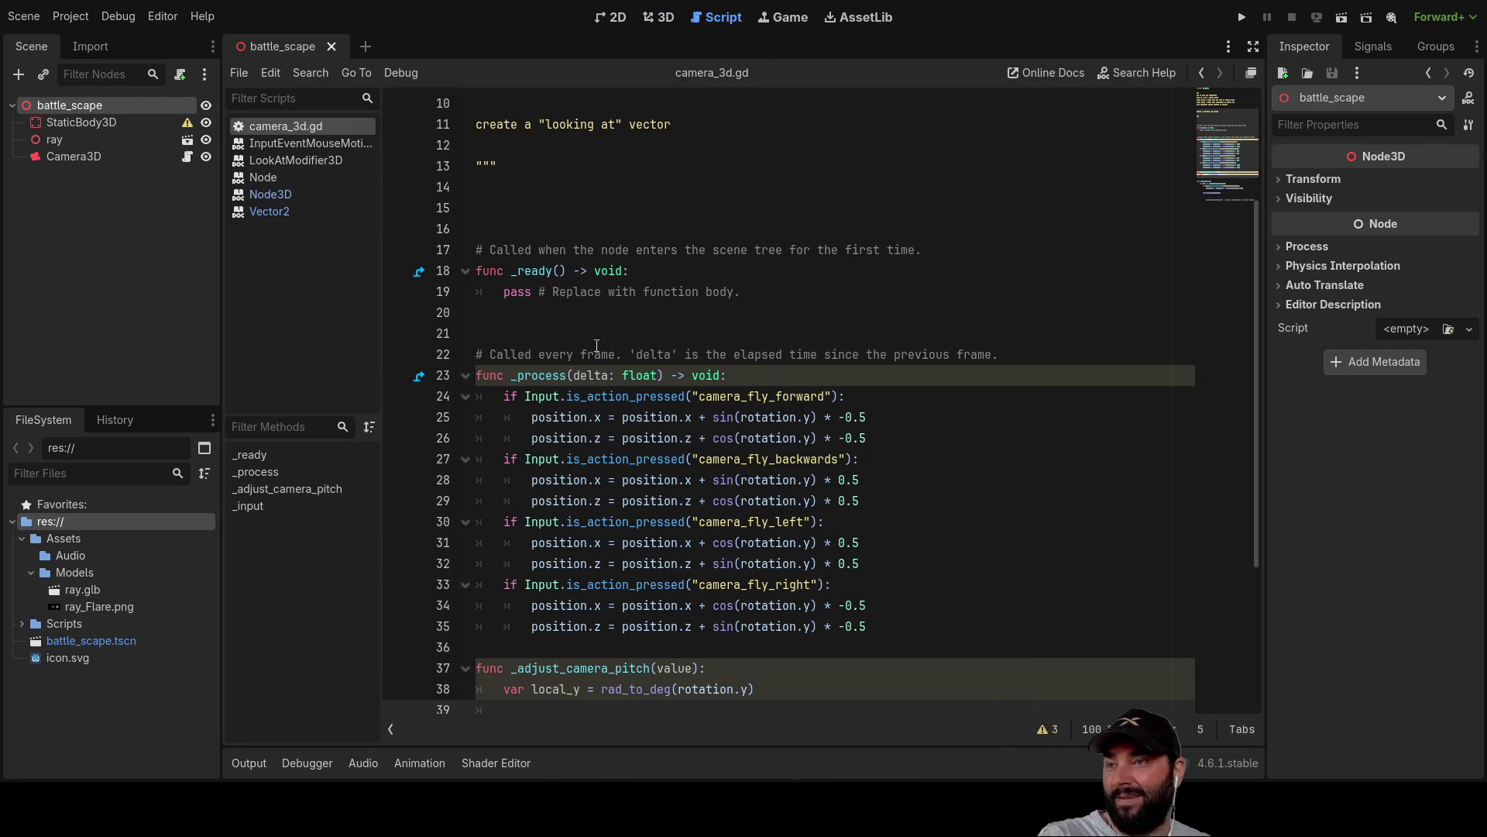
pyautogui.scroll(3, 555, 338)
pyautogui.scroll(-7, 595, 360)
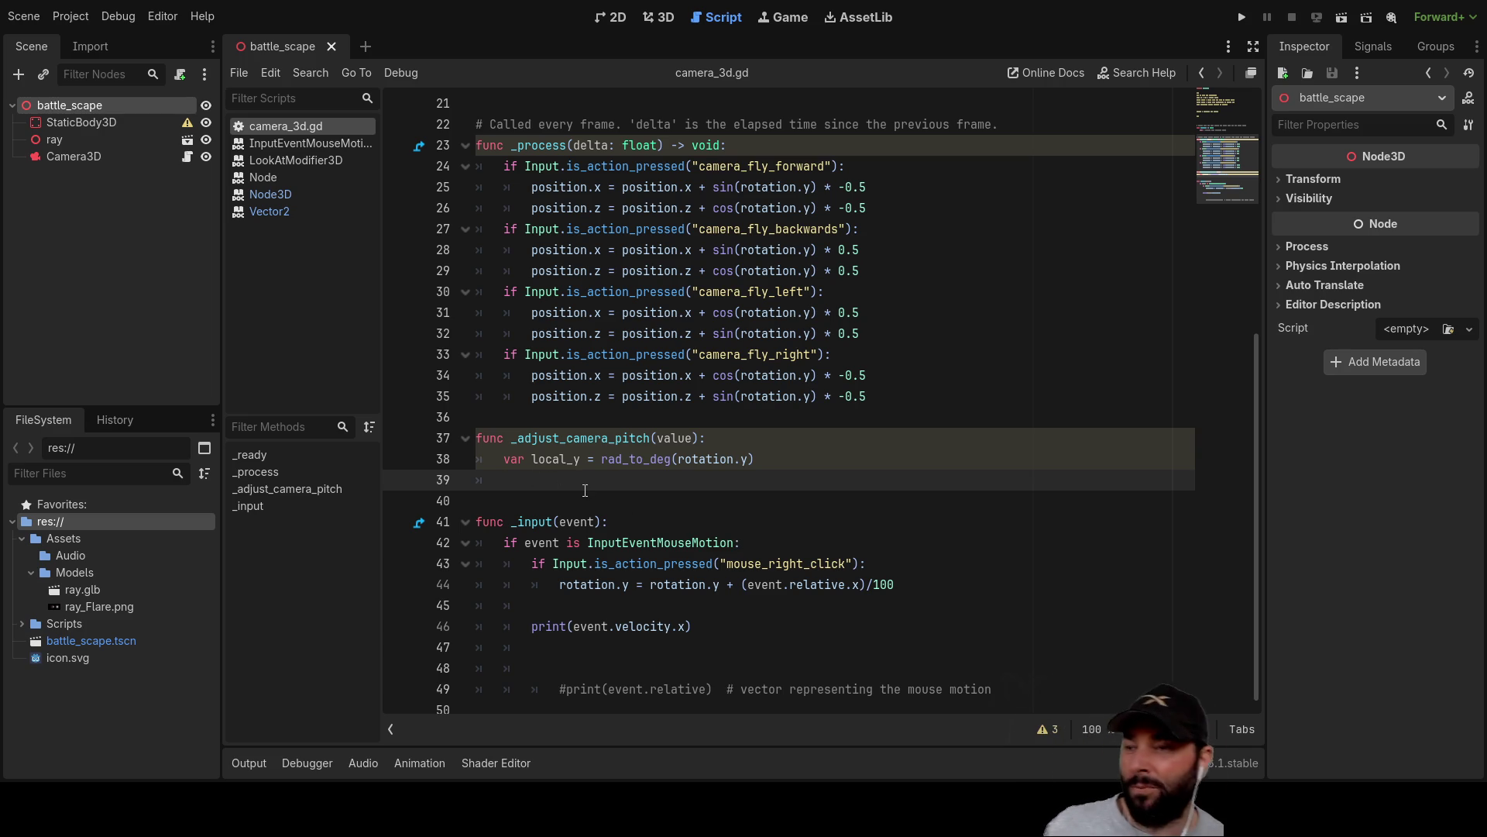
pyautogui.click(62, 153)
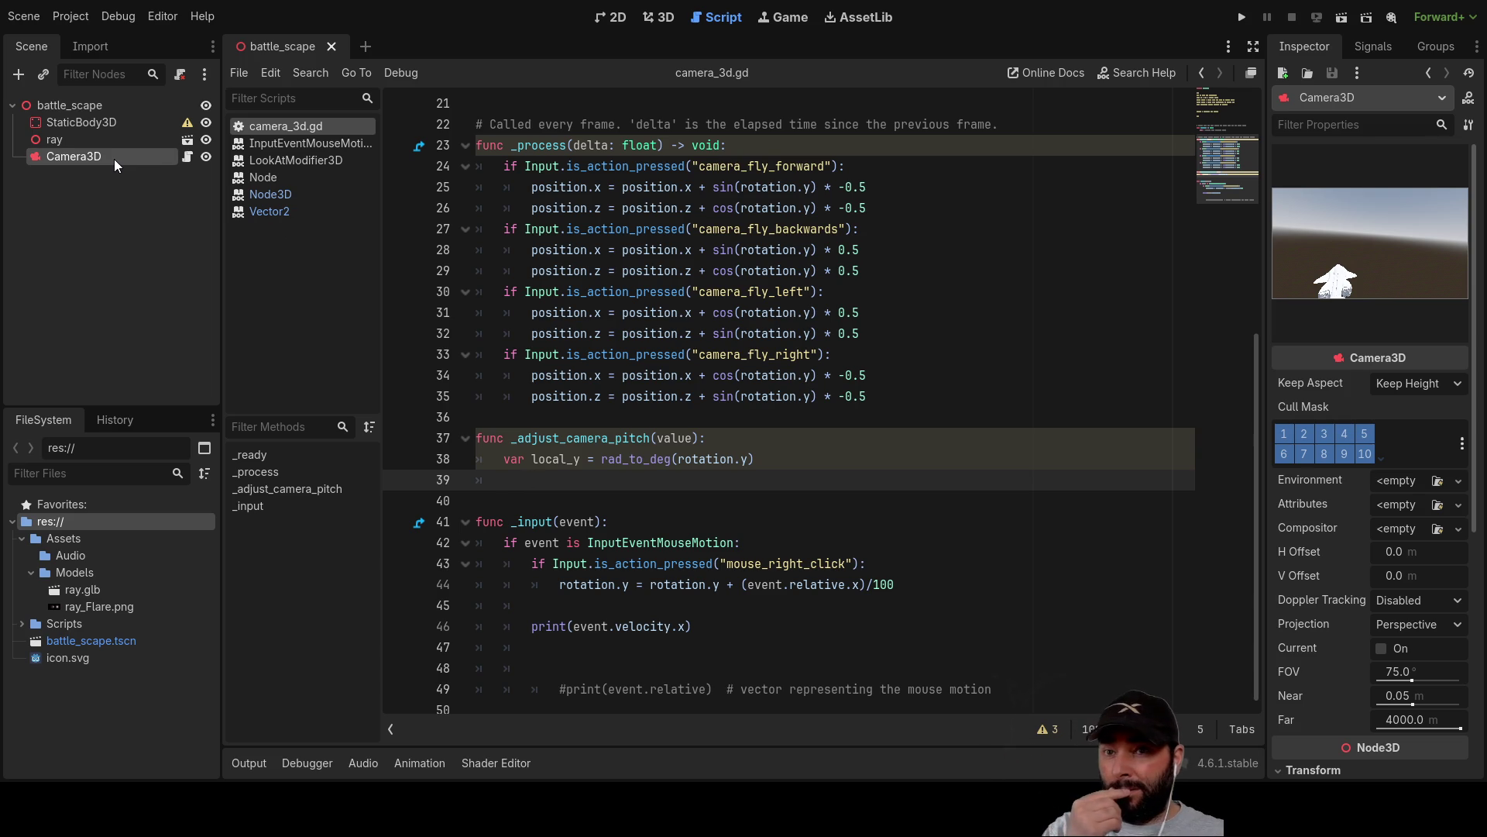
pyautogui.scroll(-5, 1317, 510)
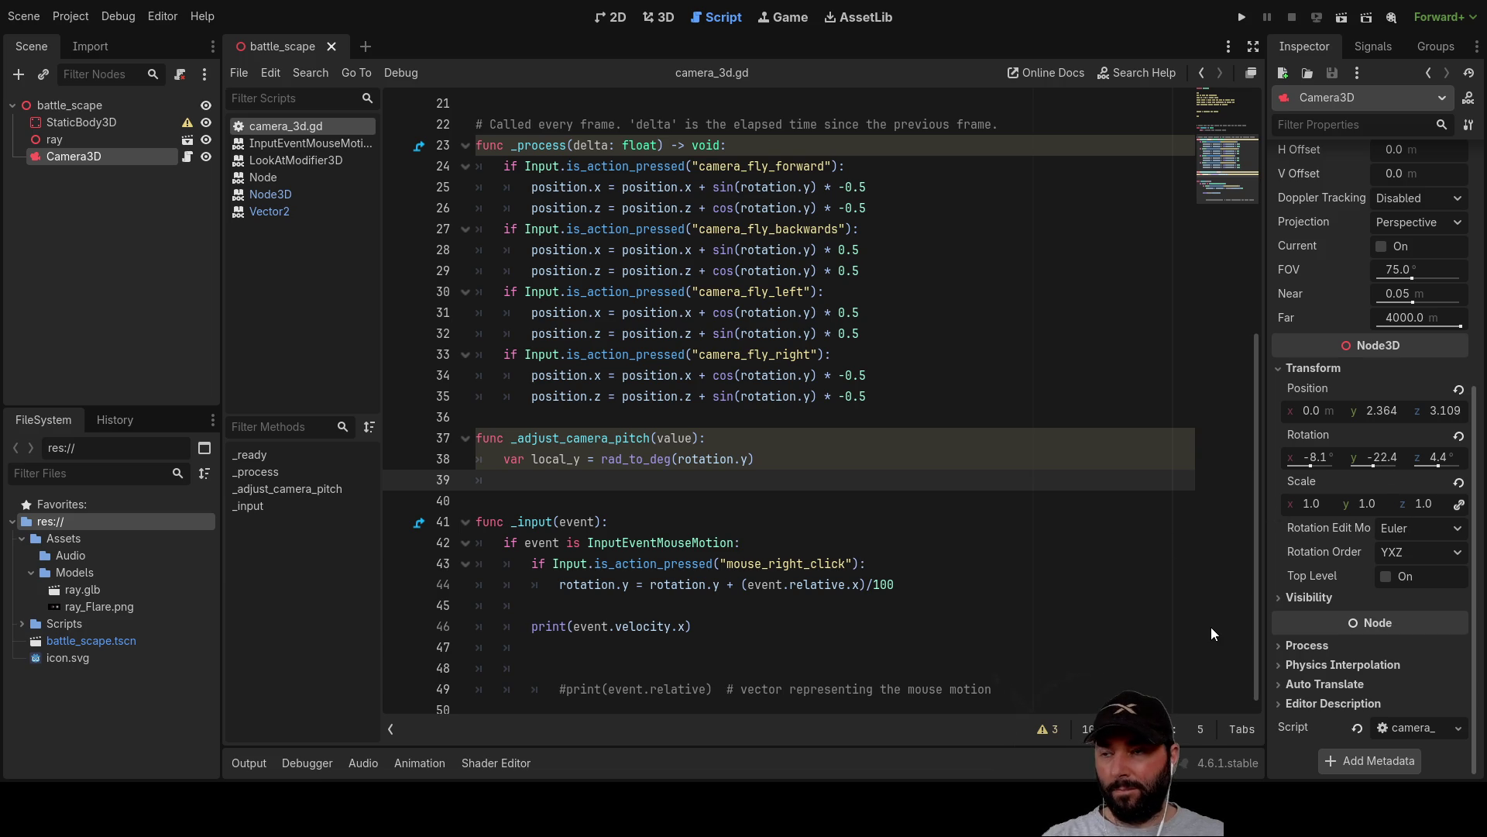
# On line 39 of _adjust_camera_pitch, write 'if local_y > 180' using local_y from line 38.
pyautogui.press('Up')
pyautogui.press('Up')
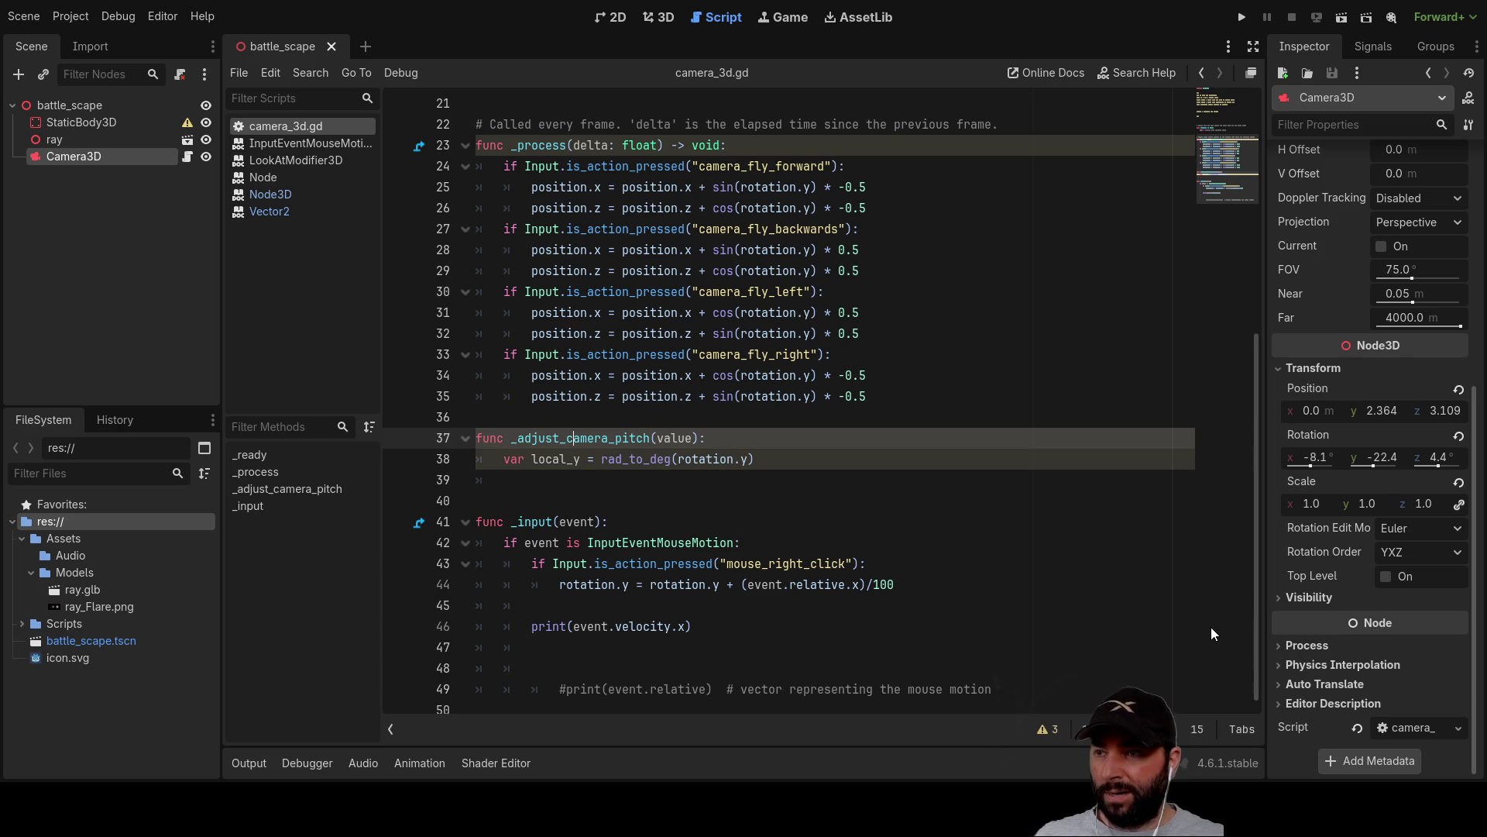
pyautogui.press('Down')
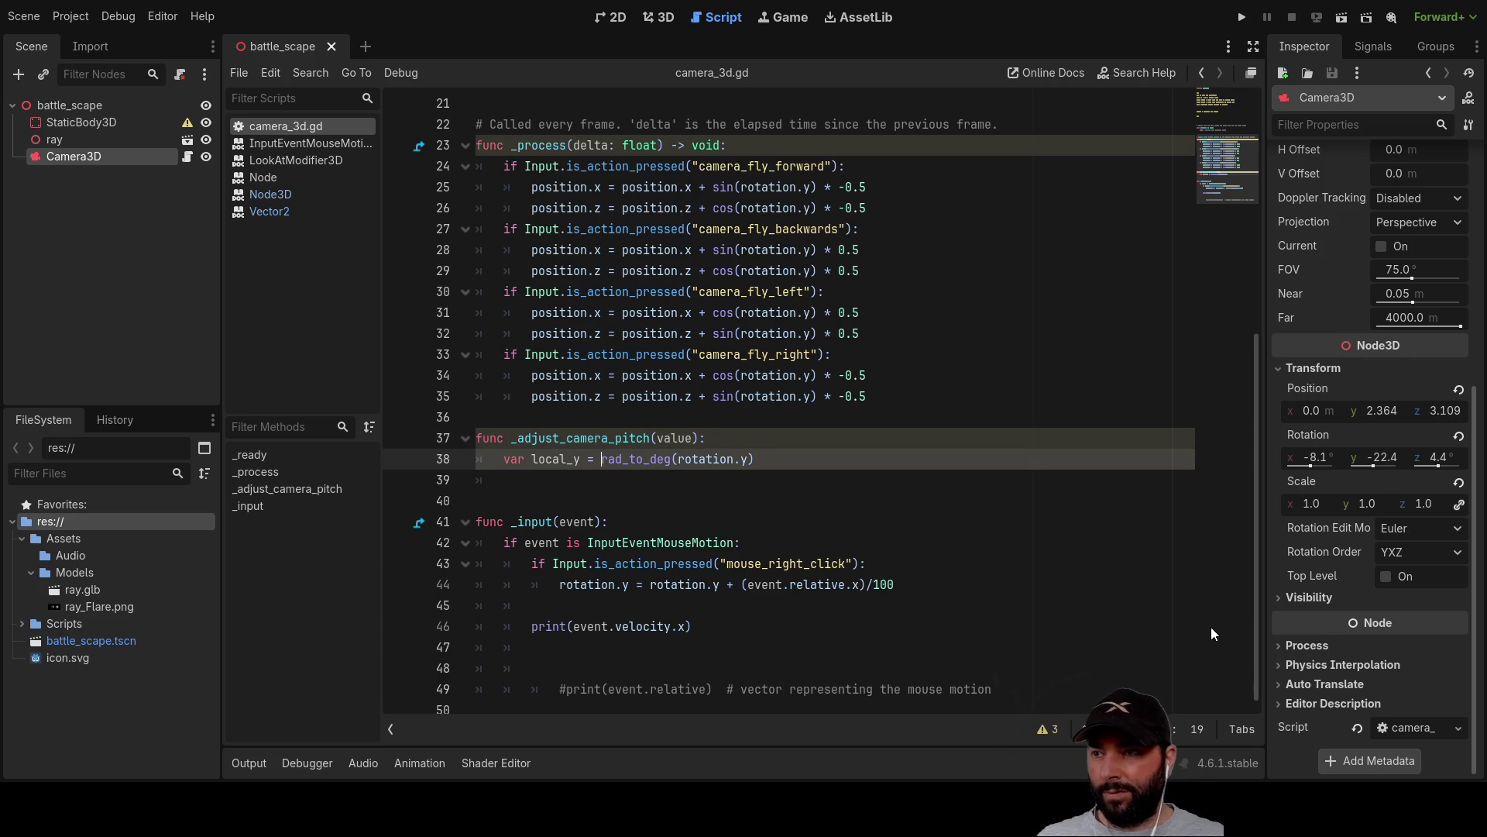
pyautogui.press('Down')
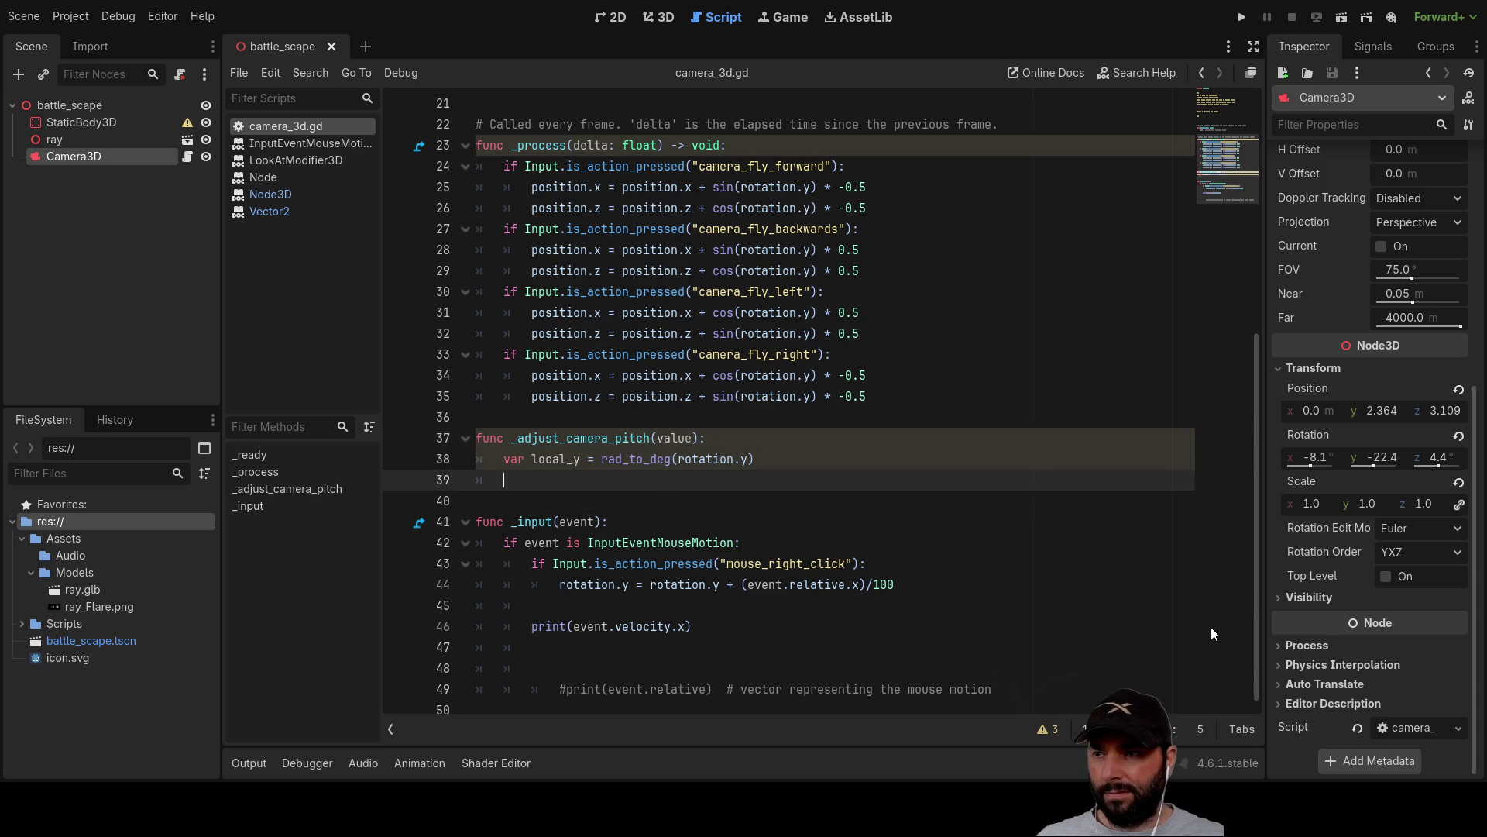
pyautogui.press('Up')
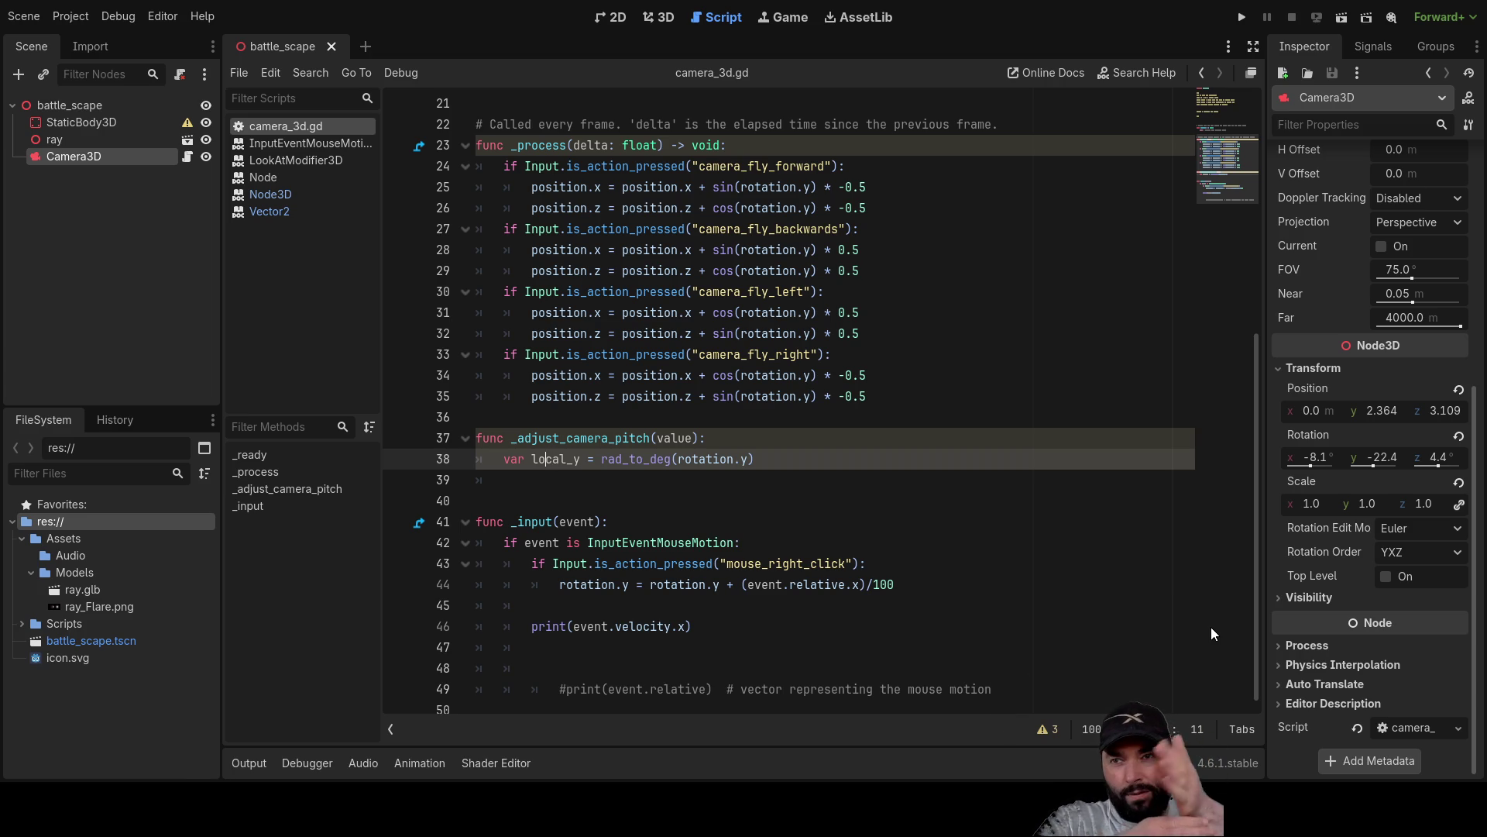
pyautogui.press('Down')
pyautogui.press('Tab')
pyautogui.write('if')
pyautogui.press('Up')
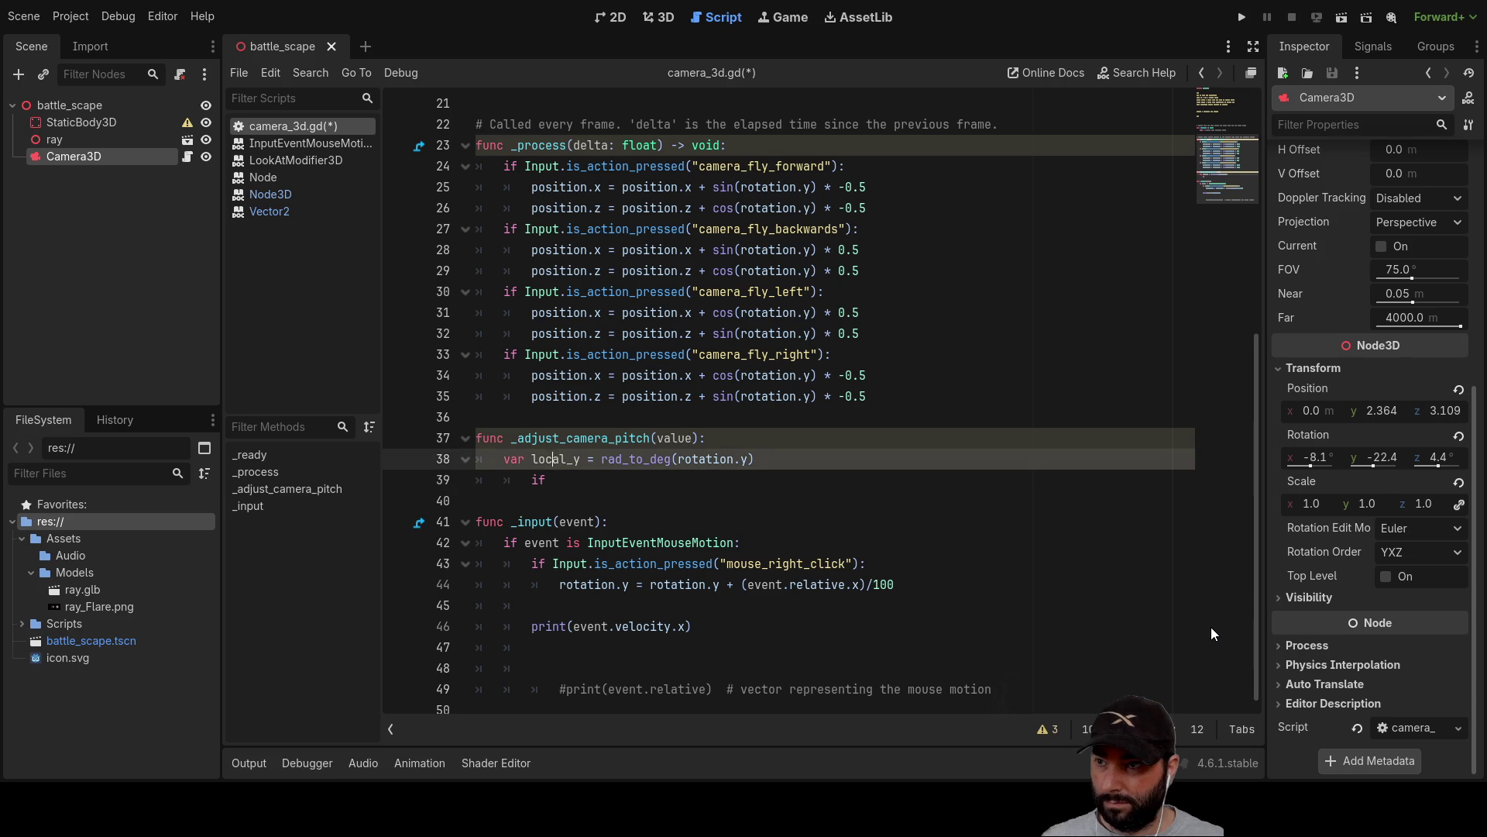
pyautogui.hotkey('ctrl', 'd')
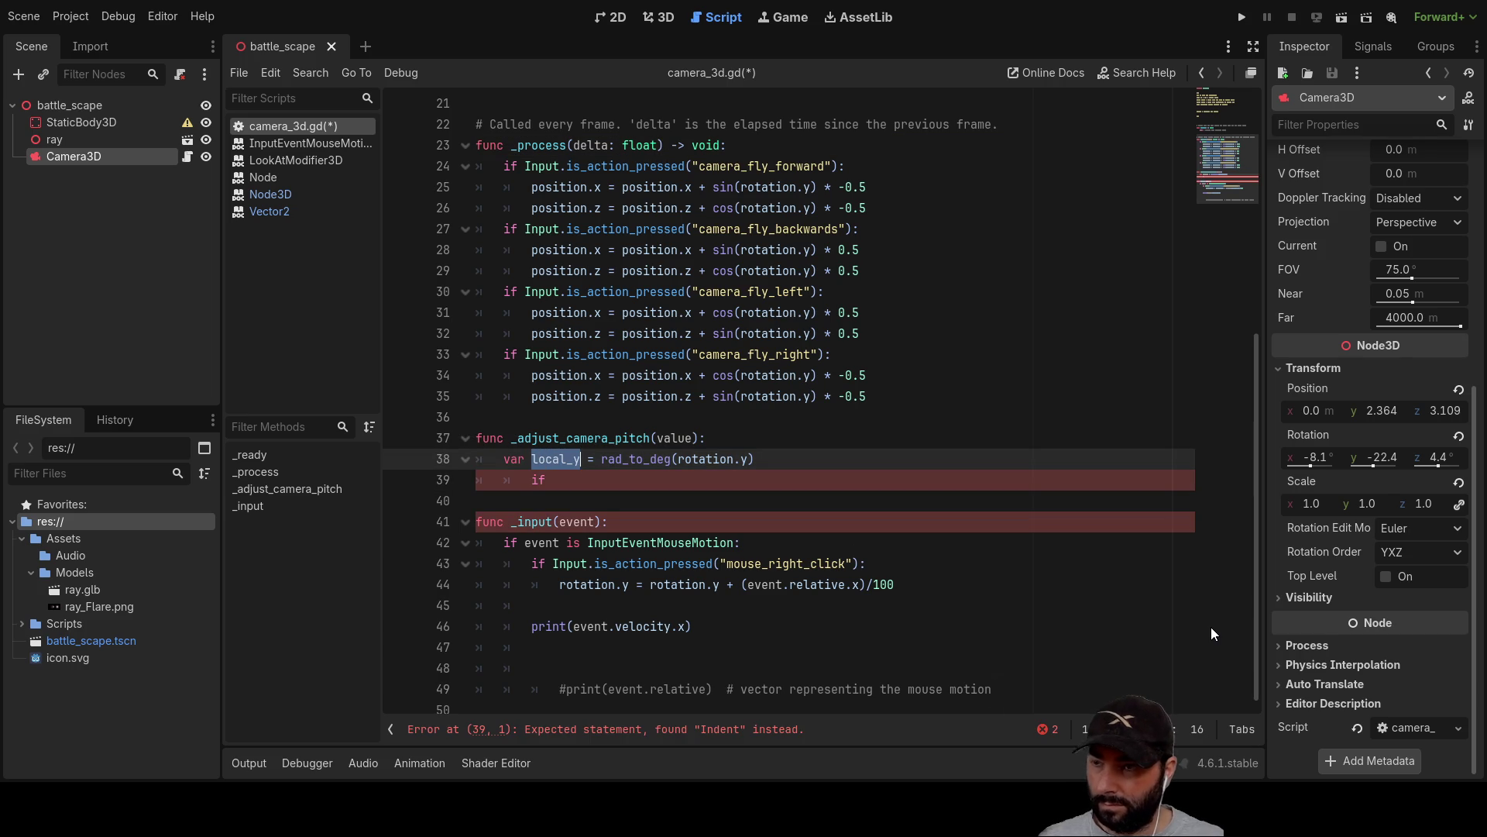
pyautogui.press('Down')
pyautogui.write('local_y ')
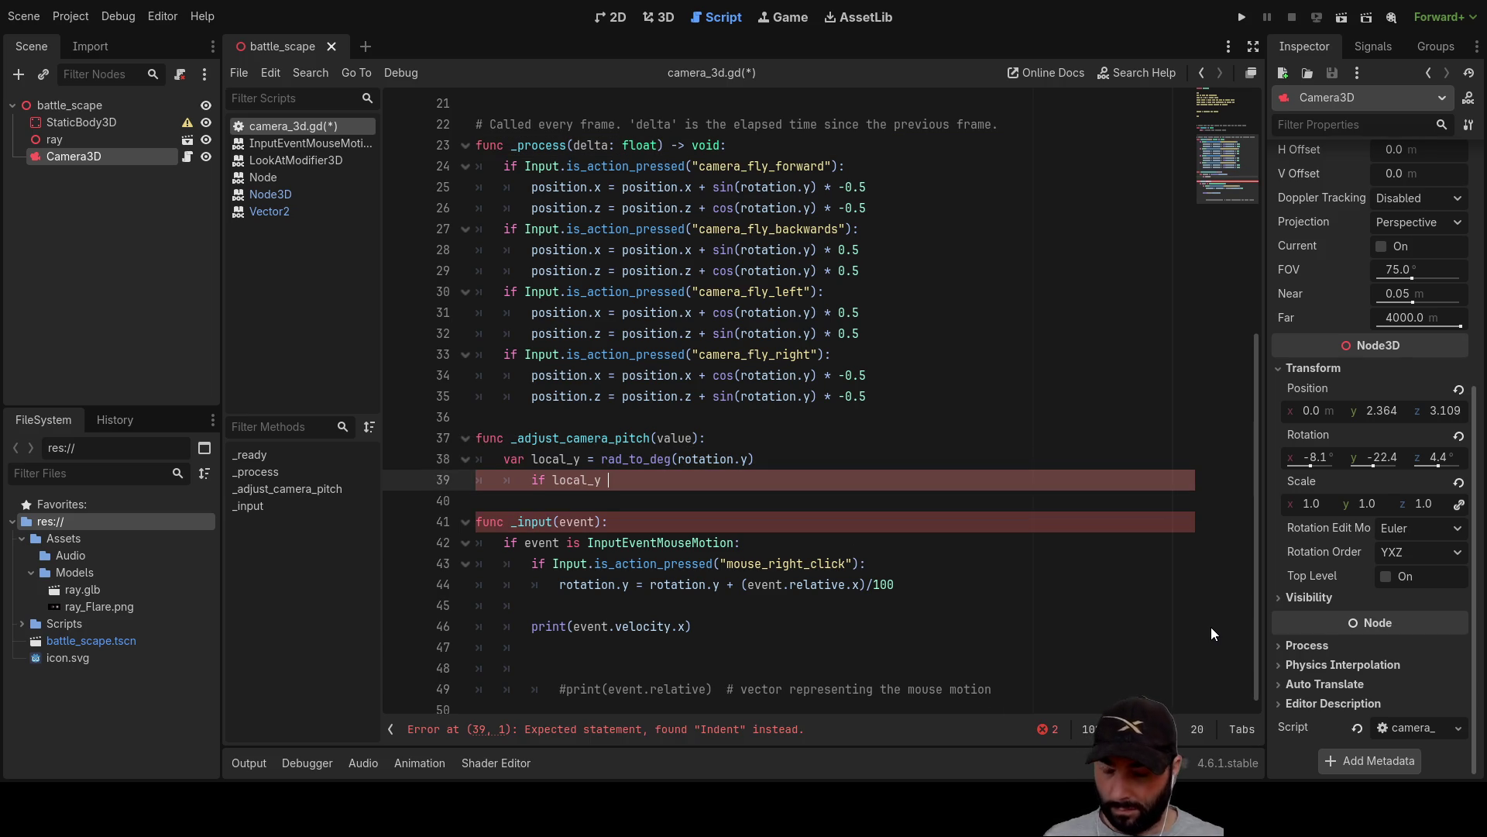
pyautogui.write('> 1')
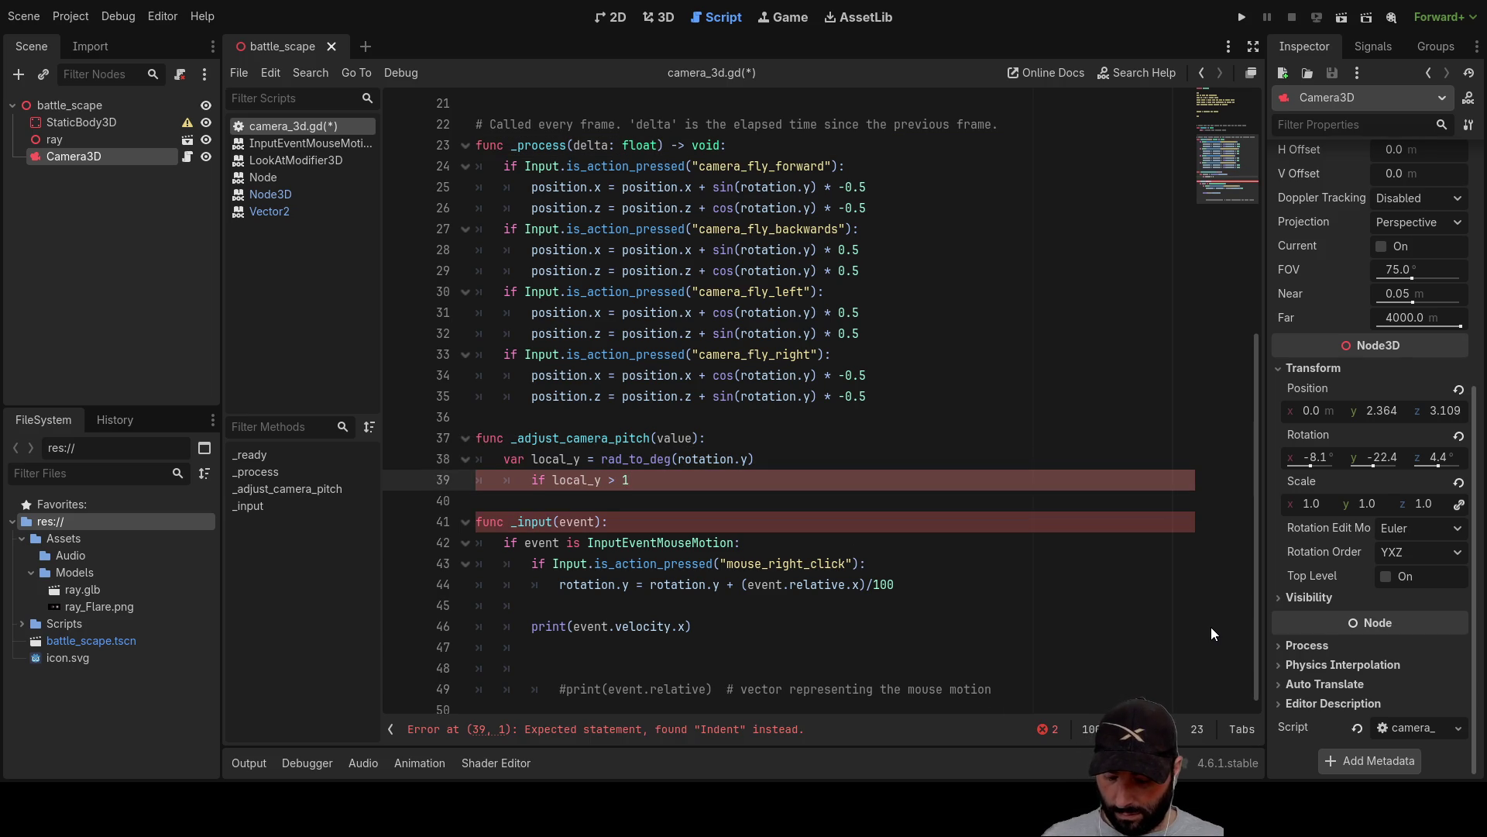
pyautogui.write('80')
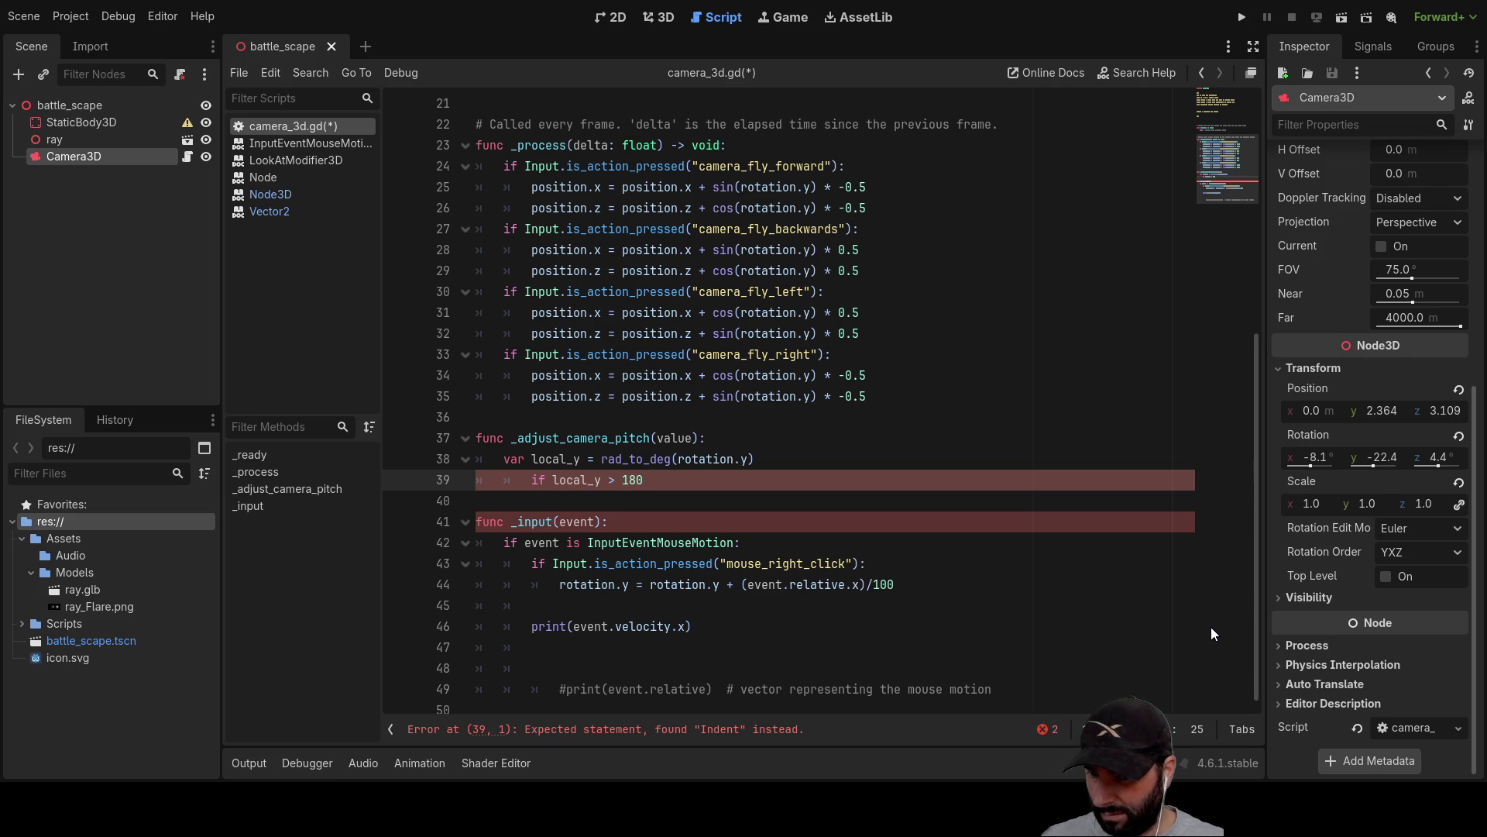
pyautogui.click(74, 136)
# Show battle_scape in the 3D viewport with Camera3D selected and orbit around it.
pyautogui.click(72, 156)
pyautogui.click(617, 17)
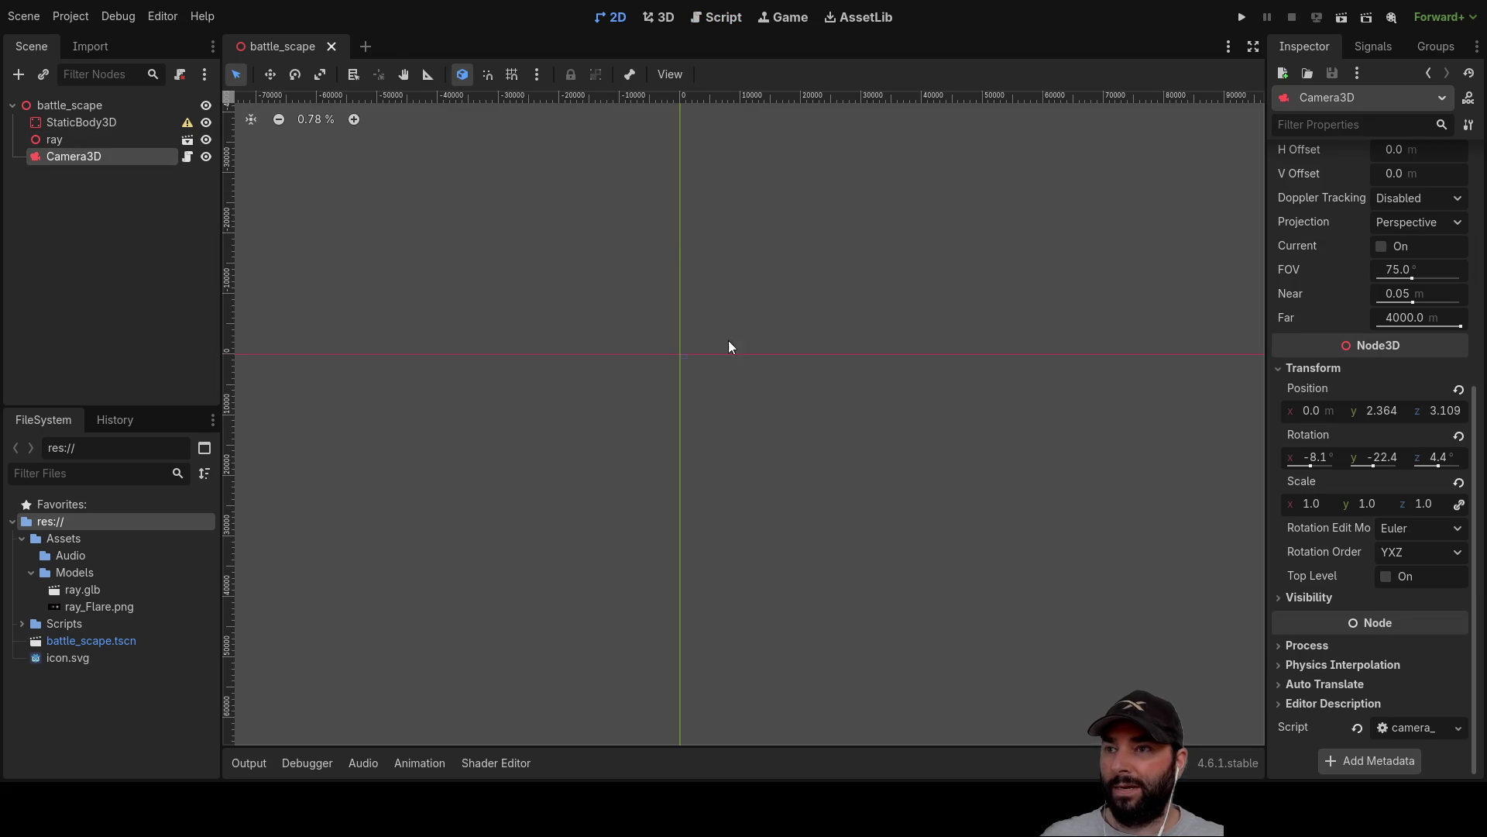
pyautogui.click(71, 111)
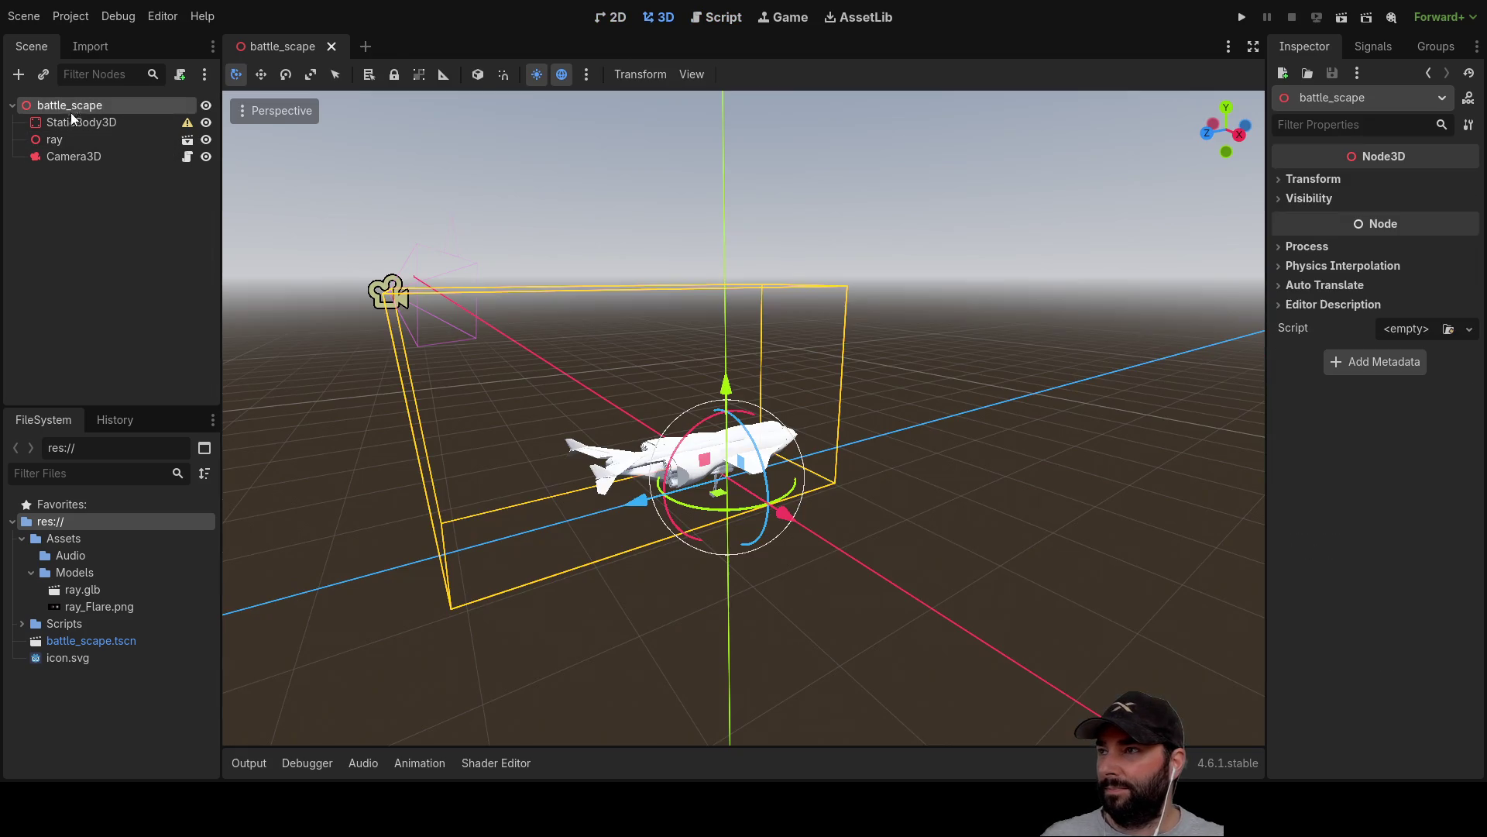
pyautogui.click(64, 155)
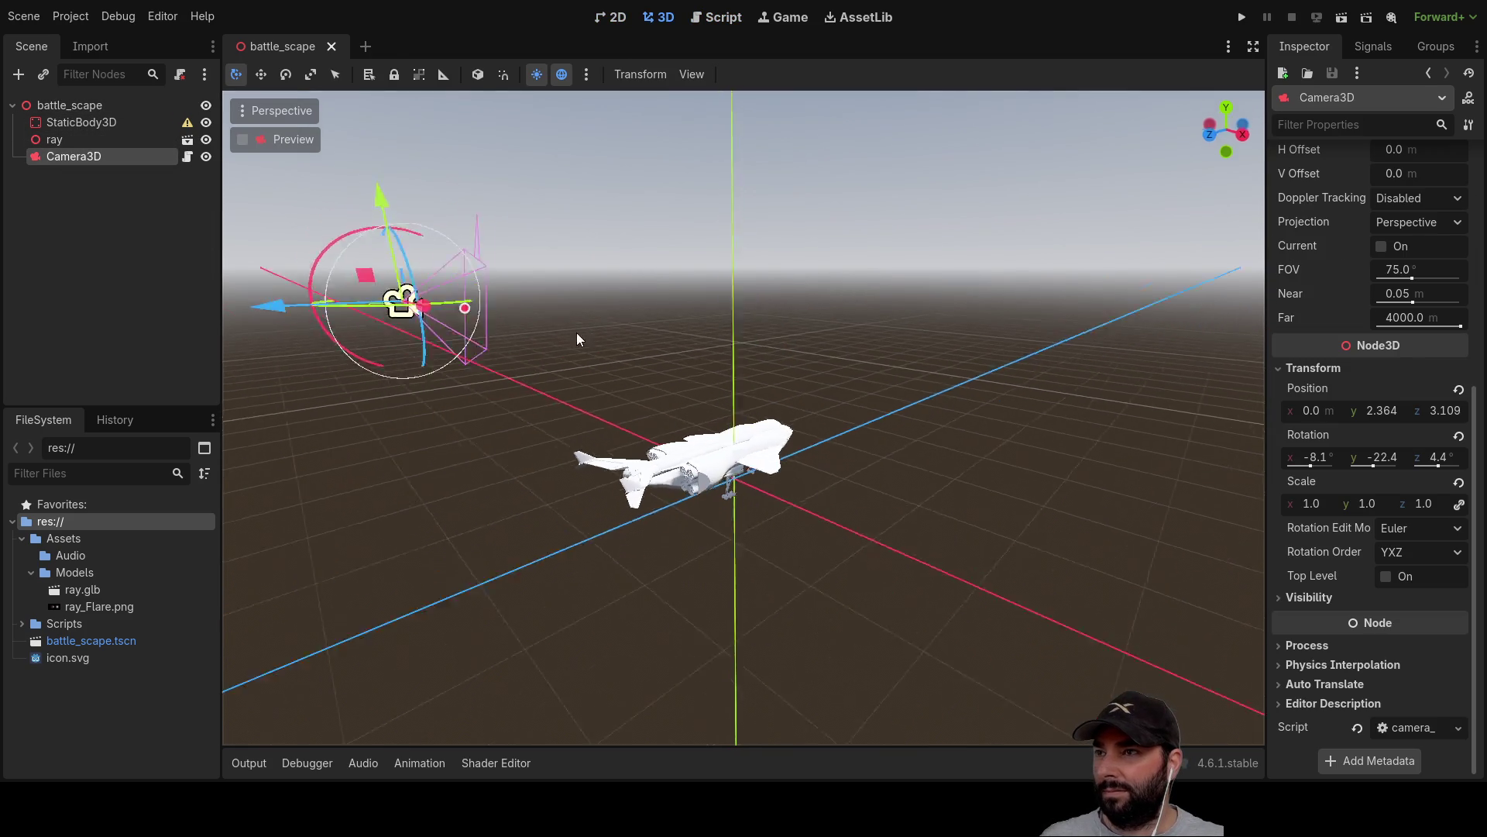
pyautogui.scroll(3, 710, 365)
pyautogui.moveTo(709, 365)
pyautogui.mouseDown()
pyautogui.moveTo(894, 371)
pyautogui.moveTo(675, 372)
pyautogui.mouseUp()
pyautogui.scroll(-1, 688, 364)
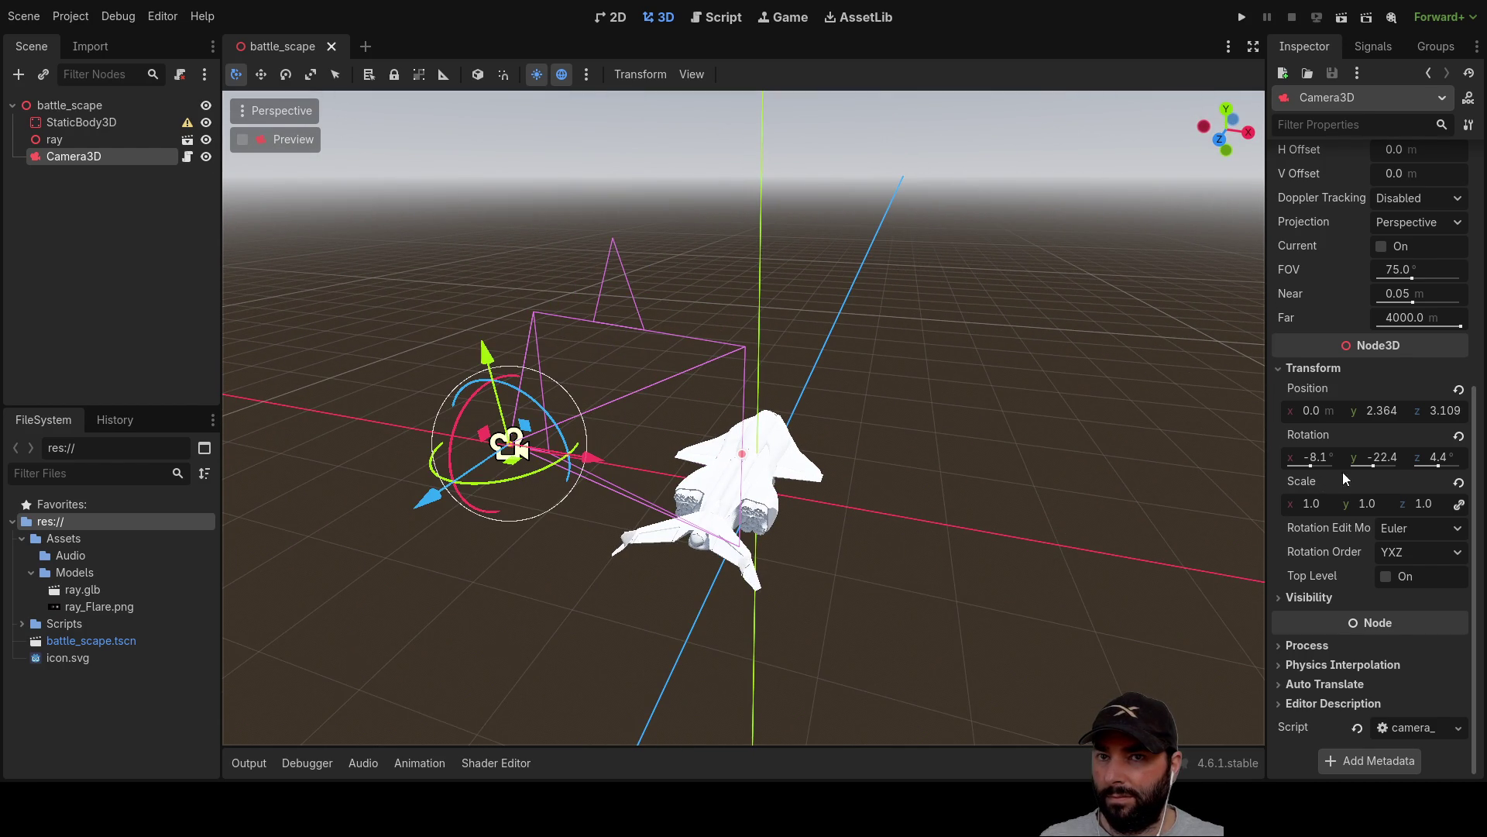
# Set the camera's Z rotation to 0.0° and turn its Y rotation to -18.5°.
pyautogui.click(1374, 458)
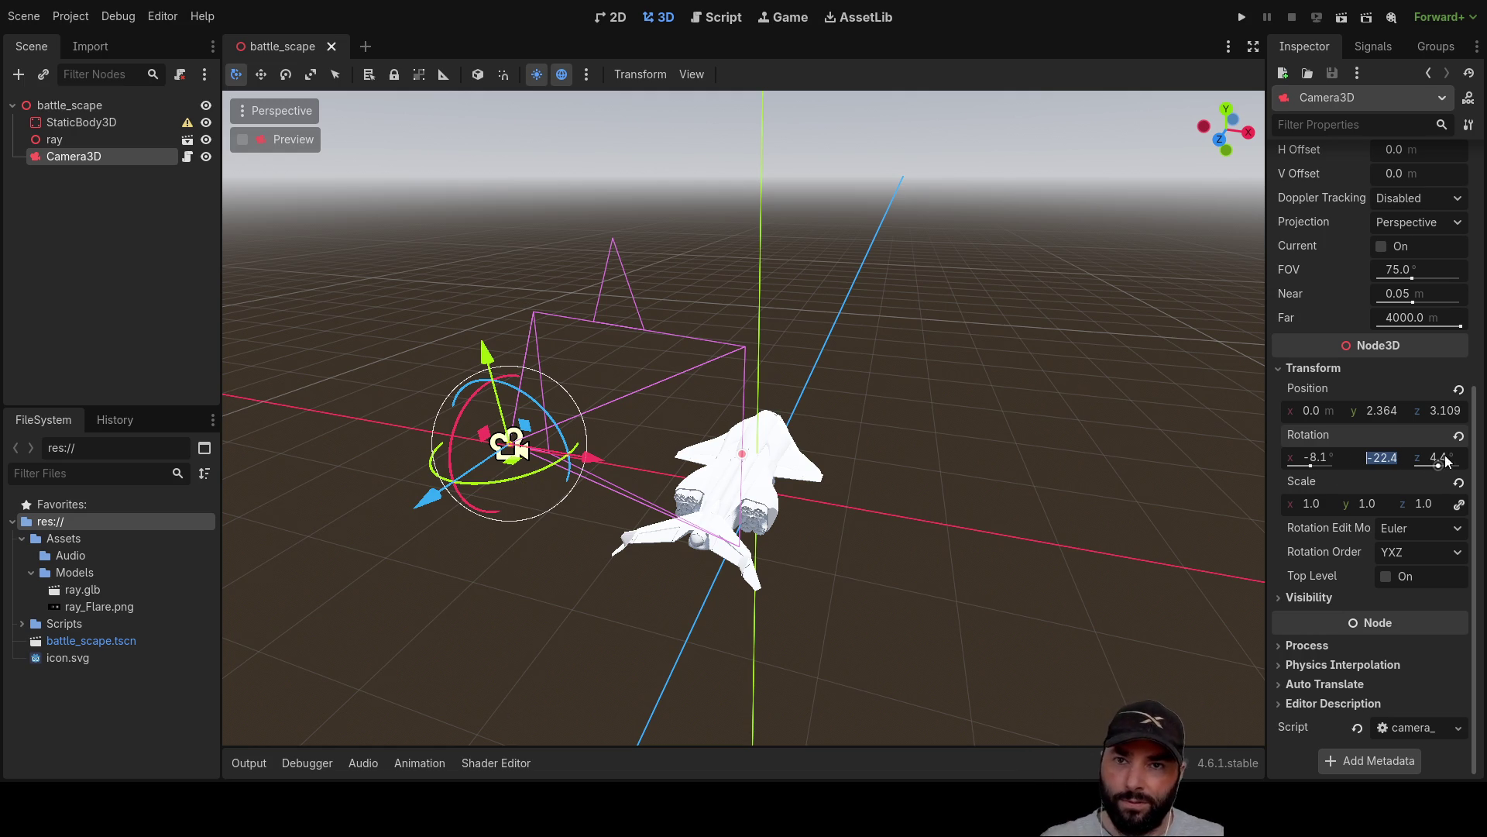
pyautogui.write('0')
pyautogui.press('Return')
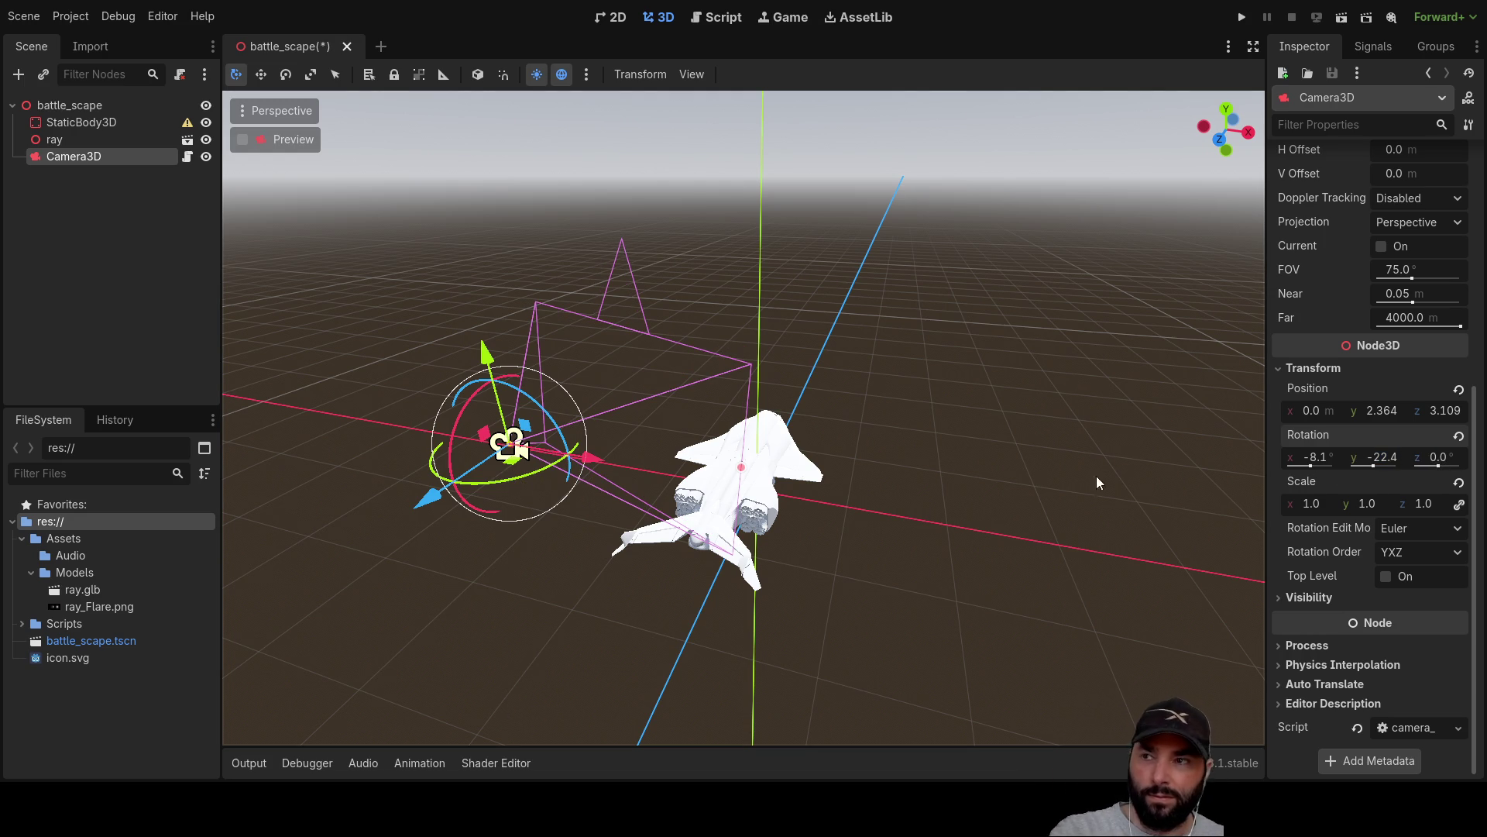
pyautogui.moveTo(547, 464)
pyautogui.mouseDown()
pyautogui.moveTo(480, 477)
pyautogui.moveTo(471, 443)
pyautogui.moveTo(537, 408)
pyautogui.moveTo(587, 452)
pyautogui.moveTo(592, 496)
pyautogui.moveTo(575, 514)
pyautogui.moveTo(479, 524)
pyautogui.moveTo(564, 472)
pyautogui.moveTo(468, 425)
pyautogui.moveTo(452, 442)
pyautogui.moveTo(467, 443)
pyautogui.moveTo(449, 439)
pyautogui.moveTo(519, 379)
pyautogui.moveTo(592, 407)
pyautogui.moveTo(612, 466)
pyautogui.moveTo(539, 508)
pyautogui.moveTo(626, 471)
pyautogui.moveTo(601, 485)
pyautogui.mouseUp()
# In camera_3d.gd, add an else: pass branch after the if in _adjust_camera_pitch.
pyautogui.click(719, 22)
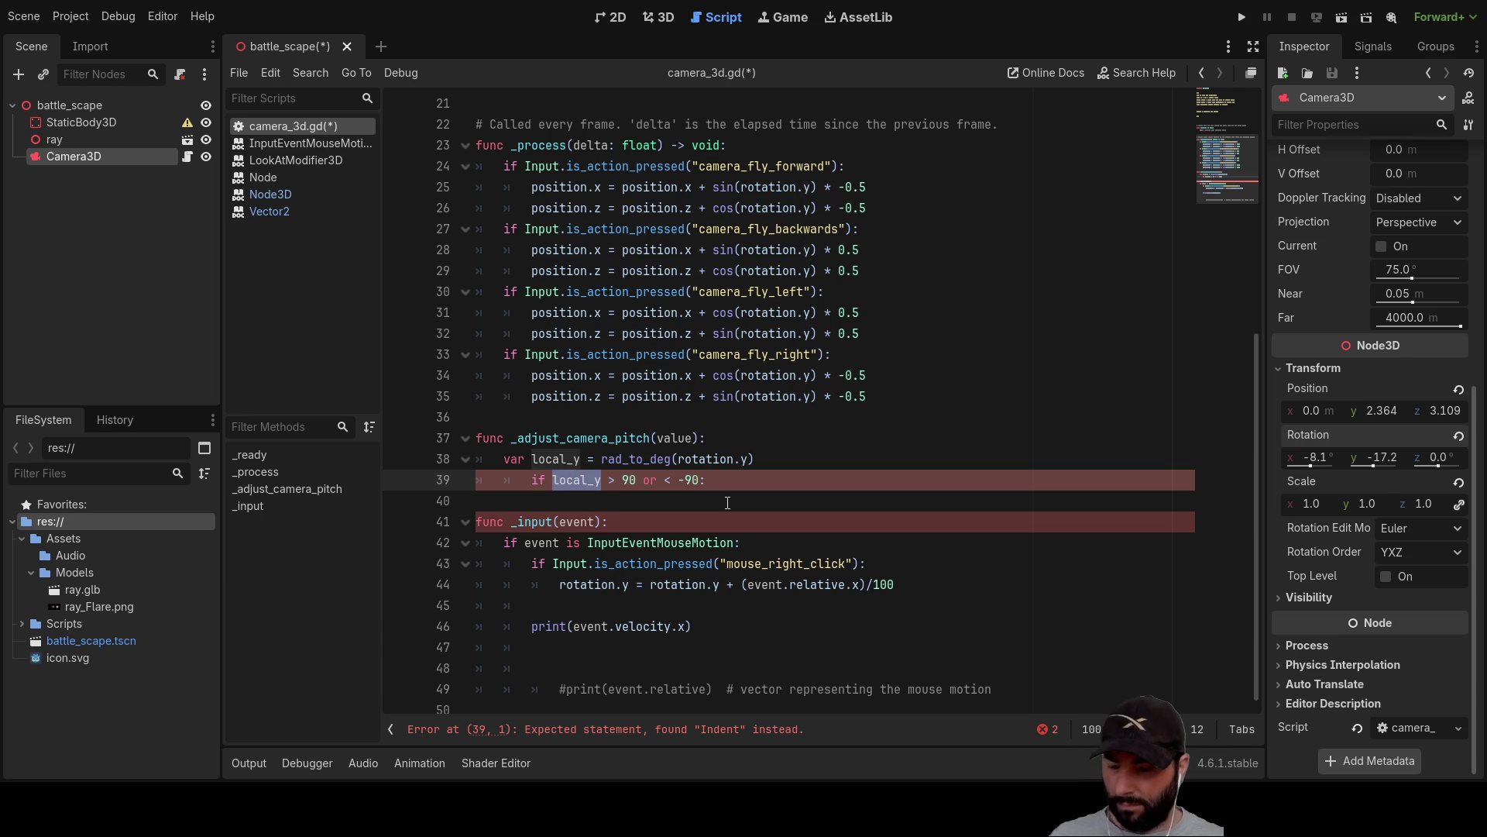
pyautogui.press('Right')
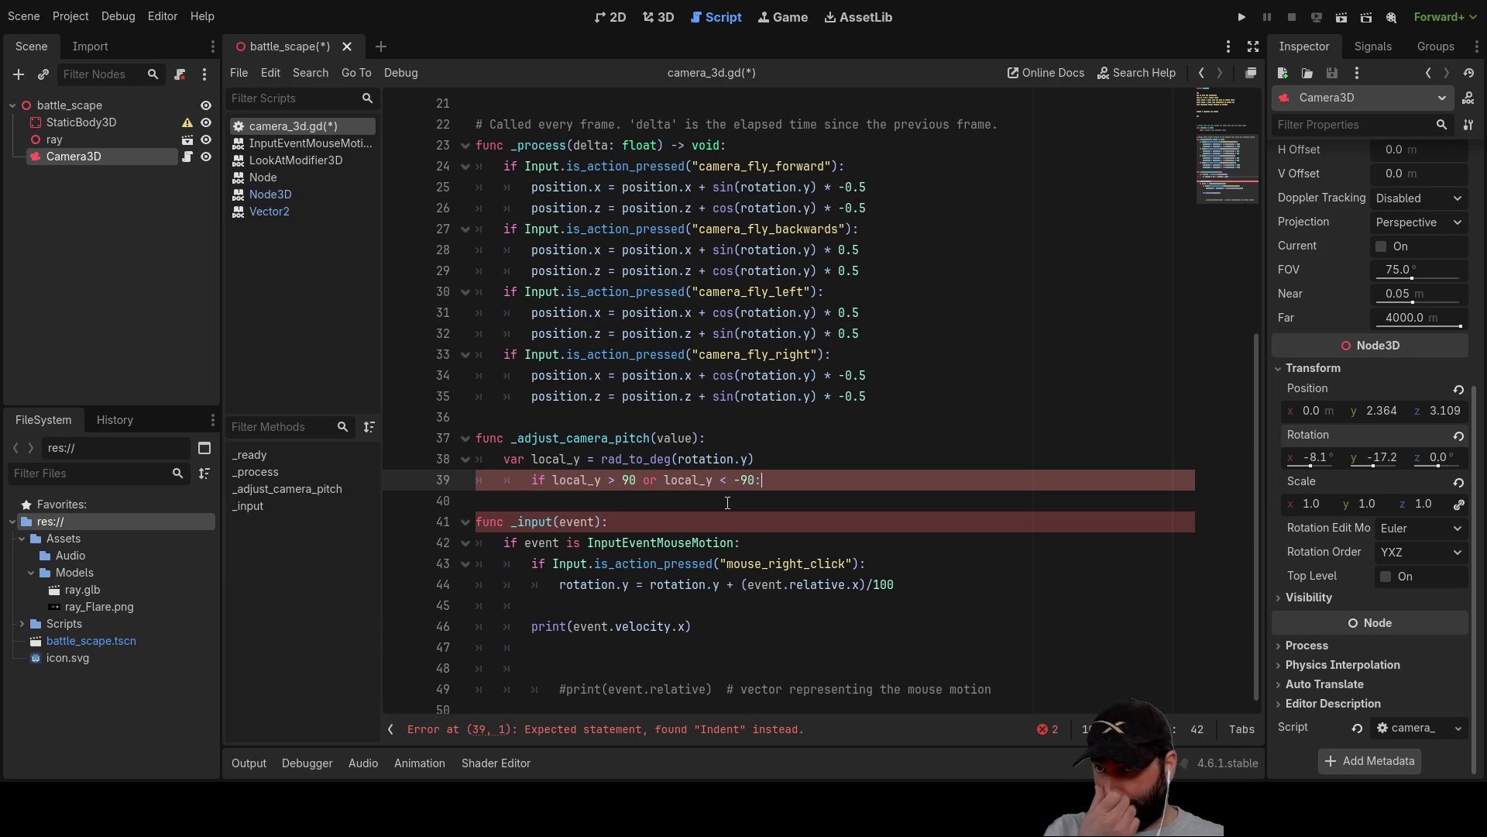
pyautogui.press('Down')
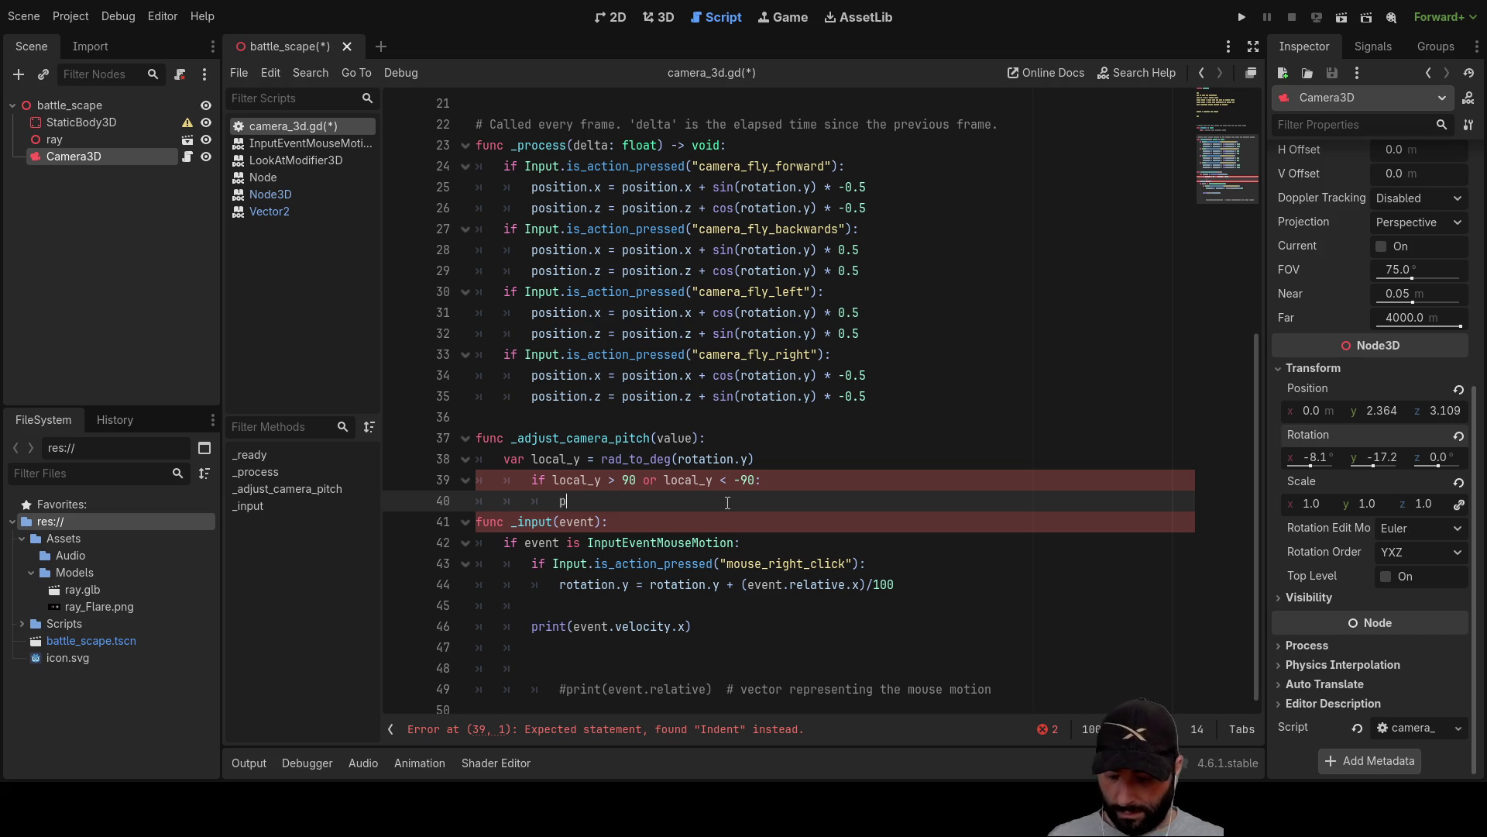
pyautogui.press('Return')
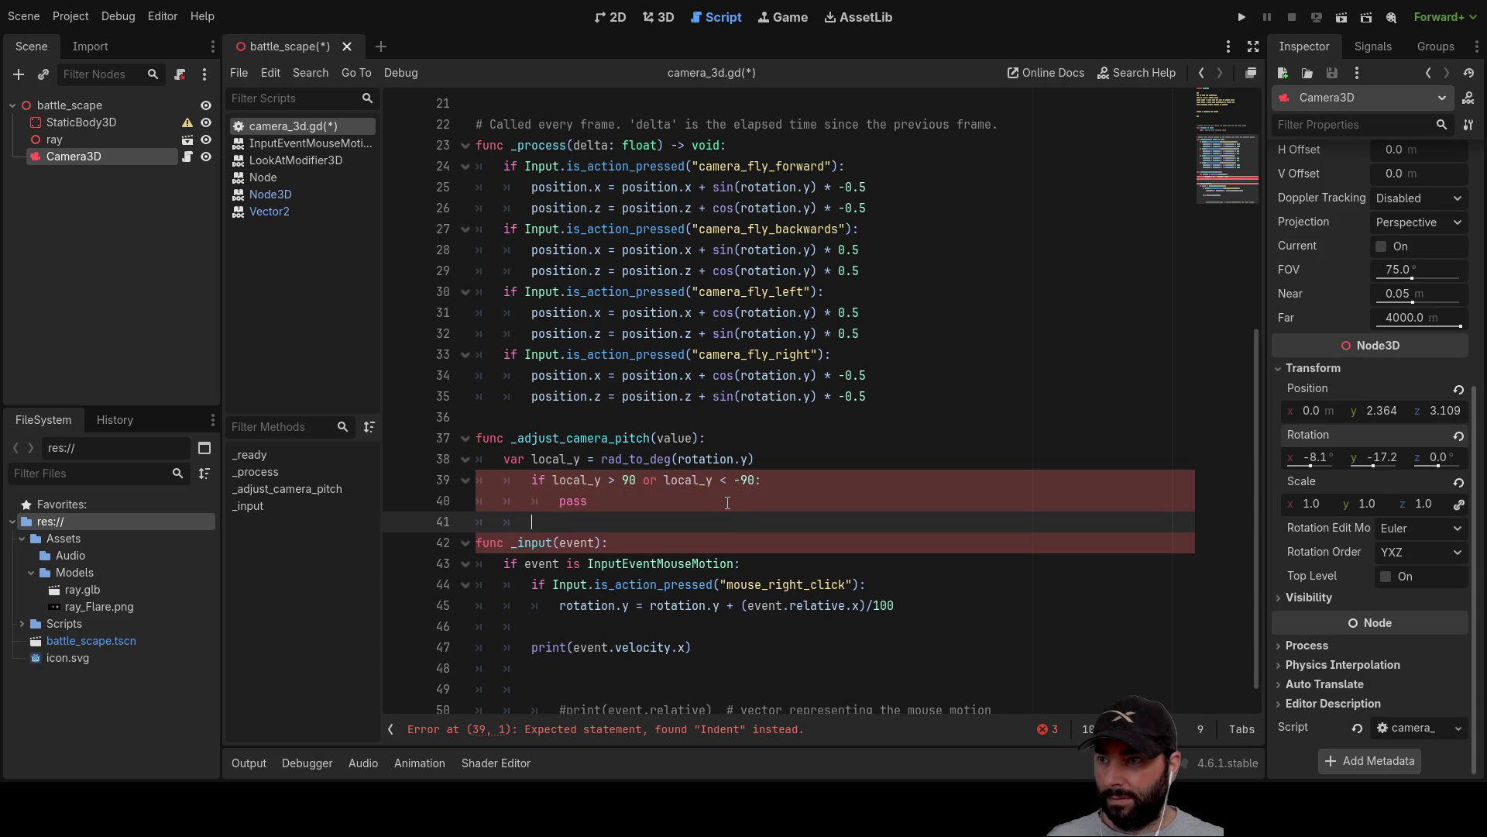
pyautogui.write('else')
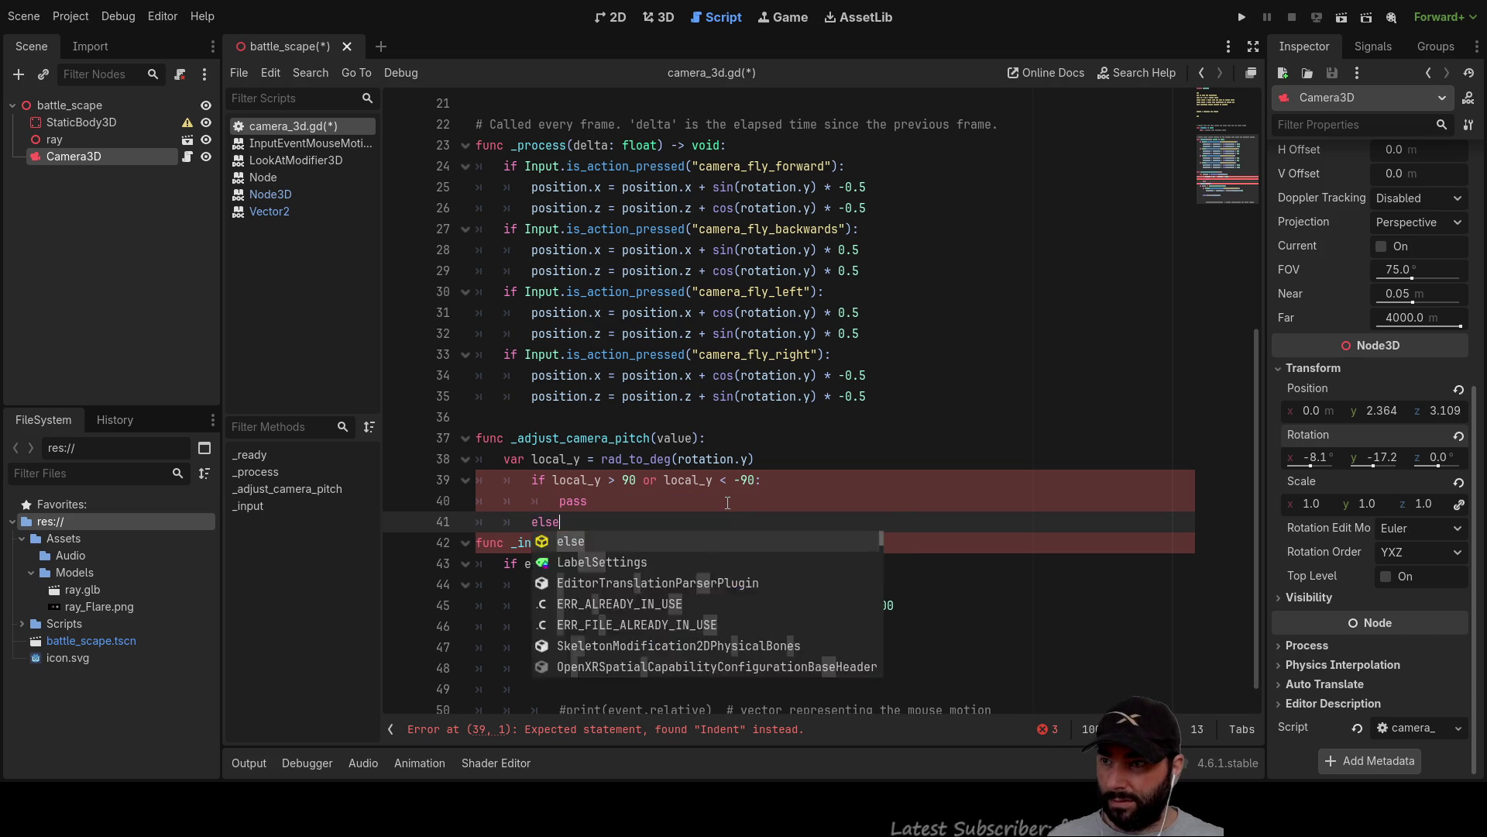
pyautogui.press('Return')
pyautogui.write('pass')
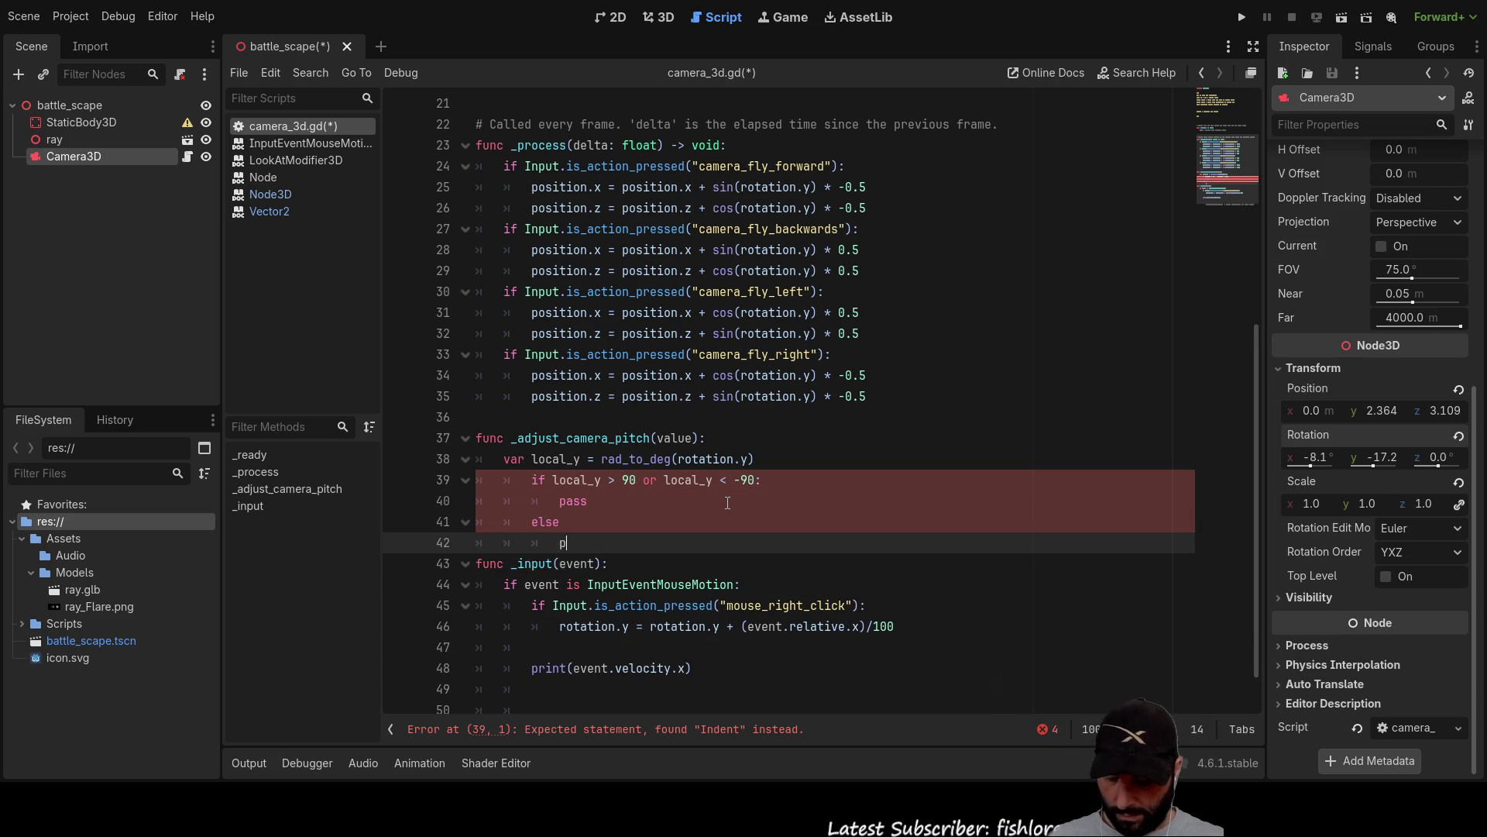
pyautogui.press('Up')
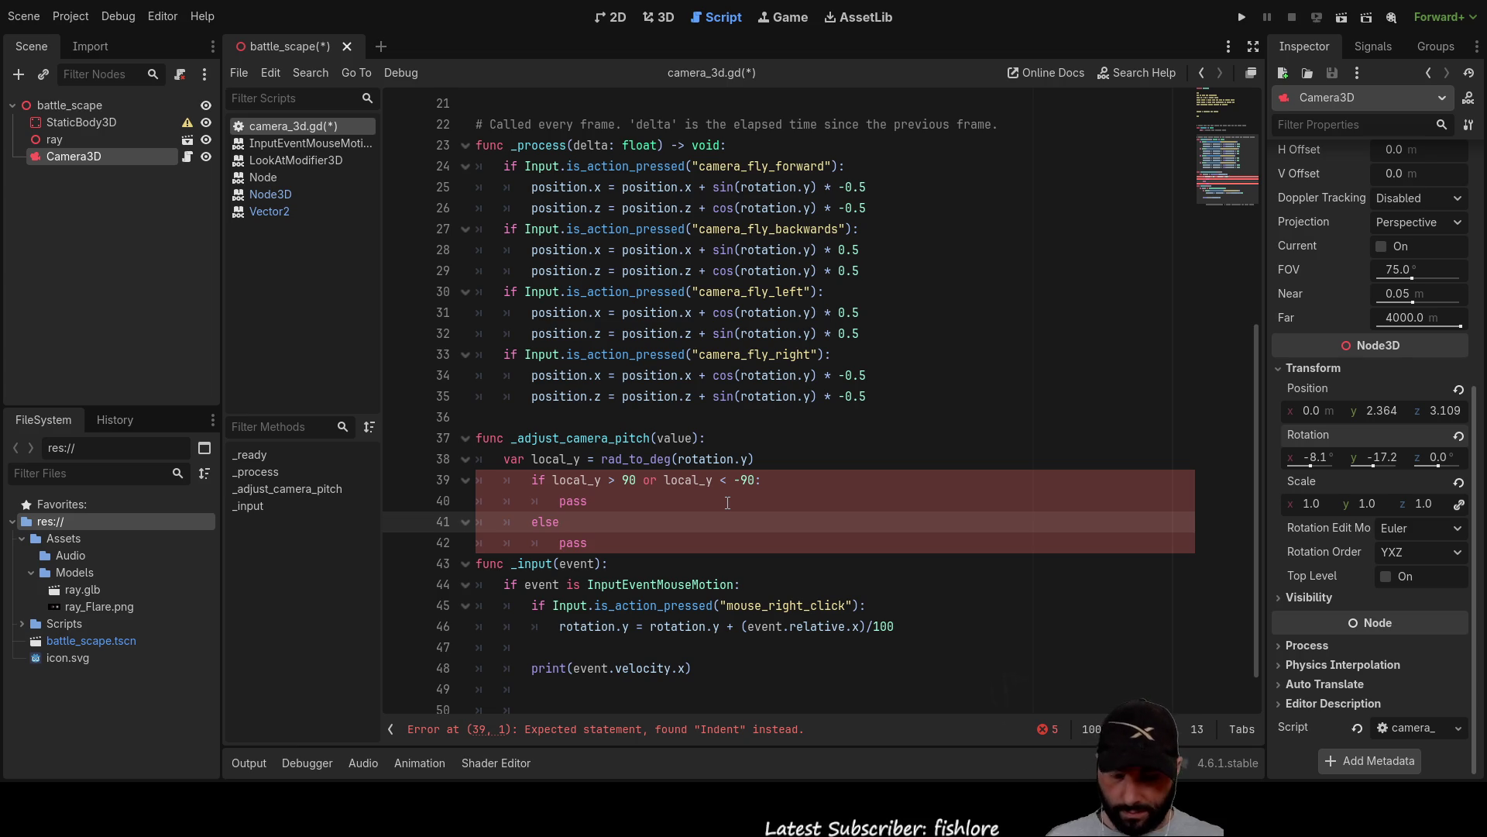
pyautogui.write(':')
# Turn both single = comparisons in the if condition into ==.
pyautogui.press('Up')
pyautogui.press('Up')
pyautogui.write('=')
pyautogui.press('Right')
pyautogui.press('Right')
pyautogui.press('Right')
pyautogui.press('Right')
pyautogui.press('Right')
pyautogui.press('Right')
pyautogui.write('=')
pyautogui.press('Left')
pyautogui.press('Left')
pyautogui.press('Left')
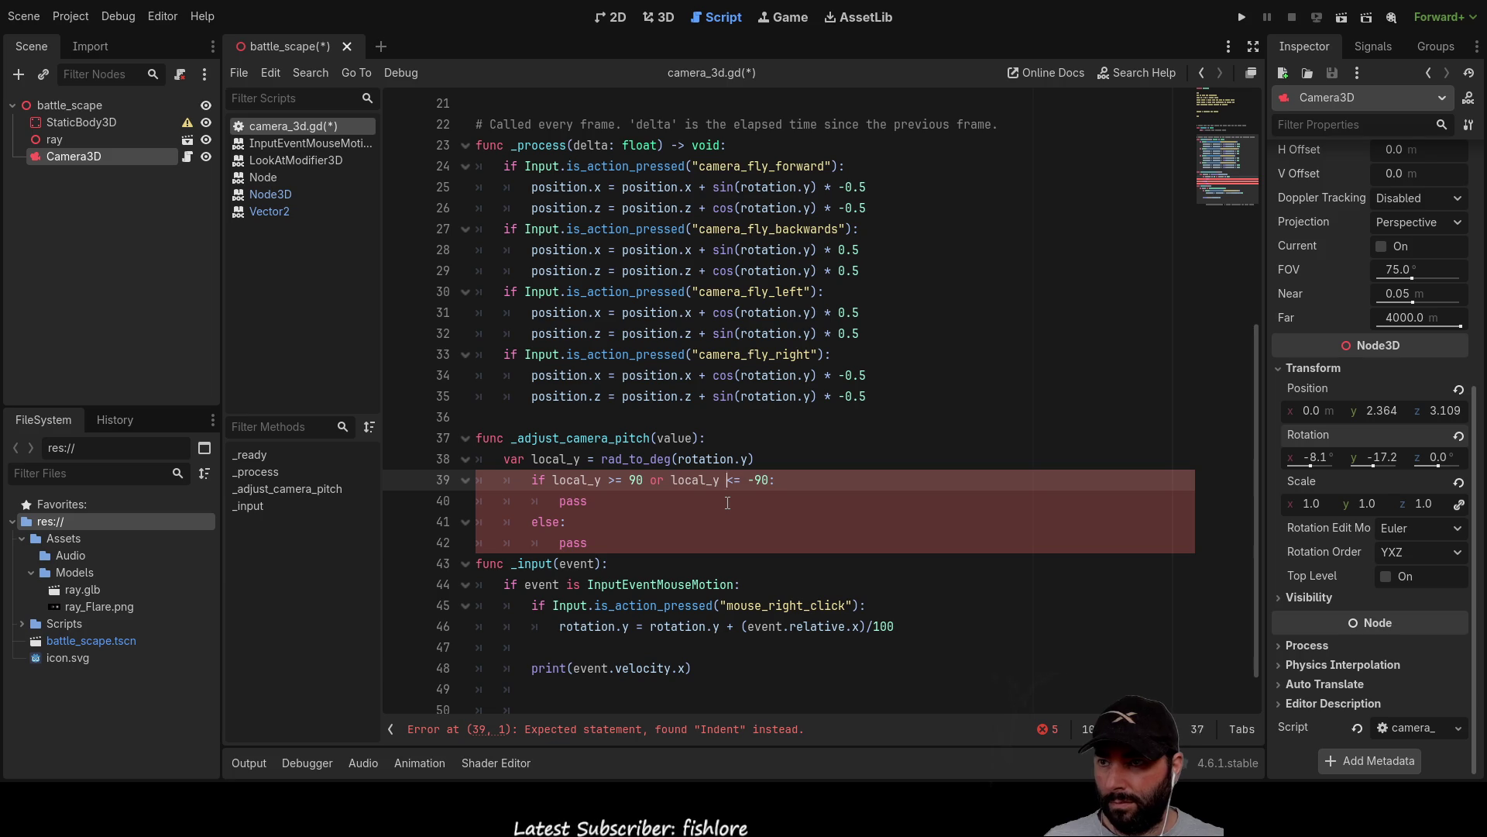
pyautogui.press('Left')
pyautogui.press('Left')
pyautogui.press('Left')
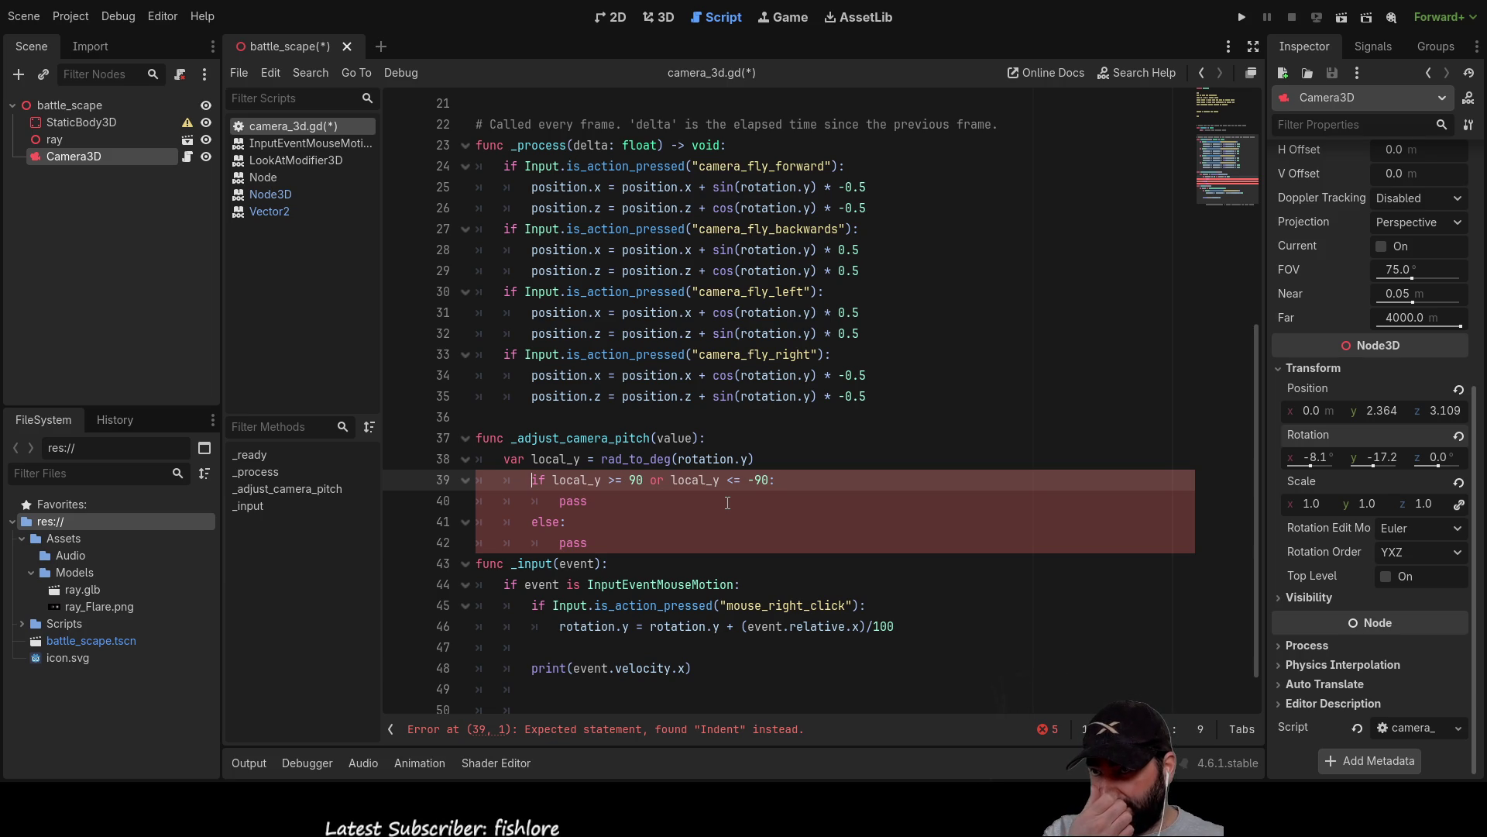
# Remove one indent level from the if, else and both pass lines.
pyautogui.press('BackSpace')
pyautogui.press('Down')
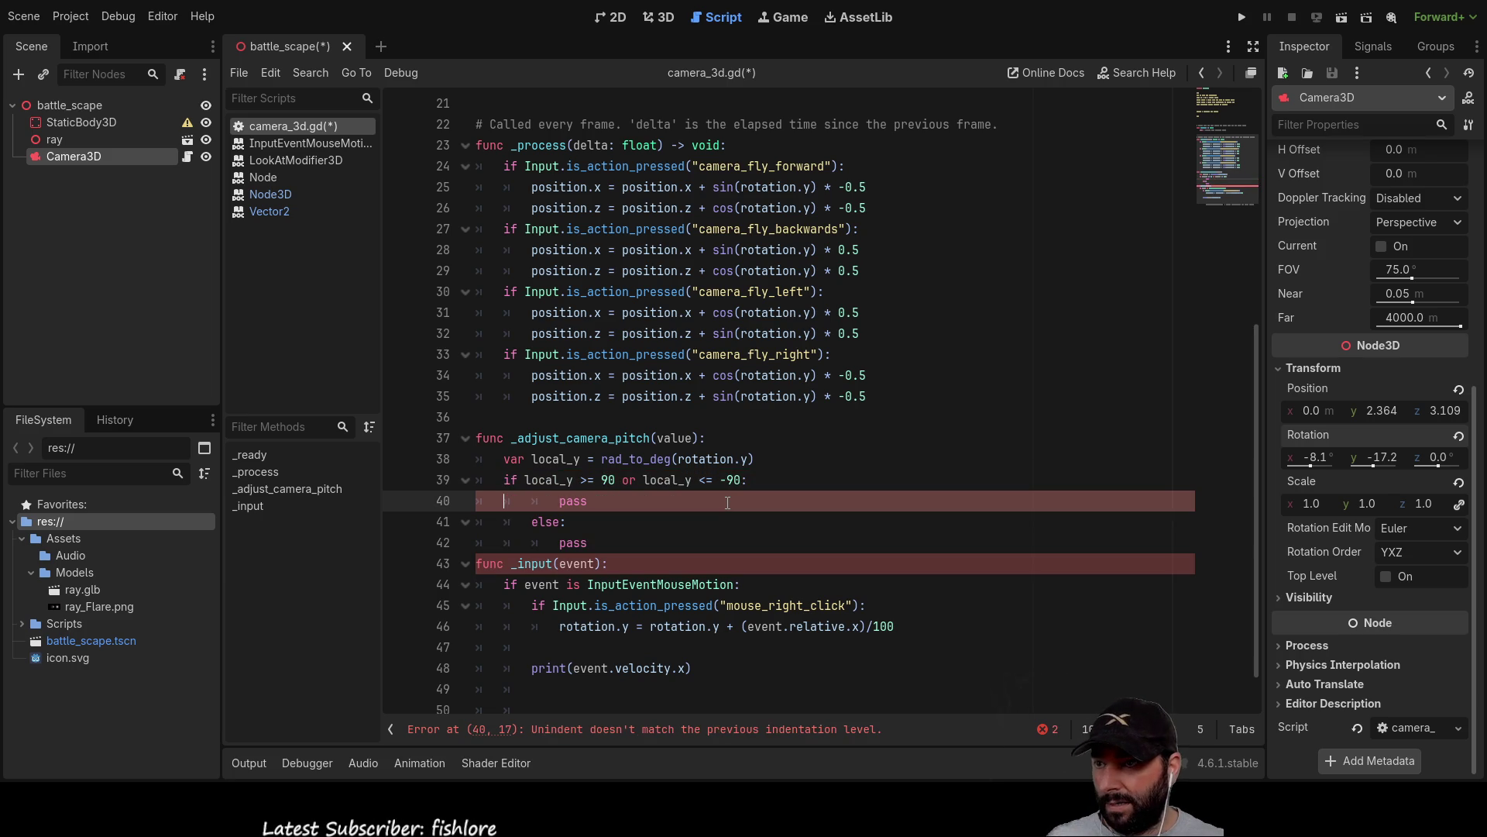
pyautogui.press('BackSpace')
pyautogui.press('Down')
pyautogui.press('BackSpace')
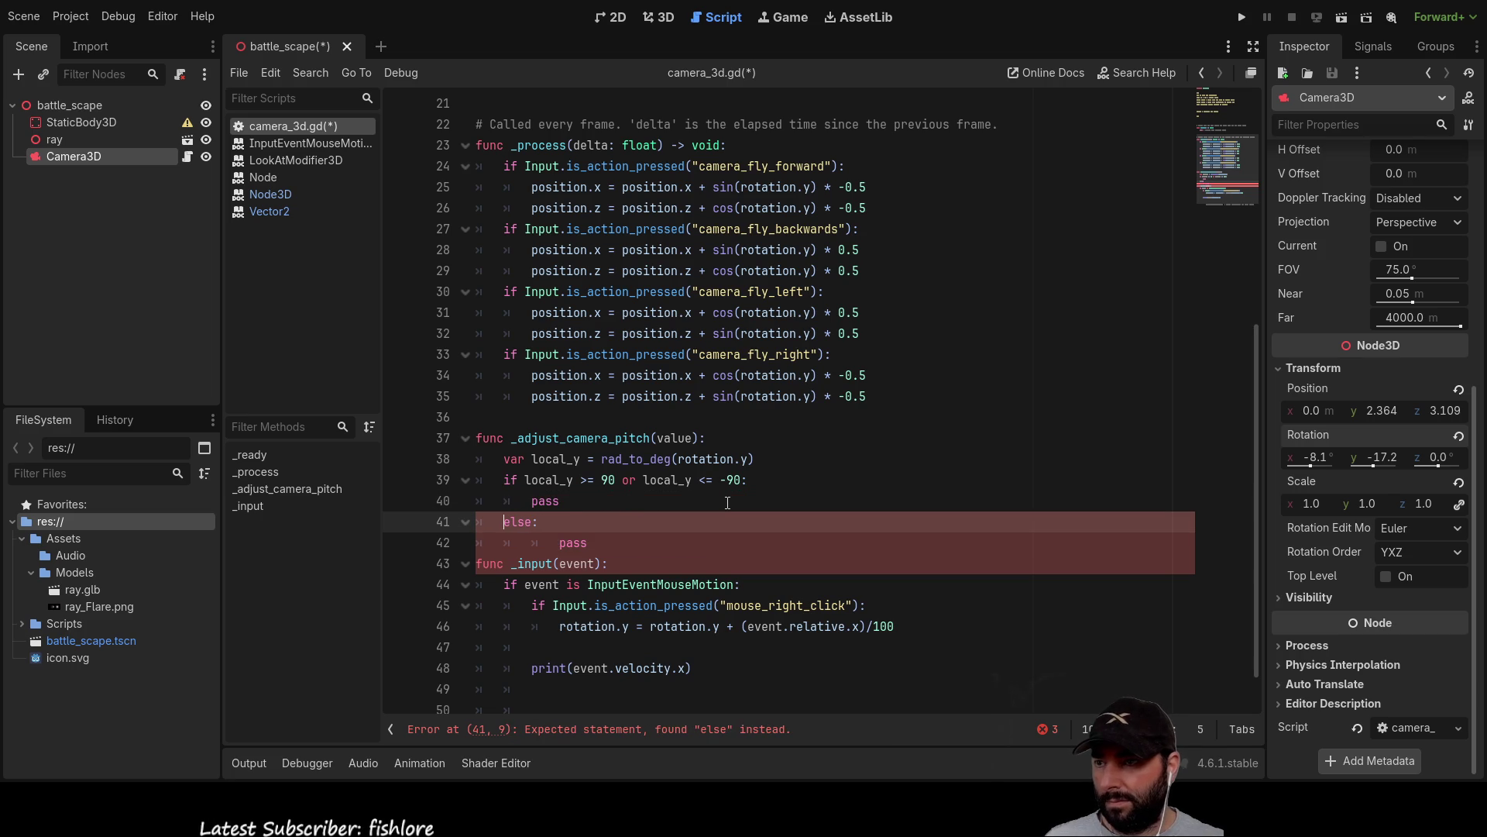
pyautogui.press('Down')
pyautogui.press('BackSpace')
pyautogui.press('Up')
pyautogui.press('Up')
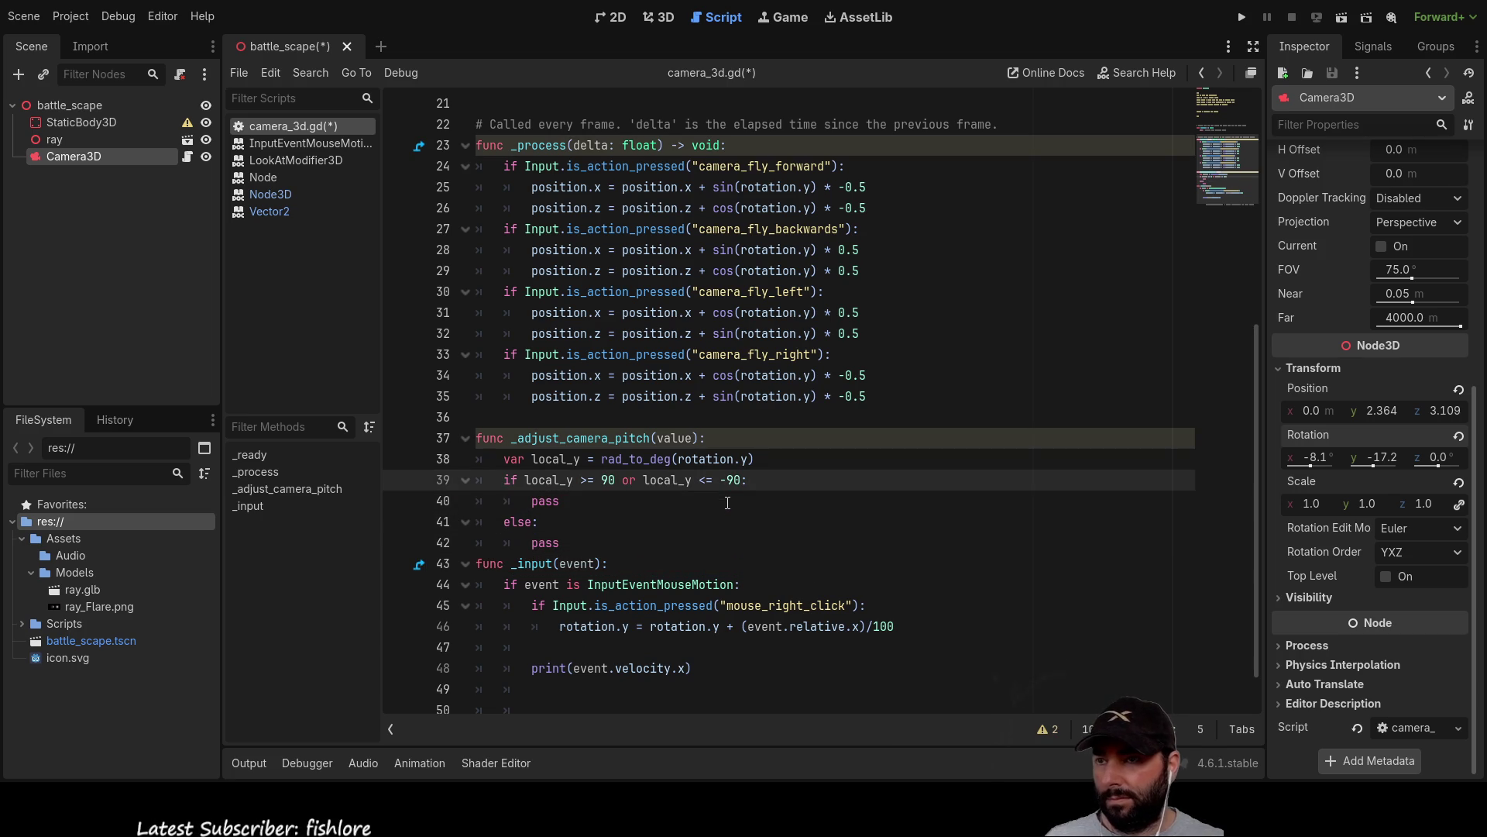
pyautogui.press('Down')
pyautogui.press('Down')
# Insert rotation.x = and rotation.z = lines above pass in the if branch.
pyautogui.click(727, 502)
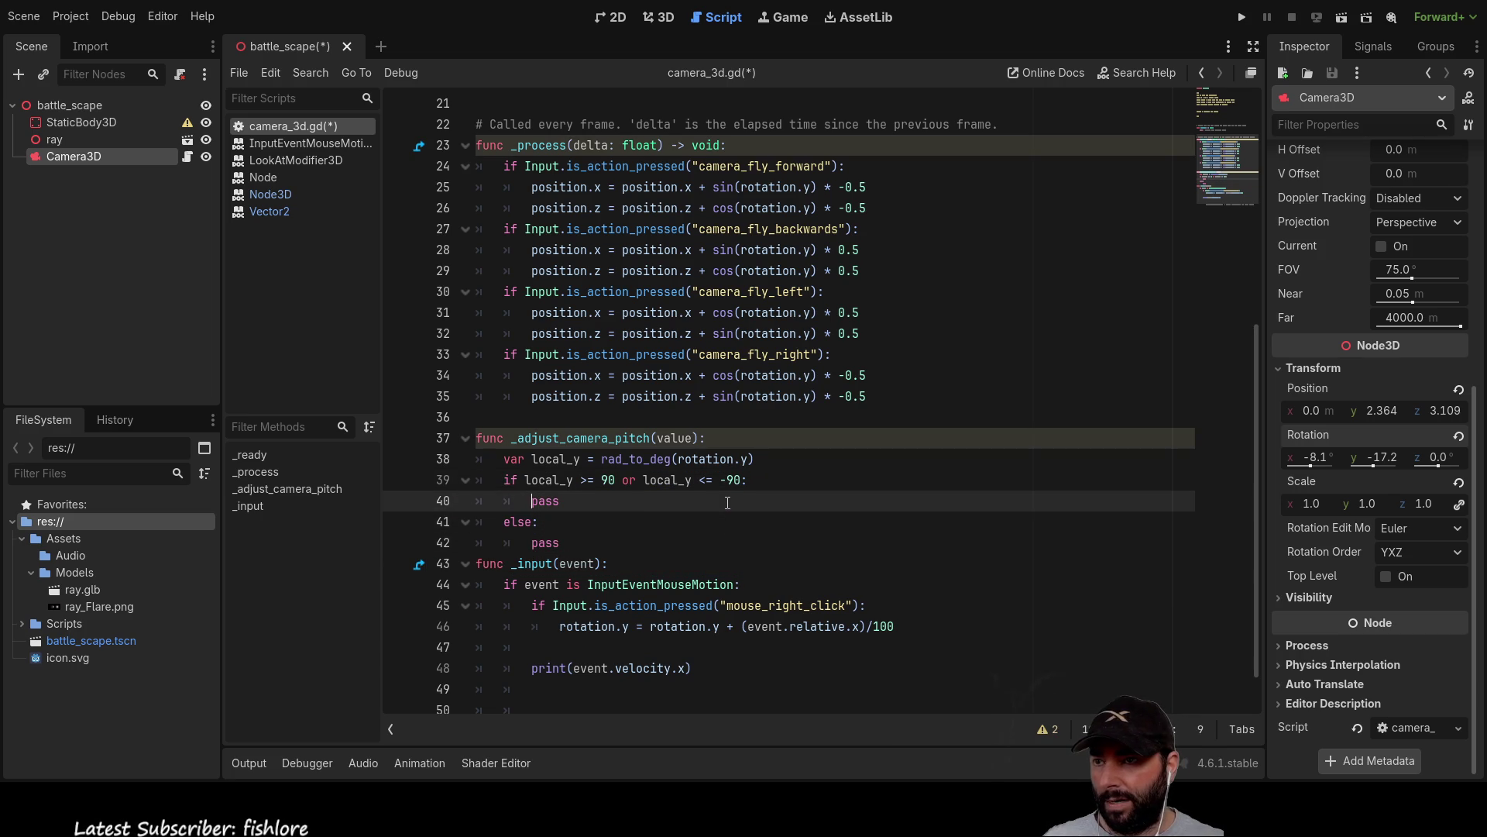
pyautogui.hotkey('ctrl', 'shift', 'Return')
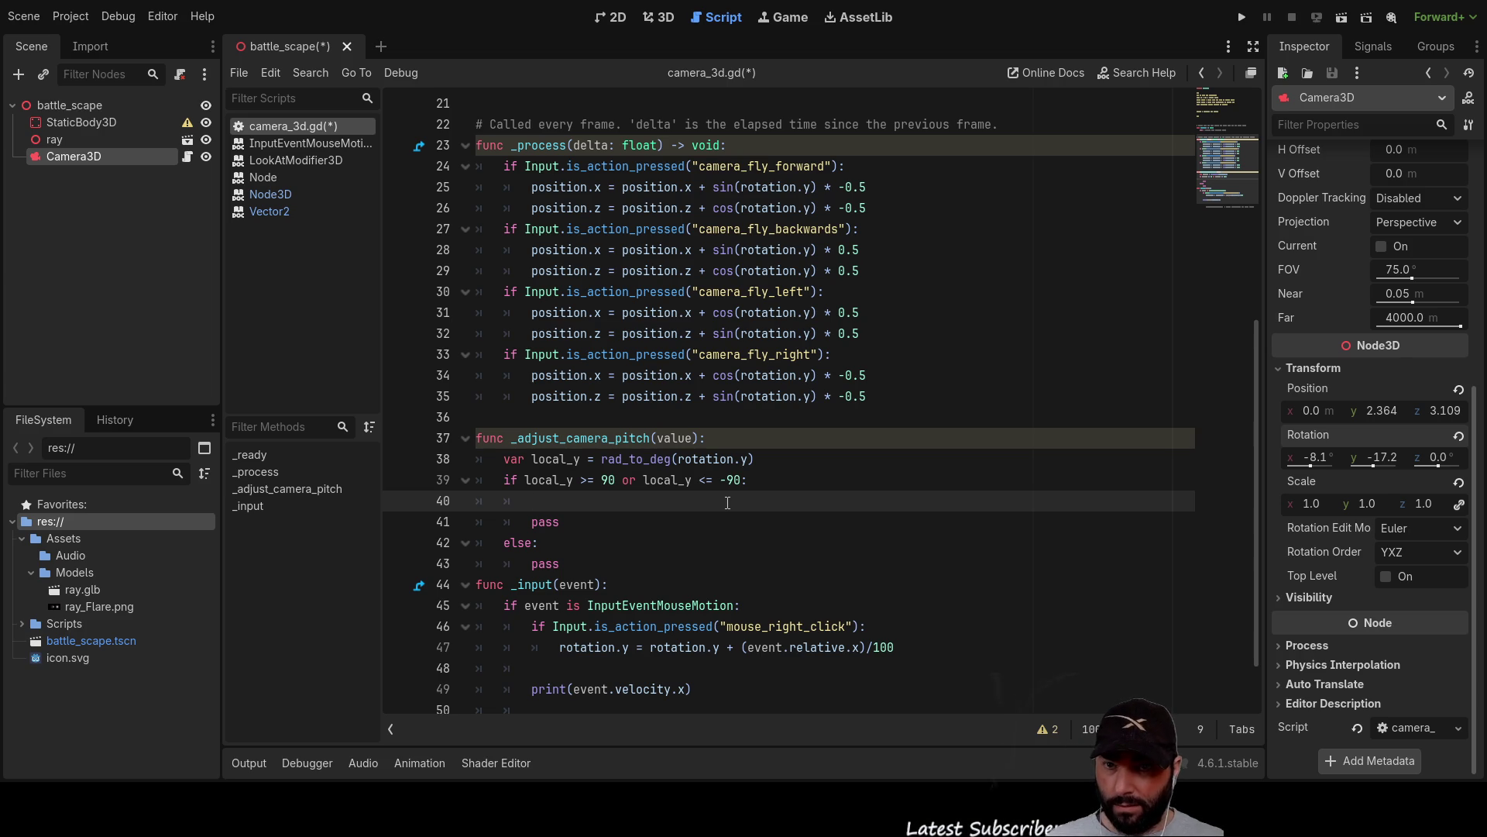
pyautogui.write('ro')
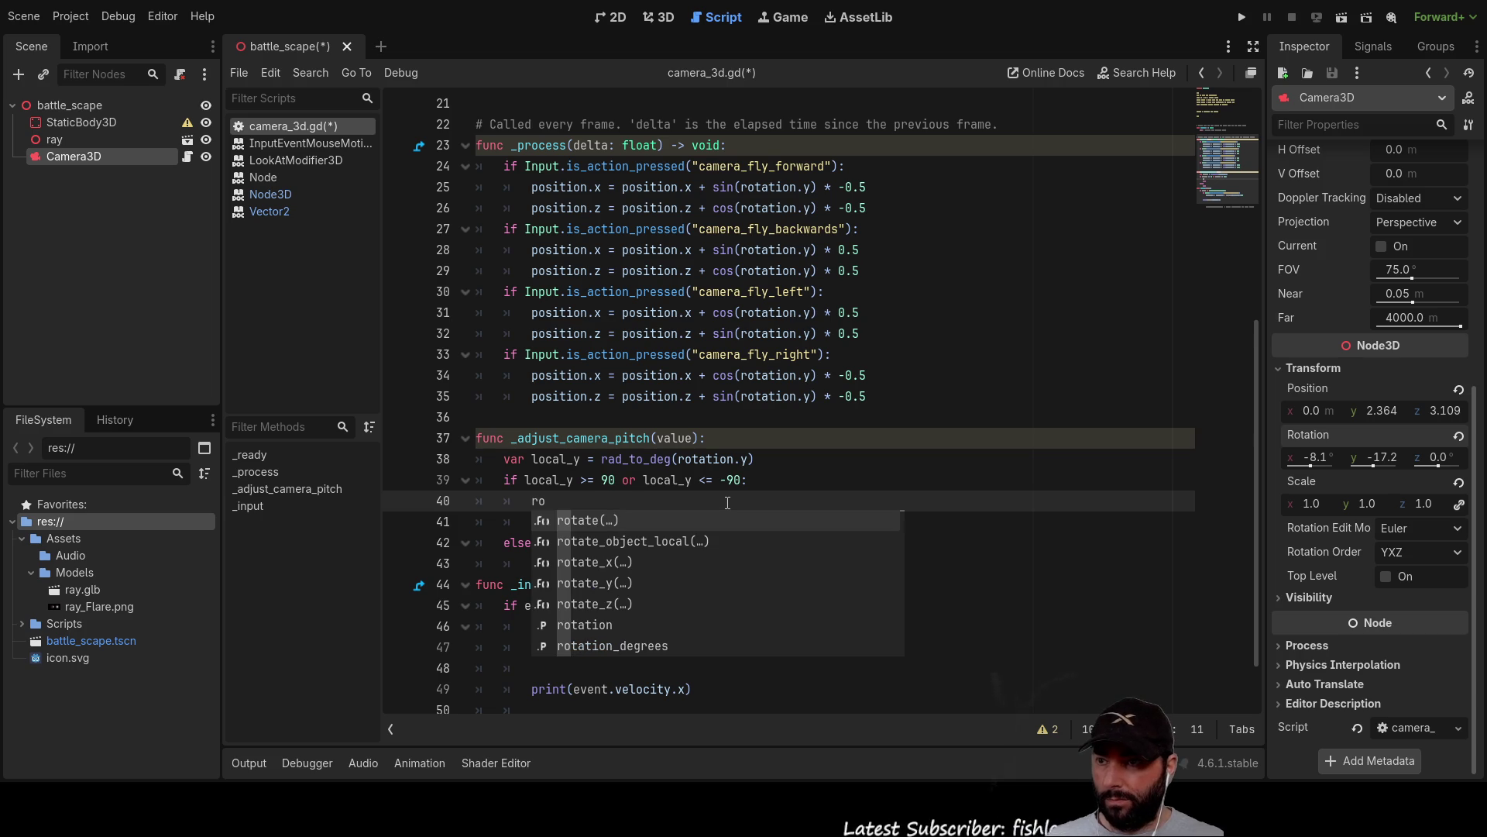
pyautogui.write('tati')
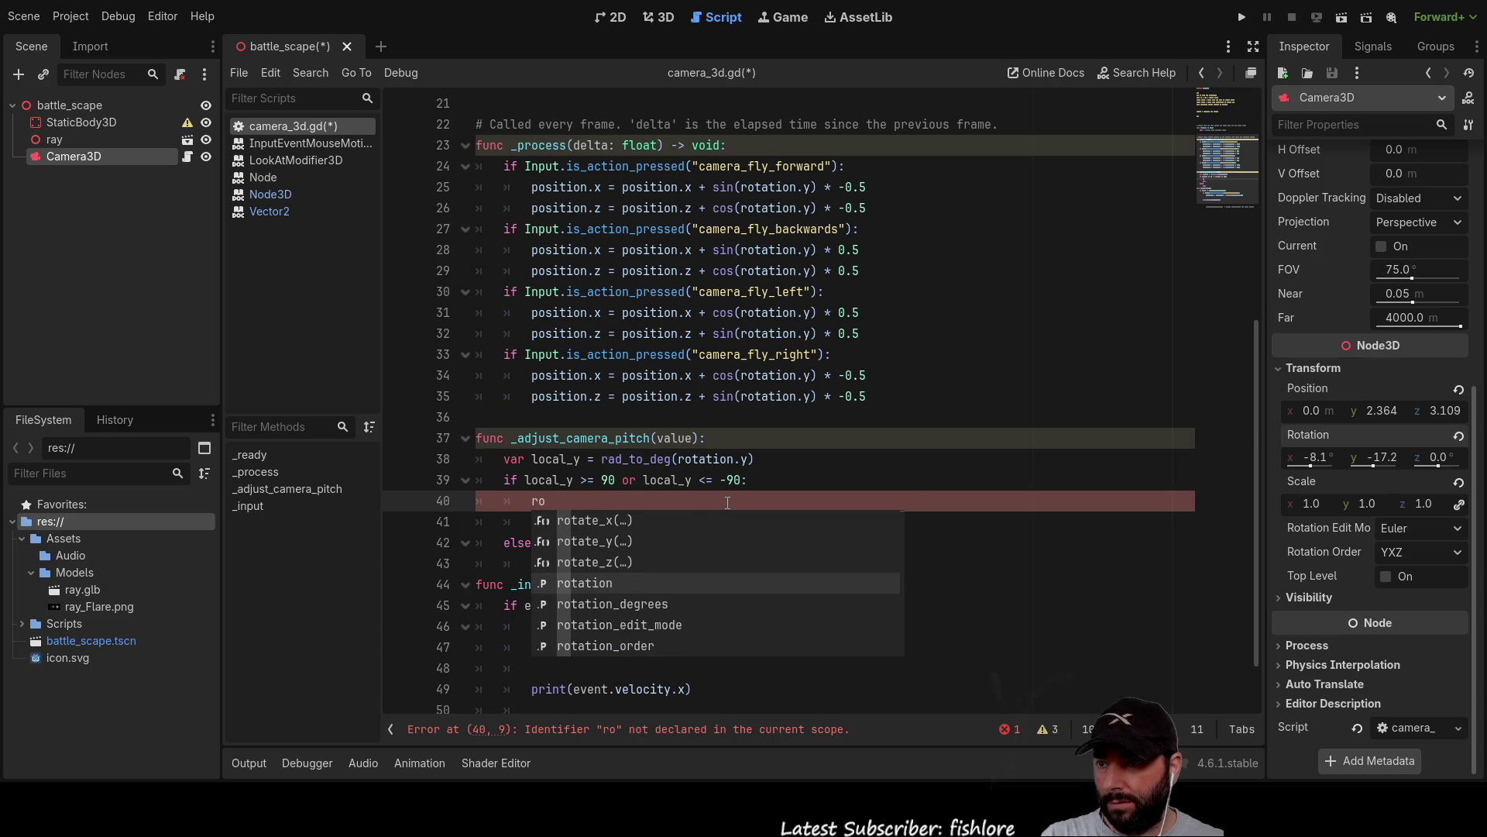
pyautogui.press('Return')
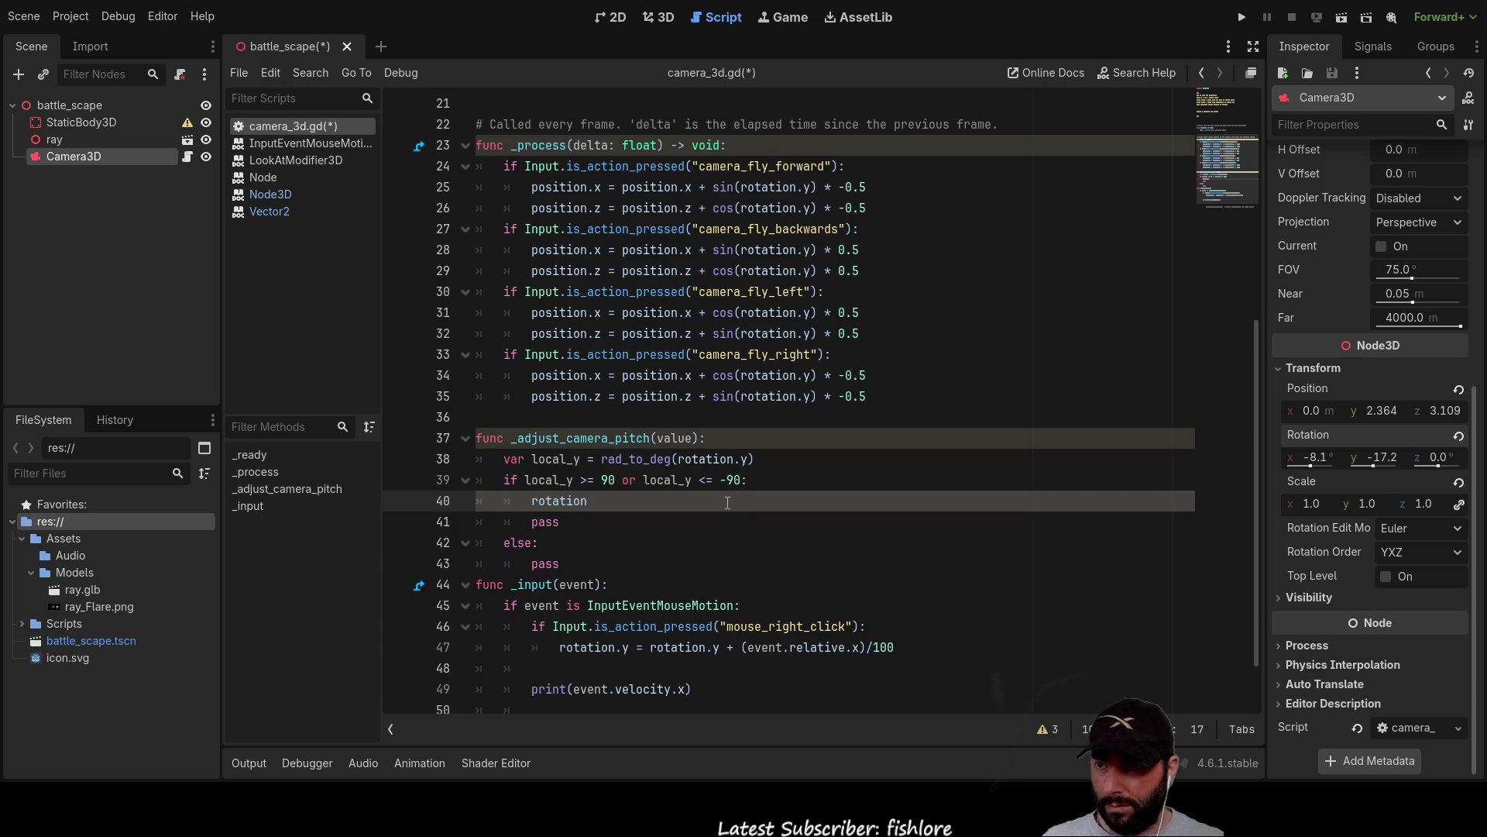
pyautogui.write('.x =')
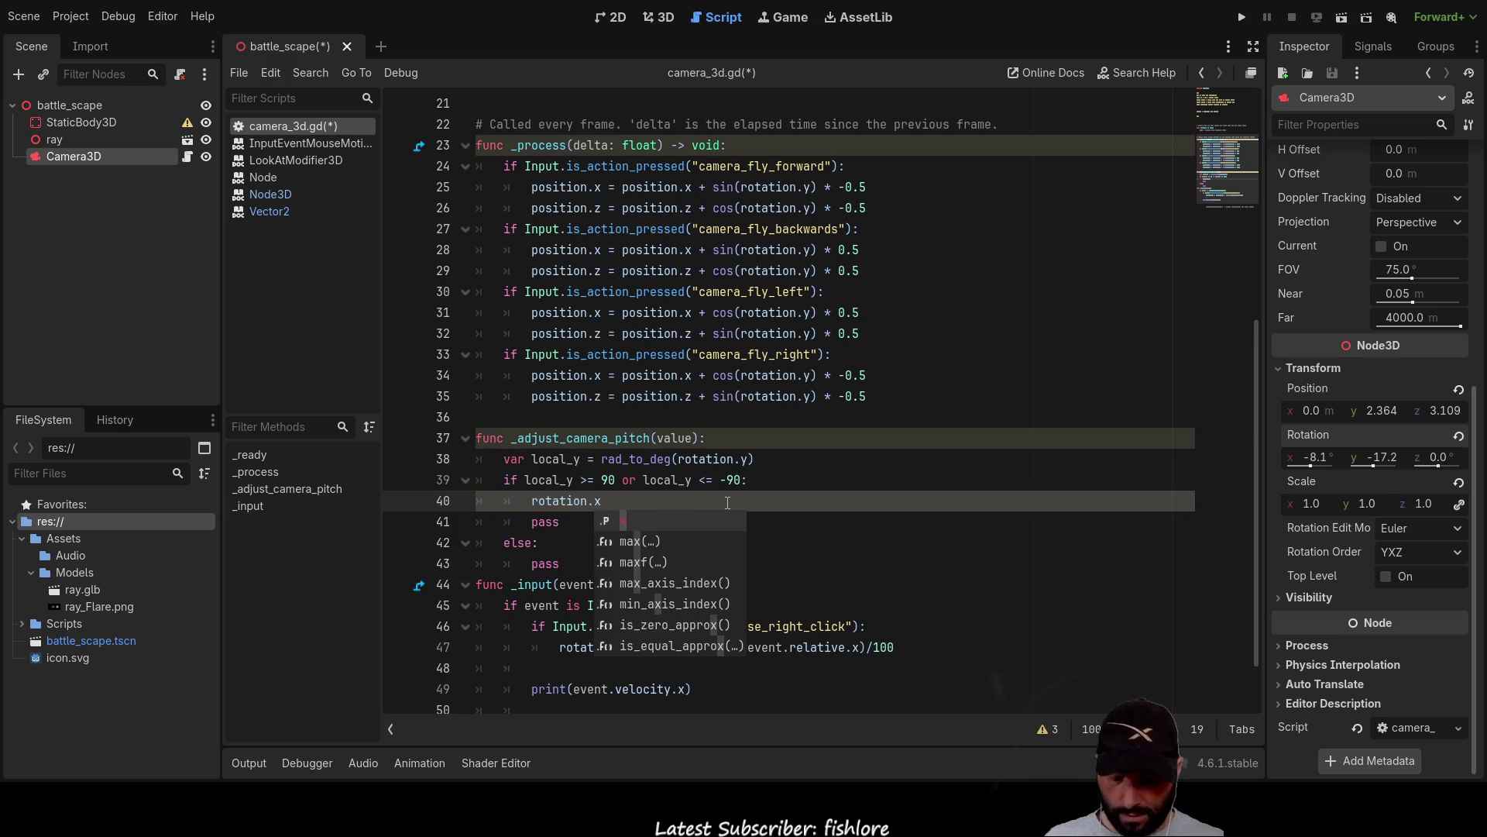
pyautogui.press('Return')
pyautogui.press('Return')
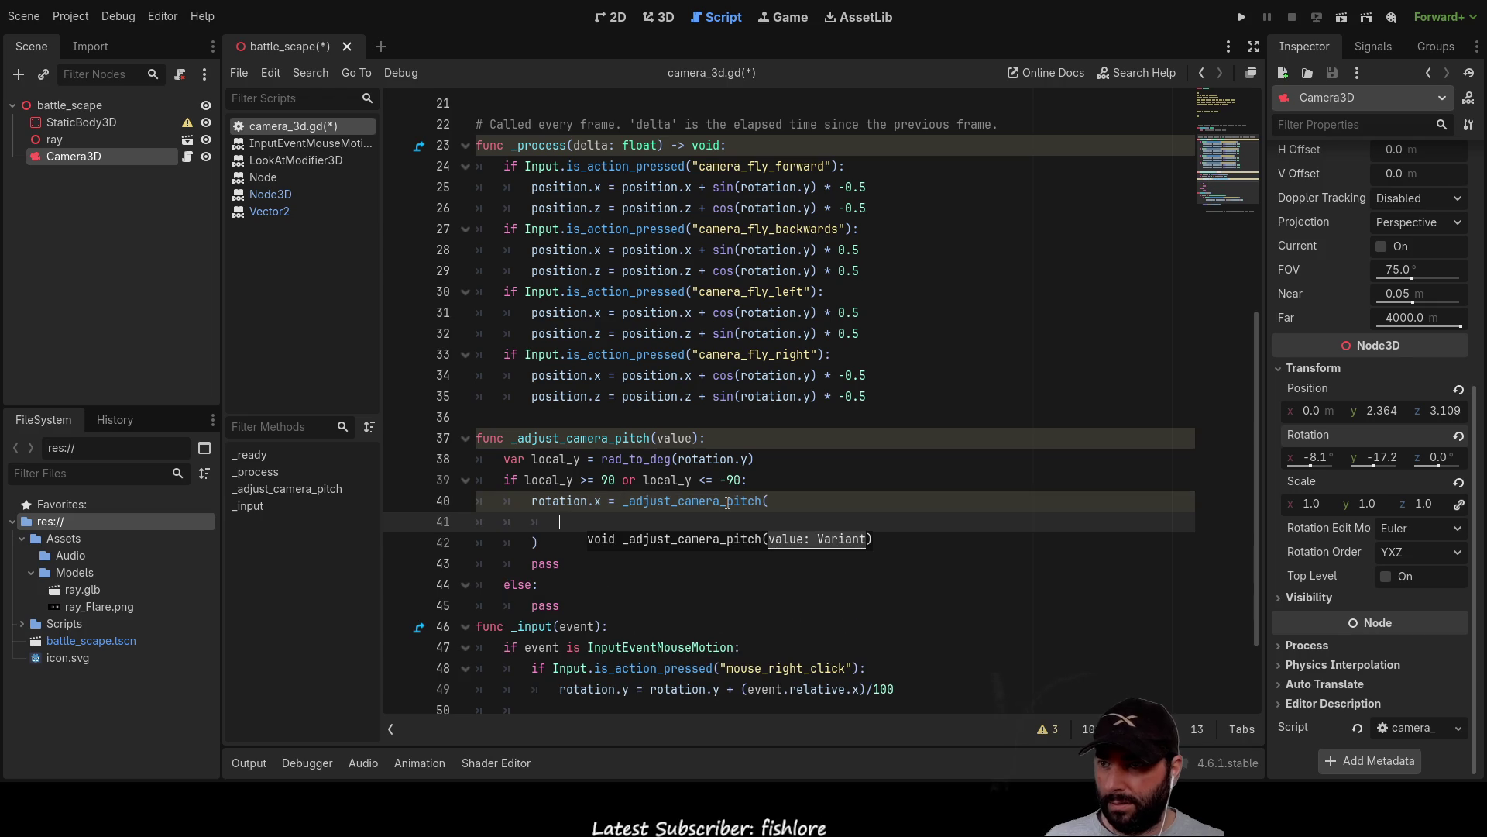
pyautogui.write('rota')
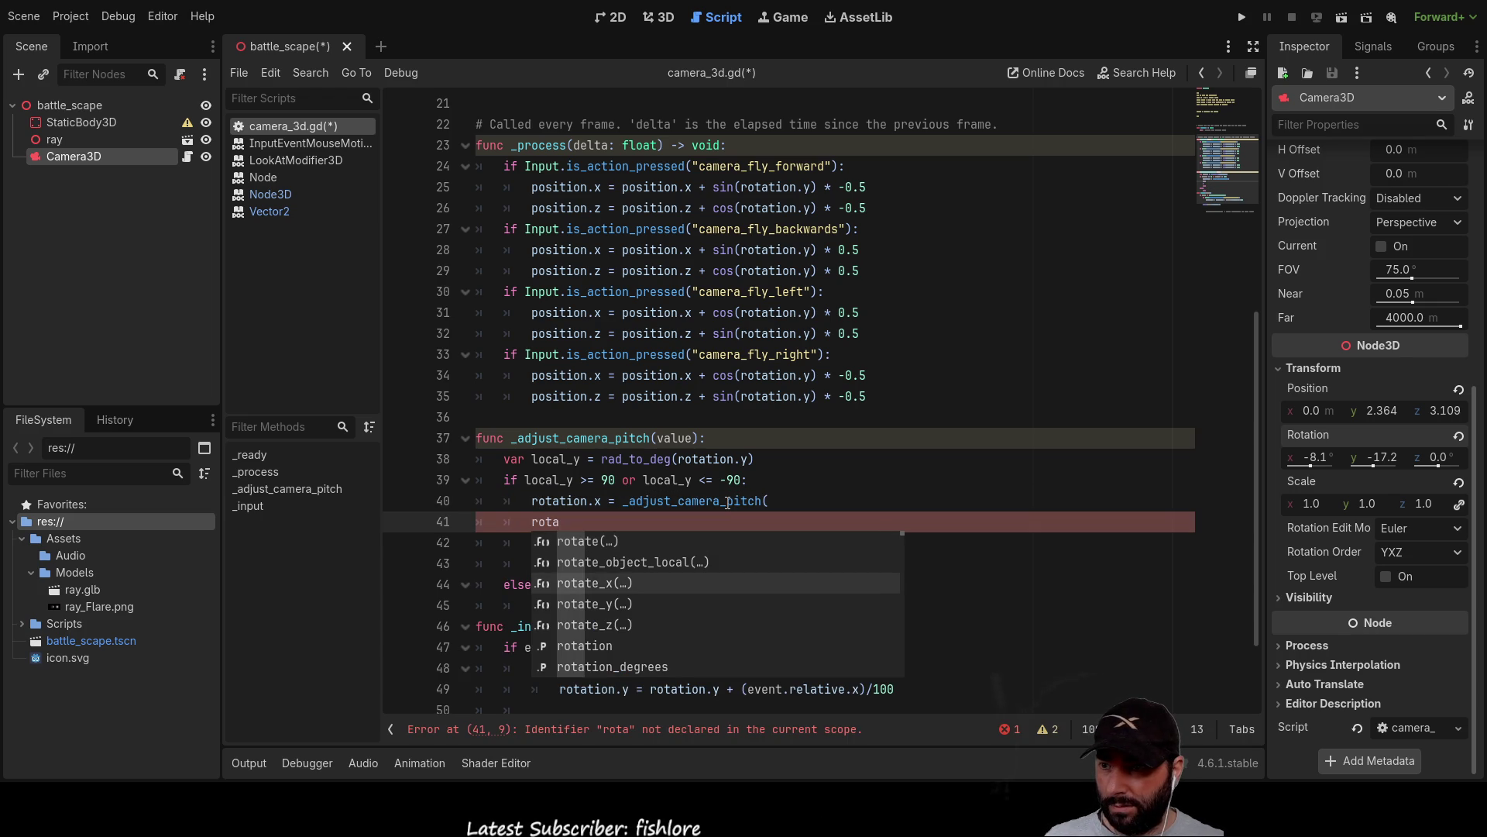
pyautogui.press('Return')
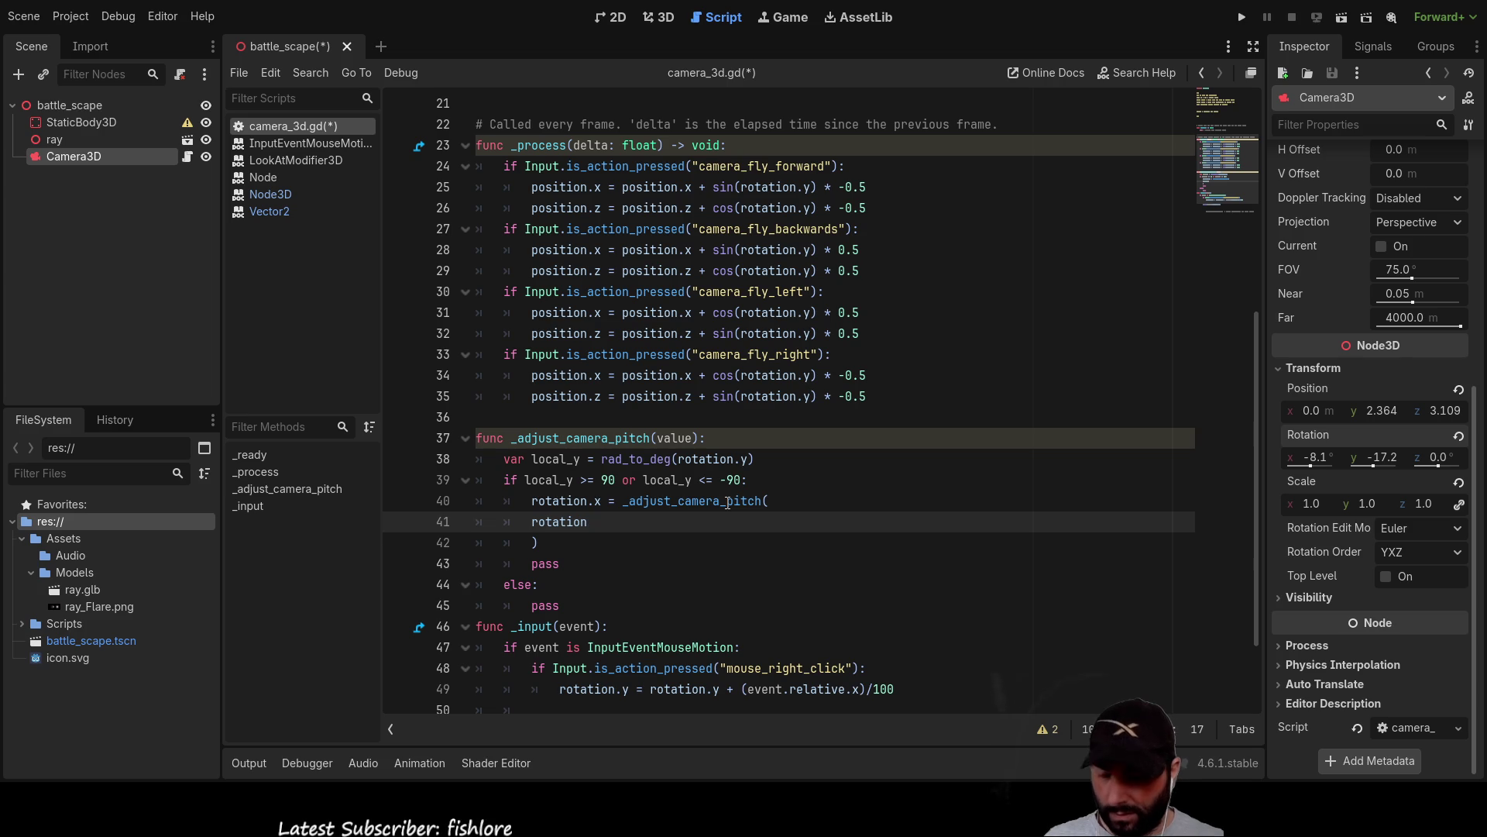
pyautogui.write('.z =')
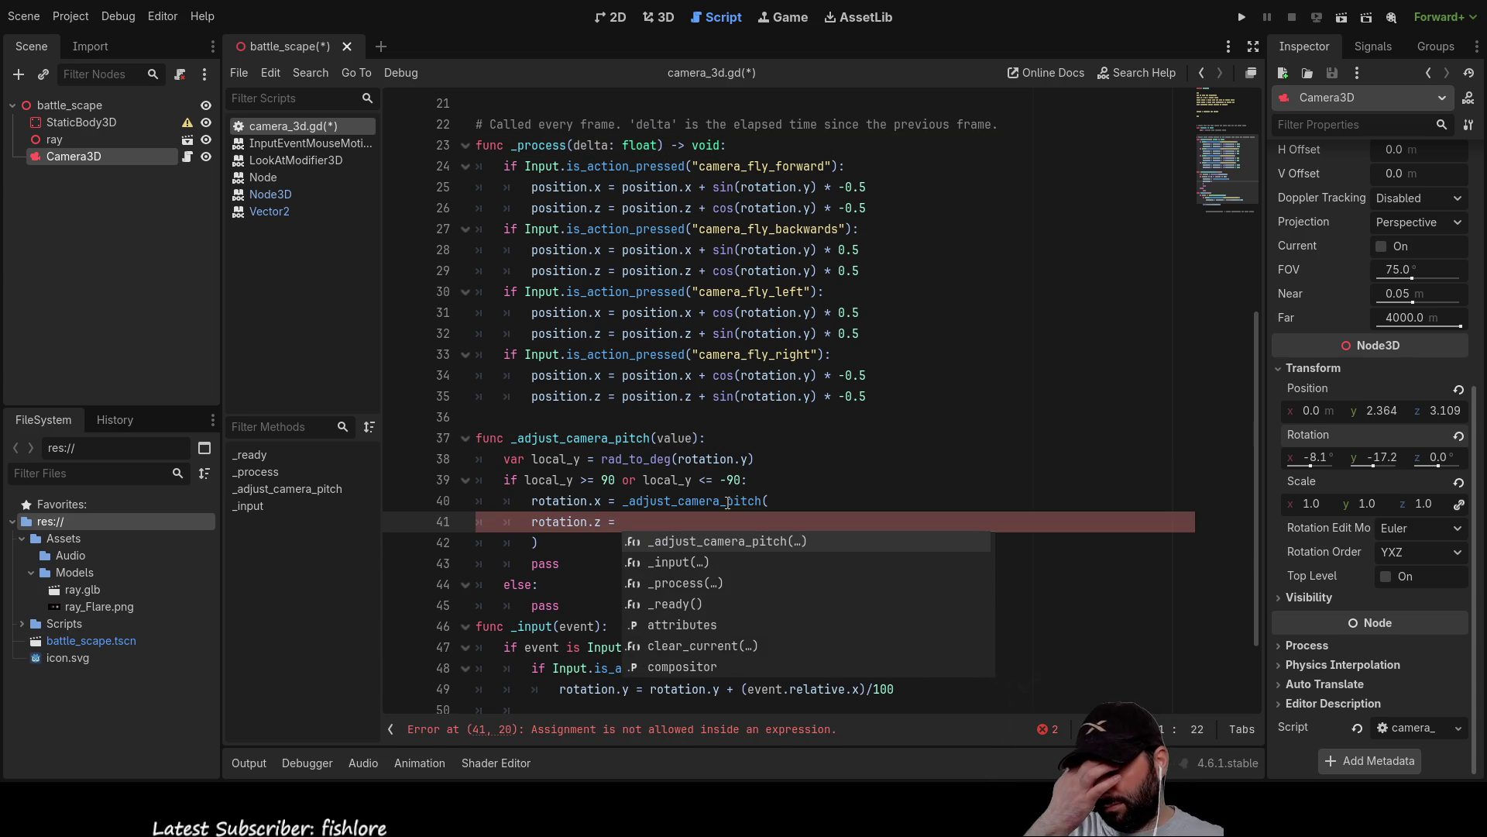
# Replace the mistaken _adjust_camera_pitch( call with sin(local_y)*value and start line 41's expression.
pyautogui.click(760, 500)
pyautogui.moveTo(769, 500); pyautogui.dragTo(623, 500)
pyautogui.press('BackSpace')
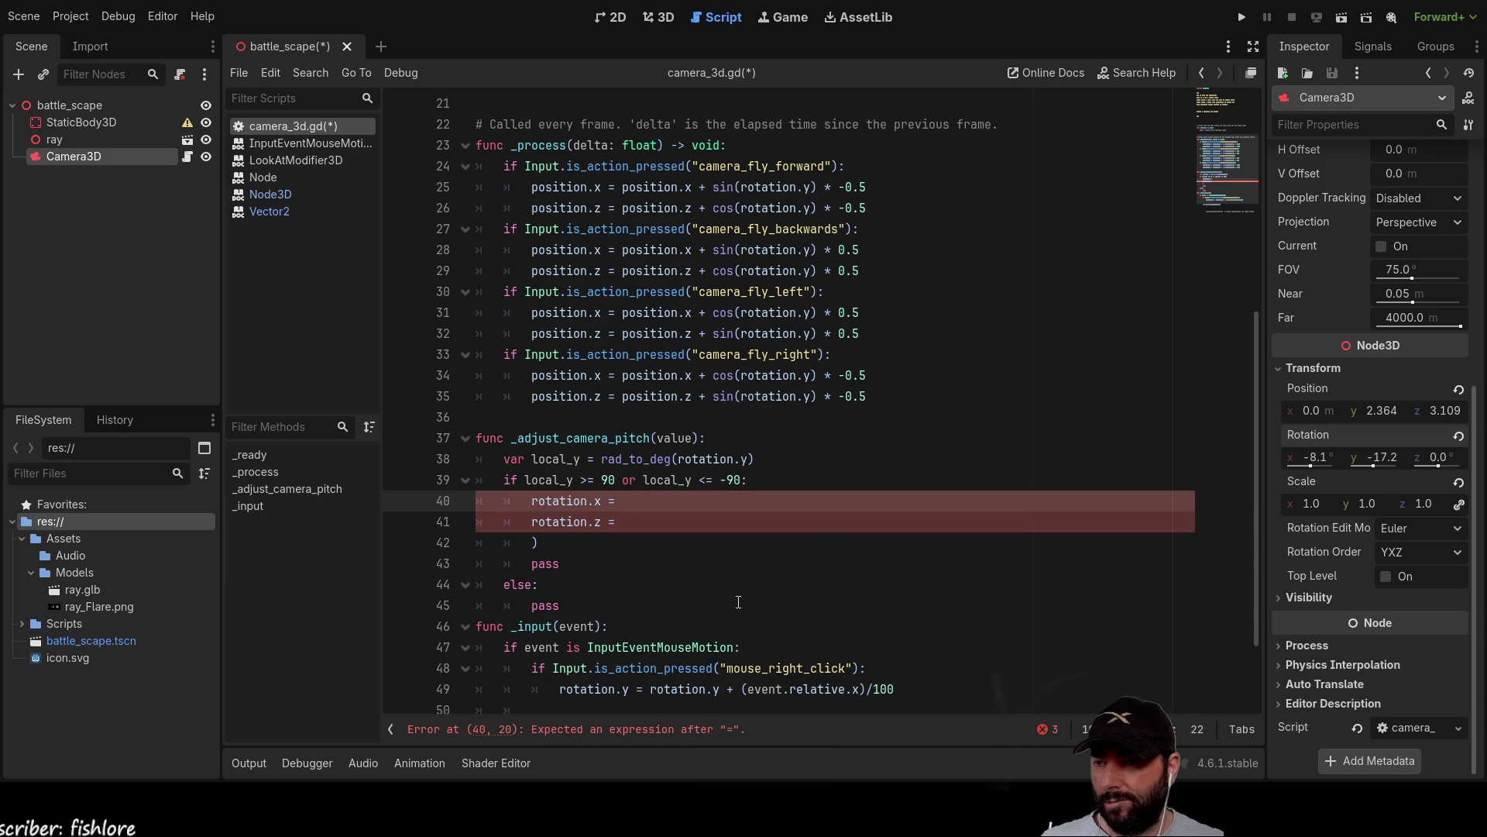
pyautogui.write('sin')
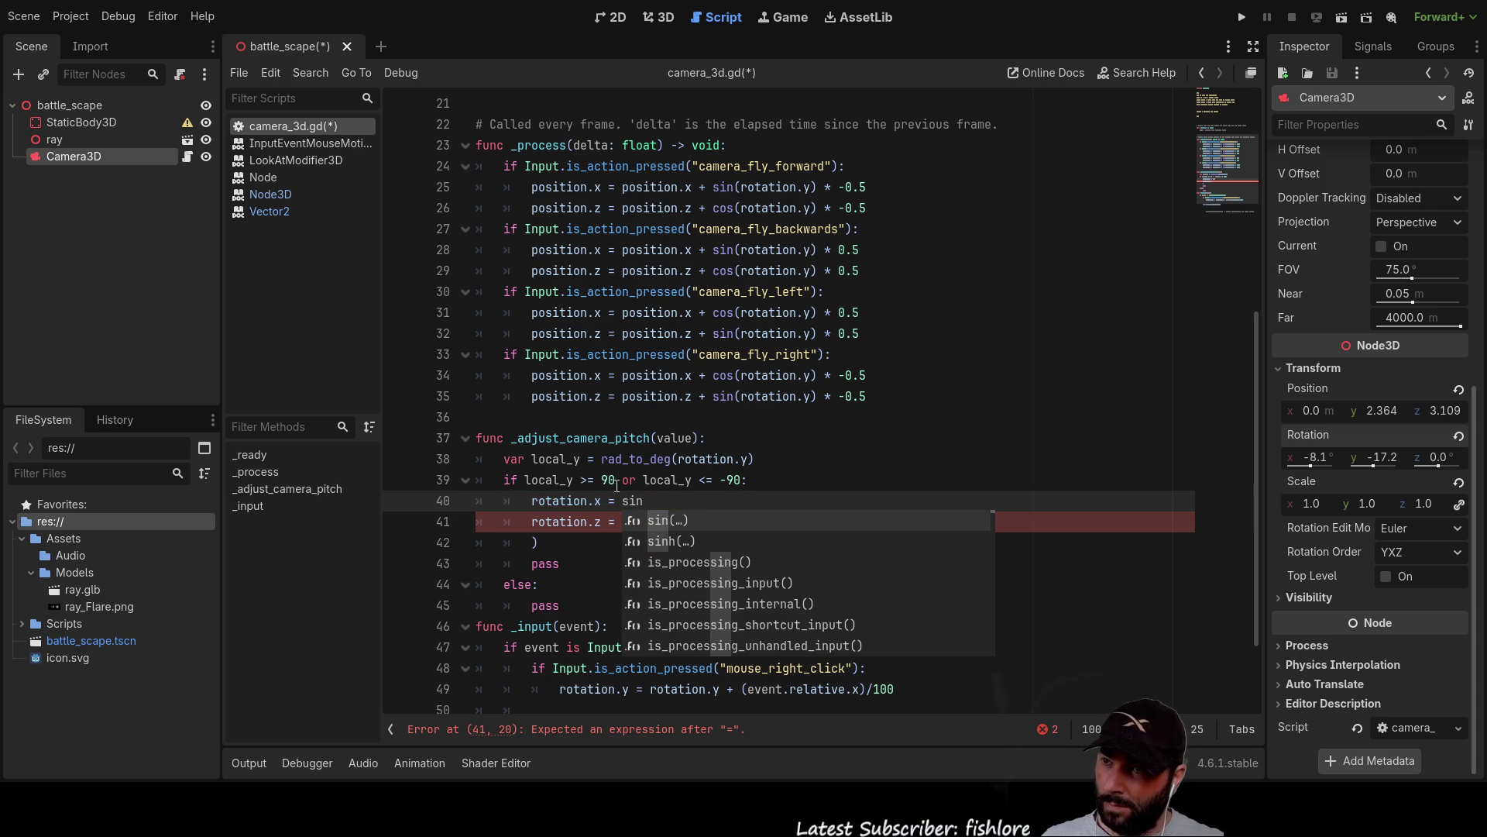
pyautogui.click(562, 480)
pyautogui.doubleClick(562, 480)
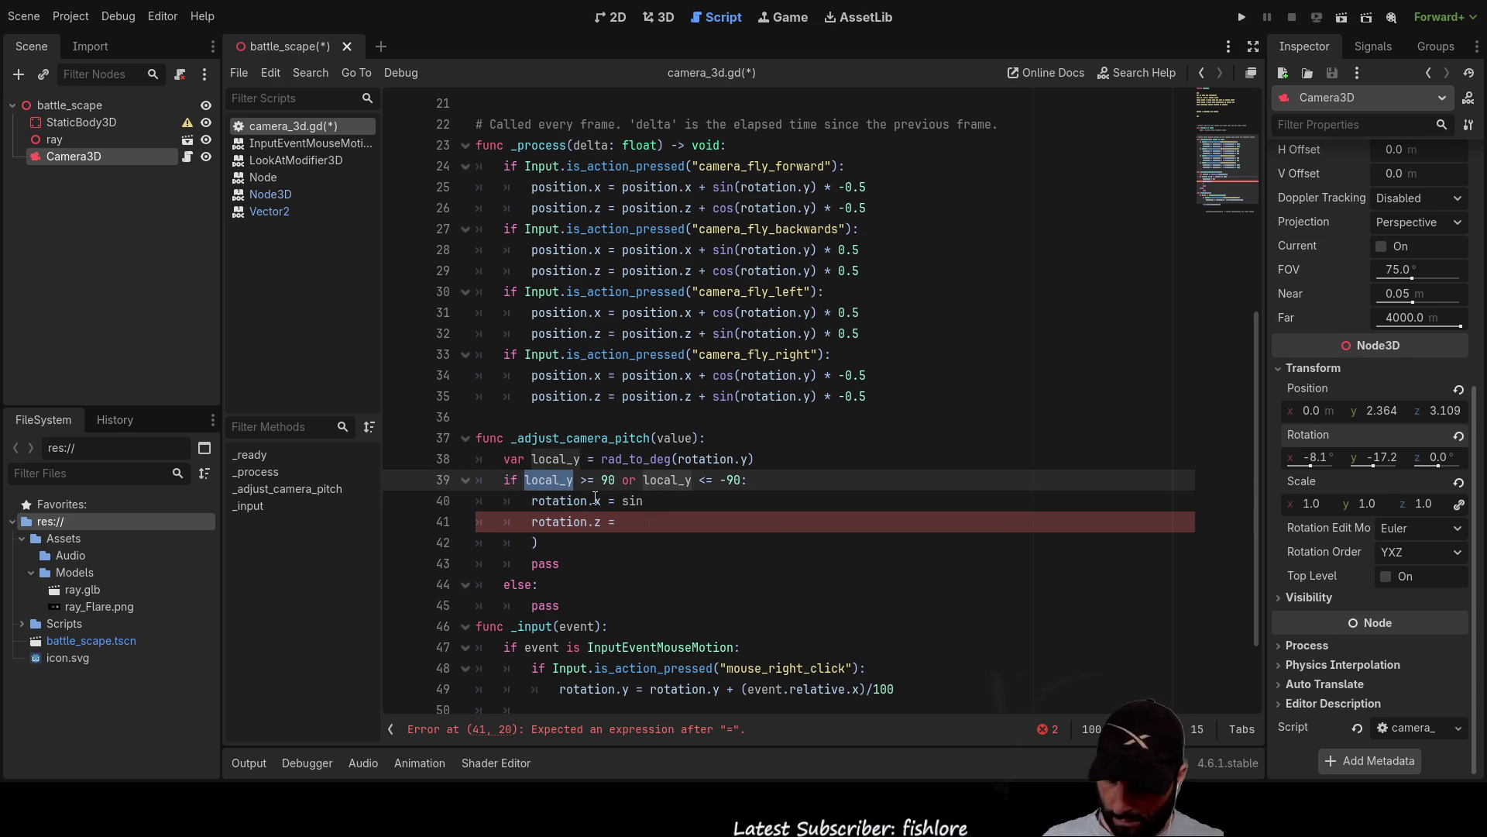
pyautogui.click(713, 502)
pyautogui.write('(local_y')
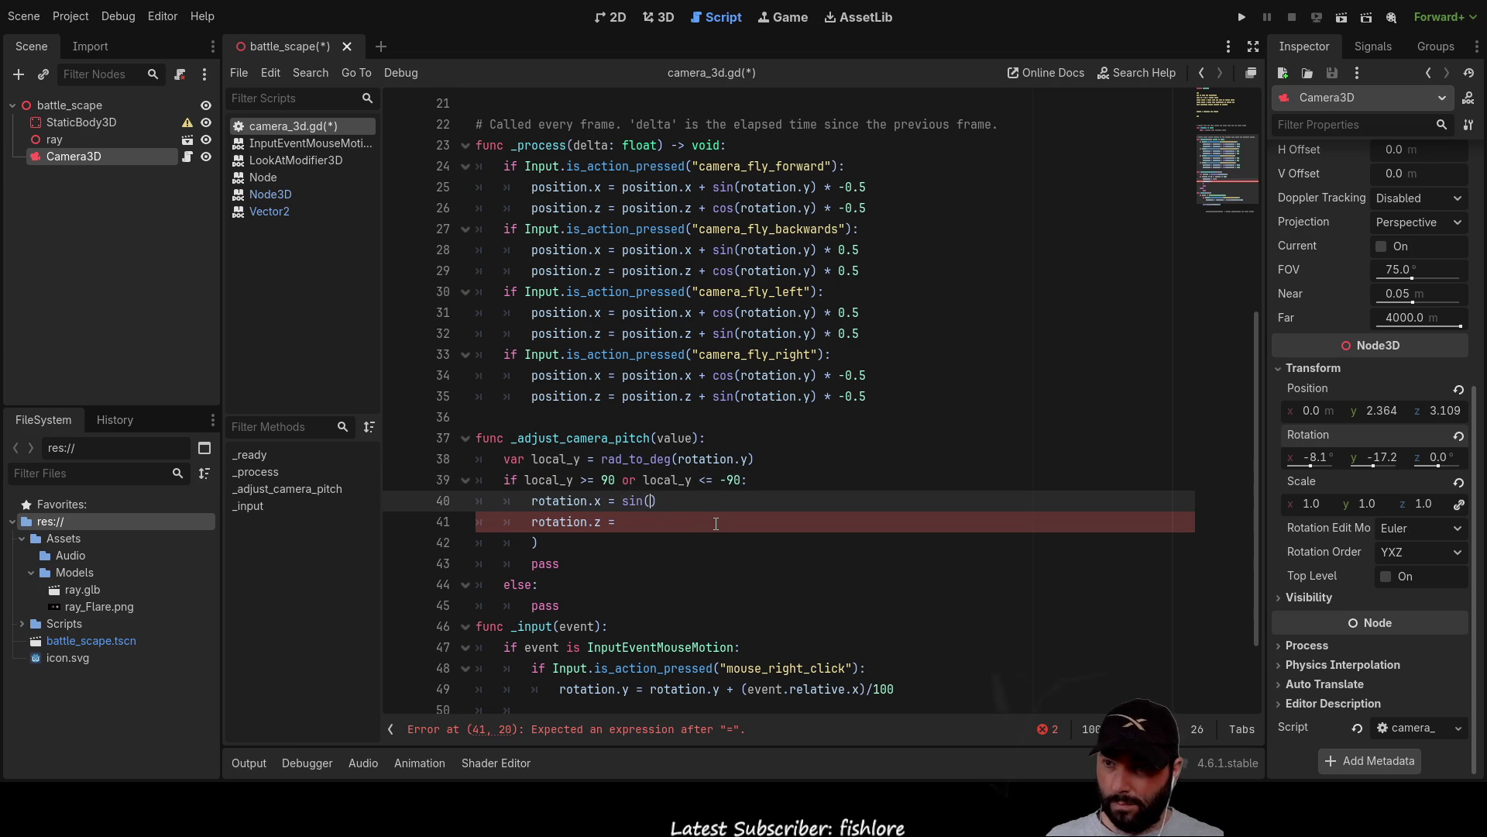
pyautogui.write(')')
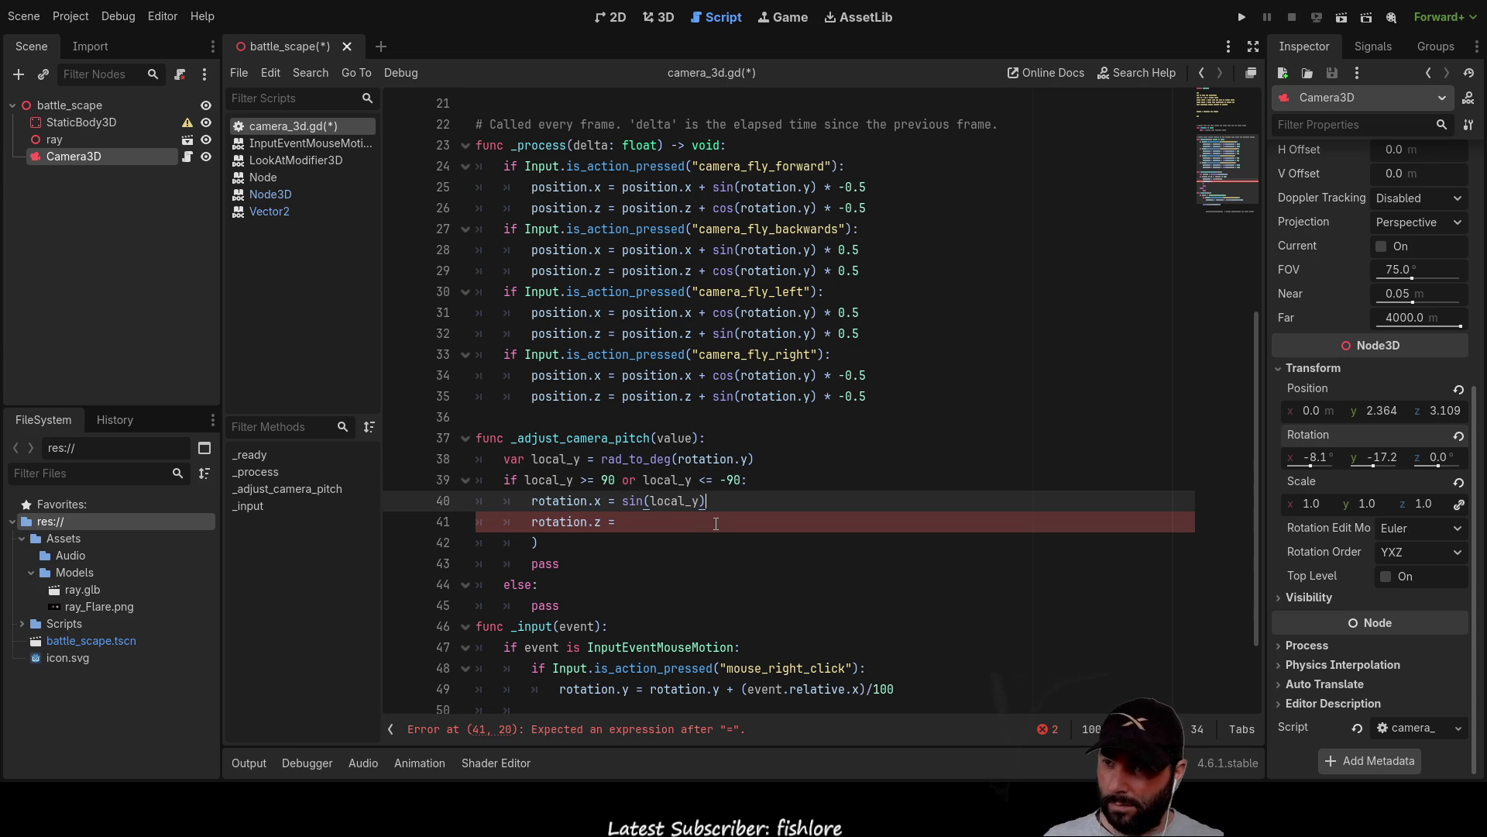
pyautogui.write('*value')
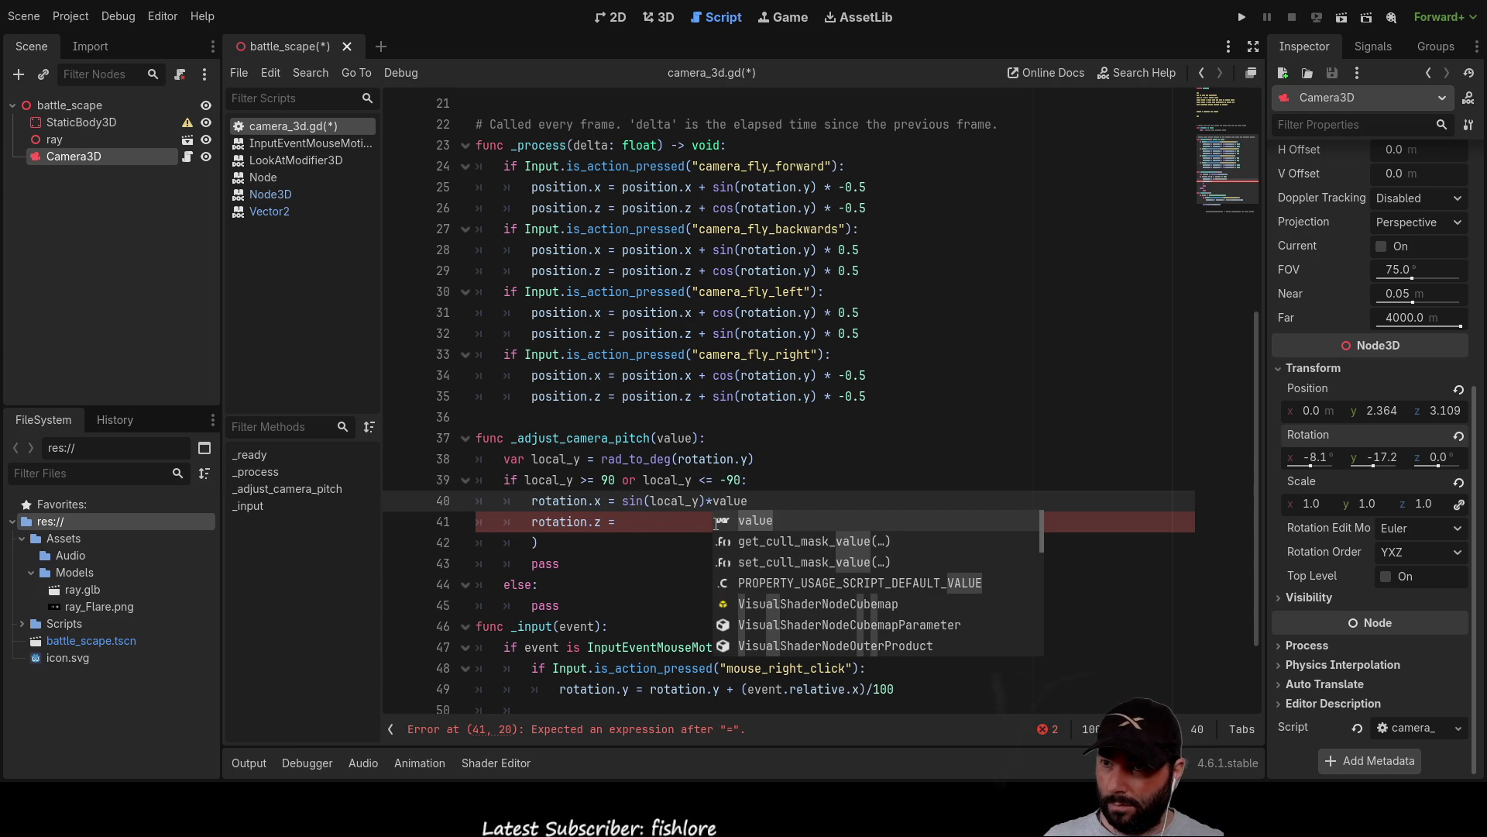
pyautogui.click(665, 523)
pyautogui.press('BackSpace')
pyautogui.write('cos')
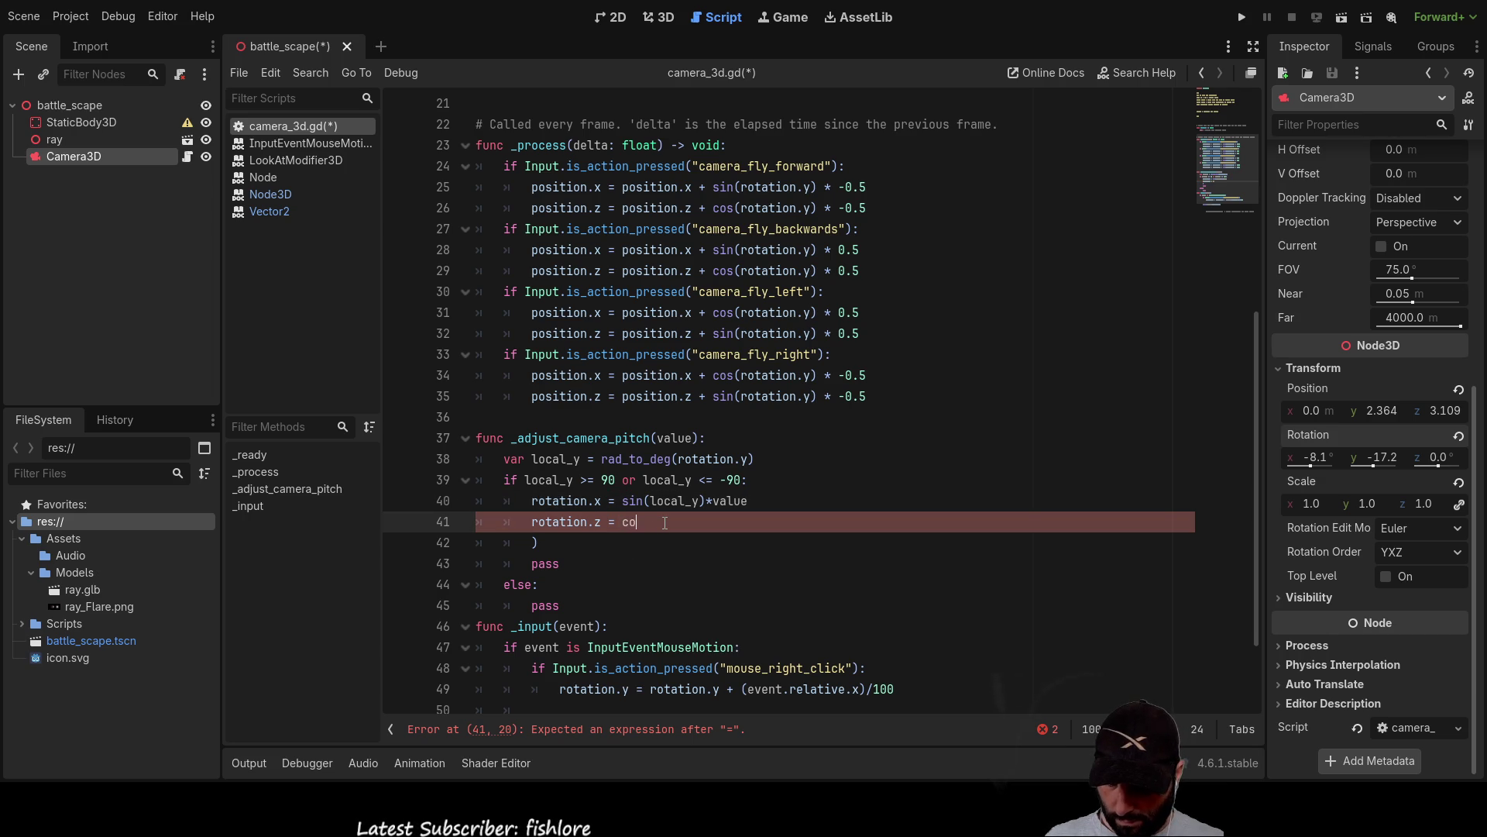
pyautogui.write('ine')
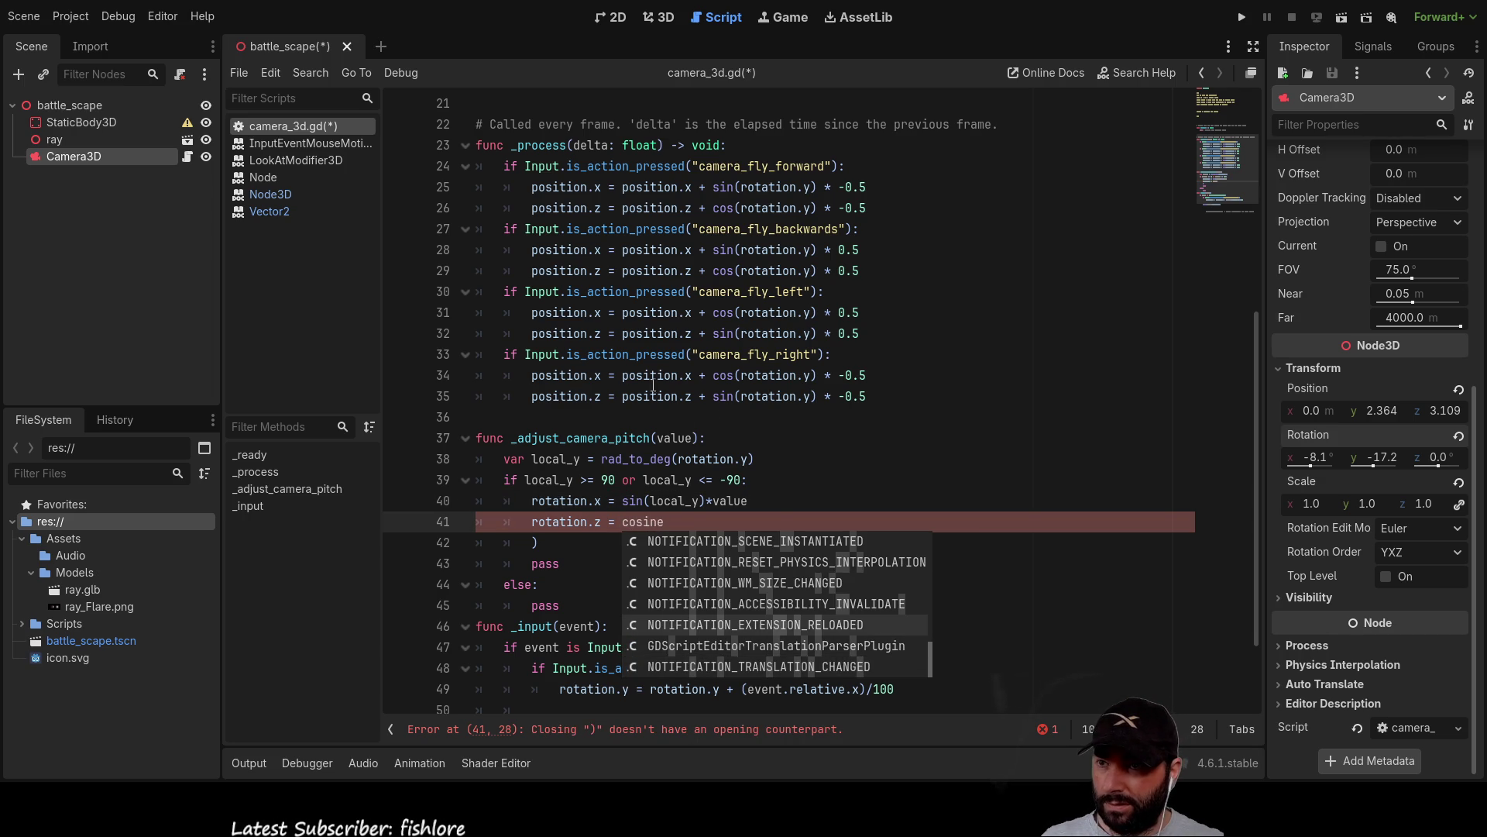
# Use rotation.y as the trig argument and fix line 41 to cos(rotation.y)*value.
pyautogui.click(847, 467)
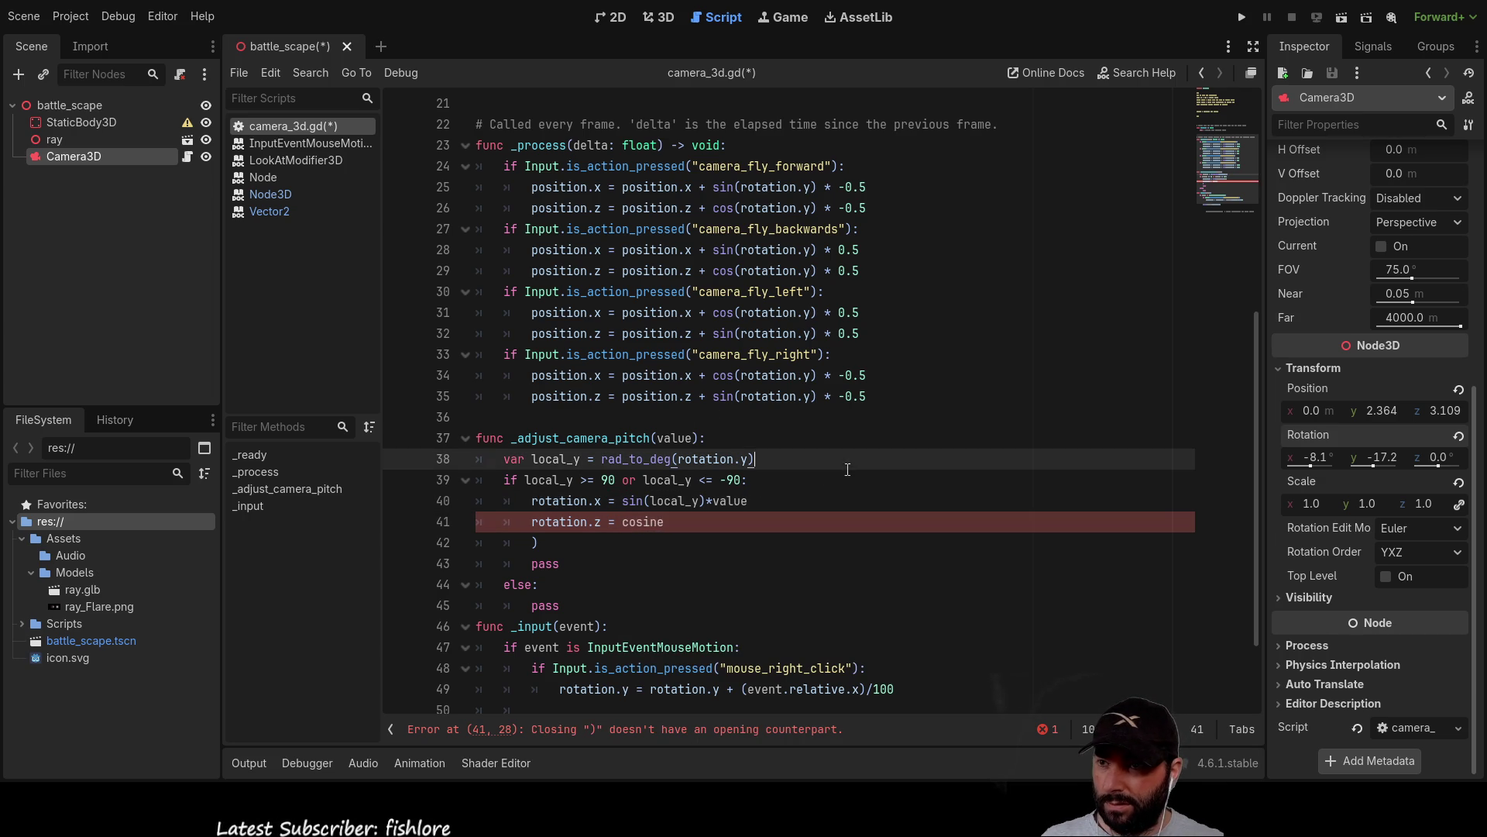
pyautogui.doubleClick(705, 459)
pyautogui.press('Left')
pyautogui.hotkey('shift', 'Right')
pyautogui.hotkey('shift', 'Right')
pyautogui.hotkey('shift', 'Right')
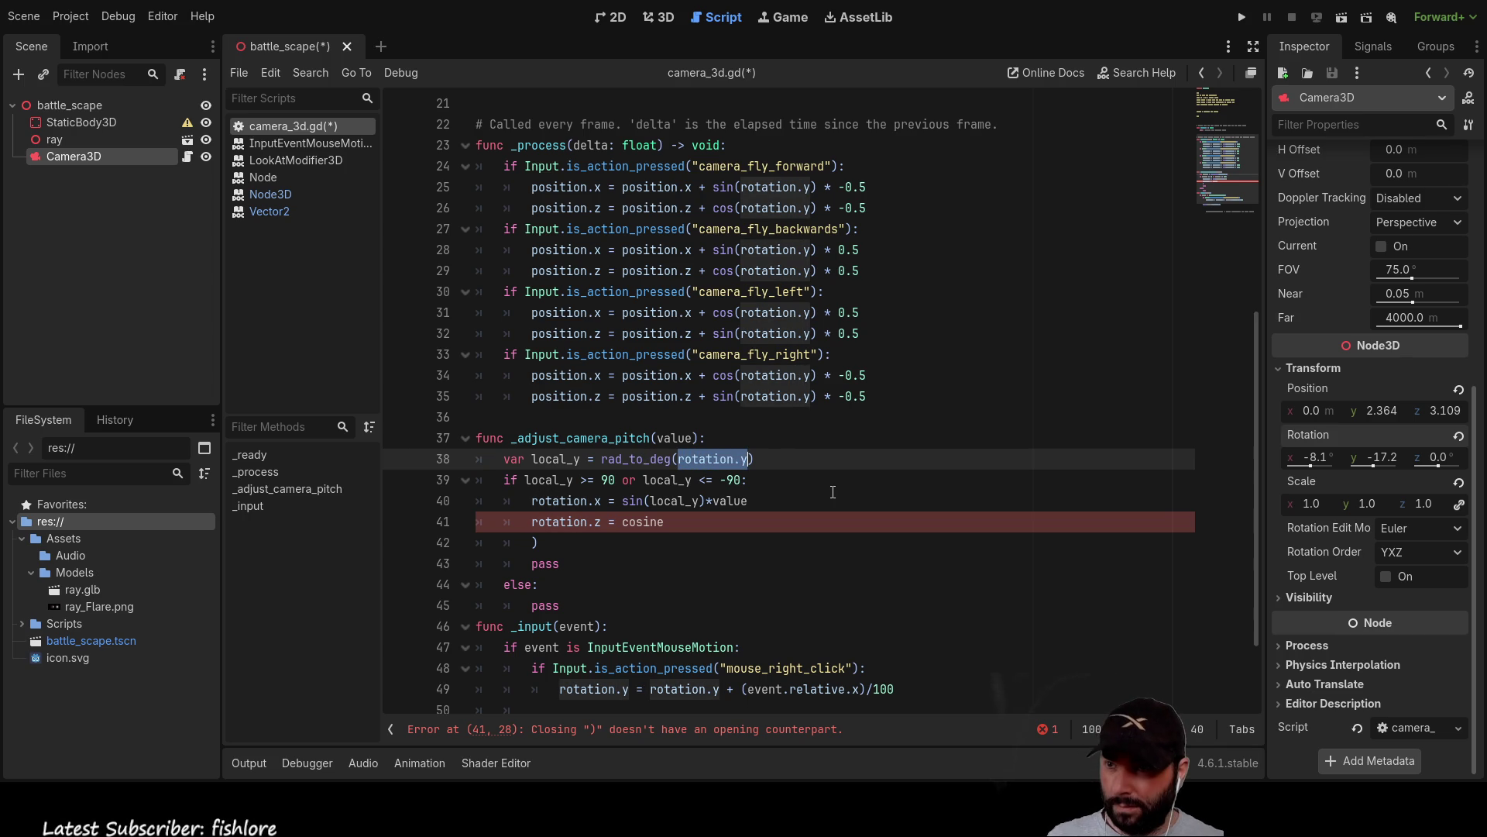
pyautogui.click(833, 492)
pyautogui.press('Left')
pyautogui.press('Left')
pyautogui.press('Left')
pyautogui.press('BackSpace')
pyautogui.press('BackSpace')
pyautogui.press('BackSpace')
pyautogui.press('BackSpace')
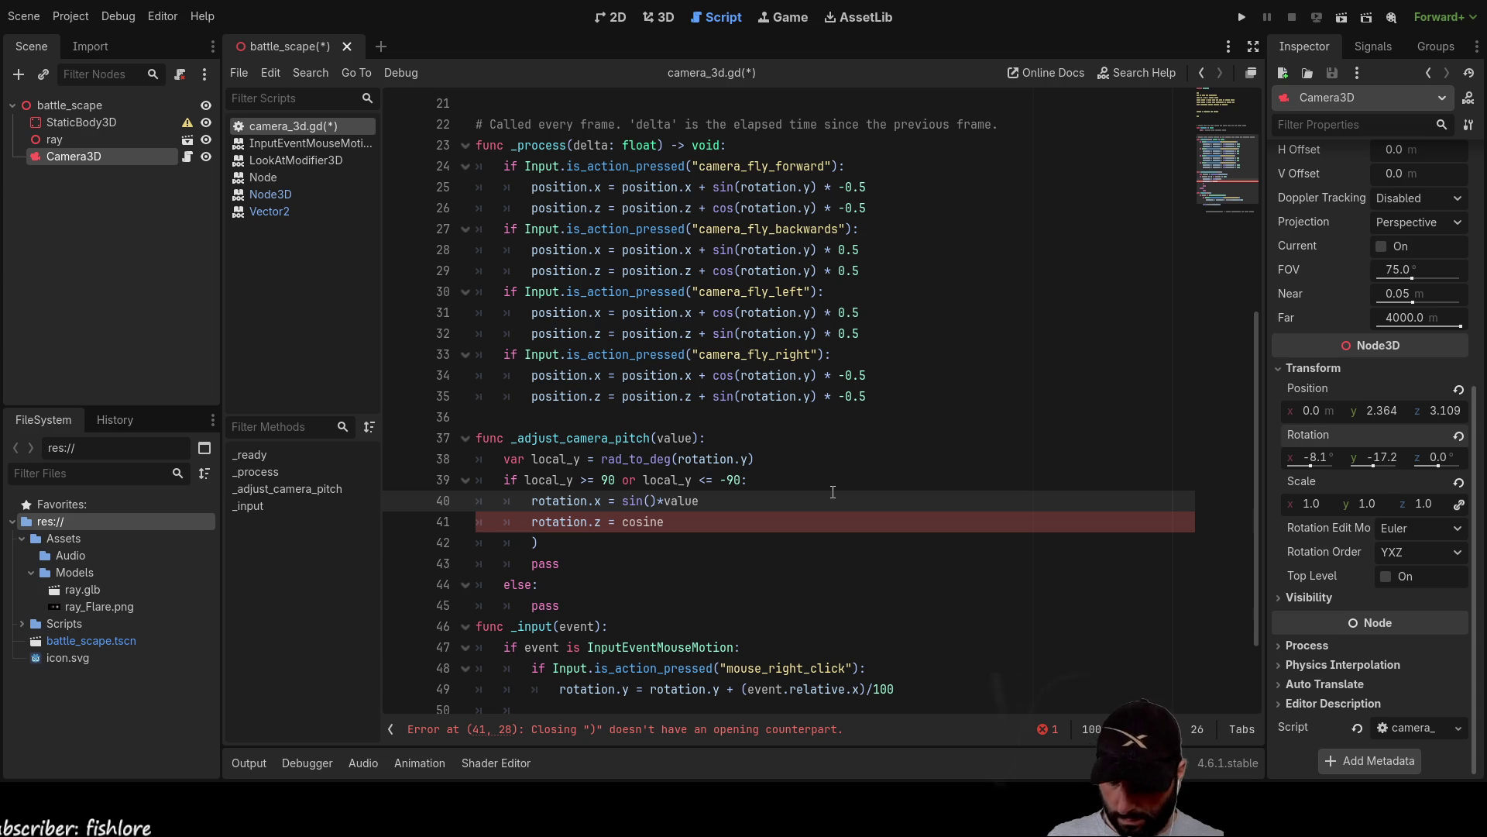
pyautogui.press('Down')
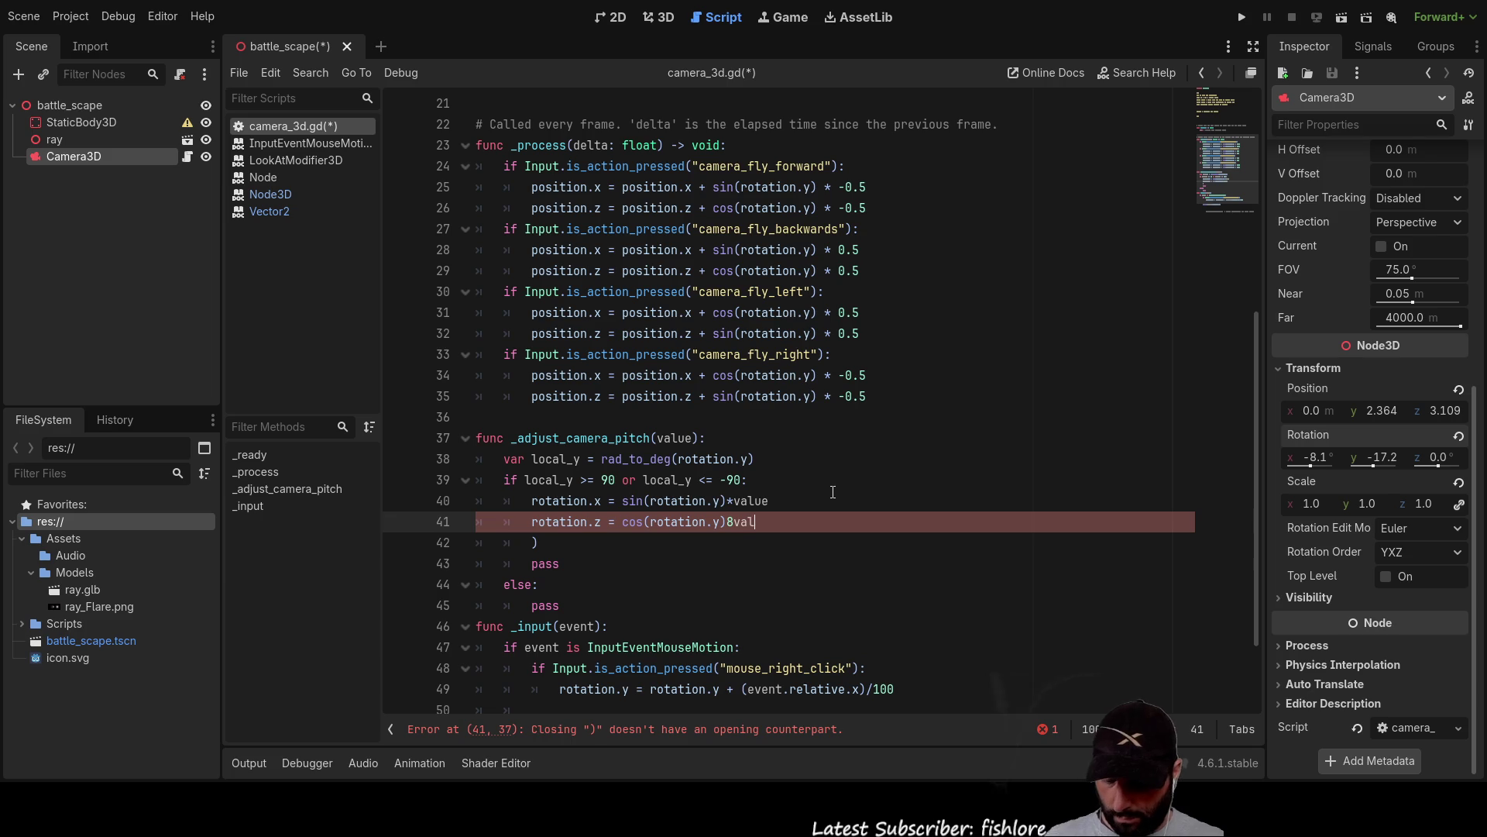
pyautogui.write('ue')
pyautogui.press('Left')
pyautogui.press('Left')
pyautogui.press('Left')
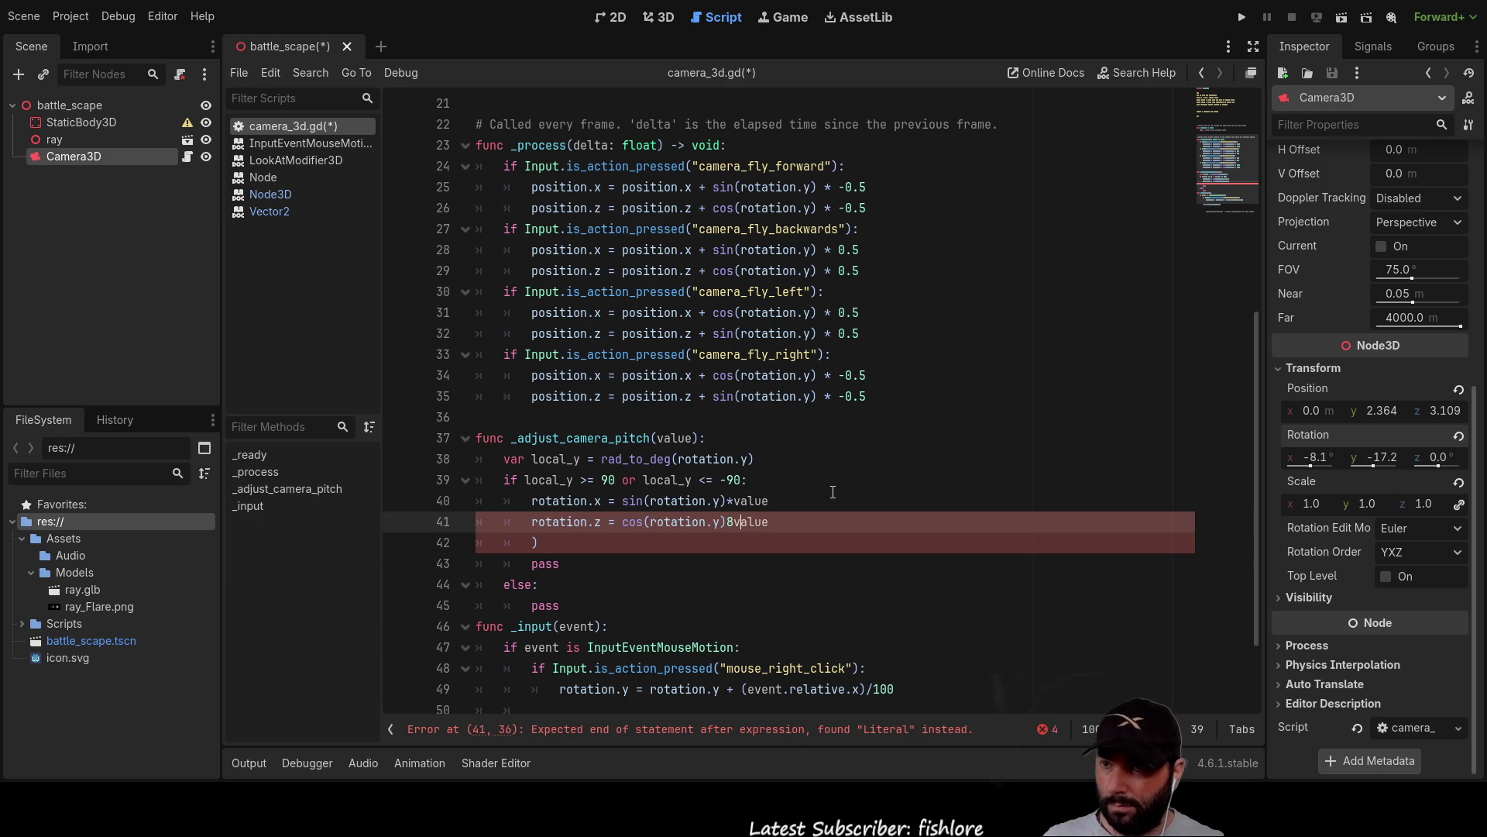
pyautogui.press('Left')
pyautogui.press('BackSpace')
pyautogui.write('*')
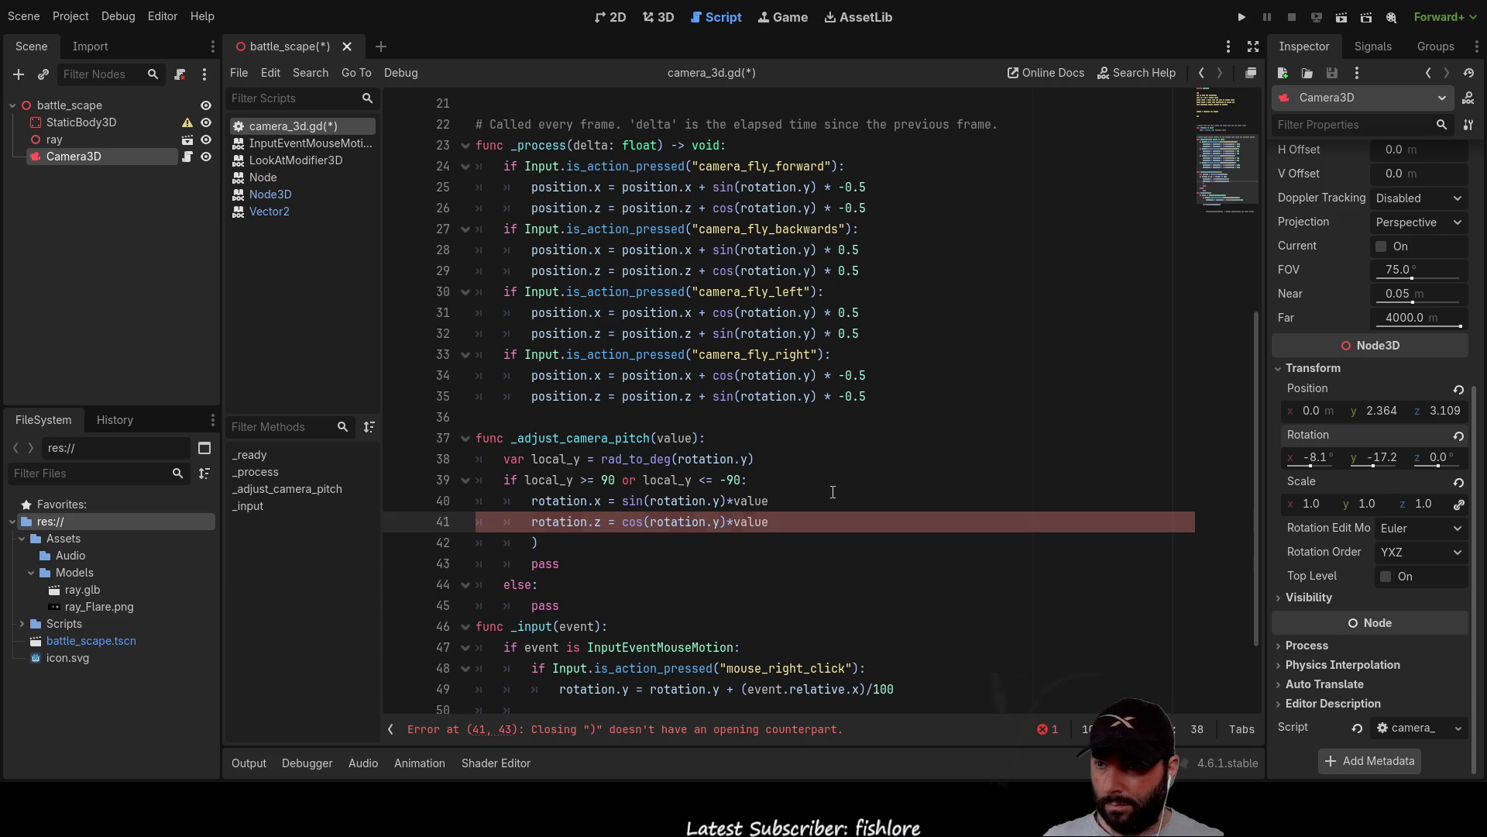
# Copy the two rotation lines, then delete the stray ')' line and the if branch's pass.
pyautogui.press('Down')
pyautogui.press('Down')
pyautogui.press('Down')
pyautogui.press('Up')
pyautogui.press('Up')
pyautogui.press('Up')
pyautogui.press('Up')
pyautogui.press('Left')
pyautogui.press('Home')
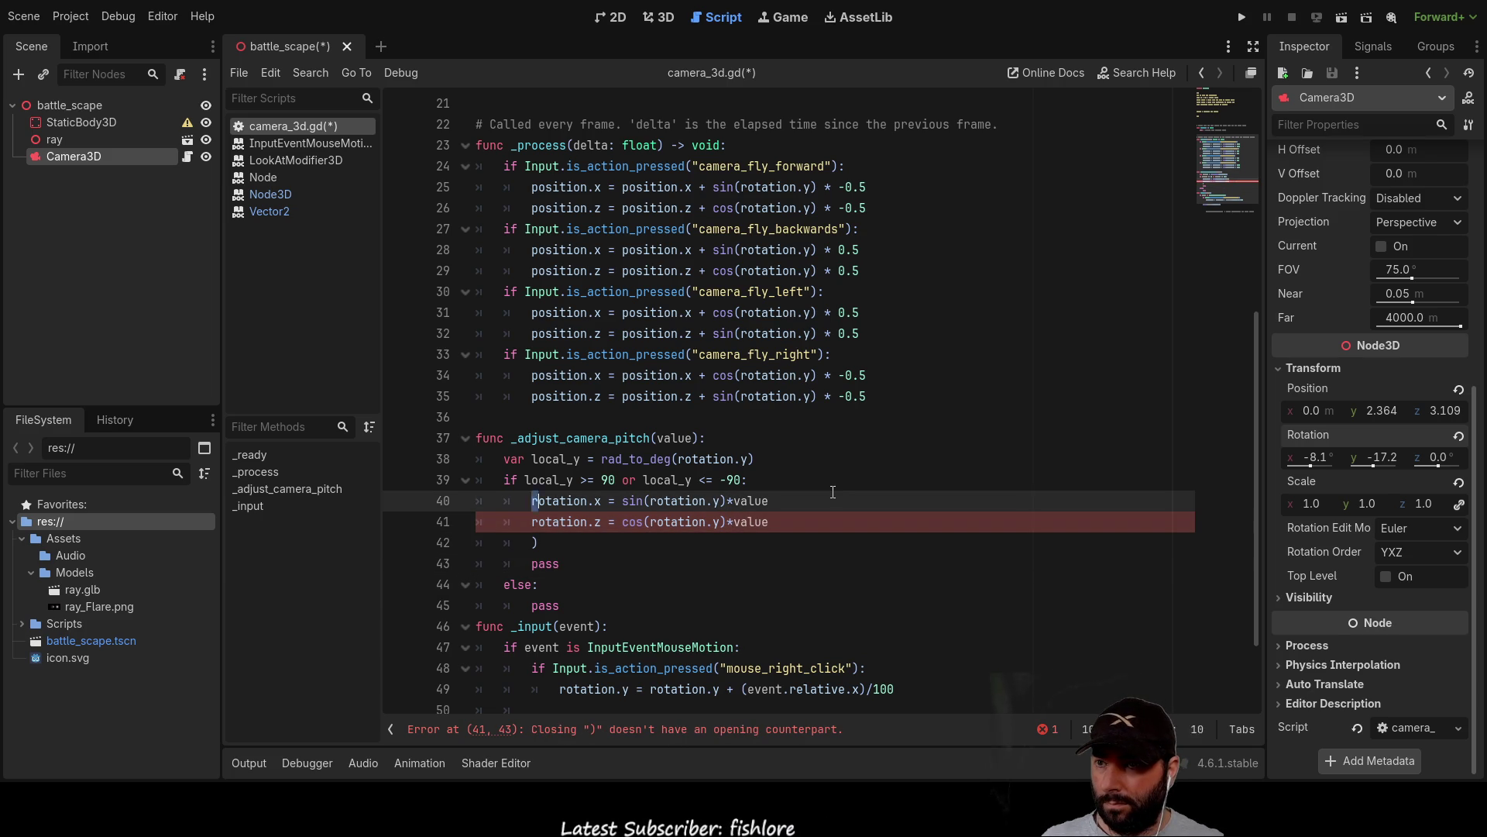
pyautogui.hotkey('shift', 'Down')
pyautogui.hotkey('shift', 'Right')
pyautogui.hotkey('shift', 'Right')
pyautogui.hotkey('shift', 'Right')
pyautogui.hotkey('shift', 'Right')
pyautogui.hotkey('shift', 'Right')
pyautogui.hotkey('ctrl', 'c')
pyautogui.press('Down')
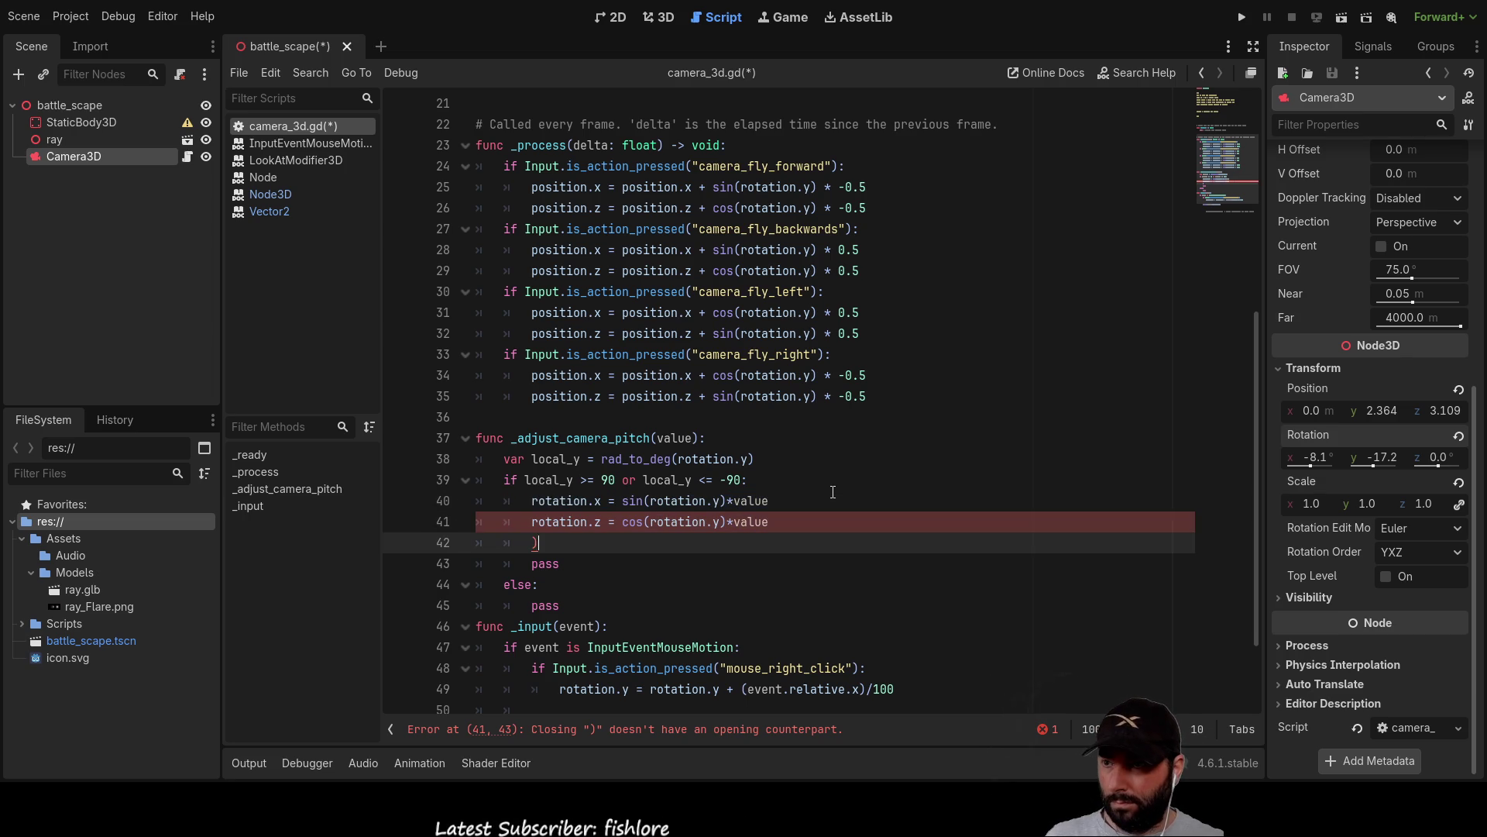
pyautogui.press('BackSpace')
pyautogui.press('BackSpace')
pyautogui.press('BackSpace')
pyautogui.press('Down')
pyautogui.press('Down')
pyautogui.press('Down')
pyautogui.press('Up')
pyautogui.press('Up')
pyautogui.press('BackSpace')
pyautogui.press('BackSpace')
pyautogui.press('BackSpace')
pyautogui.press('BackSpace')
pyautogui.press('BackSpace')
pyautogui.press('BackSpace')
pyautogui.press('Down')
pyautogui.press('Down')
pyautogui.press('Down')
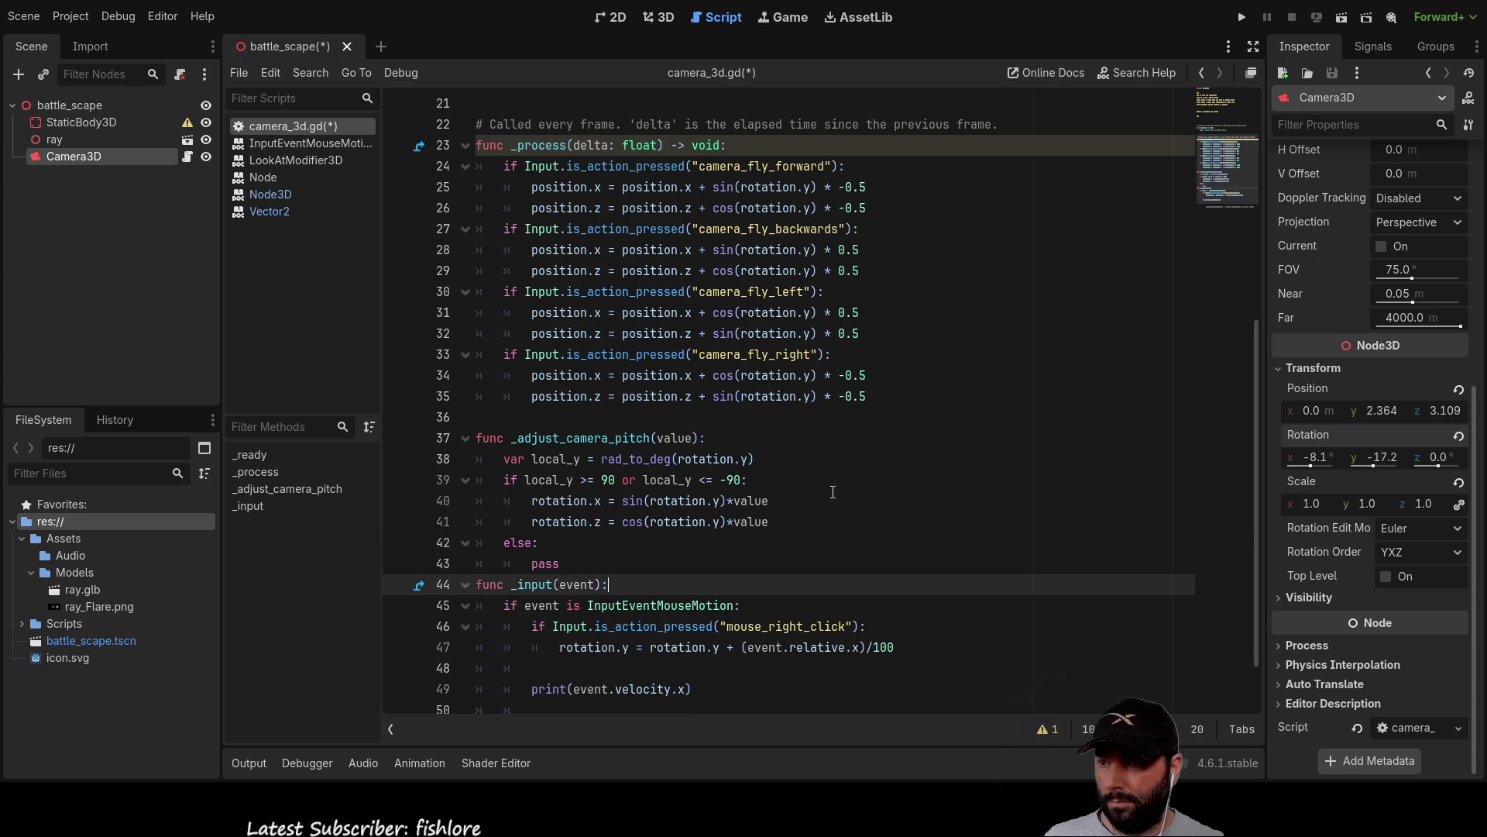
# Paste the copied rotation lines over the else branch's pass and change line 43's sin to cos.
pyautogui.press('Up')
pyautogui.press('BackSpace')
pyautogui.press('BackSpace')
pyautogui.press('BackSpace')
pyautogui.hotkey('ctrl', 'v')
pyautogui.press('Up')
pyautogui.hotkey('ctrl', 'Left')
pyautogui.hotkey('ctrl', 'Left')
pyautogui.hotkey('ctrl', 'Left')
pyautogui.press('BackSpace')
pyautogui.press('BackSpace')
pyautogui.press('BackSpace')
pyautogui.write('cos')
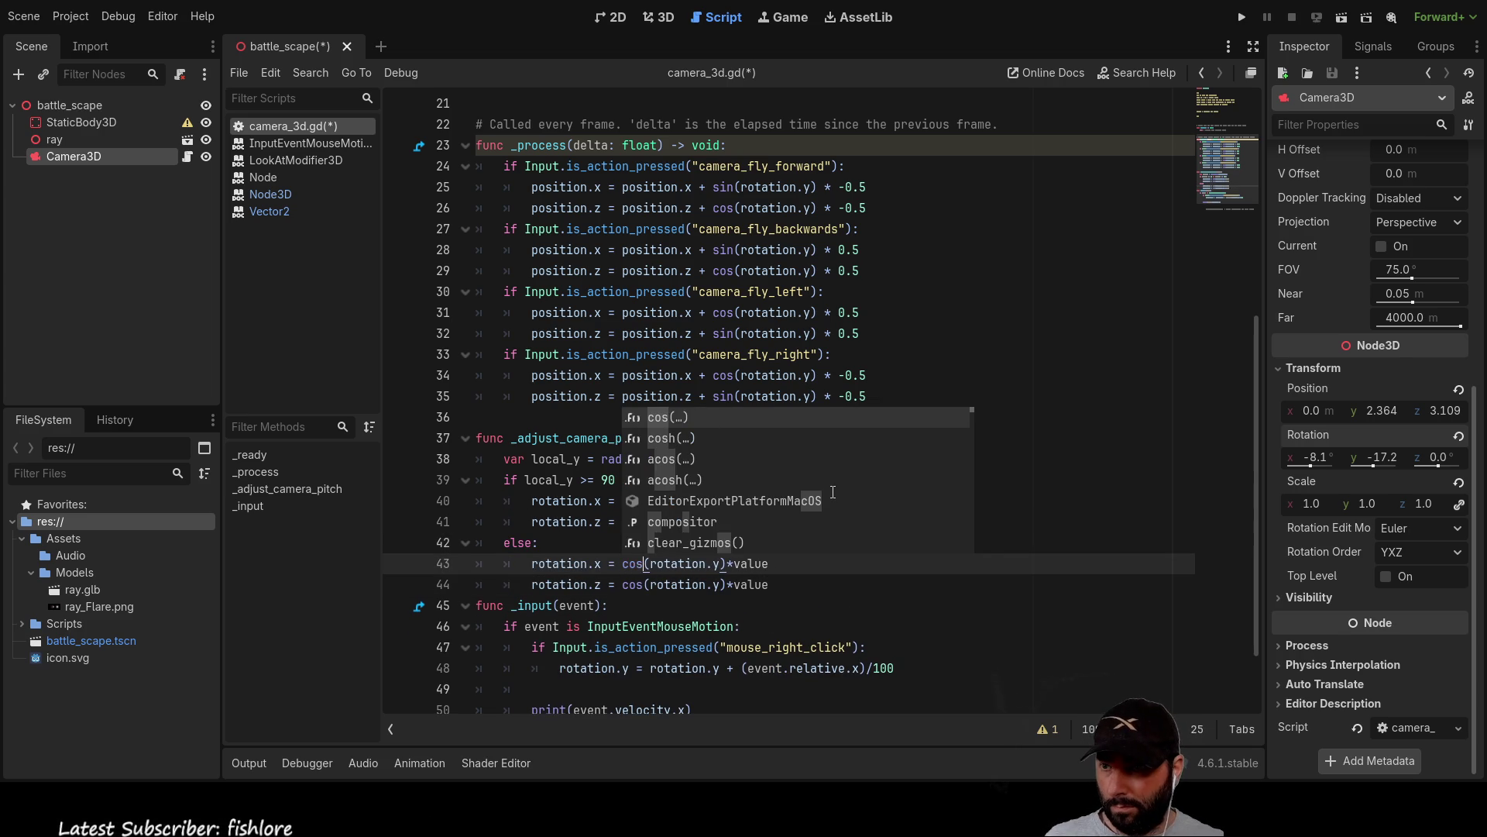
pyautogui.click(941, 607)
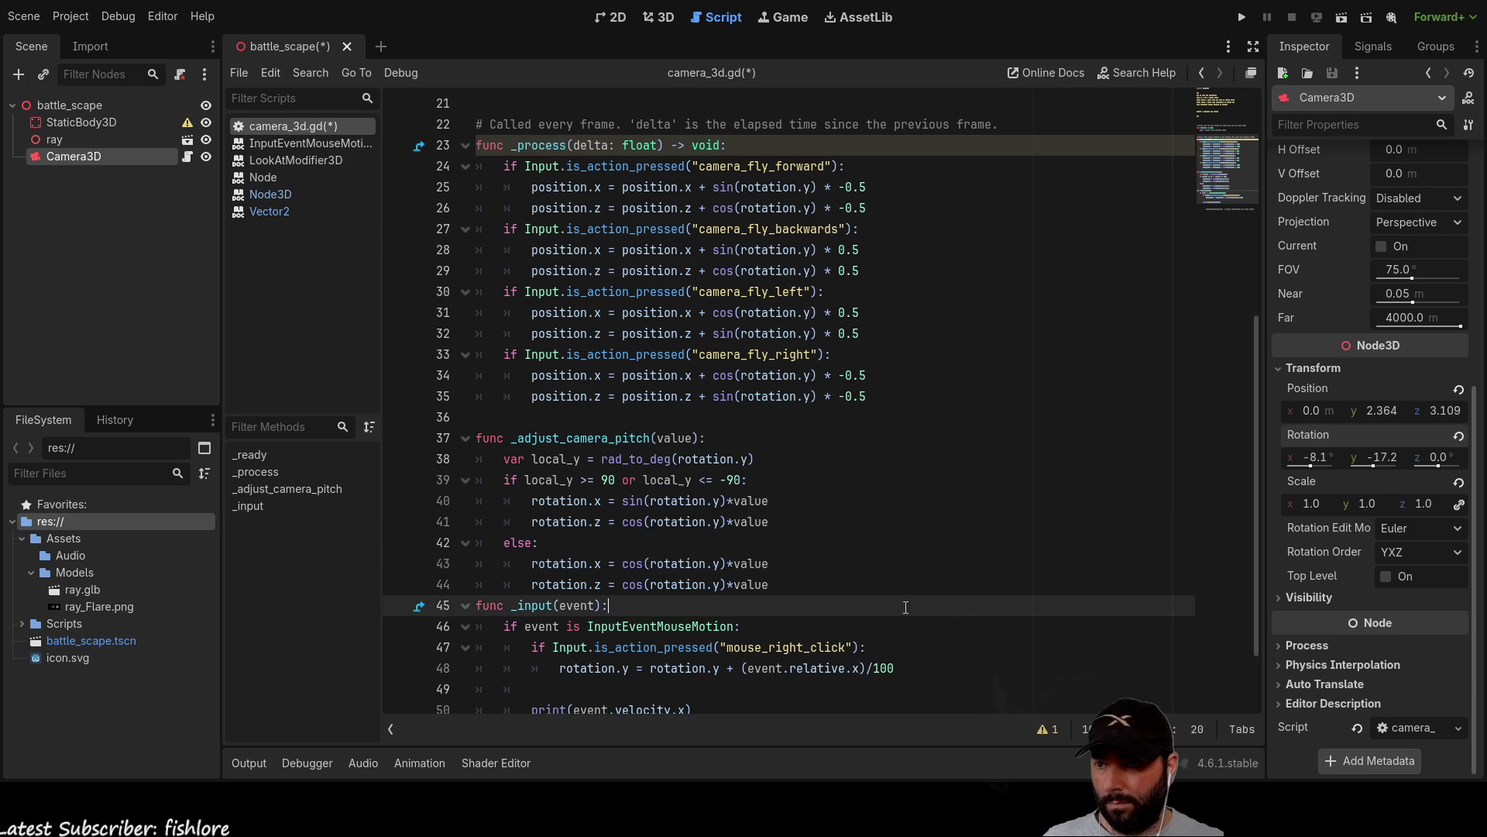
# Change line 44's cos to sin, giving rotation.z = sin(rotation.y)*value.
pyautogui.click(645, 585)
pyautogui.press('BackSpace')
pyautogui.press('BackSpace')
pyautogui.press('BackSpace')
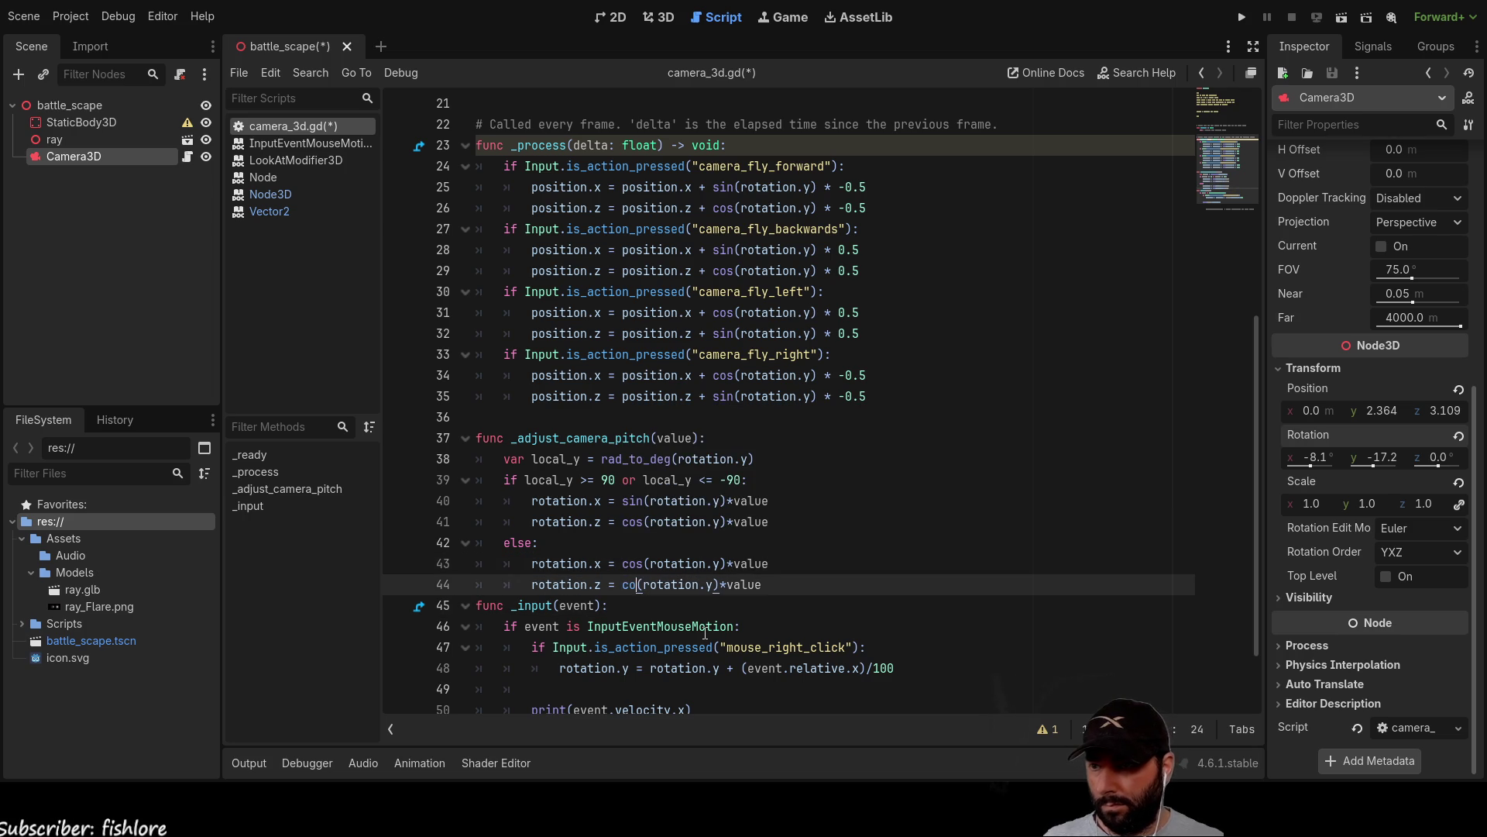
pyautogui.write('sin')
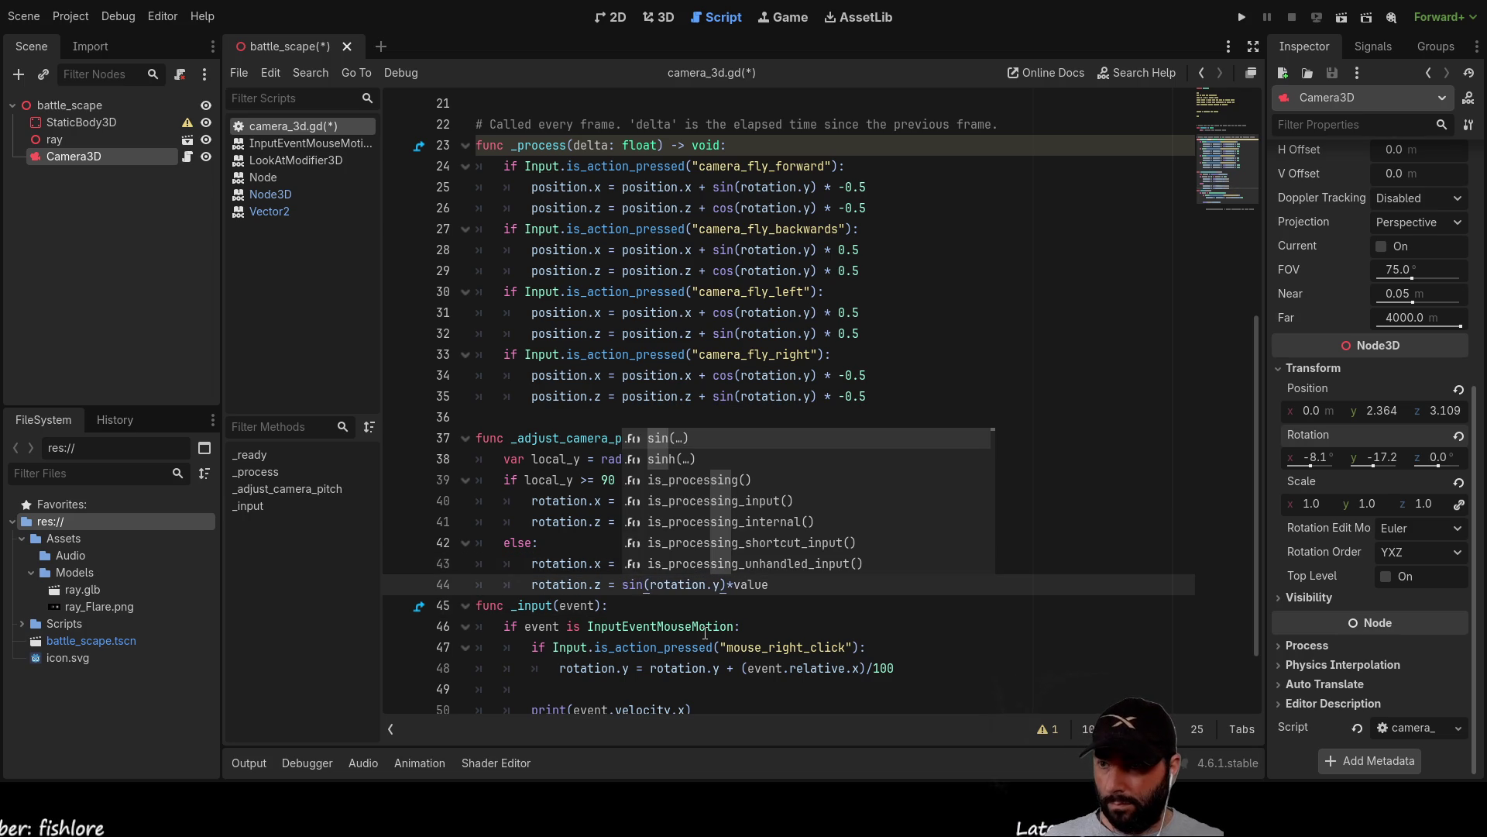
pyautogui.click(997, 633)
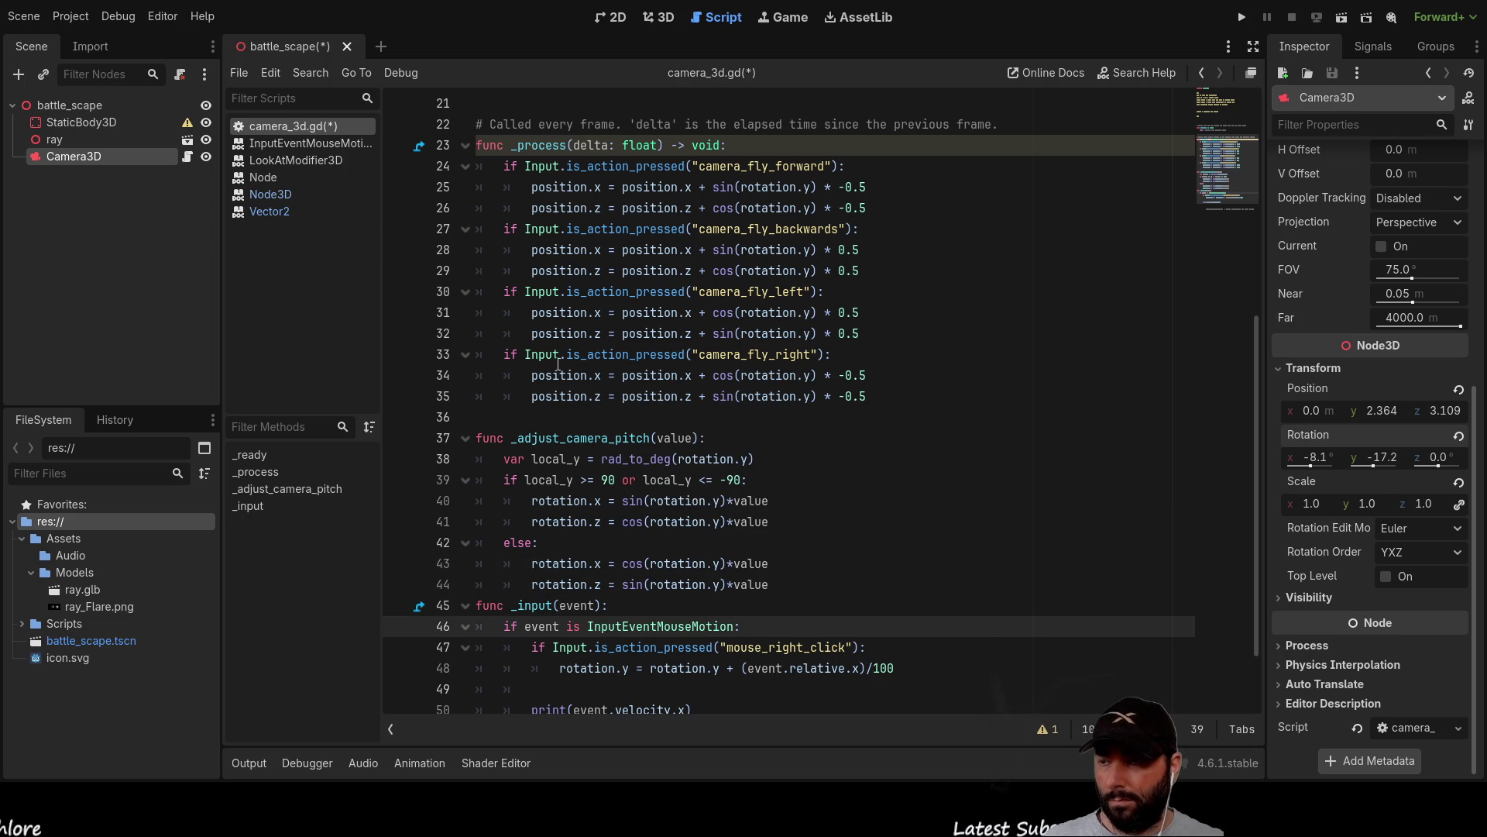
pyautogui.doubleClick(594, 438)
pyautogui.hotkey('ctrl', 'c')
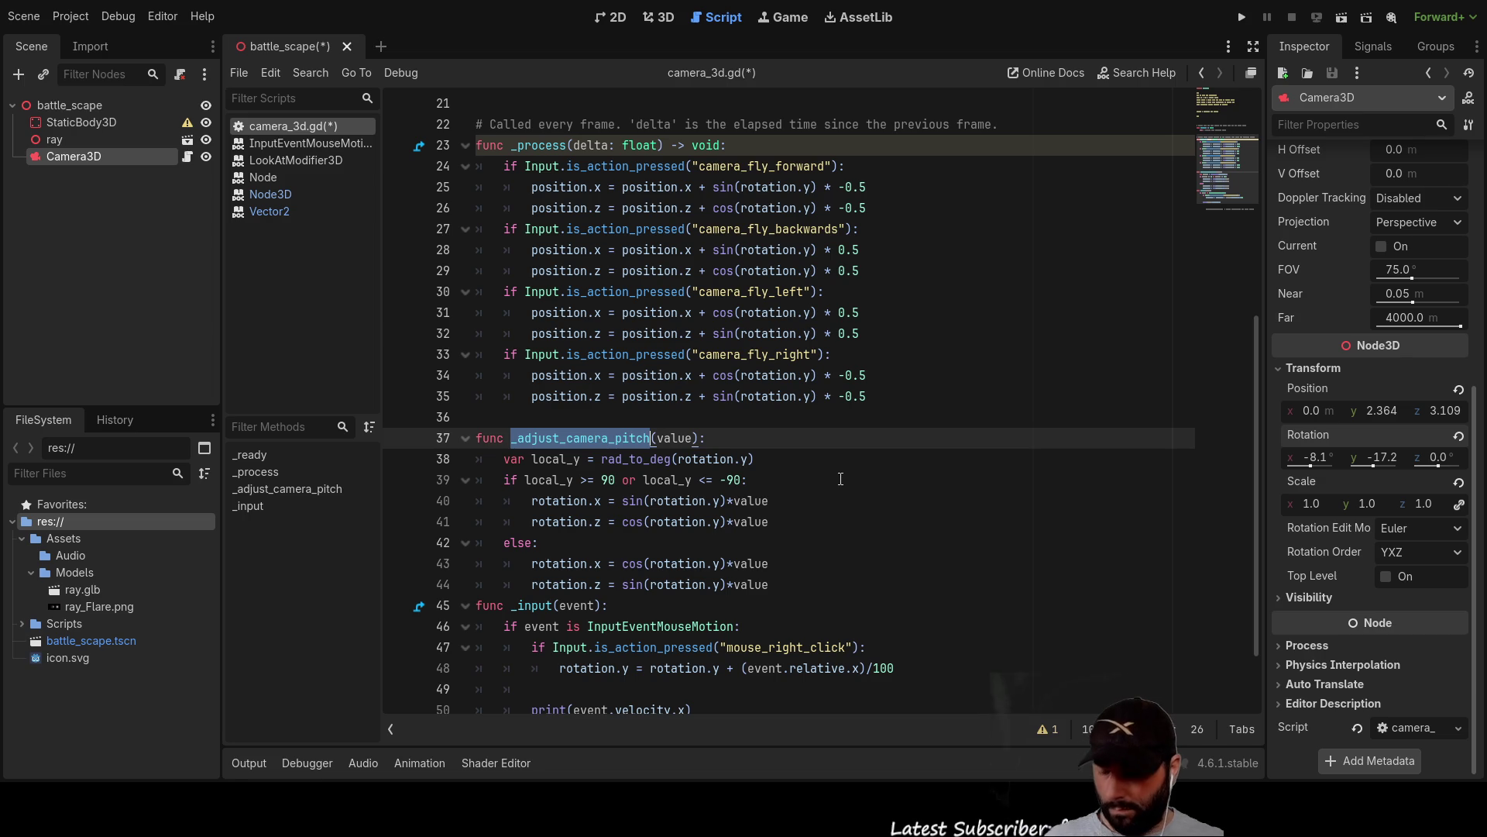
pyautogui.scroll(-2, 840, 479)
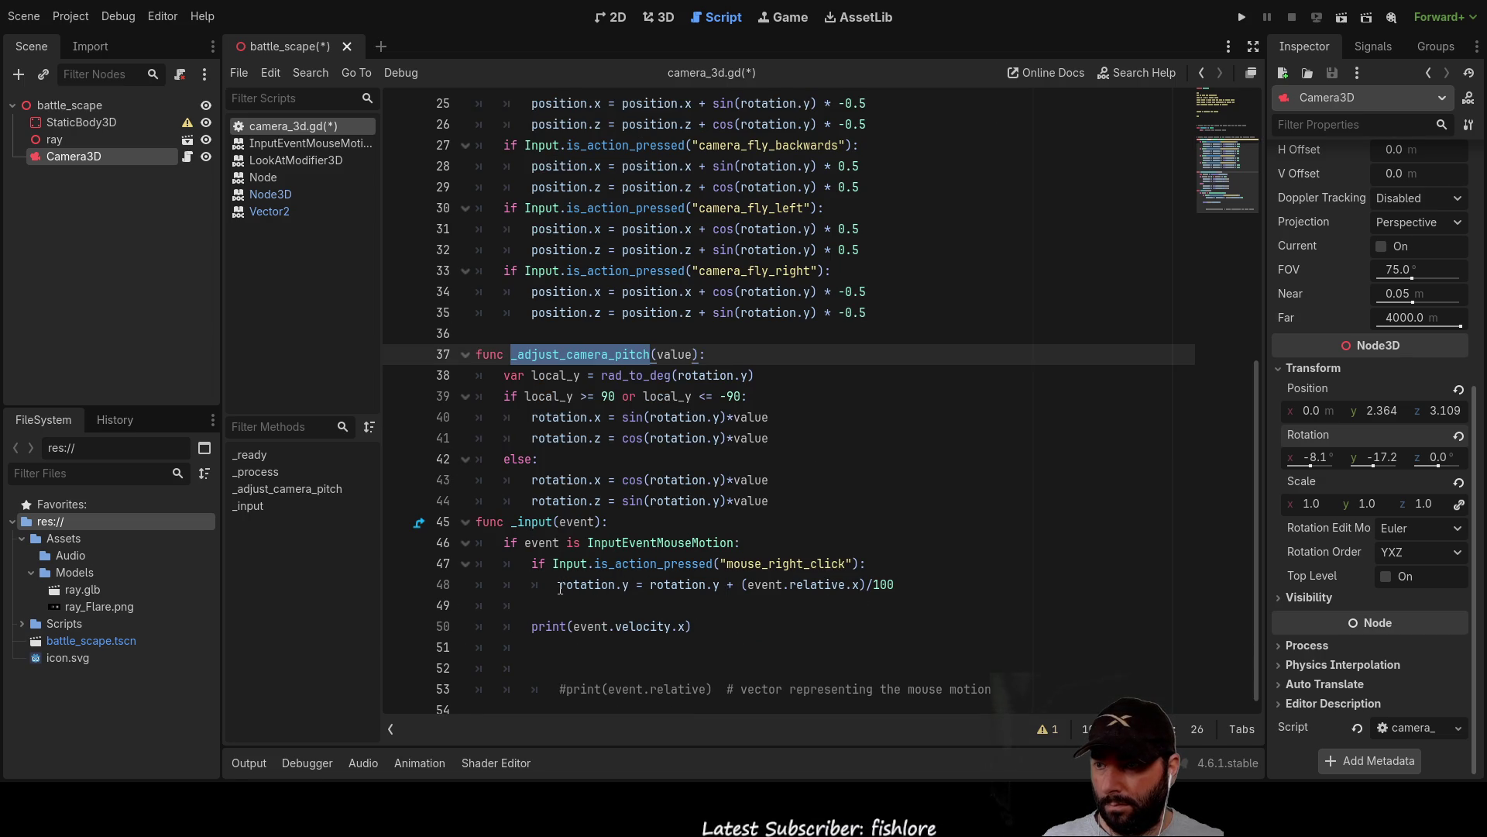
# Insert an _adjust_camera_pitch() call in the right-click motion branch of _input.
pyautogui.click(562, 584)
pyautogui.press('Return')
pyautogui.press('Up')
pyautogui.hotkey('ctrl', 'v')
pyautogui.write('()')
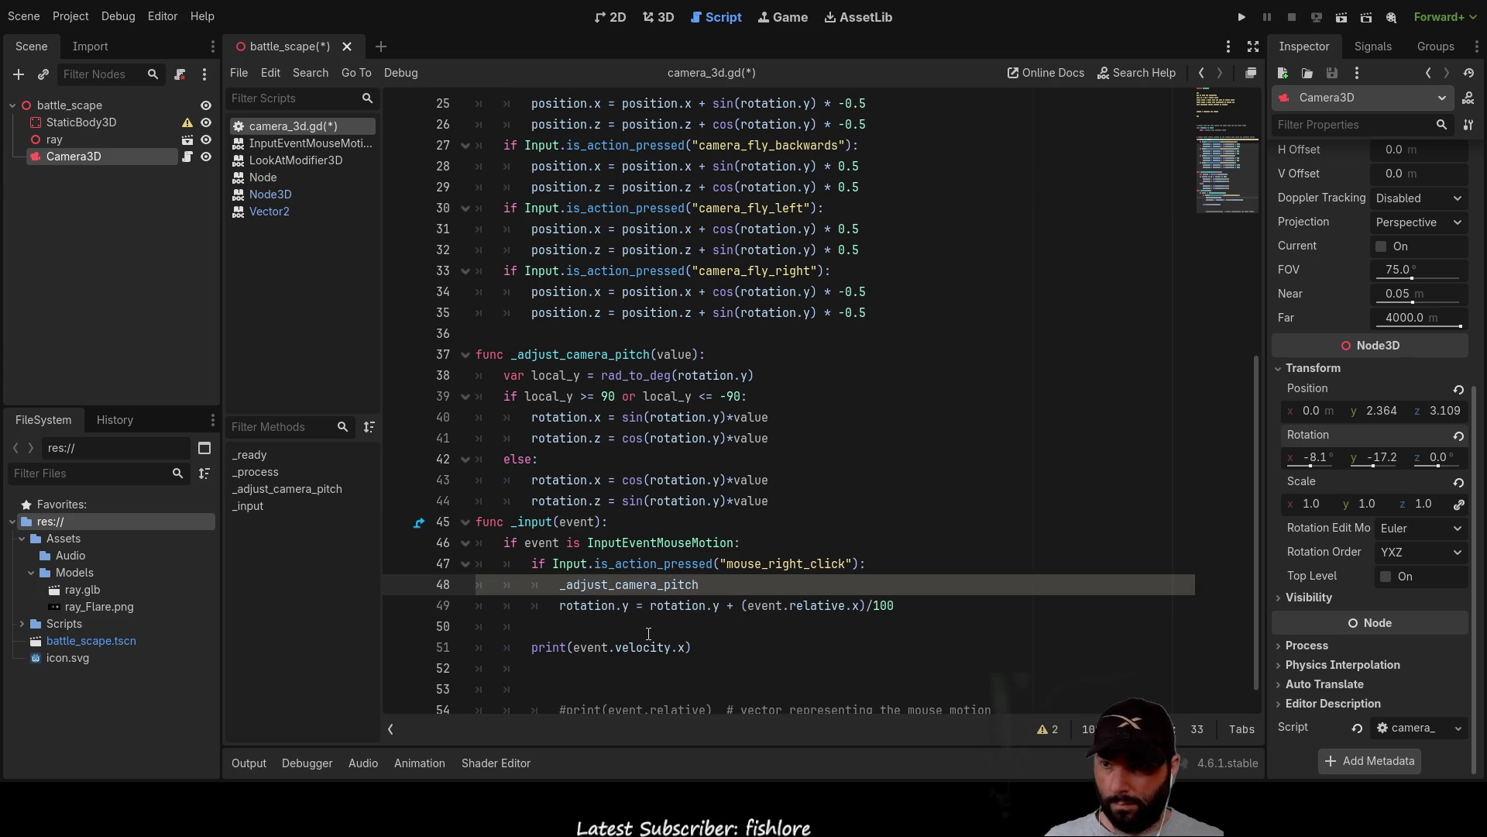
# Move the (event.relative)/100 expression from the rotation.y line into the pitch call's parentheses.
pyautogui.press('Down')
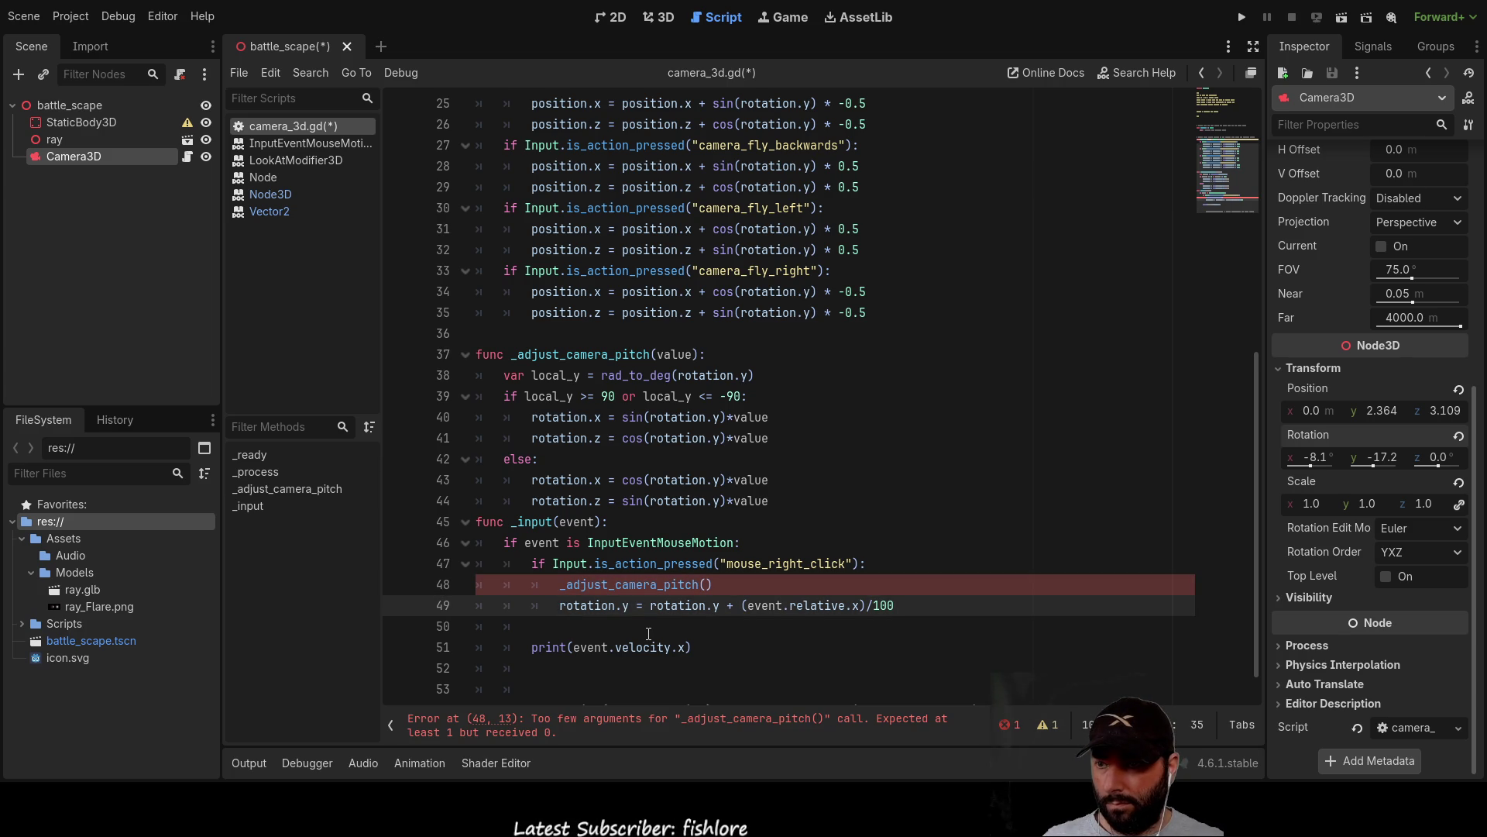
pyautogui.press('Home')
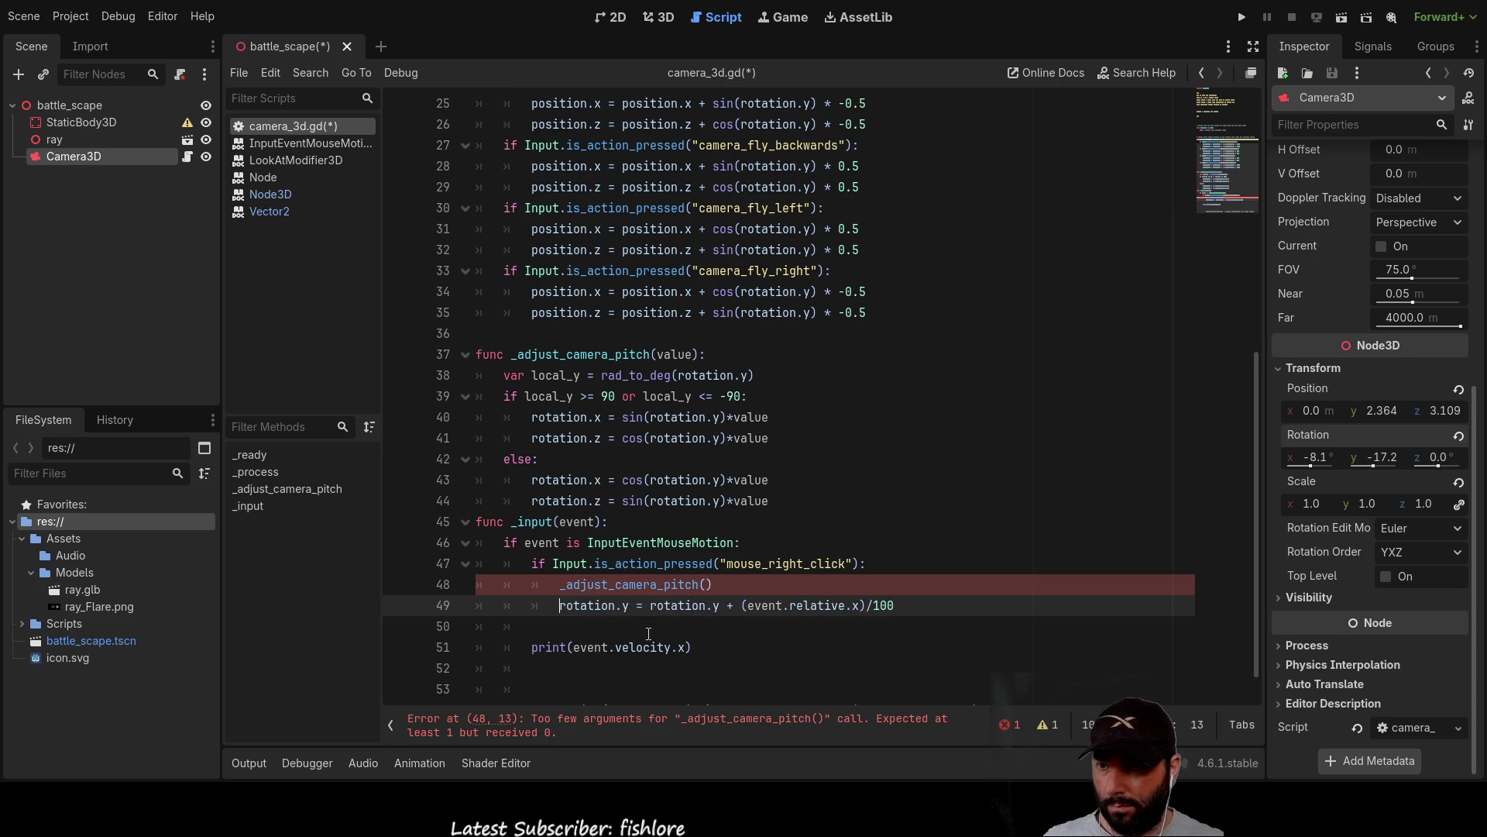
pyautogui.hotkey('shift', 'Right')
pyautogui.hotkey('shift', 'Right')
pyautogui.hotkey('shift', 'Right')
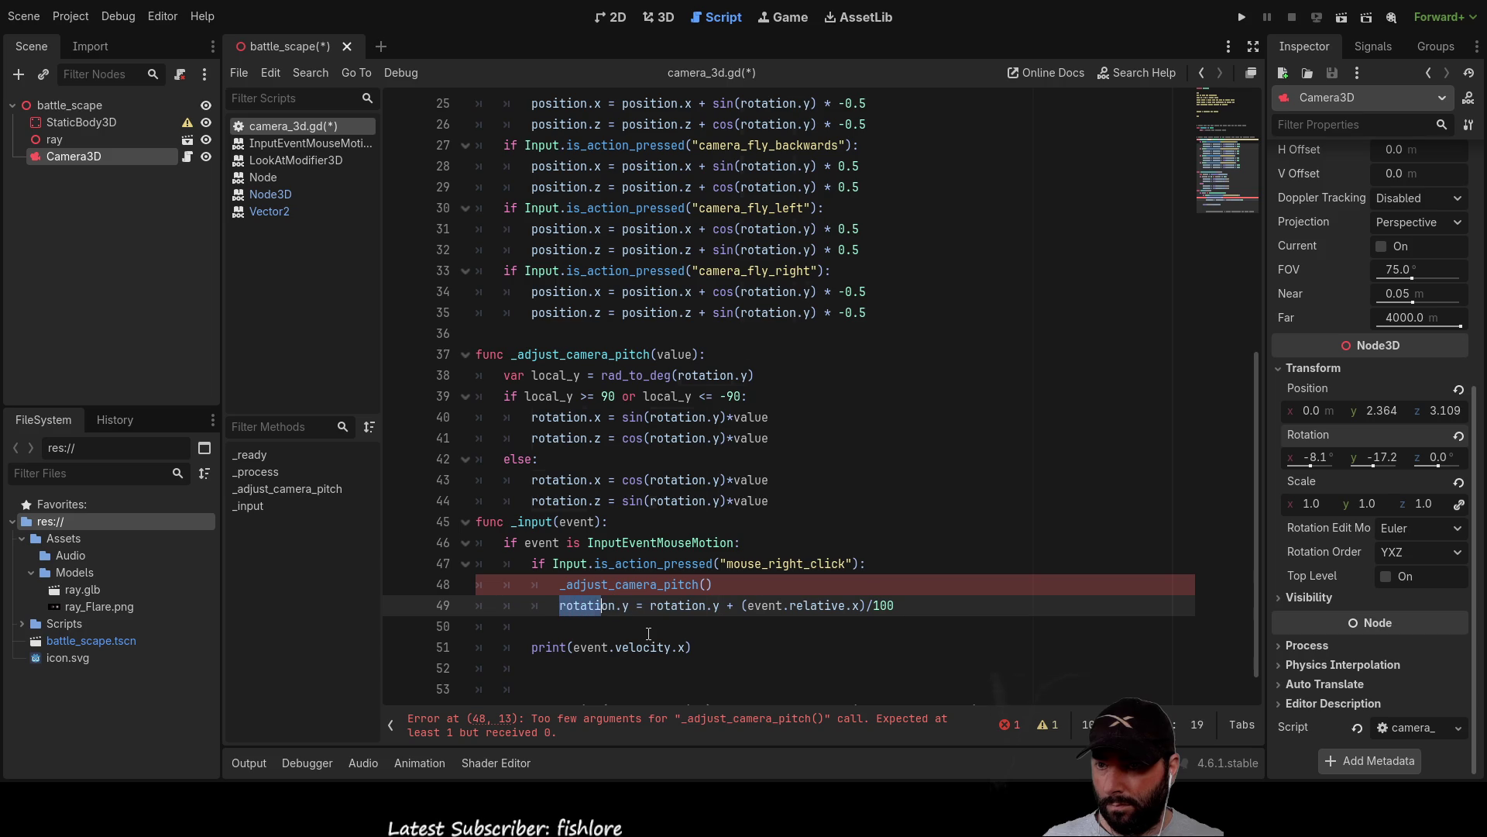
pyautogui.hotkey('shift', 'Right')
pyautogui.press('BackSpace')
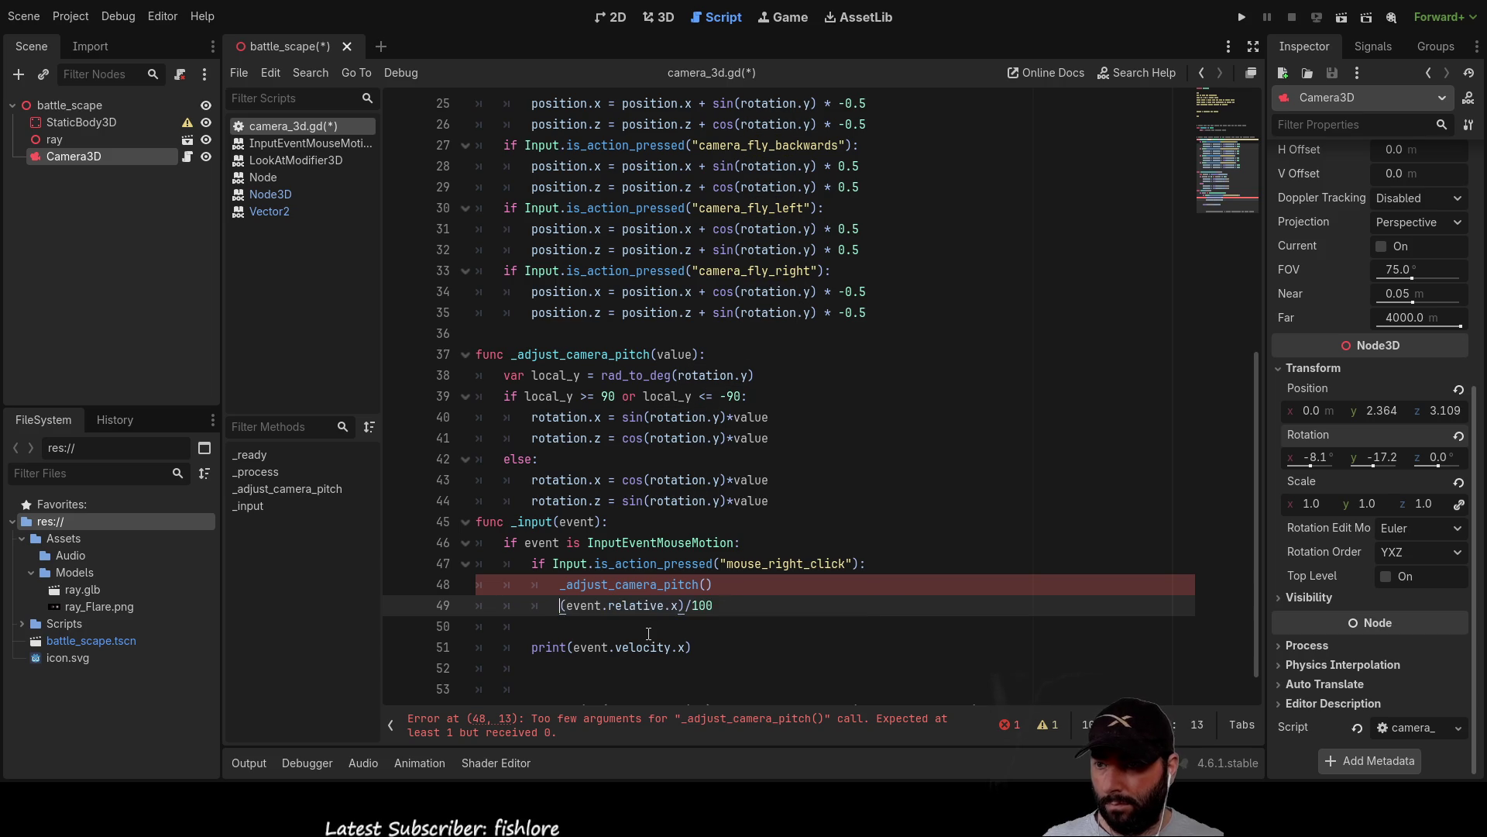
pyautogui.press('Right')
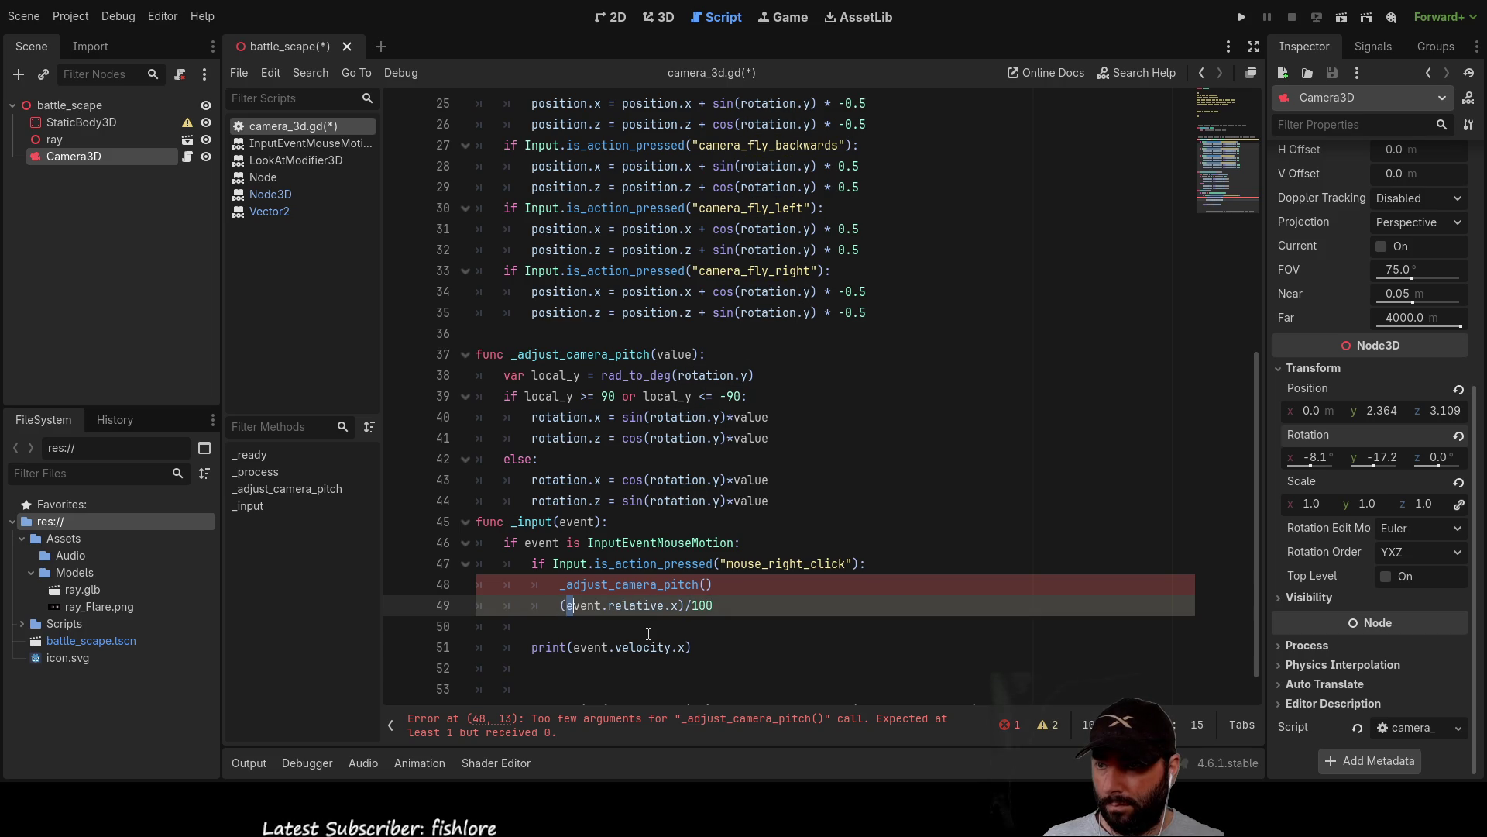
pyautogui.press('Left')
pyautogui.hotkey('shift', 'Right')
pyautogui.hotkey('shift', 'Right')
pyautogui.hotkey('shift', 'Right')
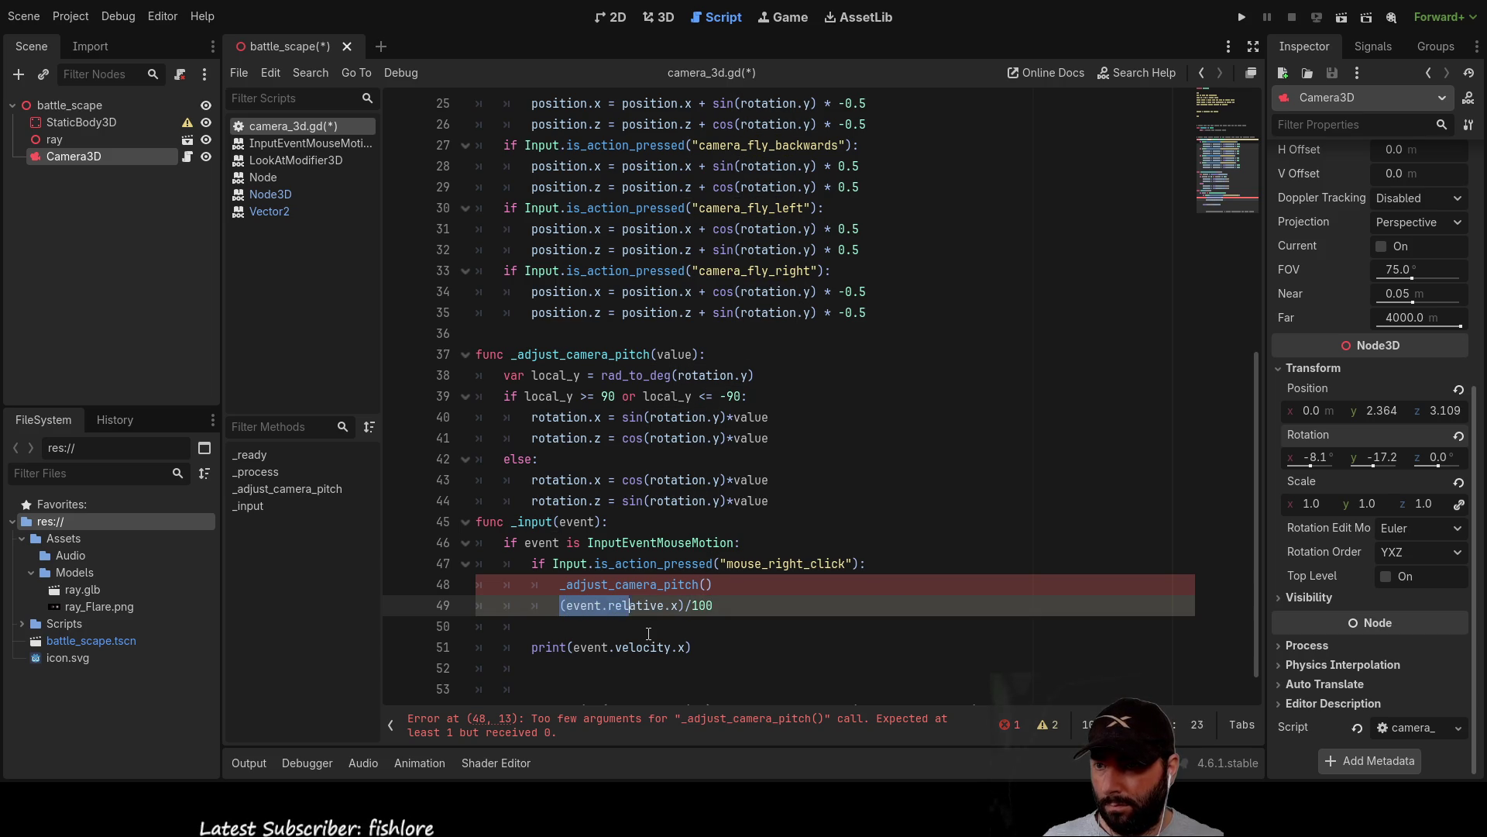
pyautogui.hotkey('ctrl', 'x')
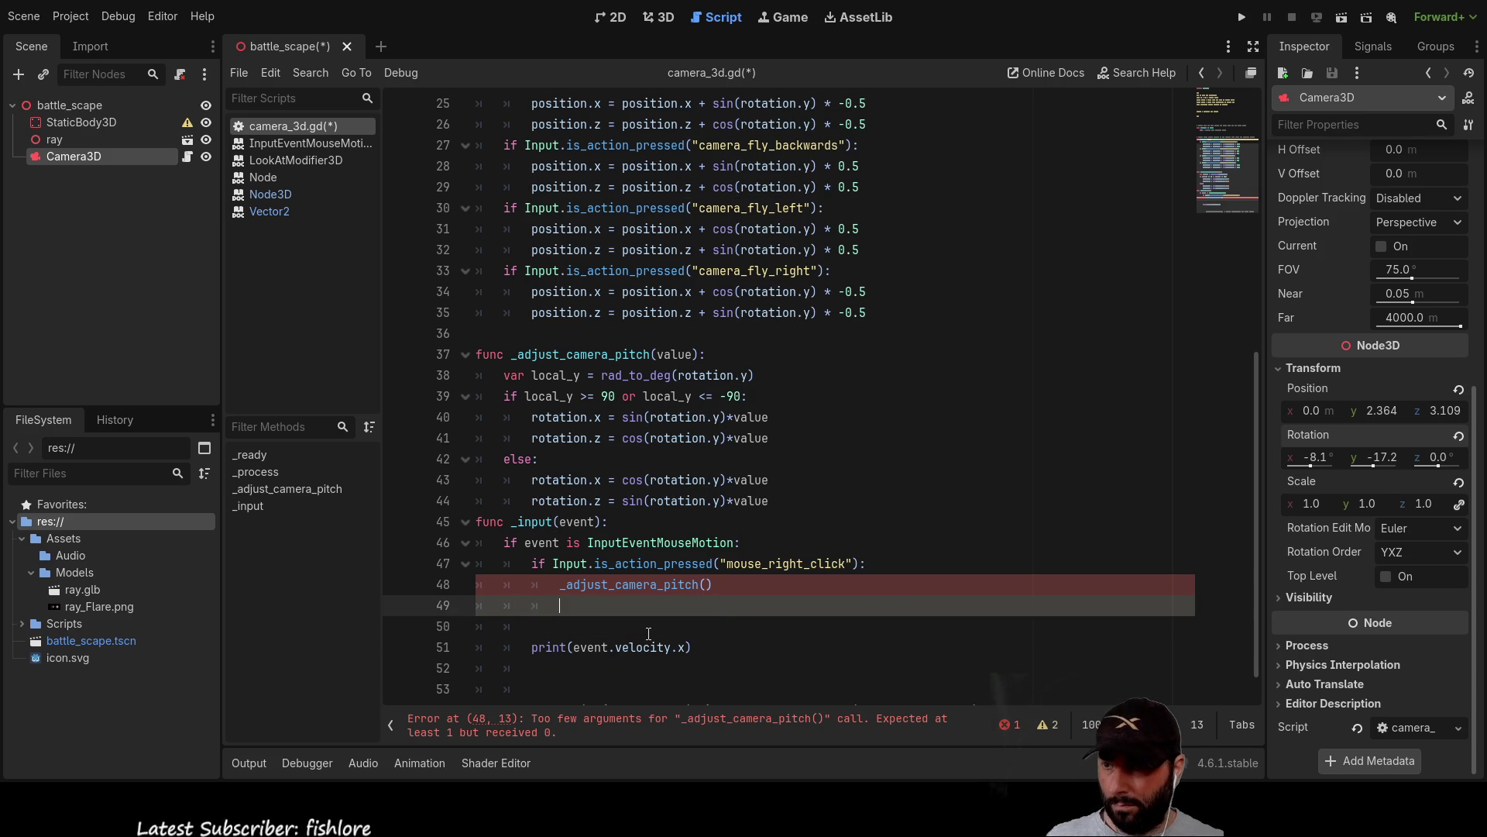
pyautogui.press('Up')
pyautogui.press('End')
pyautogui.press('Left')
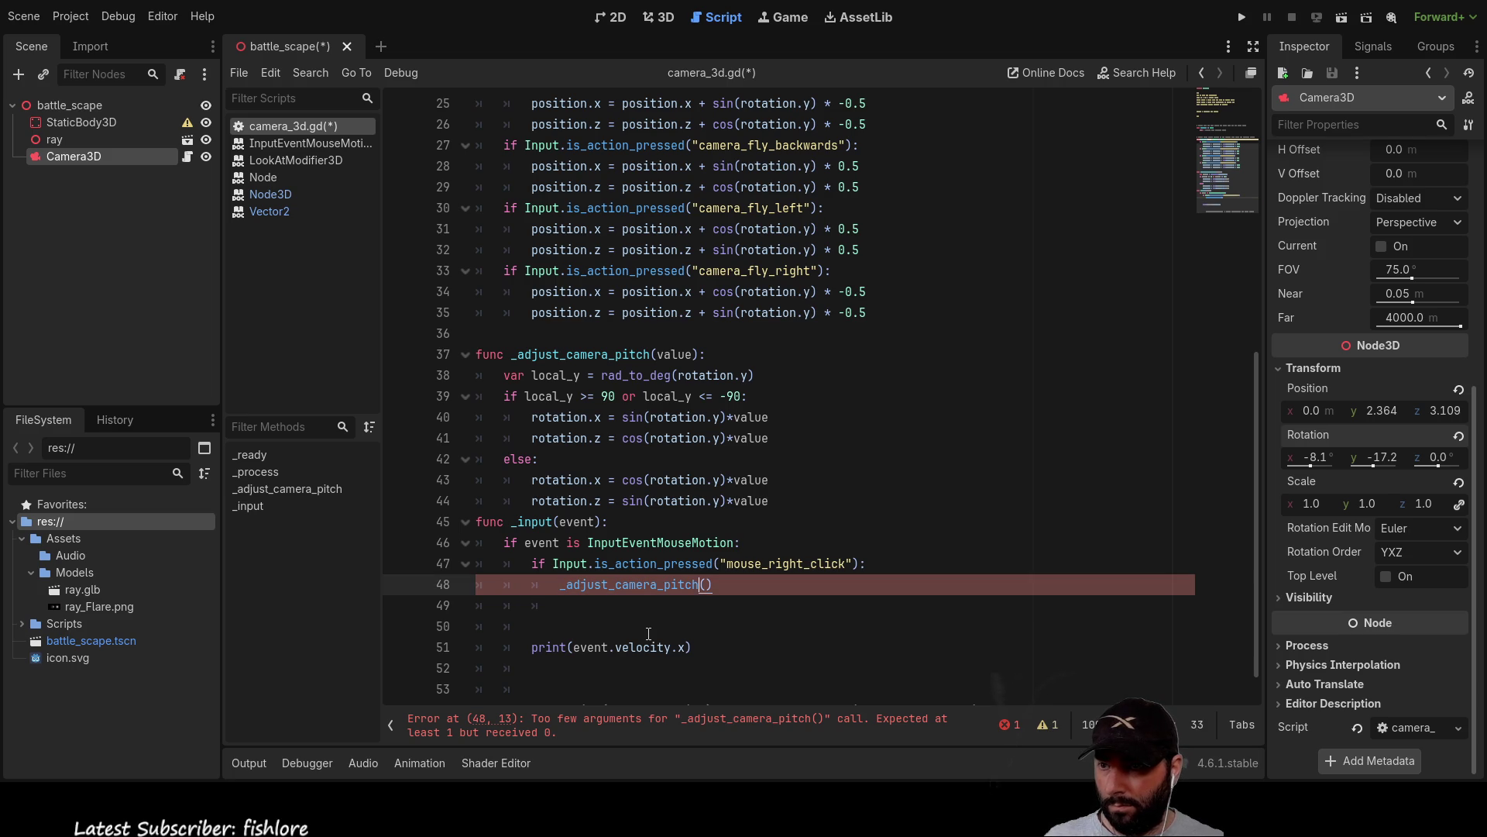
pyautogui.hotkey('ctrl', 'v')
pyautogui.press('Left')
pyautogui.press('Left')
pyautogui.press('Left')
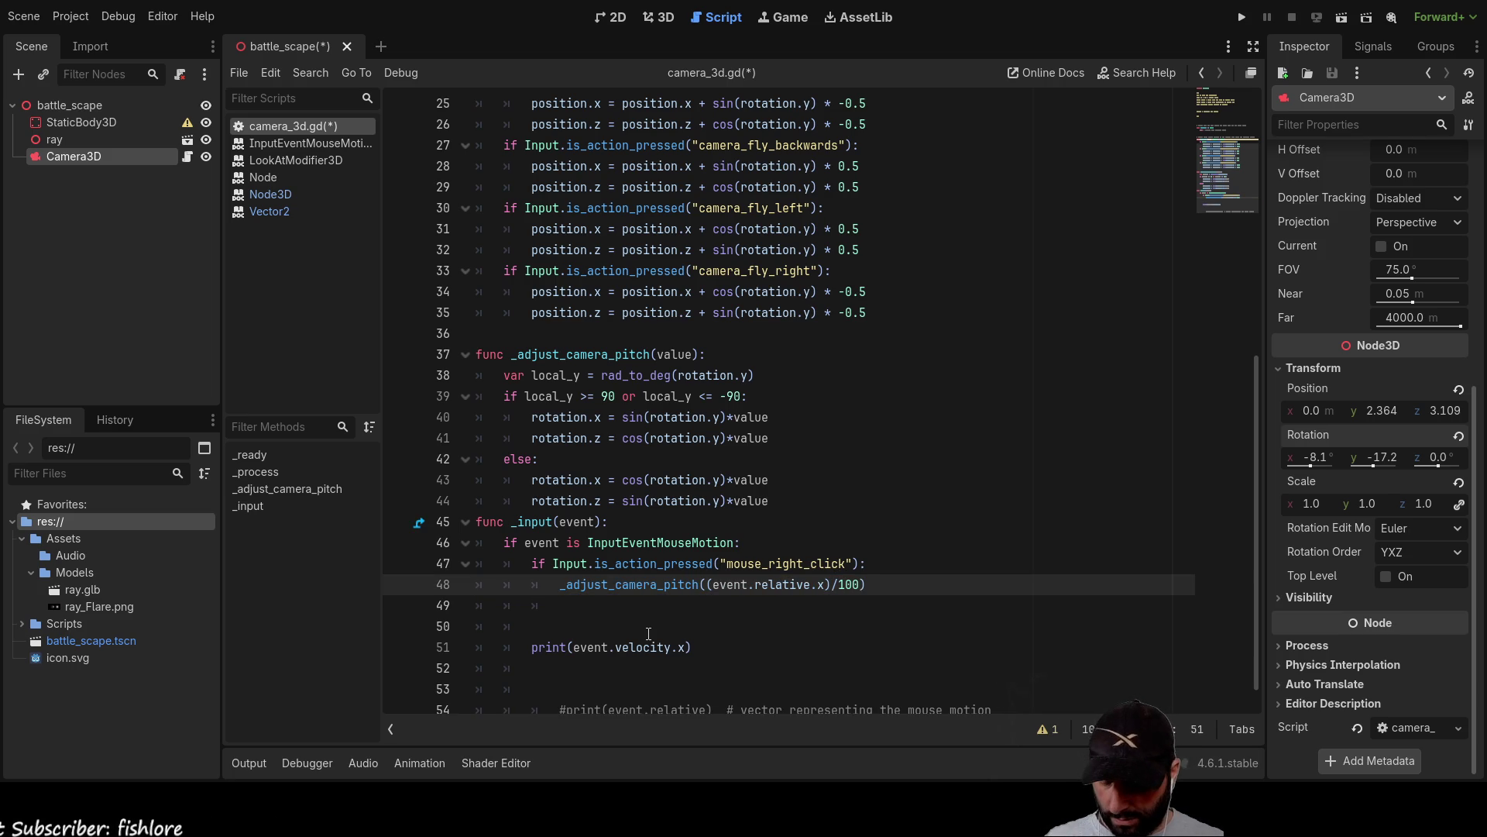
# Add a blank line before func _input and run the project.
pyautogui.press('Up')
pyautogui.press('Up')
pyautogui.press('Up')
pyautogui.press('Down')
pyautogui.press('Down')
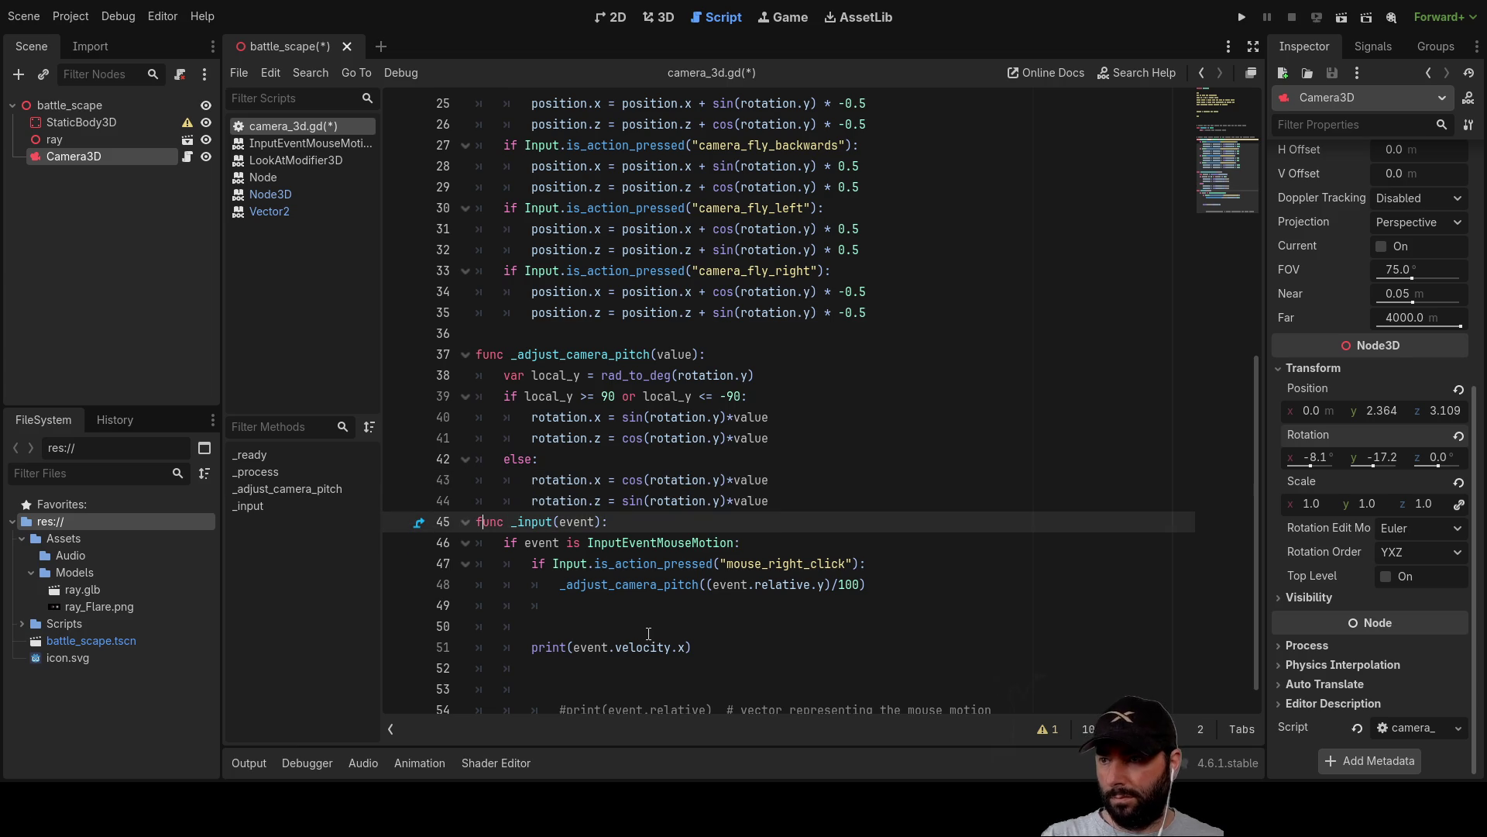
pyautogui.press('Return')
pyautogui.press('Return')
pyautogui.press('Return')
pyautogui.press('Up')
pyautogui.press('Up')
pyautogui.press('Up')
pyautogui.press('Tab')
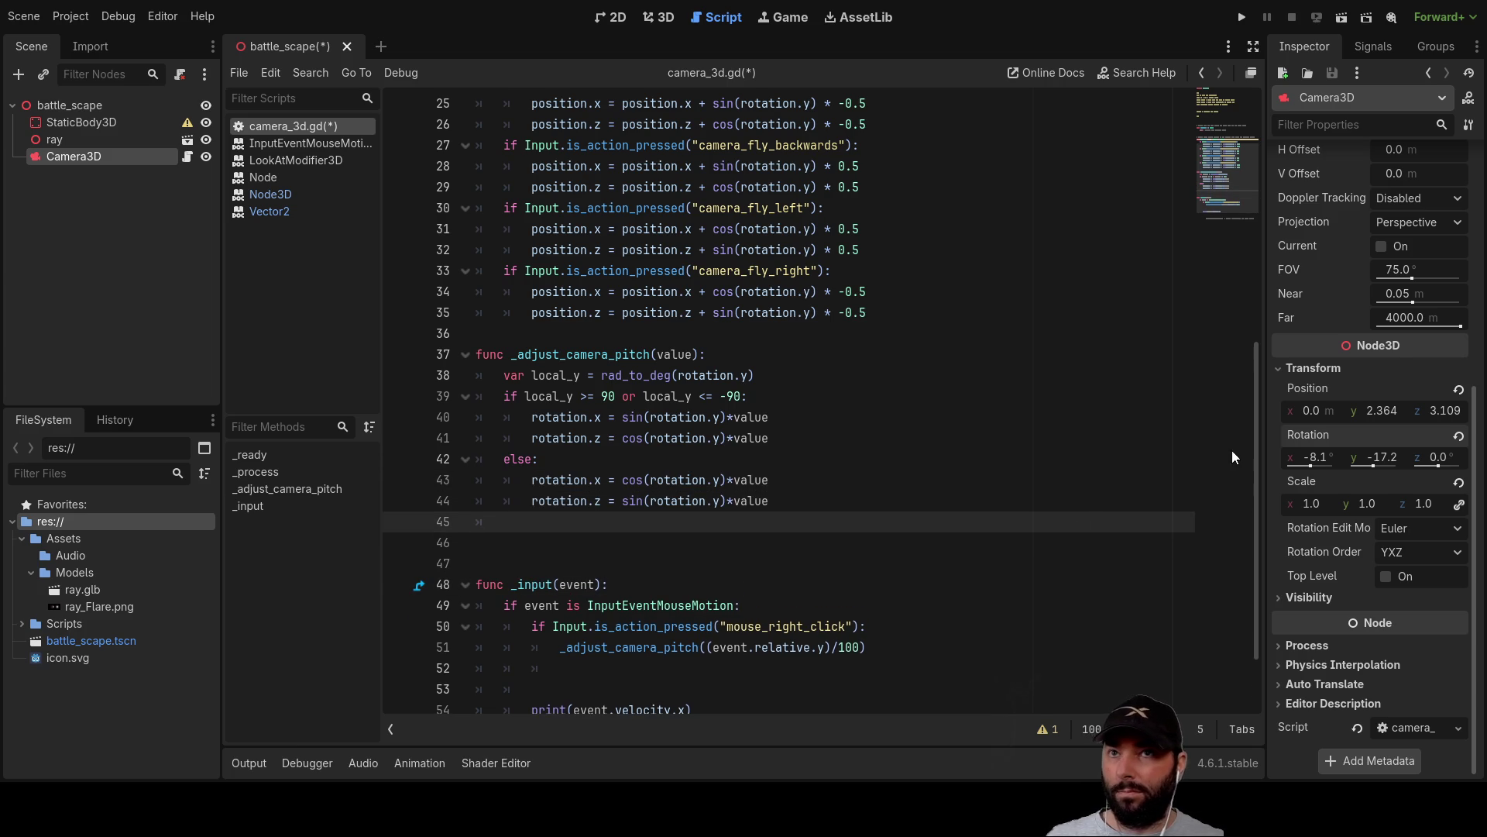
pyautogui.click(1242, 17)
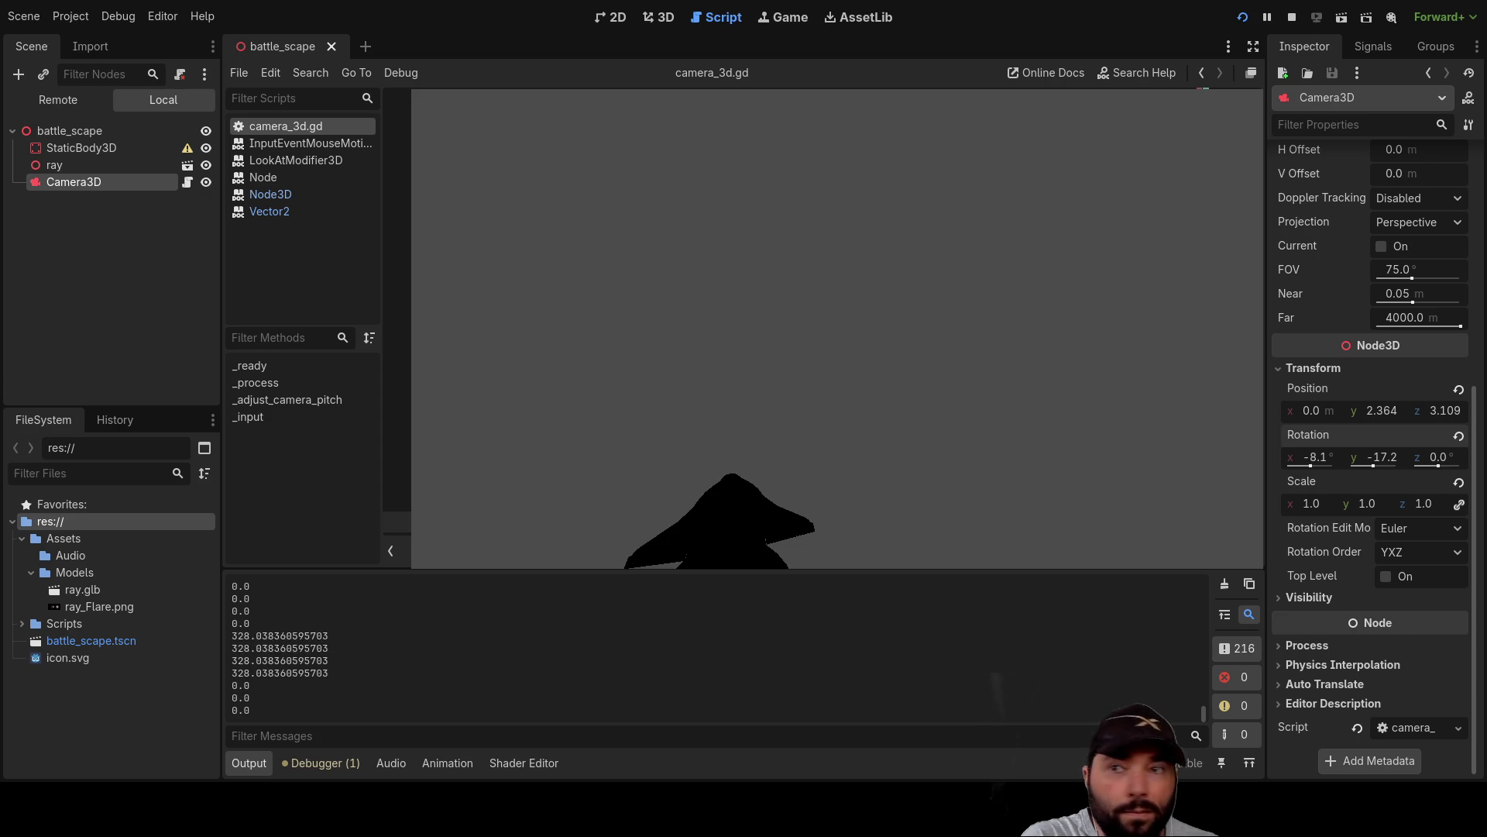
# Right-drag across the running game window to pitch the camera.
pyautogui.moveTo(781, 214)
pyautogui.mouseDown()
pyautogui.moveTo(736, 253)
pyautogui.moveTo(724, 199)
pyautogui.moveTo(745, 435)
pyautogui.moveTo(700, 329)
pyautogui.moveTo(911, 566)
pyautogui.mouseUp()
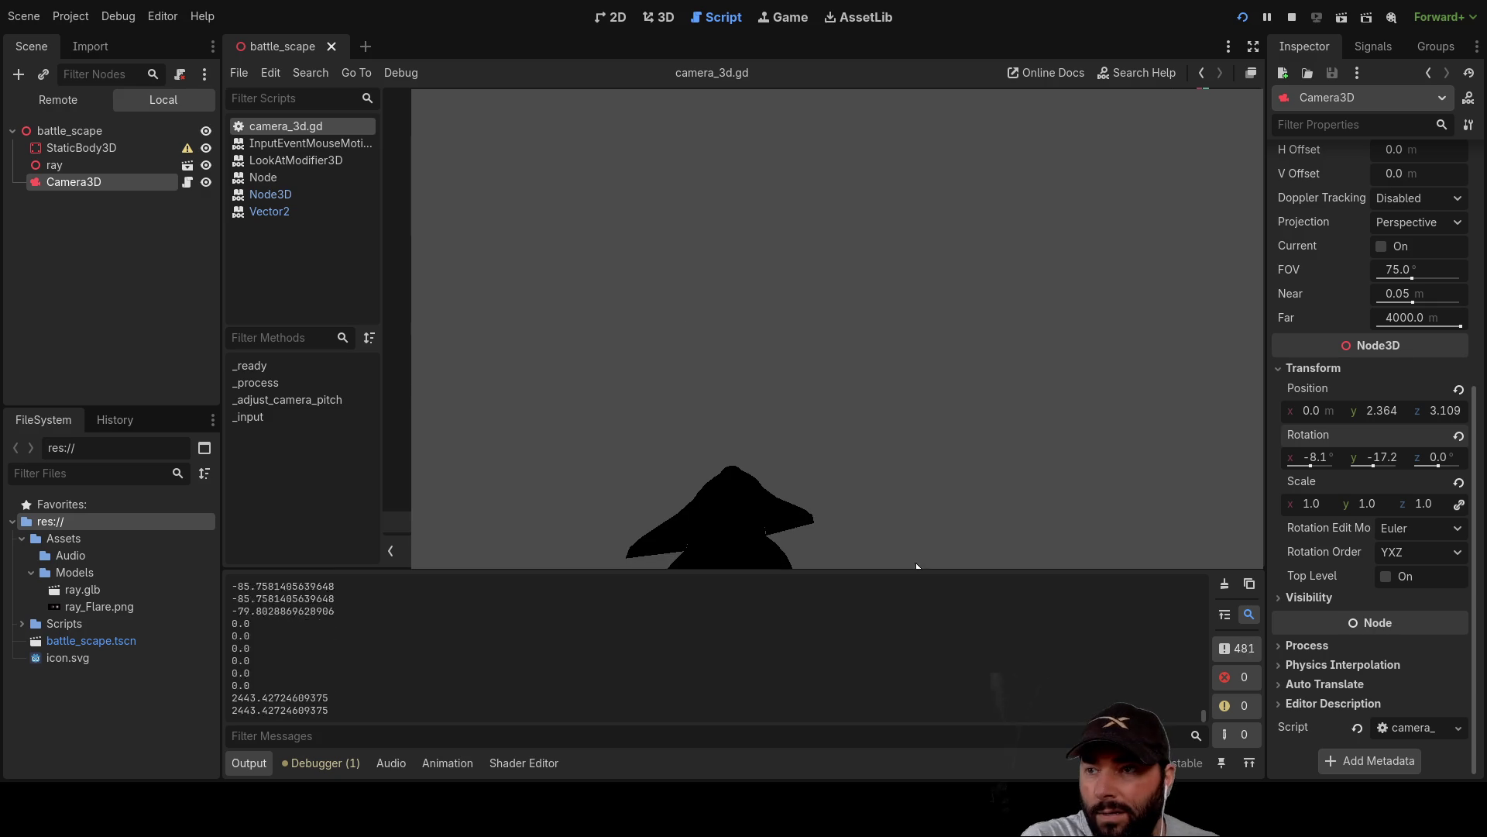
# Stop the game and prefix line 40's expression with rotation.x+.
pyautogui.press('F8')
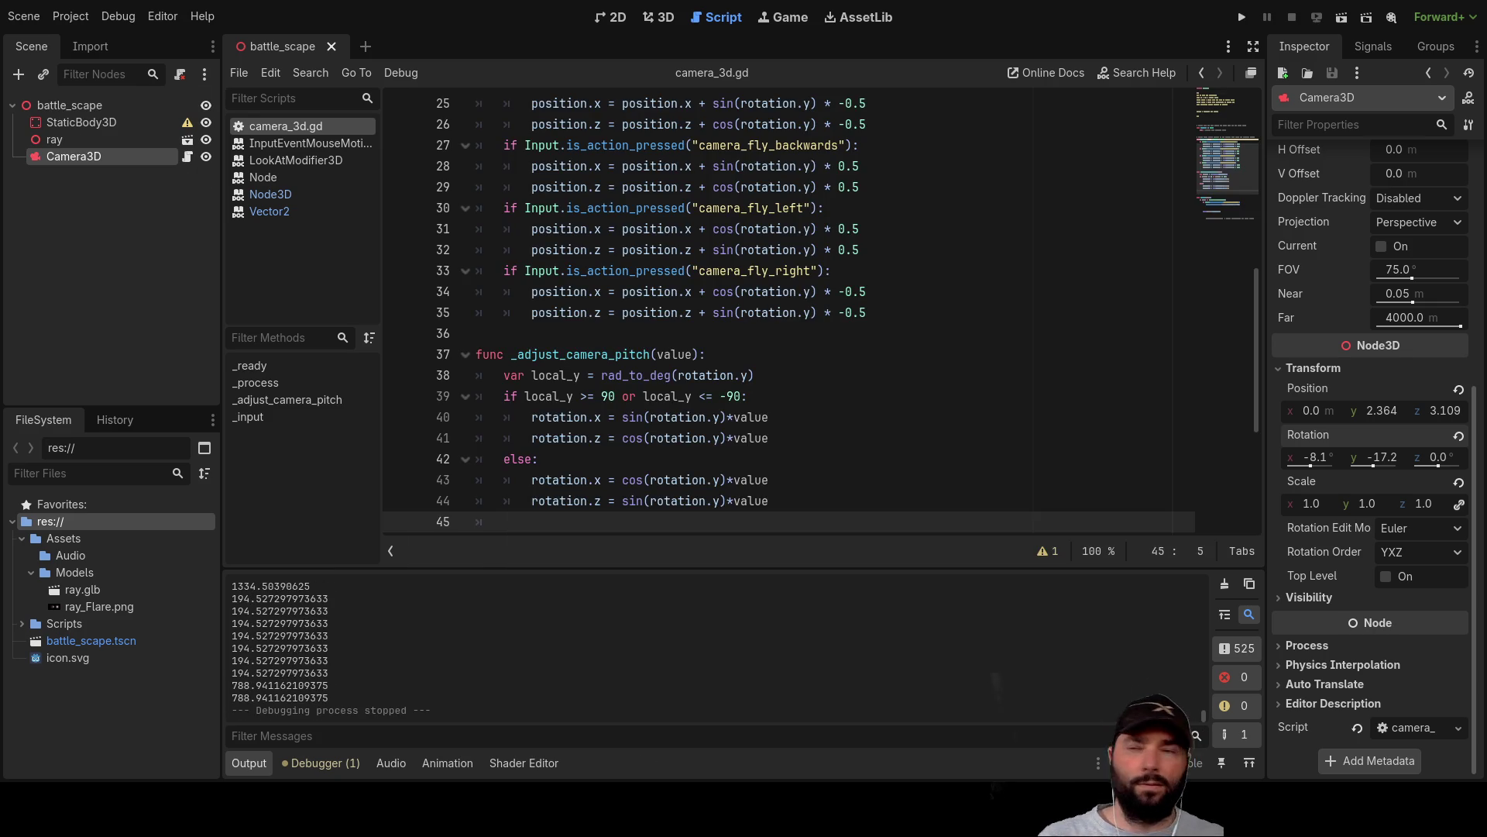
pyautogui.click(601, 417)
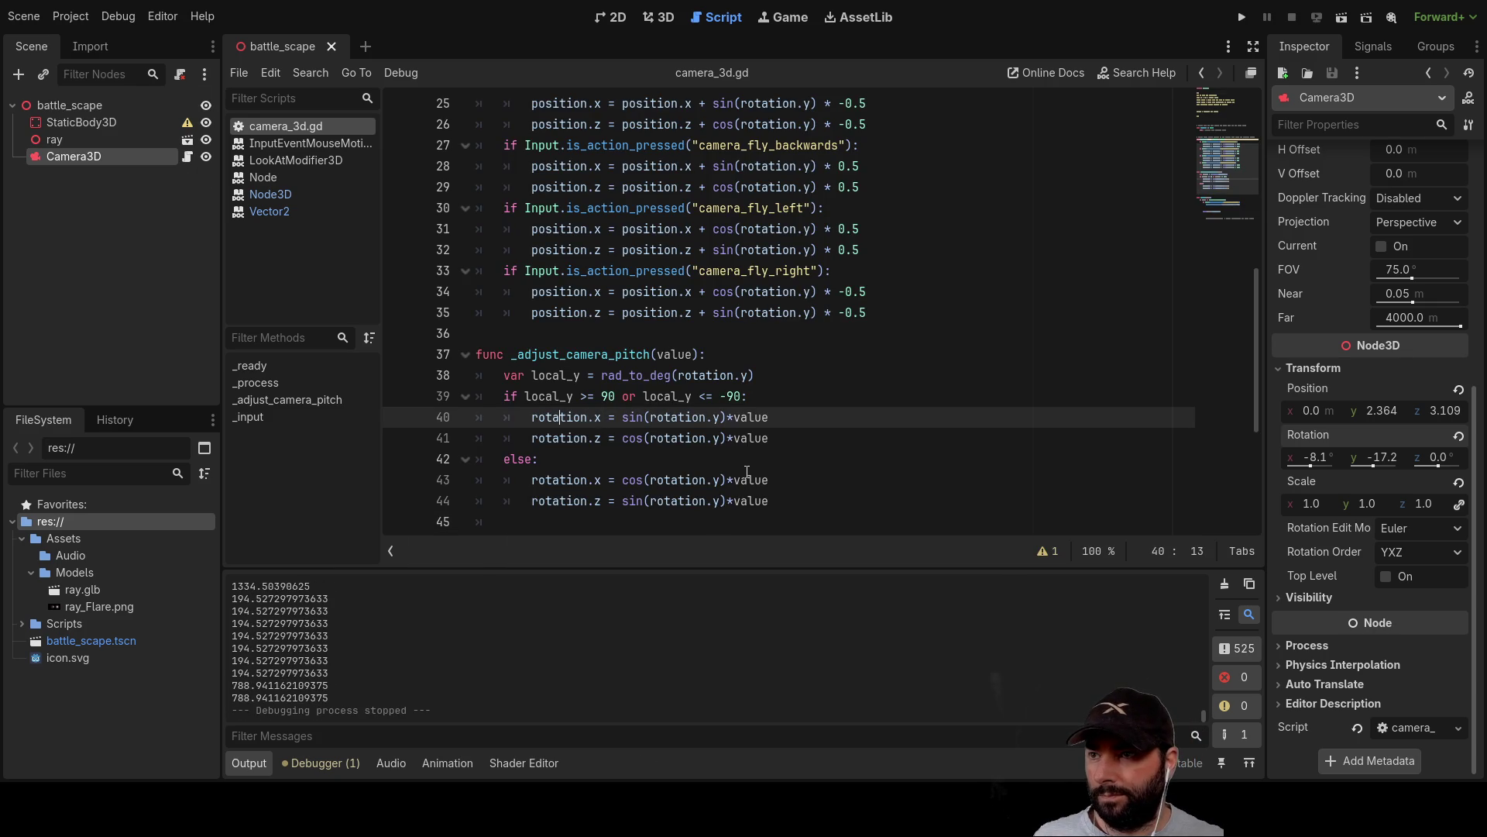
pyautogui.hotkey('shift', 'Right')
pyautogui.hotkey('shift', 'Right')
pyautogui.hotkey('shift', 'Right')
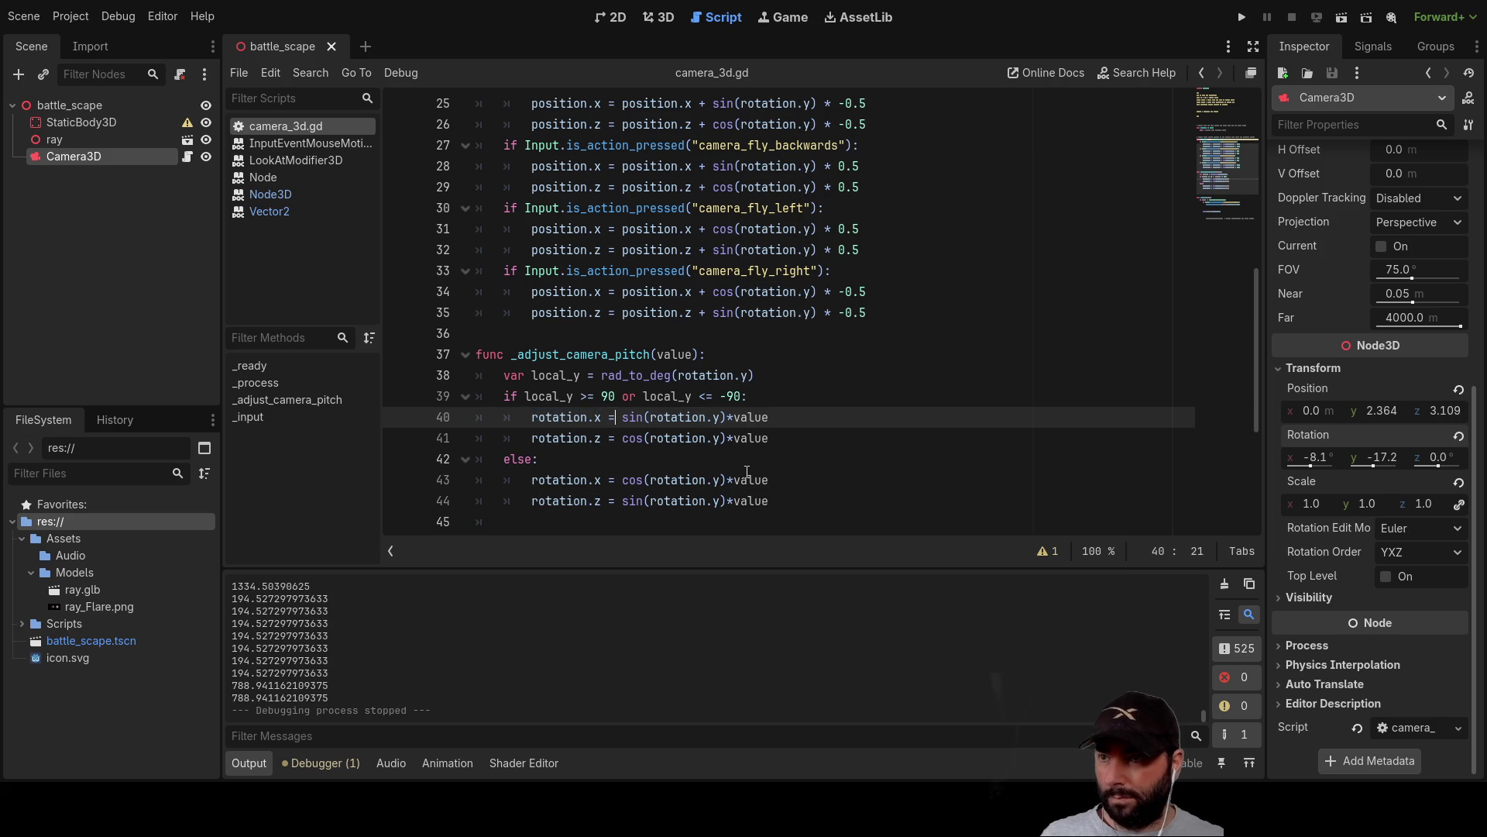
pyautogui.write('rotation.x+')
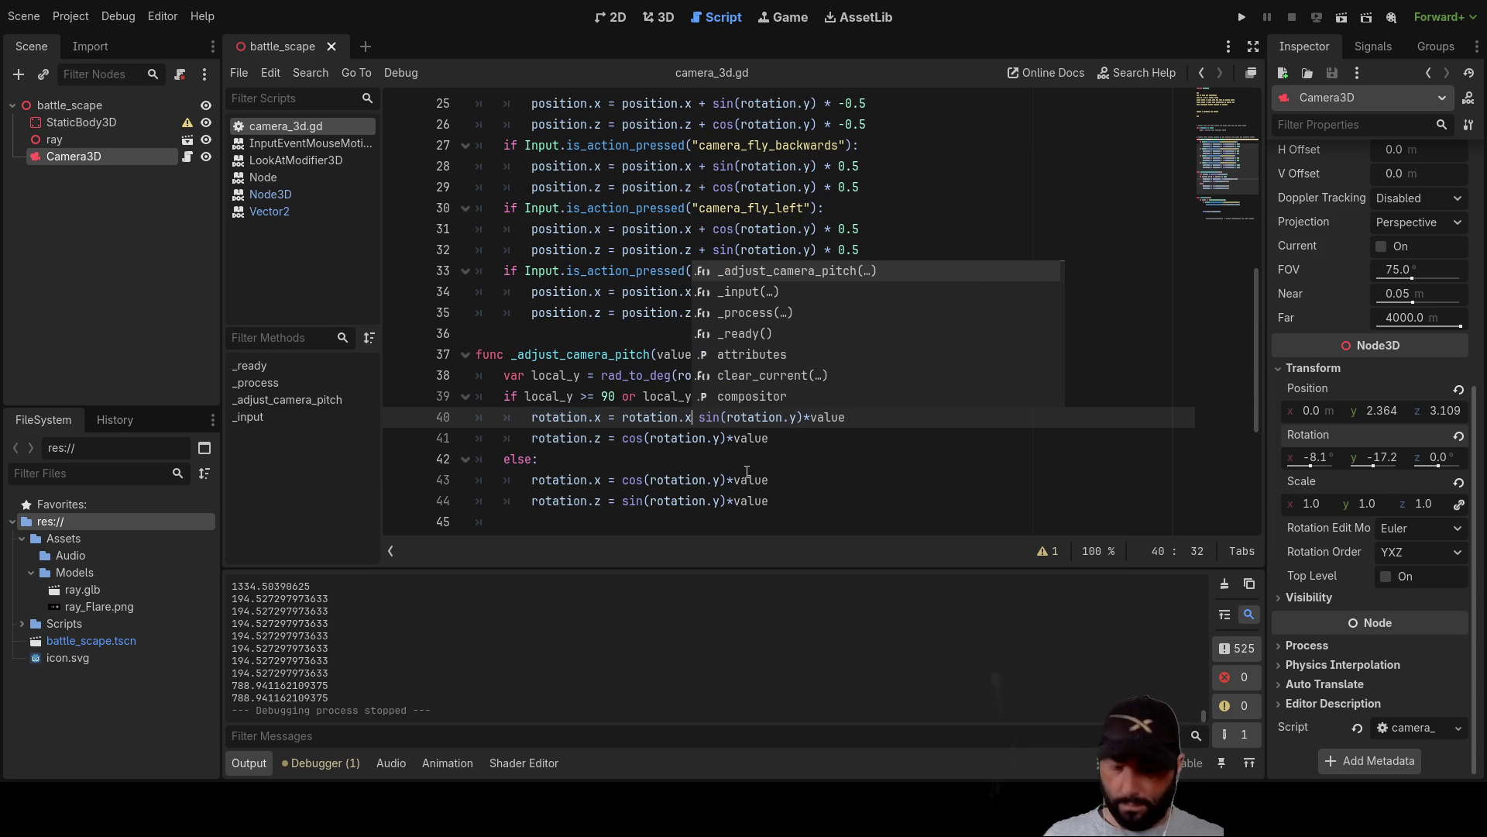
pyautogui.press('Down')
pyautogui.press('Left')
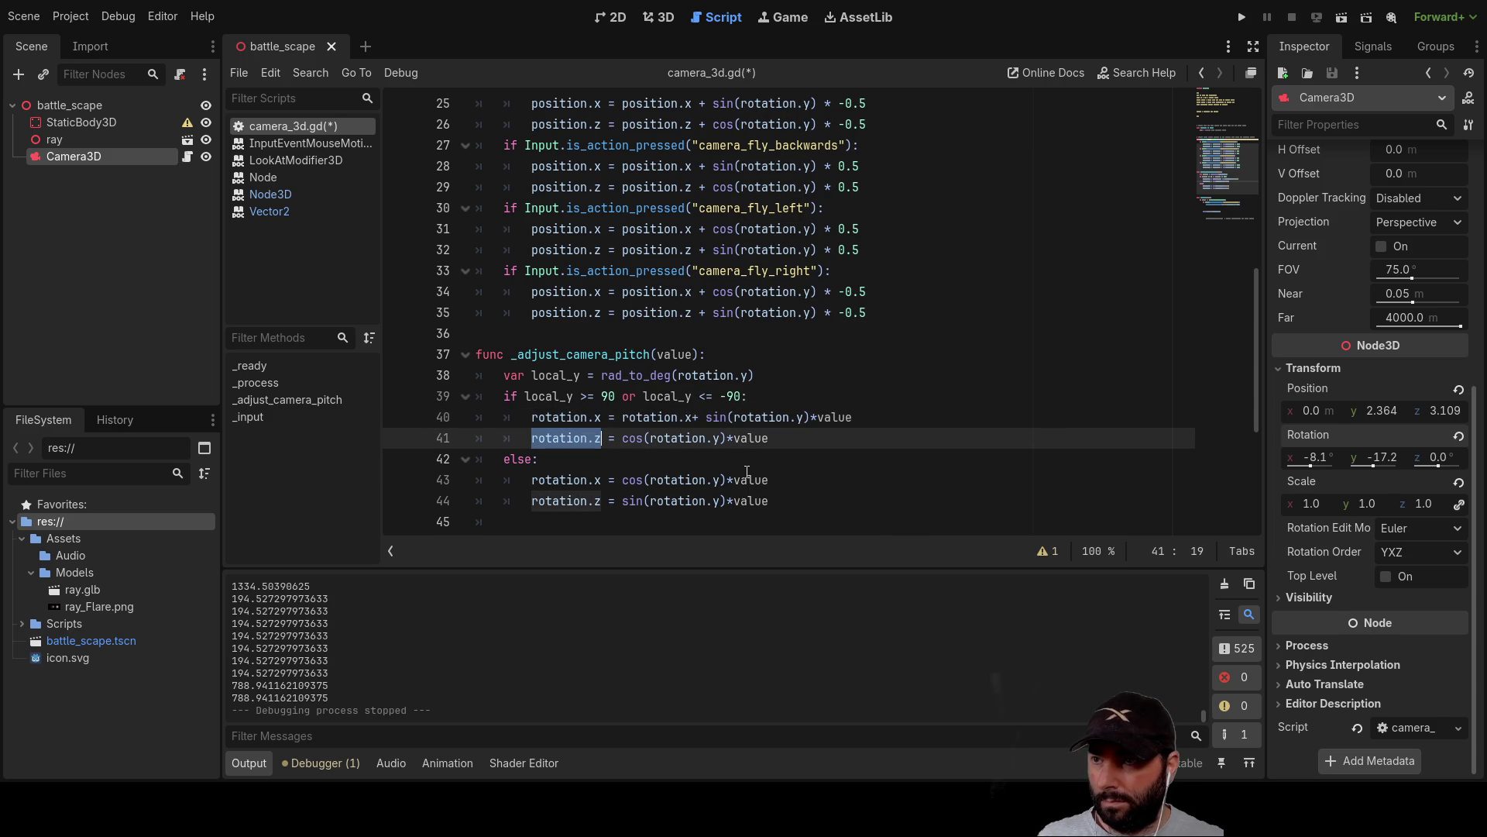
pyautogui.press('Right')
pyautogui.press('Right')
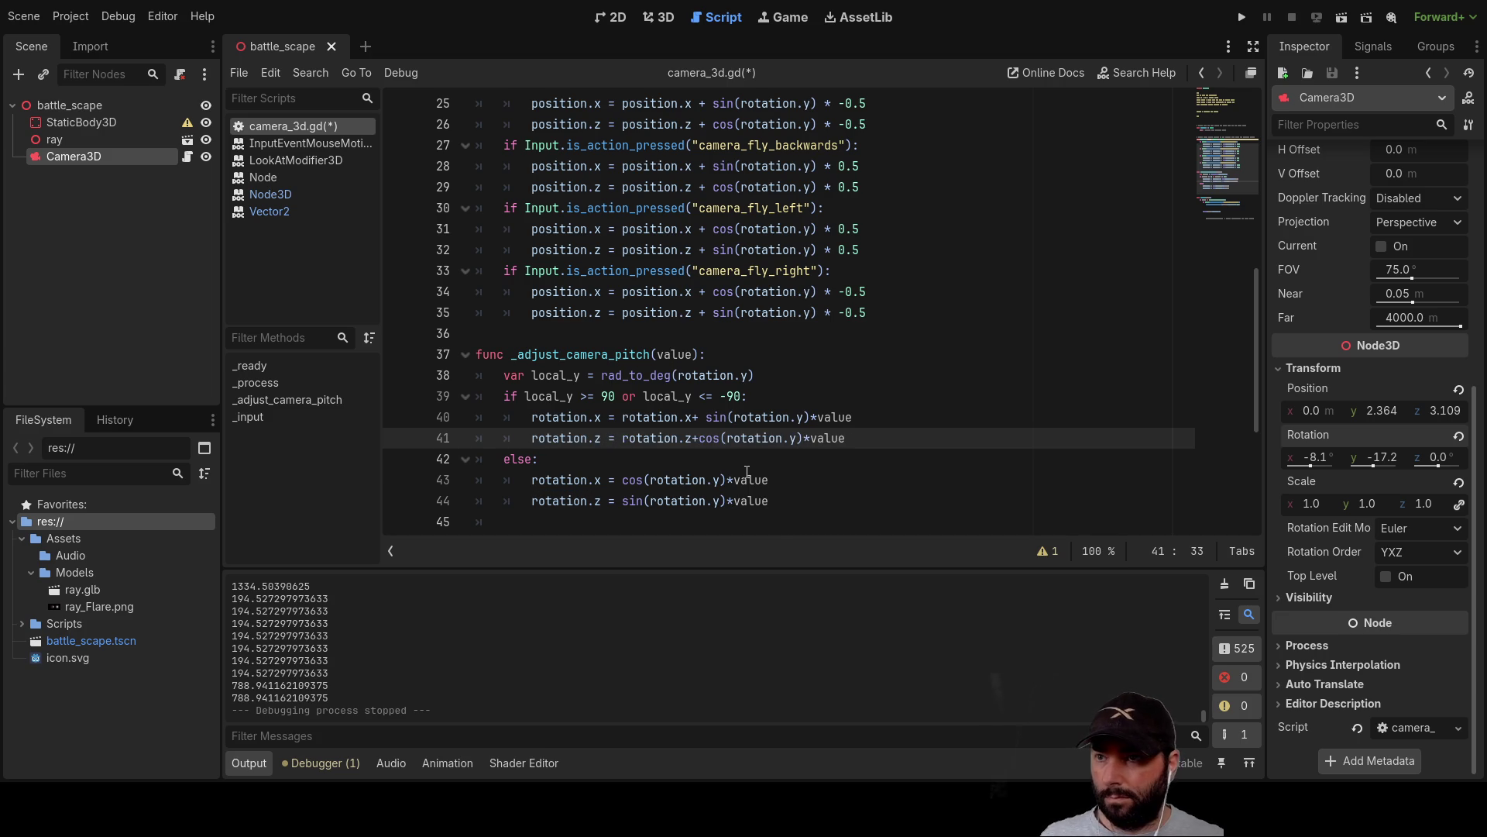
pyautogui.hotkey('ctrl', 'z')
# Make else-branch line 43 read rotation.x + cos(rotation.y)*value, then save and run.
pyautogui.press('Down')
pyautogui.press('Down')
pyautogui.press('Down')
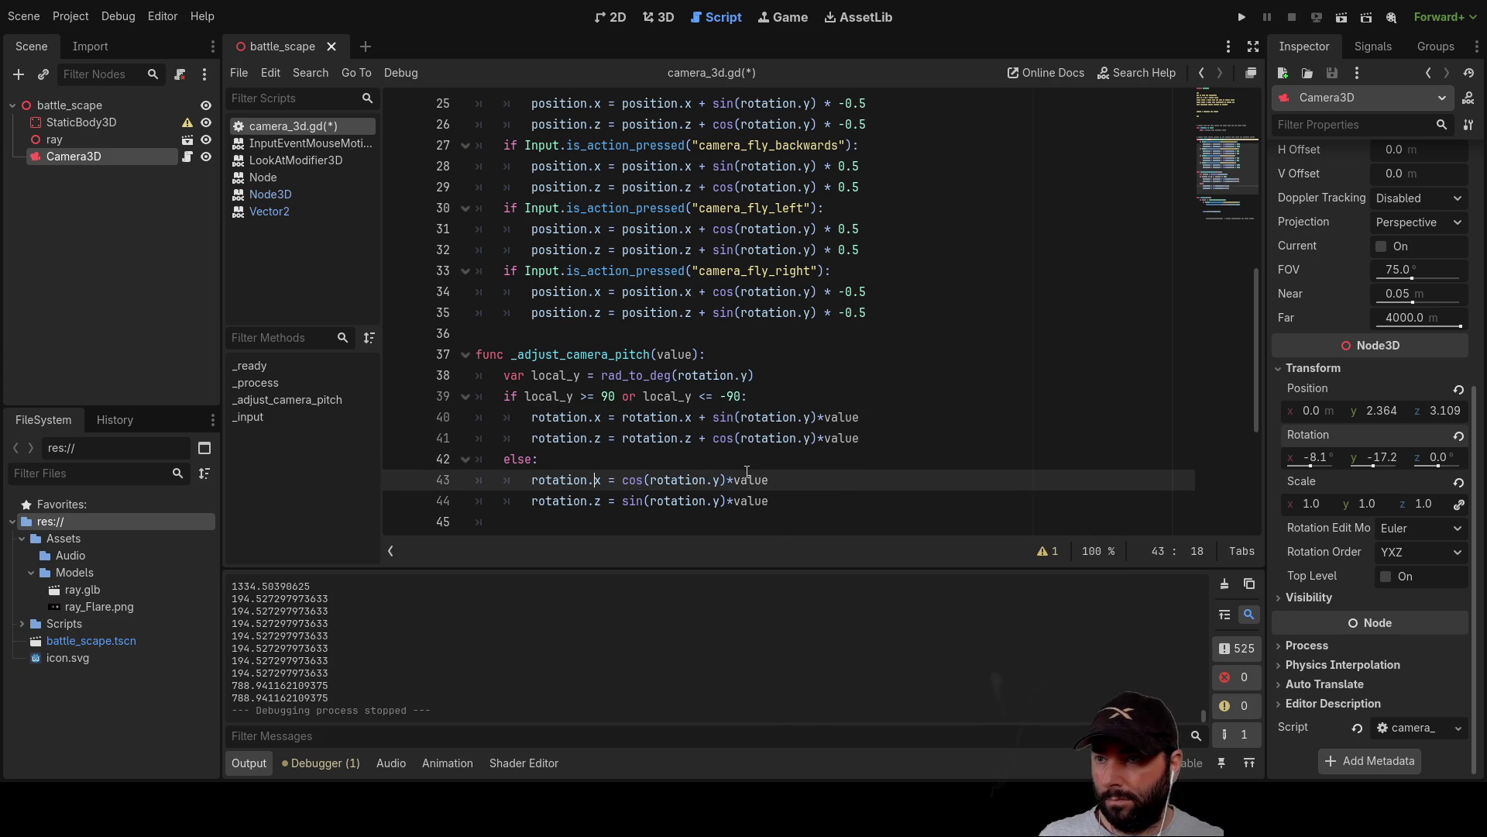
pyautogui.press('Down')
pyautogui.press('Down')
pyautogui.press('Return')
pyautogui.press('Up')
pyautogui.press('Up')
pyautogui.press('Down')
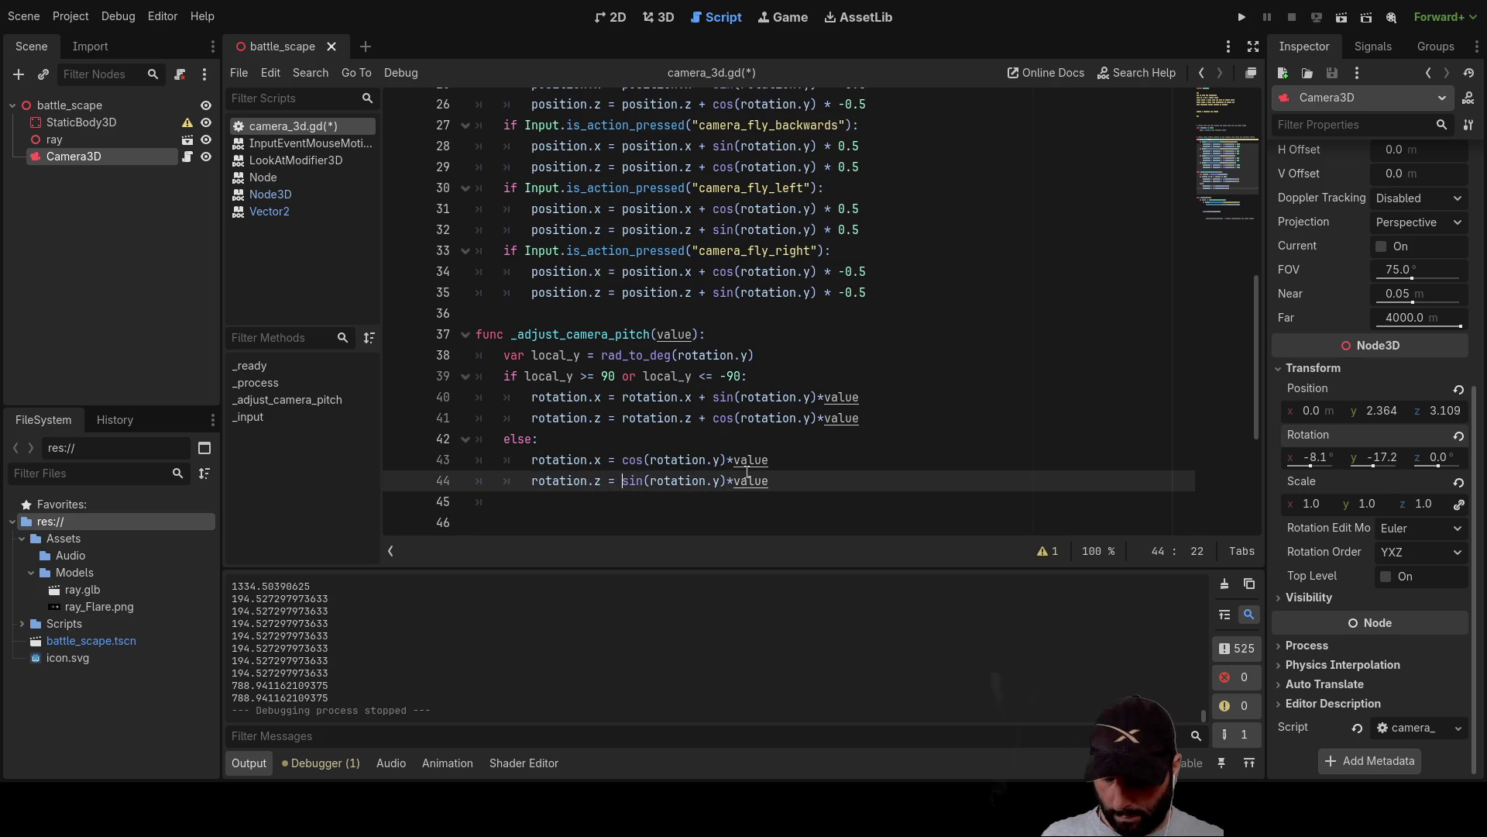
pyautogui.press('Up')
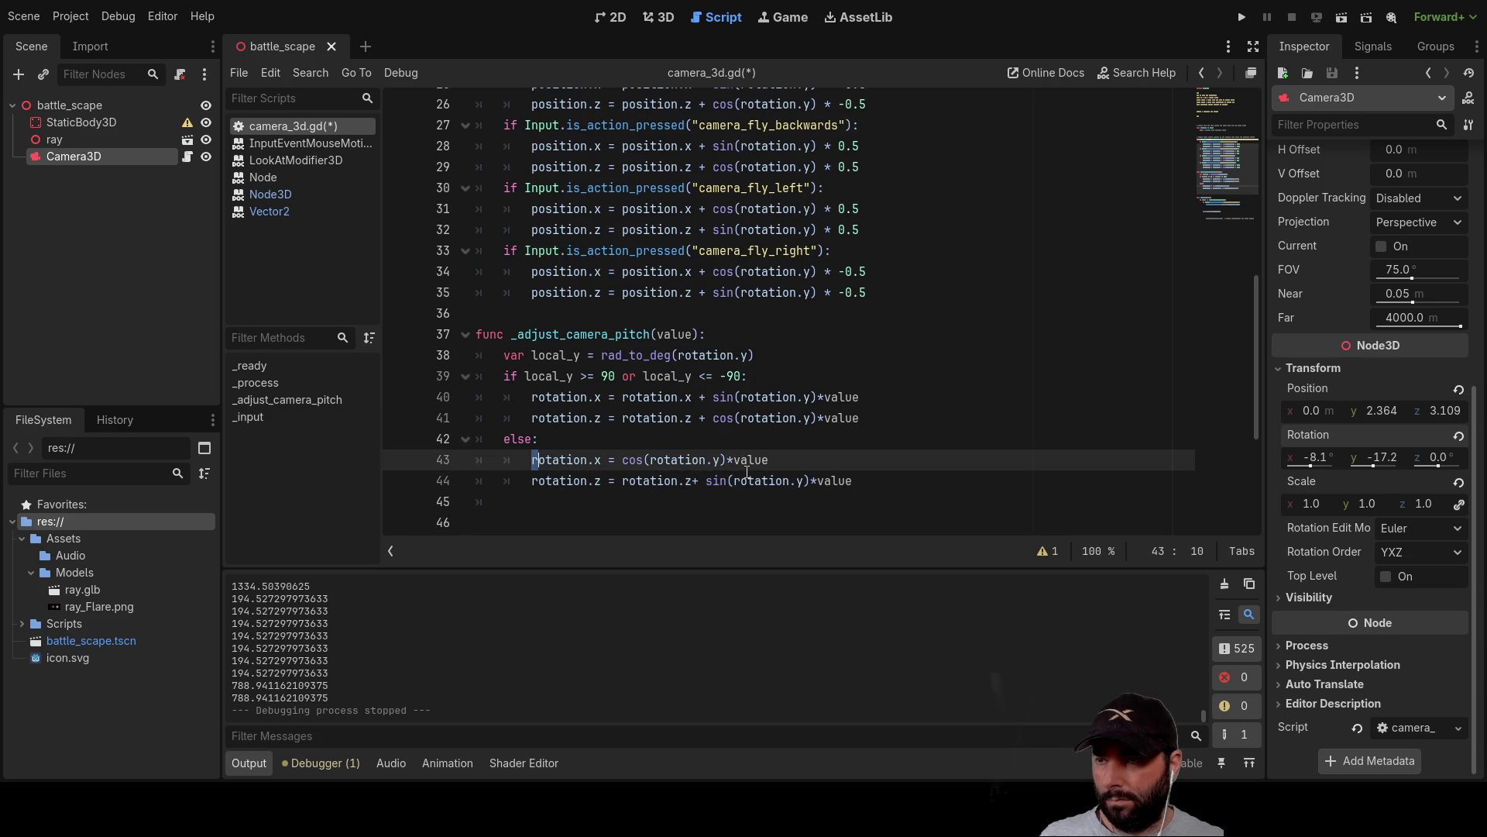
pyautogui.hotkey('ctrl', 'shift', 'Right')
pyautogui.hotkey('ctrl', 'shift', 'Right')
pyautogui.press('Right')
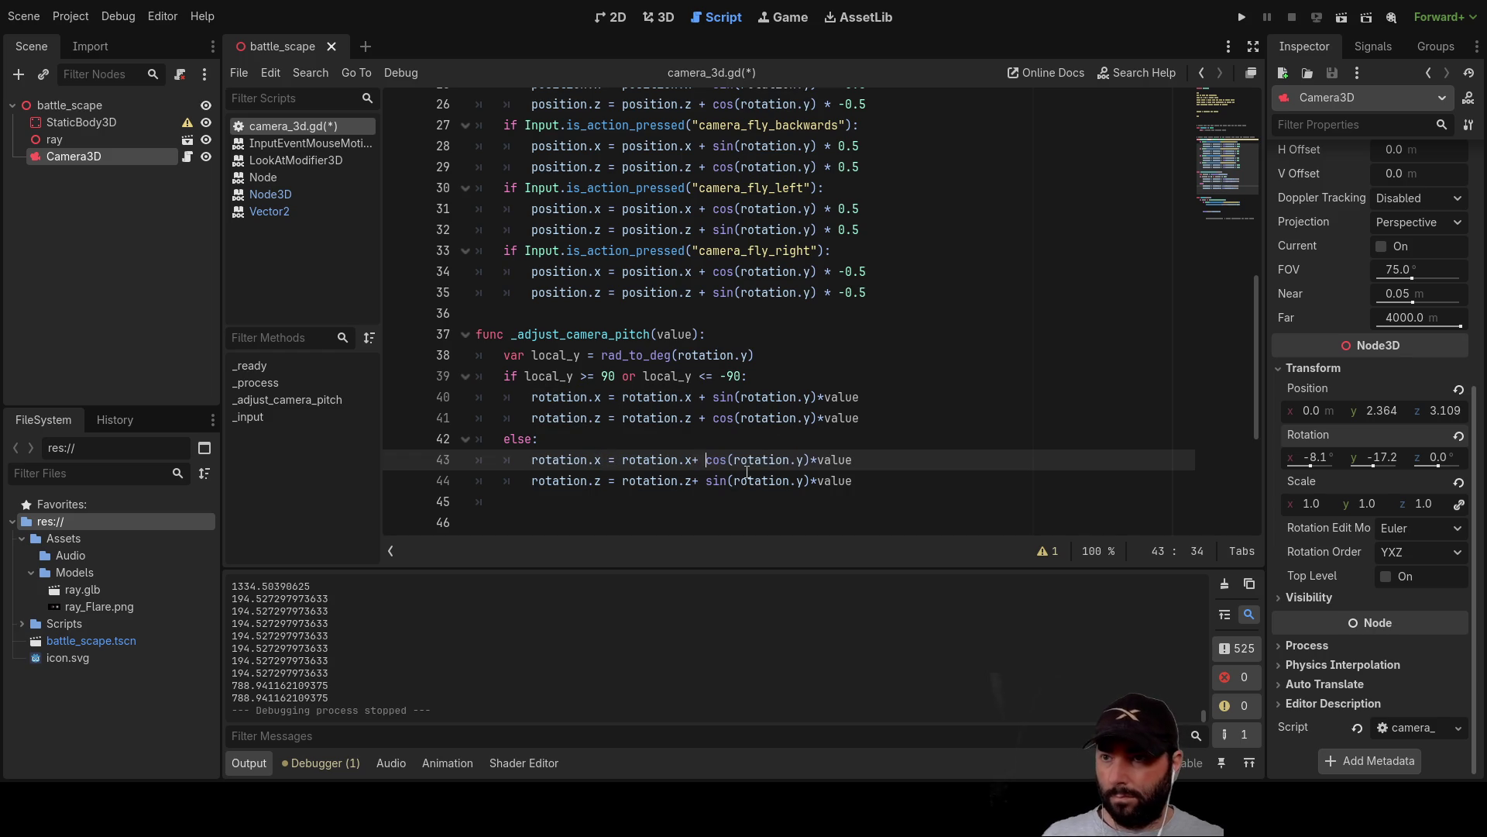
pyautogui.click(1244, 16)
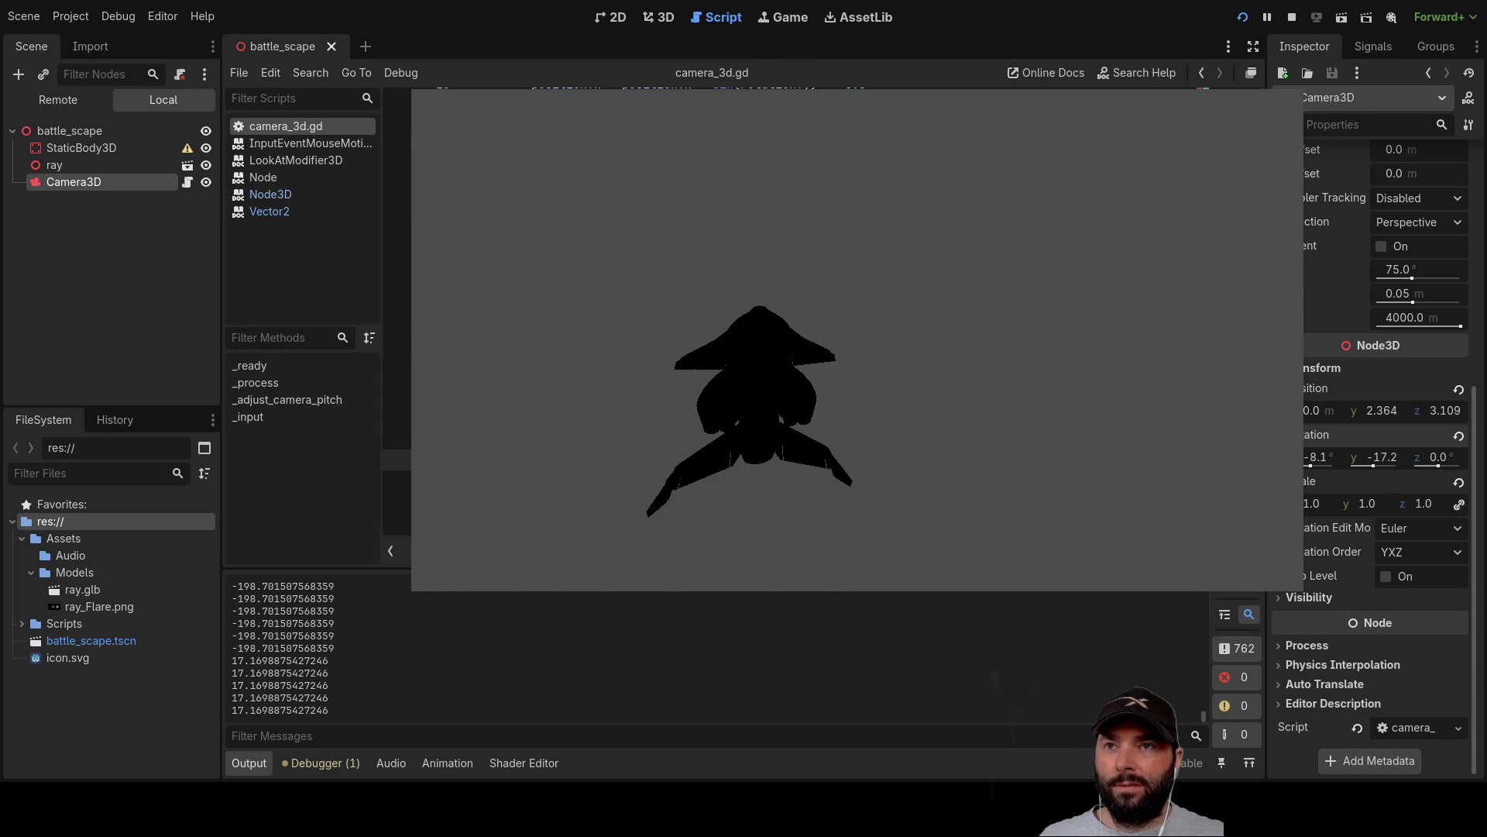
# Stop the test run, run the game again, close its window and relaunch it.
pyautogui.press('F8')
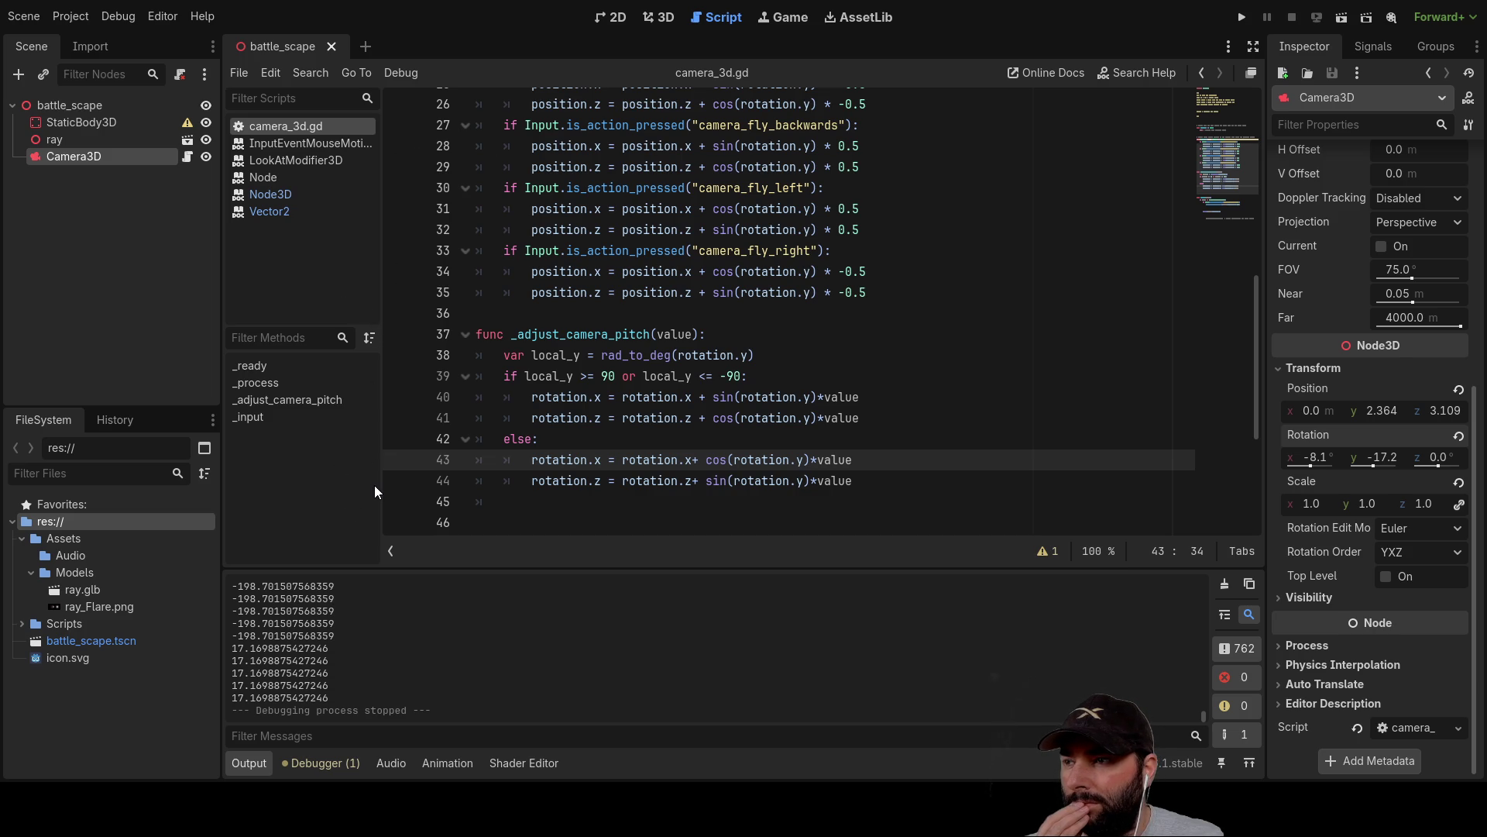
pyautogui.press('F5')
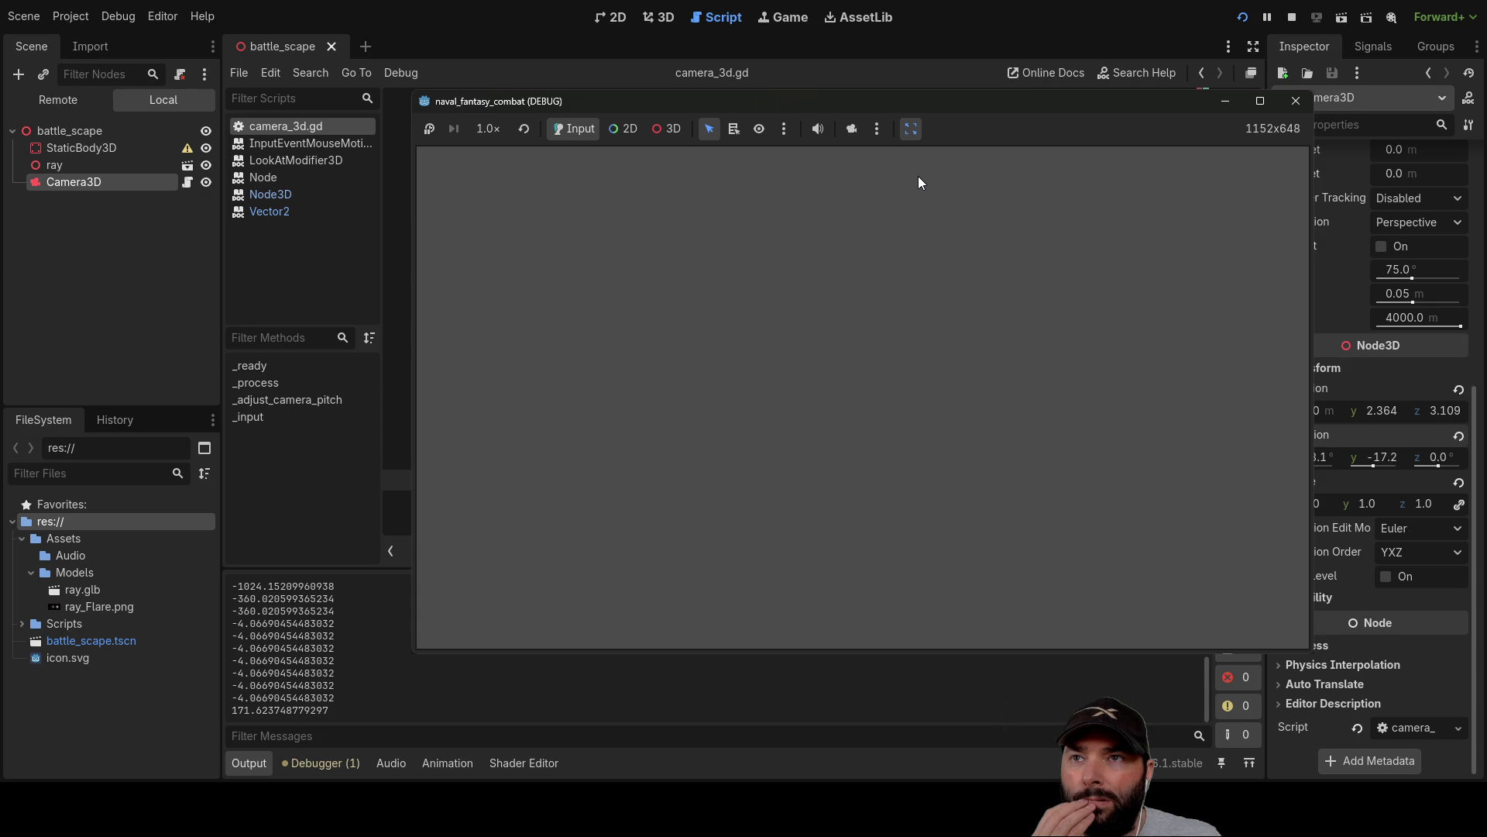
pyautogui.click(1296, 101)
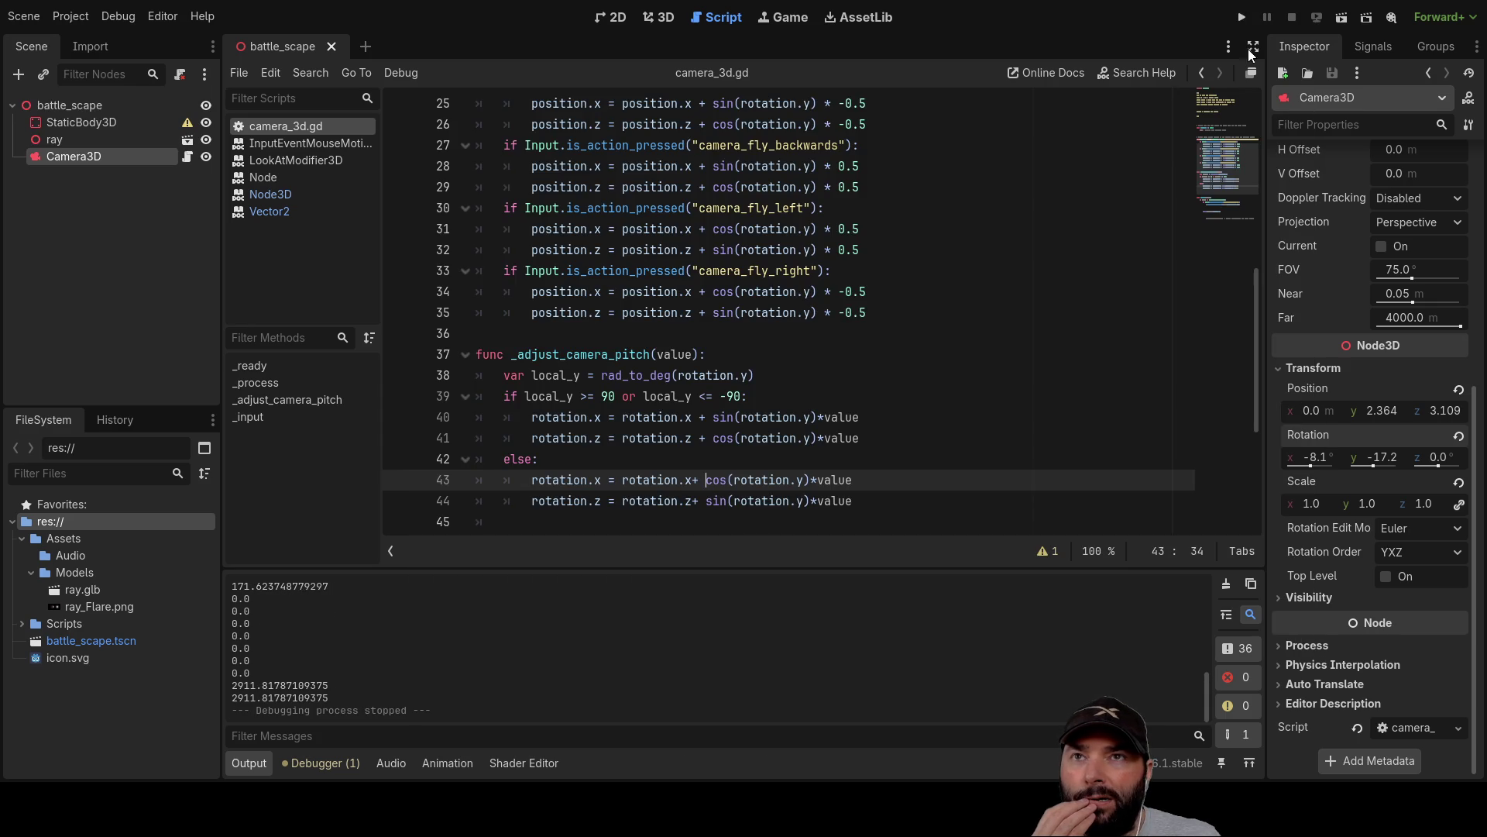
pyautogui.click(1244, 20)
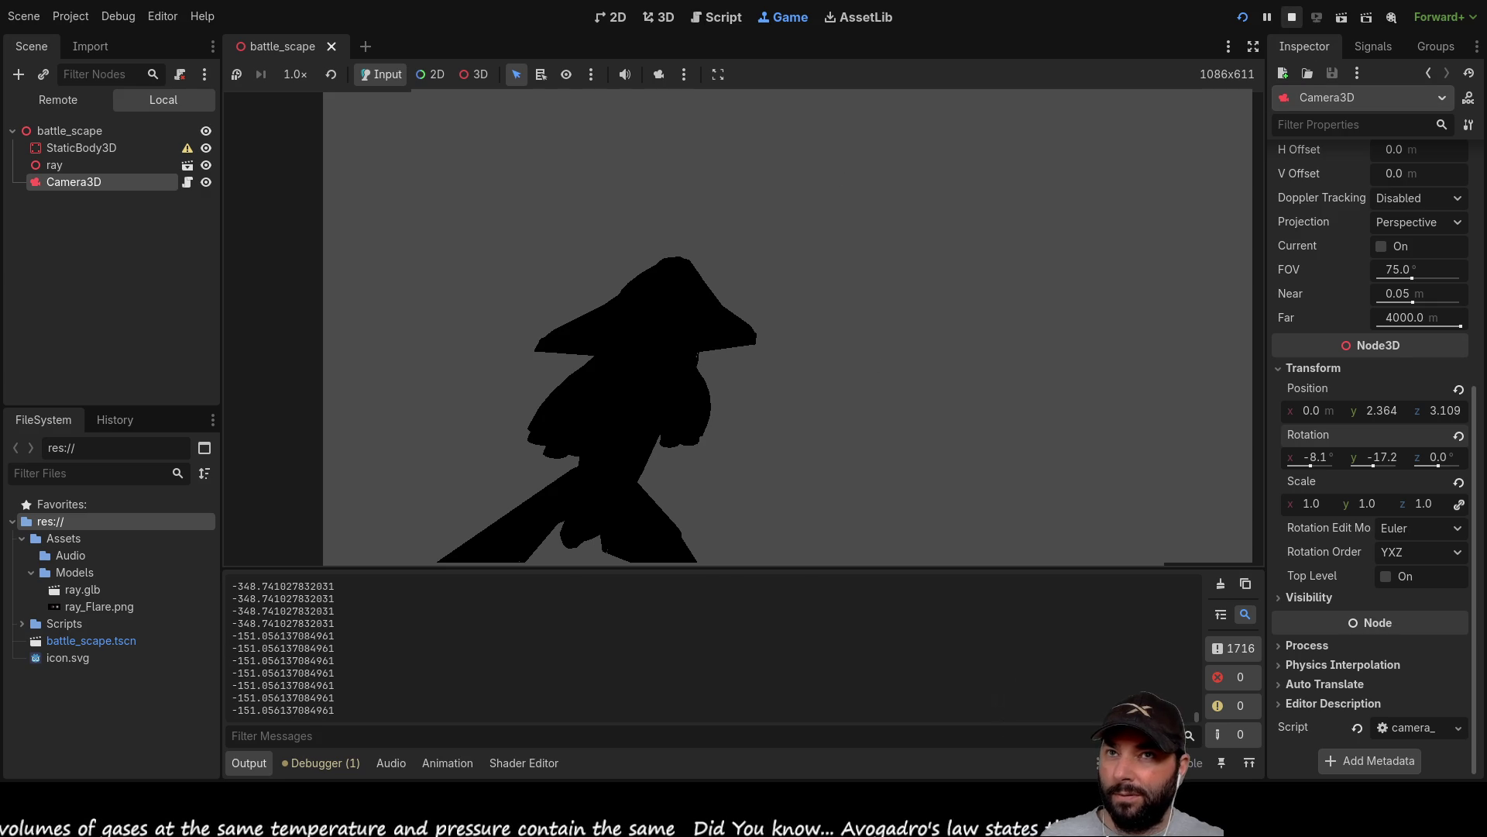
pyautogui.click(1291, 16)
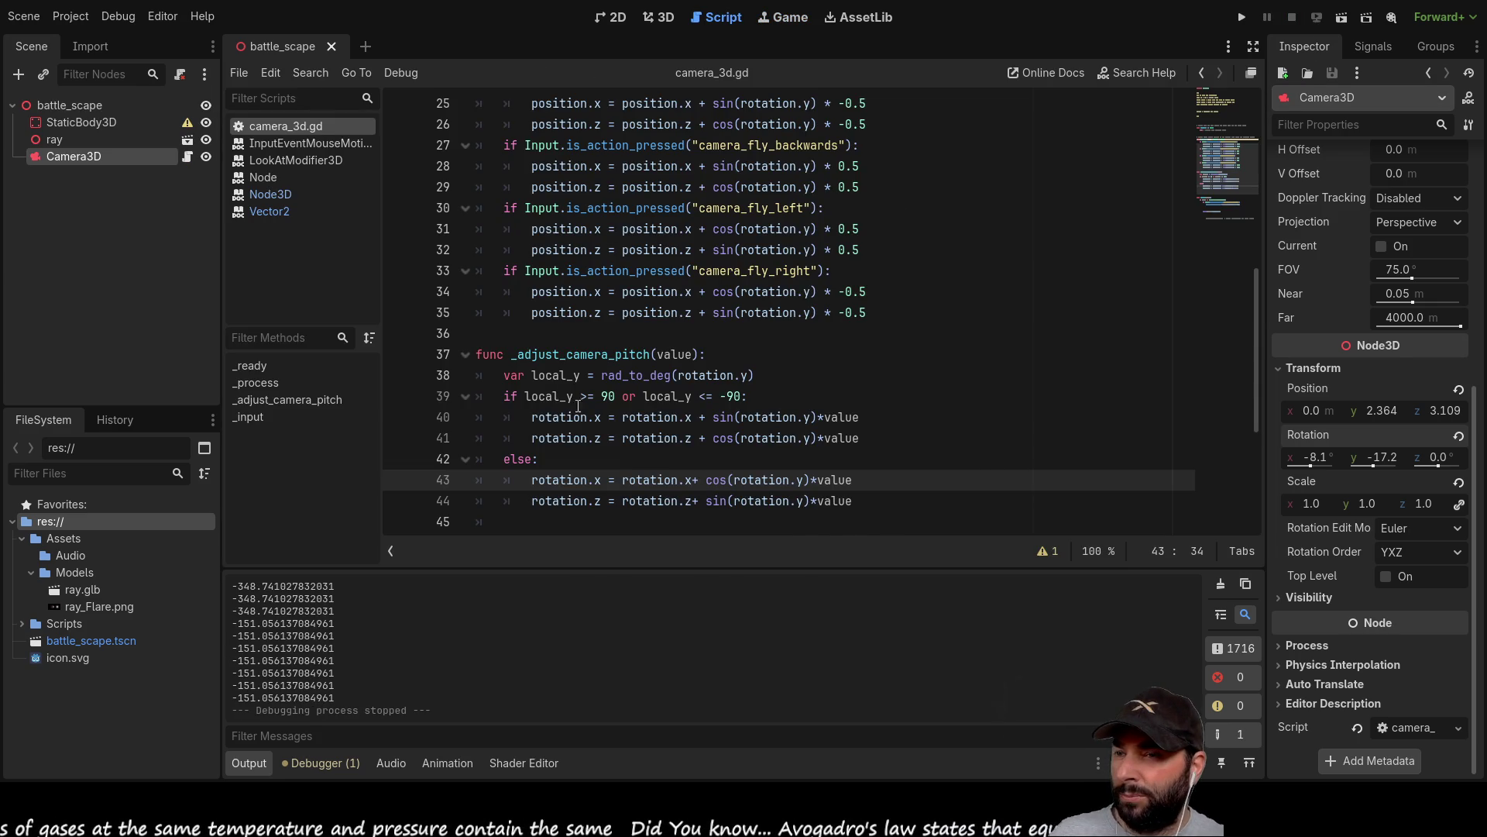
# Change _input's print(event.velocity.x) to print(rotation.z) and run the game.
pyautogui.scroll(-4, 644, 389)
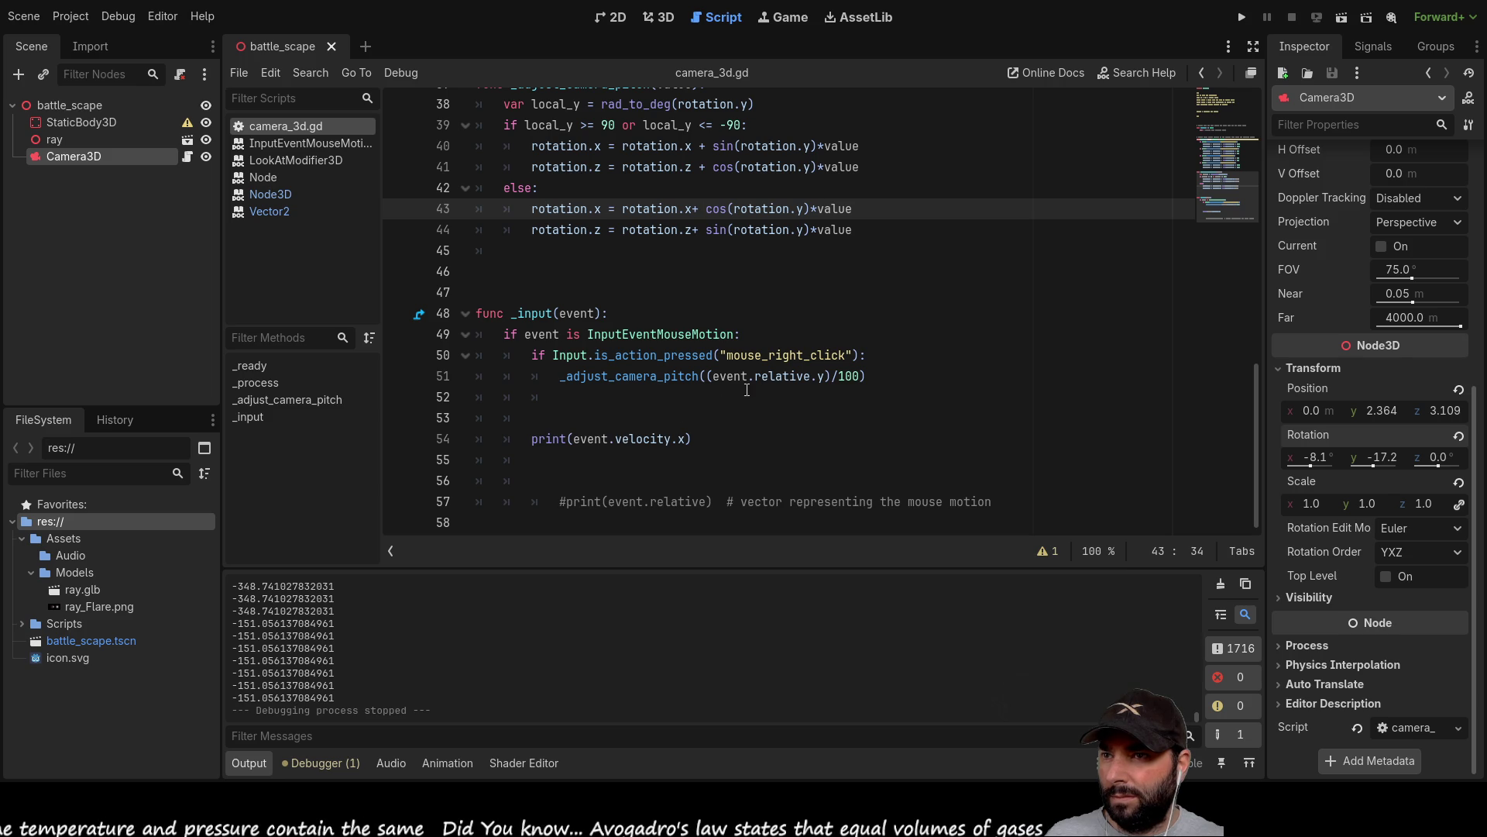
pyautogui.moveTo(572, 440); pyautogui.dragTo(686, 438)
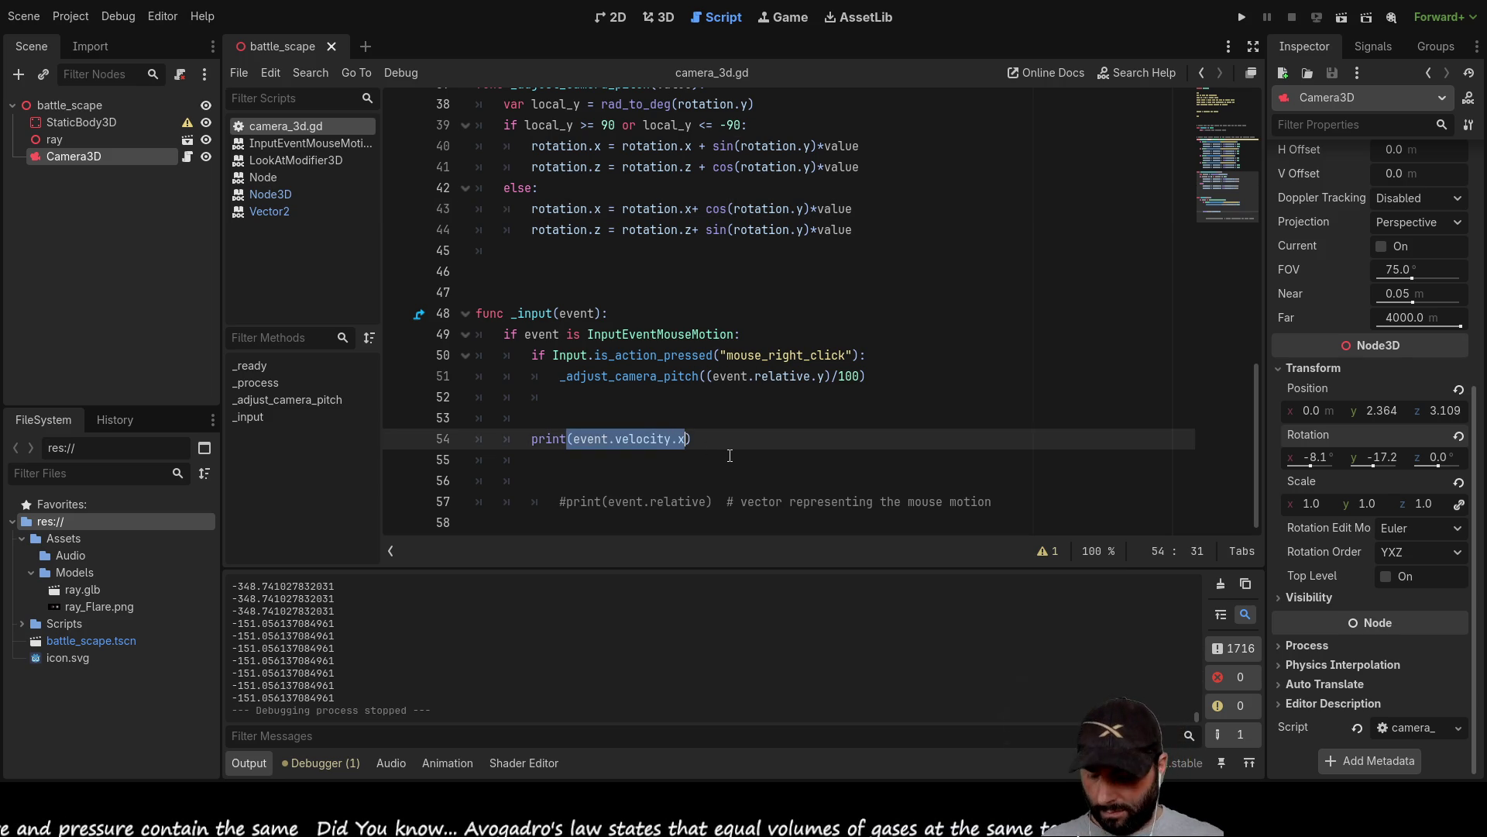
pyautogui.write('rotation')
pyautogui.press('Left')
pyautogui.press('Left')
pyautogui.press('Left')
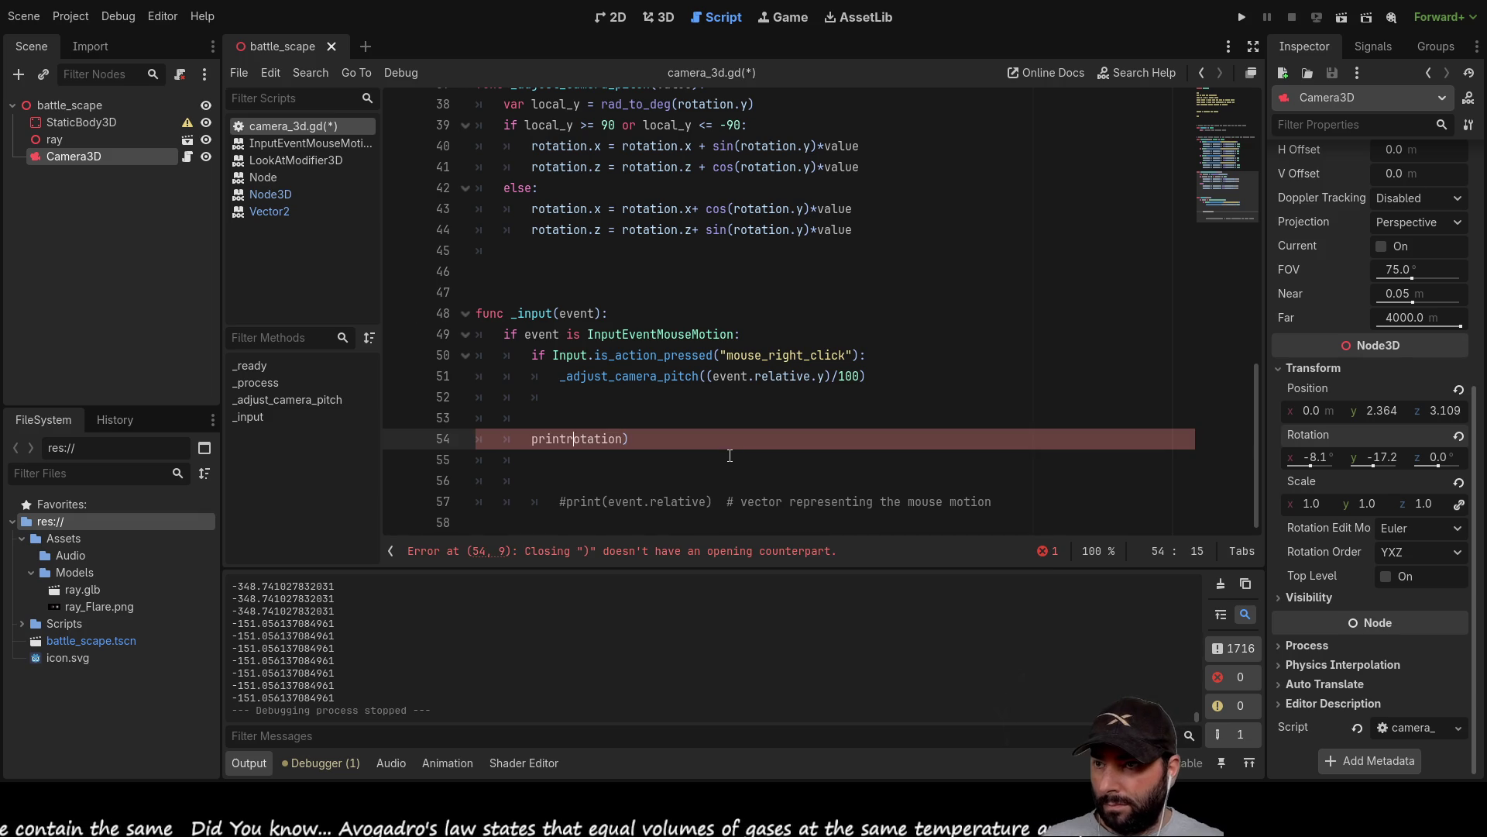
pyautogui.write('(')
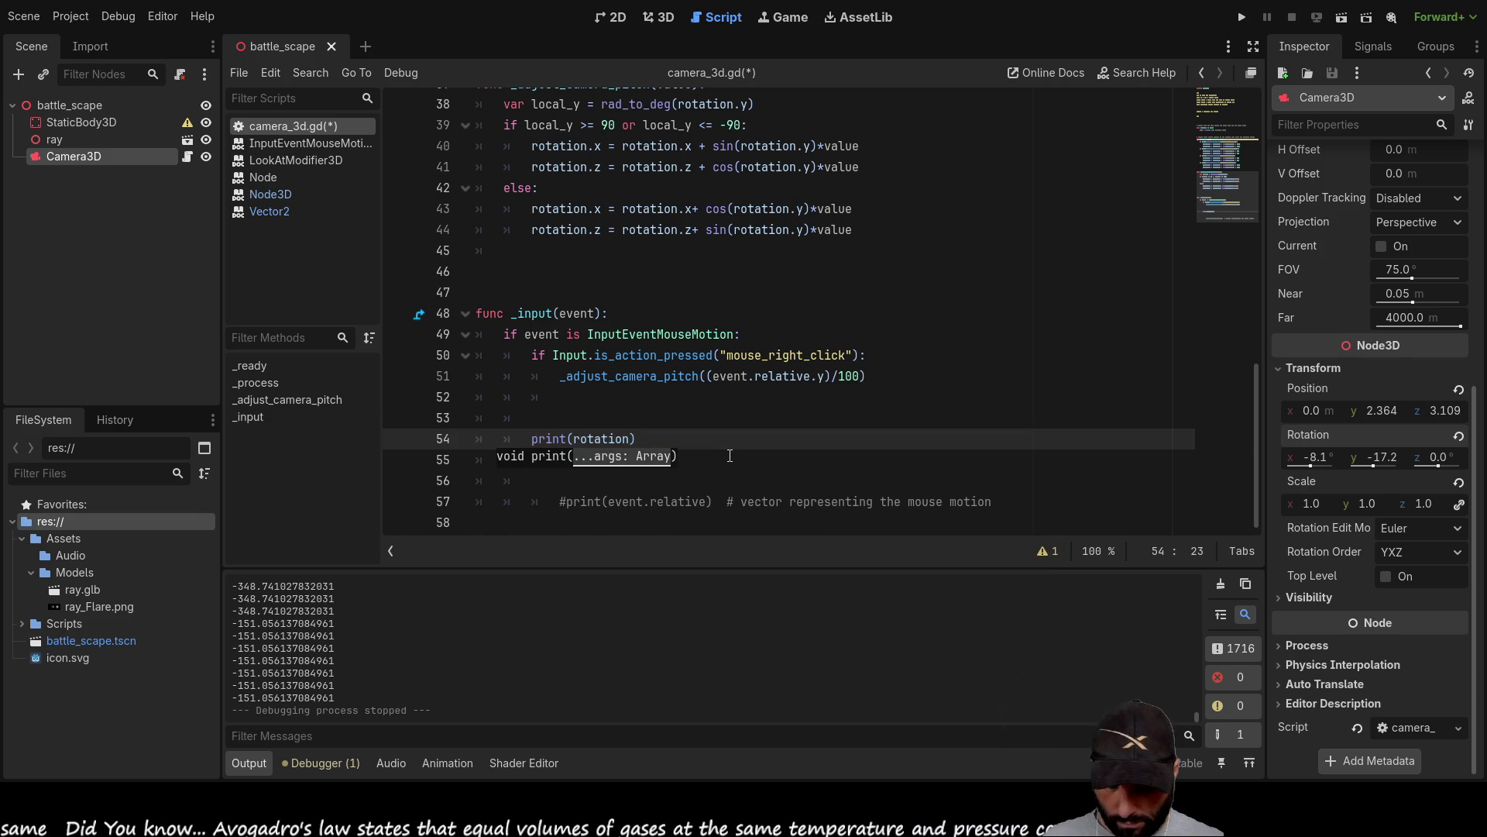
pyautogui.write('.z')
pyautogui.click(702, 467)
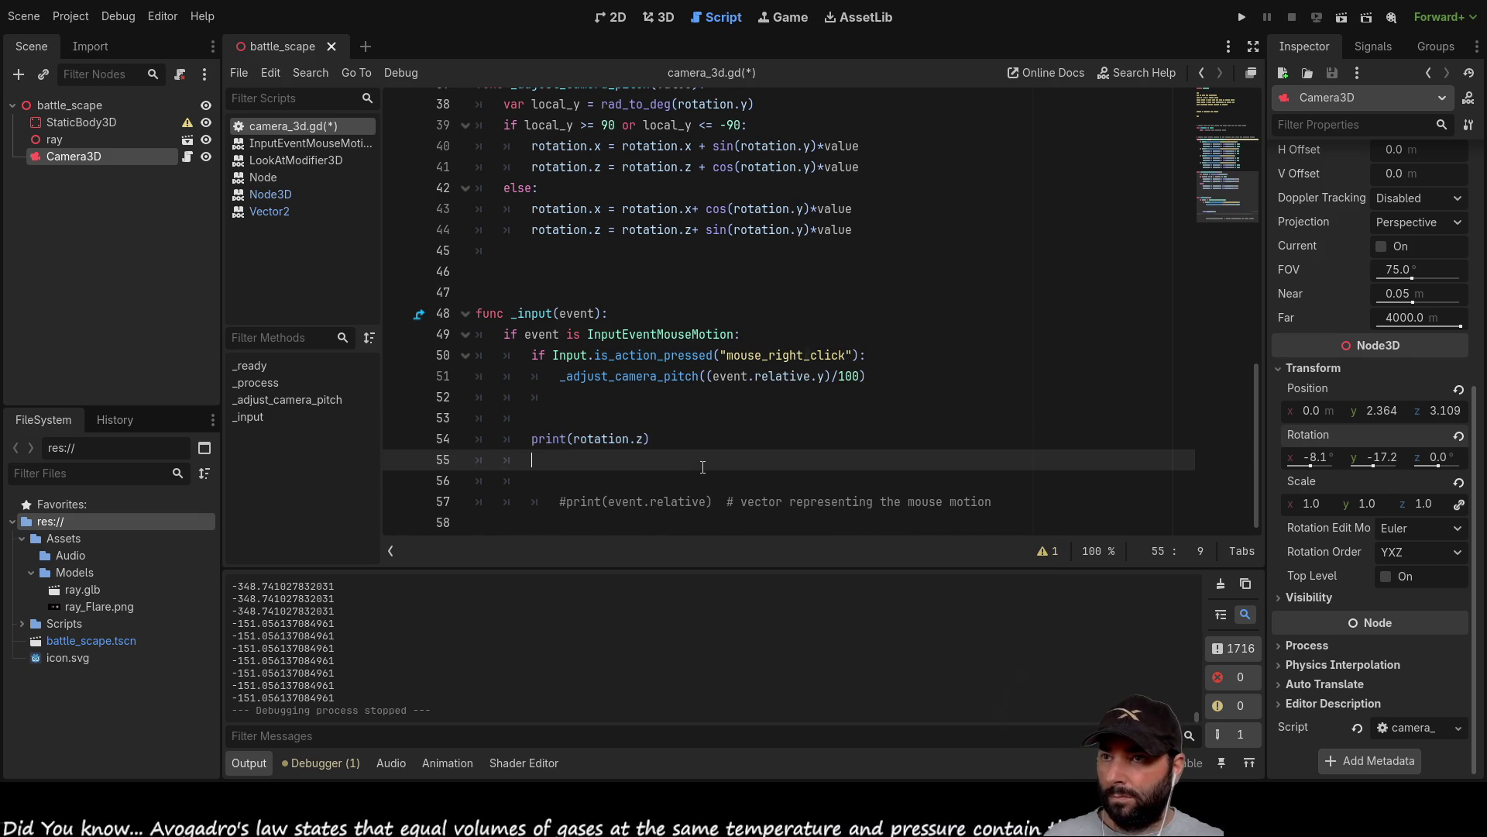
pyautogui.click(1240, 19)
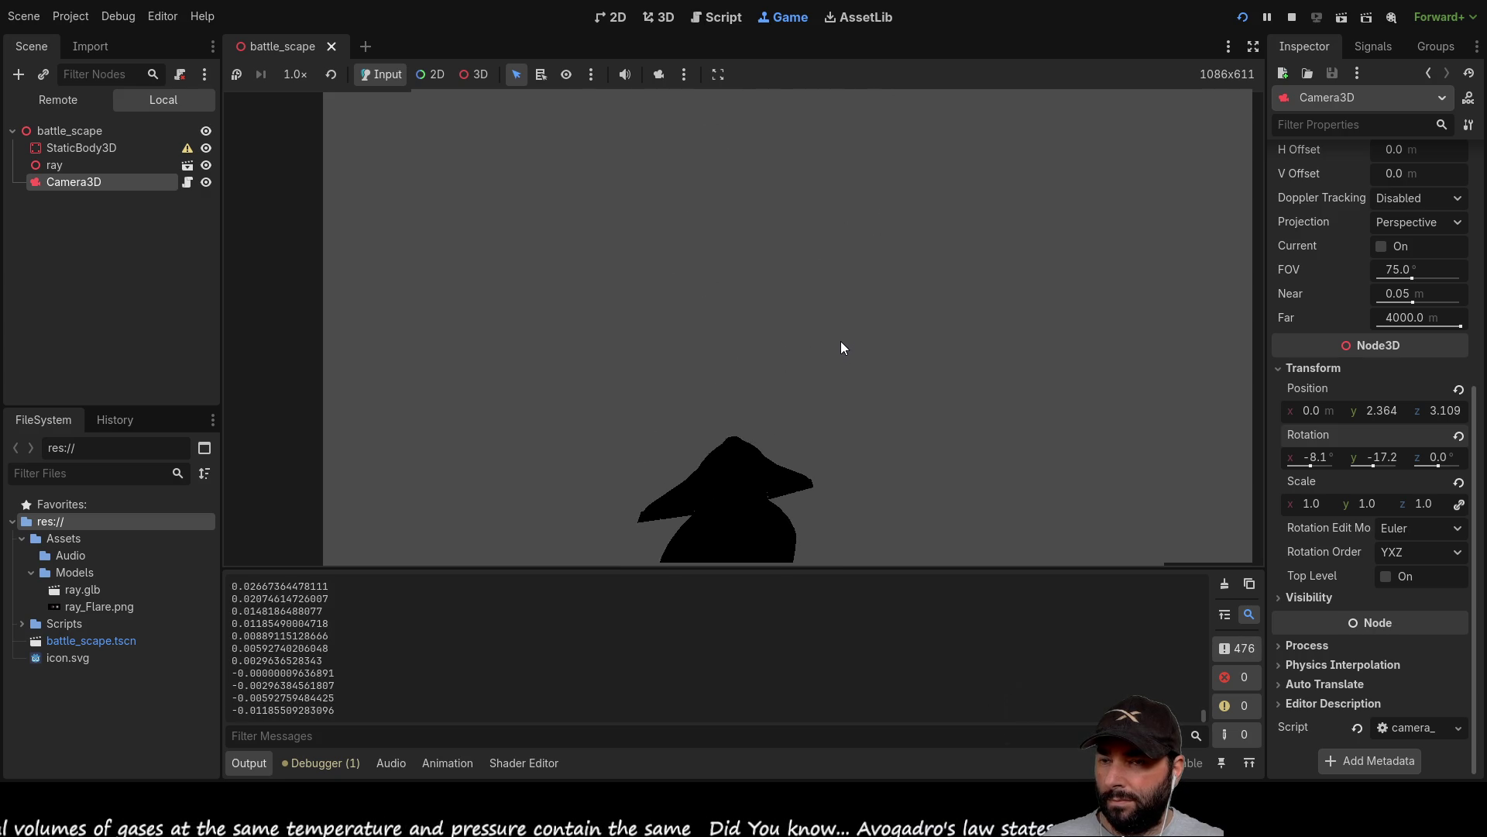
# Stop the battle_scape test run and scroll the script back up to _process.
pyautogui.click(1293, 17)
pyautogui.scroll(7, 812, 343)
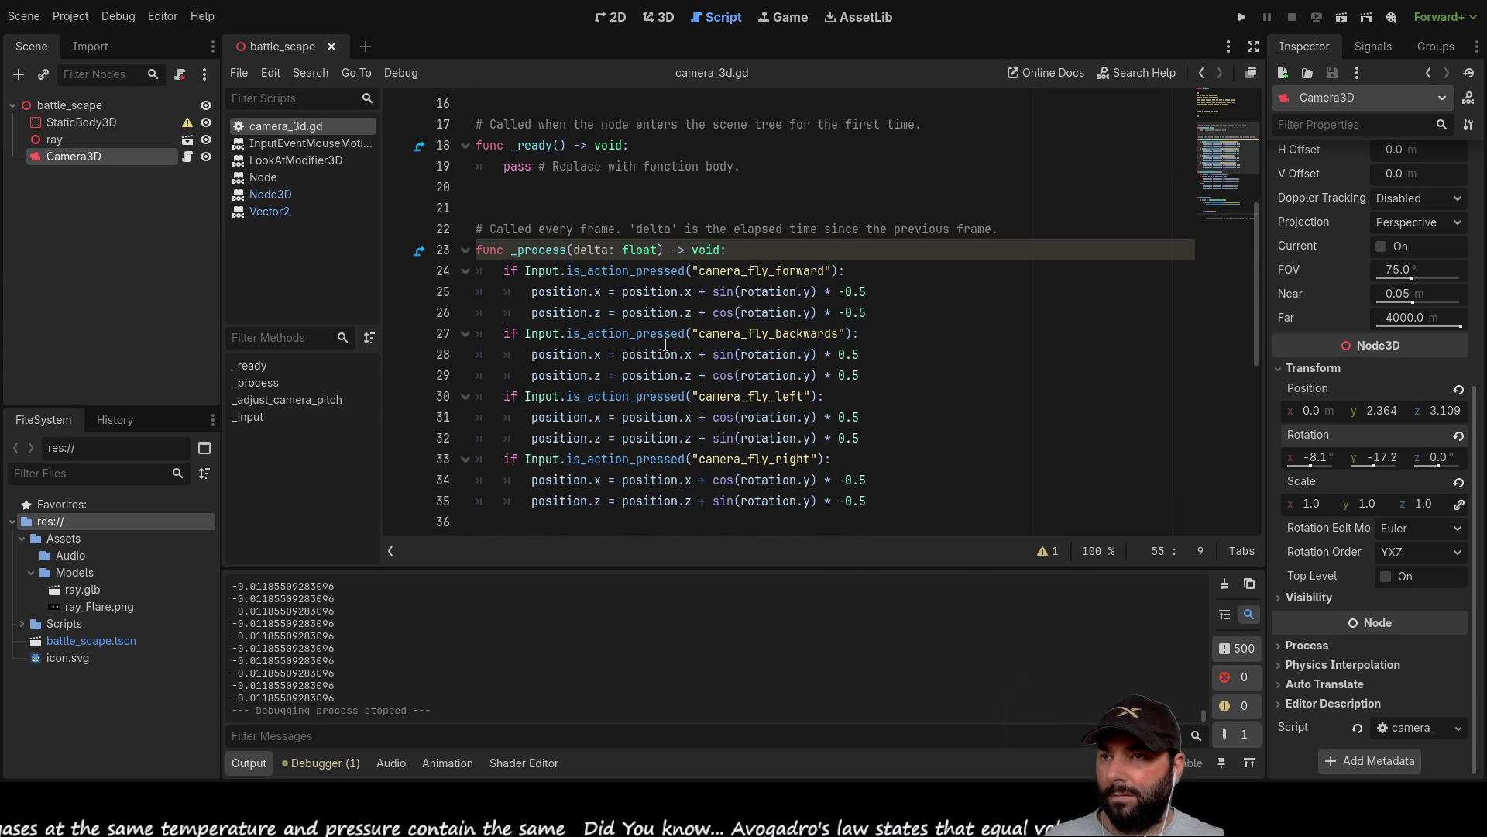
# Undo an accidental edit to sin on line 25.
pyautogui.doubleClick(722, 291)
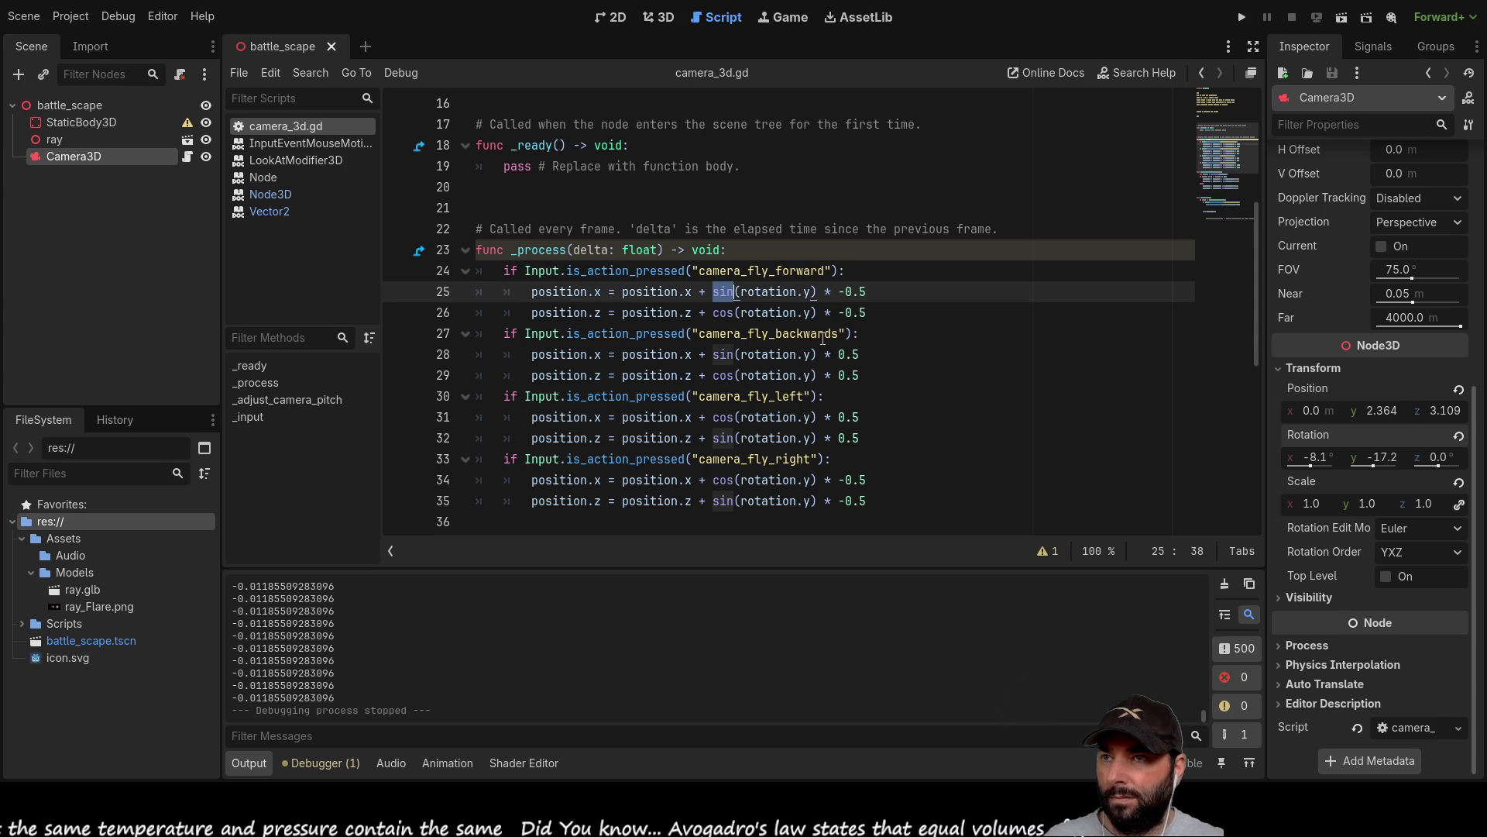
pyautogui.write('c')
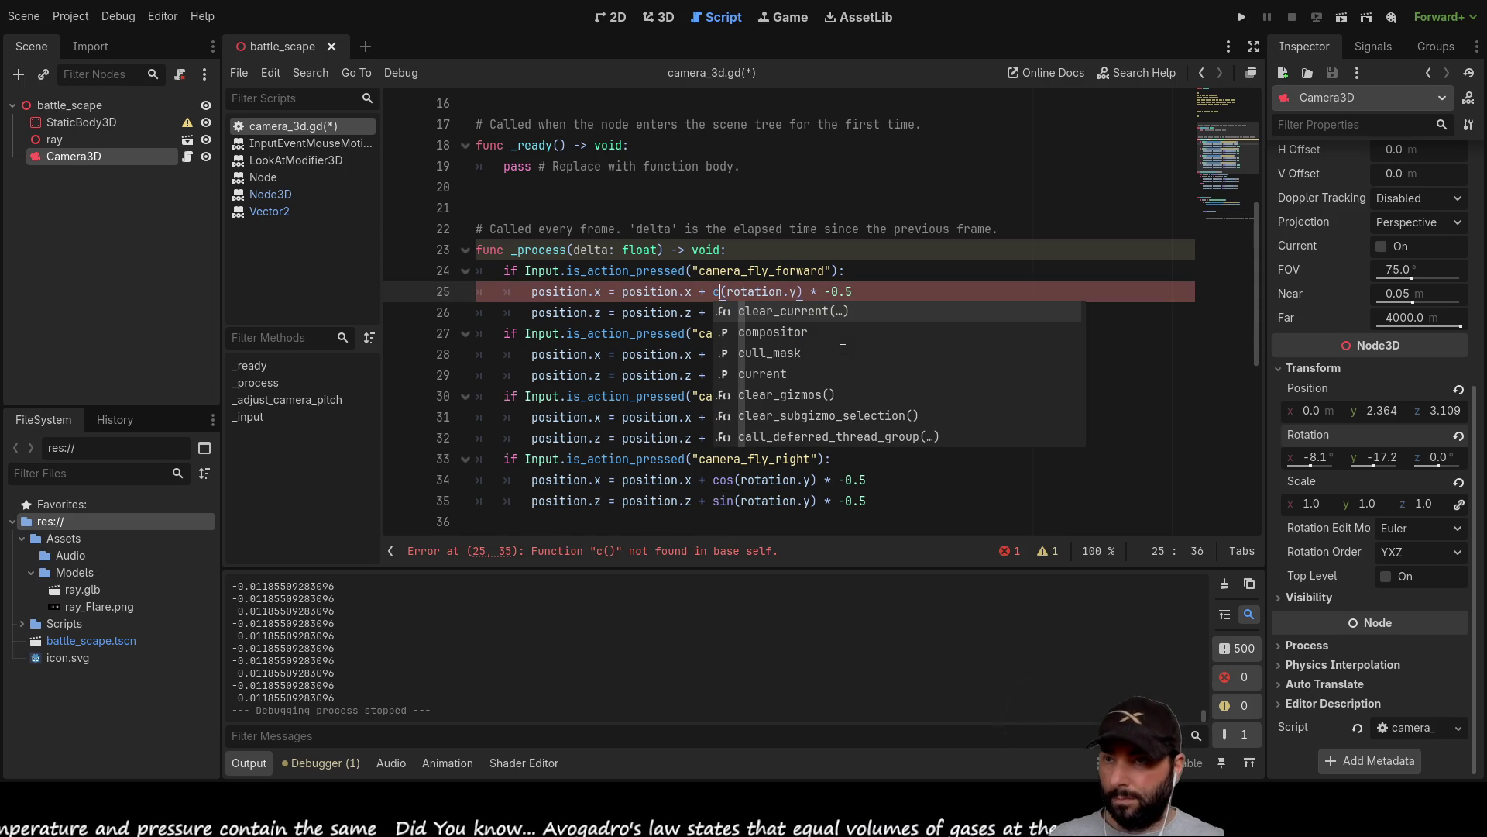
pyautogui.hotkey('ctrl', 'z')
pyautogui.scroll(5, 623, 288)
pyautogui.scroll(-4, 623, 288)
pyautogui.scroll(-6, 623, 288)
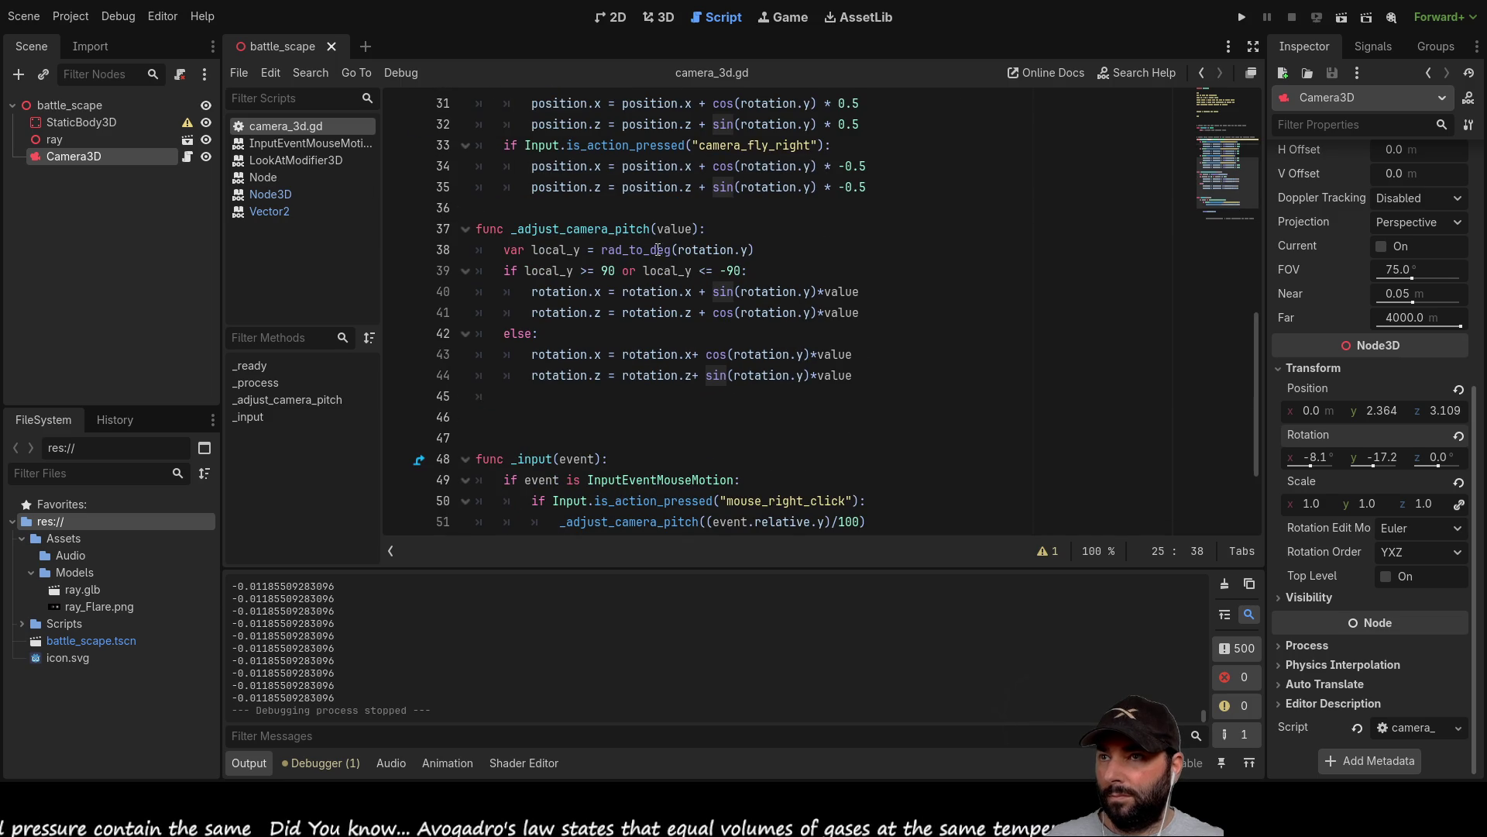
# Change sin to cos on line 40 and cos to sin on line 41.
pyautogui.click(718, 293)
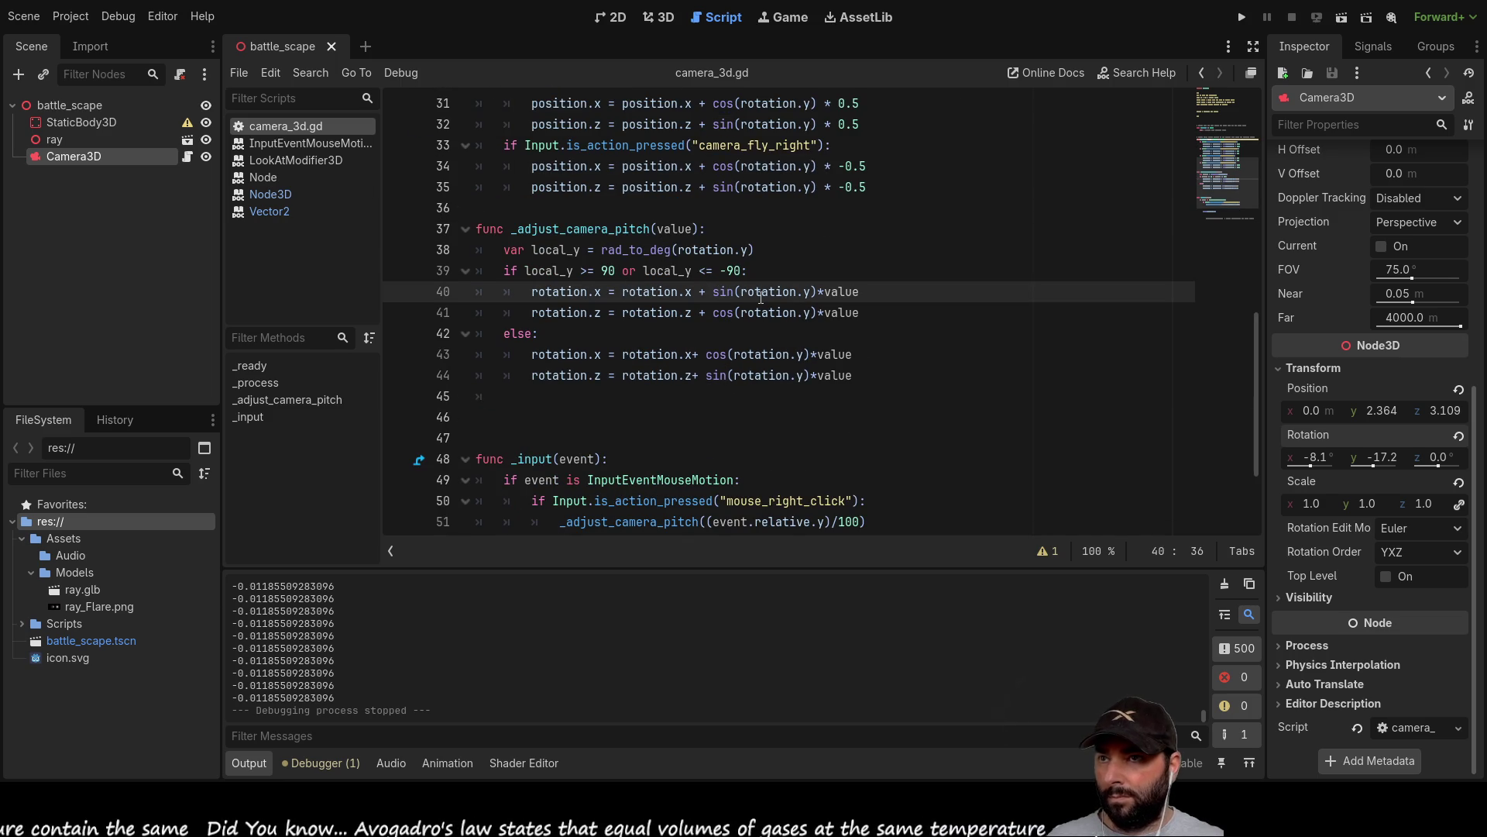
pyautogui.hotkey('ctrl', 'shift', 'Right')
pyautogui.write('cos')
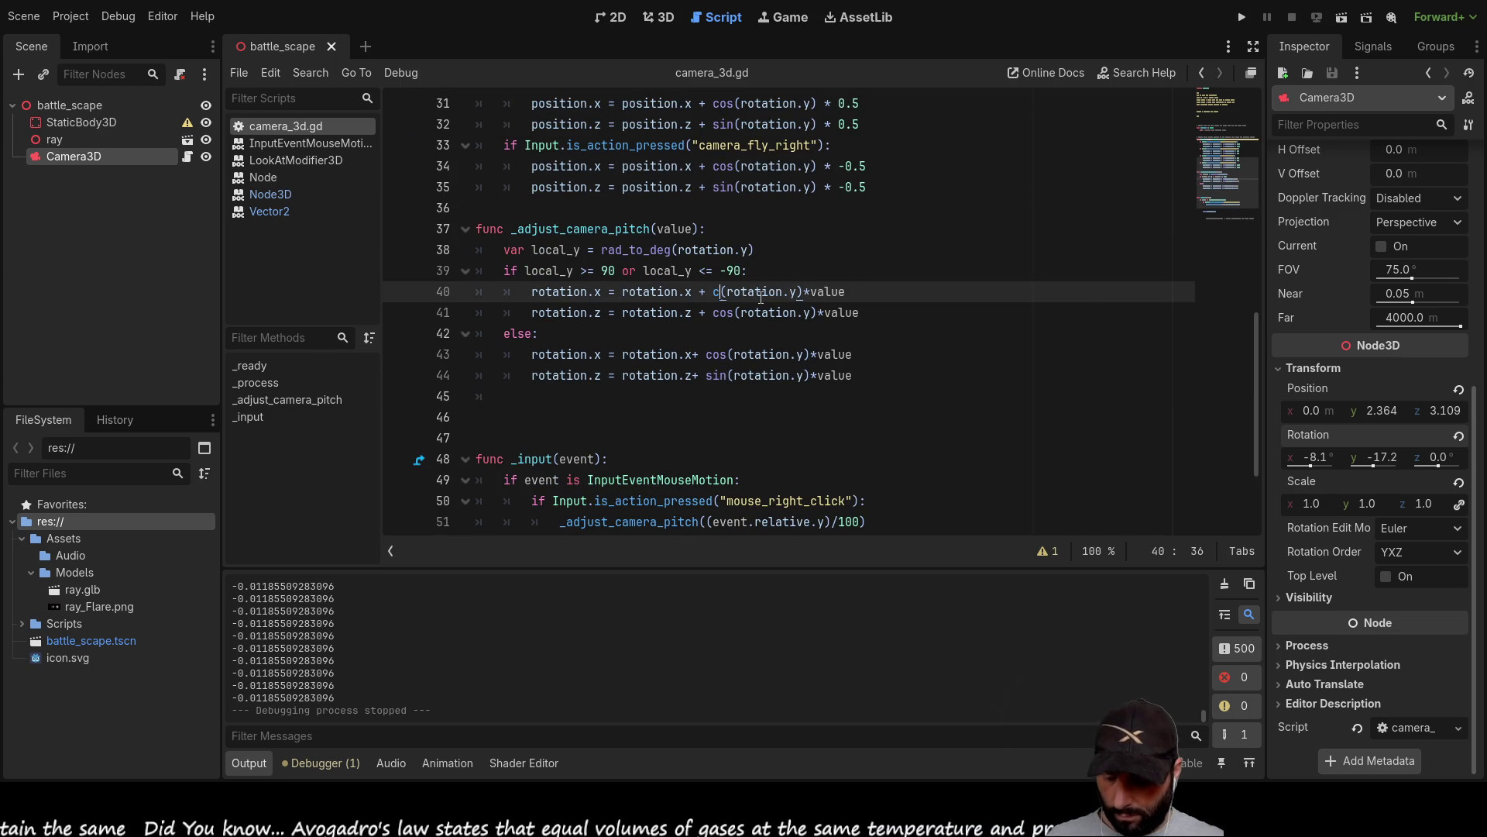
pyautogui.click(798, 250)
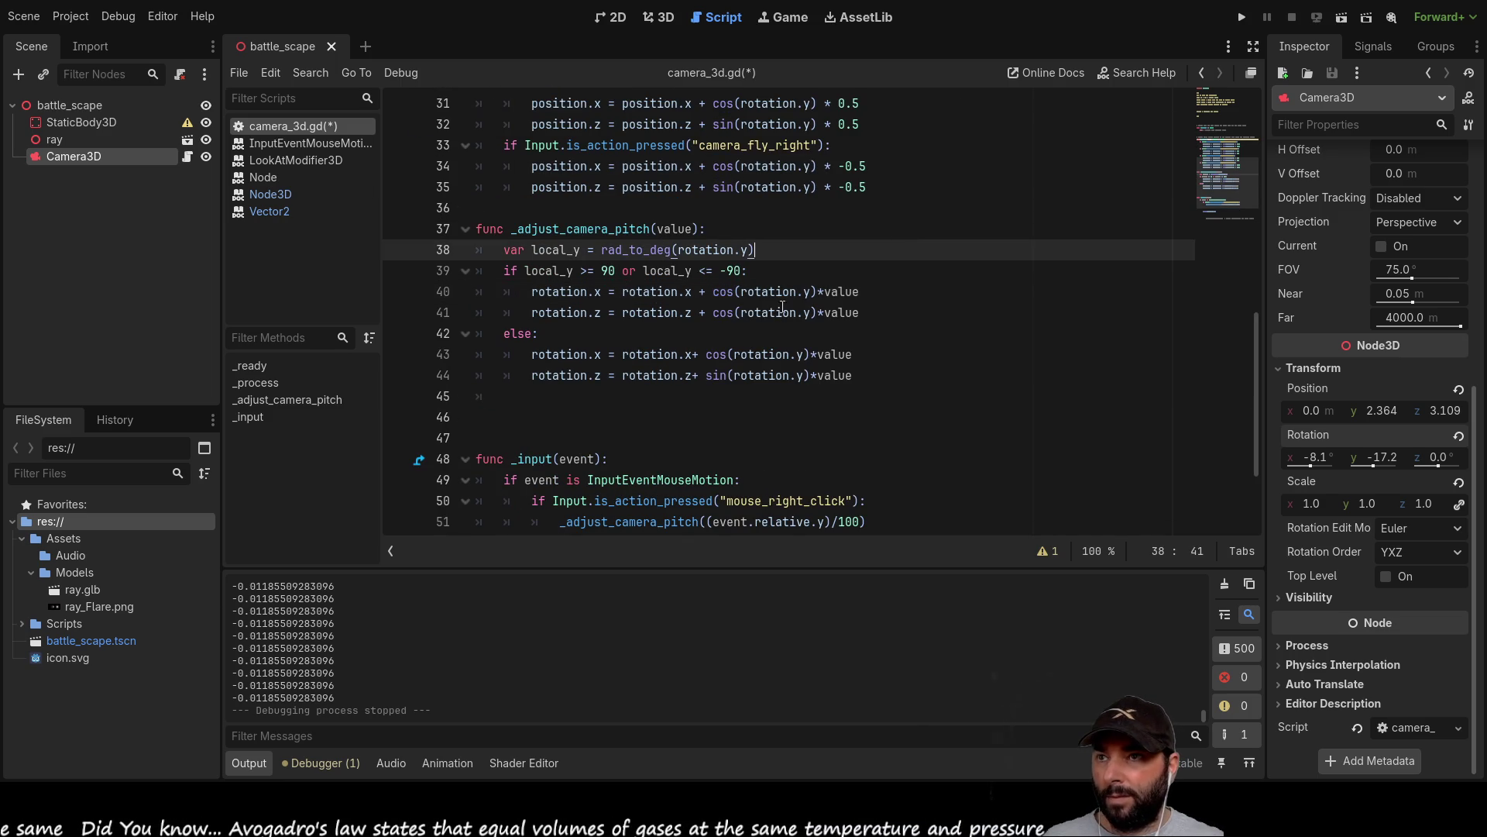
pyautogui.doubleClick(725, 314)
pyautogui.write('sin')
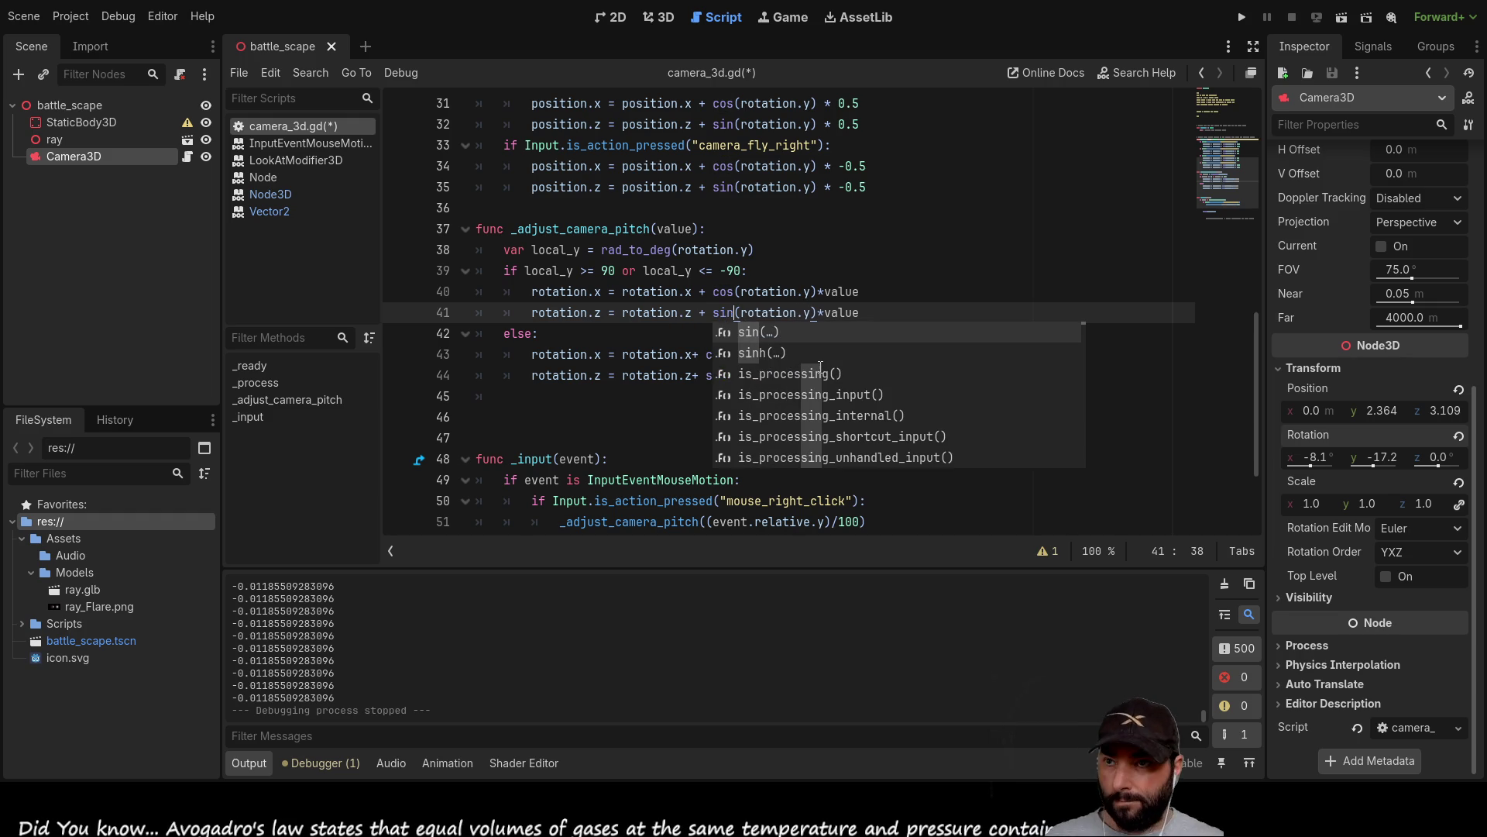
pyautogui.press('Escape')
# Change line 43 to sin and line 44 to cos, then run the project.
pyautogui.doubleClick(716, 354)
pyautogui.write('sin')
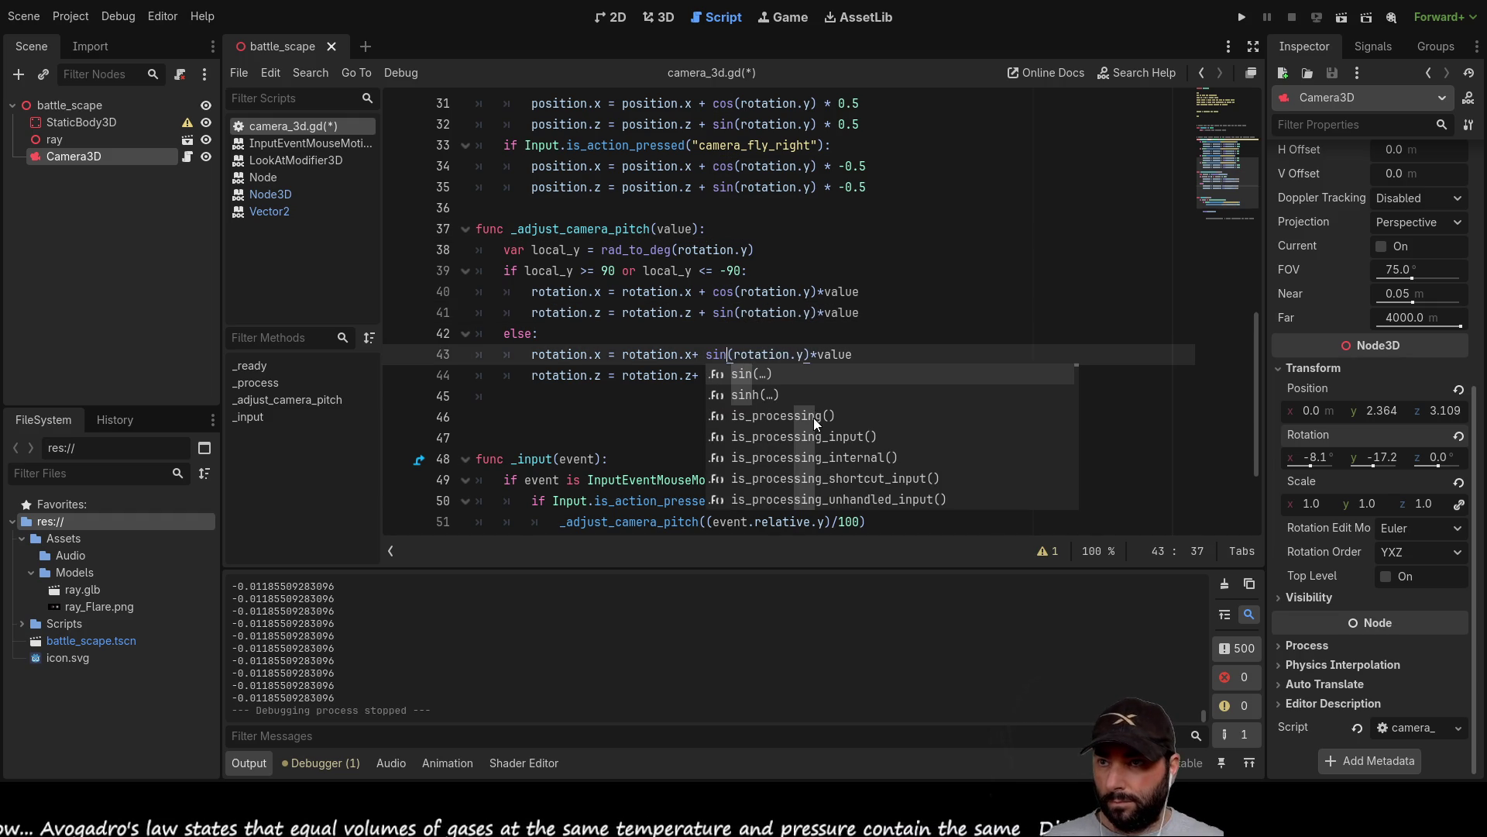
pyautogui.click(947, 292)
pyautogui.doubleClick(718, 375)
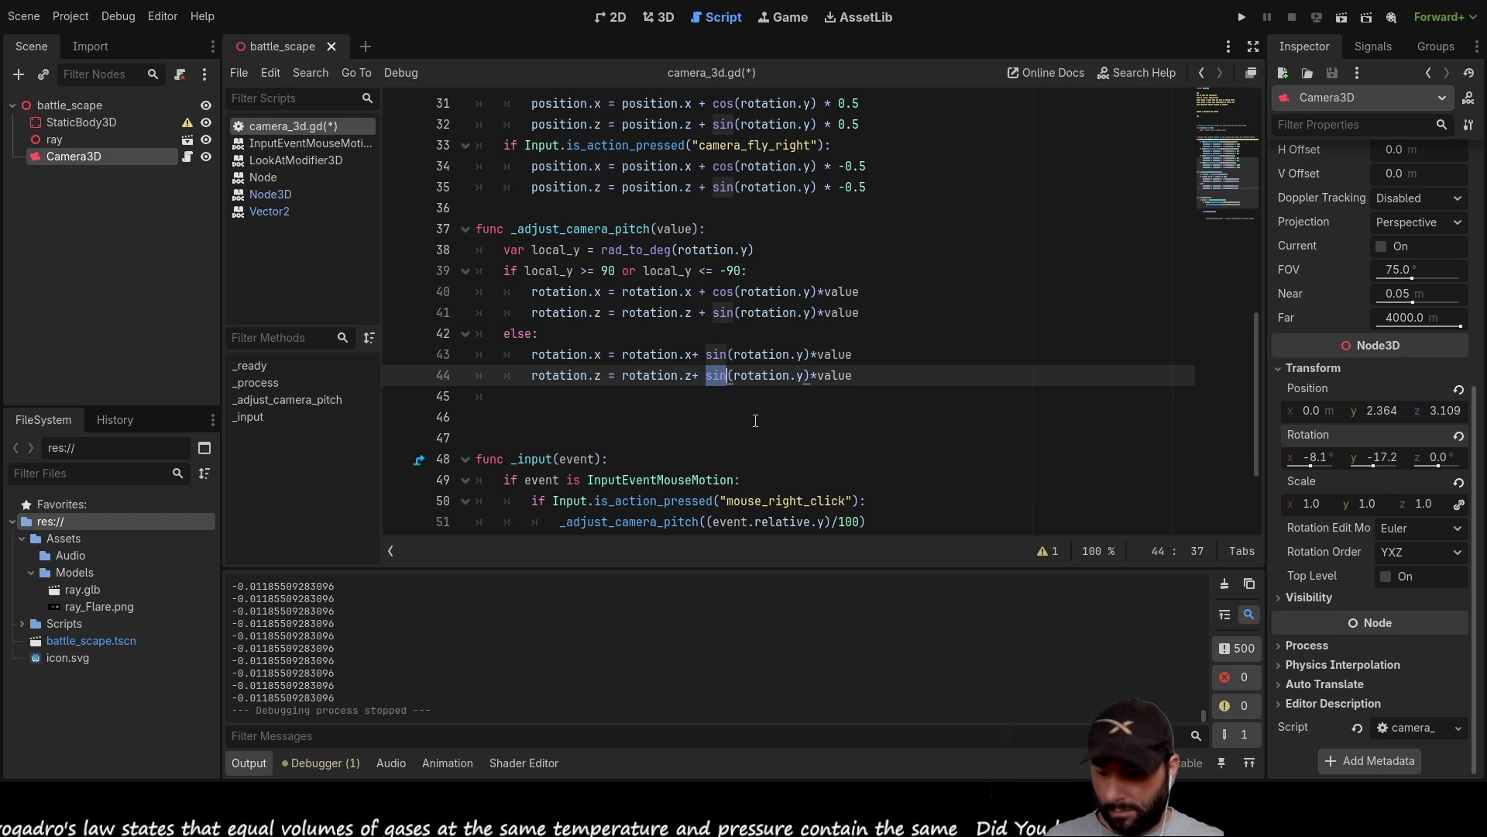
pyautogui.write('cos')
pyautogui.click(756, 420)
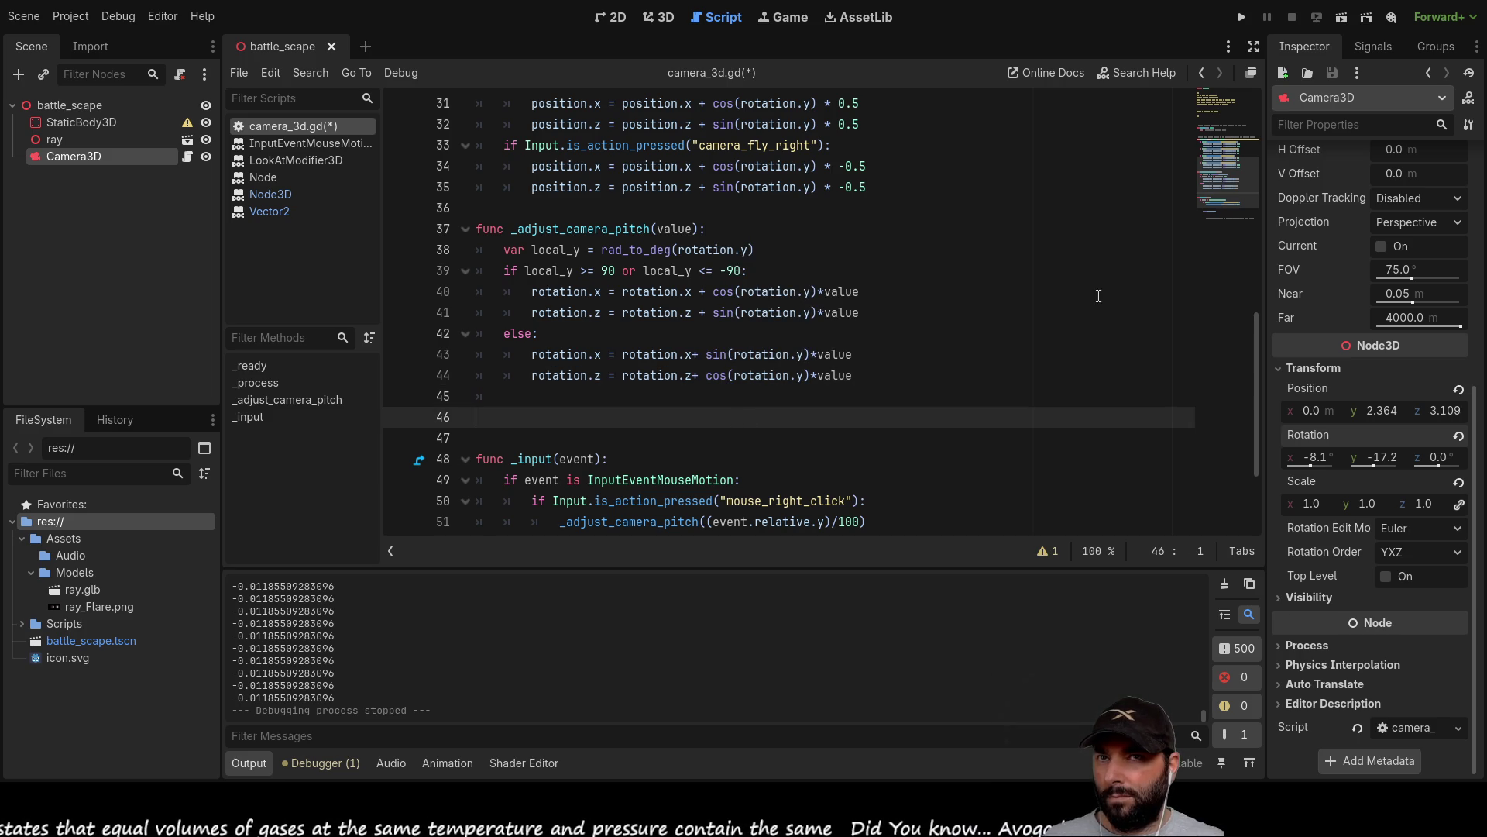
pyautogui.click(1242, 15)
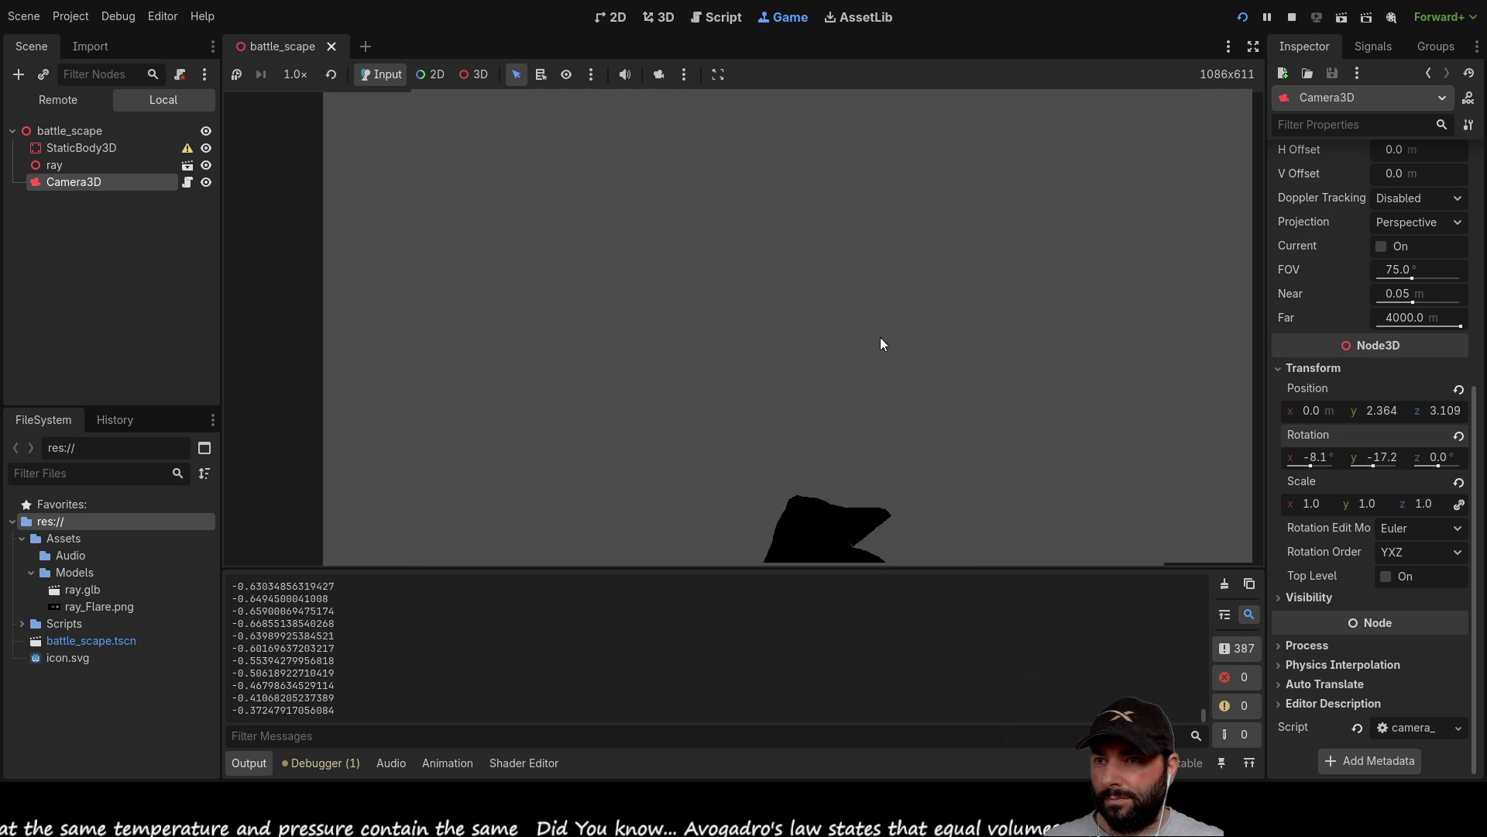
# Stop the running battle_scape game to return to camera_3d.gd.
pyautogui.click(1292, 17)
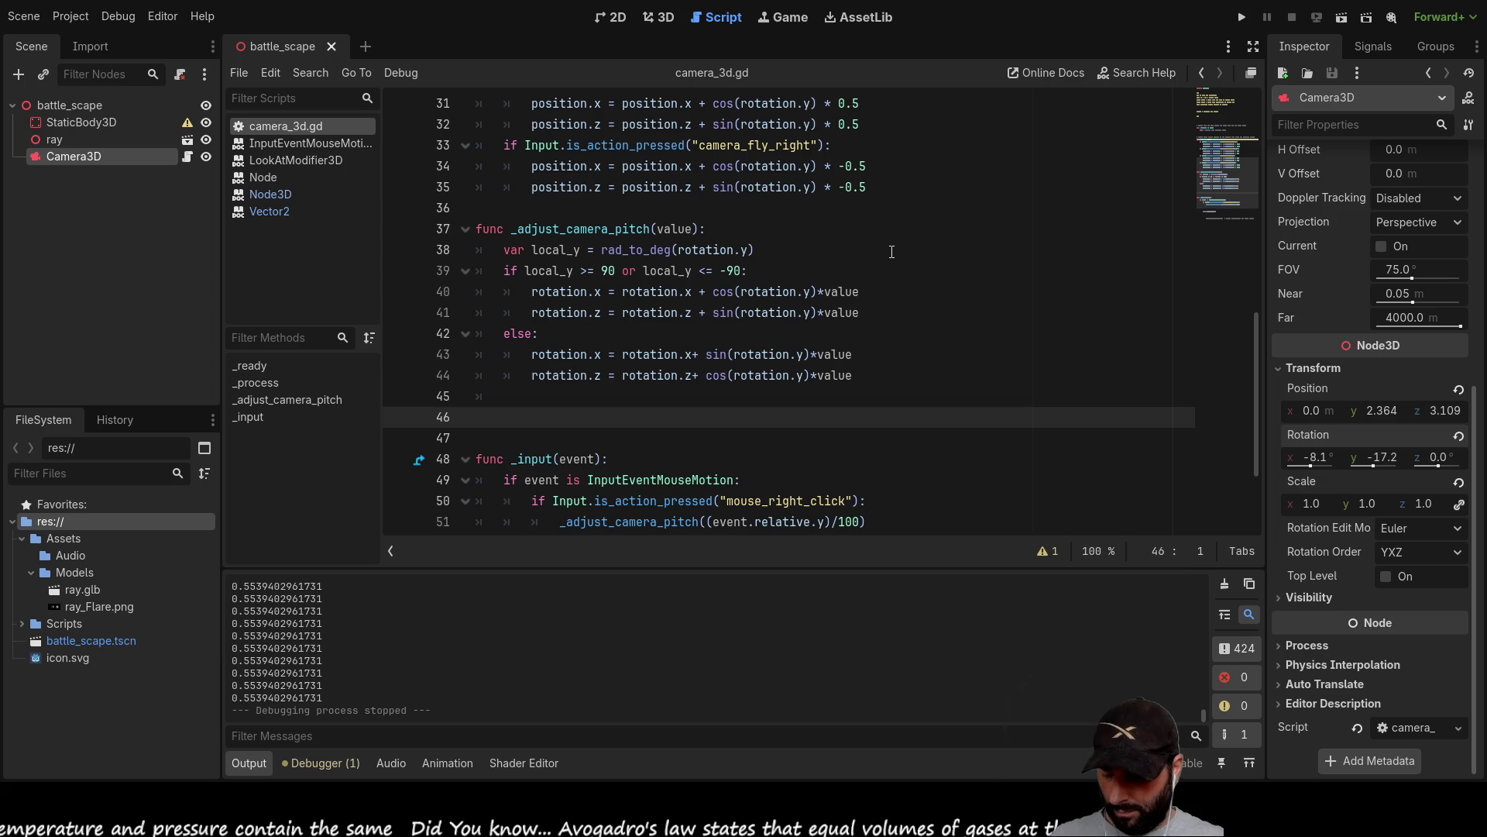
# Undo the sin/cos swap and replace line 44's rotation.z expression with 0.
pyautogui.hotkey('ctrl', 'z')
pyautogui.hotkey('ctrl', 'z')
pyautogui.hotkey('ctrl', 'z')
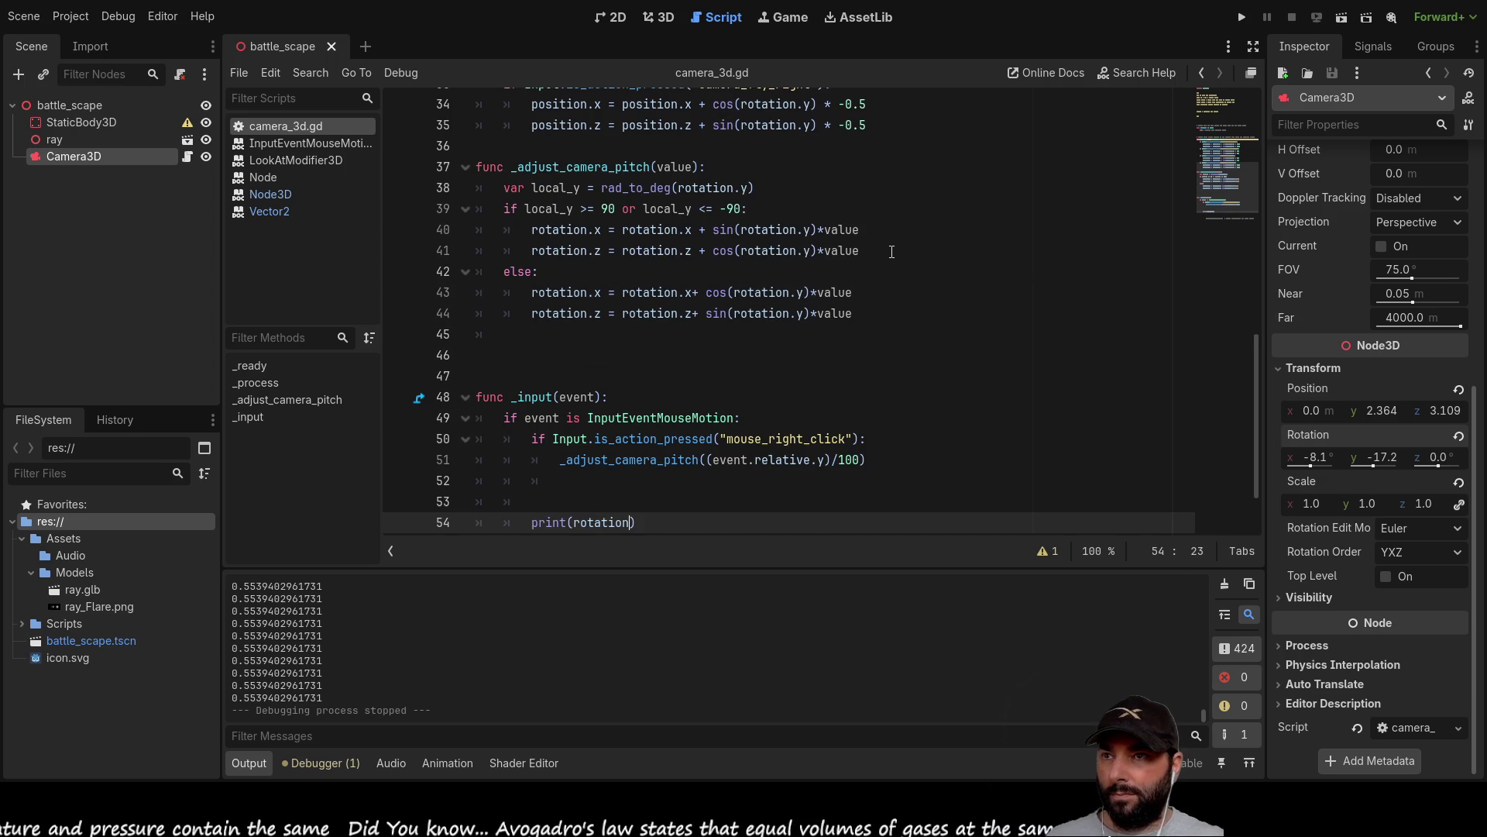
pyautogui.scroll(-2, 892, 251)
pyautogui.scroll(3, 783, 355)
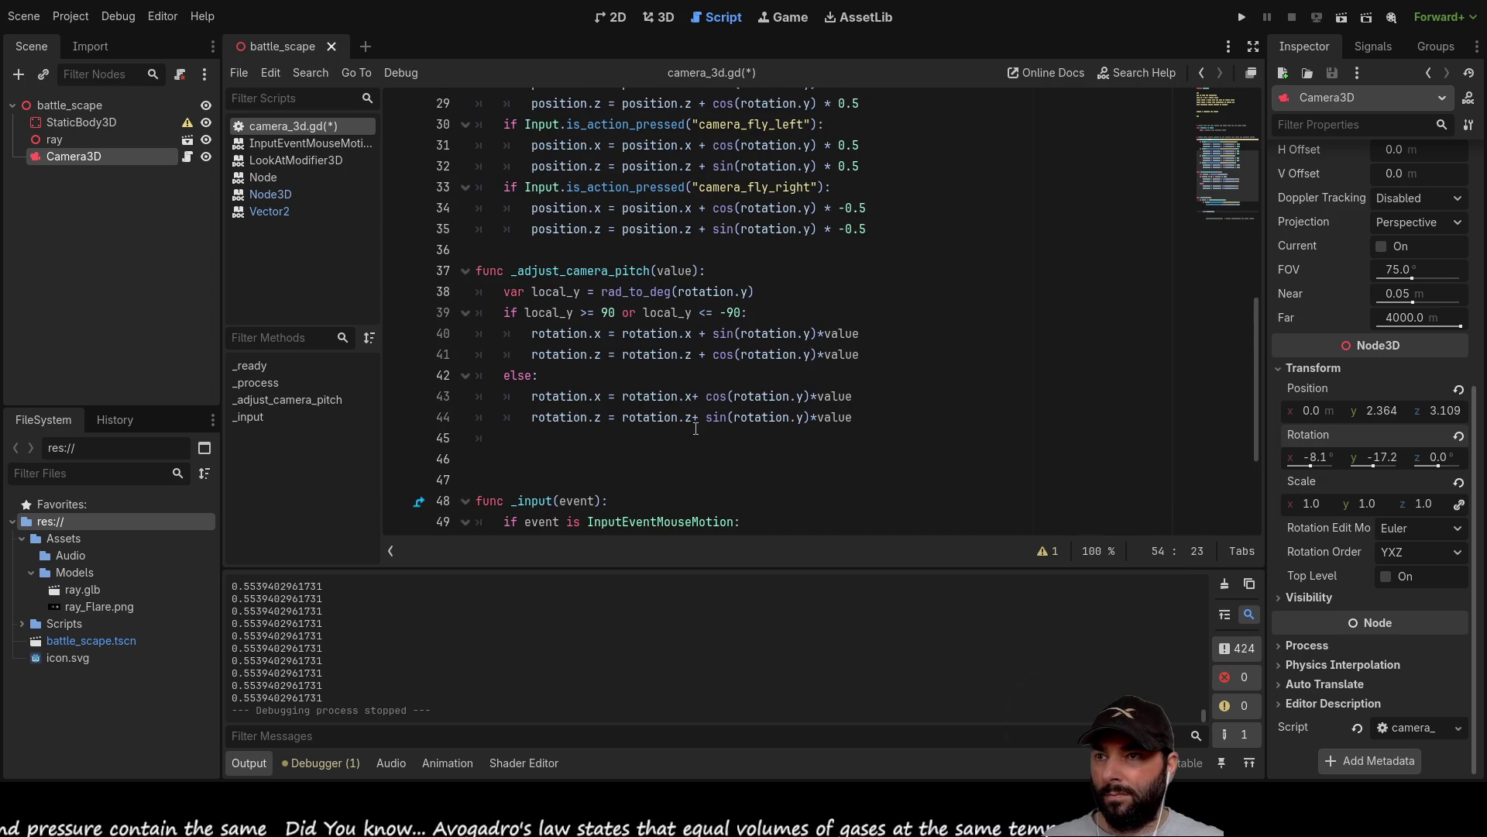
pyautogui.click(542, 439)
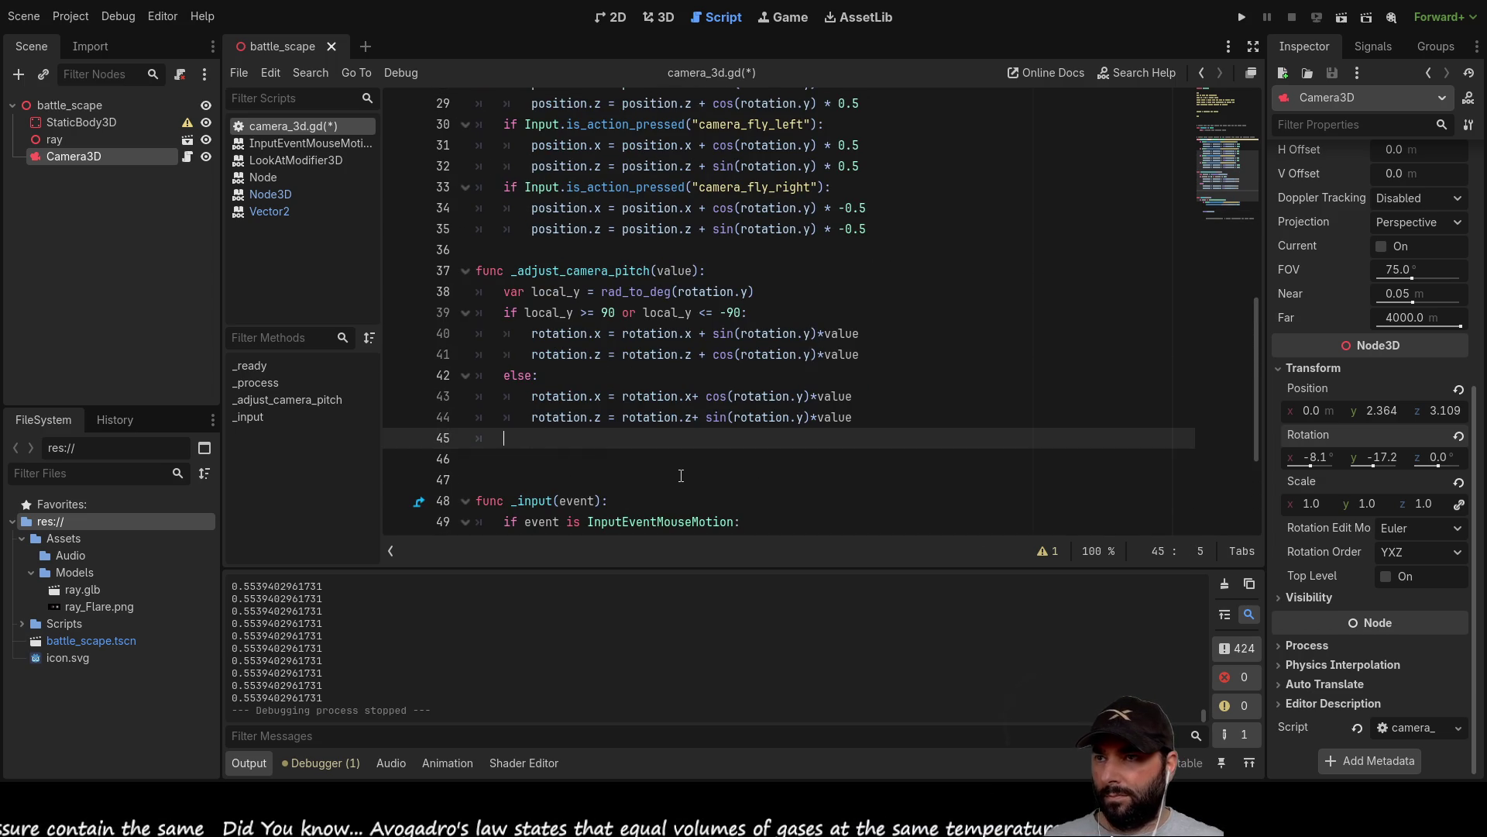
pyautogui.press('Up')
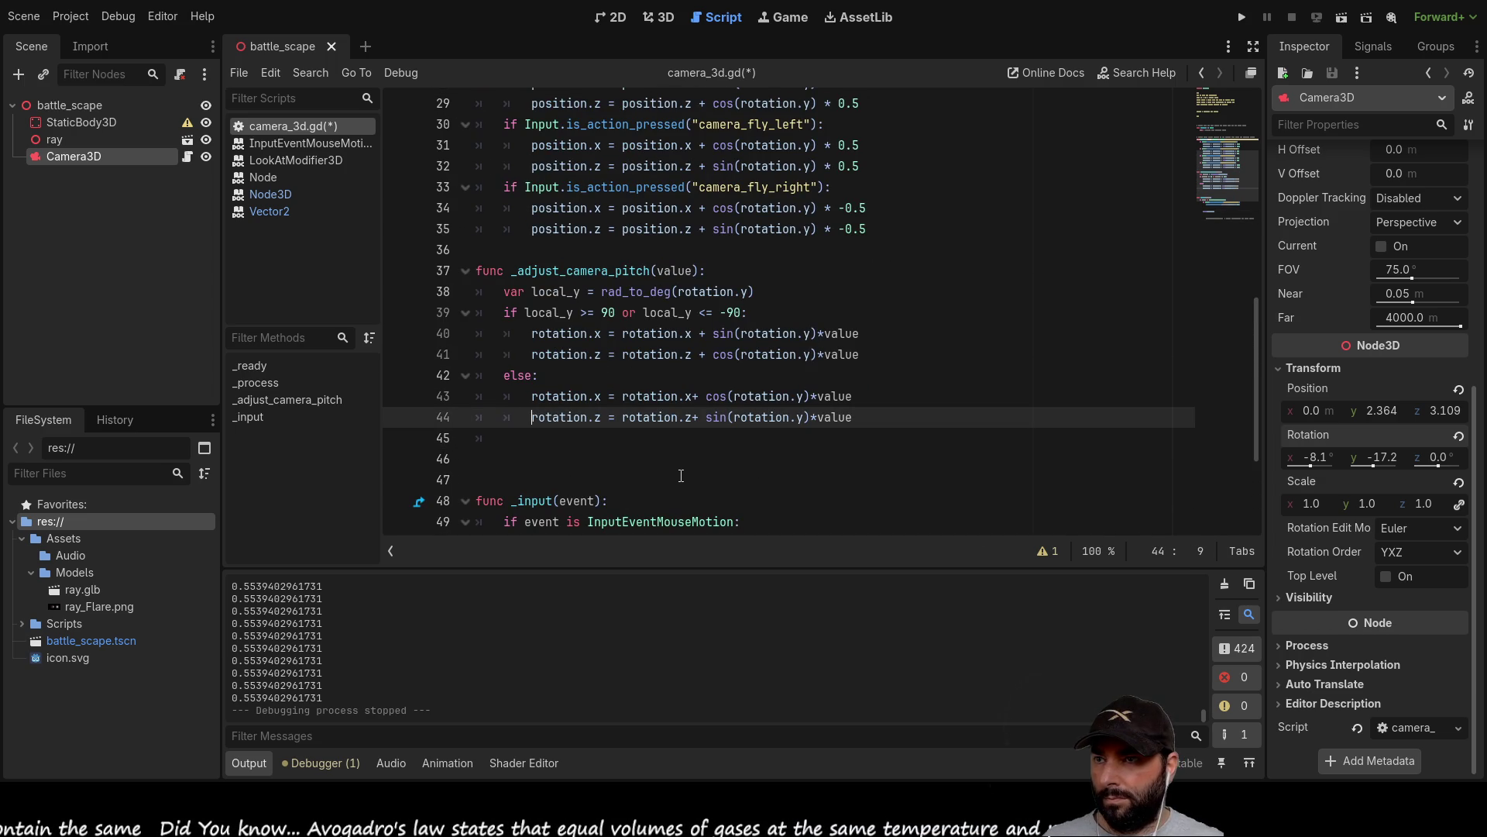
pyautogui.hotkey('ctrl', 'shift', 'Right')
pyautogui.hotkey('shift', 'Right')
pyautogui.hotkey('shift', 'Right')
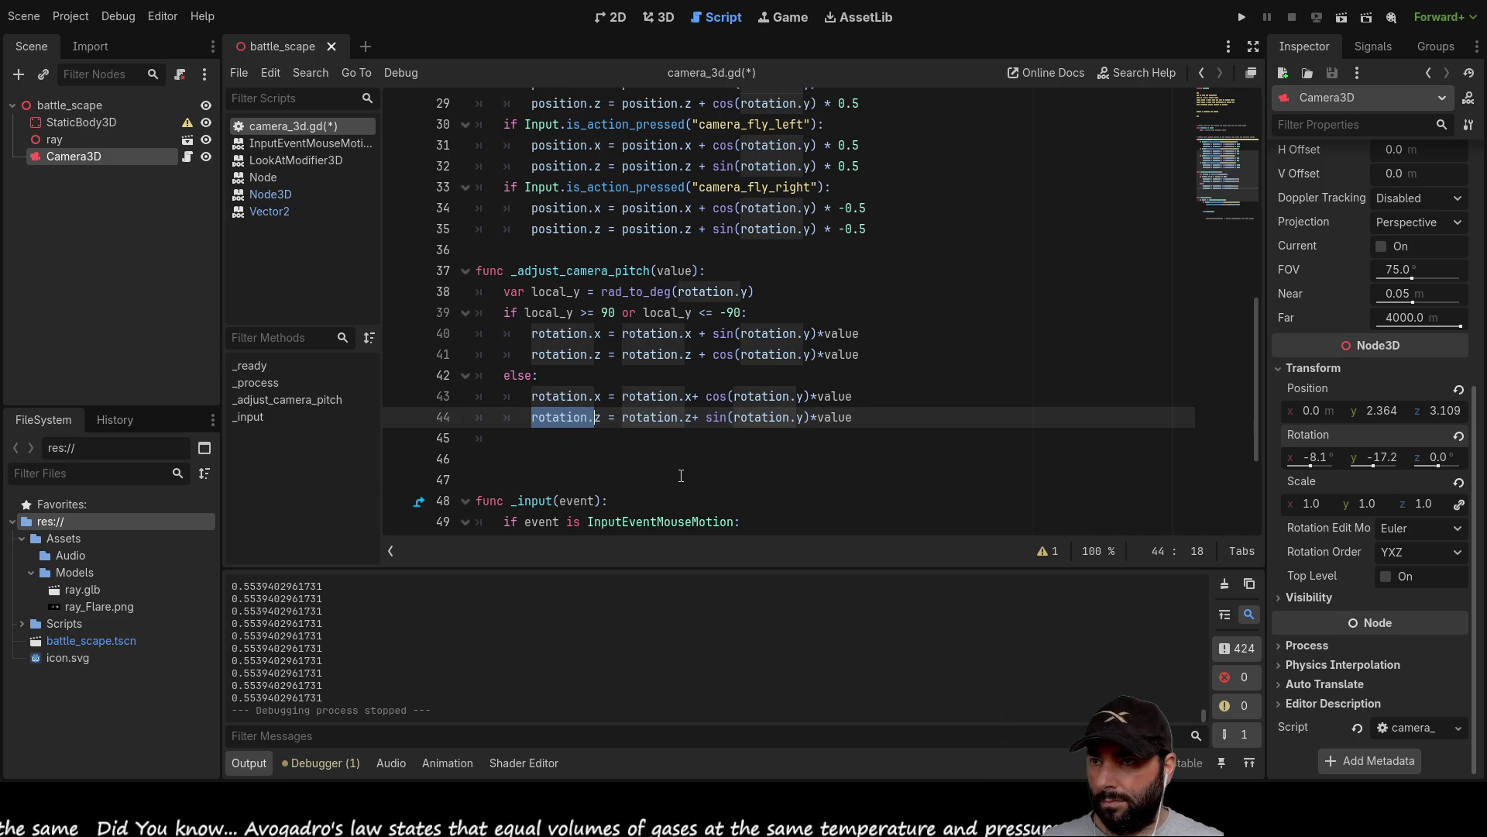
pyautogui.press('Down')
pyautogui.press('Down')
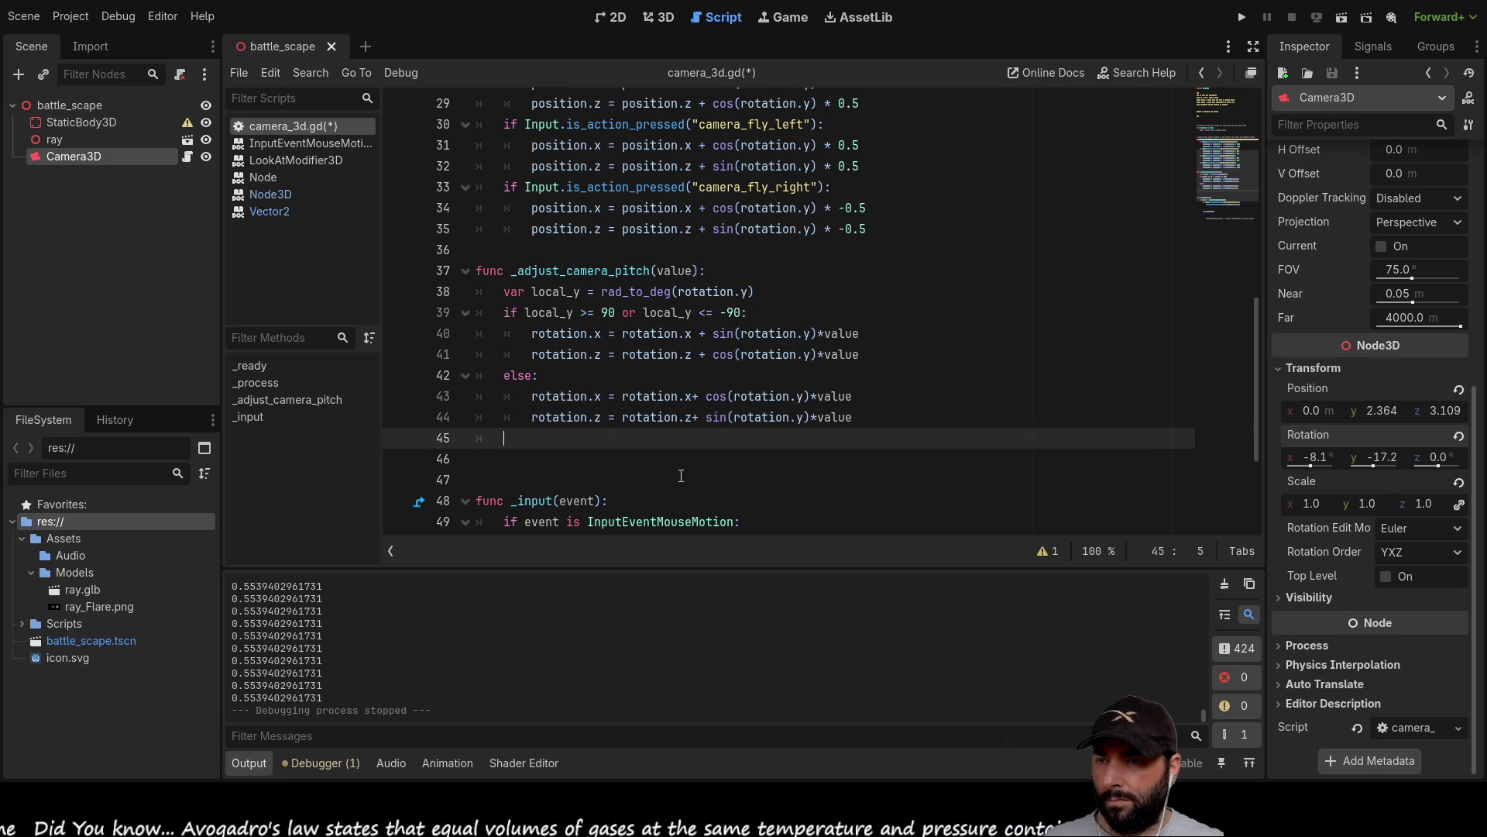
pyautogui.press('Up')
pyautogui.press('Up')
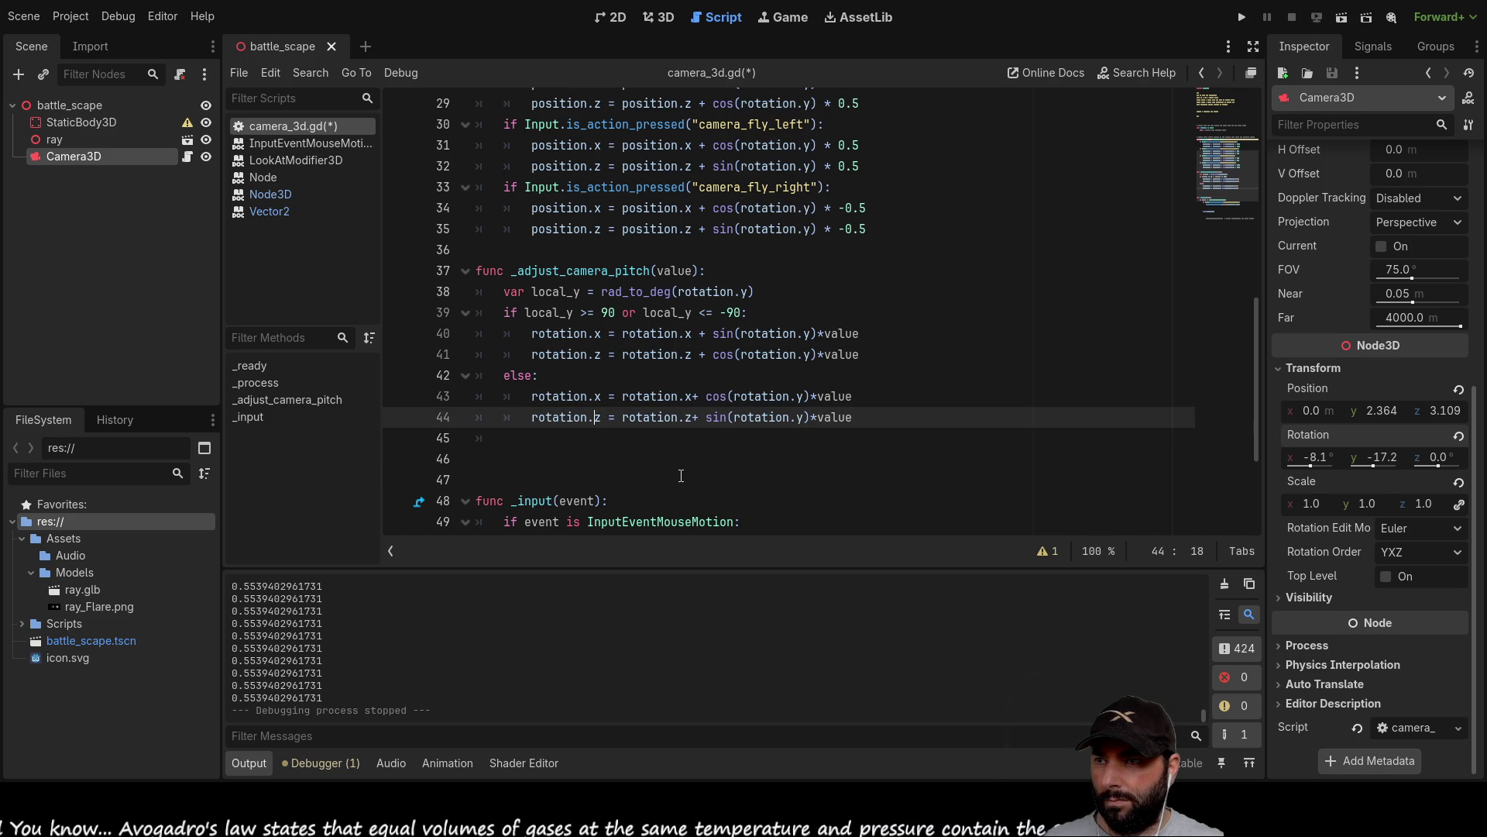
pyautogui.press('Home')
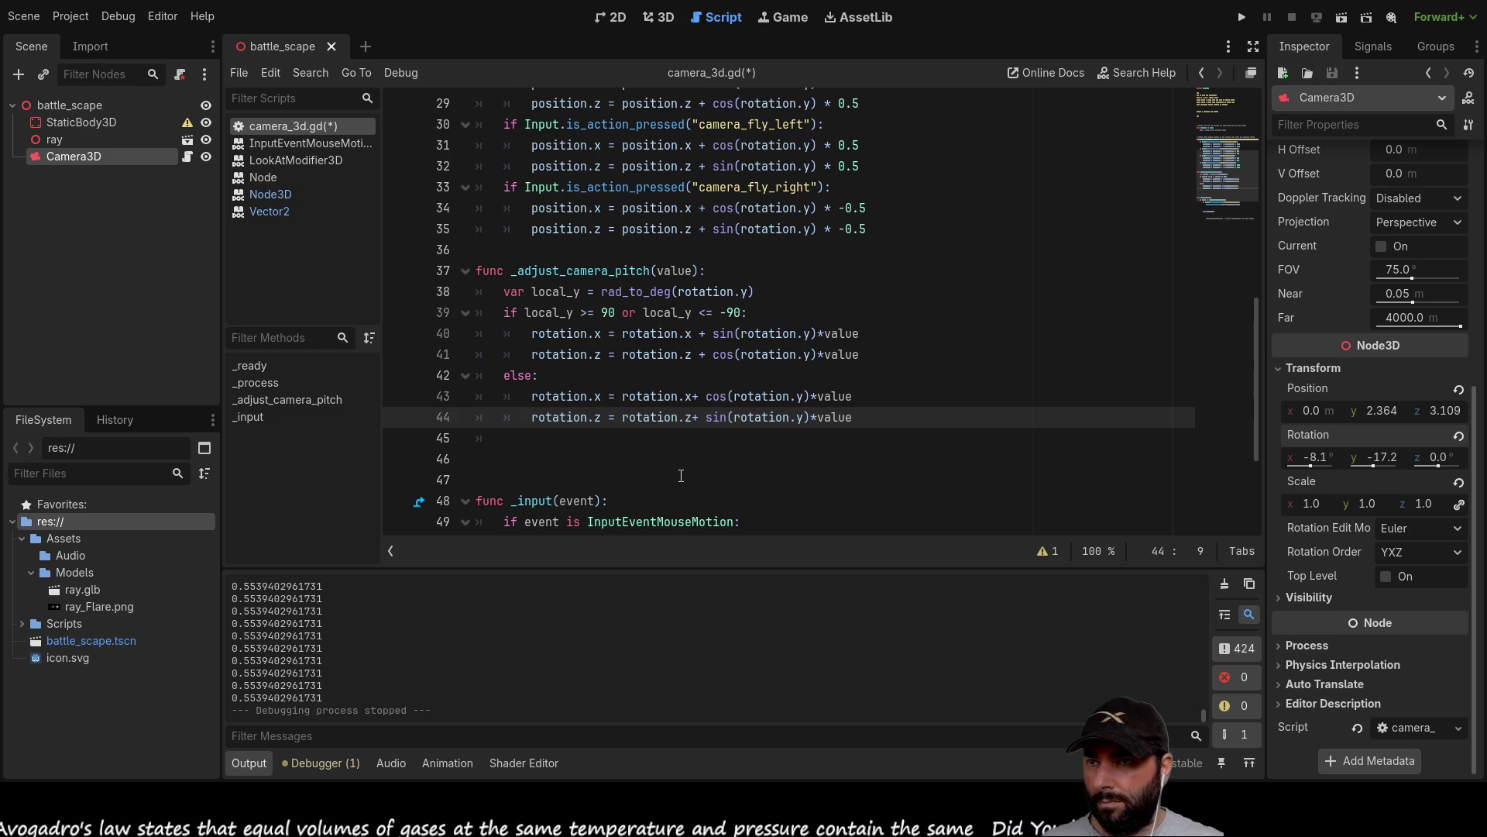
pyautogui.press('Right')
pyautogui.press('Right')
pyautogui.press('Right')
pyautogui.press('Right')
pyautogui.hotkey('shift', 'Right')
pyautogui.hotkey('shift', 'Right')
pyautogui.hotkey('shift', 'Right')
pyautogui.hotkey('shift', 'Right')
pyautogui.hotkey('shift', 'Right')
pyautogui.hotkey('shift', 'Right')
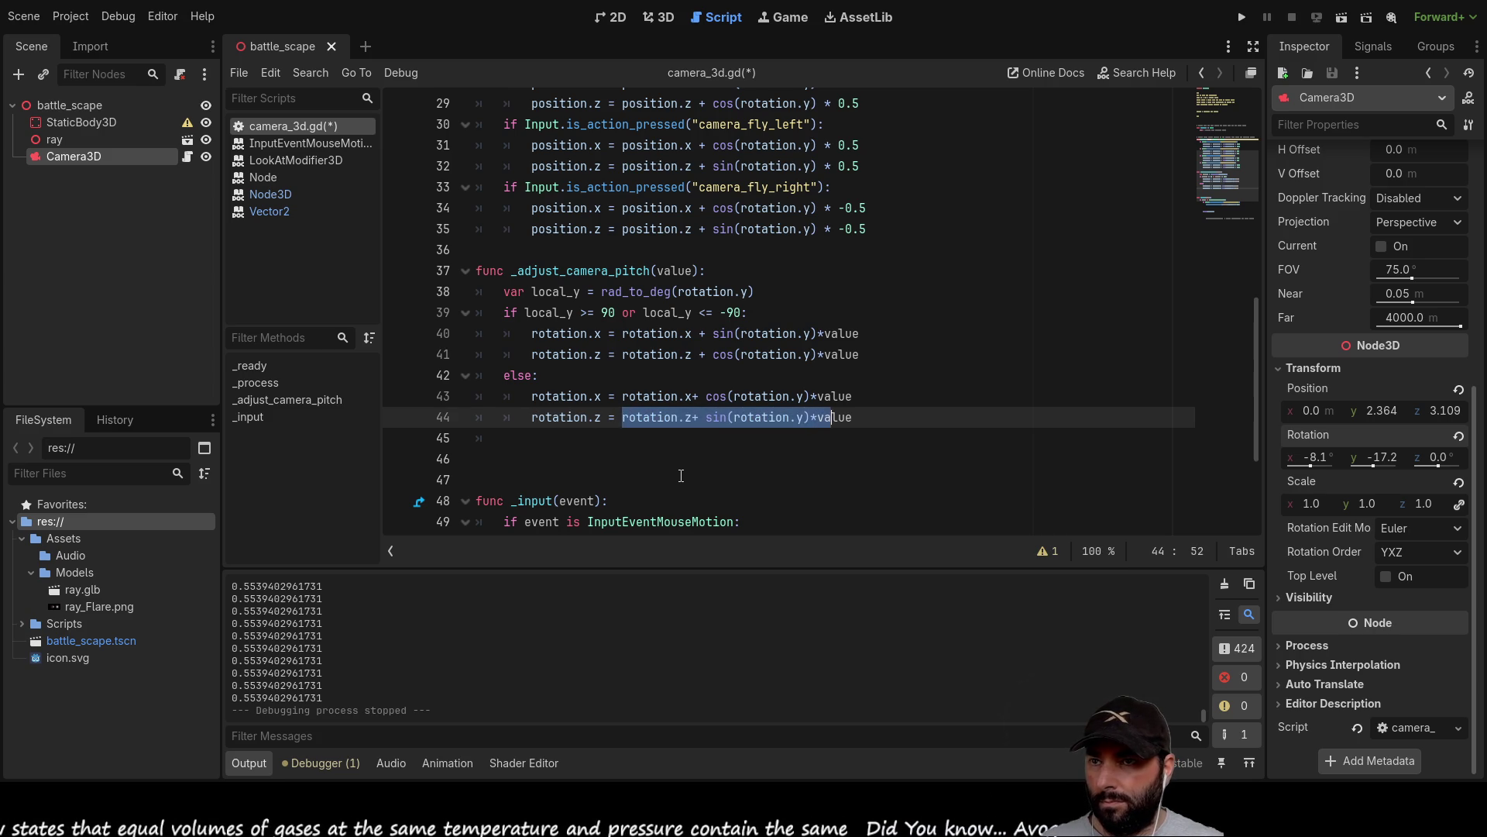
pyautogui.press('BackSpace')
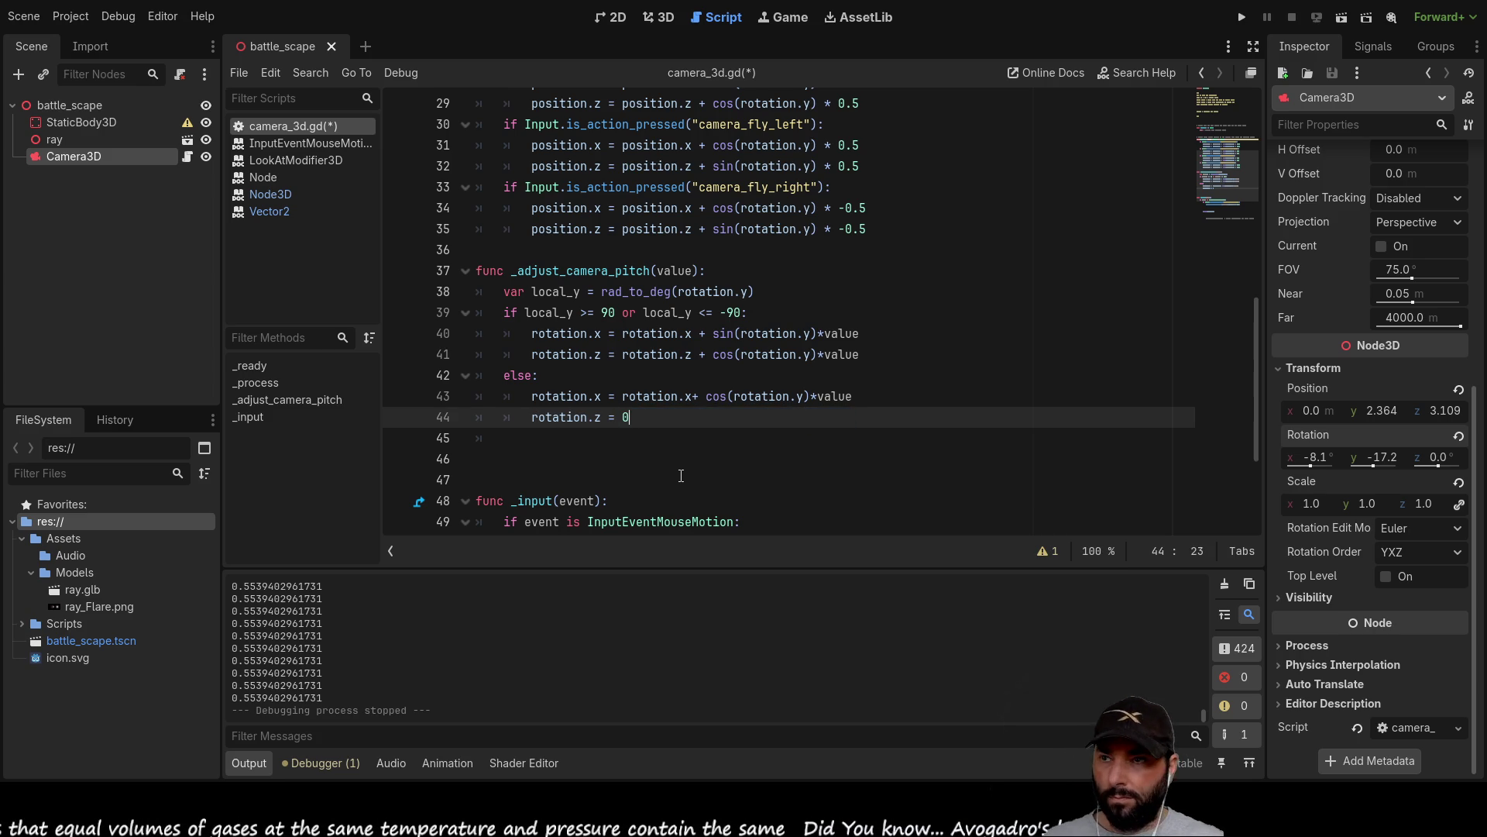
pyautogui.write('0')
# Set rotation.z on line 41 to 0 as well and run the project.
pyautogui.press('Up')
pyautogui.press('Up')
pyautogui.press('Up')
pyautogui.hotkey('shift', 'Right')
pyautogui.hotkey('shift', 'Right')
pyautogui.hotkey('shift', 'Right')
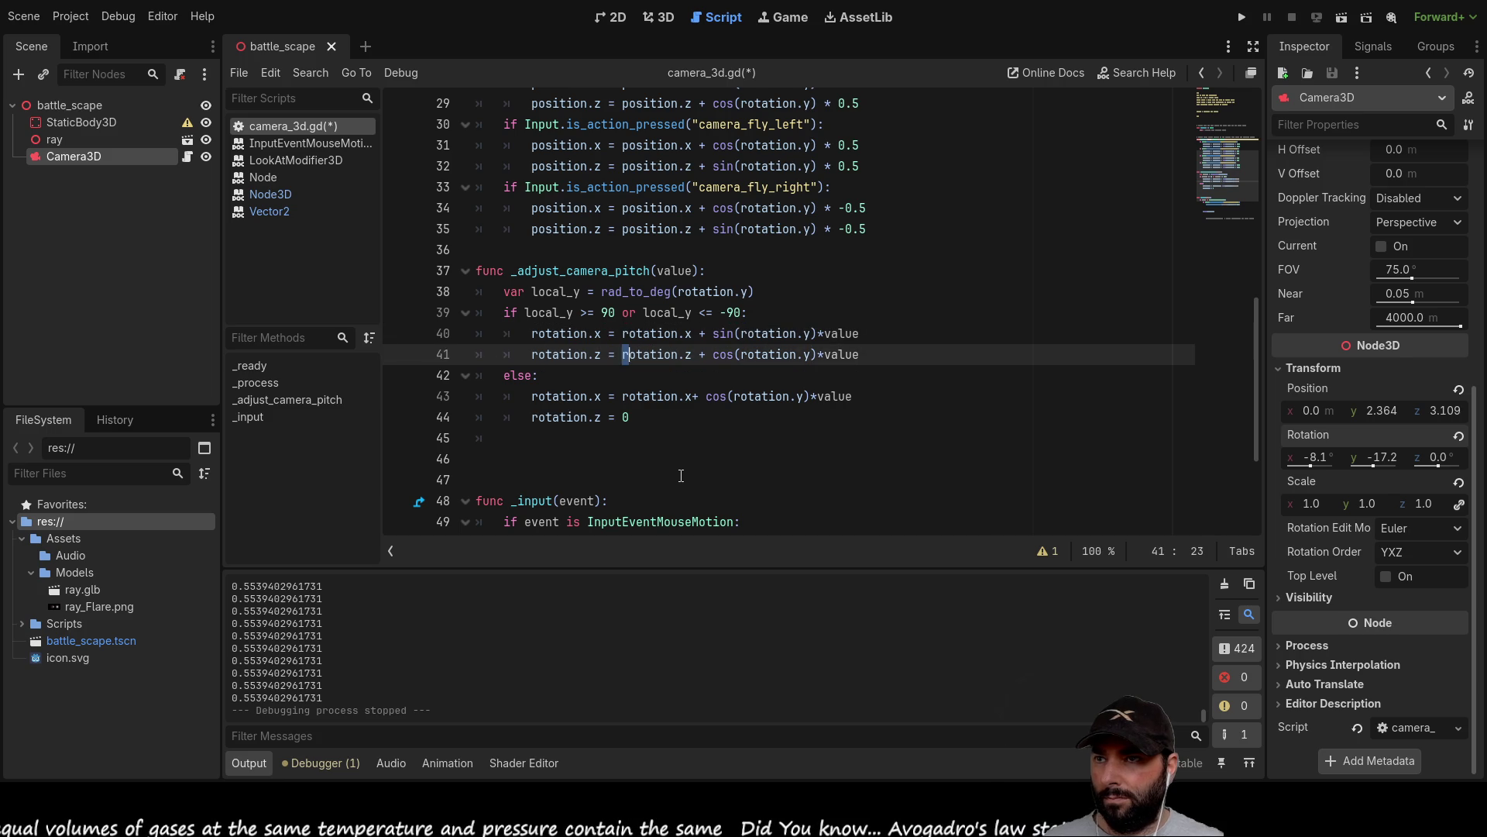
pyautogui.hotkey('shift', 'Right')
pyautogui.hotkey('shift', 'Right')
pyautogui.hotkey('shift', 'Right')
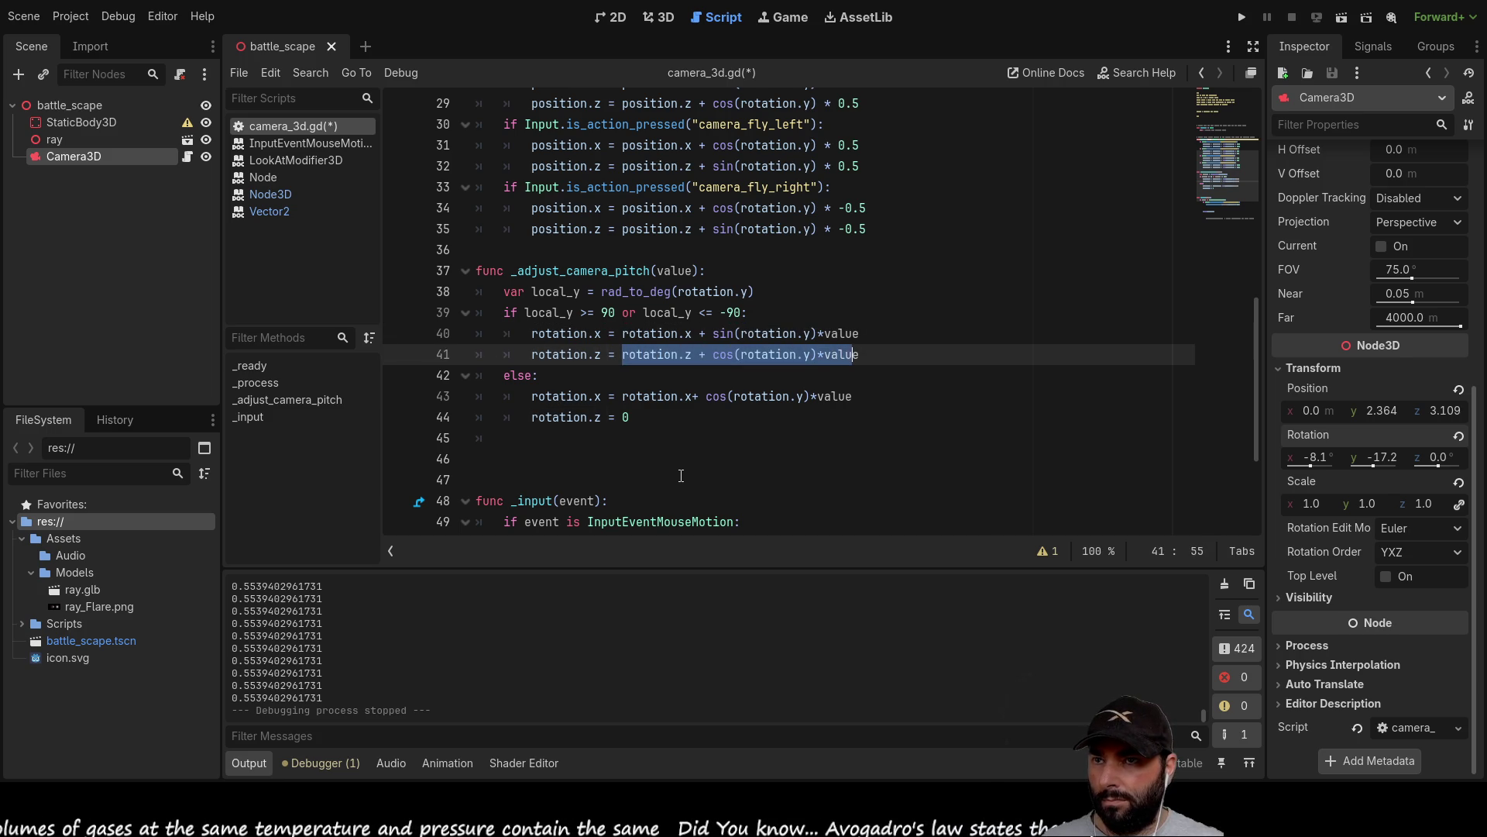
pyautogui.write('0')
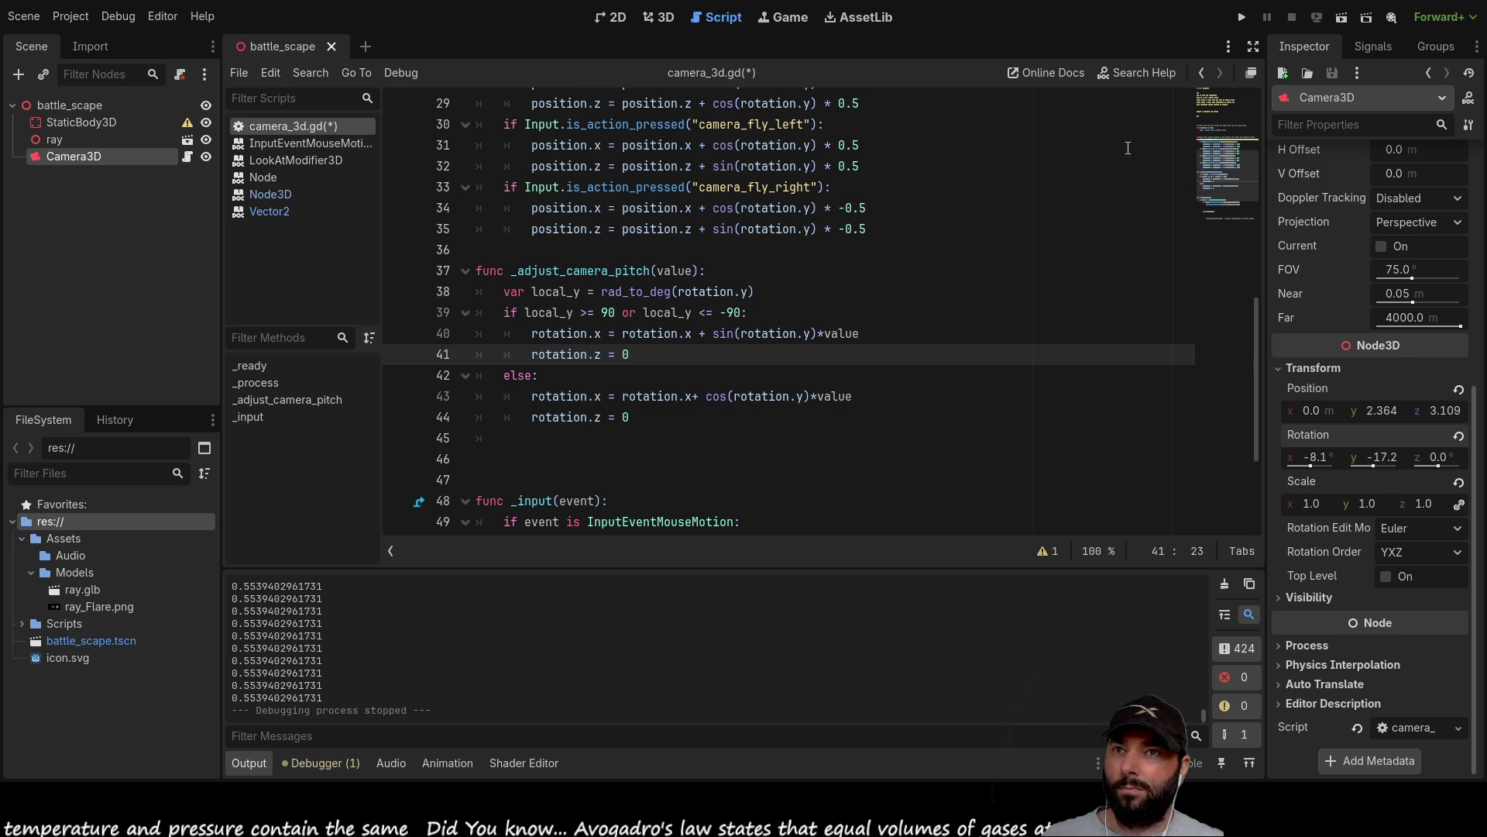
pyautogui.click(1242, 17)
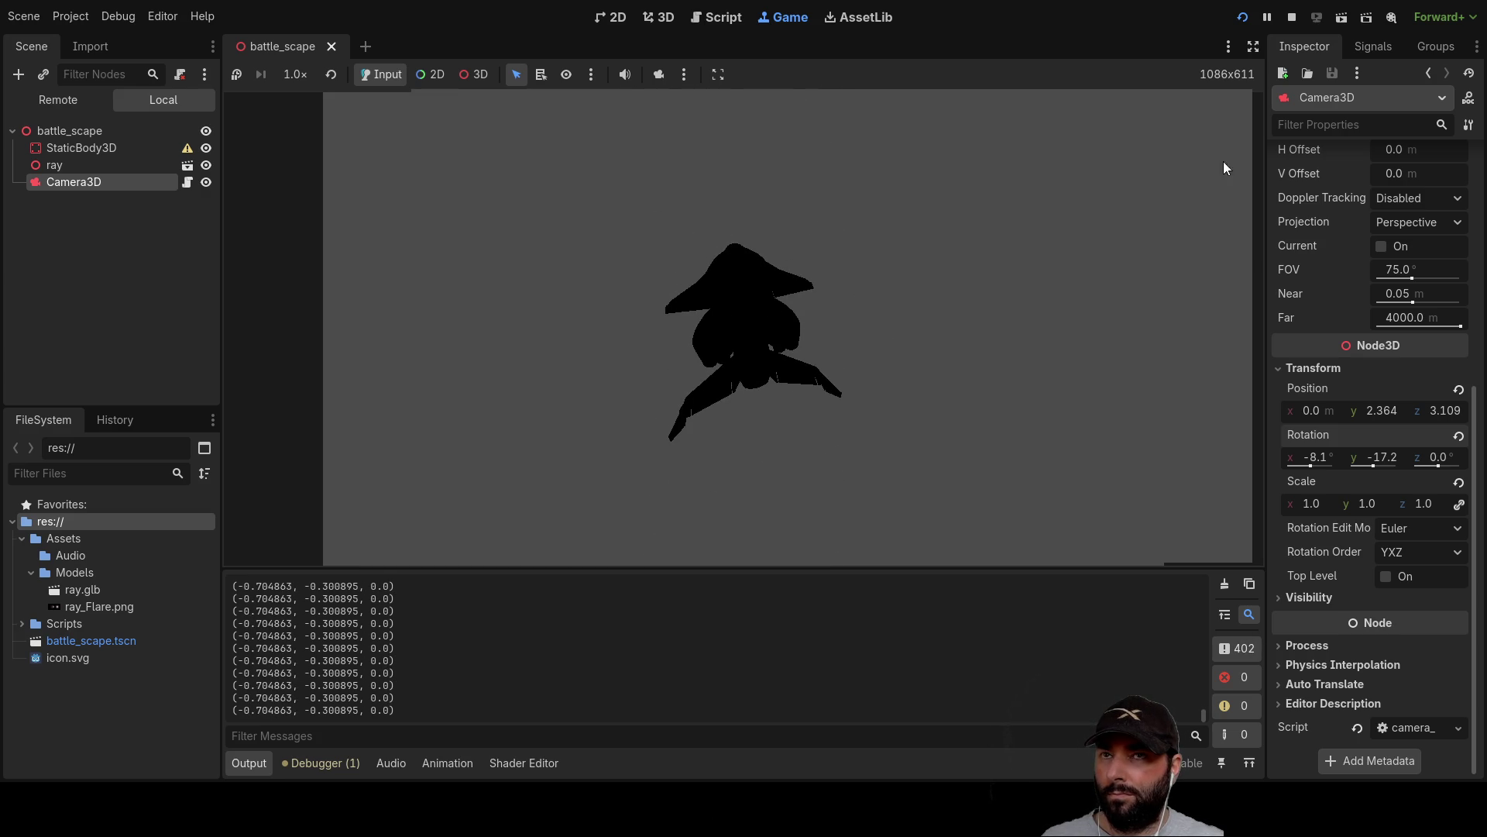
# Stop the game with F8 and insert a blank line after _adjust_camera_pitch.
pyautogui.press('F8')
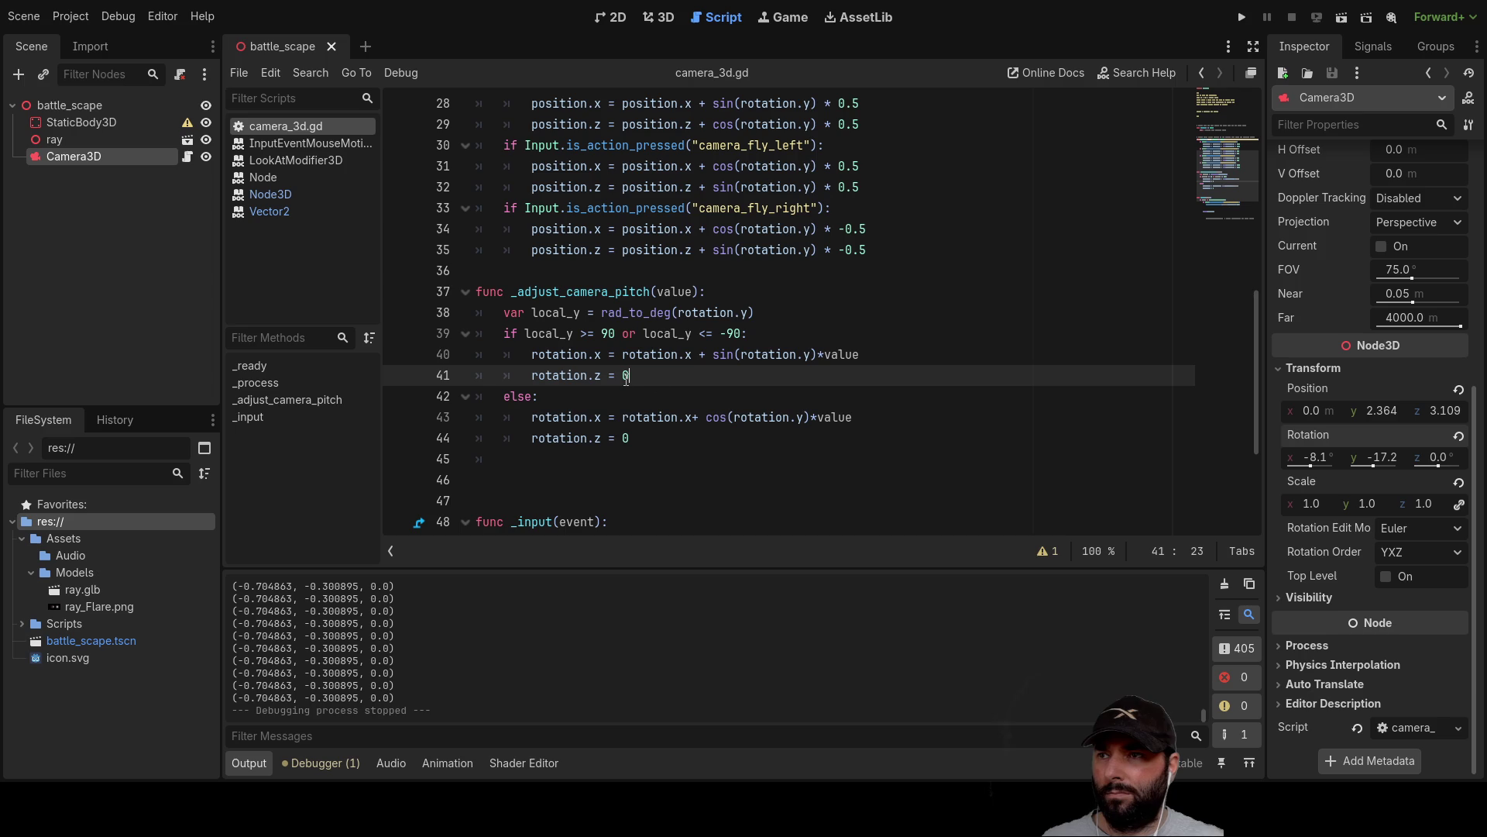
pyautogui.click(567, 472)
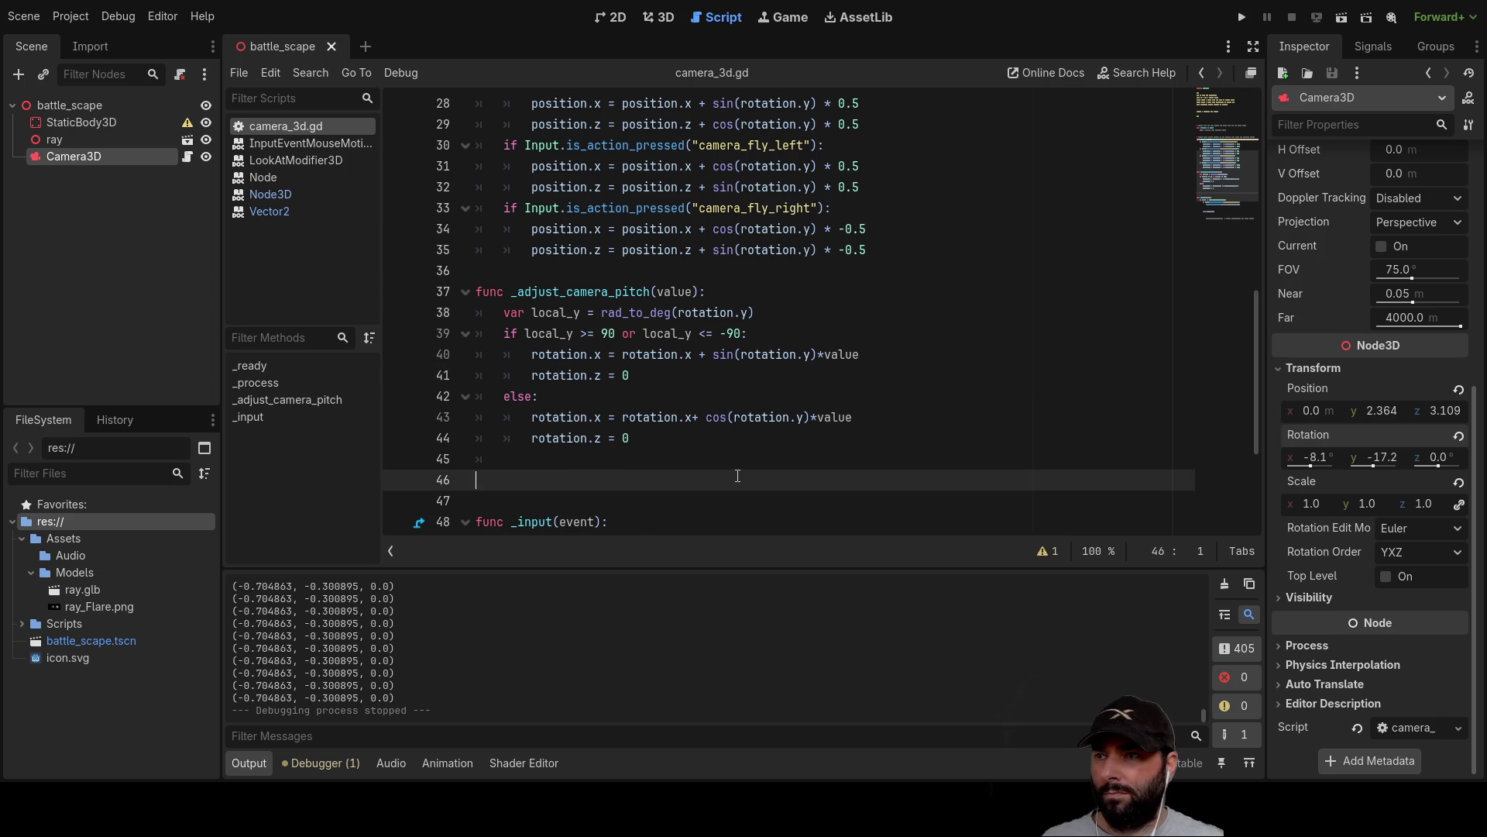
pyautogui.press('Return')
pyautogui.press('Up')
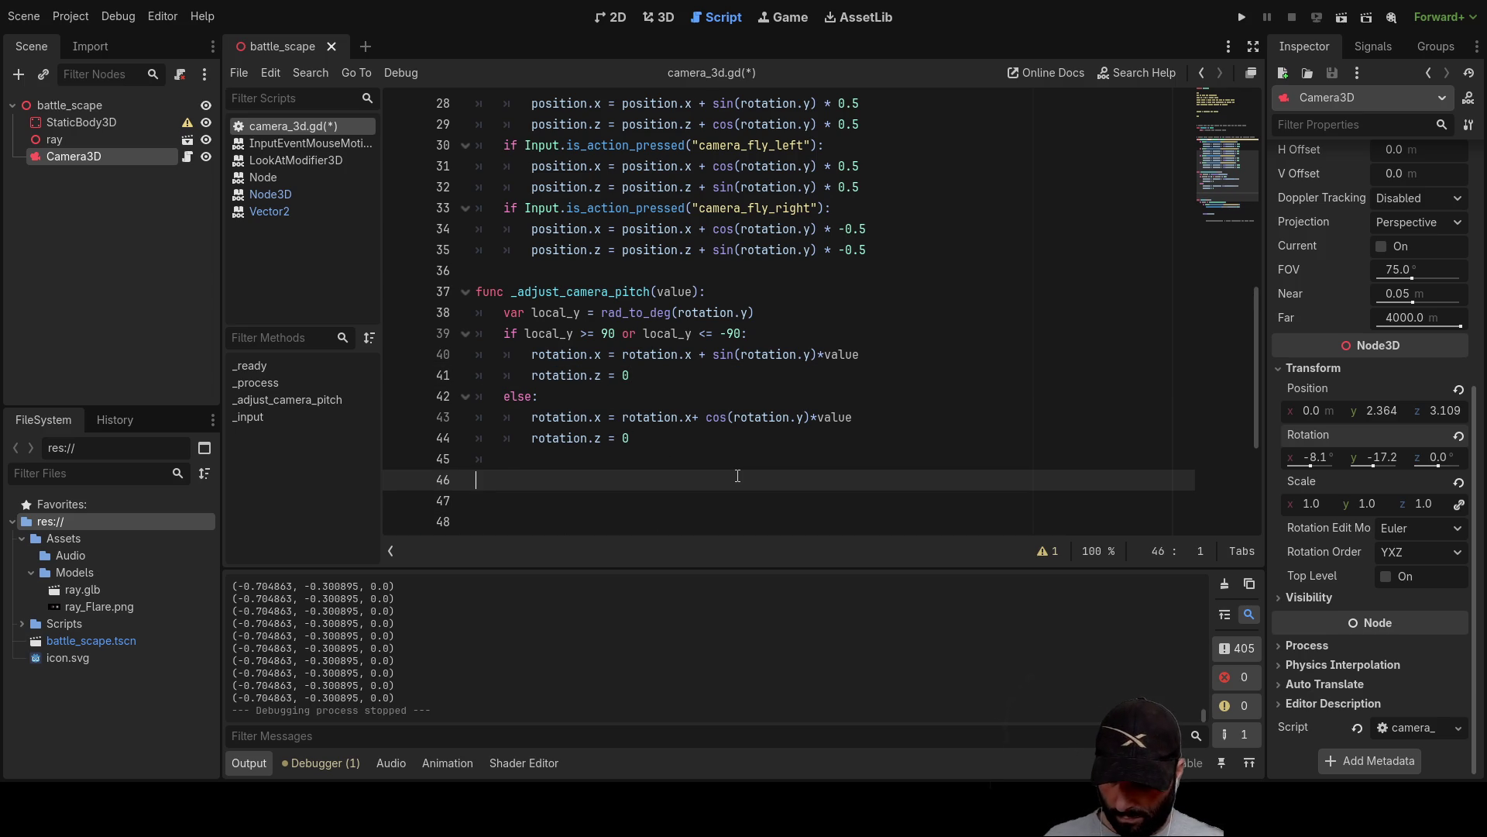
# Write the header 'funnc _adjust_camera_yaw(value):' on line 46, then switch to the 2D workspace.
pyautogui.write('fun')
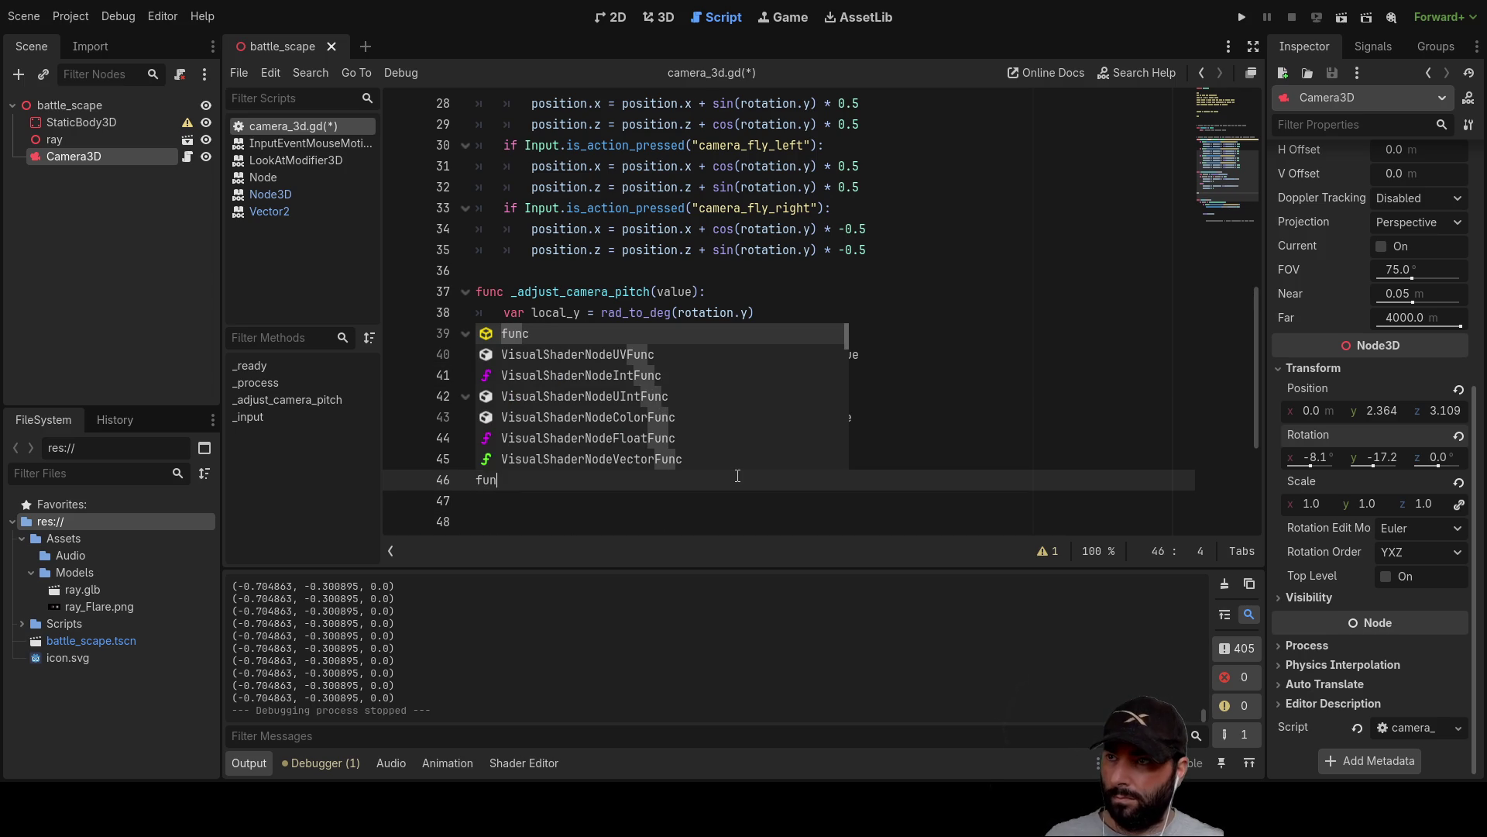
pyautogui.write('nc ')
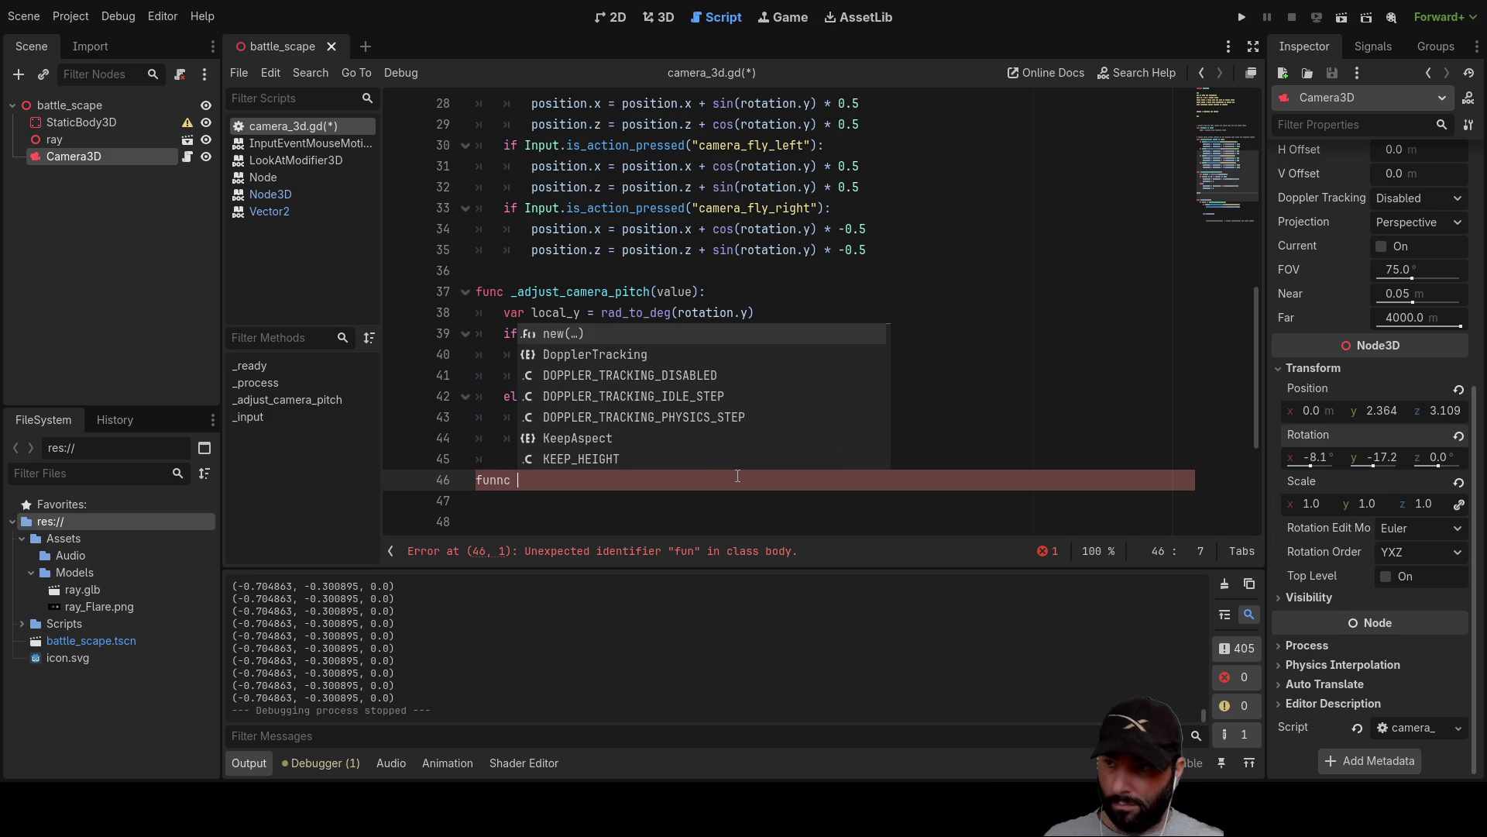
pyautogui.write('_ad')
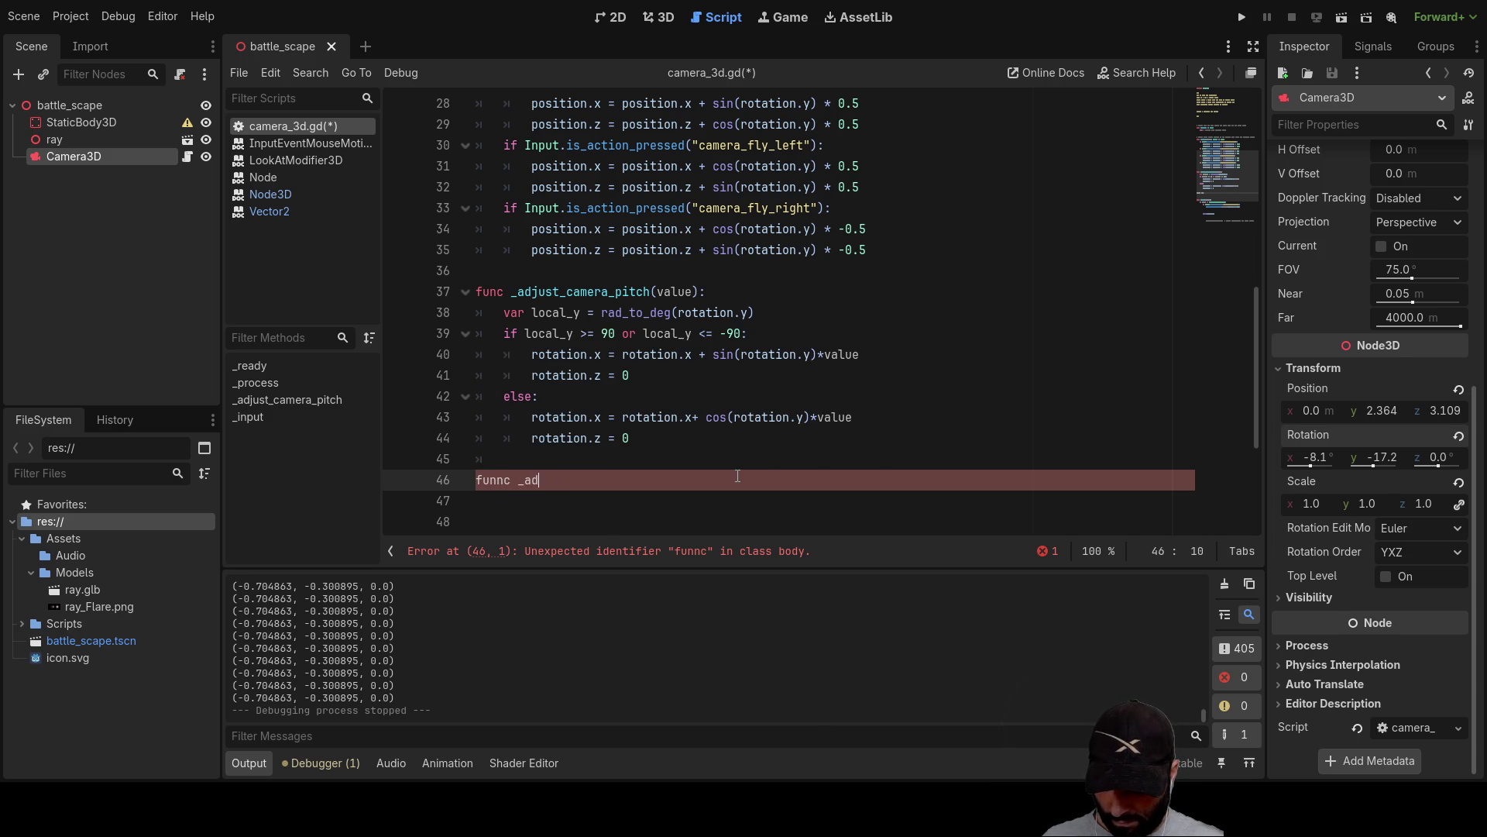
pyautogui.write('just_camera')
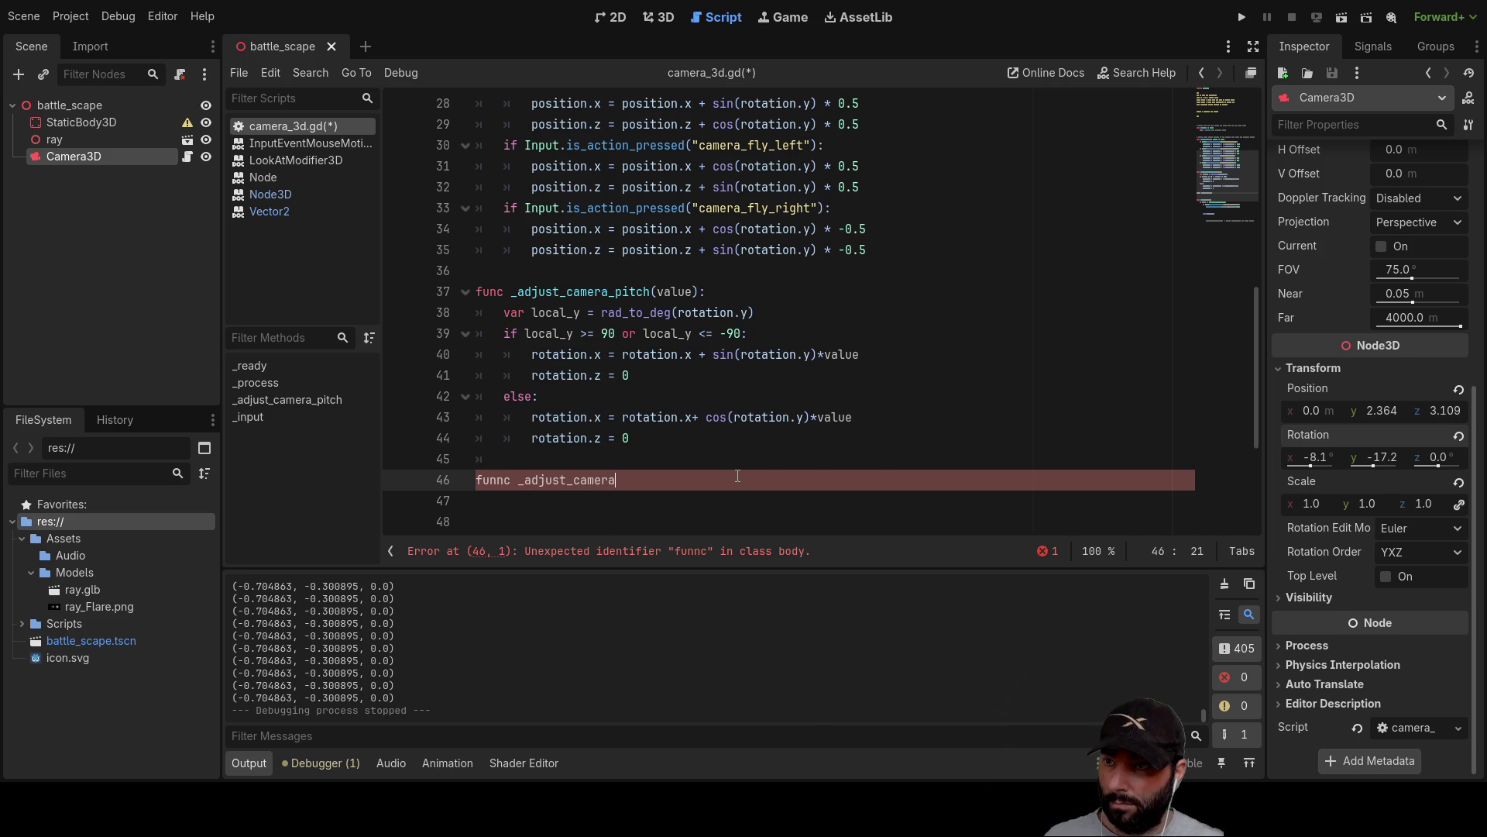
pyautogui.write('-yaw')
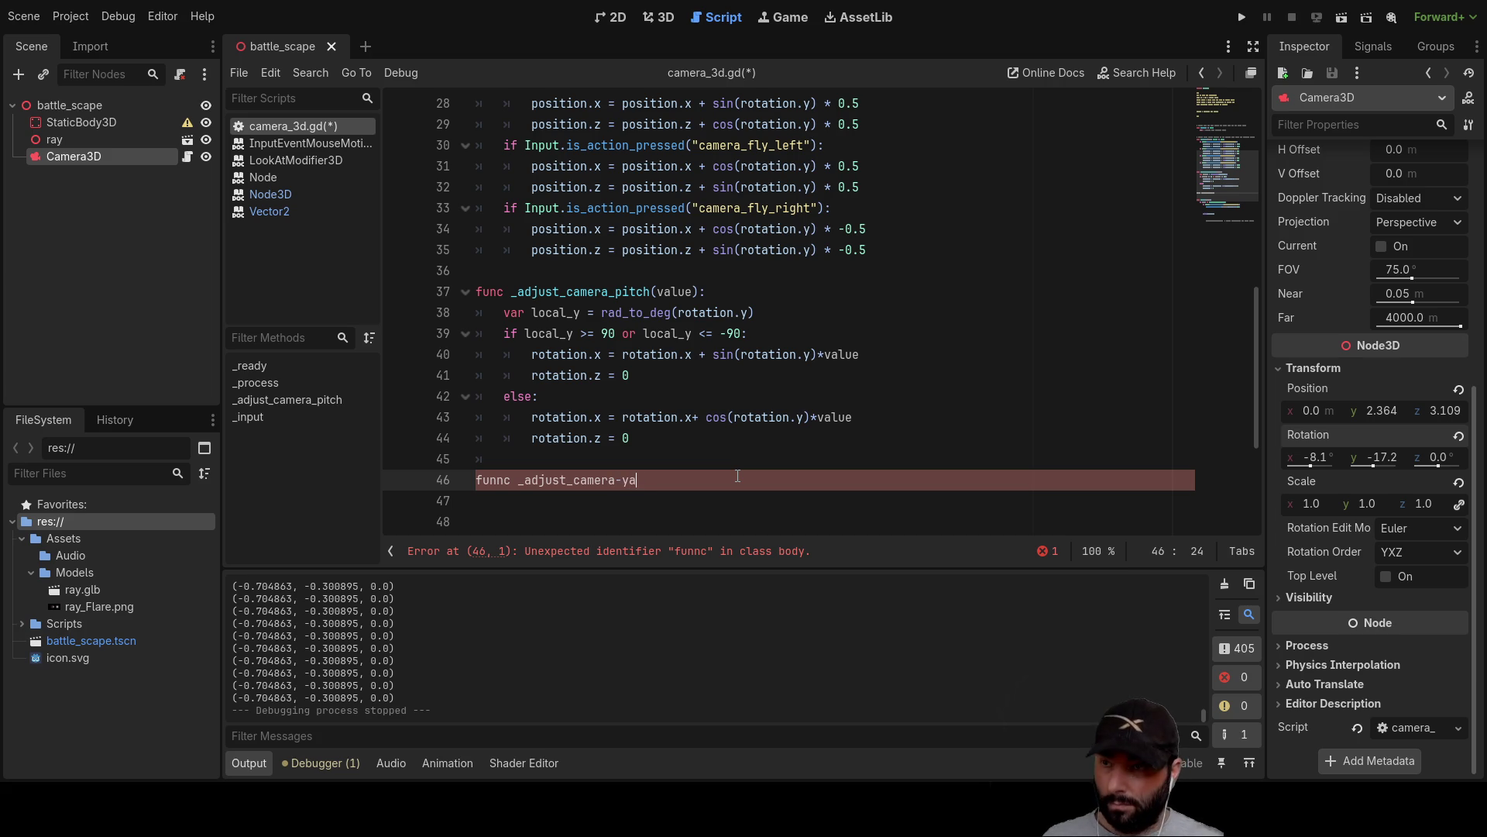
pyautogui.press('BackSpace')
pyautogui.write('_yaw')
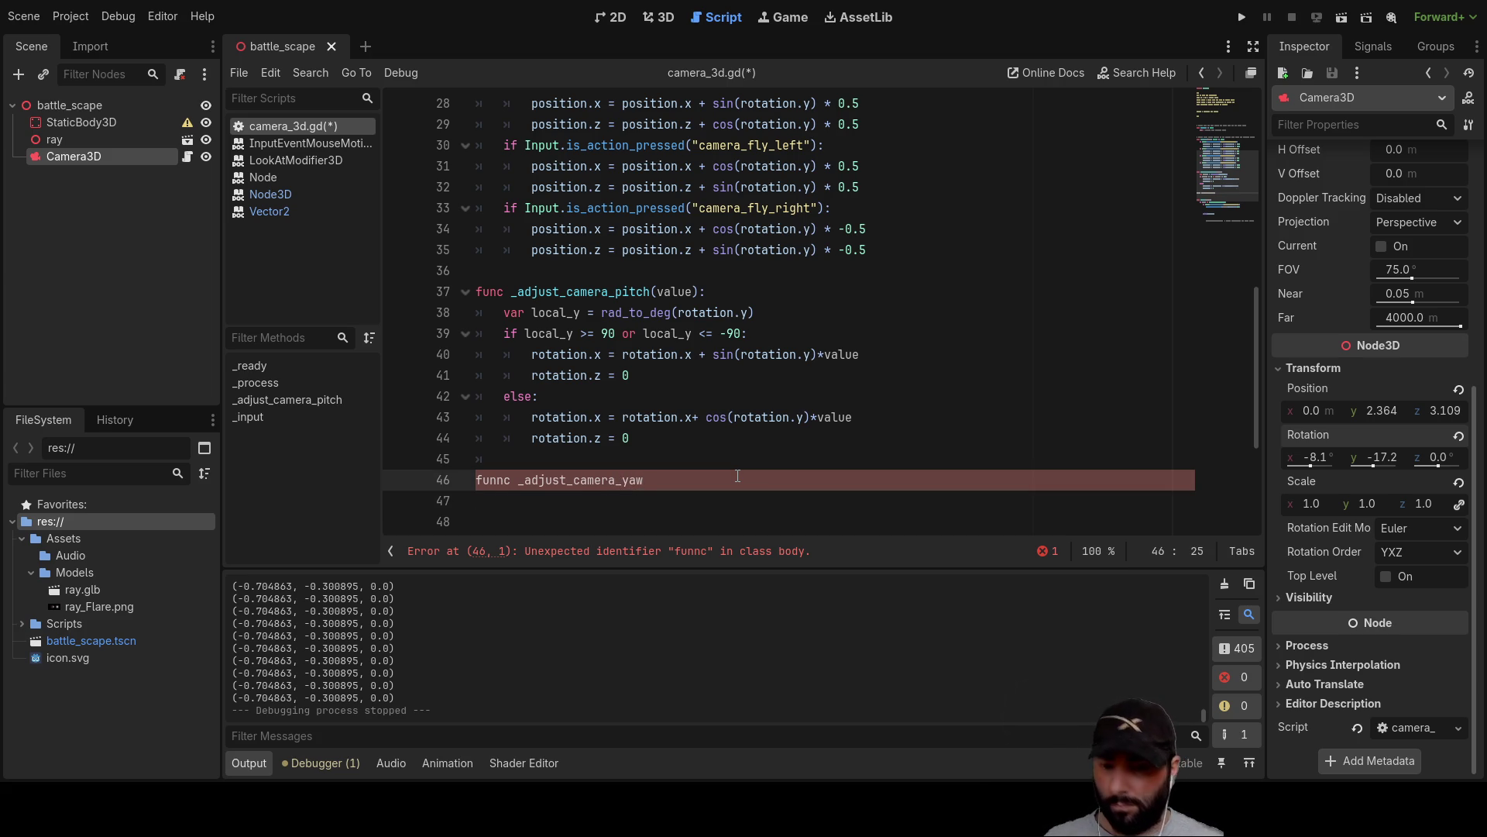
pyautogui.write('():')
pyautogui.press('Left')
pyautogui.press('Left')
pyautogui.write('val')
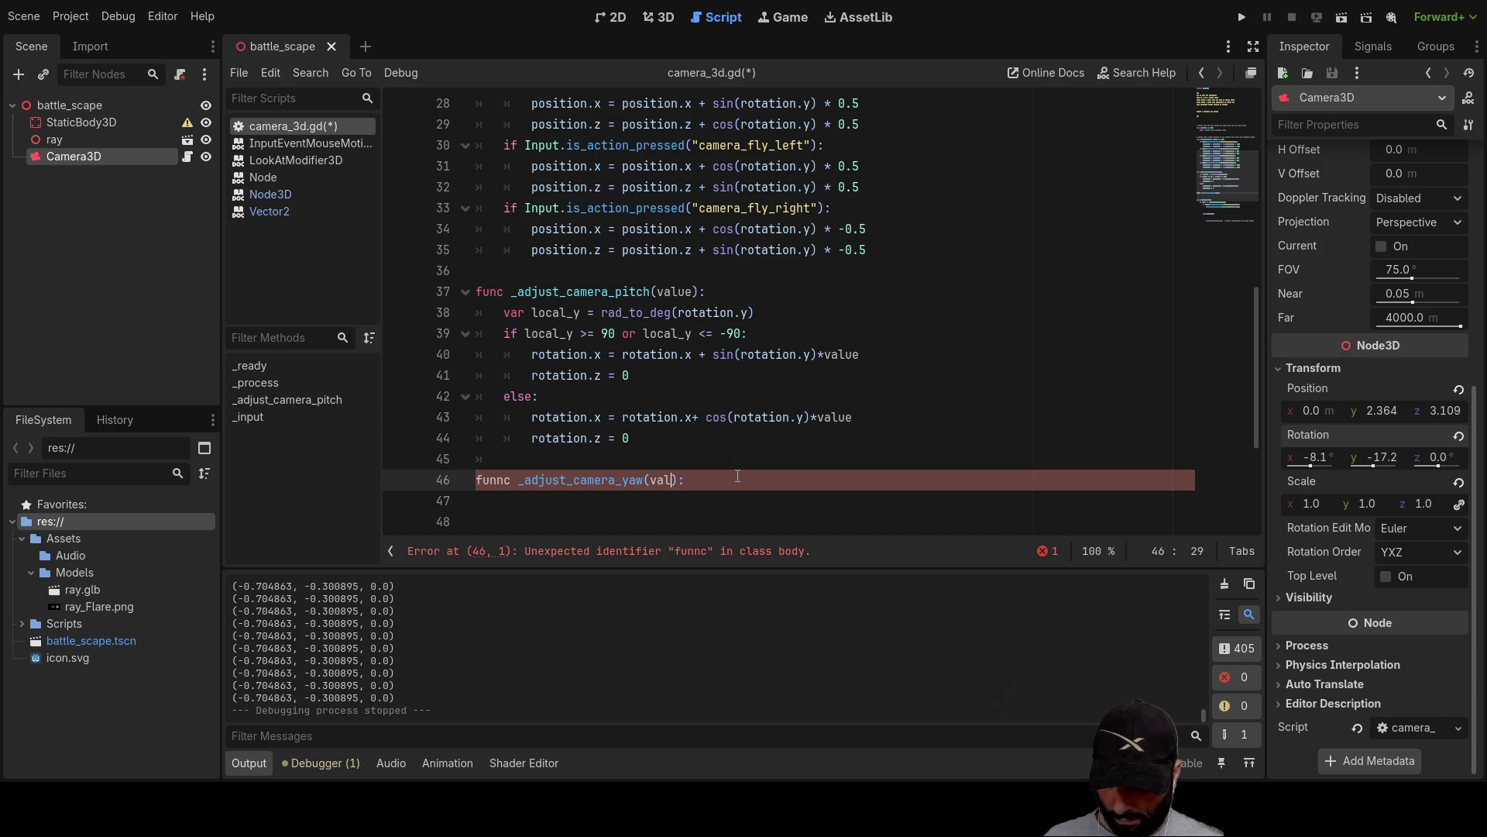
pyautogui.write('ue')
pyautogui.press('Down')
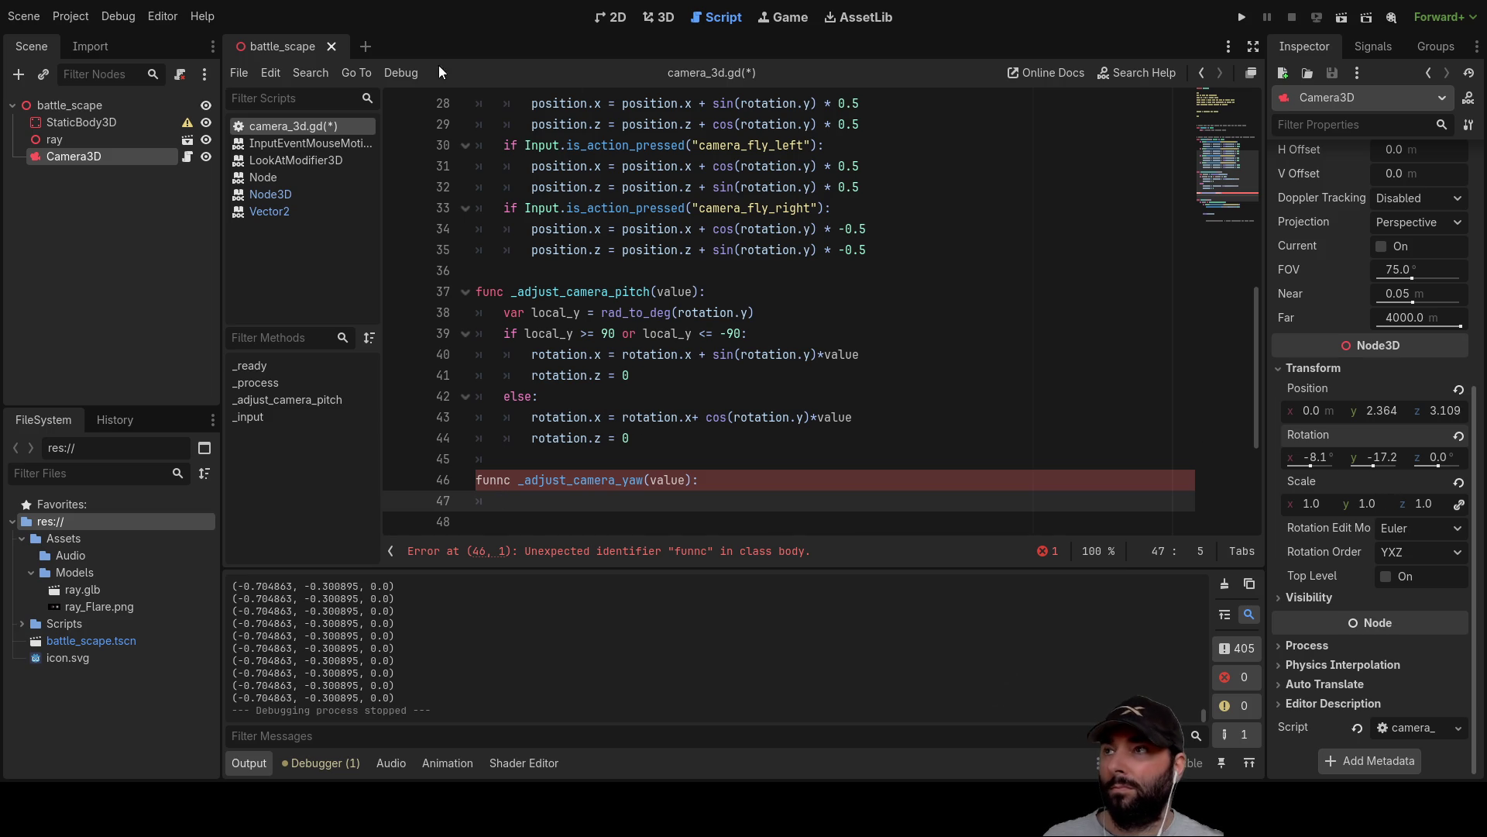
pyautogui.click(620, 17)
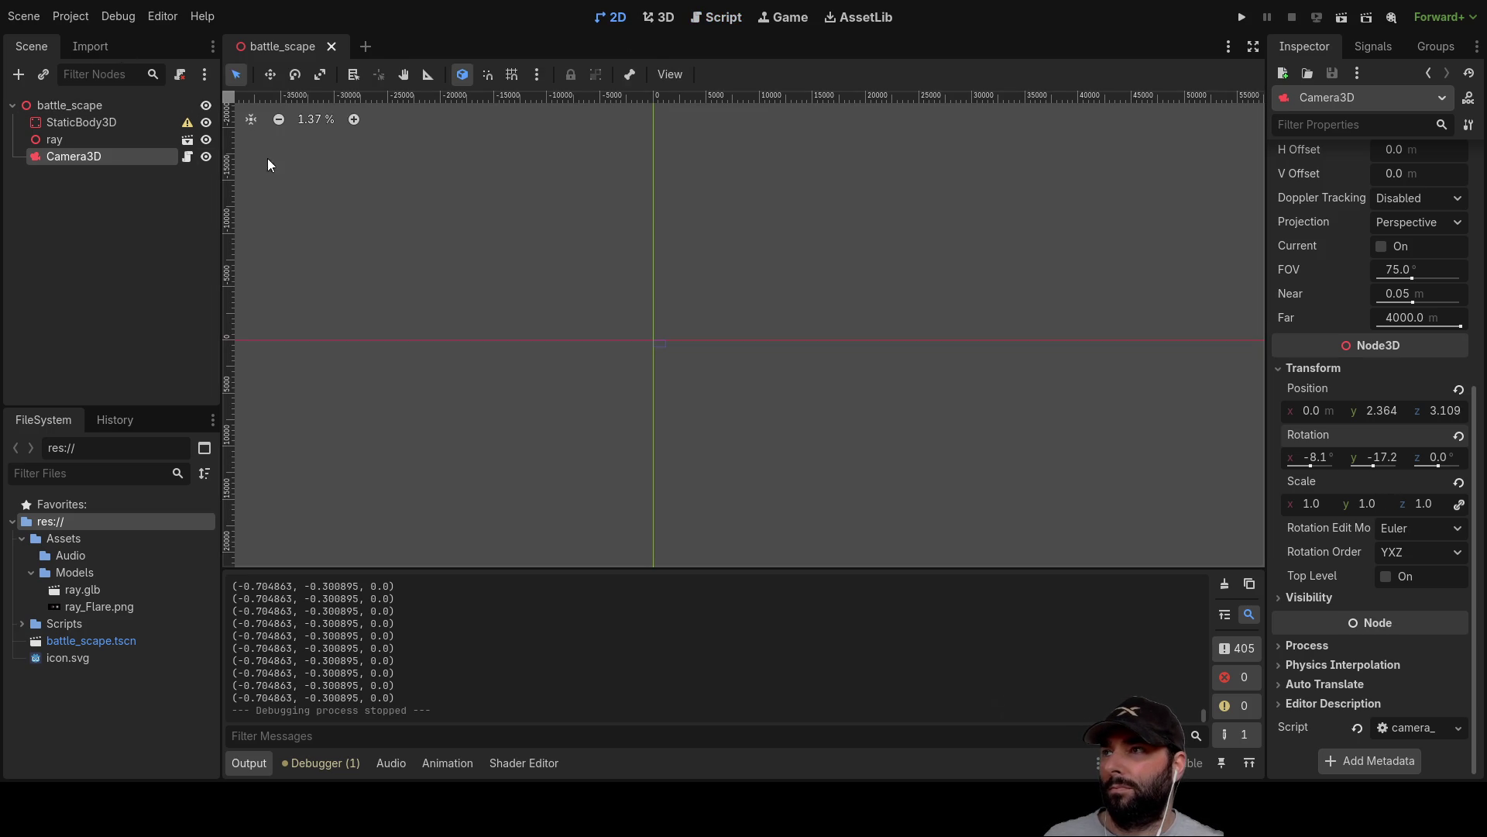
# Select Camera3D in the 3D view and rotate it to about -22.3, -47.3, 10.2 degrees.
pyautogui.click(67, 123)
pyautogui.moveTo(1002, 327)
pyautogui.mouseDown()
pyautogui.moveTo(838, 303)
pyautogui.moveTo(871, 295)
pyautogui.moveTo(1026, 343)
pyautogui.mouseUp()
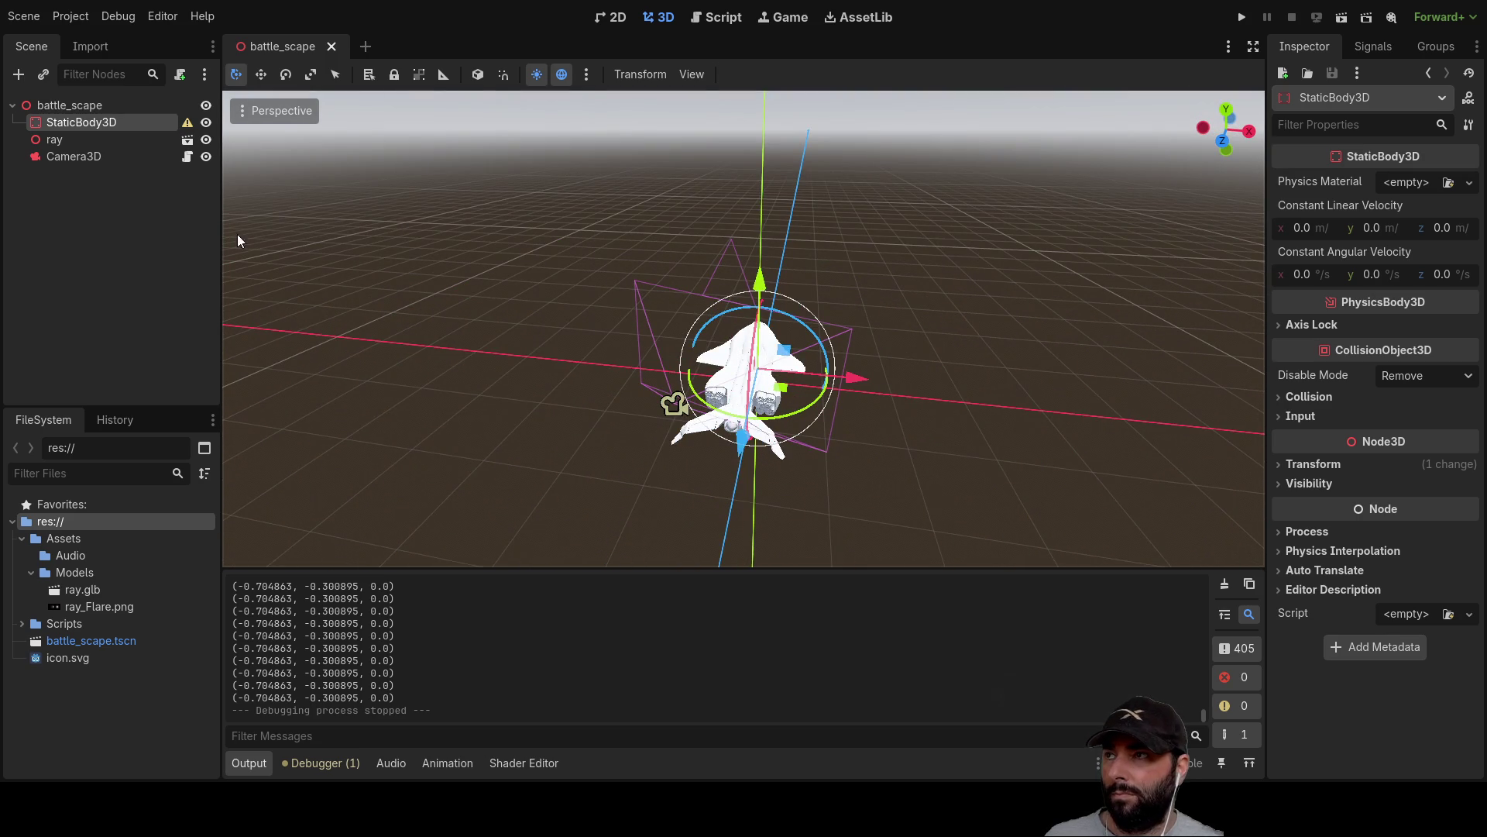
pyautogui.click(56, 155)
pyautogui.moveTo(615, 314); pyautogui.dragTo(610, 325)
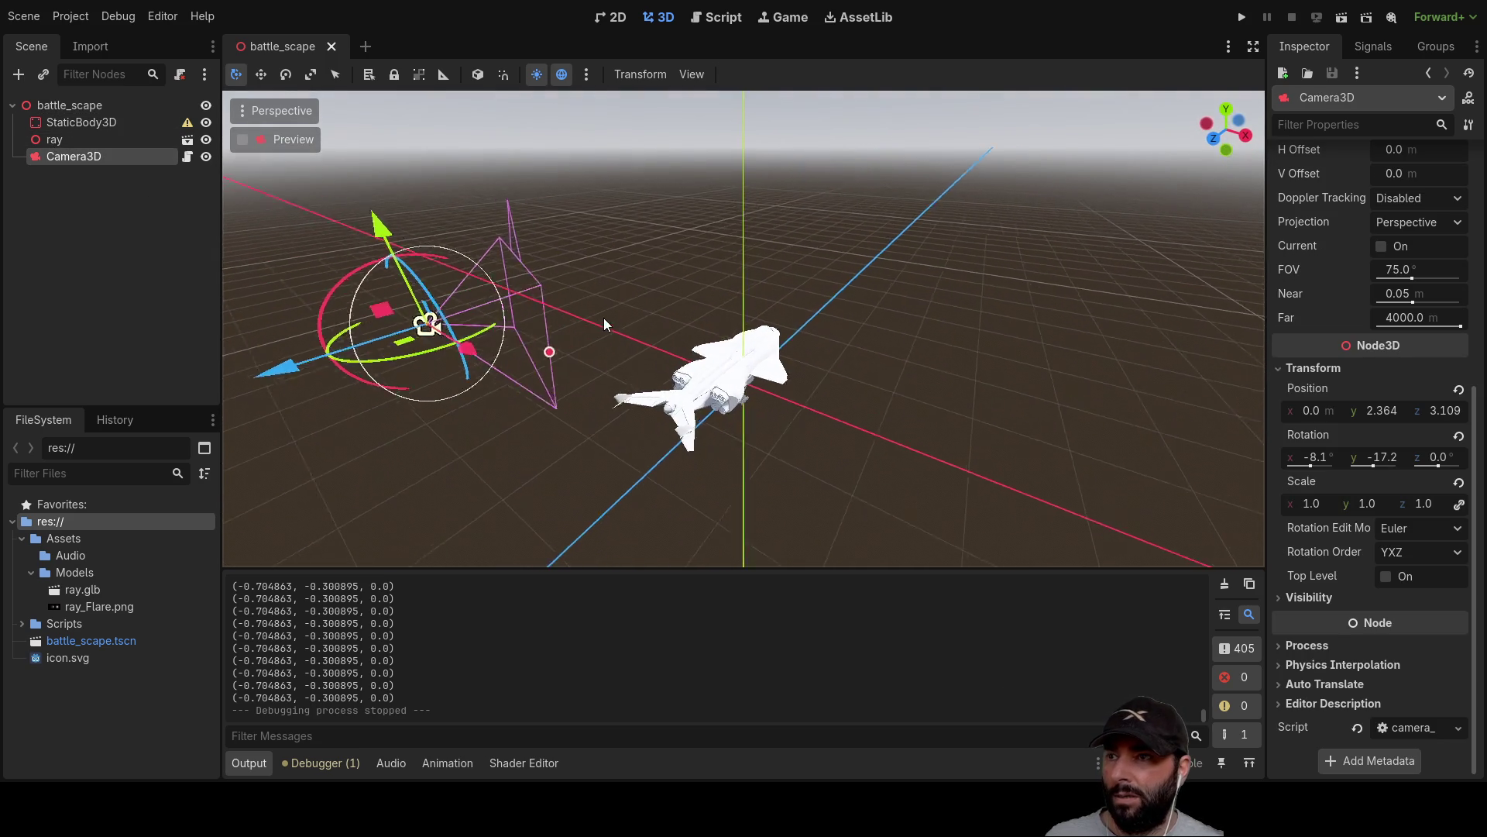
pyautogui.moveTo(420, 347)
pyautogui.mouseDown()
pyautogui.moveTo(374, 348)
pyautogui.moveTo(441, 346)
pyautogui.moveTo(463, 311)
pyautogui.moveTo(417, 347)
pyautogui.moveTo(363, 333)
pyautogui.moveTo(445, 342)
pyautogui.moveTo(483, 301)
pyautogui.moveTo(445, 342)
pyautogui.moveTo(392, 344)
pyautogui.moveTo(468, 344)
pyautogui.moveTo(421, 349)
pyautogui.moveTo(479, 331)
pyautogui.moveTo(364, 356)
pyautogui.moveTo(476, 348)
pyautogui.moveTo(402, 358)
pyautogui.mouseUp()
pyautogui.moveTo(411, 250); pyautogui.dragTo(433, 263)
pyautogui.moveTo(453, 350)
pyautogui.mouseDown()
pyautogui.moveTo(384, 346)
pyautogui.moveTo(470, 324)
pyautogui.moveTo(372, 357)
pyautogui.mouseUp()
pyautogui.click(727, 18)
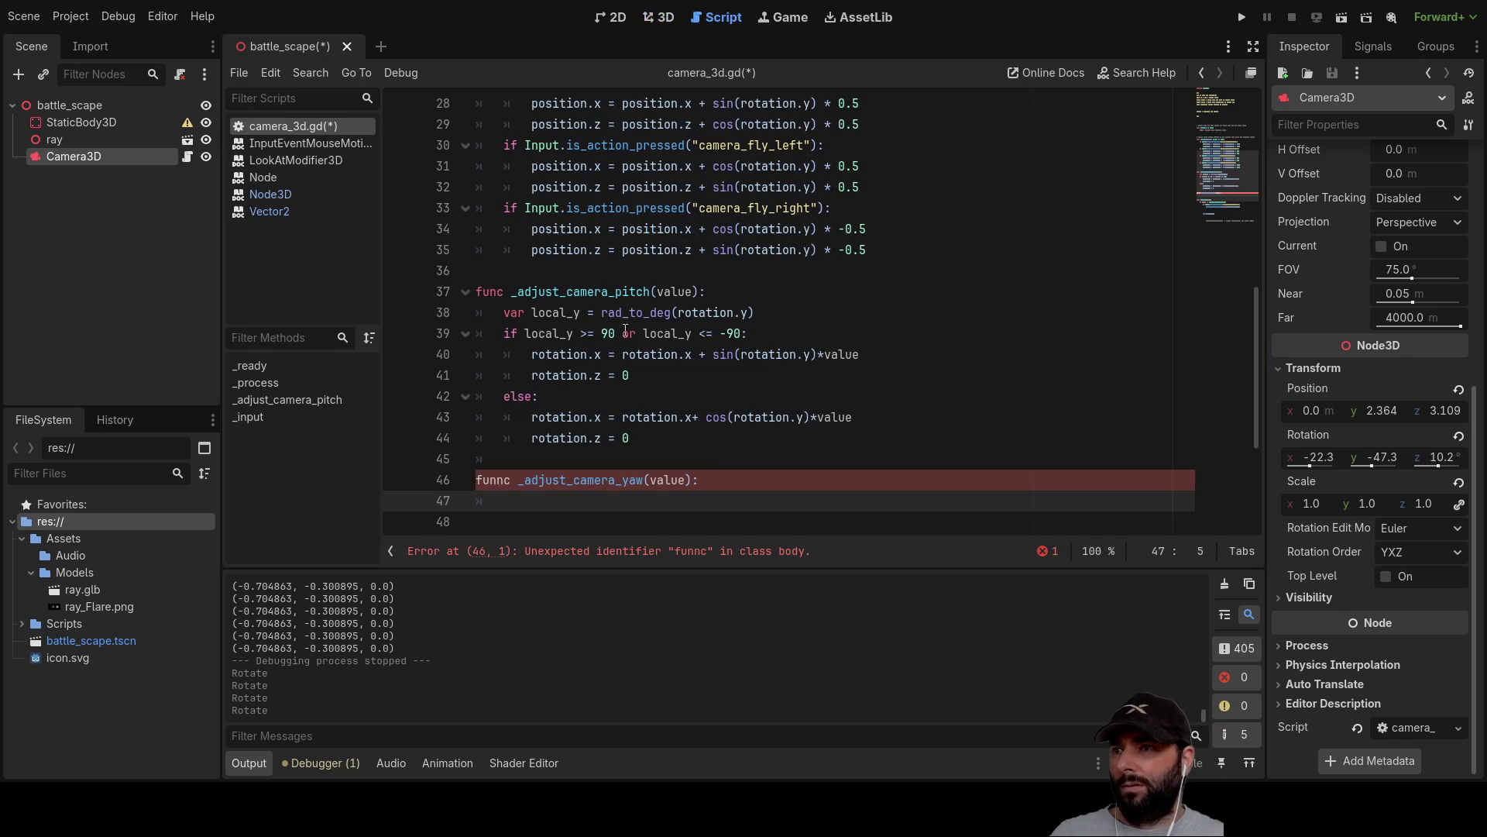
# Add an _adjust_camera_yaw() call below the pitch call using autocomplete.
pyautogui.scroll(-3, 717, 457)
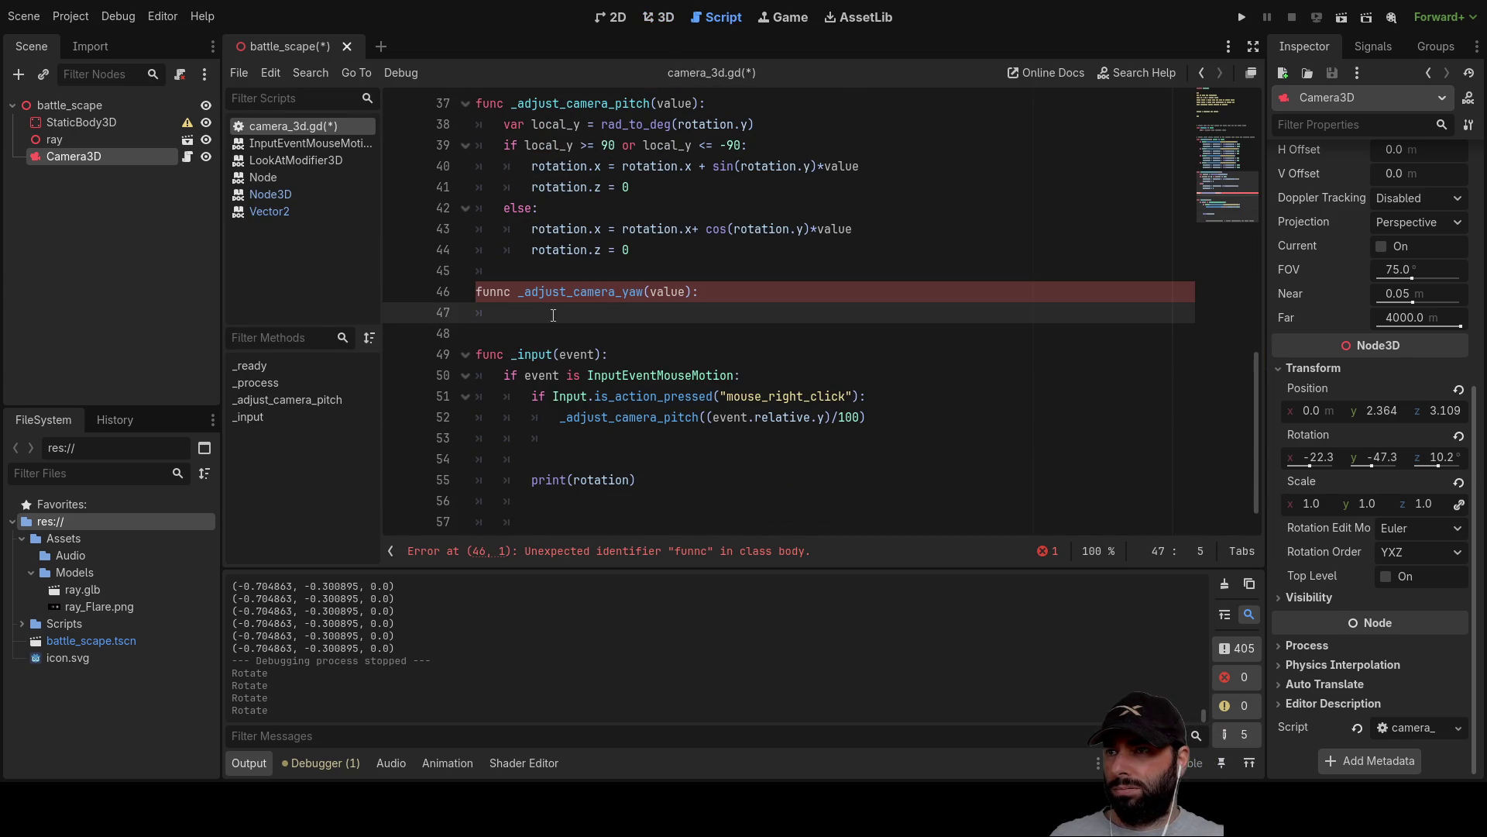
pyautogui.scroll(-1, 669, 369)
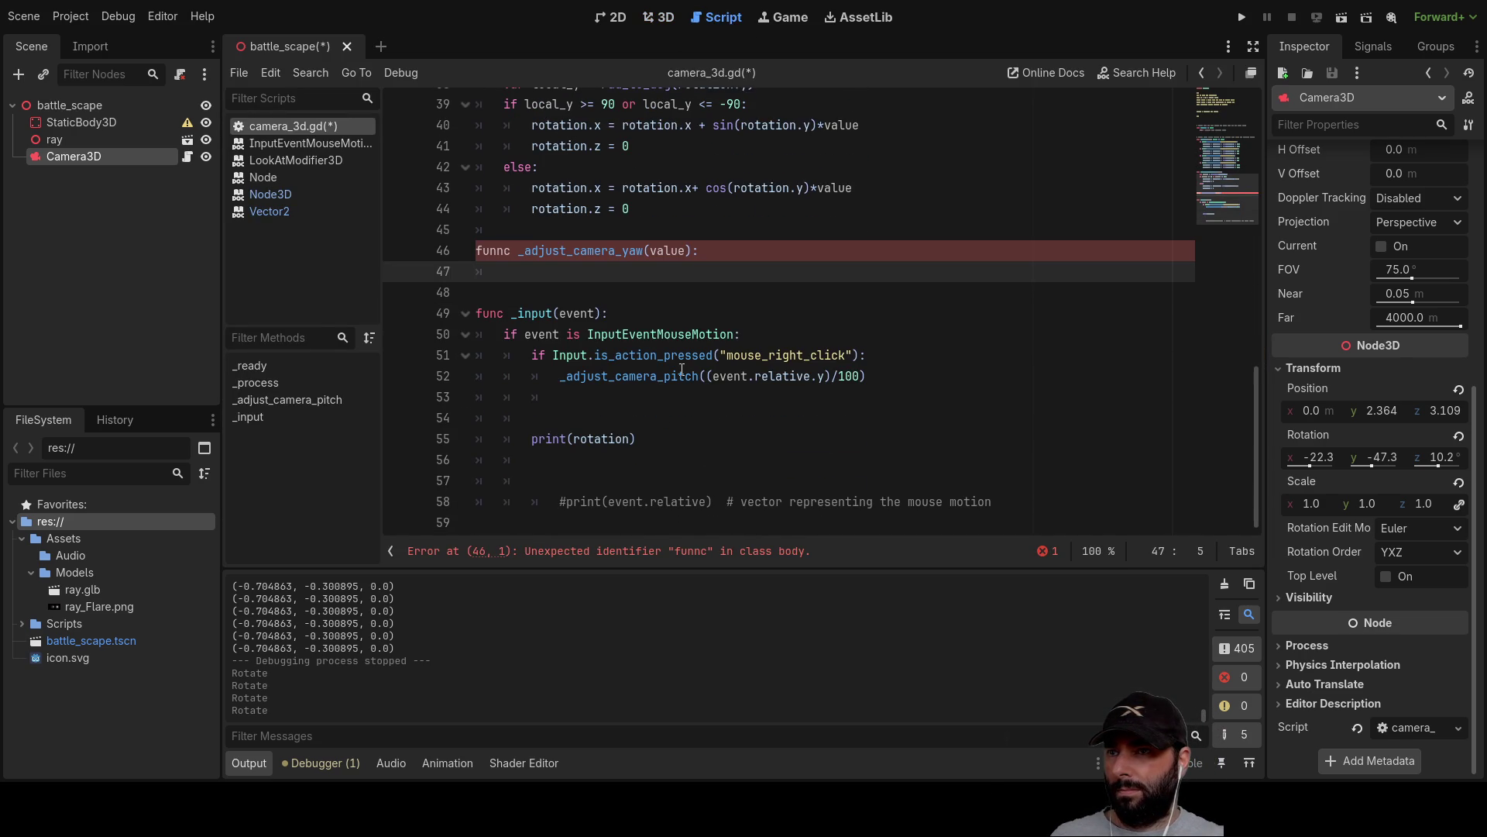
pyautogui.click(570, 401)
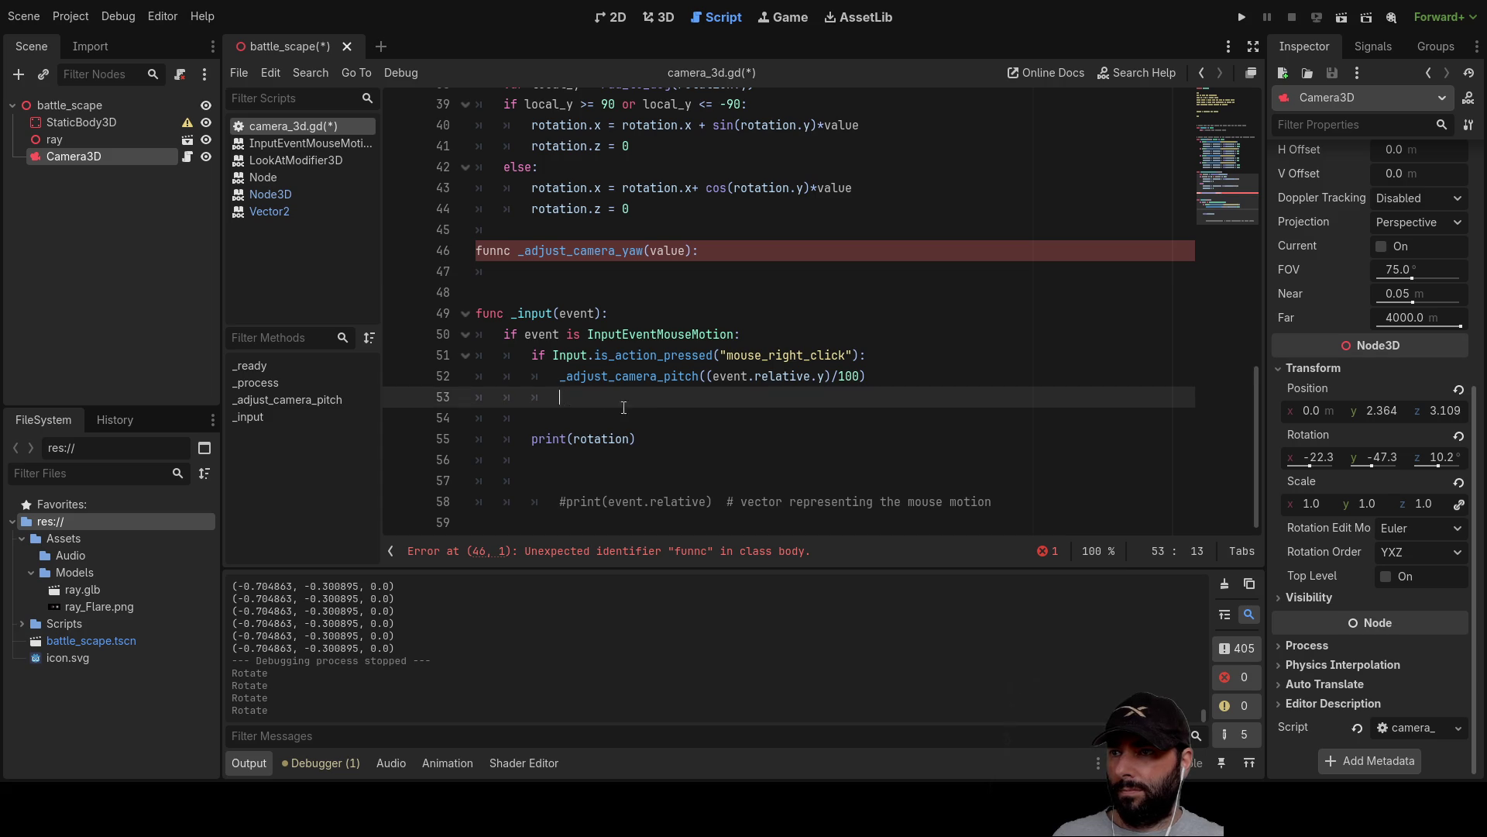
pyautogui.write('_ad')
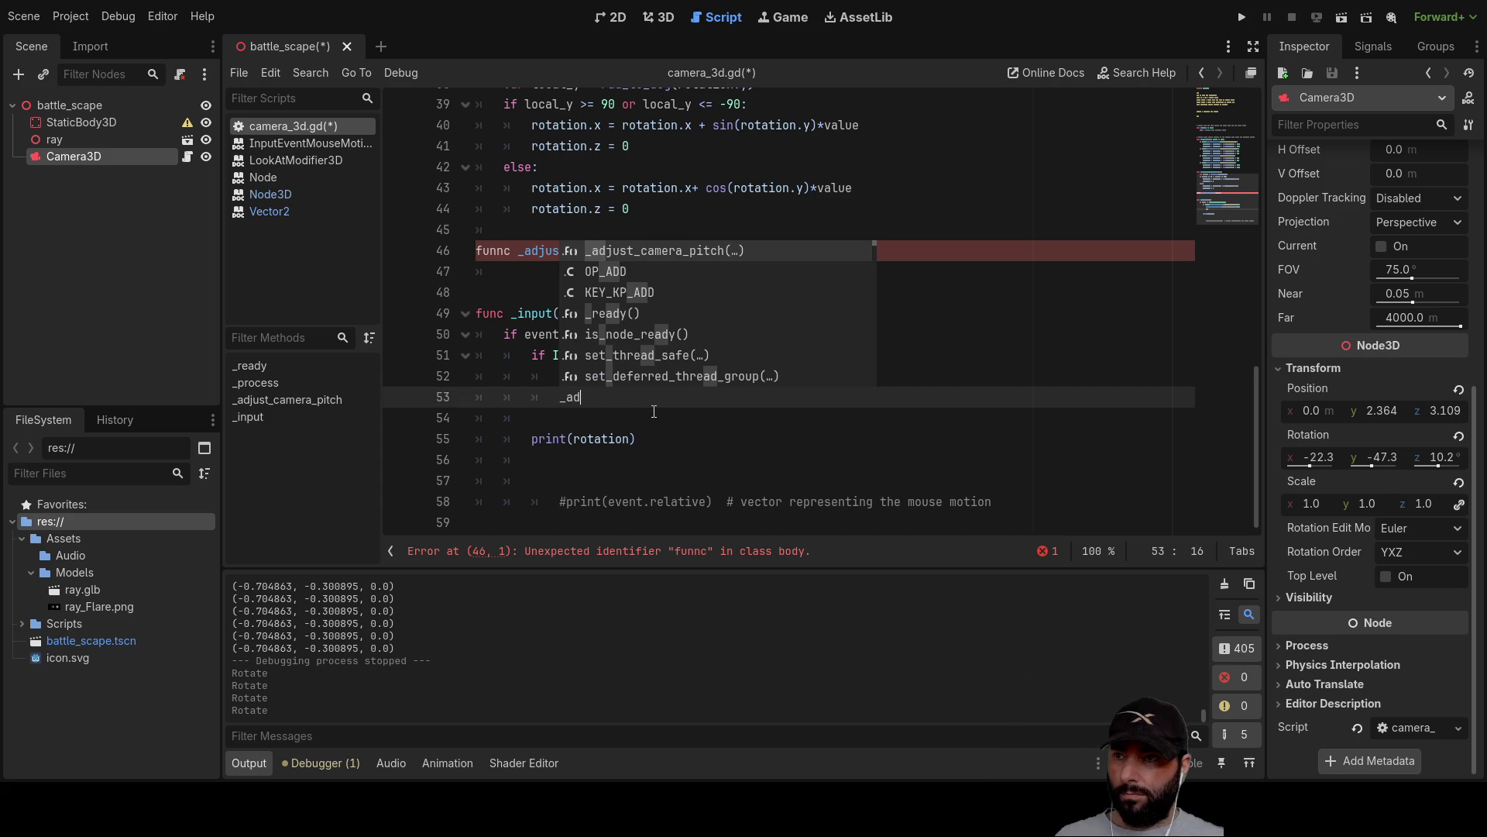
pyautogui.press('Down')
pyautogui.press('Down')
pyautogui.press('Down')
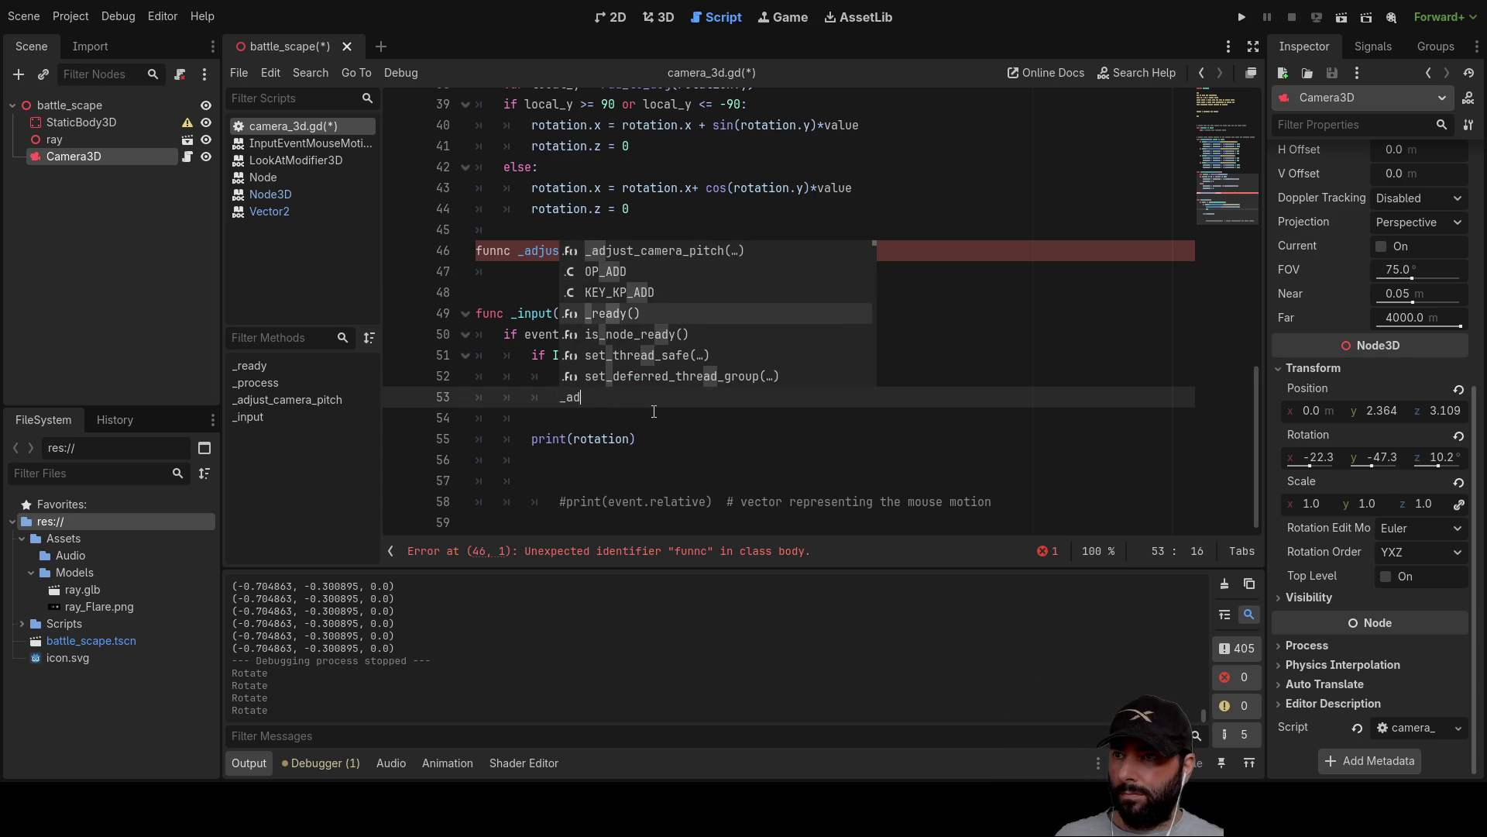
pyautogui.press('Up')
pyautogui.press('Up')
pyautogui.press('Up')
pyautogui.press('Up')
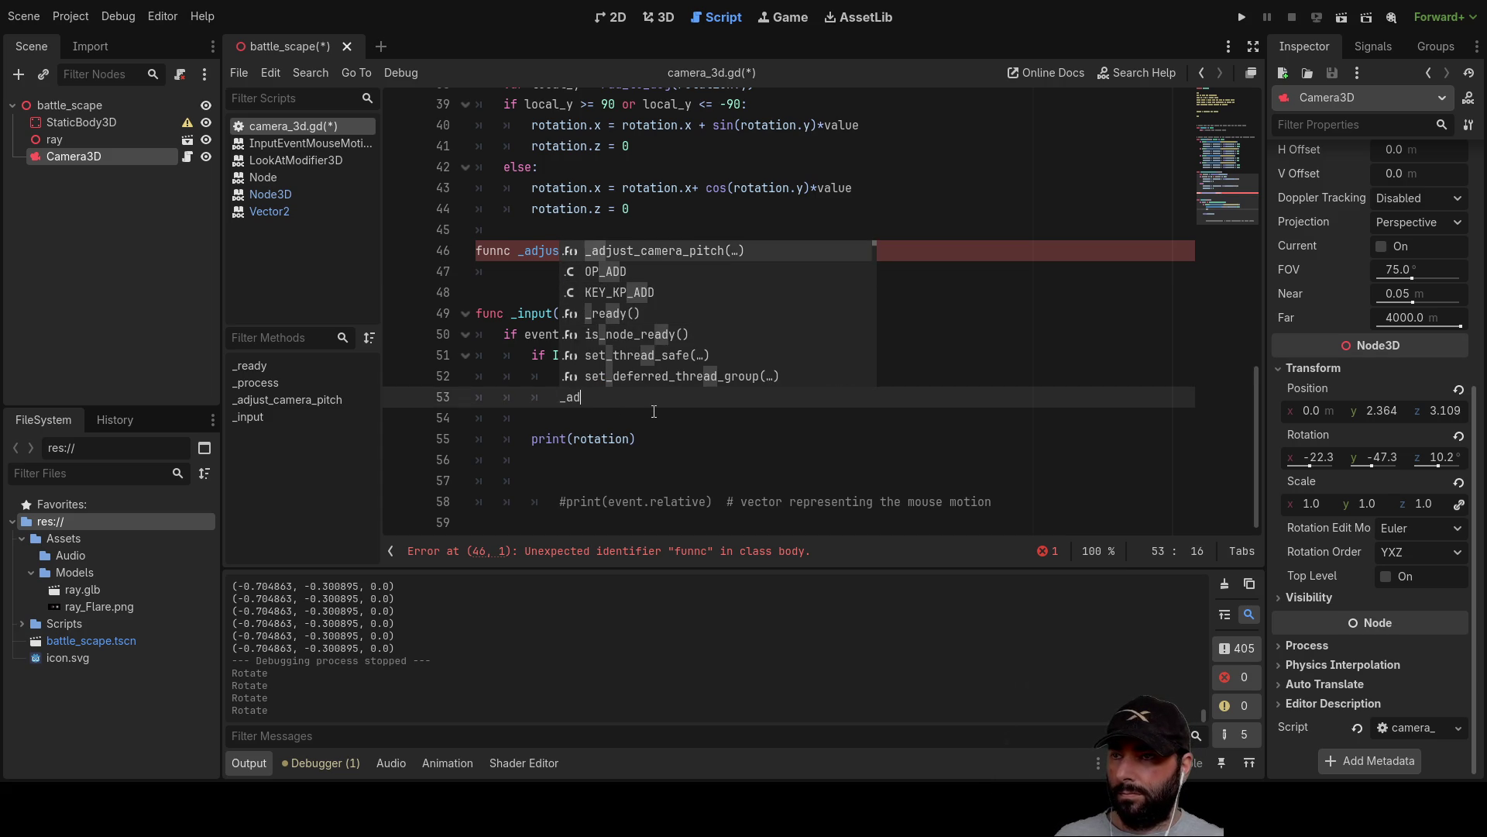
pyautogui.press('Return')
pyautogui.press('Left')
pyautogui.press('BackSpace')
pyautogui.press('BackSpace')
pyautogui.press('BackSpace')
pyautogui.press('BackSpace')
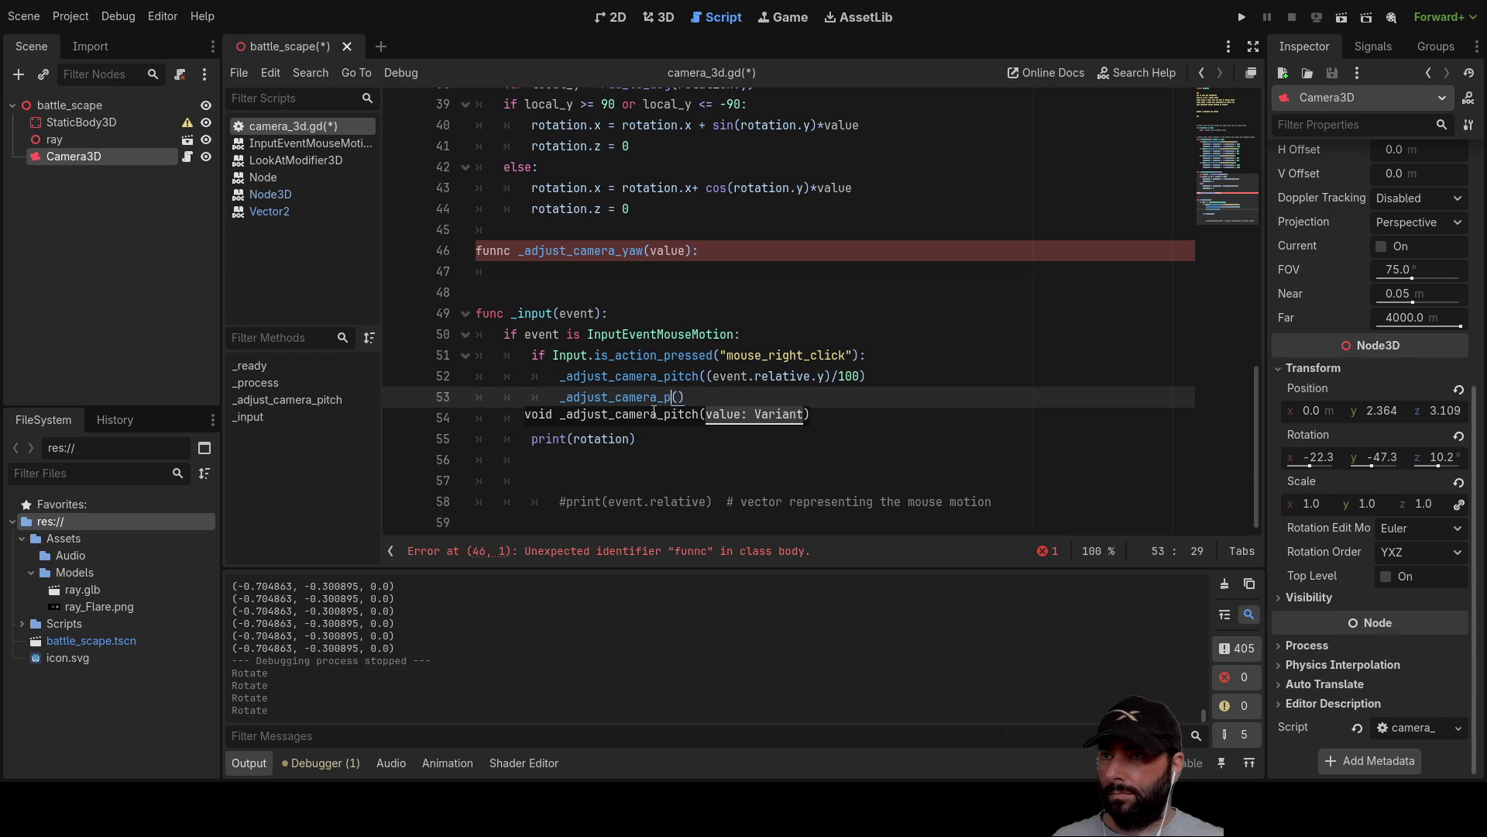
pyautogui.press('BackSpace')
pyautogui.write('yaw')
# Pass (event.relative.x)/100 to the yaw call, copied from the pitch call's argument.
pyautogui.press('Up')
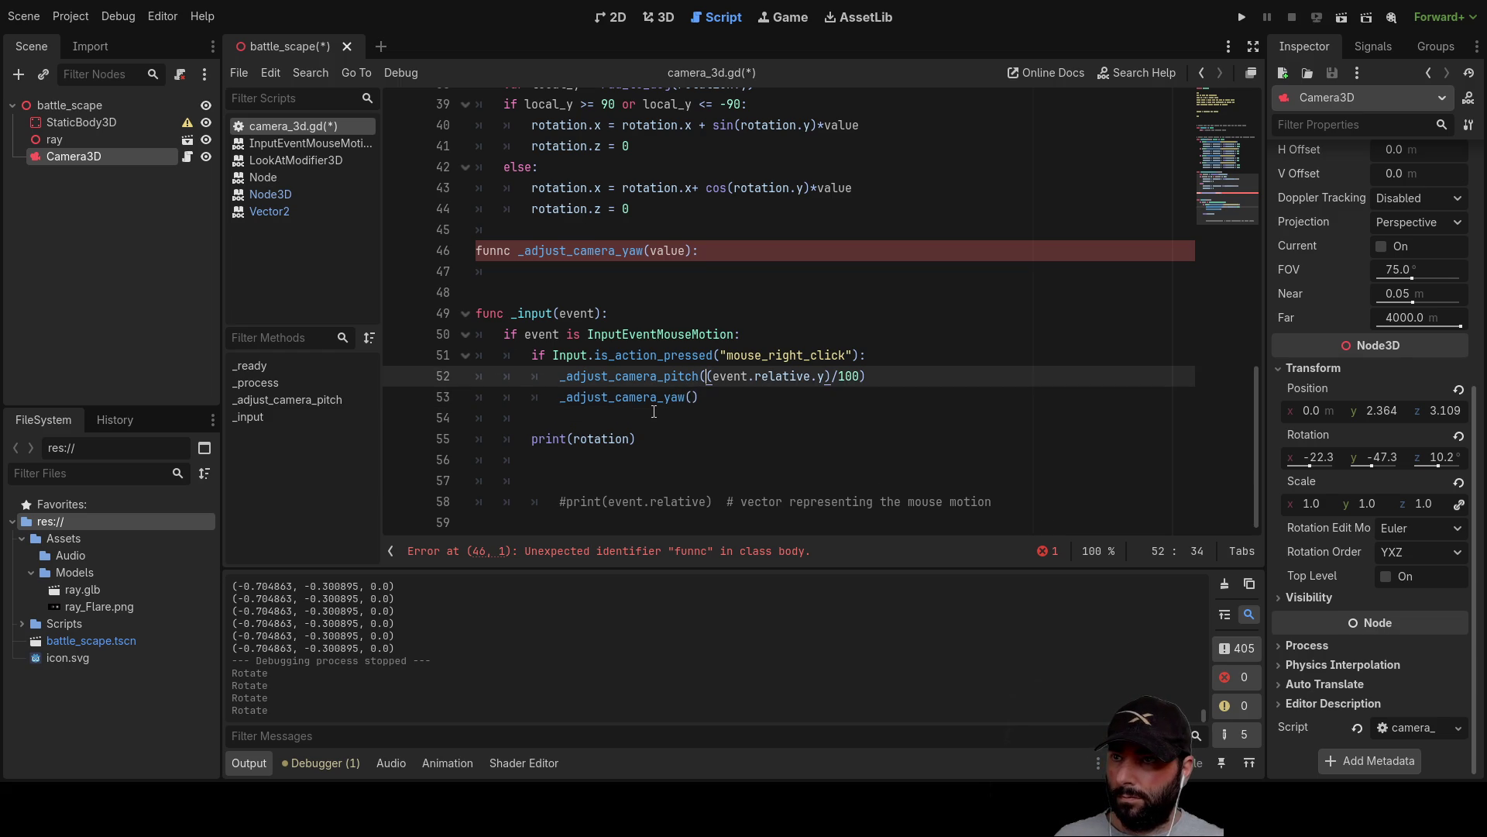
pyautogui.hotkey('shift', 'Left')
pyautogui.hotkey('ctrl', 'shift', 'Right')
pyautogui.hotkey('ctrl', 'shift', 'Right')
pyautogui.hotkey('ctrl', 'shift', 'Right')
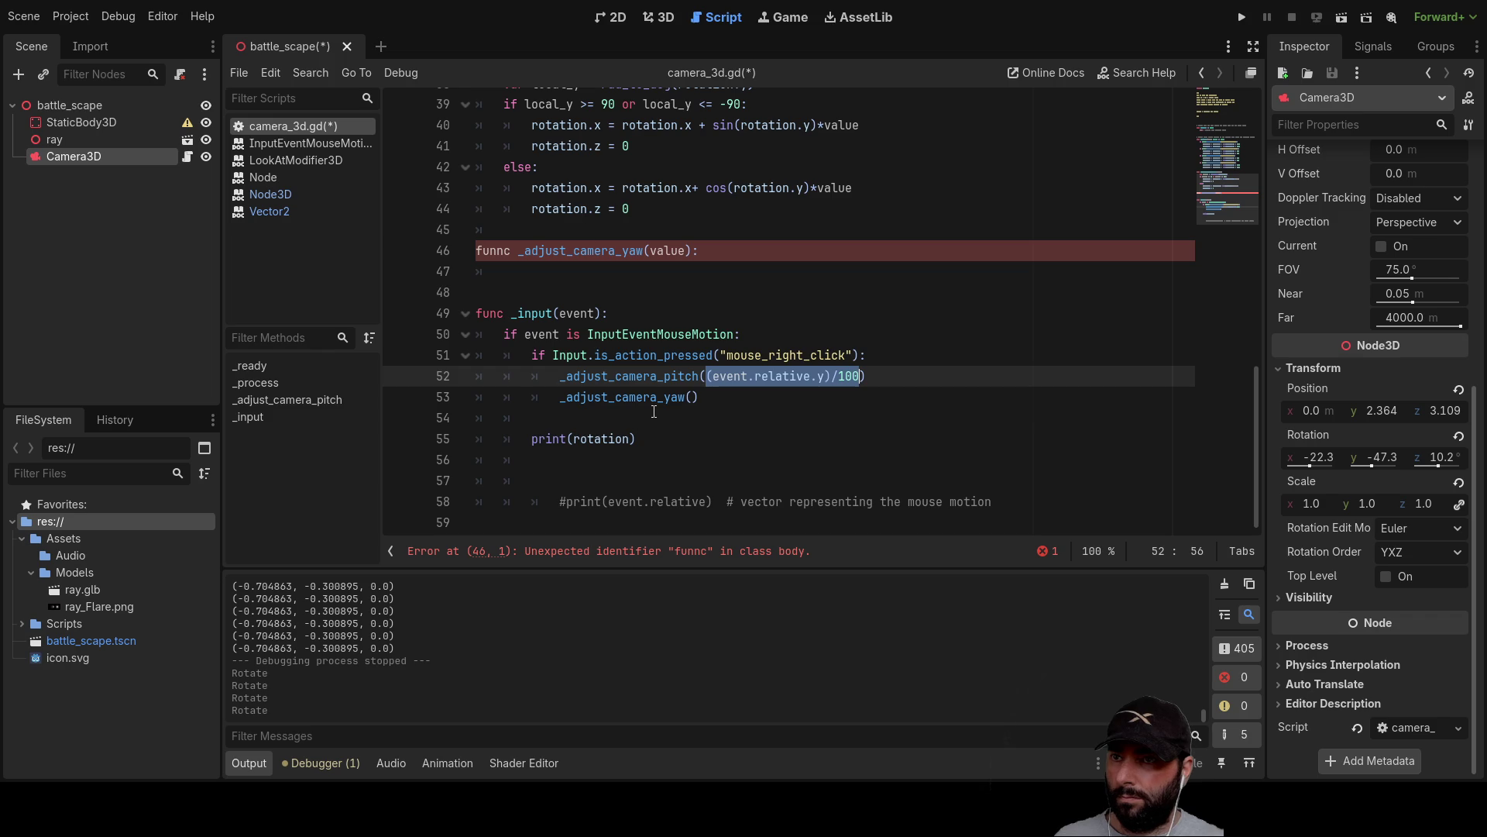
pyautogui.hotkey('ctrl', 'c')
pyautogui.press('Down')
pyautogui.press('Left')
pyautogui.hotkey('ctrl', 'v')
pyautogui.press('Left')
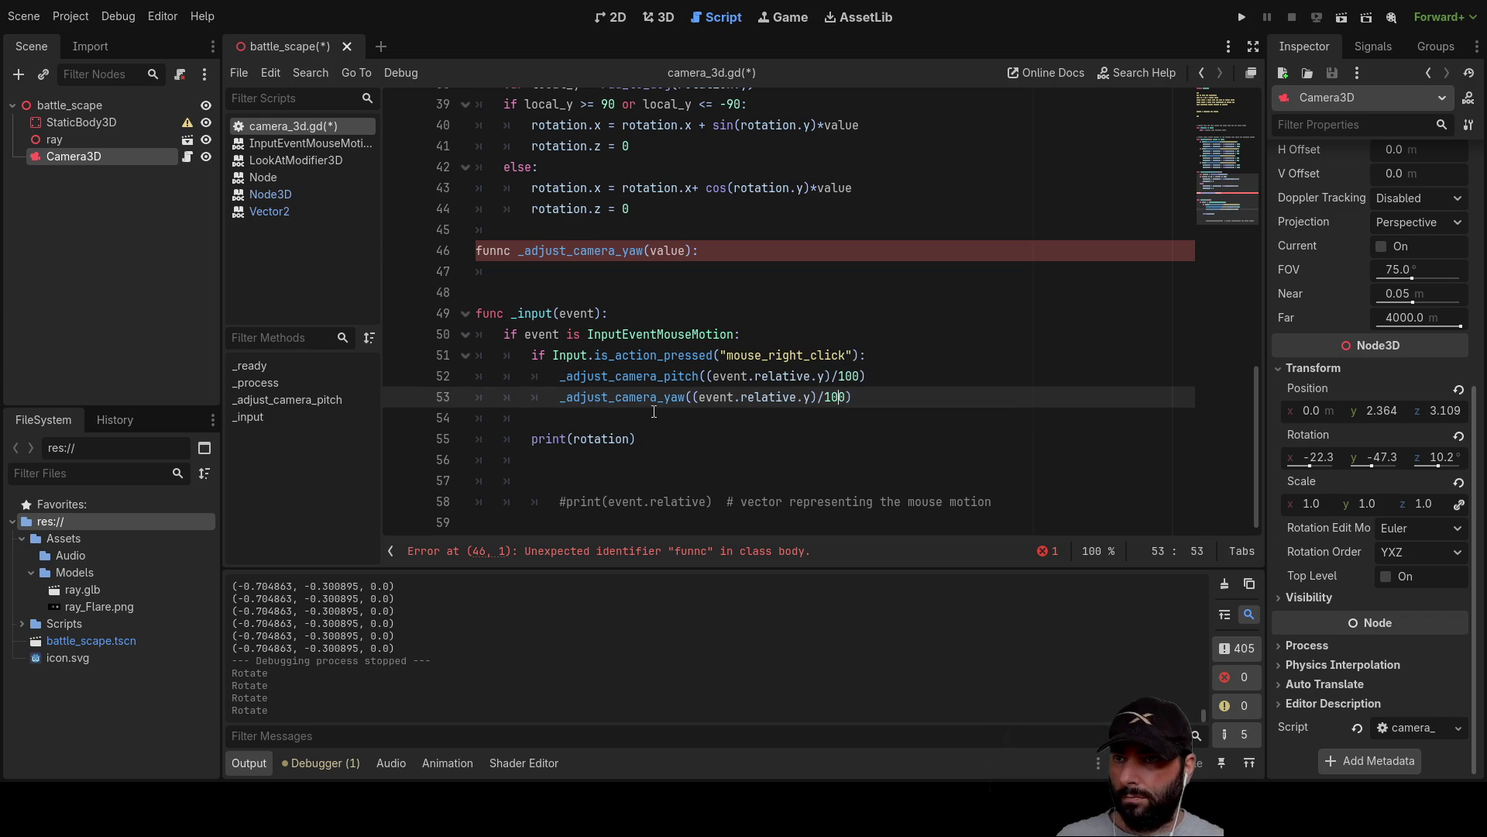
pyautogui.press('Left')
pyautogui.press('Left')
pyautogui.press('BackSpace')
pyautogui.write('x')
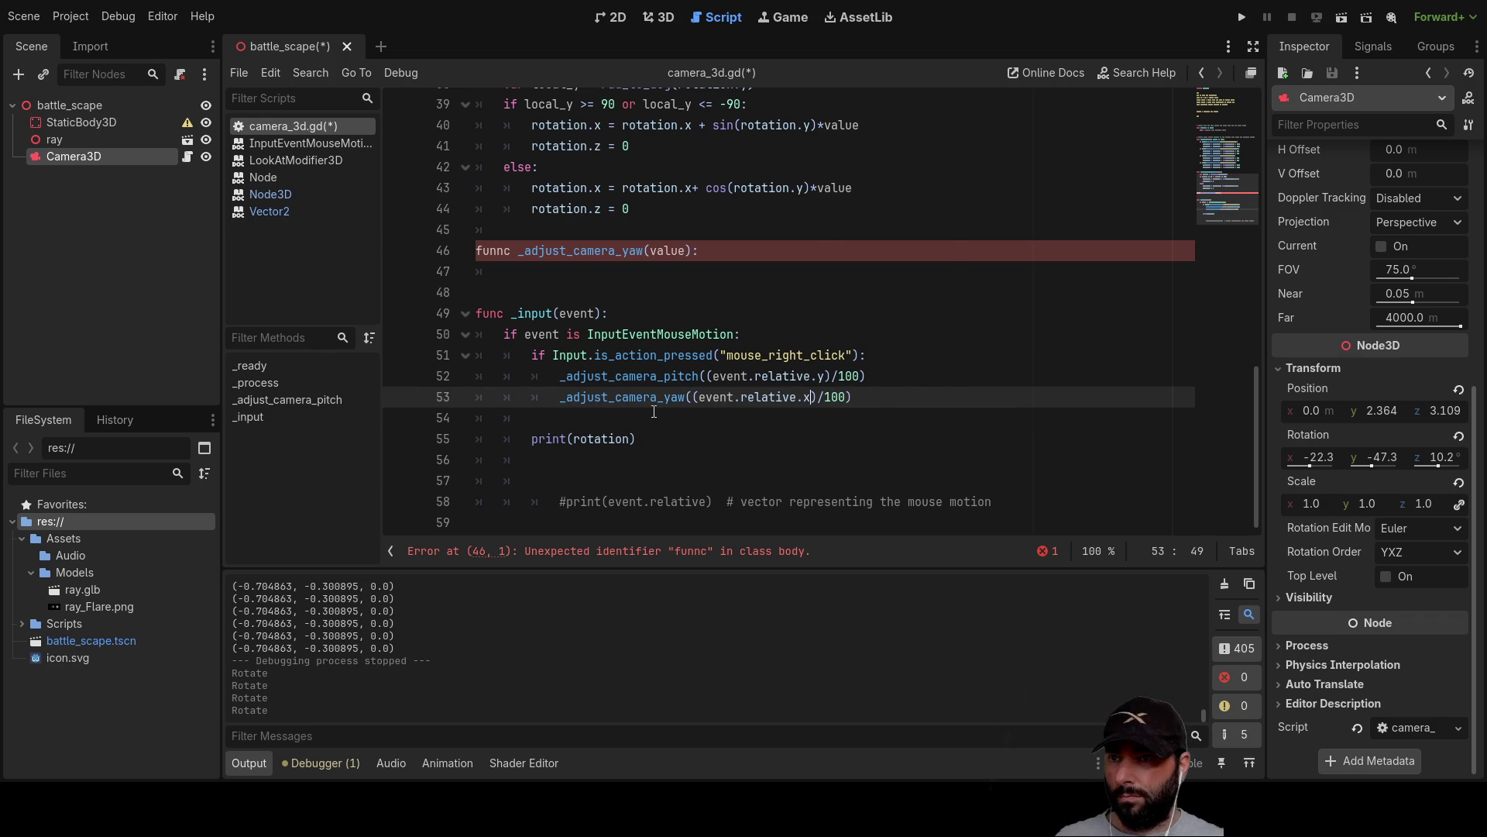
# Delete the empty line above print(rotation).
pyautogui.click(712, 439)
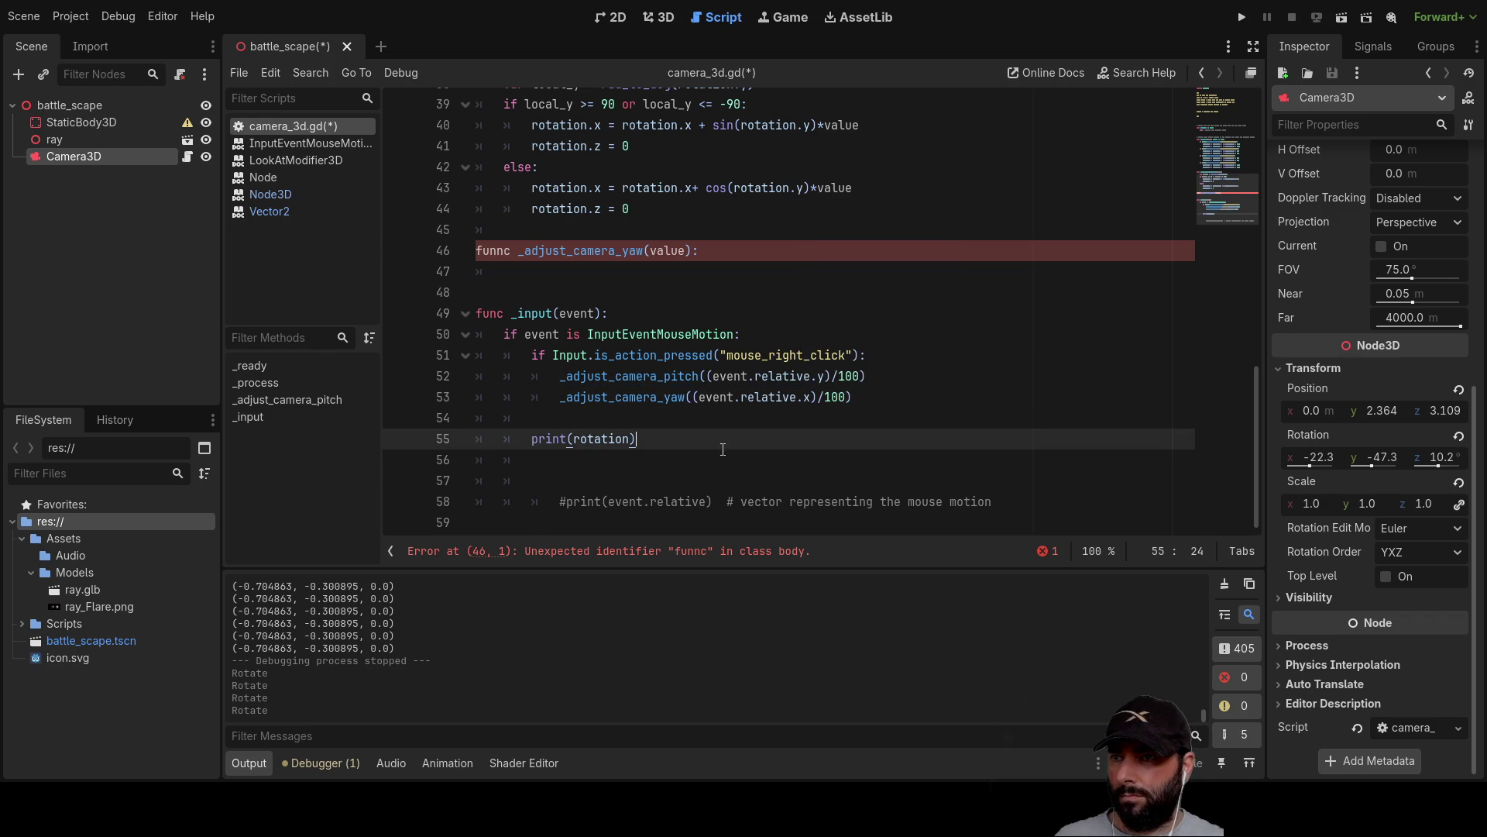
pyautogui.click(713, 421)
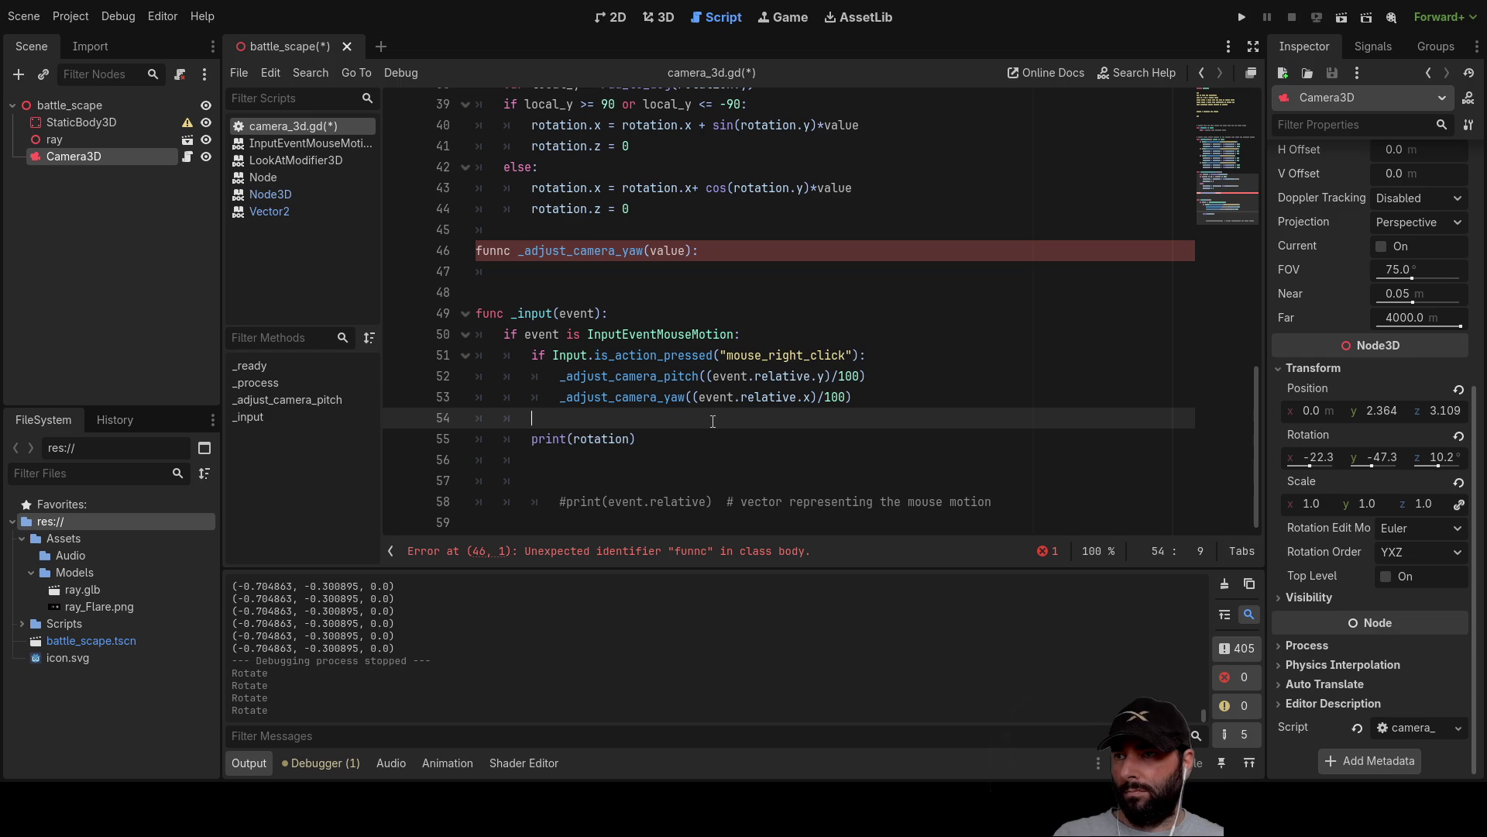
pyautogui.hotkey('ctrl', 'shift', 'k')
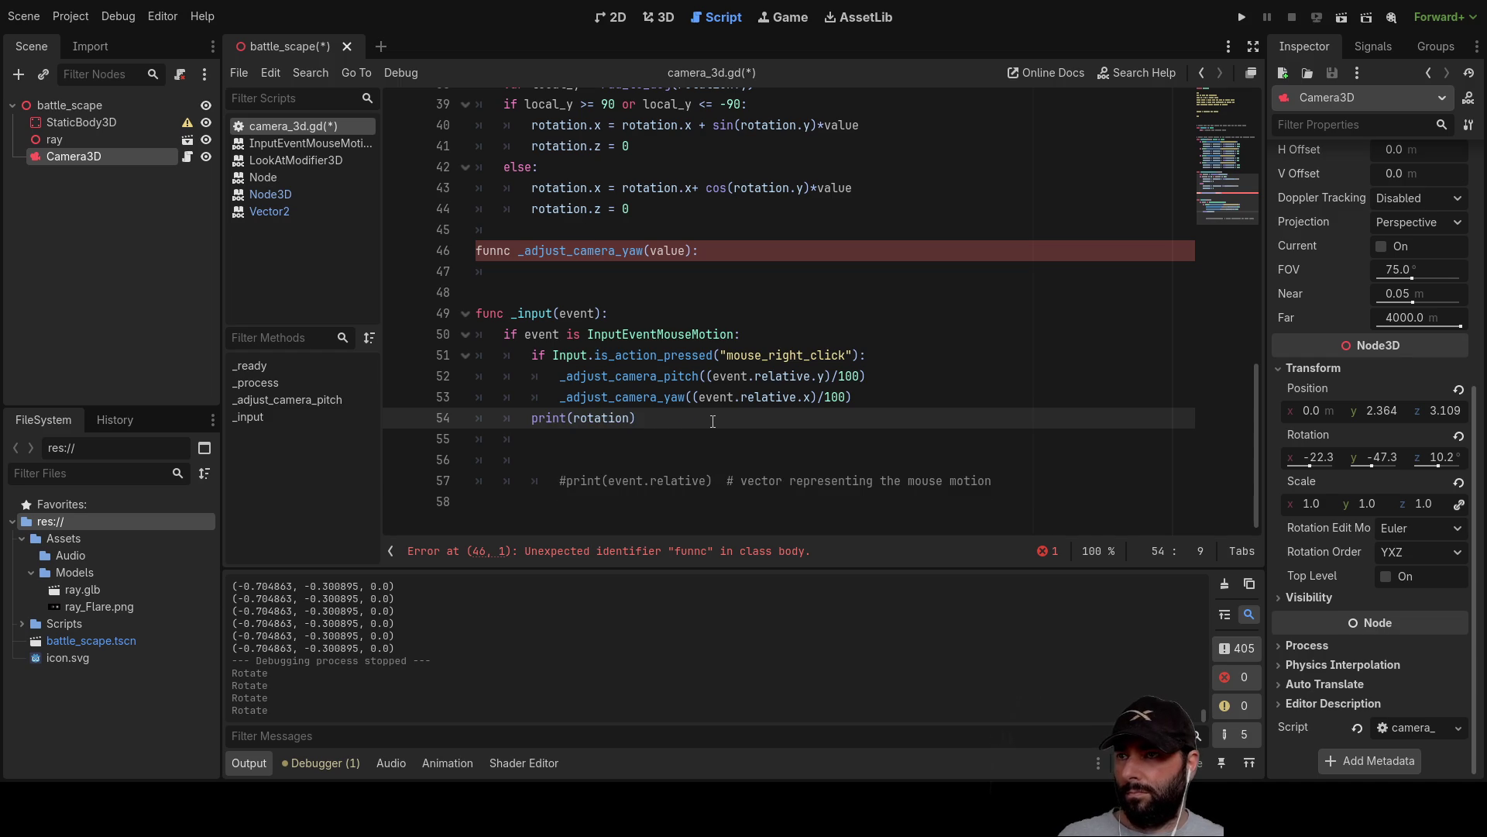
pyautogui.scroll(2, 659, 403)
# Make the yaw function body rotation.y = rotation.y + value, adapted from line 40.
pyautogui.click(611, 353)
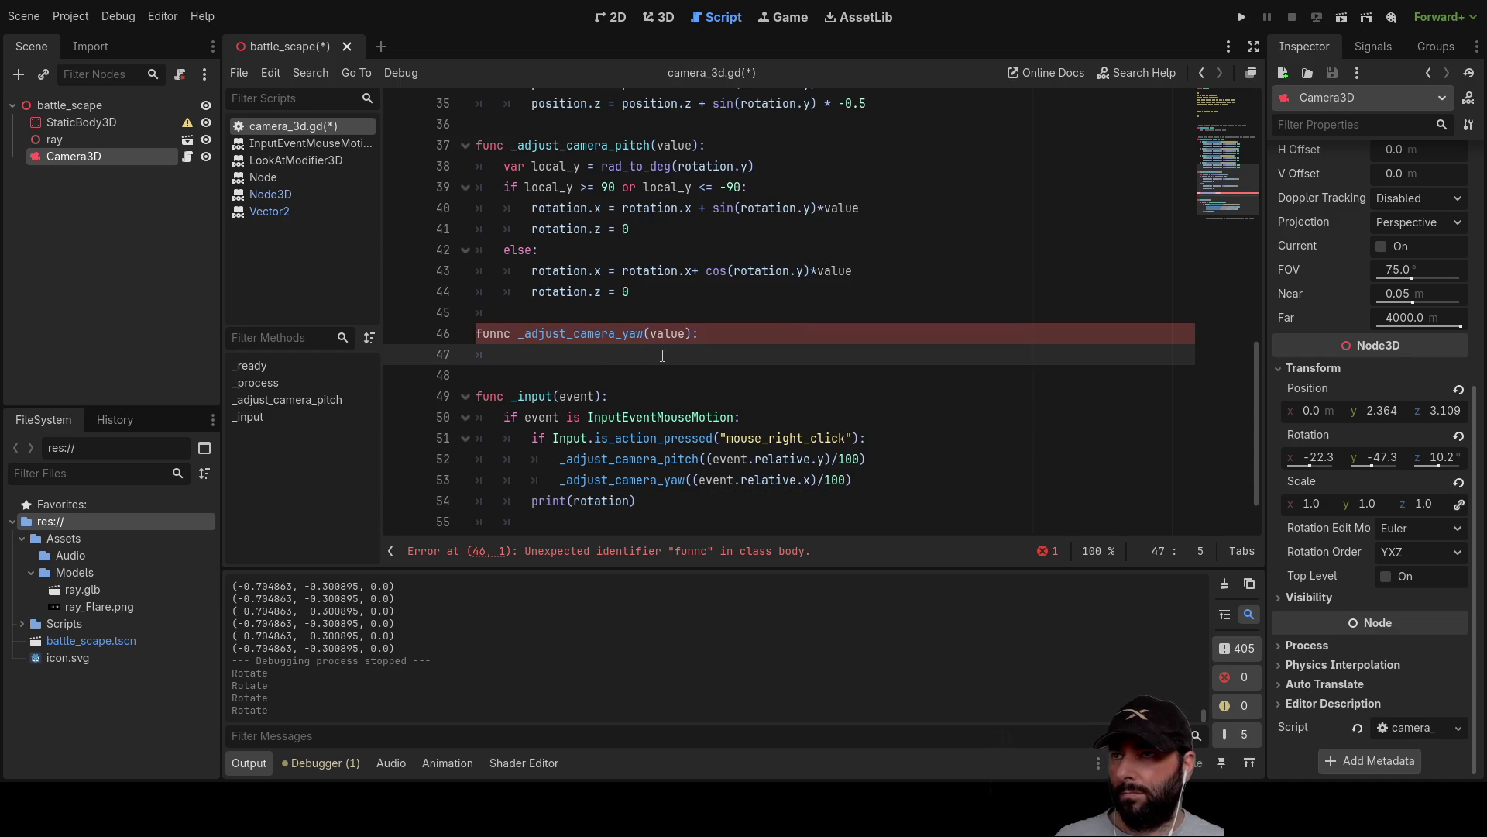
pyautogui.moveTo(533, 206)
pyautogui.mouseDown()
pyautogui.moveTo(748, 188)
pyautogui.moveTo(880, 206)
pyautogui.mouseUp()
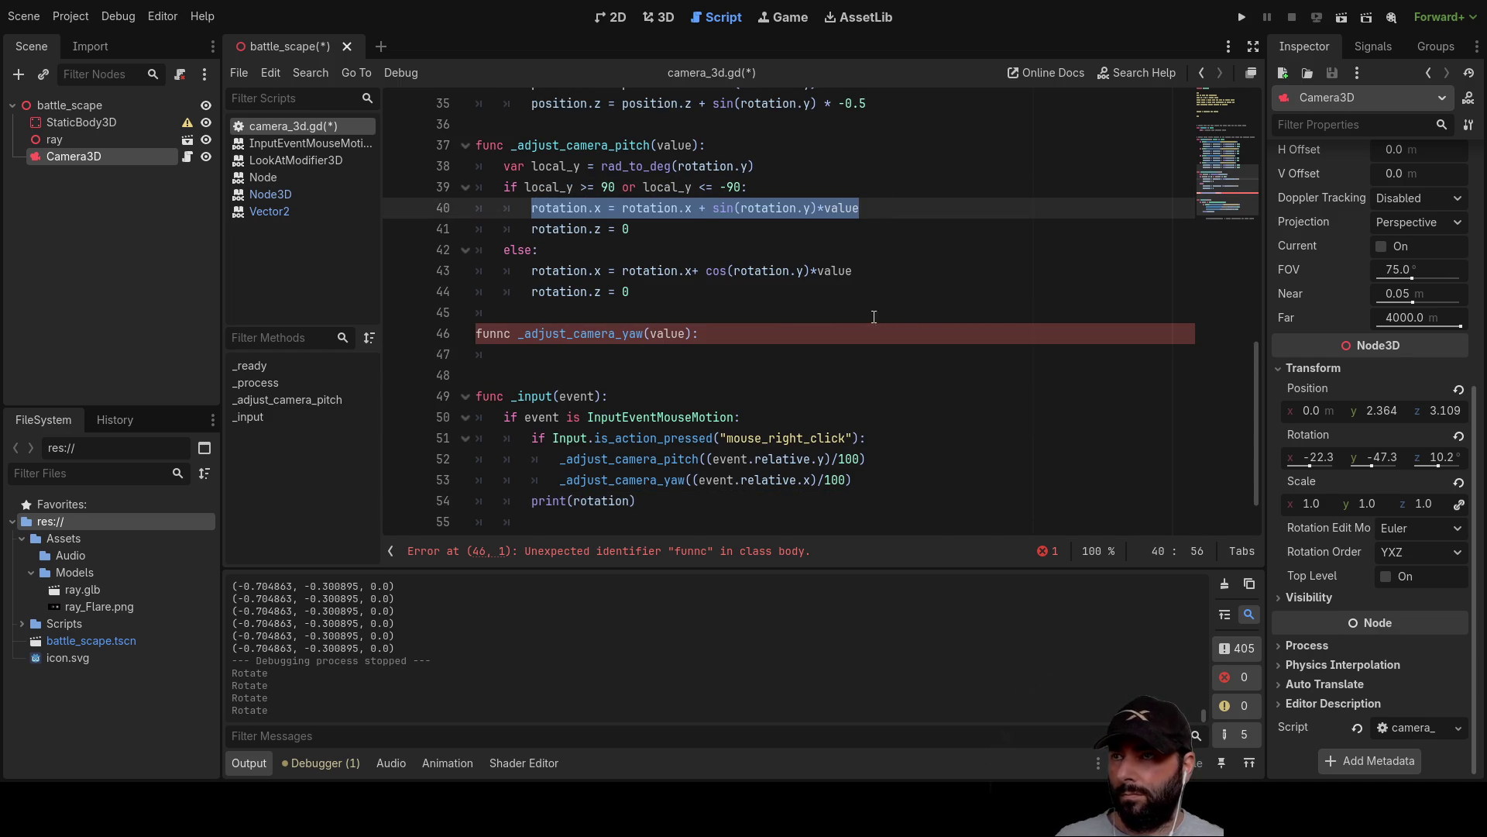
pyautogui.click(601, 354)
pyautogui.hotkey('ctrl', 'v')
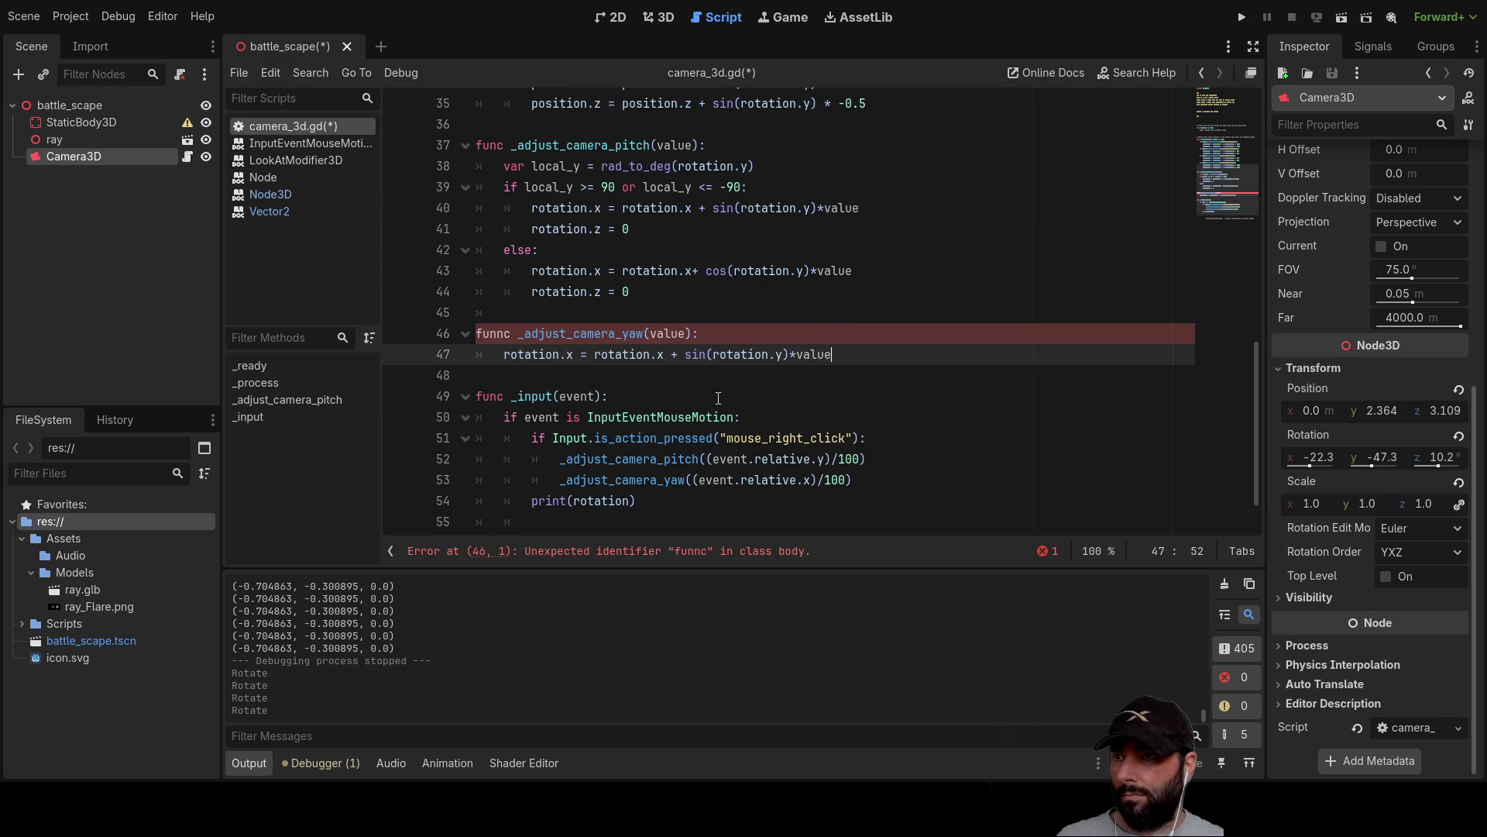
pyautogui.click(577, 356)
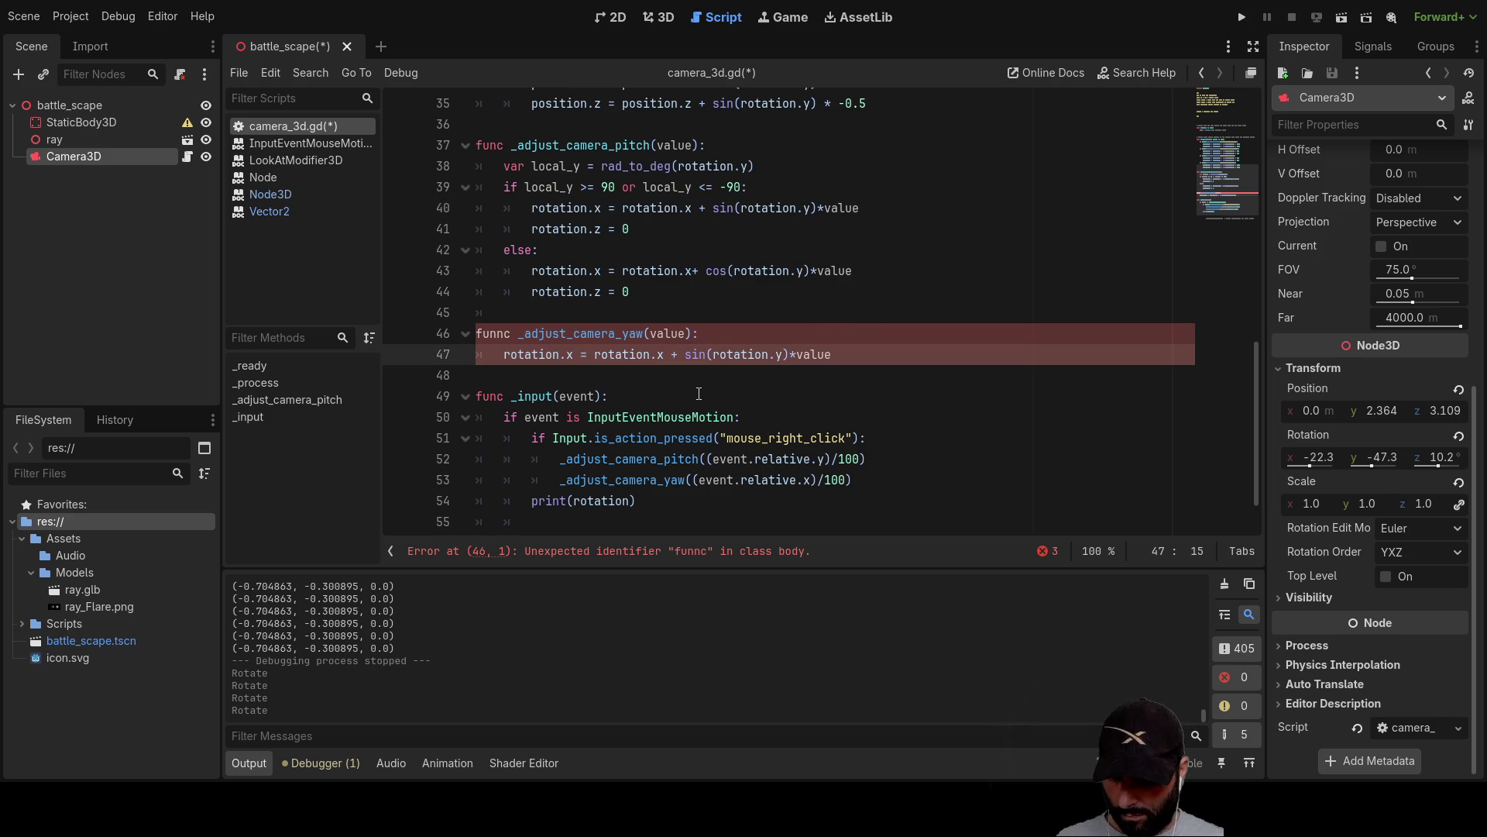
pyautogui.press('BackSpace')
pyautogui.write('y')
pyautogui.hotkey('shift', 'Right')
pyautogui.hotkey('shift', 'Right')
pyautogui.hotkey('shift', 'Right')
pyautogui.hotkey('shift', 'Right')
pyautogui.hotkey('shift', 'Right')
pyautogui.hotkey('shift', 'Right')
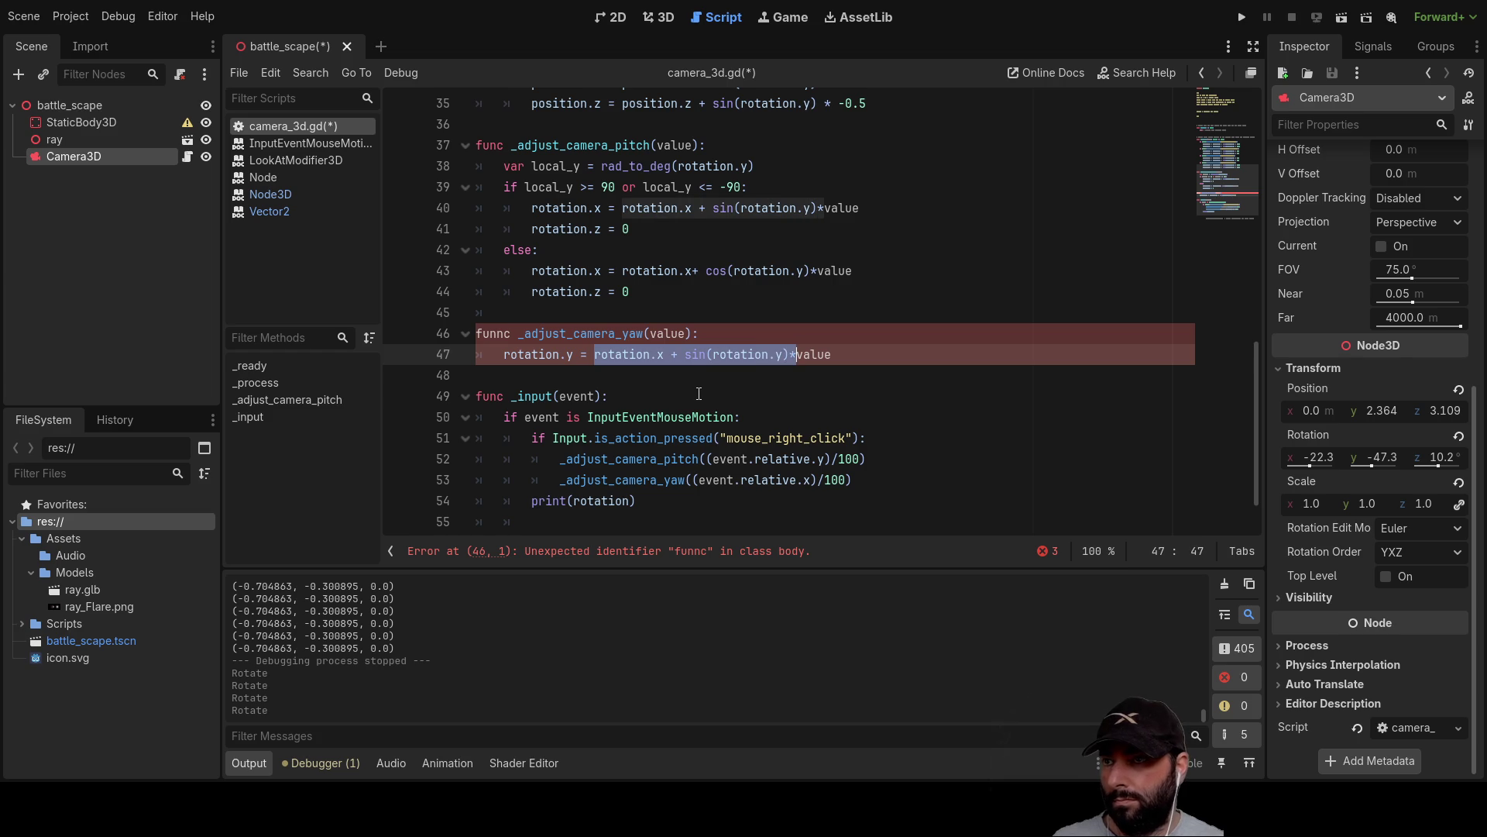
pyautogui.press('BackSpace')
pyautogui.hotkey('shift', 'Left')
pyautogui.hotkey('shift', 'Left')
pyautogui.hotkey('shift', 'Left')
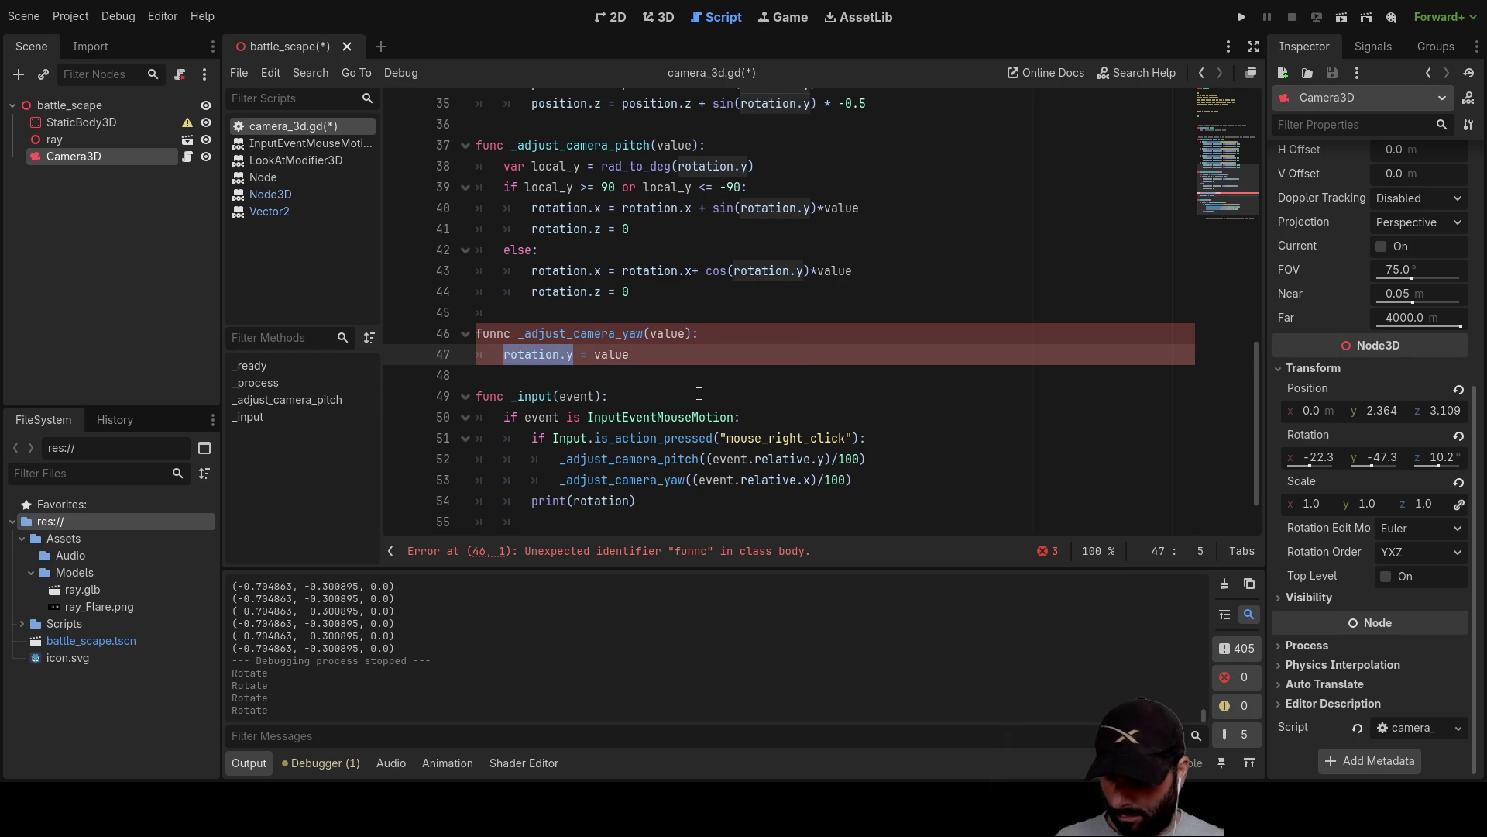
pyautogui.press('Right')
pyautogui.press('Right')
pyautogui.write('rotation.y')
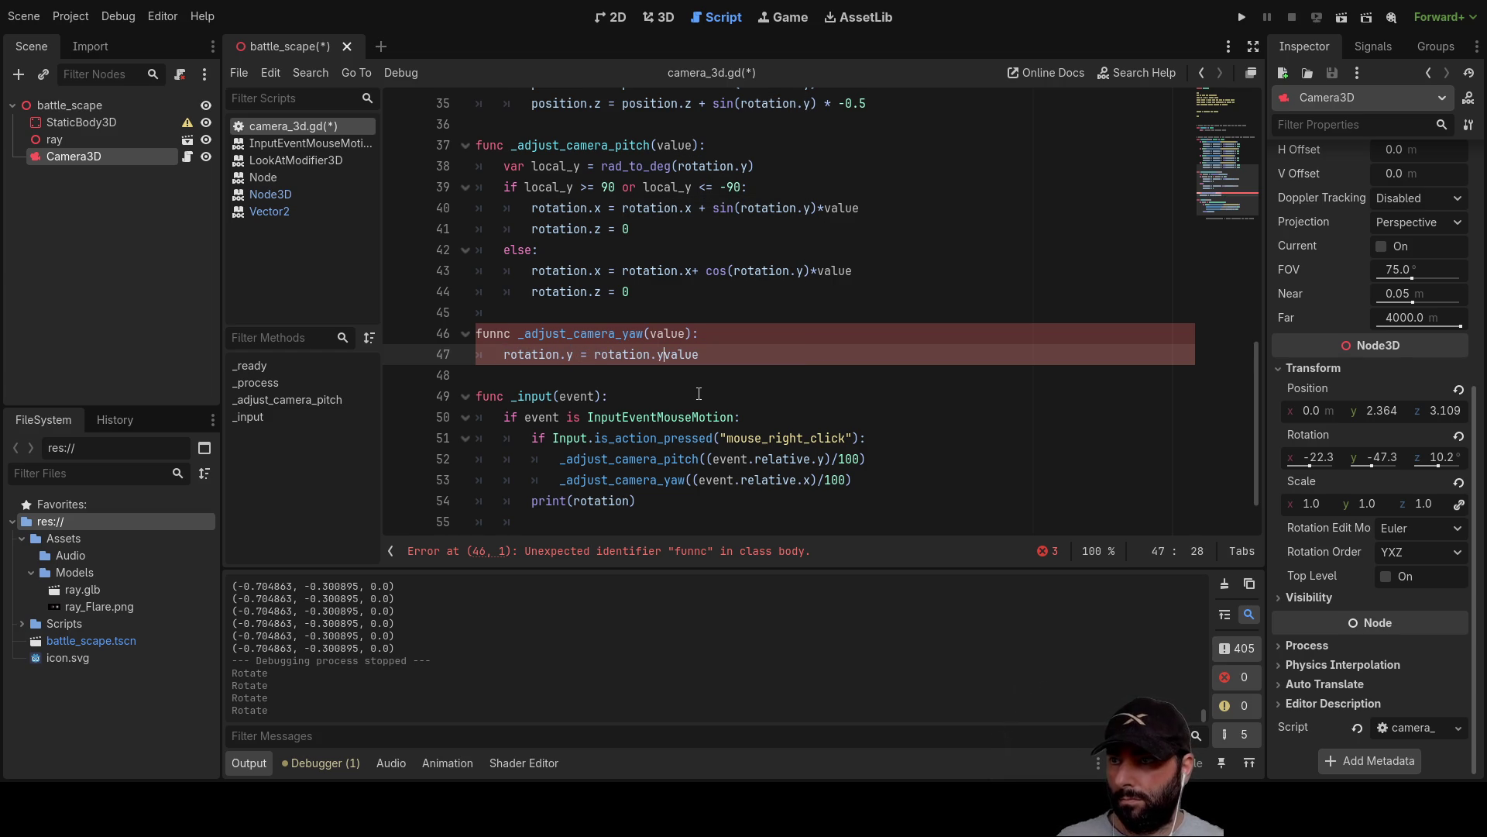
pyautogui.write('+')
pyautogui.press('Left')
pyautogui.press('Right')
pyautogui.press('Right')
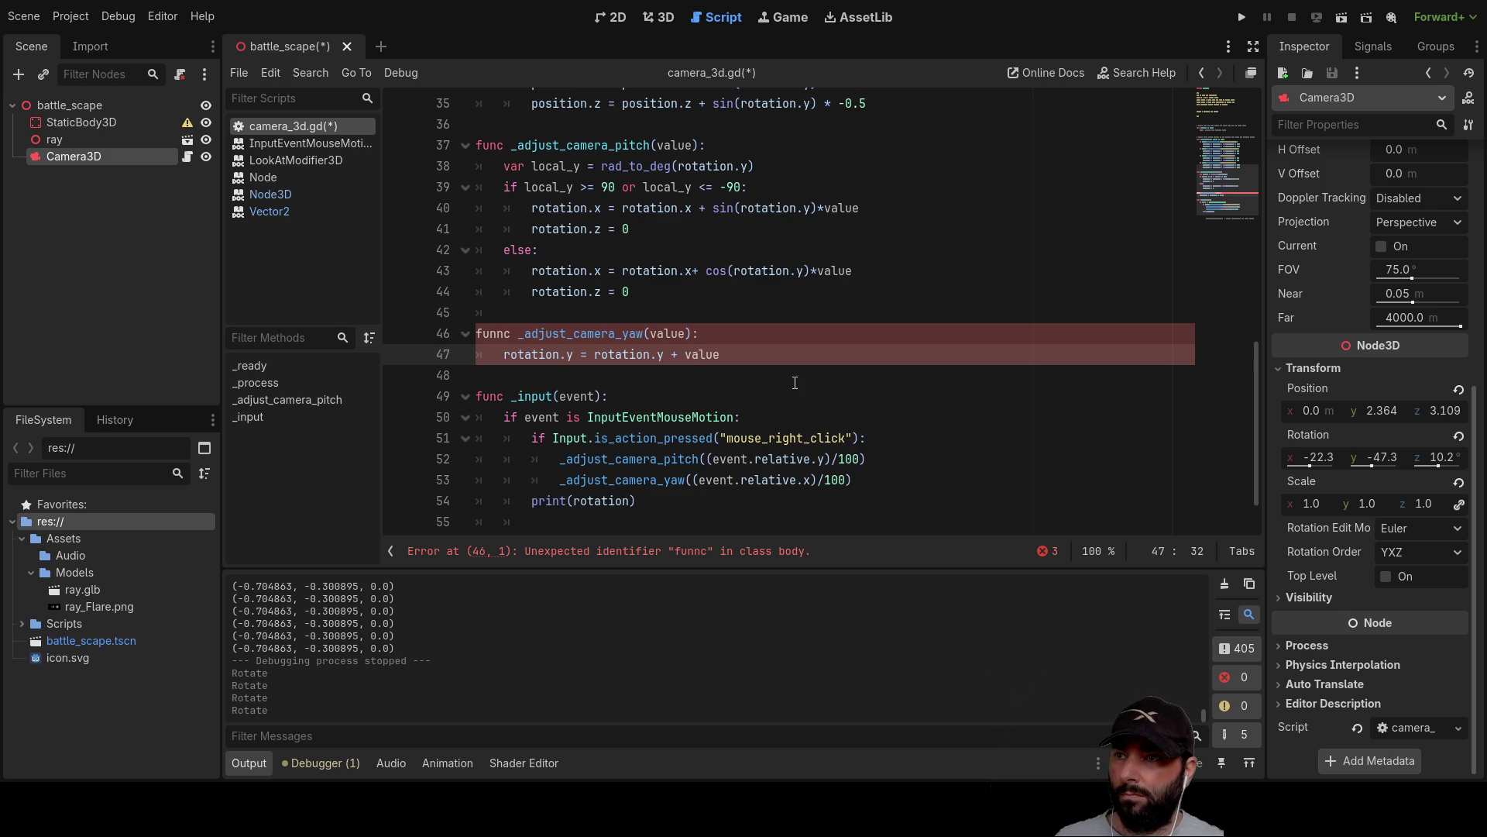
# Correct the misspelled 'funnc' keyword to 'func' in the yaw header.
pyautogui.press('Home')
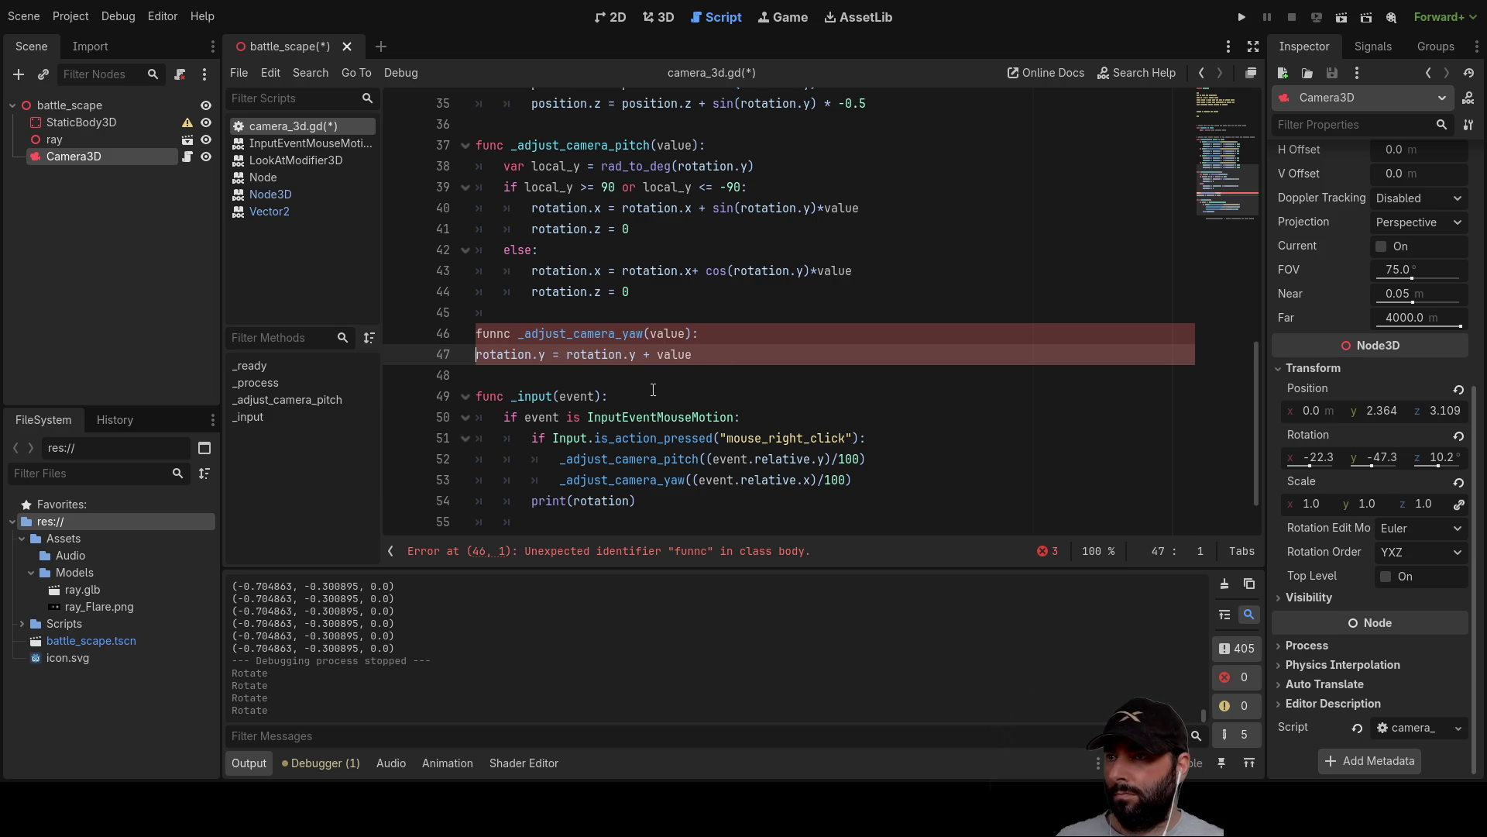
pyautogui.press('Up')
pyautogui.press('BackSpace')
pyautogui.press('Down')
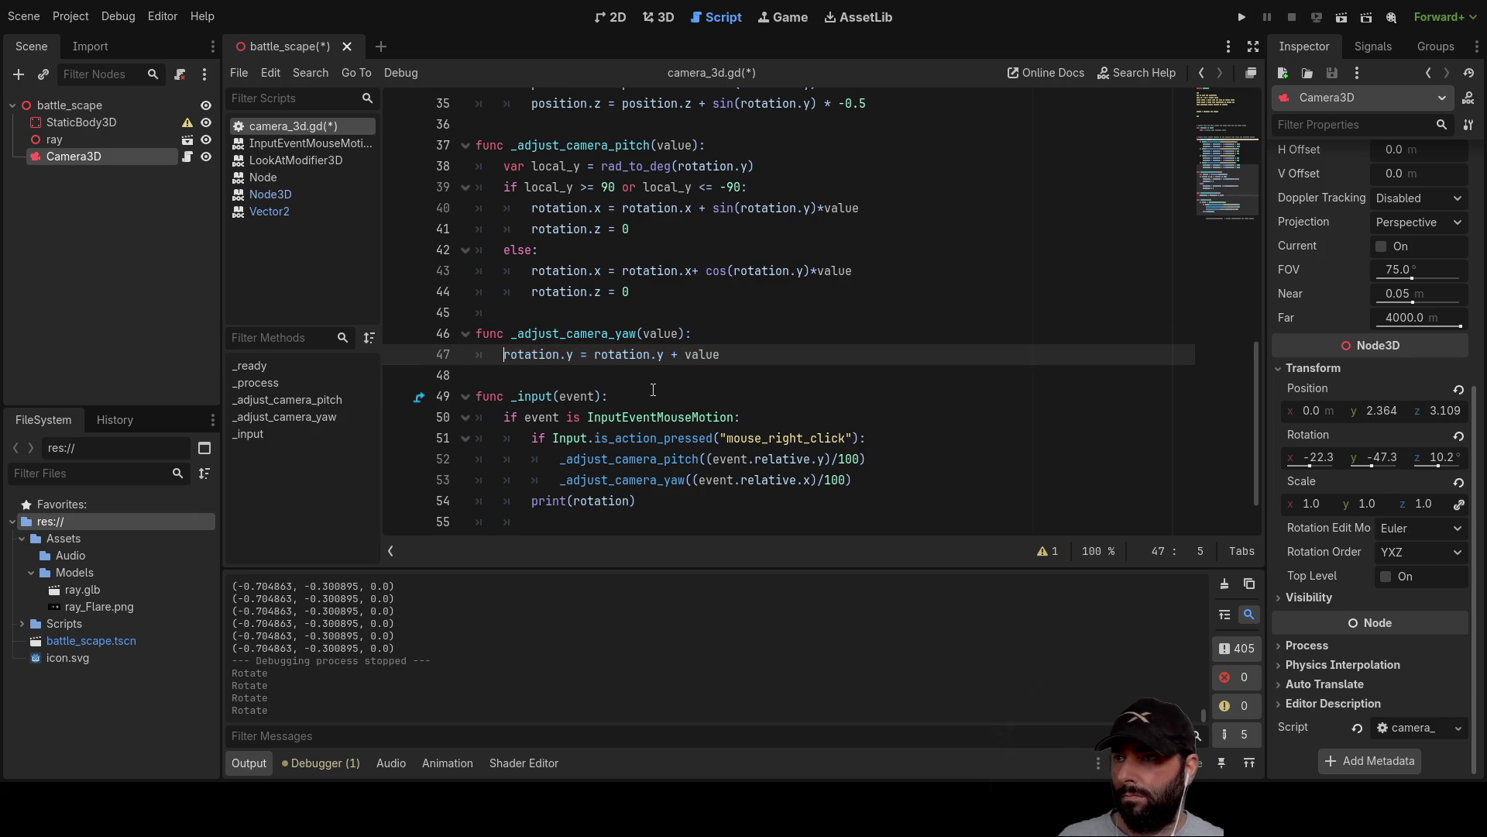
pyautogui.scroll(-1, 766, 391)
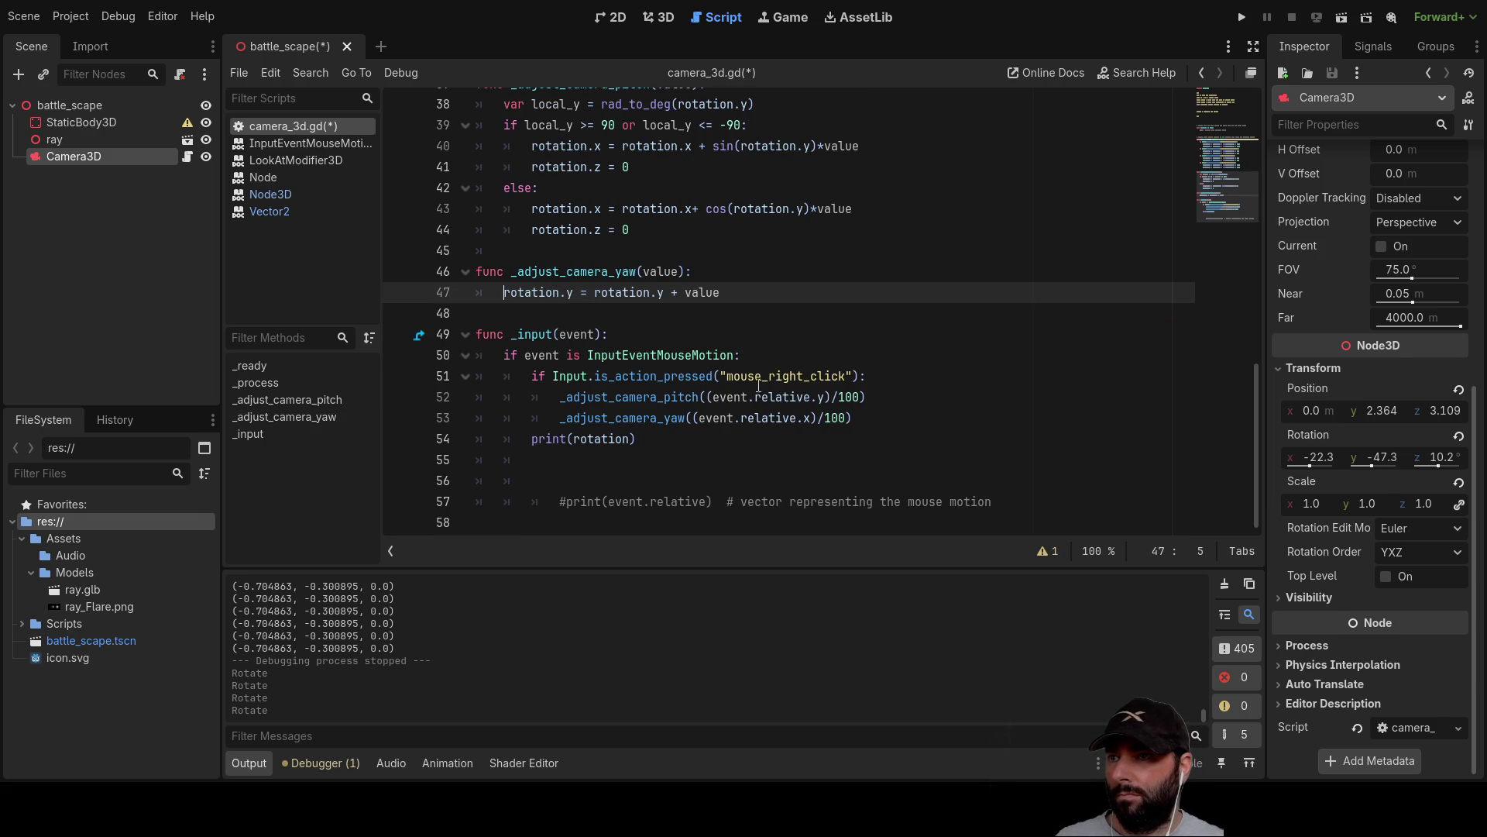
pyautogui.click(1244, 17)
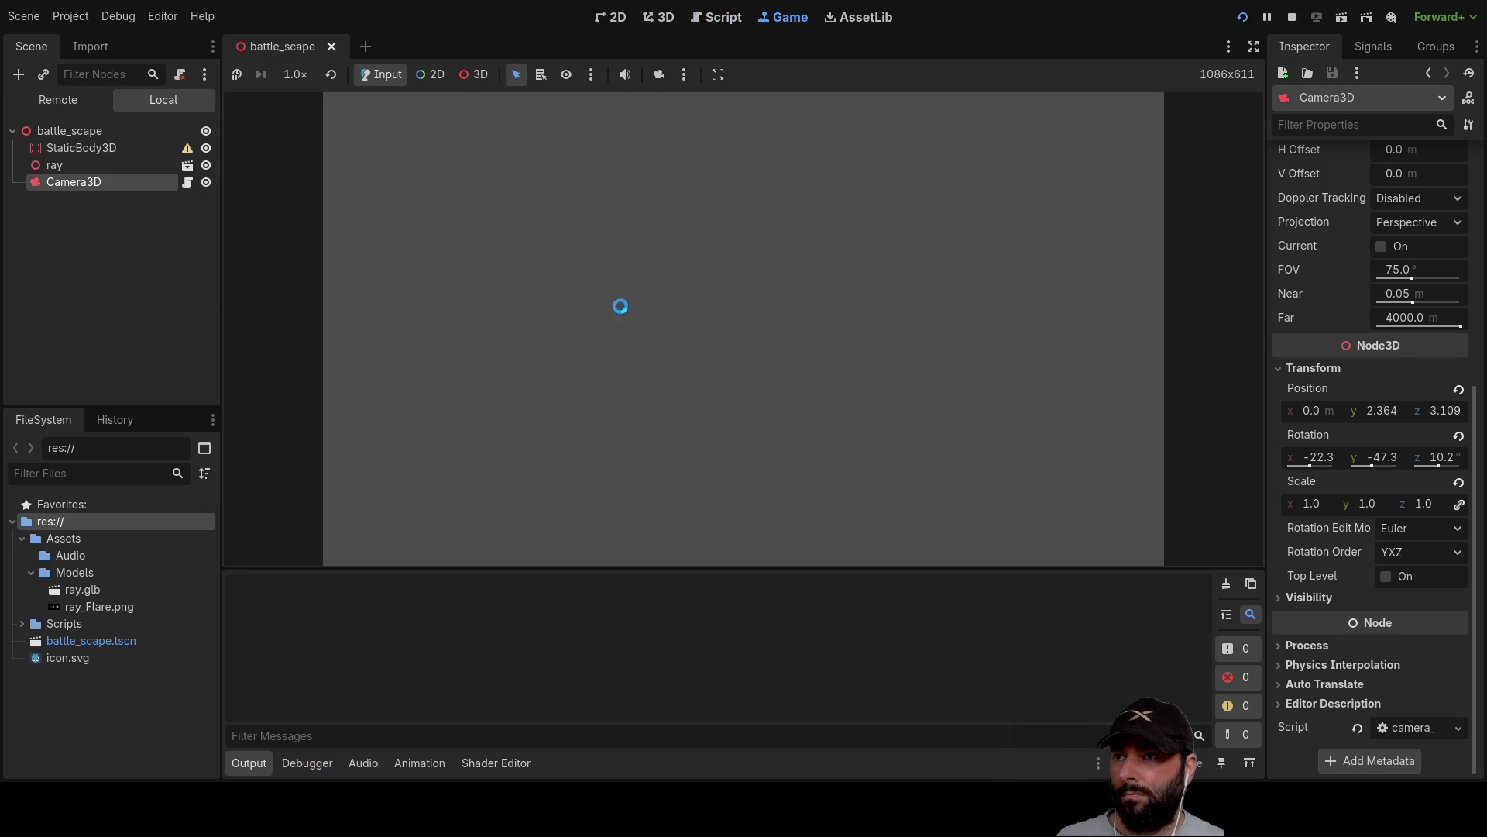
pyautogui.click(803, 314)
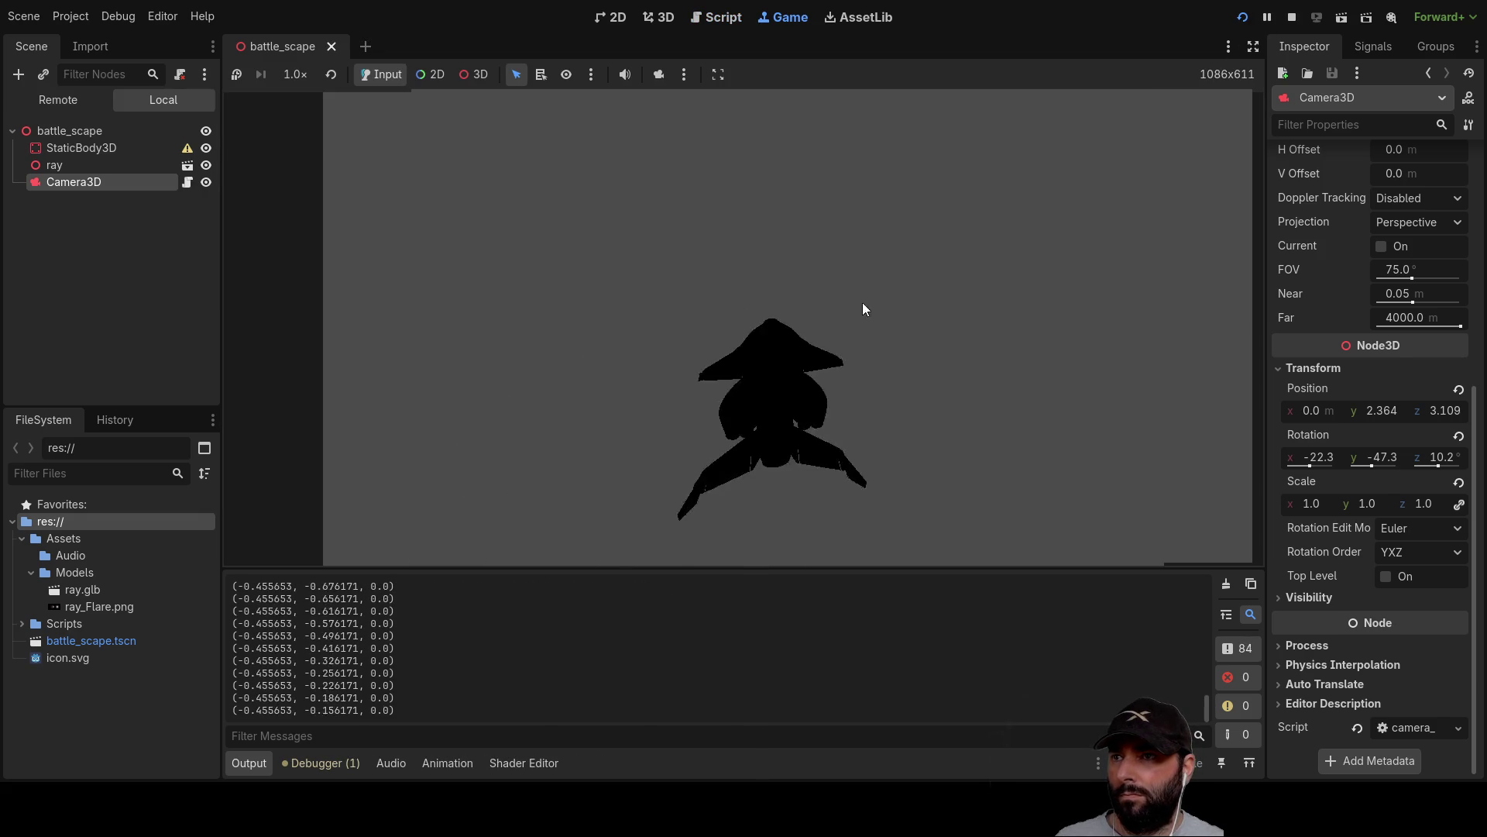
pyautogui.moveTo(888, 296)
pyautogui.mouseDown()
pyautogui.moveTo(895, 234)
pyautogui.moveTo(882, 290)
pyautogui.moveTo(846, 326)
pyautogui.moveTo(780, 254)
pyautogui.moveTo(780, 194)
pyautogui.moveTo(849, 251)
pyautogui.moveTo(877, 314)
pyautogui.moveTo(885, 211)
pyautogui.moveTo(882, 266)
pyautogui.moveTo(779, 241)
pyautogui.moveTo(895, 240)
pyautogui.moveTo(942, 266)
pyautogui.mouseUp()
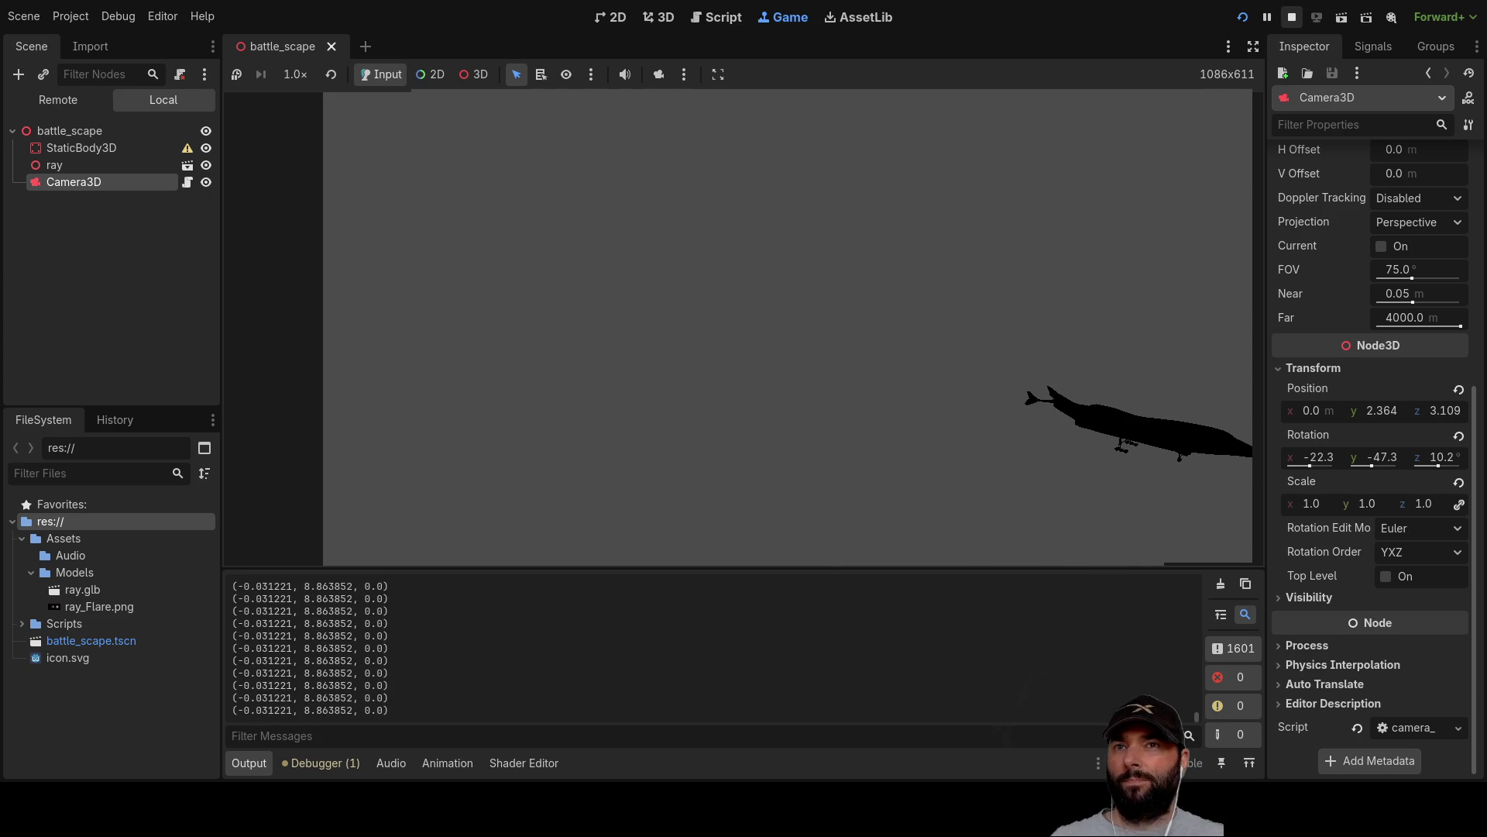
pyautogui.click(1291, 16)
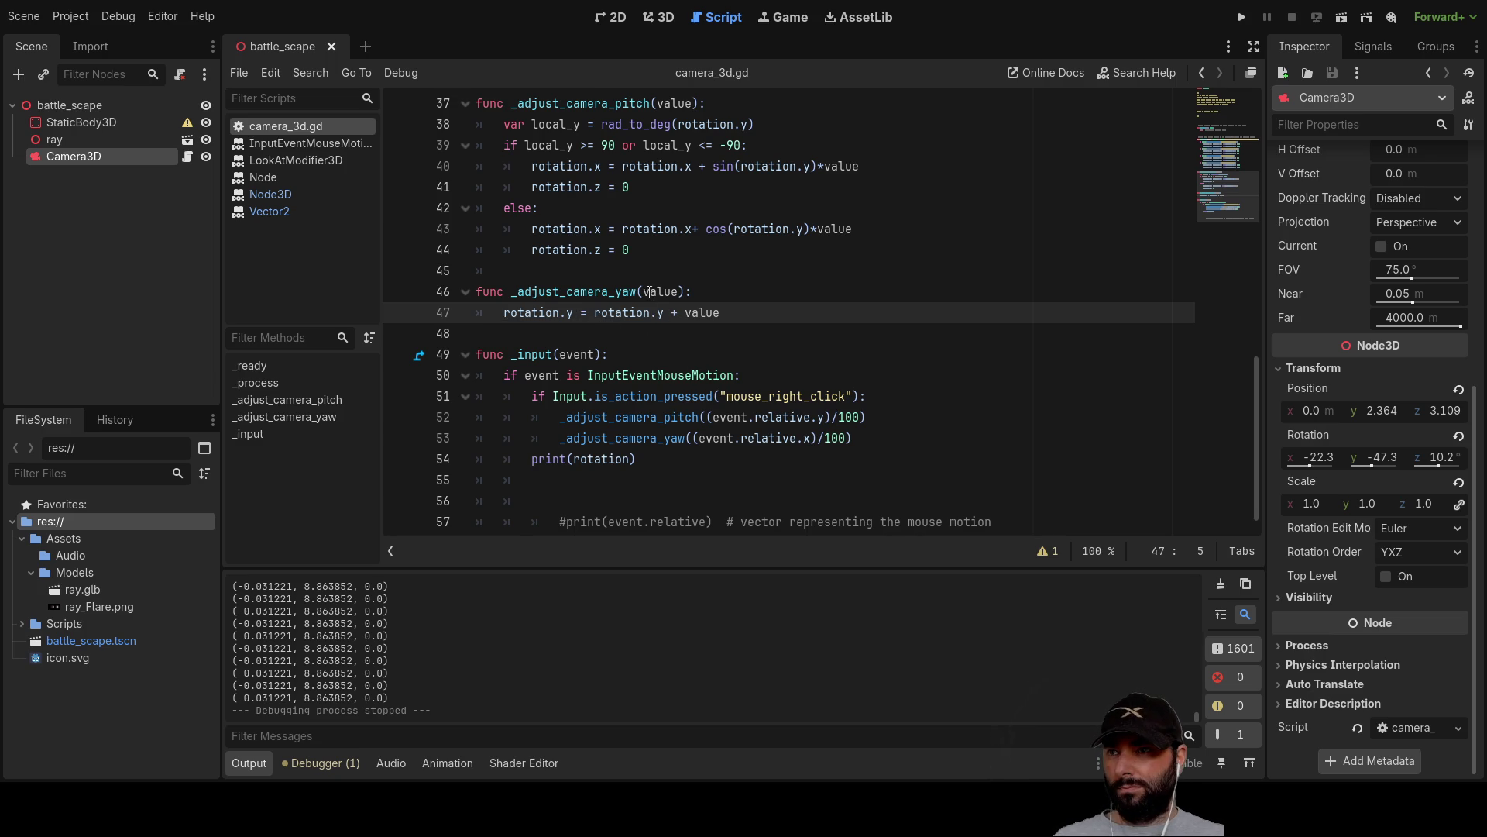
# Change '+' to '-' on line 47 so yaw subtracts value, and rerun the game.
pyautogui.click(671, 313)
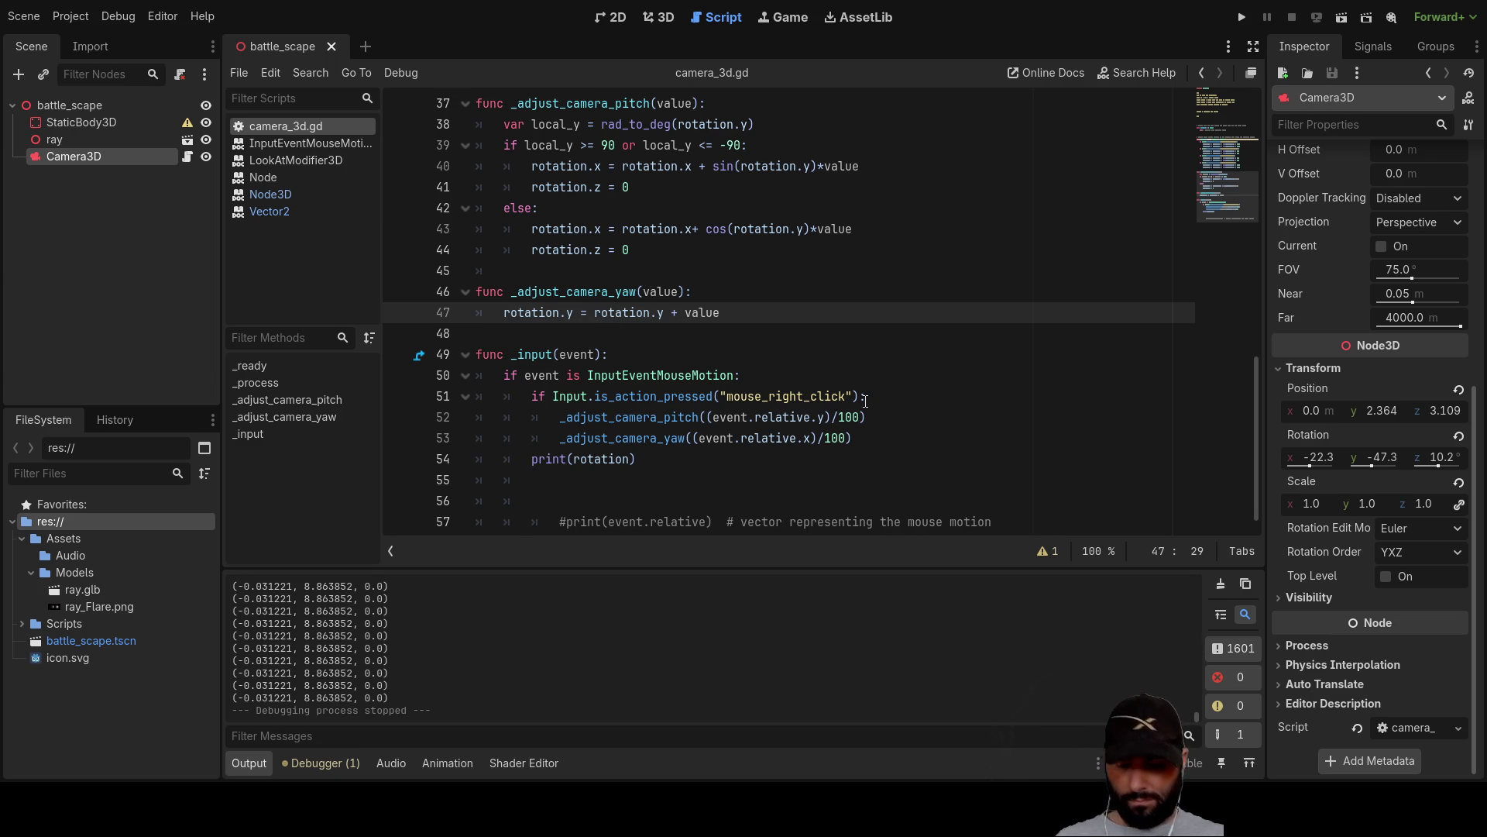
pyautogui.press('Delete')
pyautogui.write('-')
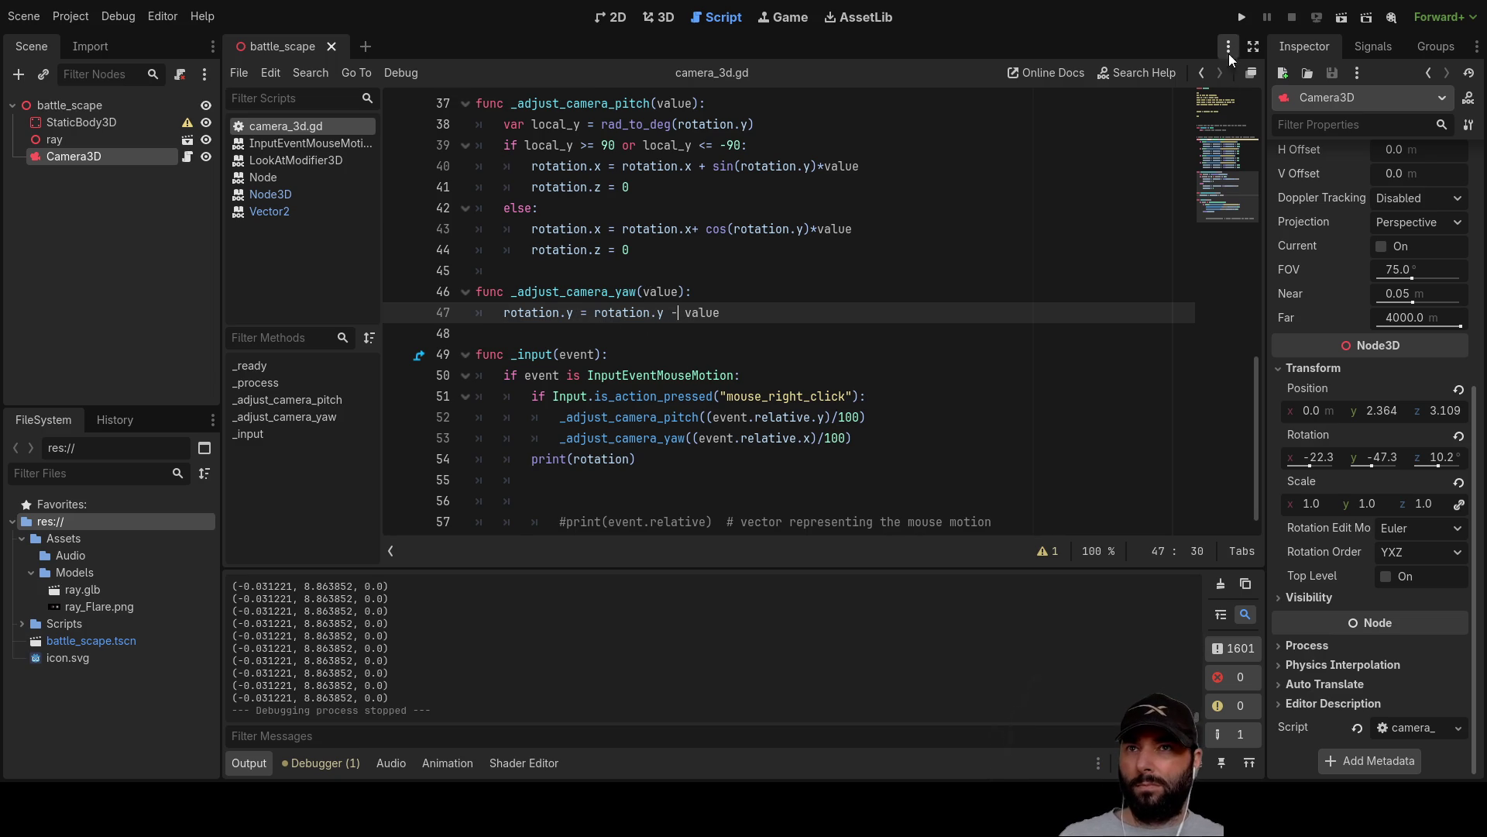
pyautogui.click(1241, 25)
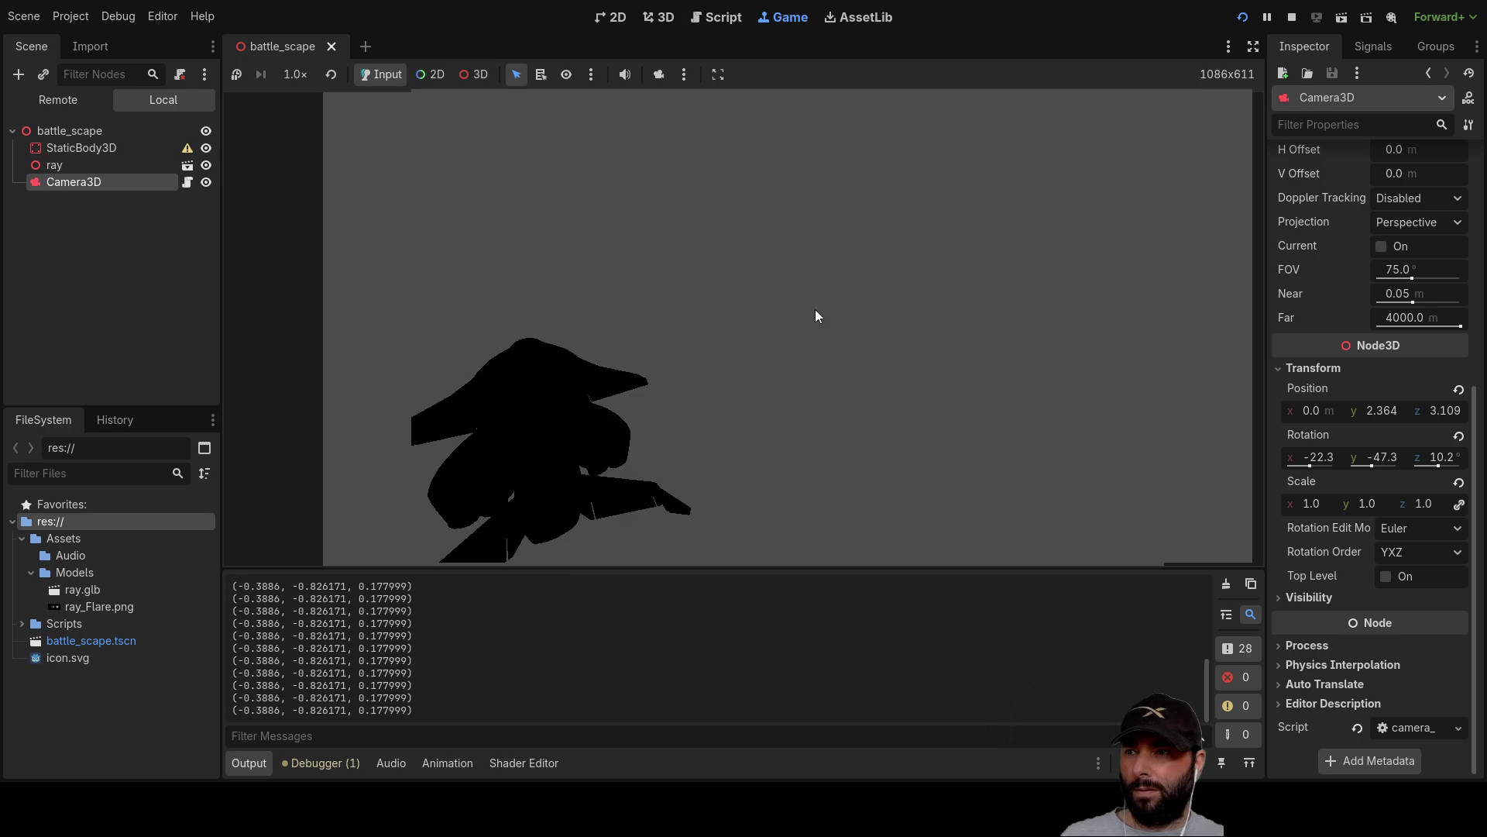
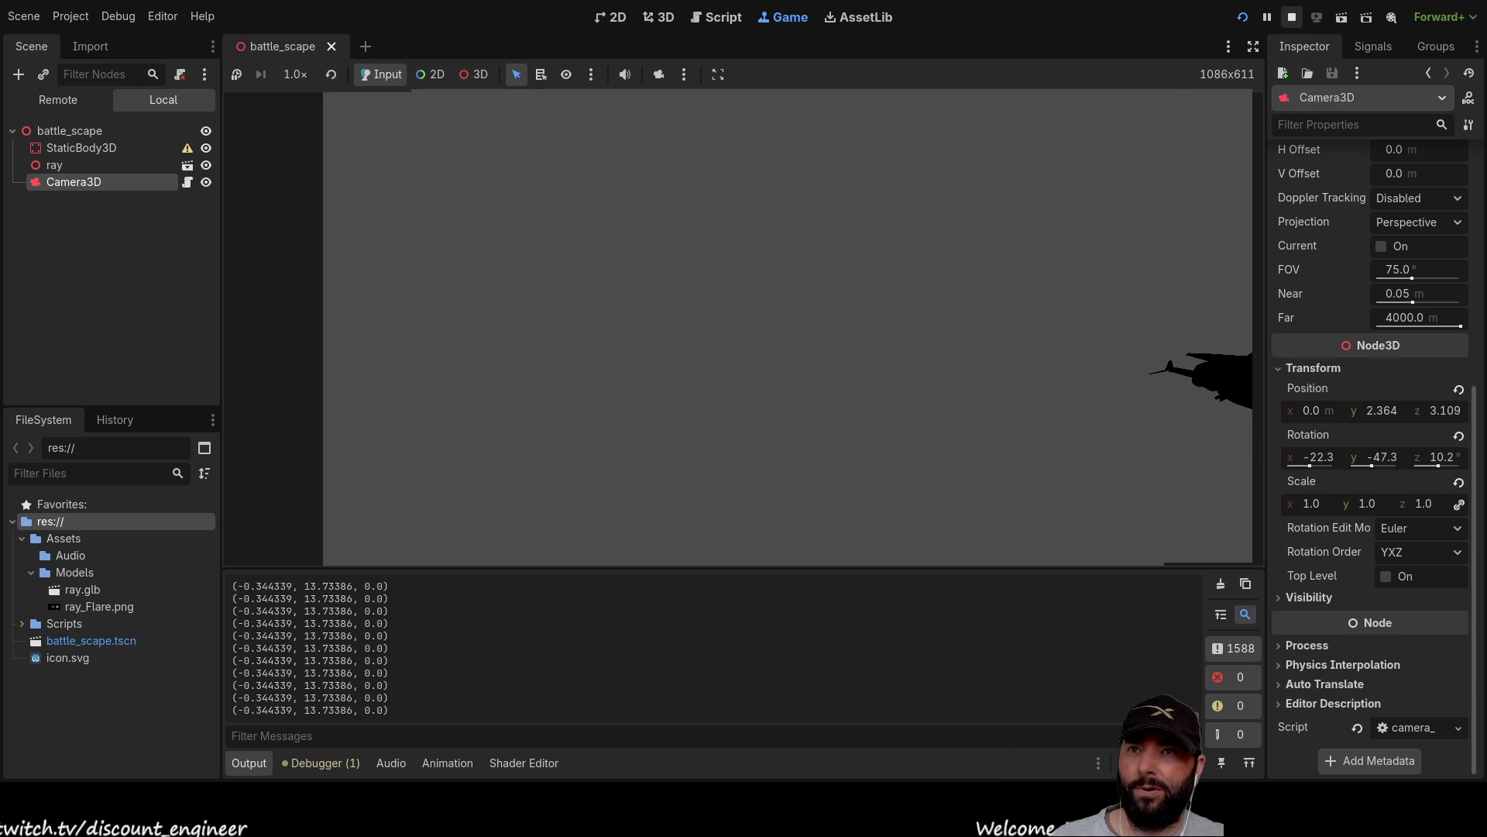
# Stop the running battle_scape game to return to the camera_3d.gd script.
pyautogui.click(1291, 17)
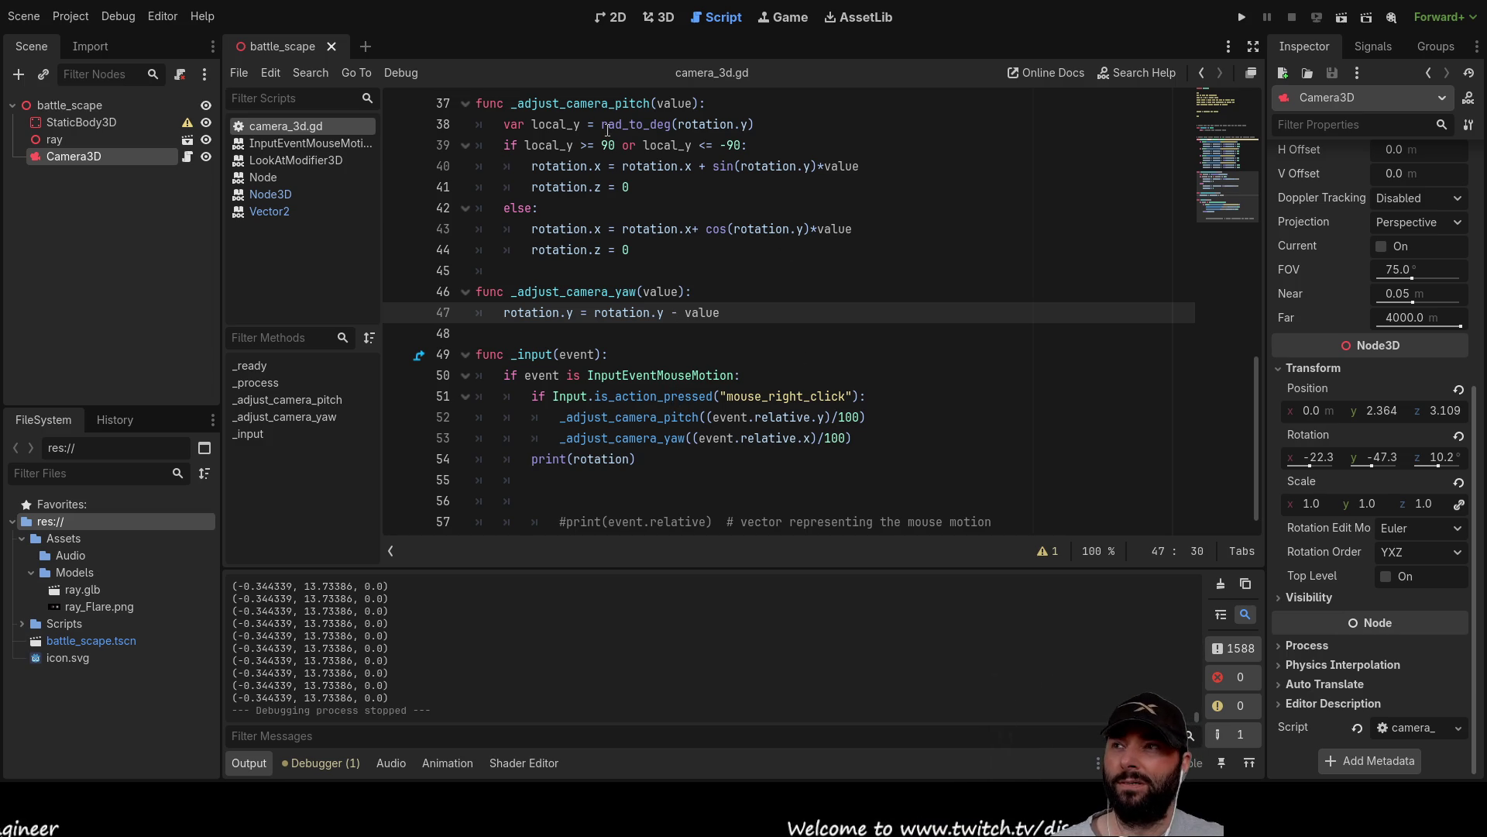
# Select the battle_scape scene and bring it up in the 3D viewport.
pyautogui.click(81, 106)
pyautogui.click(65, 139)
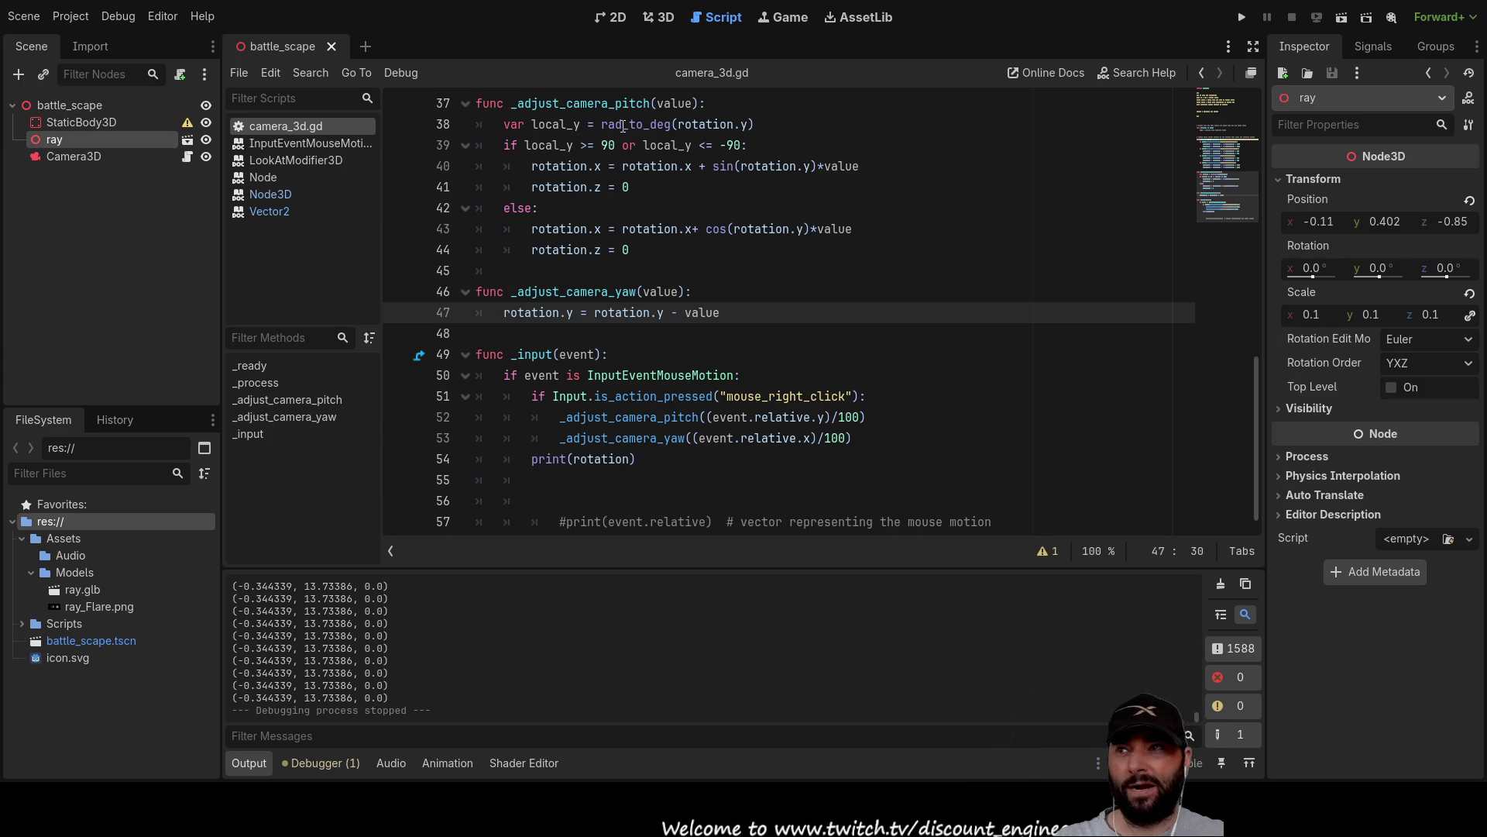
pyautogui.click(614, 18)
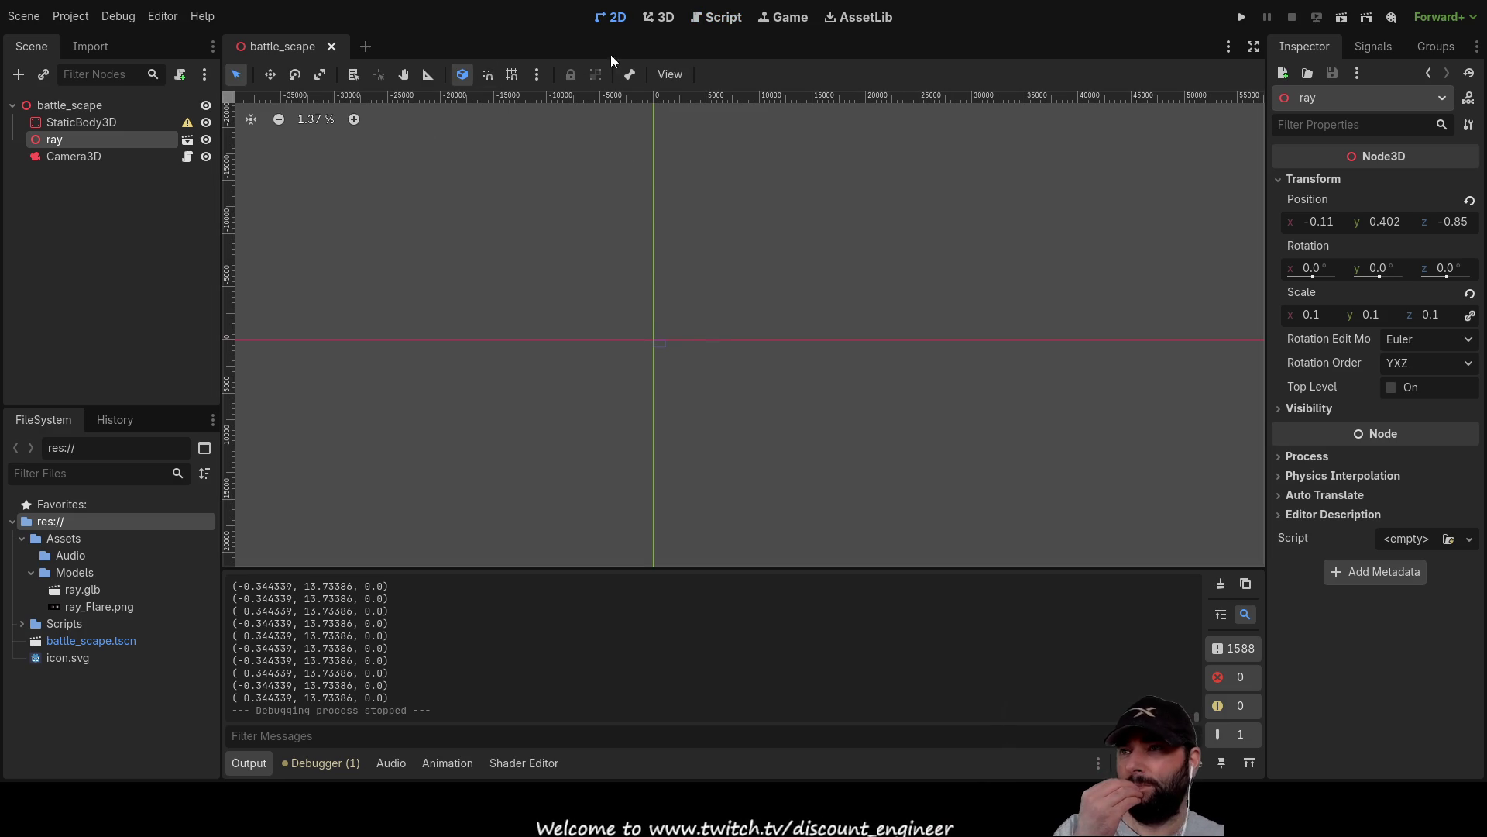
pyautogui.click(82, 105)
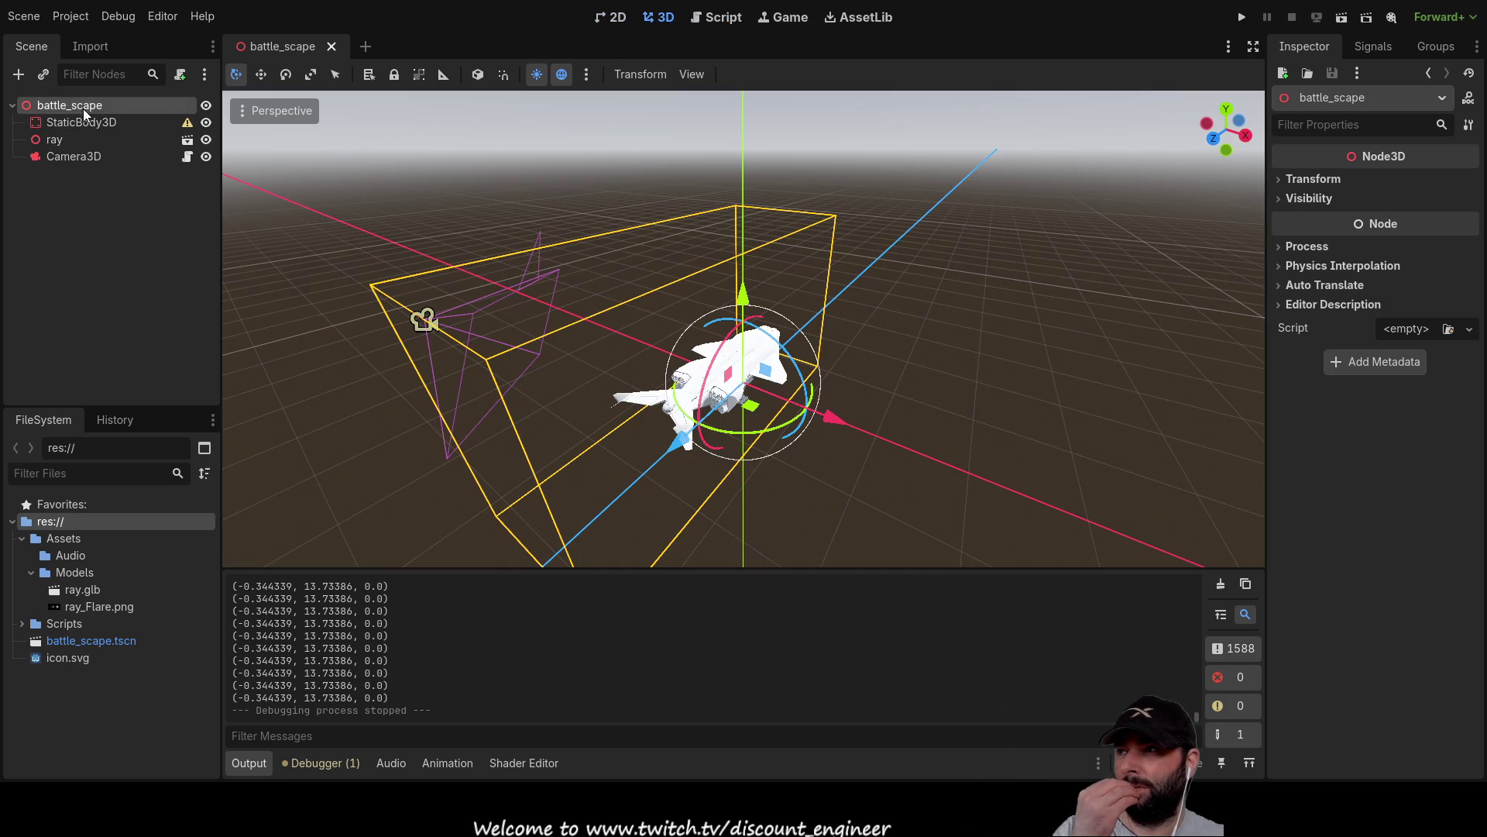
pyautogui.moveTo(459, 249)
pyautogui.mouseDown()
pyautogui.moveTo(769, 246)
pyautogui.moveTo(906, 302)
pyautogui.moveTo(996, 297)
pyautogui.moveTo(988, 342)
pyautogui.moveTo(885, 358)
pyautogui.moveTo(861, 411)
pyautogui.mouseUp()
# Move Camera3D left along X to sit beside the ship, then return to camera_3d.gd.
pyautogui.click(858, 412)
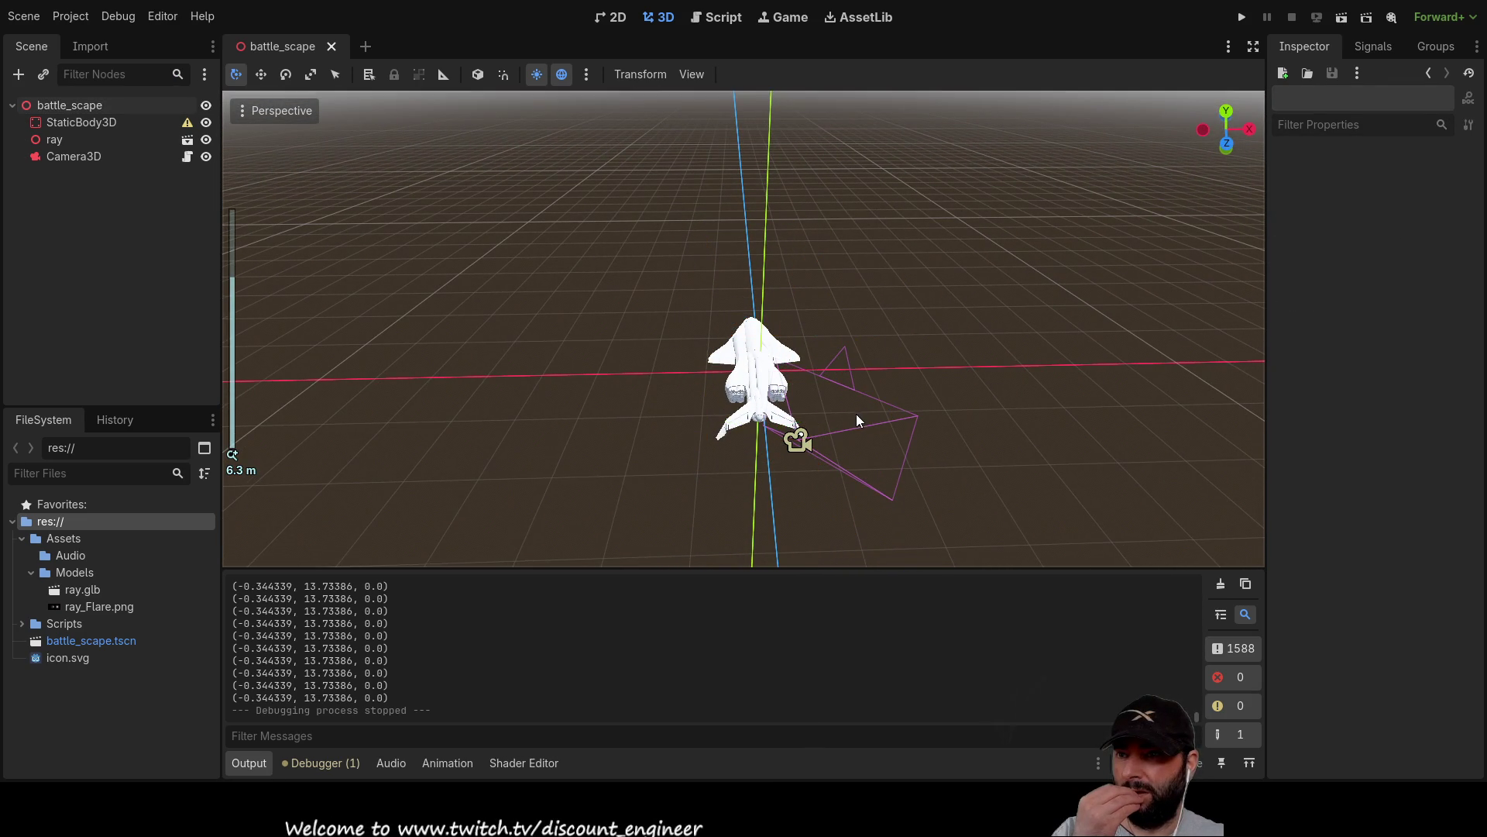
pyautogui.moveTo(901, 439)
pyautogui.mouseDown()
pyautogui.moveTo(736, 403)
pyautogui.moveTo(685, 363)
pyautogui.moveTo(881, 401)
pyautogui.moveTo(1151, 423)
pyautogui.moveTo(1054, 395)
pyautogui.moveTo(883, 399)
pyautogui.moveTo(774, 444)
pyautogui.moveTo(788, 444)
pyautogui.mouseUp()
pyautogui.moveTo(963, 415)
pyautogui.mouseDown()
pyautogui.moveTo(959, 230)
pyautogui.moveTo(725, 199)
pyautogui.moveTo(468, 233)
pyautogui.moveTo(418, 288)
pyautogui.moveTo(498, 370)
pyautogui.mouseUp()
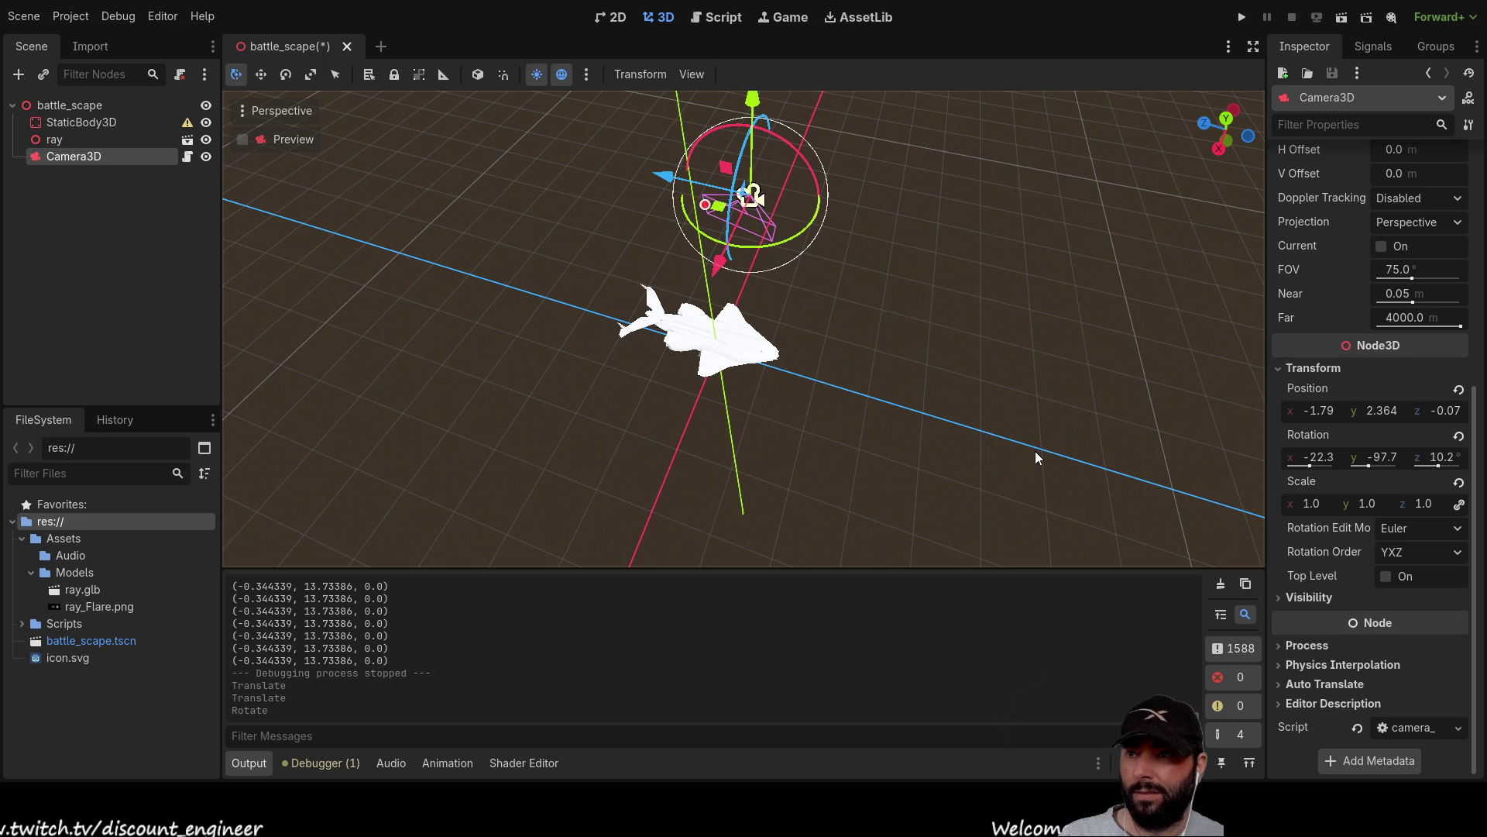
pyautogui.moveTo(1010, 440)
pyautogui.mouseDown()
pyautogui.moveTo(890, 258)
pyautogui.moveTo(568, 205)
pyautogui.moveTo(458, 248)
pyautogui.moveTo(471, 281)
pyautogui.mouseUp()
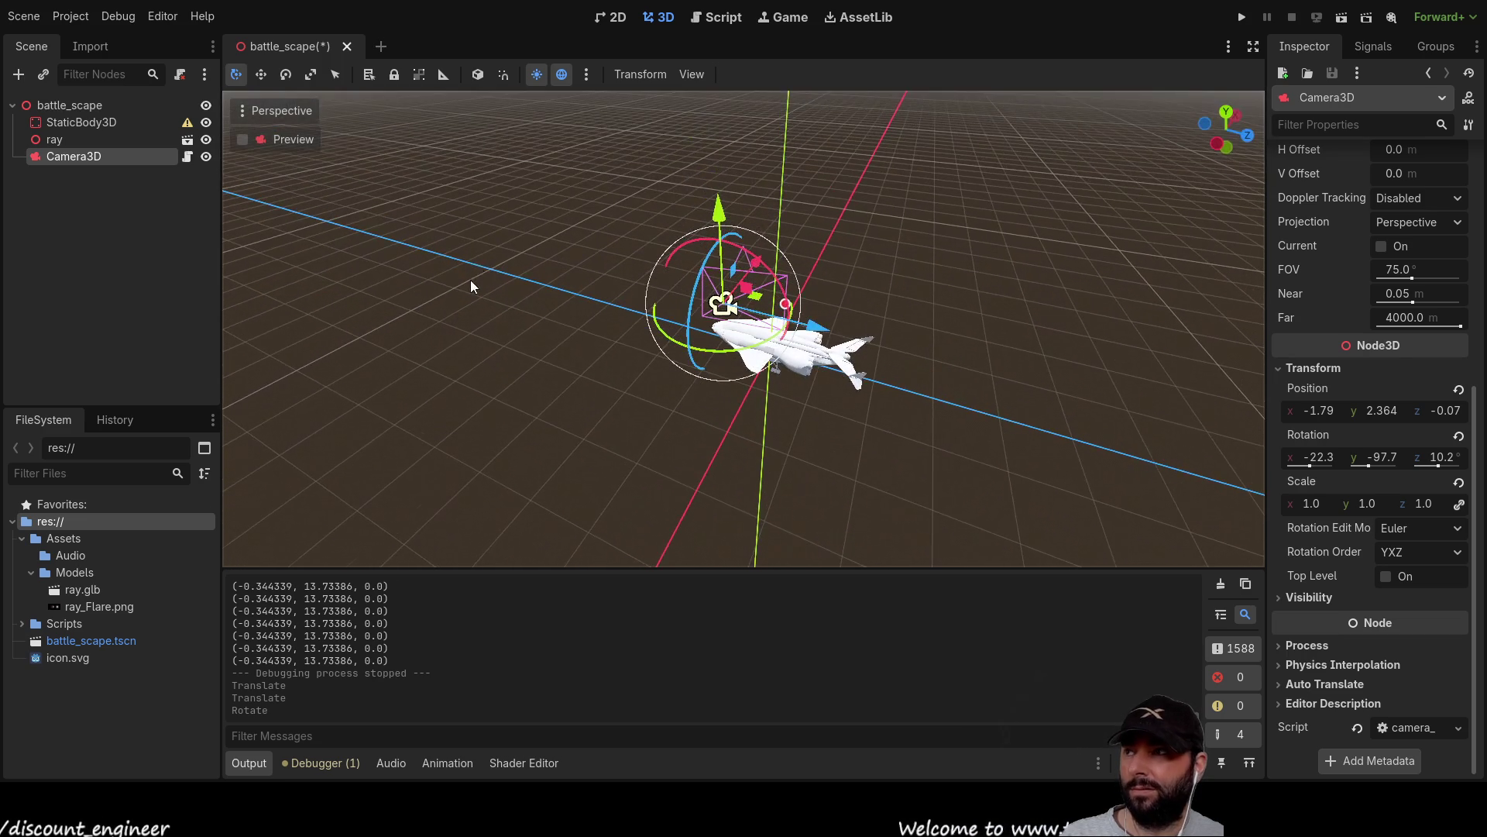
pyautogui.click(719, 22)
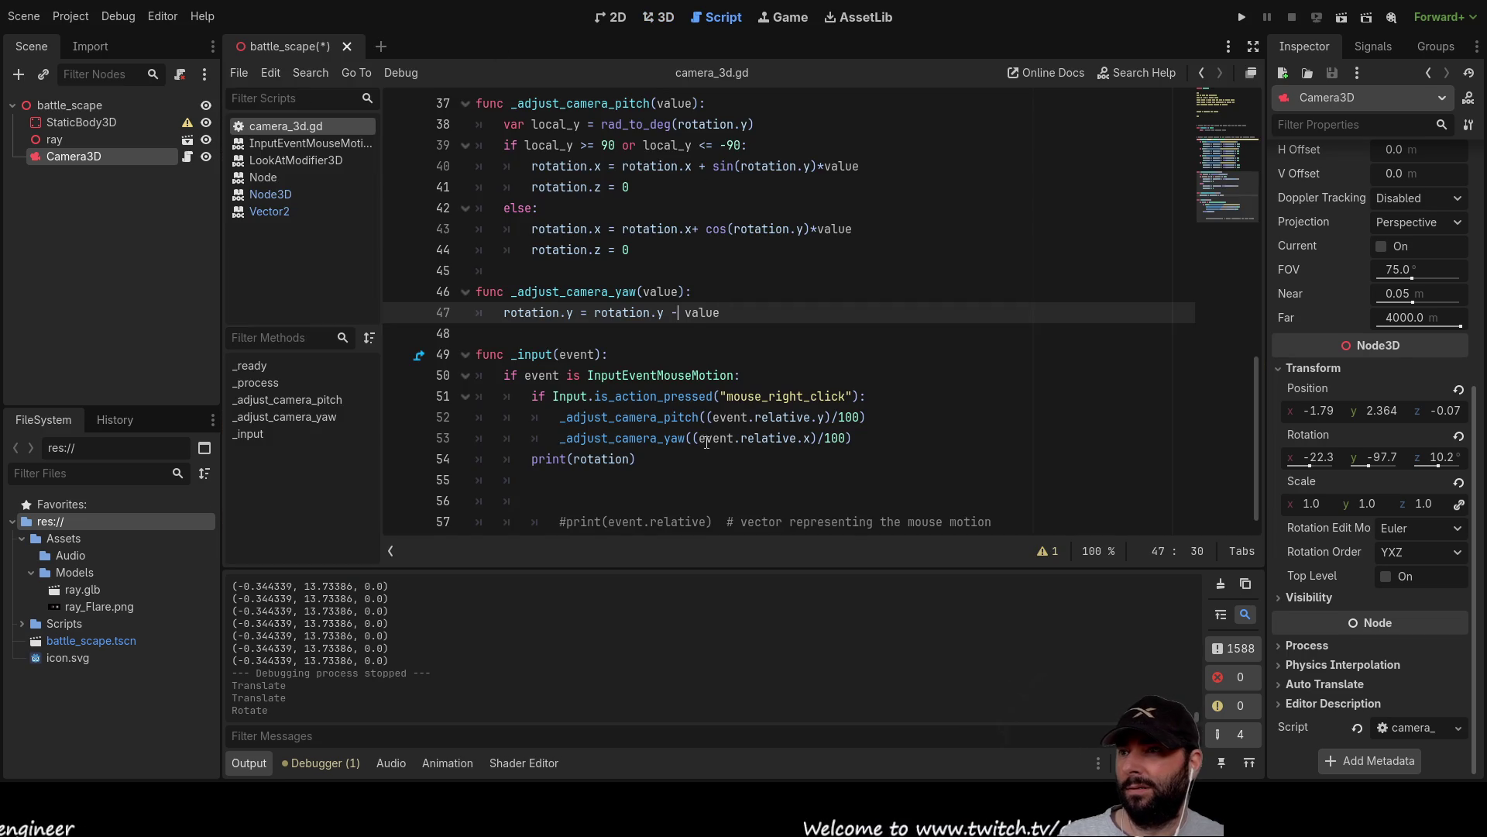
# Add a blank line before camera_fly_left and change its 0.5 multipliers to -0.5.
pyautogui.scroll(6, 701, 434)
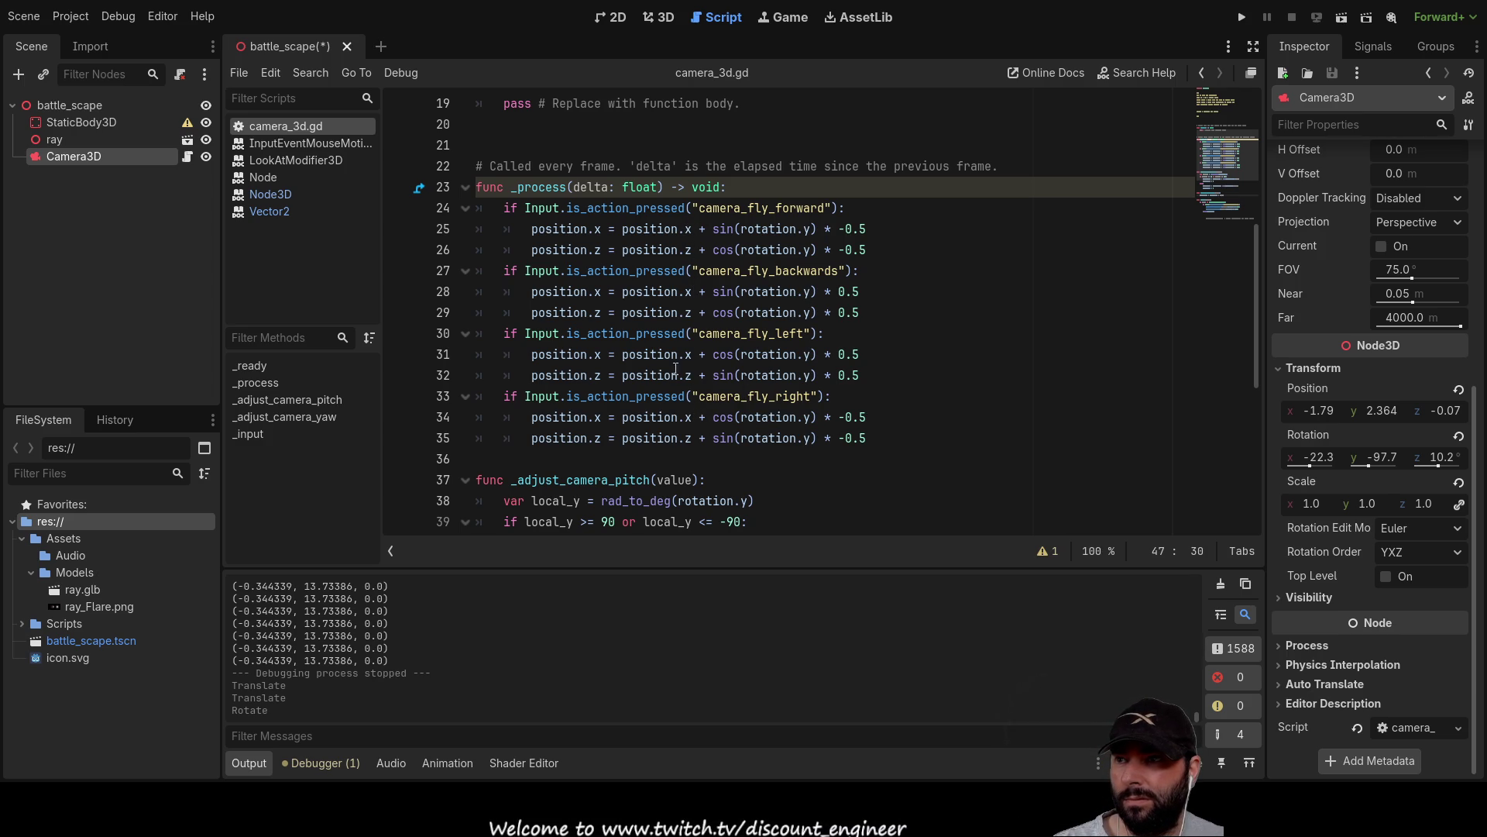
pyautogui.click(502, 332)
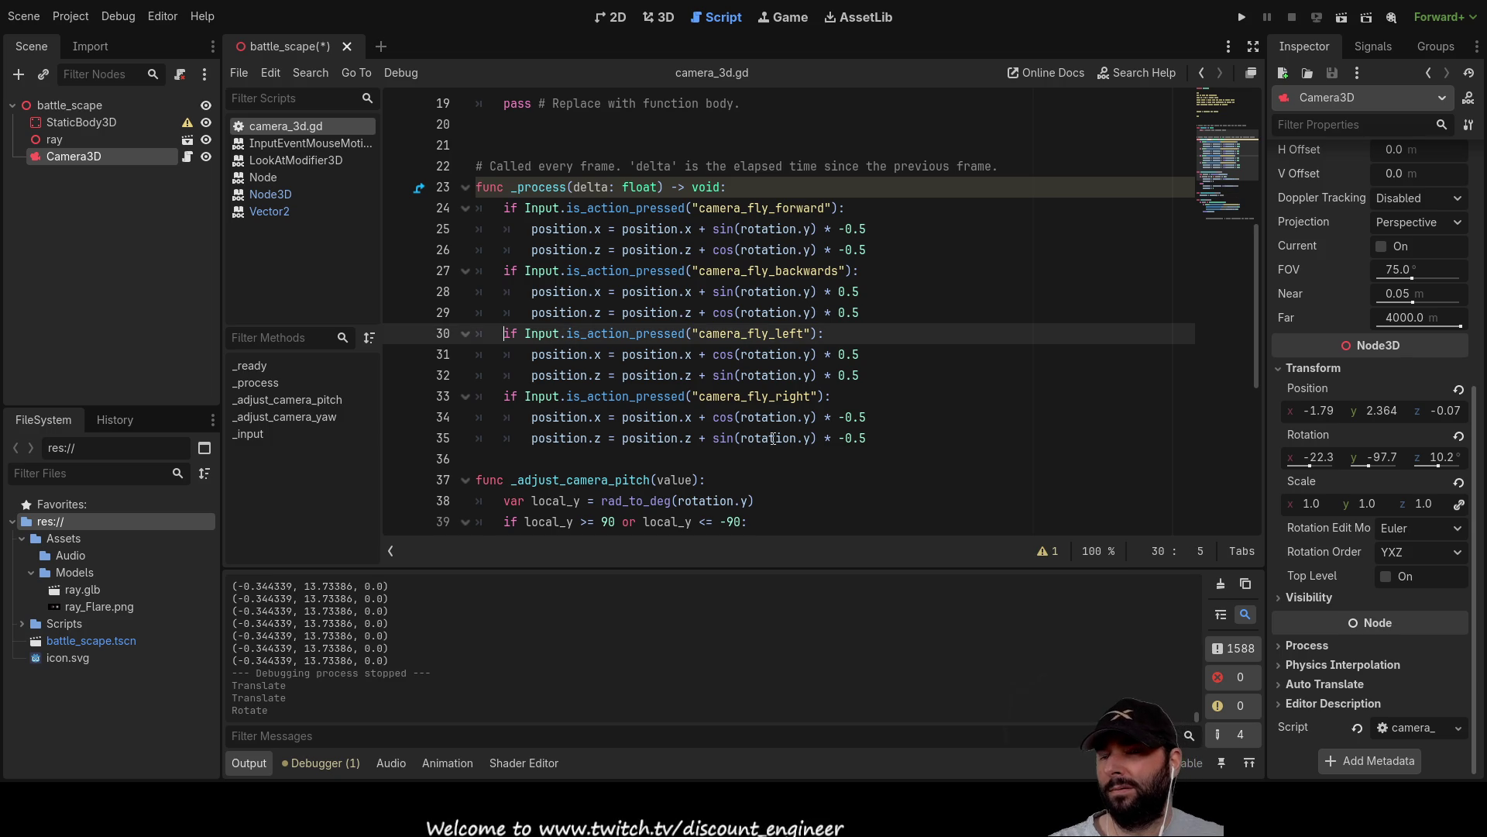
pyautogui.press('Return')
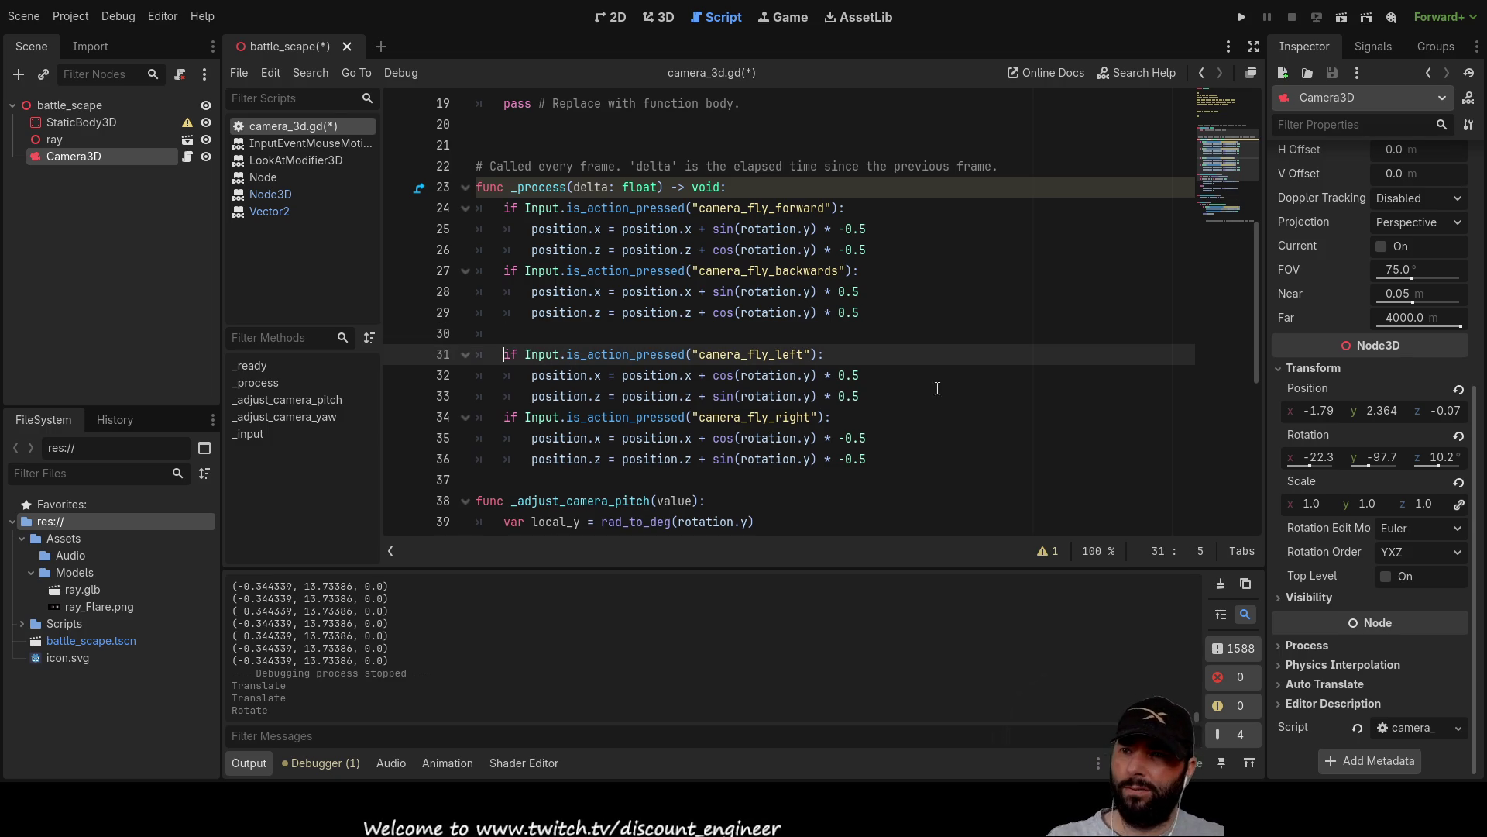
pyautogui.click(841, 378)
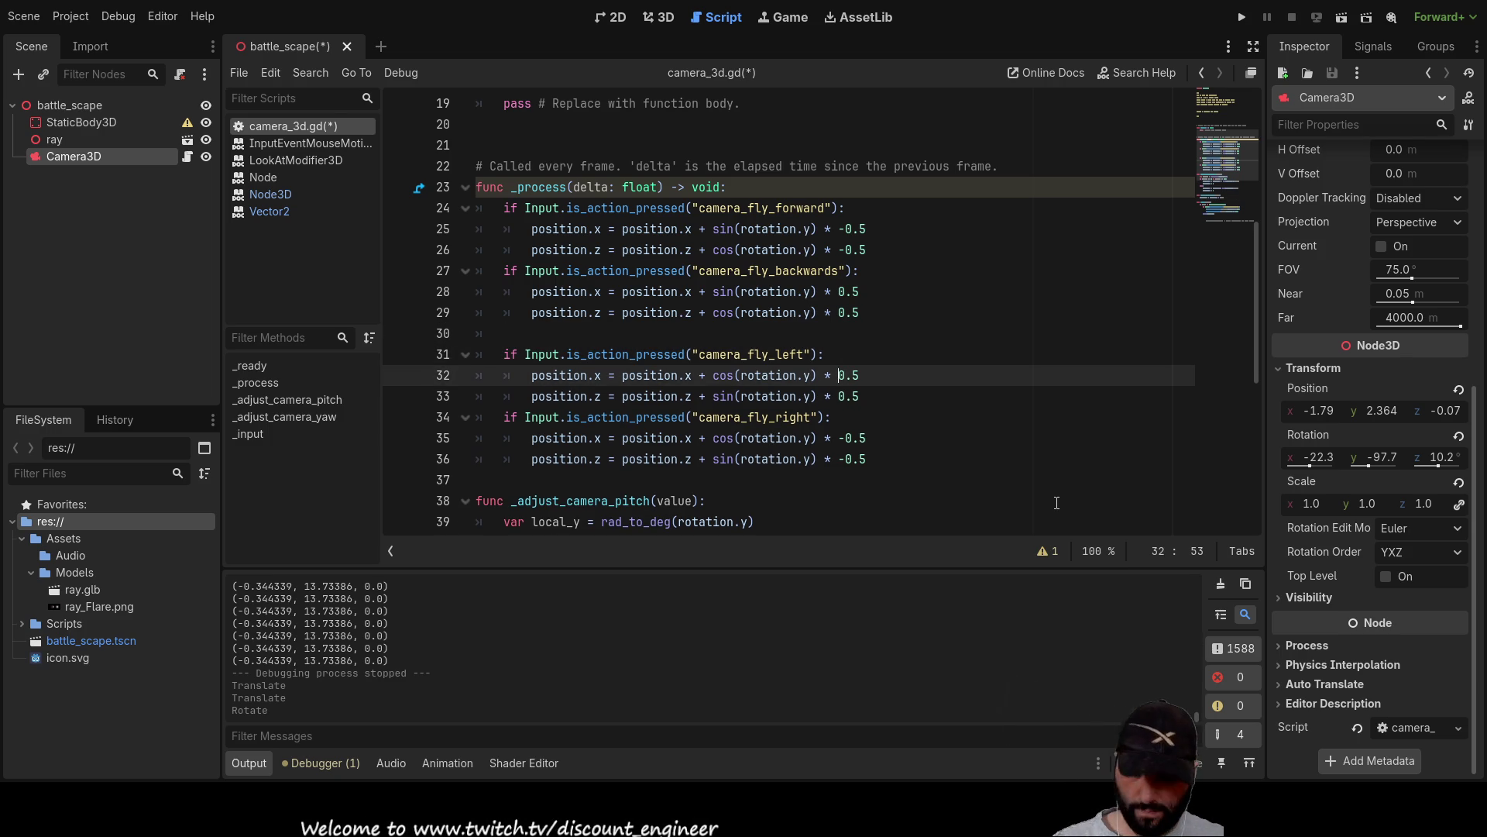
pyautogui.write('-')
pyautogui.press('Down')
pyautogui.press('Left')
pyautogui.write('-')
# Remove the minus signs so camera_fly_right's x and z lines multiply by 0.5.
pyautogui.press('Down')
pyautogui.press('Down')
pyautogui.press('BackSpace')
pyautogui.press('Down')
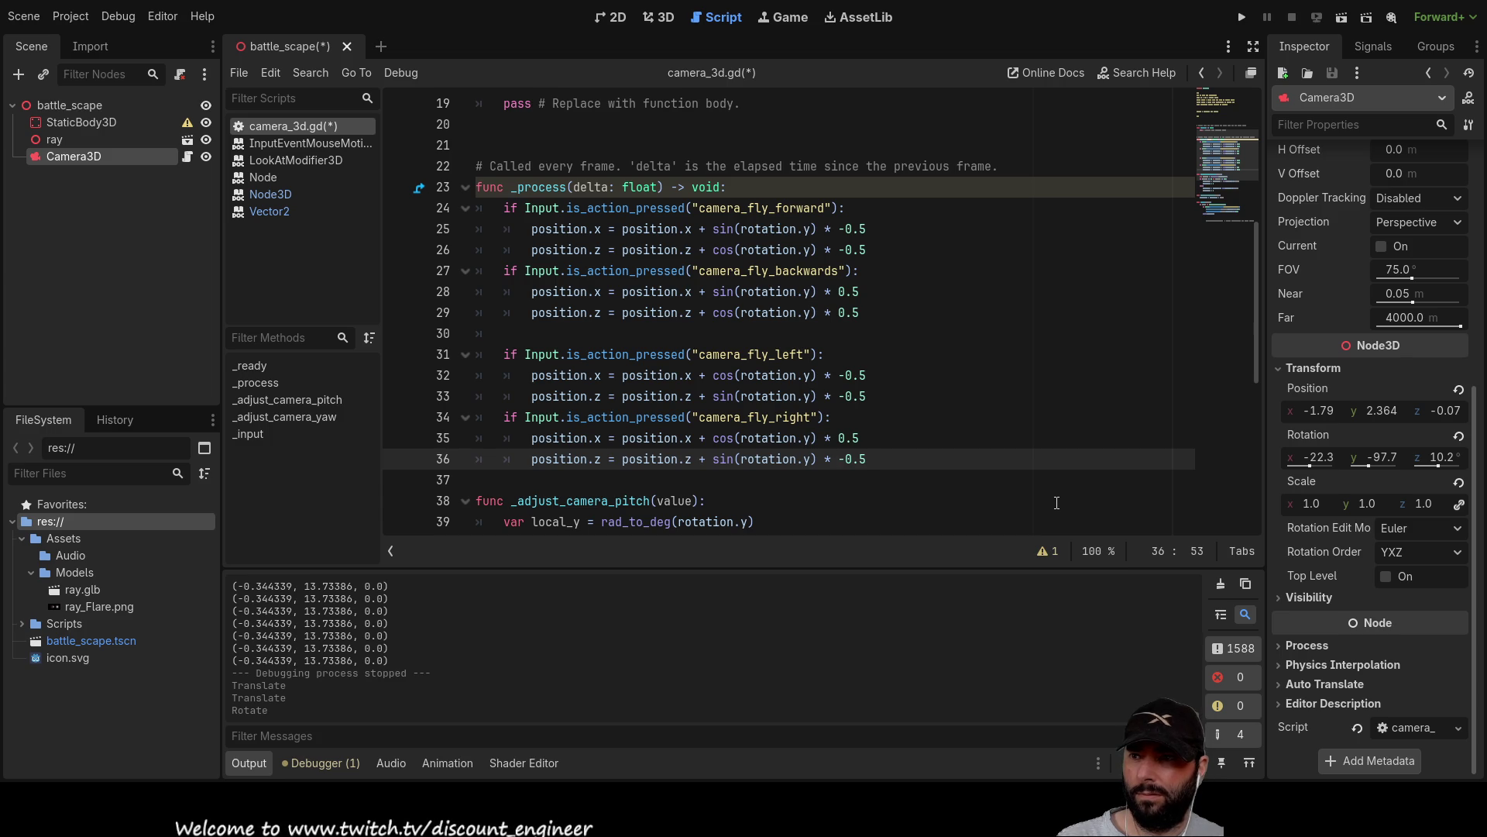
pyautogui.press('Delete')
pyautogui.press('Up')
pyautogui.press('Up')
pyautogui.press('Up')
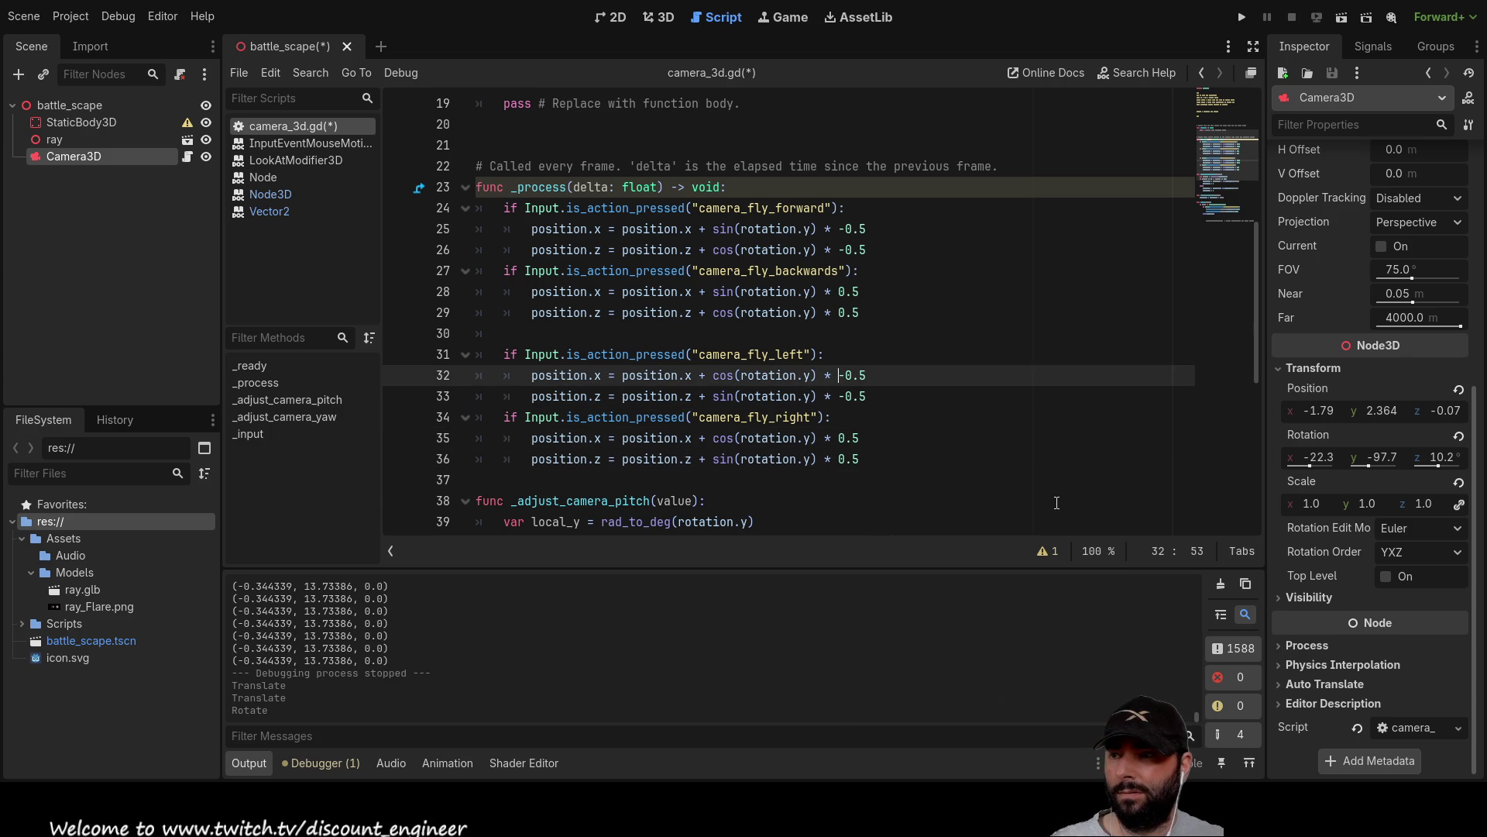
pyautogui.press('Up')
pyautogui.press('Down')
pyautogui.press('Left')
pyautogui.press('Left')
pyautogui.press('Left')
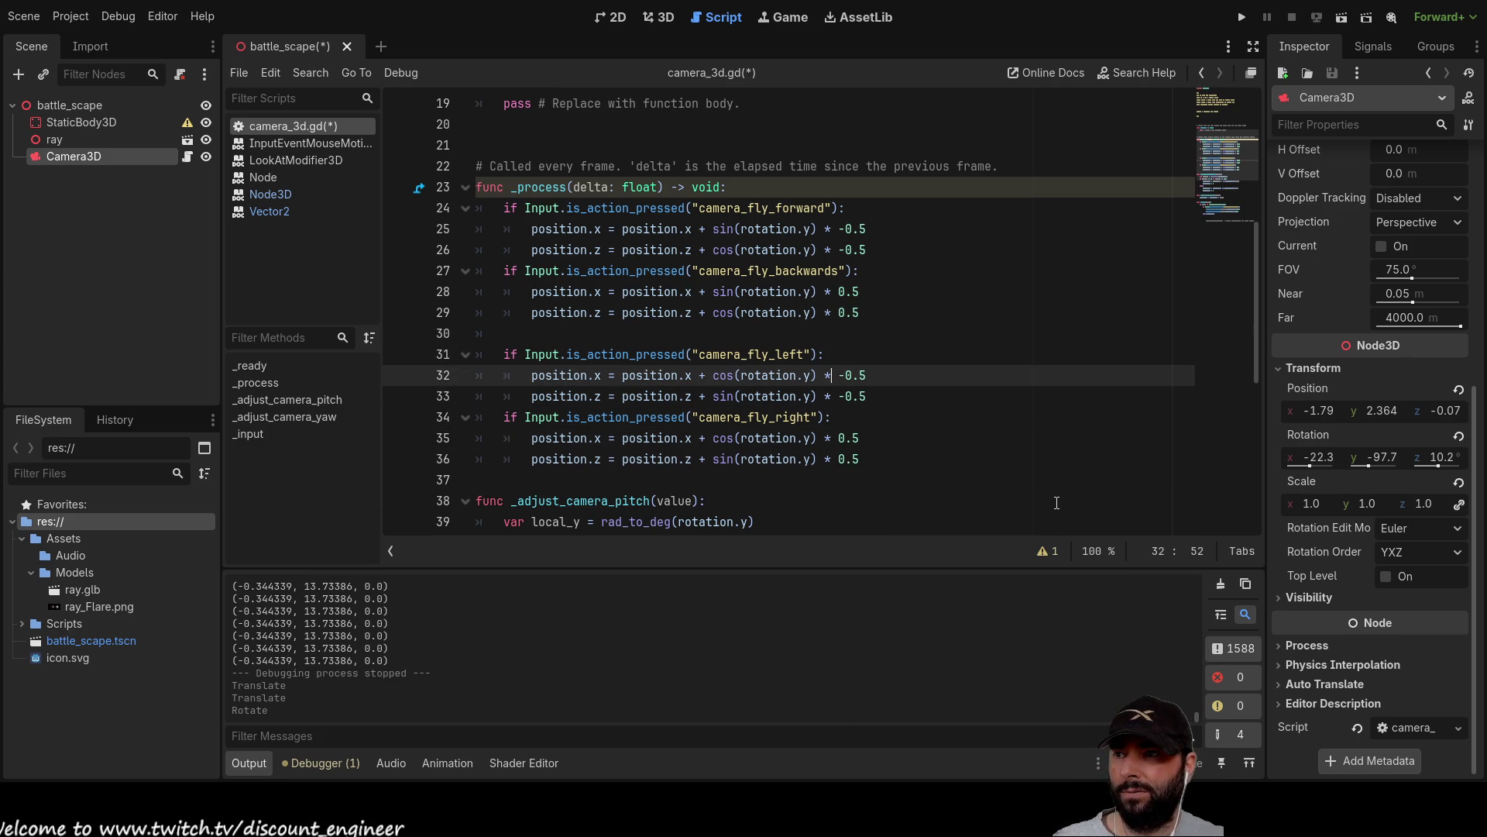
pyautogui.hotkey('ctrl', 'Left')
pyautogui.hotkey('ctrl', 'Left')
pyautogui.hotkey('ctrl', 'Left')
pyautogui.press('Right')
pyautogui.press('Right')
pyautogui.press('Right')
pyautogui.press('Right')
pyautogui.press('Right')
pyautogui.press('Right')
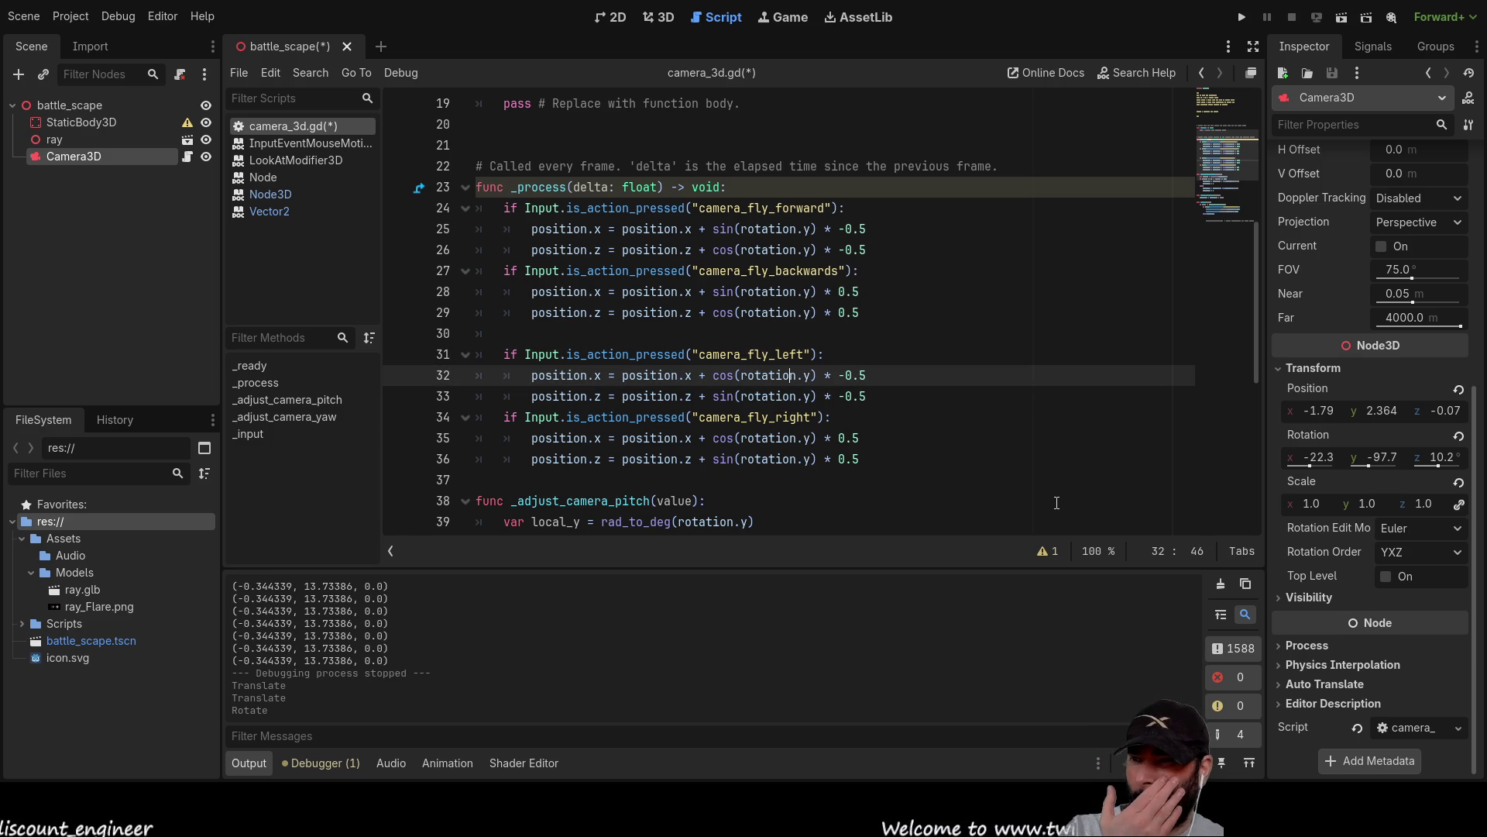
pyautogui.click(604, 17)
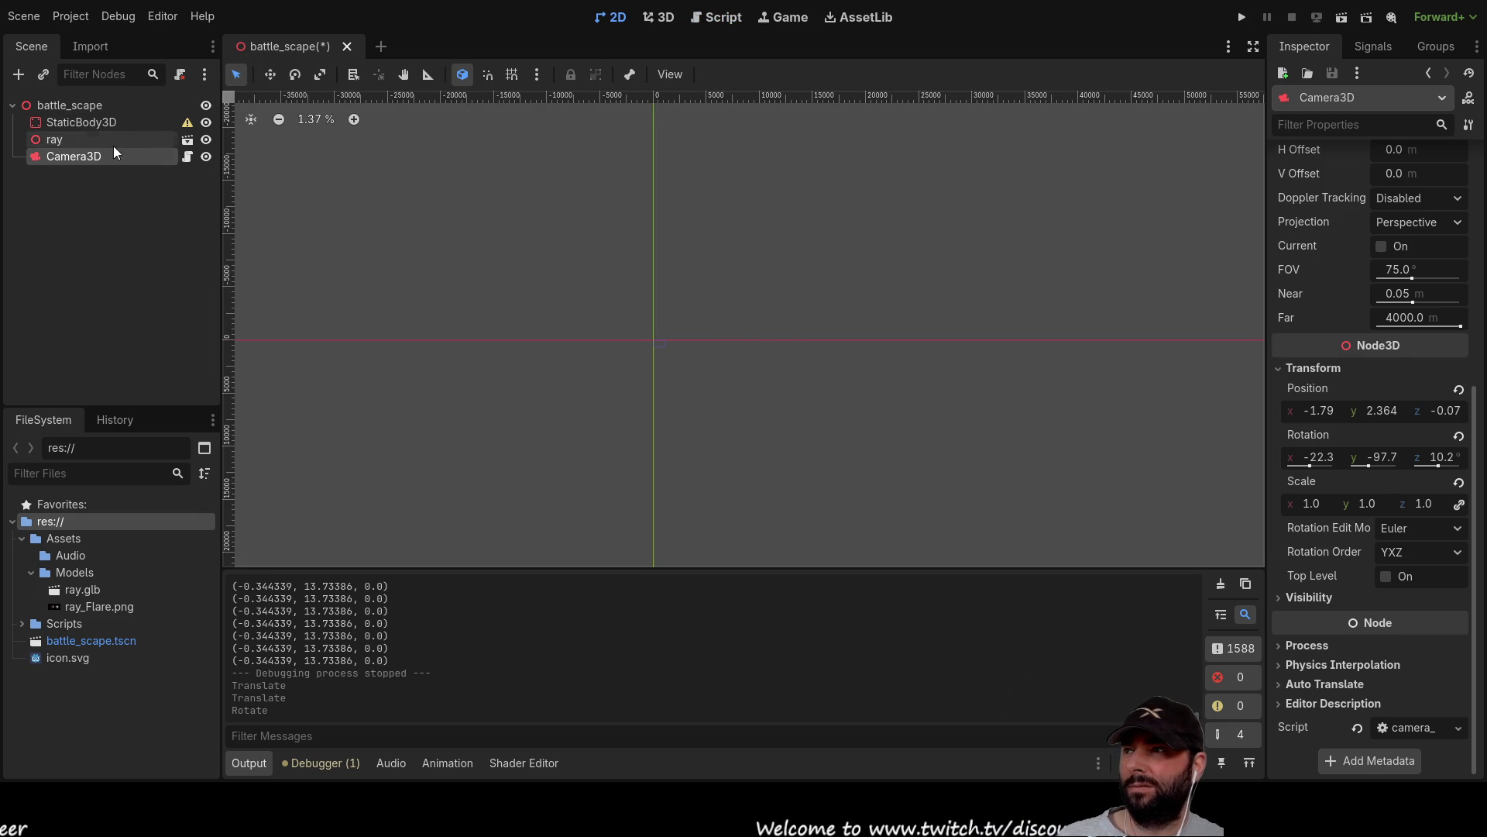
# Check Camera3D at Y rotation -95.3, return to camera_3d.gd, and run the project.
pyautogui.click(61, 118)
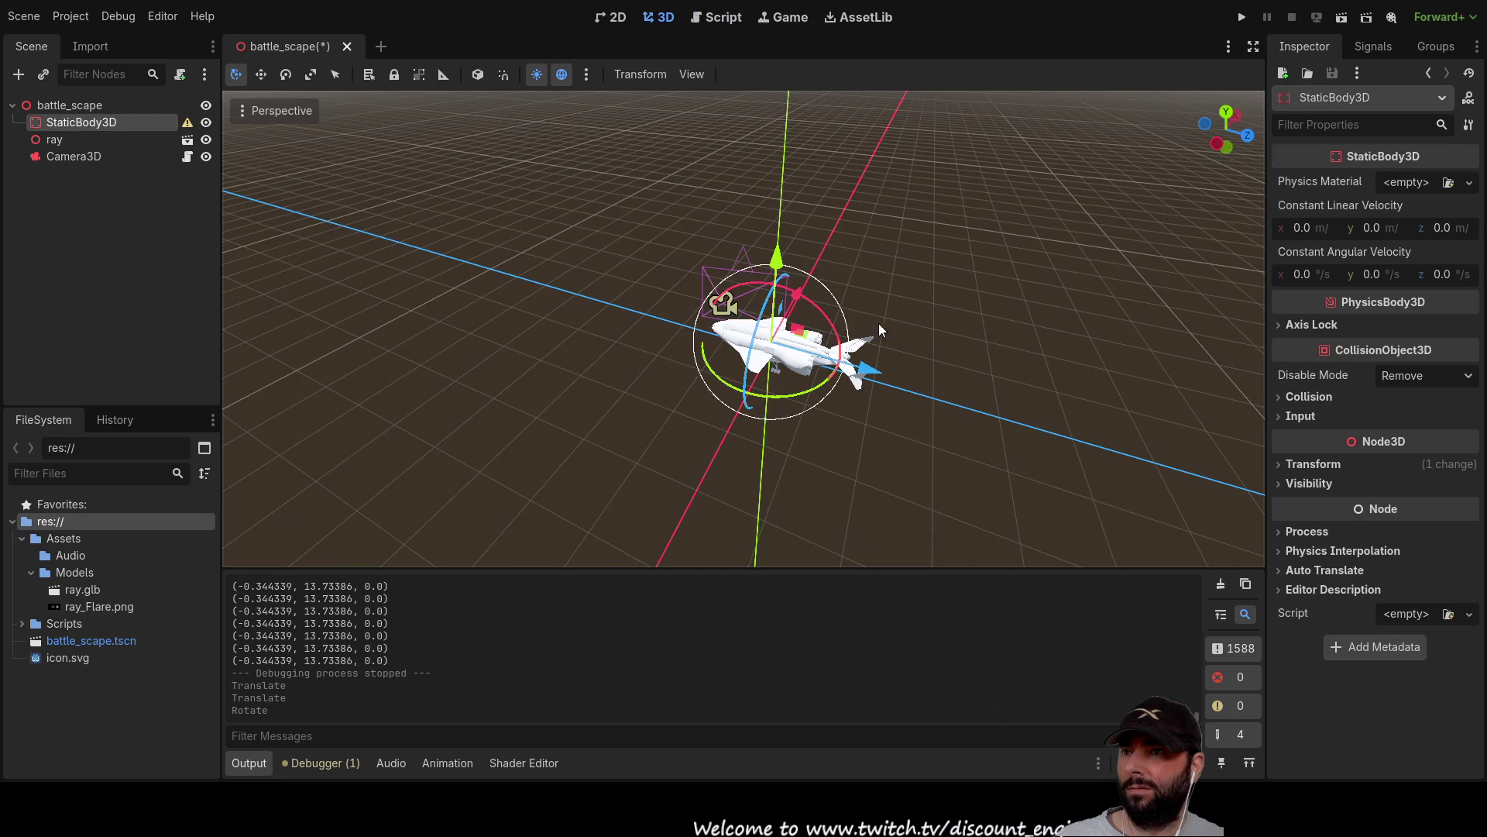
pyautogui.click(646, 248)
pyautogui.moveTo(646, 249)
pyautogui.mouseDown()
pyautogui.moveTo(856, 384)
pyautogui.moveTo(851, 437)
pyautogui.moveTo(734, 421)
pyautogui.moveTo(593, 463)
pyautogui.moveTo(706, 471)
pyautogui.moveTo(736, 364)
pyautogui.moveTo(689, 430)
pyautogui.moveTo(745, 496)
pyautogui.moveTo(523, 370)
pyautogui.moveTo(813, 469)
pyautogui.moveTo(760, 513)
pyautogui.moveTo(803, 442)
pyautogui.mouseUp()
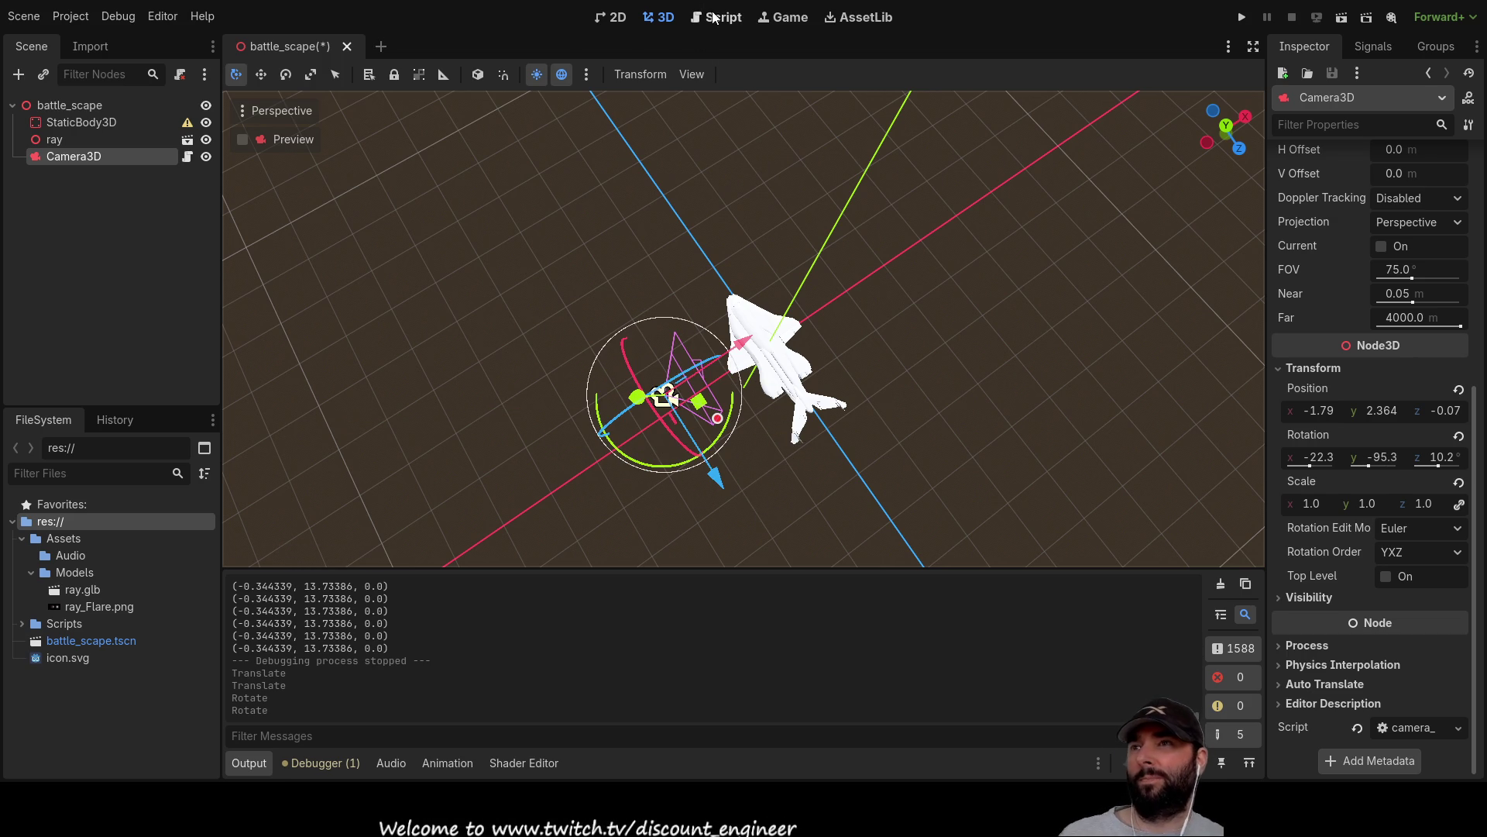
pyautogui.click(716, 17)
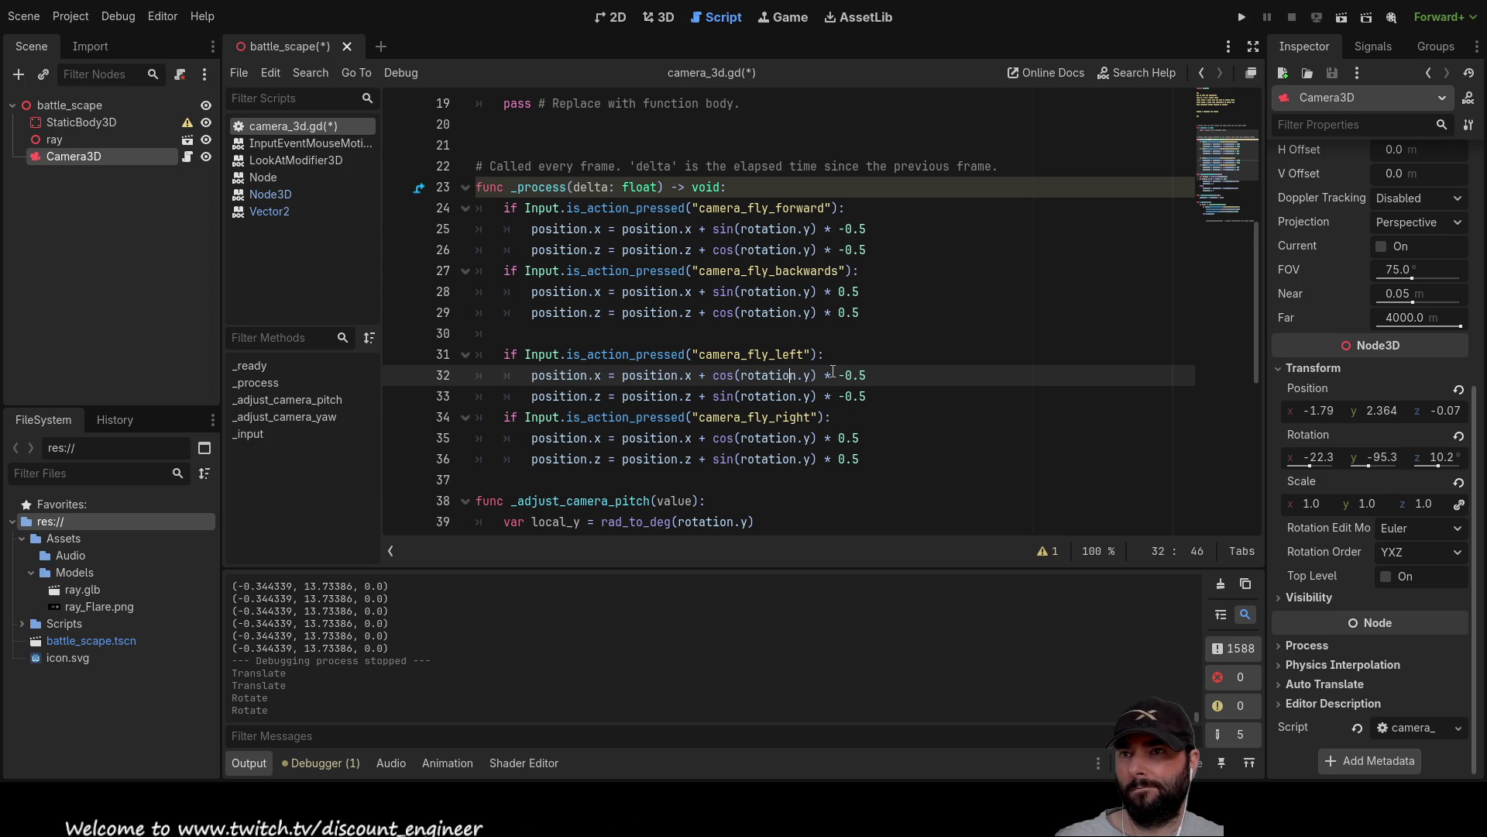
pyautogui.click(1242, 16)
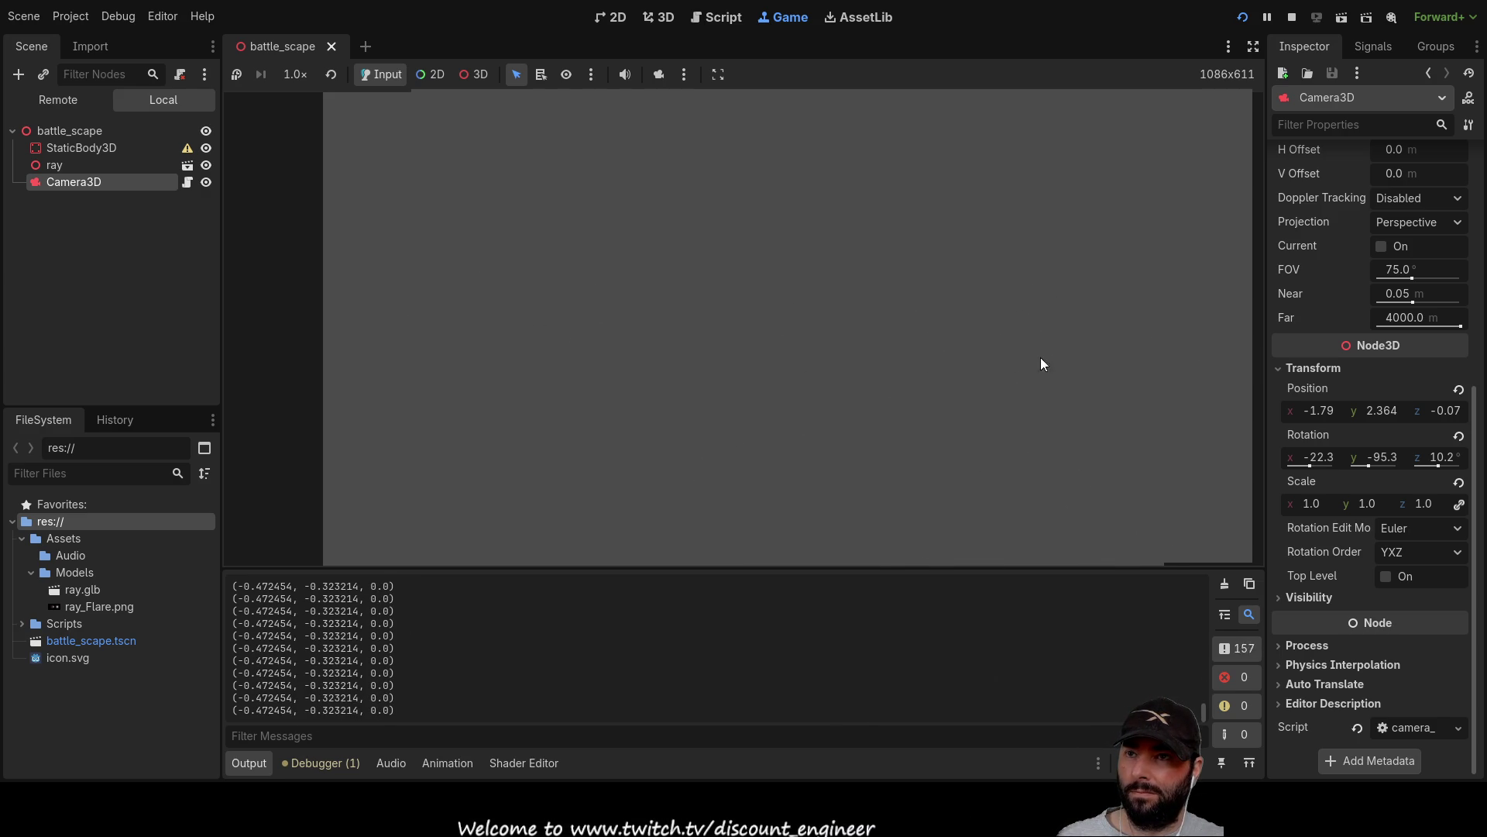
# Stop the running game with F8 after testing the camera.
pyautogui.press('F8')
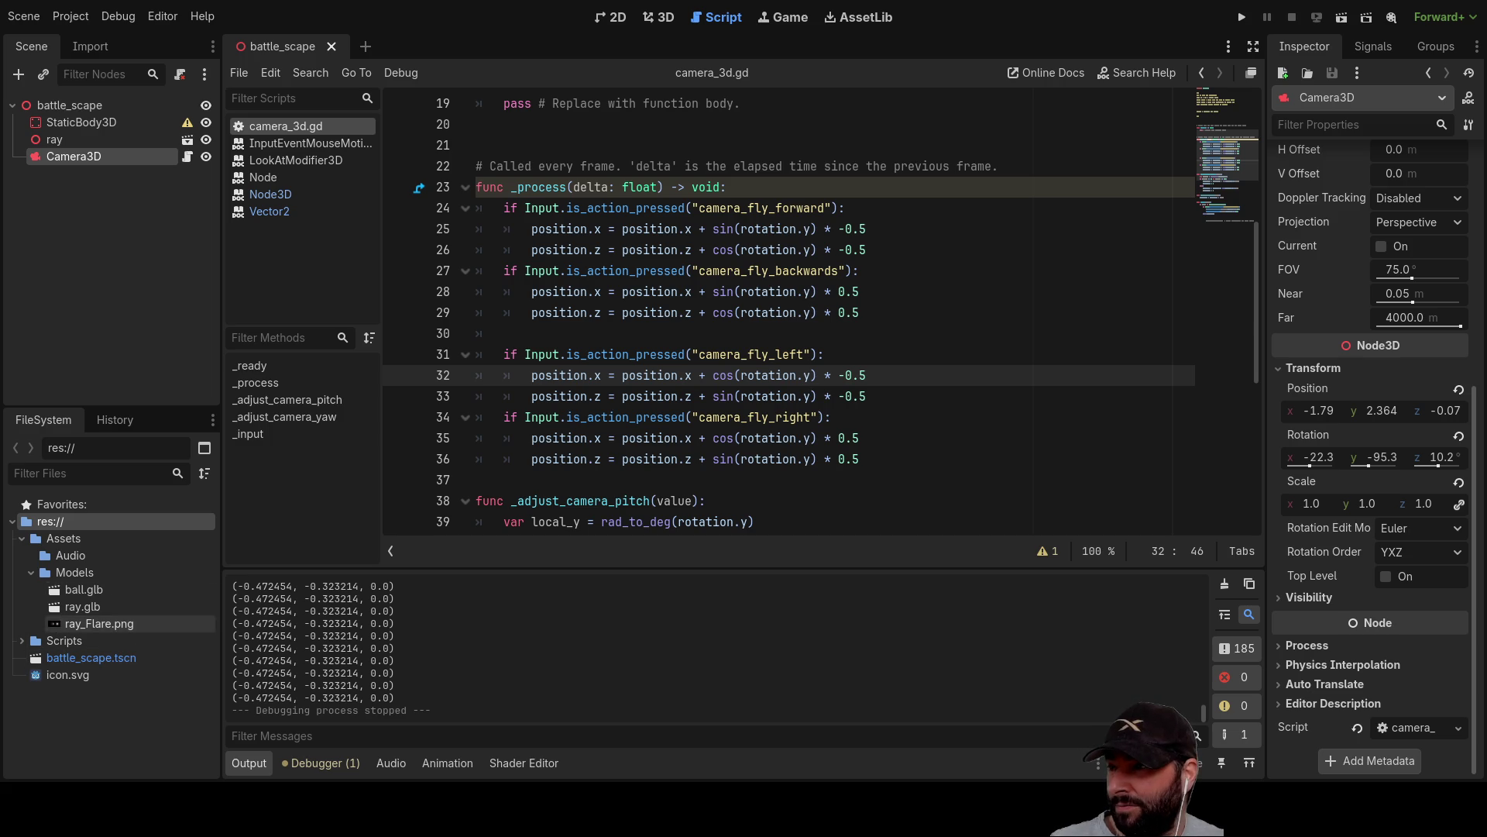
# Drop a ball.glb instance into the 3D scene and move it left along X.
pyautogui.click(610, 17)
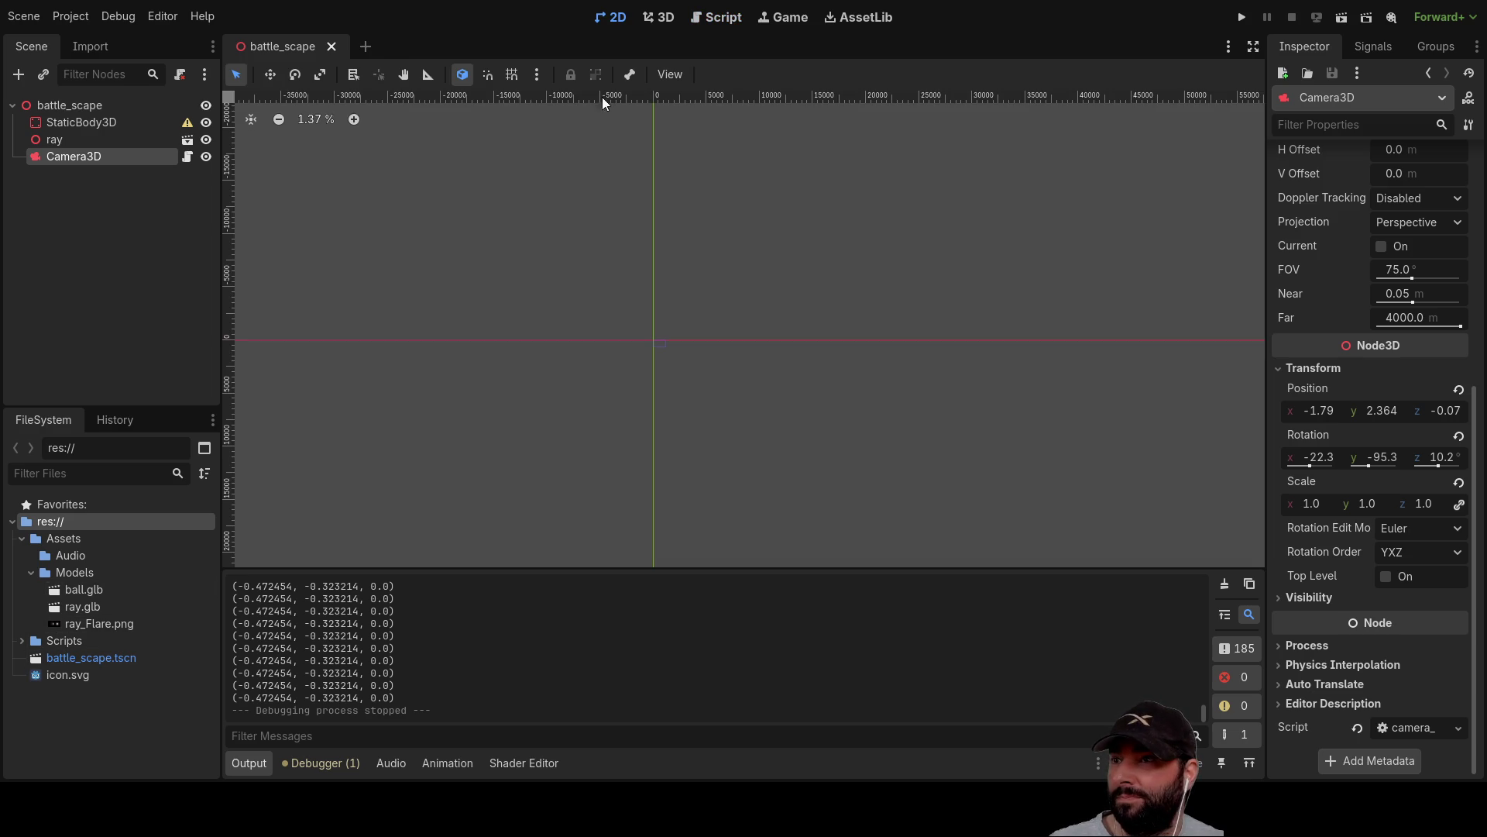
pyautogui.click(73, 109)
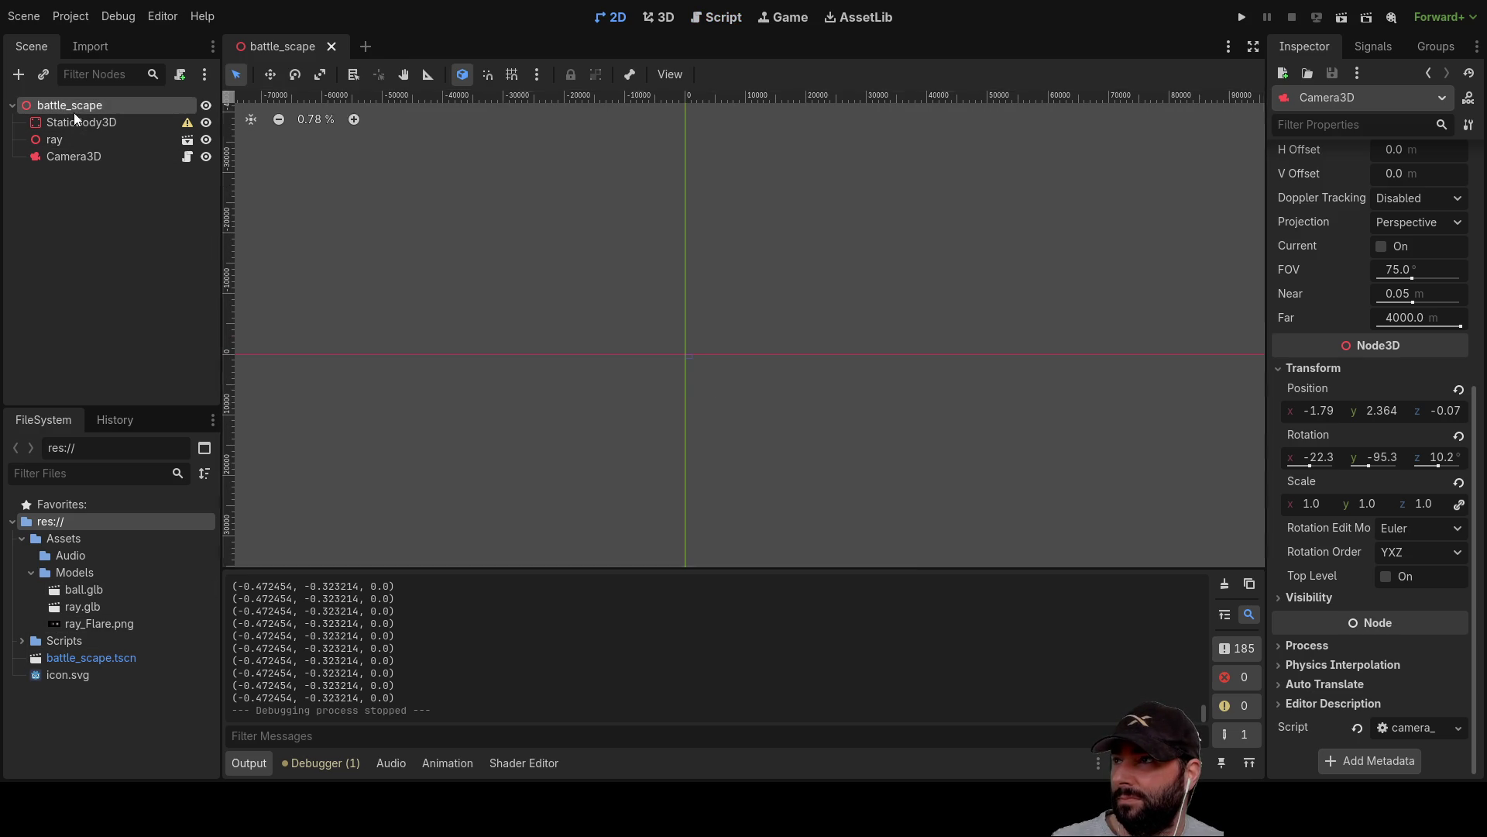
pyautogui.moveTo(864, 197); pyautogui.dragTo(593, 477)
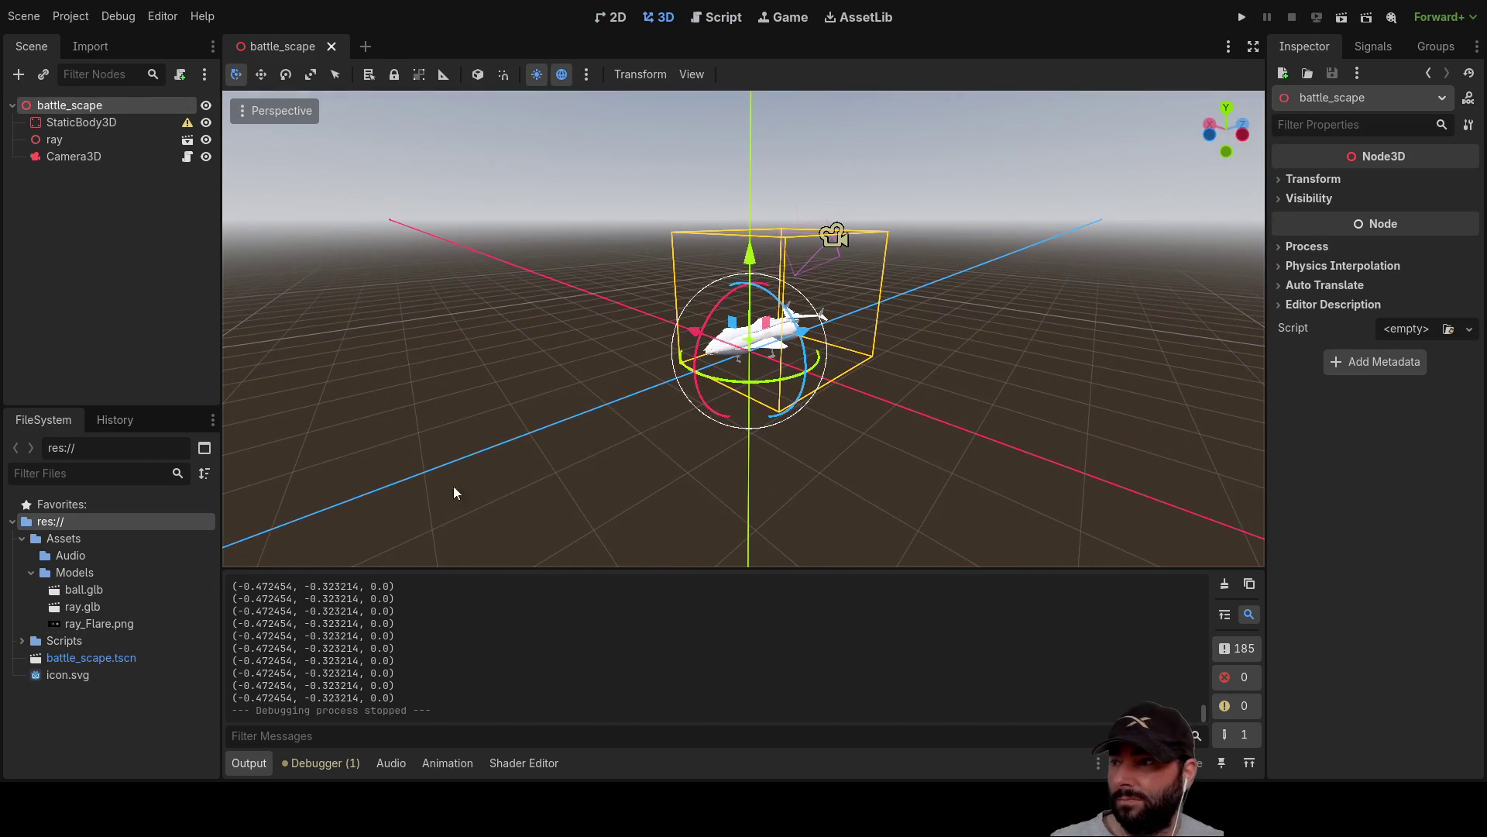
pyautogui.moveTo(84, 590)
pyautogui.mouseDown()
pyautogui.moveTo(268, 530)
pyautogui.moveTo(486, 384)
pyautogui.moveTo(594, 450)
pyautogui.mouseUp()
pyautogui.press('f')
pyautogui.moveTo(632, 389)
pyautogui.mouseDown()
pyautogui.moveTo(746, 486)
pyautogui.moveTo(723, 369)
pyautogui.mouseUp()
pyautogui.scroll(2, 814, 310)
pyautogui.moveTo(775, 312); pyautogui.dragTo(519, 329)
# Add two more ball instances and reposition ball3 along its Y, X and Z axes.
pyautogui.moveTo(91, 592)
pyautogui.mouseDown()
pyautogui.moveTo(566, 376)
pyautogui.moveTo(1191, 285)
pyautogui.mouseUp()
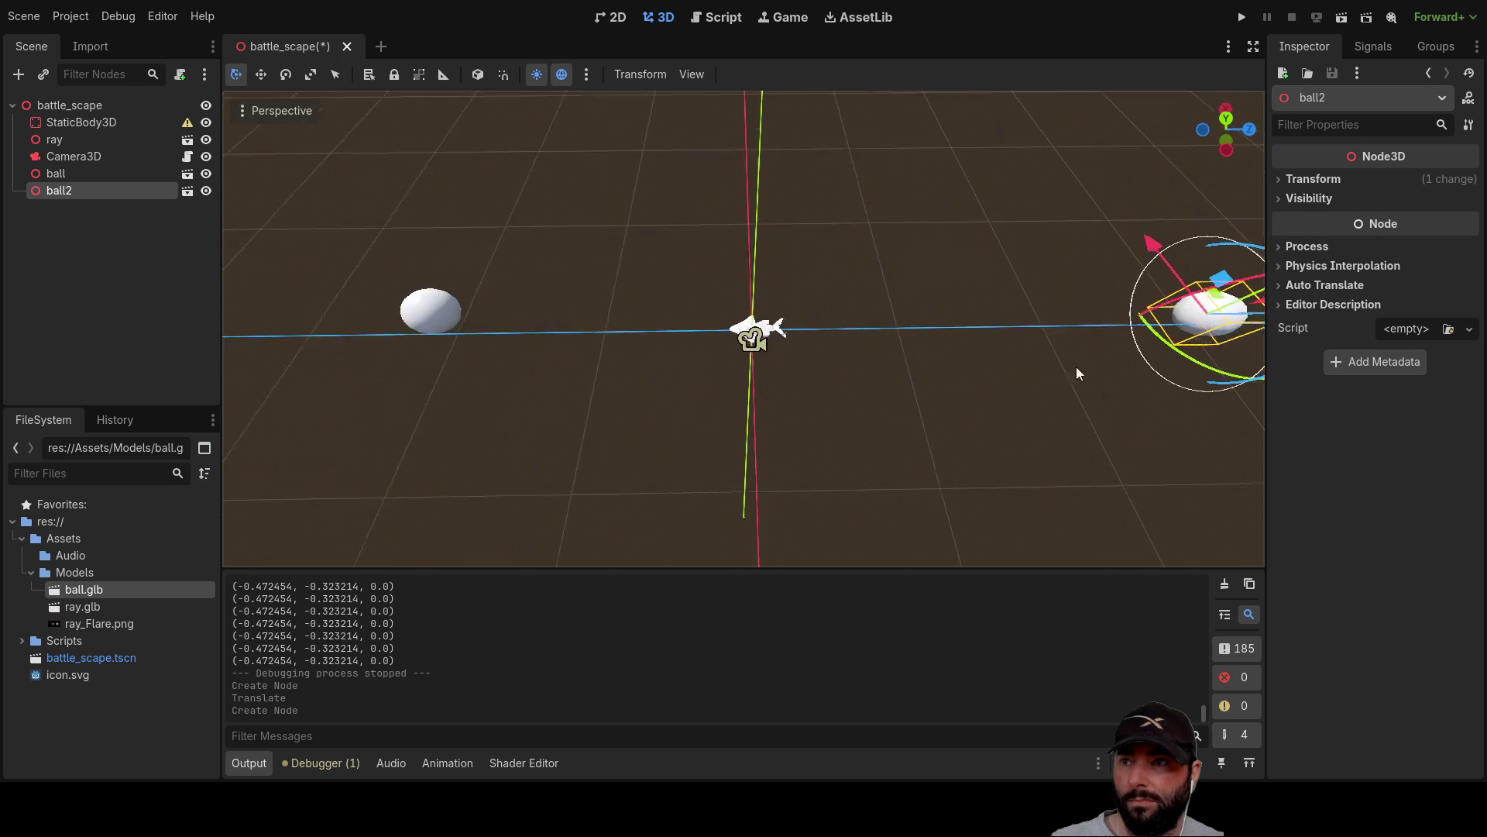
pyautogui.scroll(-5, 778, 309)
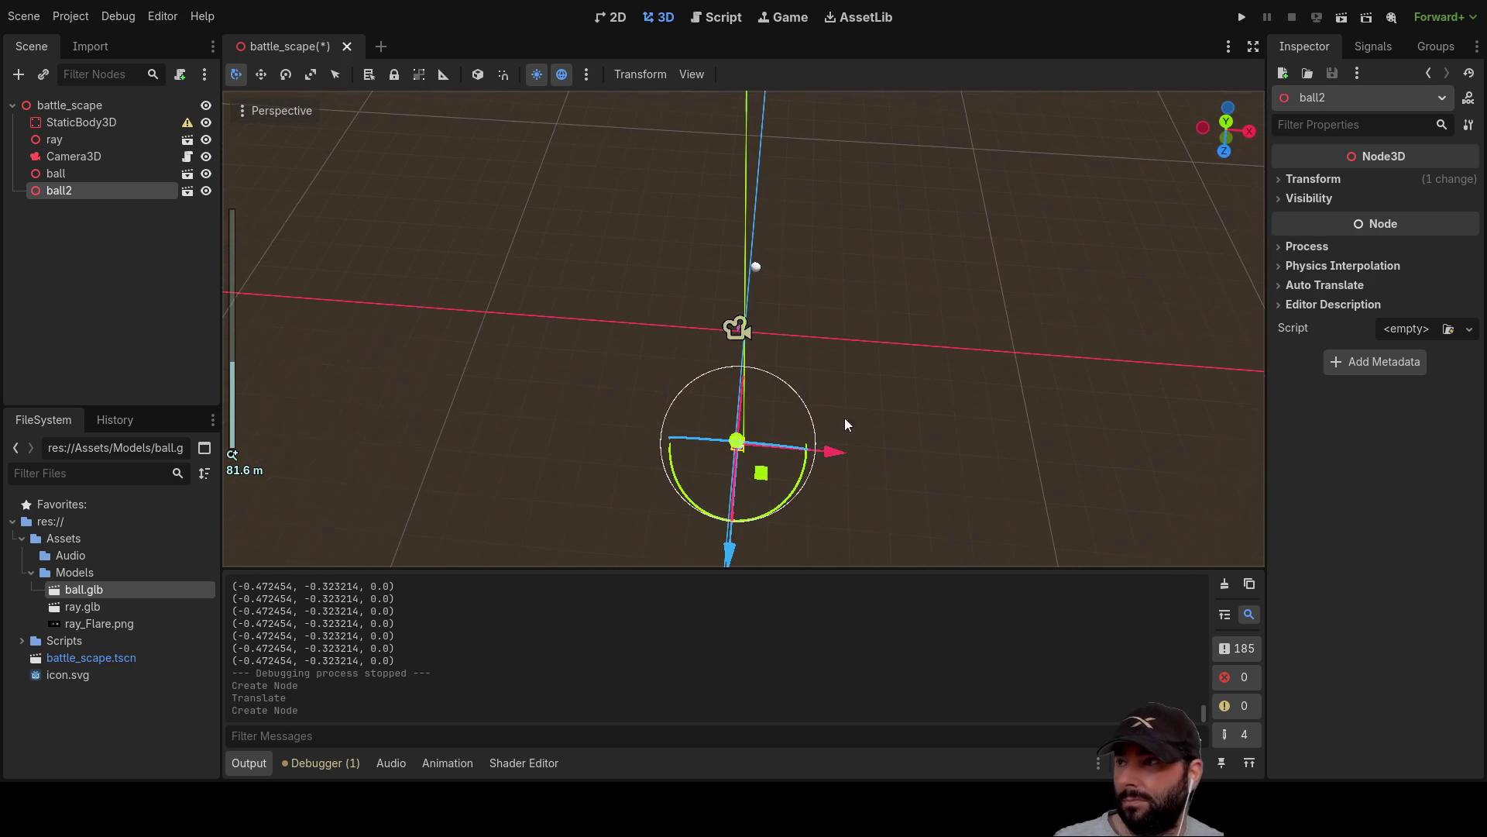
pyautogui.moveTo(85, 592)
pyautogui.mouseDown()
pyautogui.moveTo(1062, 318)
pyautogui.moveTo(882, 383)
pyautogui.moveTo(1006, 332)
pyautogui.mouseUp()
pyautogui.scroll(-5, 1006, 333)
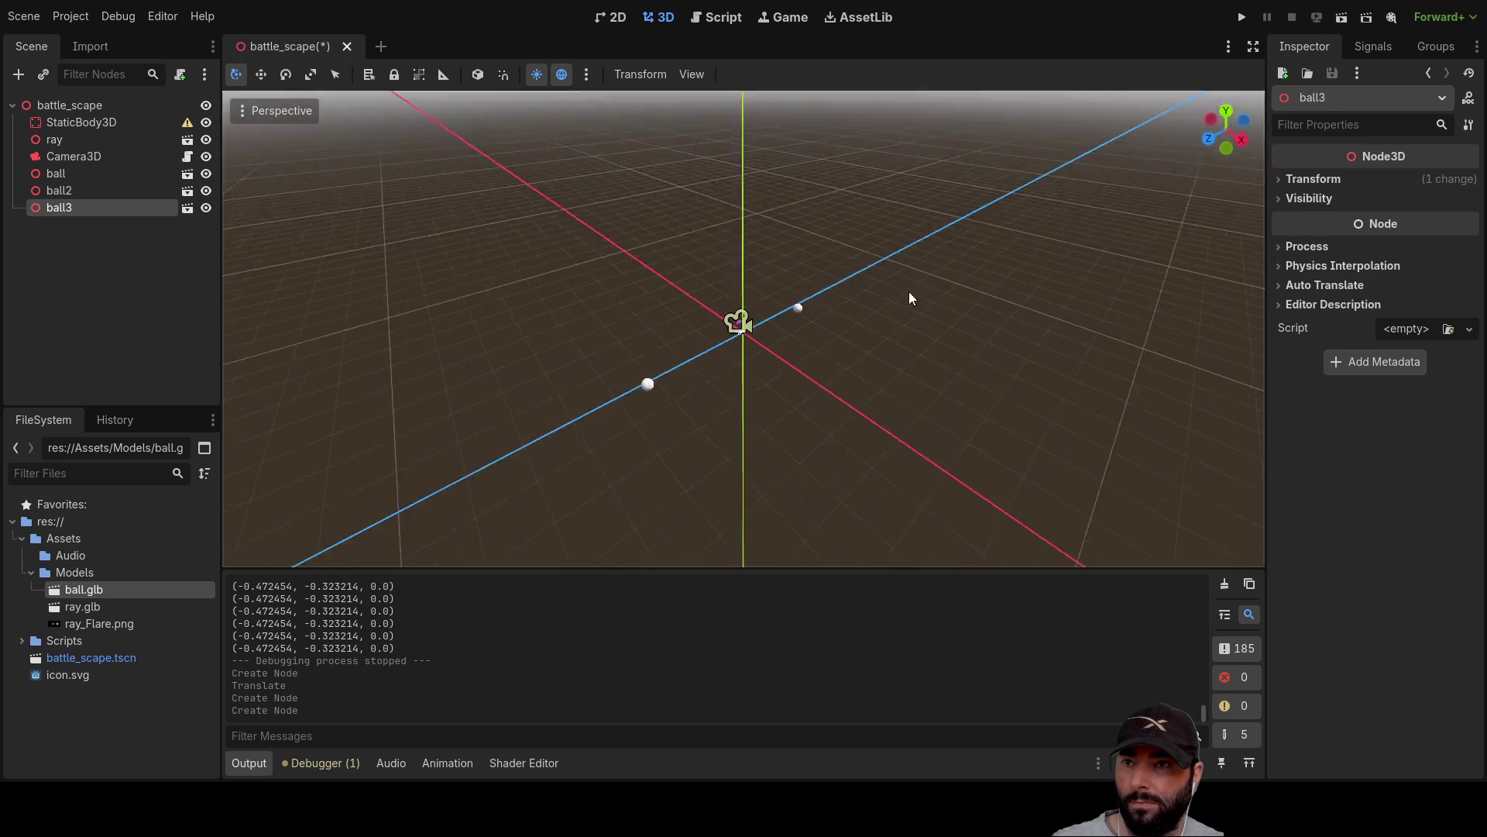
pyautogui.moveTo(688, 108)
pyautogui.mouseDown()
pyautogui.moveTo(733, 320)
pyautogui.moveTo(704, 383)
pyautogui.mouseUp()
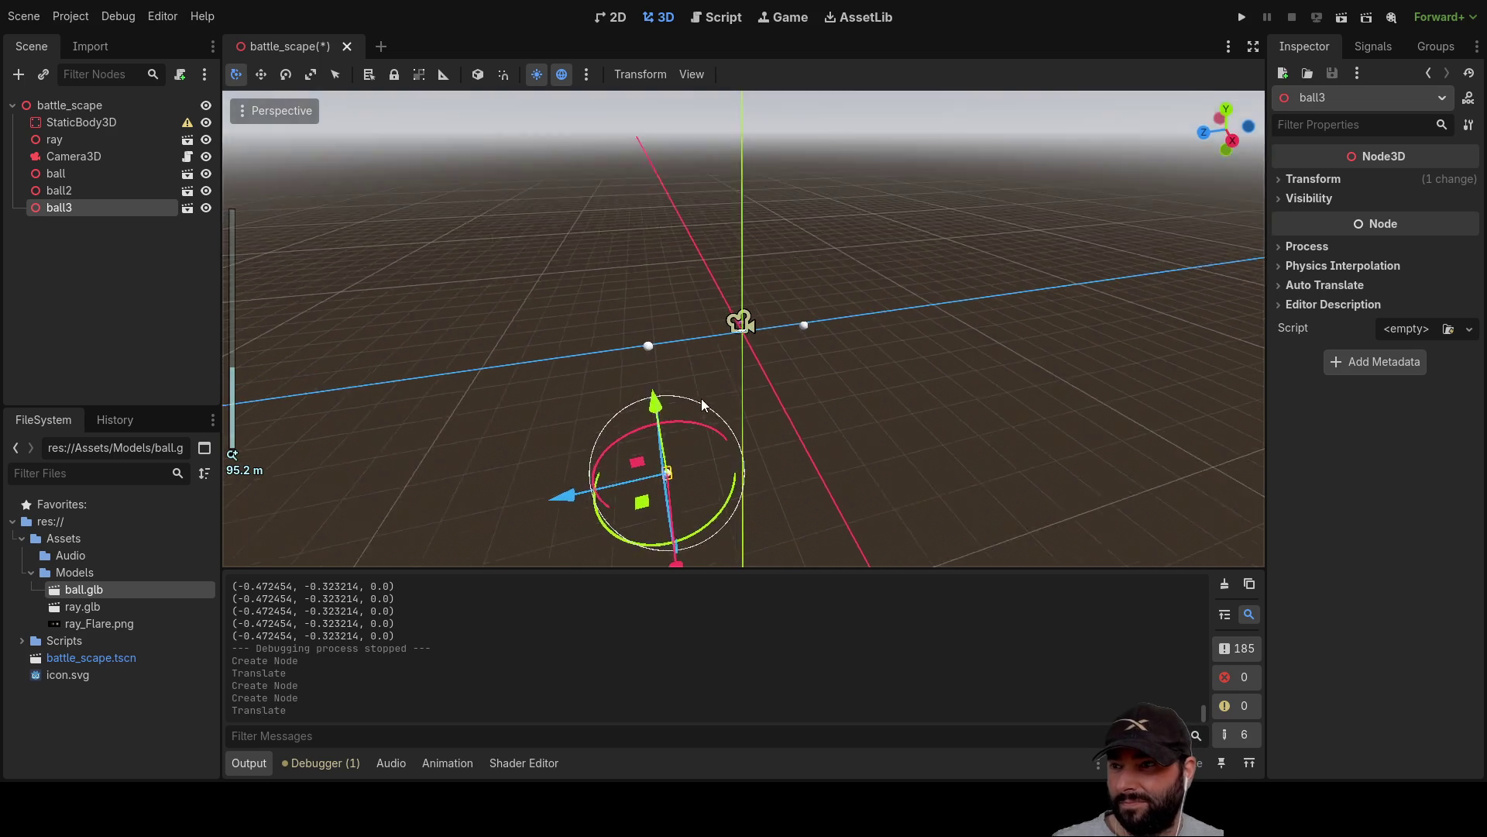
pyautogui.moveTo(577, 476)
pyautogui.mouseDown()
pyautogui.moveTo(721, 466)
pyautogui.moveTo(687, 463)
pyautogui.moveTo(832, 193)
pyautogui.moveTo(860, 253)
pyautogui.mouseUp()
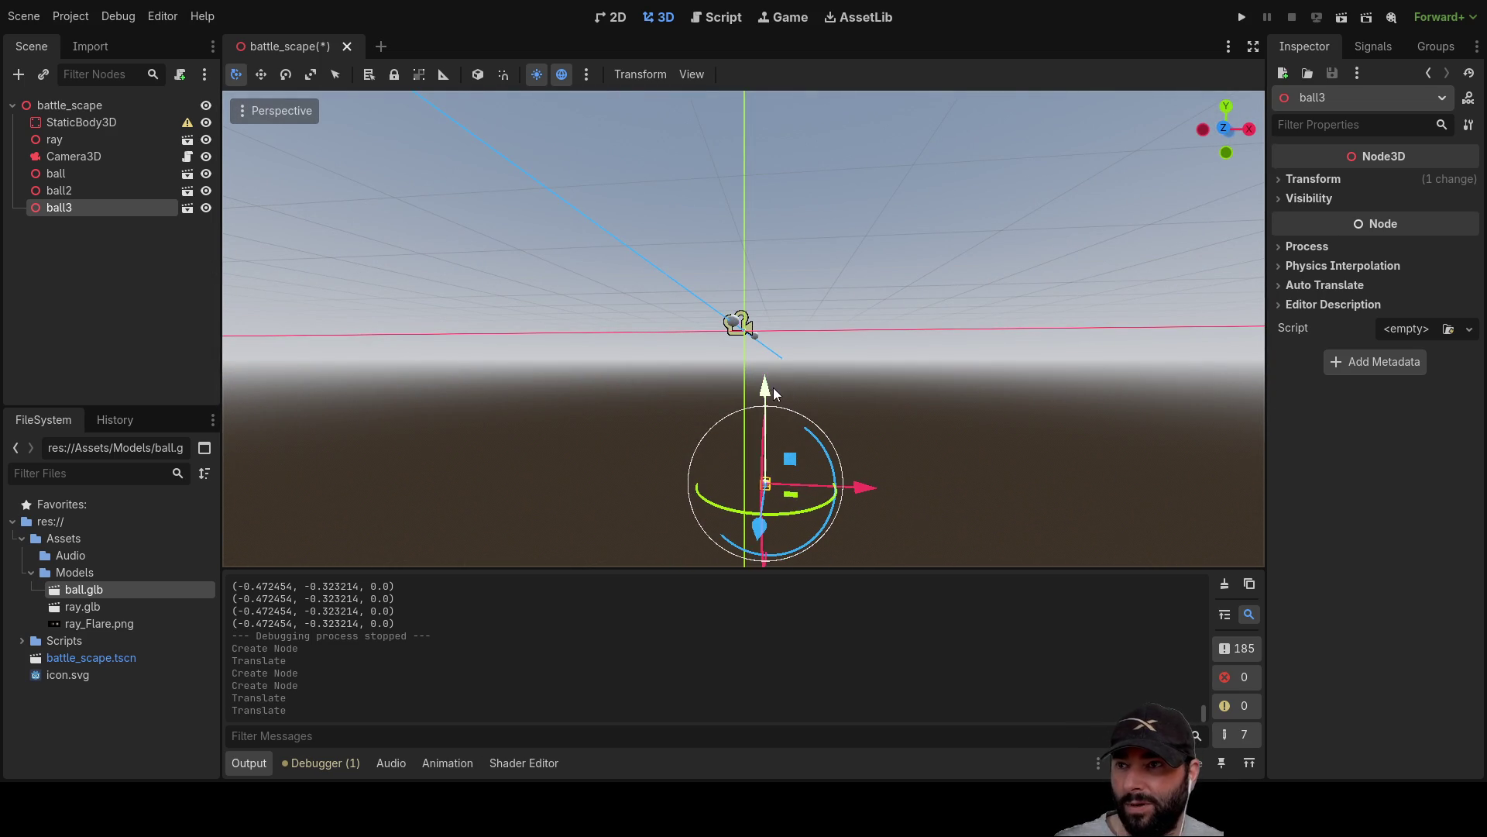
pyautogui.moveTo(764, 387)
pyautogui.mouseDown()
pyautogui.moveTo(766, 225)
pyautogui.moveTo(929, 361)
pyautogui.moveTo(869, 339)
pyautogui.moveTo(1066, 295)
pyautogui.moveTo(1103, 339)
pyautogui.mouseUp()
pyautogui.moveTo(1018, 409); pyautogui.dragTo(1014, 454)
# Add a fourth ball instance, ball4, to the scene.
pyautogui.moveTo(785, 395); pyautogui.dragTo(798, 285)
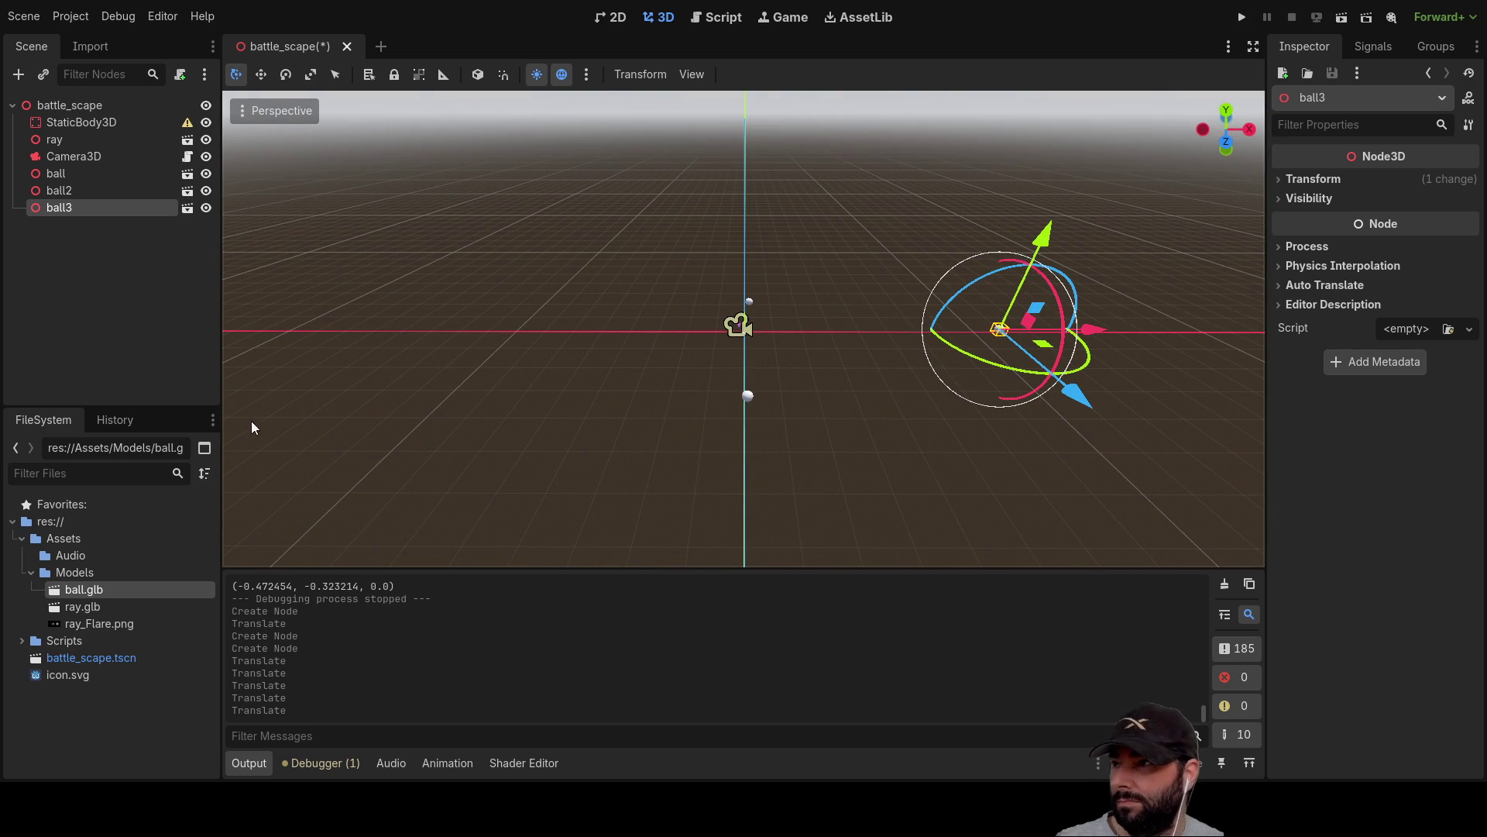
pyautogui.moveTo(201, 525)
pyautogui.mouseDown()
pyautogui.moveTo(454, 282)
pyautogui.moveTo(485, 274)
pyautogui.mouseUp()
pyautogui.scroll(-5, 630, 322)
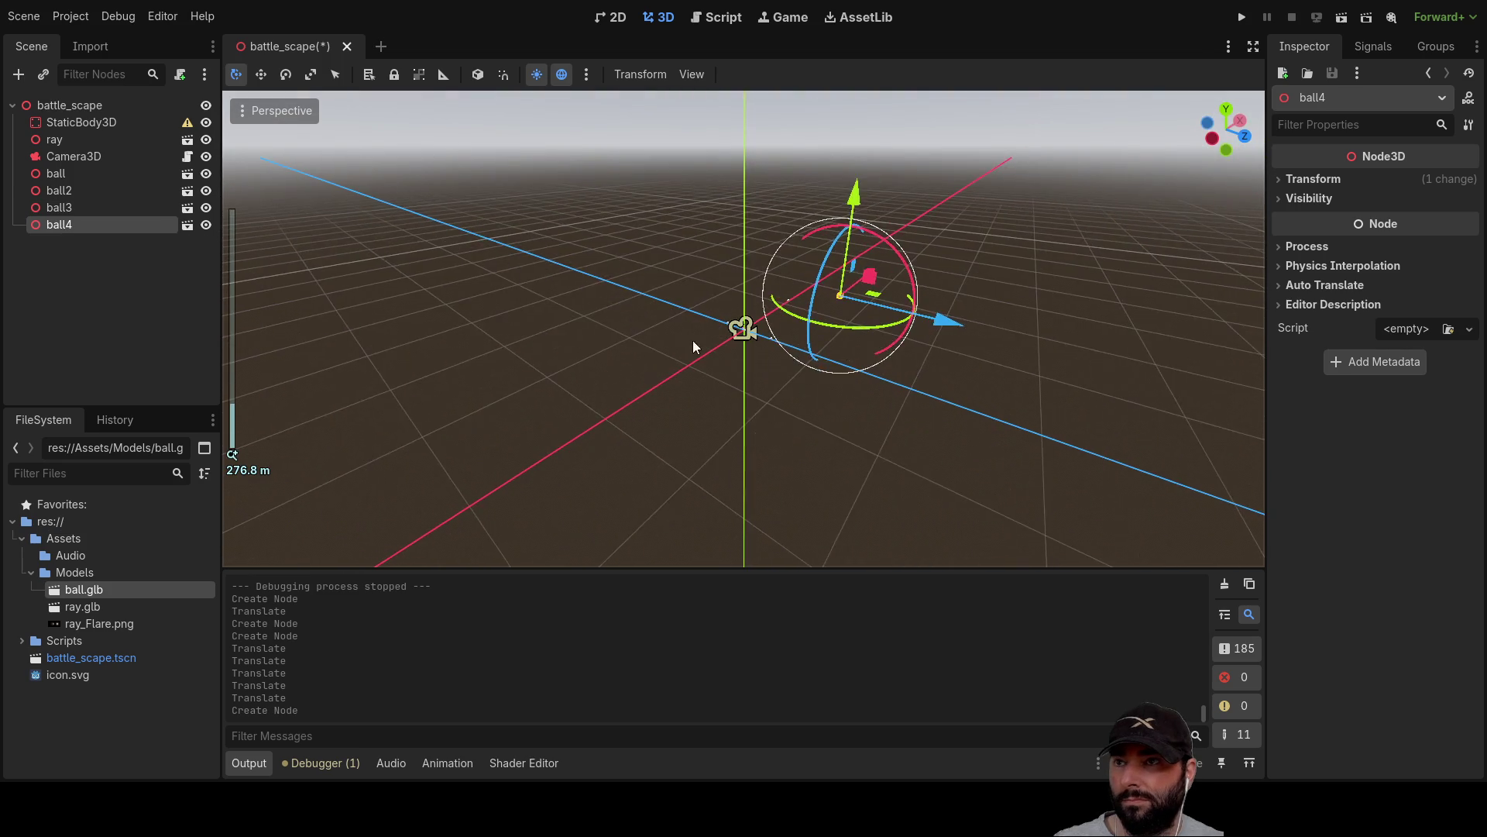
# Slide ball4 along Z onto the vertical axis and lower it.
pyautogui.moveTo(653, 337); pyautogui.dragTo(846, 313)
pyautogui.moveTo(940, 269)
pyautogui.mouseDown()
pyautogui.moveTo(840, 285)
pyautogui.moveTo(668, 242)
pyautogui.mouseUp()
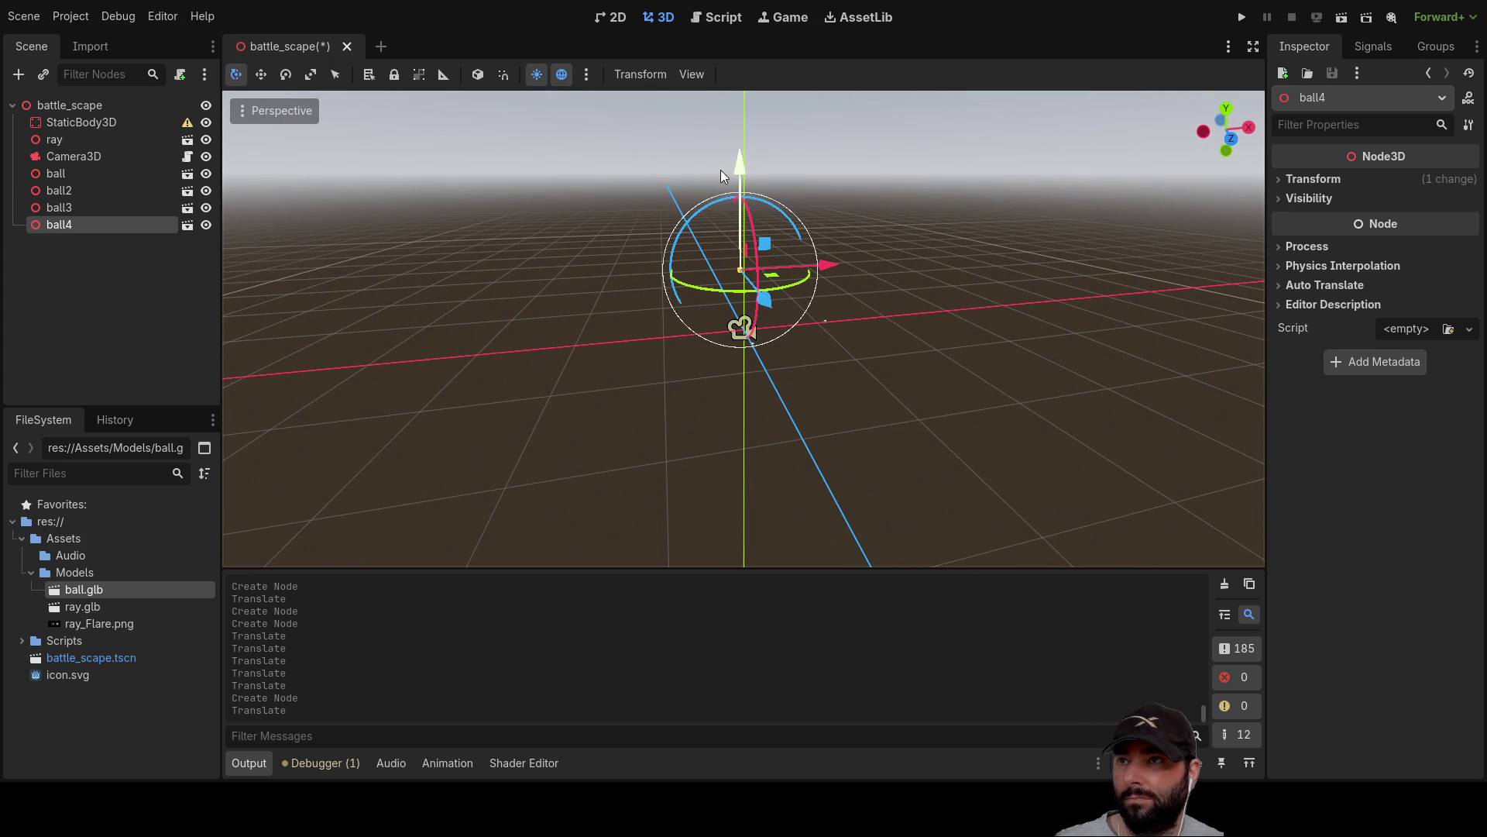
pyautogui.moveTo(737, 165)
pyautogui.mouseDown()
pyautogui.moveTo(742, 246)
pyautogui.moveTo(867, 290)
pyautogui.moveTo(830, 361)
pyautogui.moveTo(708, 328)
pyautogui.moveTo(717, 407)
pyautogui.moveTo(724, 299)
pyautogui.moveTo(968, 303)
pyautogui.mouseUp()
pyautogui.scroll(5, 717, 407)
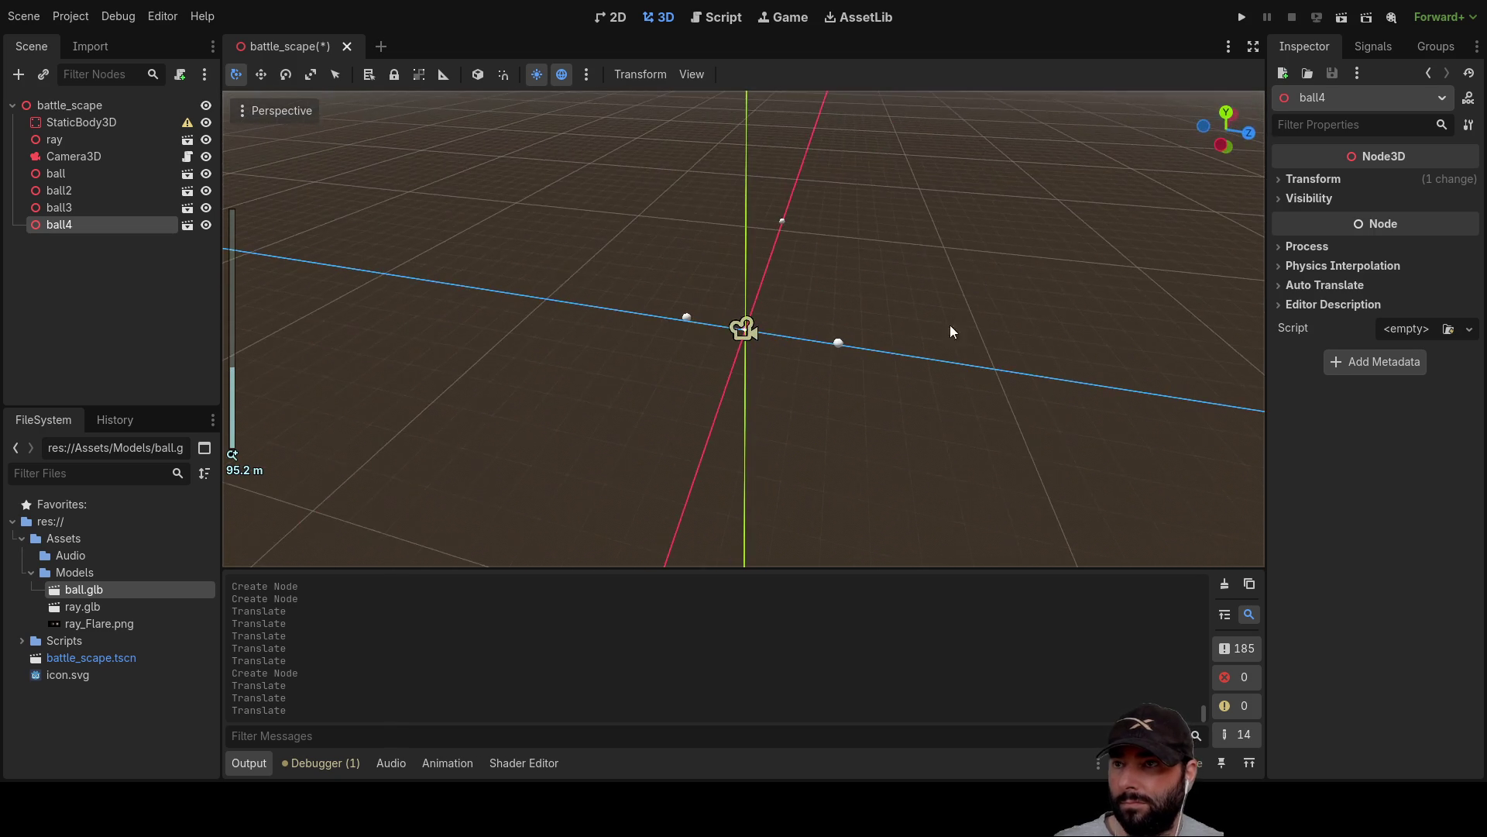
# Move ball2 and the original ball along Z, then run the project.
pyautogui.click(838, 343)
pyautogui.moveTo(934, 364); pyautogui.dragTo(1067, 376)
pyautogui.click(685, 318)
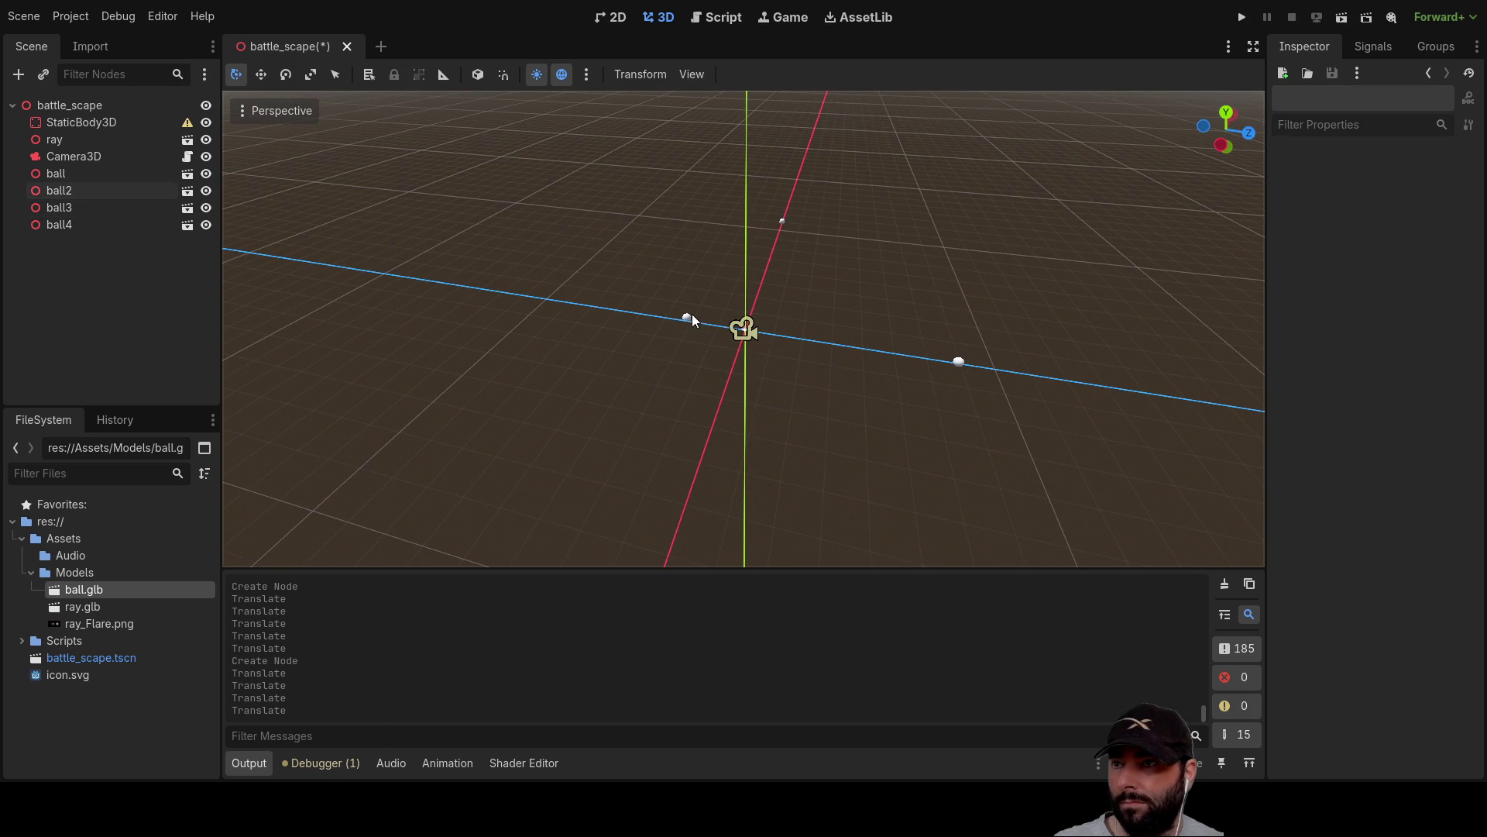
pyautogui.moveTo(713, 380); pyautogui.dragTo(788, 379)
pyautogui.click(685, 350)
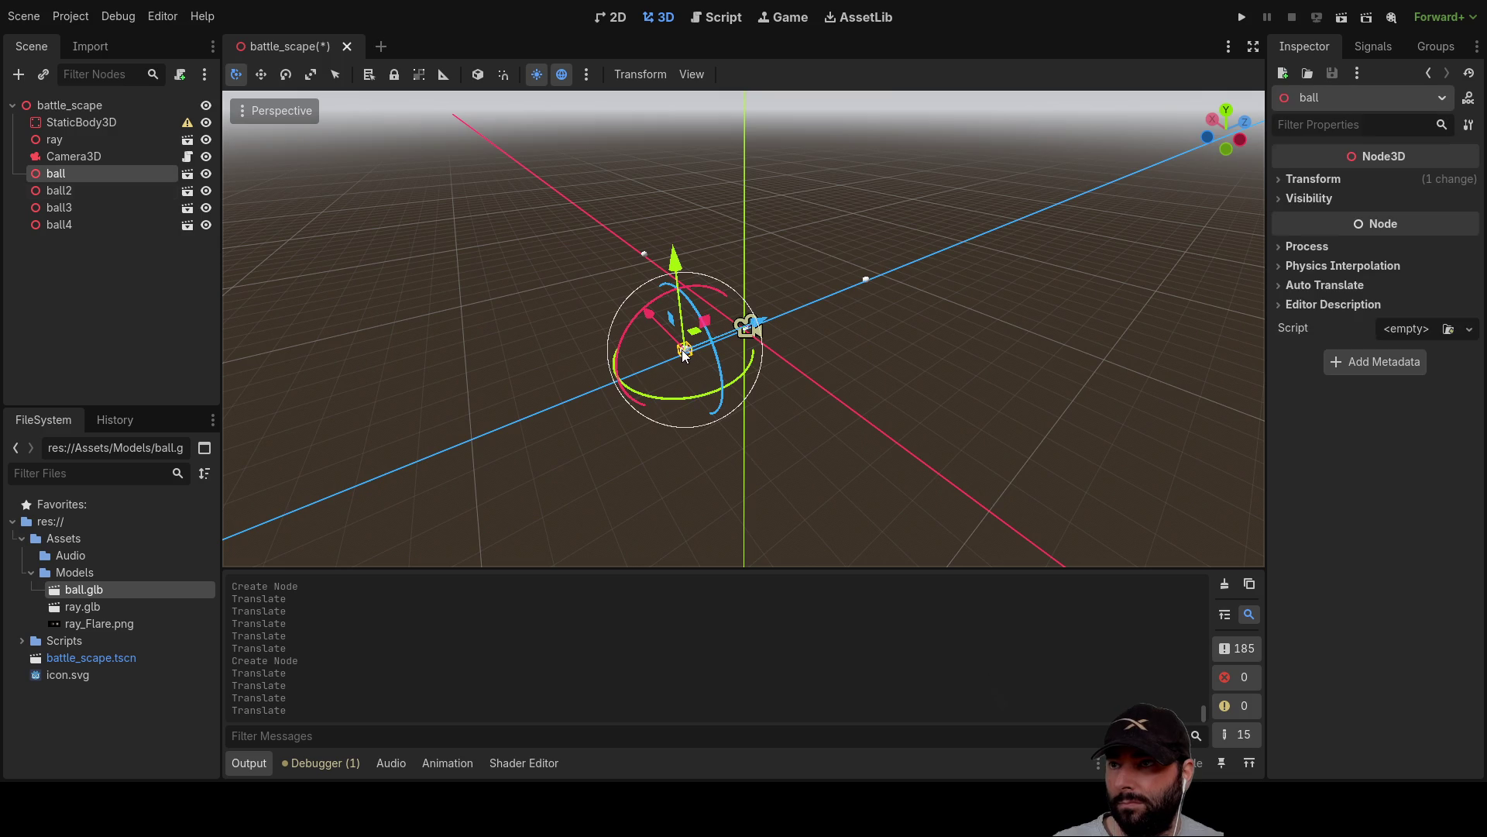
pyautogui.moveTo(755, 327); pyautogui.dragTo(655, 363)
pyautogui.moveTo(698, 361)
pyautogui.mouseDown()
pyautogui.moveTo(964, 359)
pyautogui.moveTo(1159, 328)
pyautogui.moveTo(975, 419)
pyautogui.moveTo(1073, 230)
pyautogui.mouseUp()
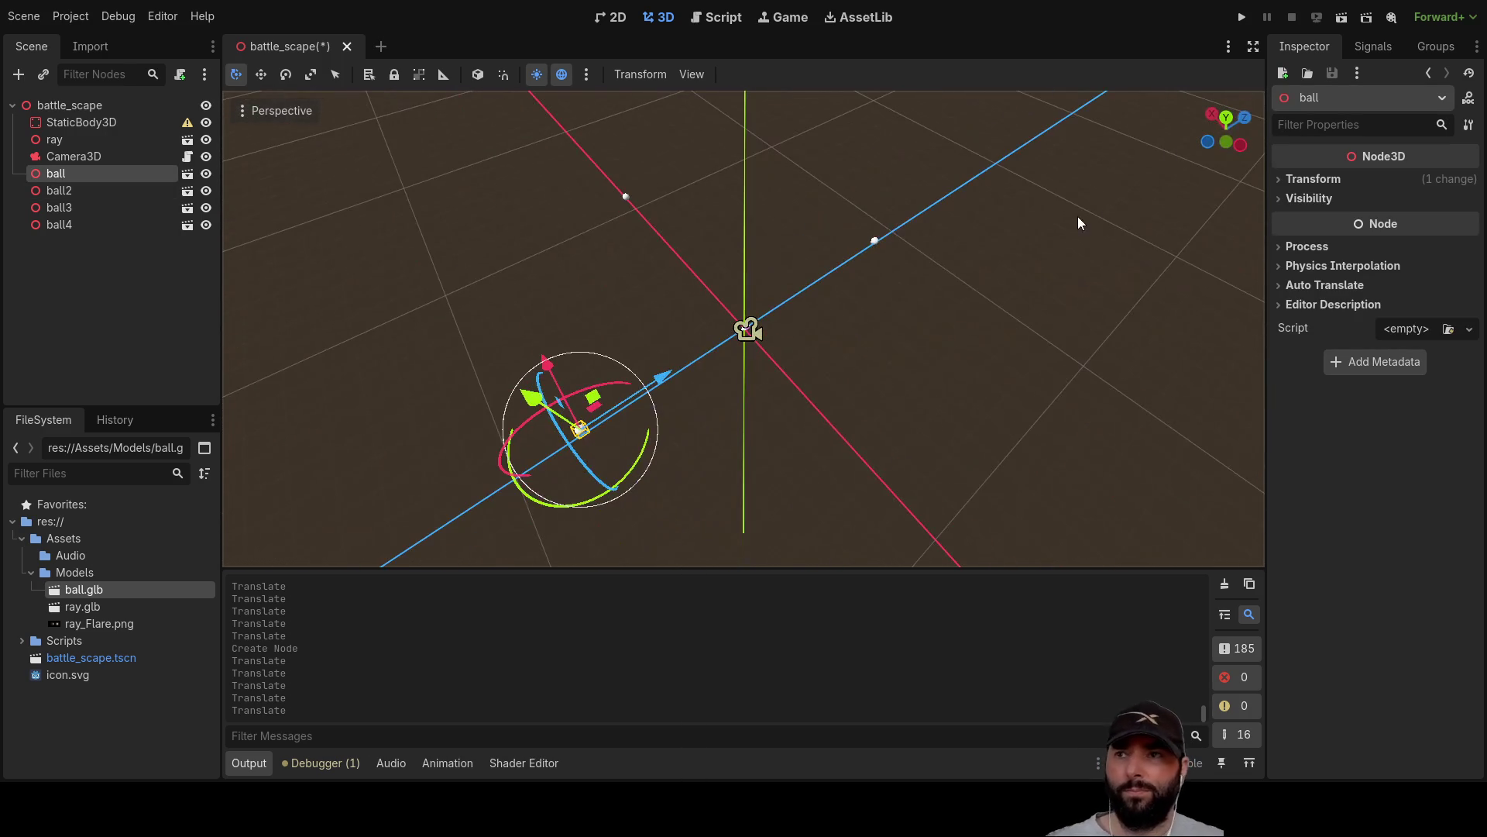
pyautogui.click(1241, 17)
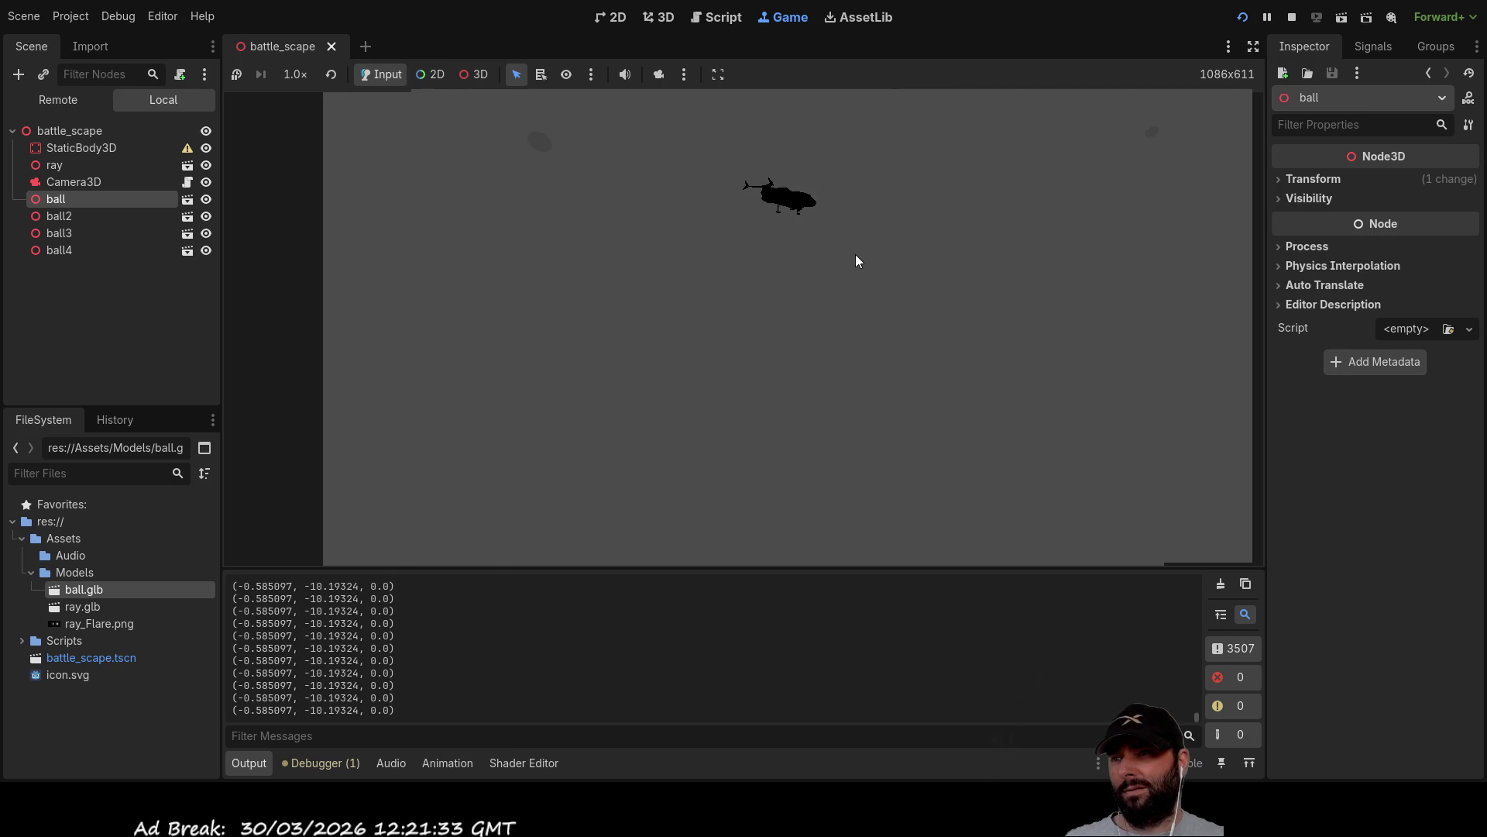
# Switch to the Script workspace with Ctrl+F3 while the game keeps running.
pyautogui.hotkey('ctrl', 'F3')
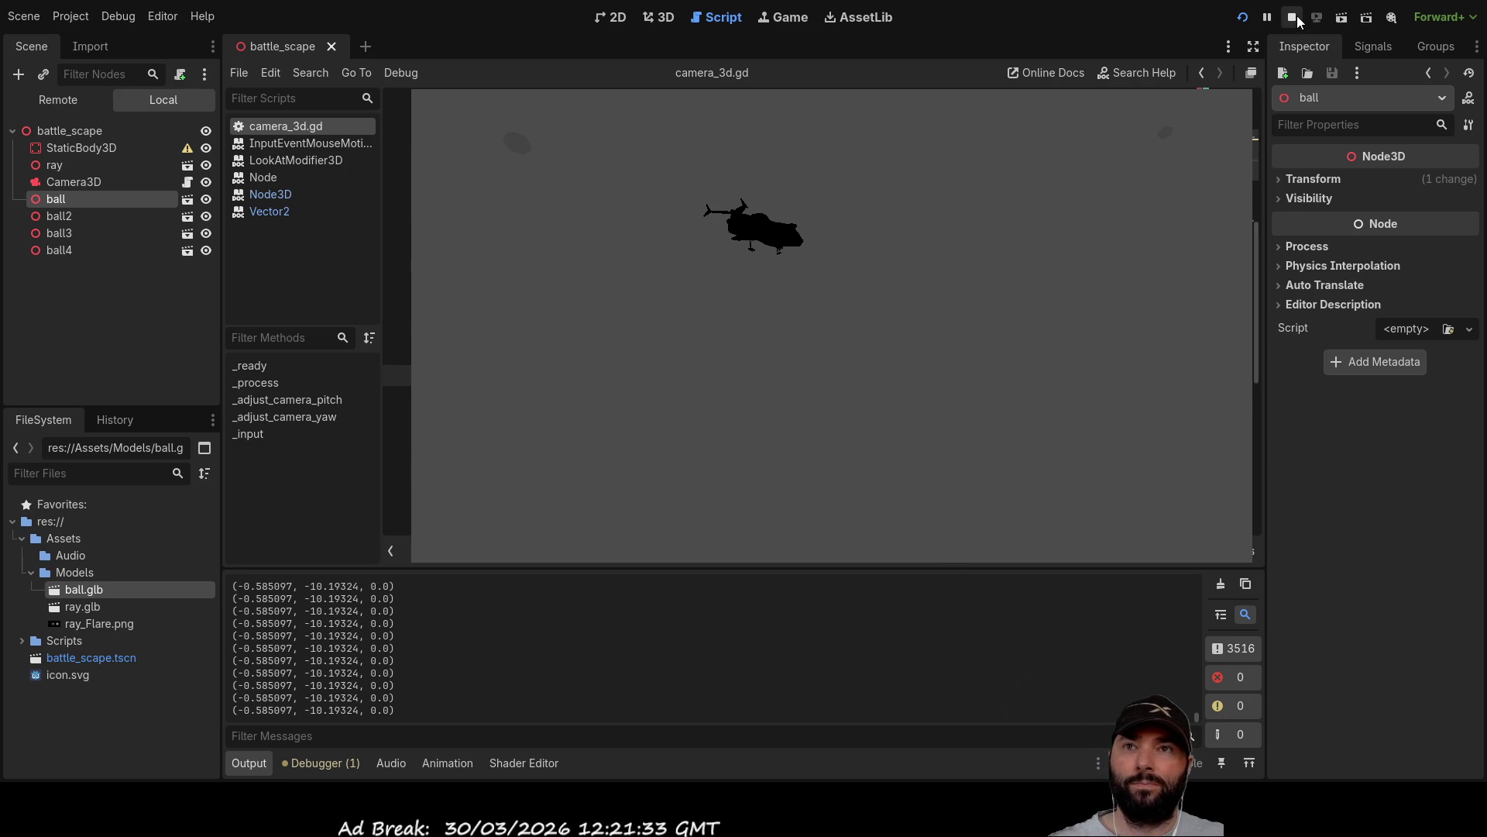
# Stop the game, show battle_scape in 3D, and change the preview sky colour.
pyautogui.press('F8')
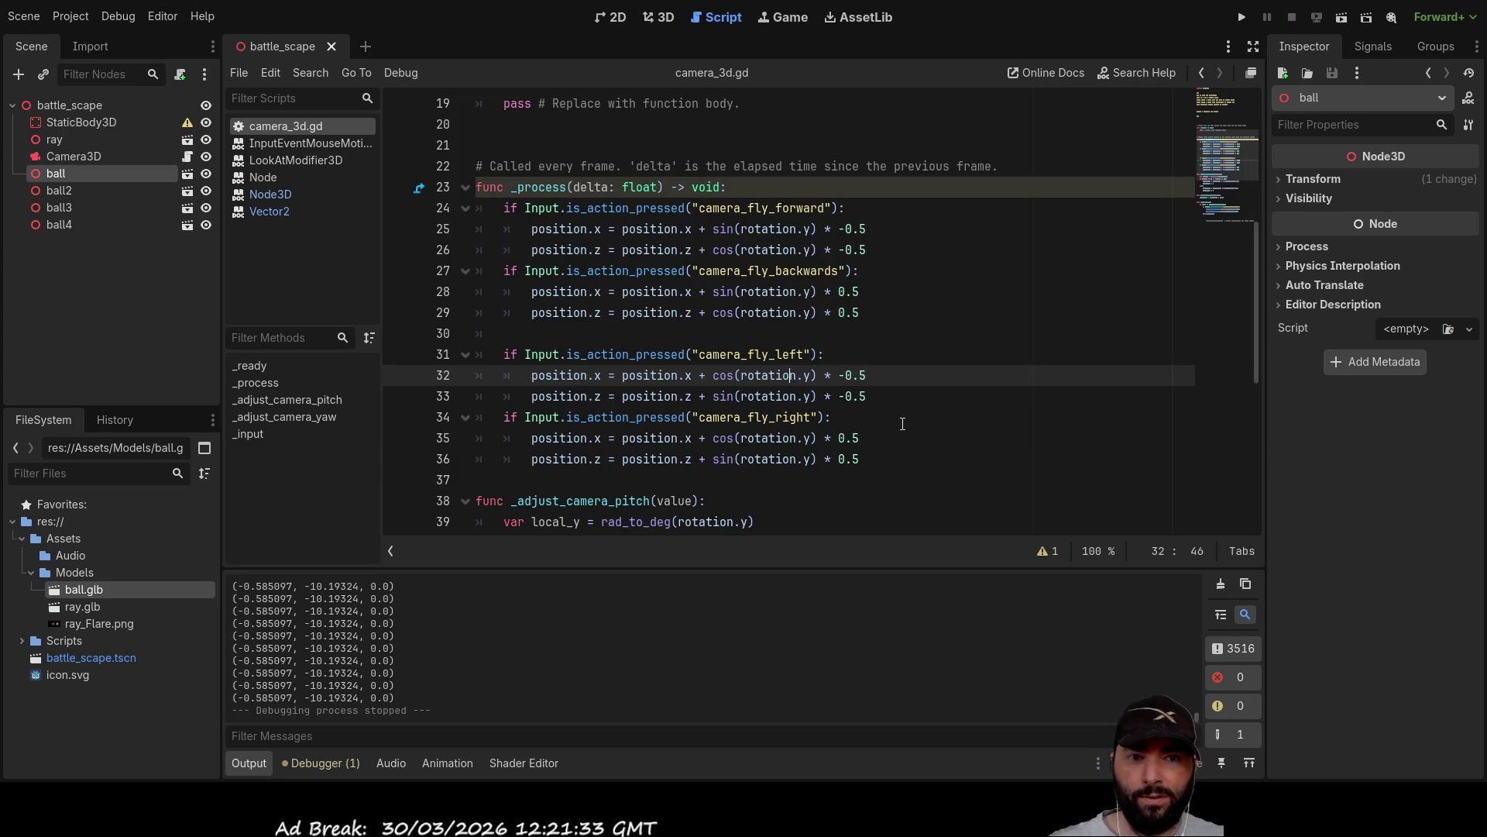
pyautogui.click(93, 105)
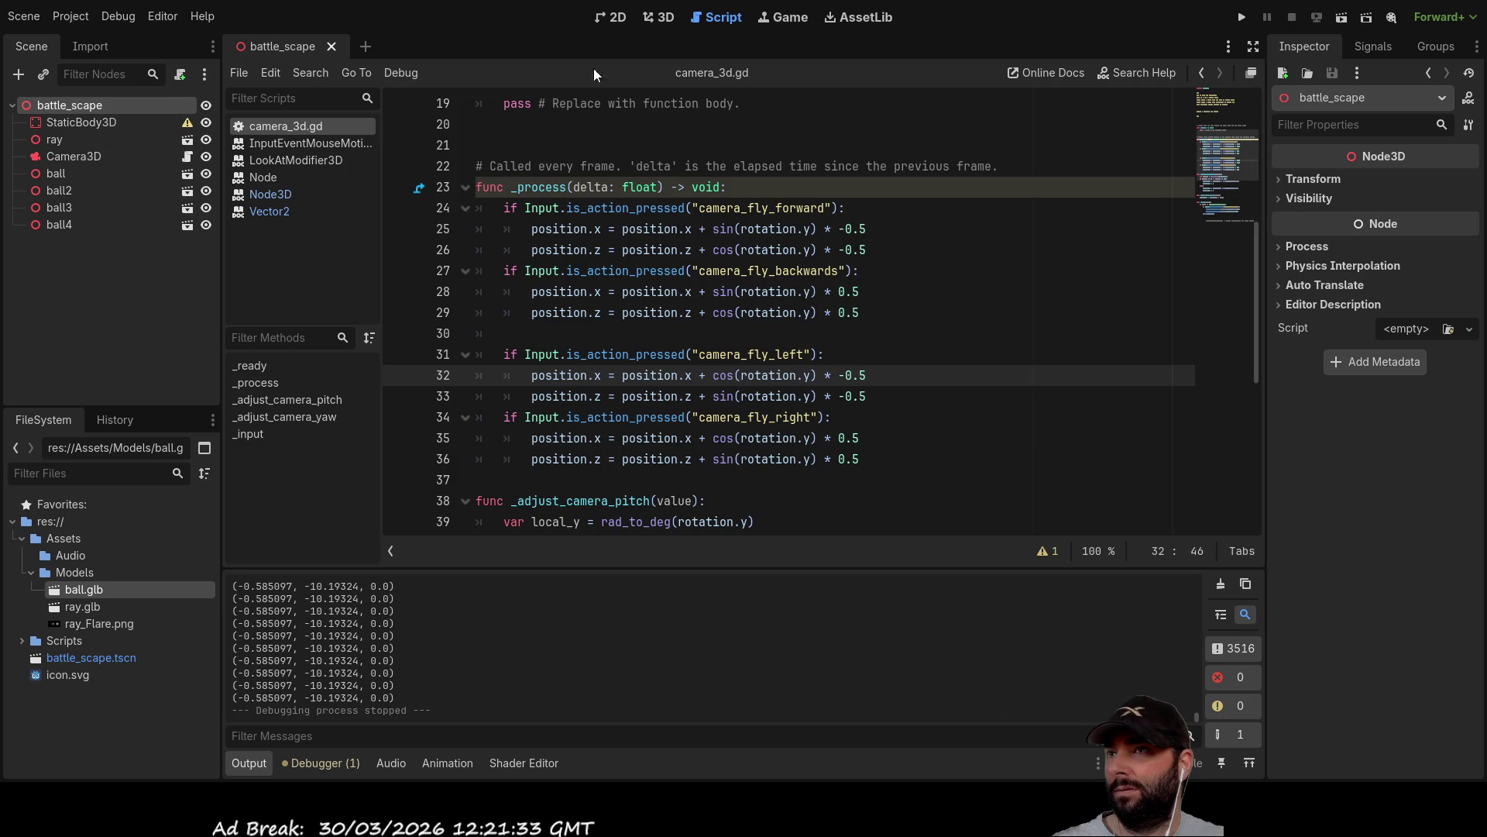
pyautogui.click(671, 18)
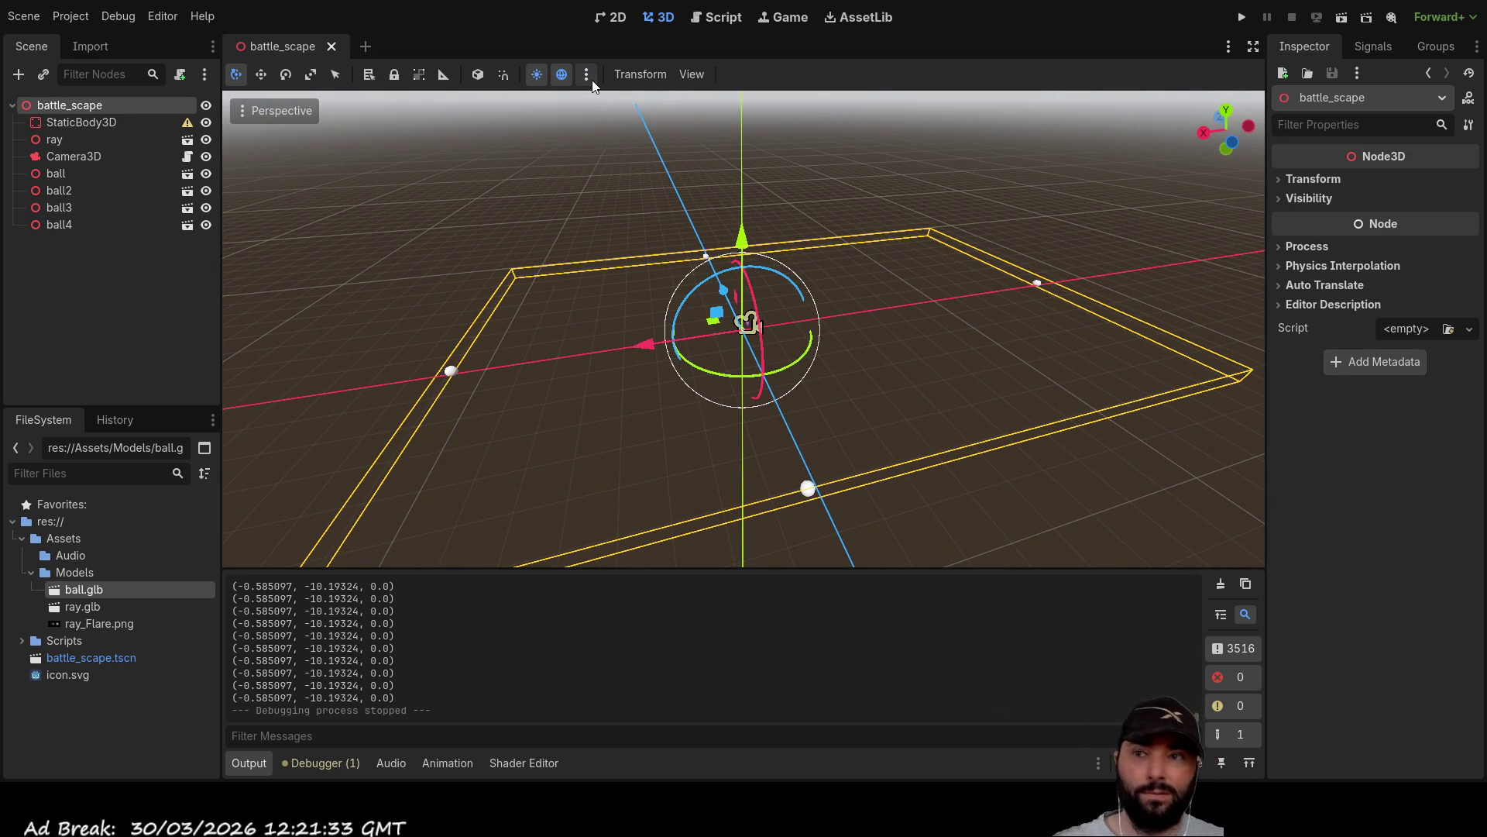
pyautogui.hotkey('ctrl', 'z')
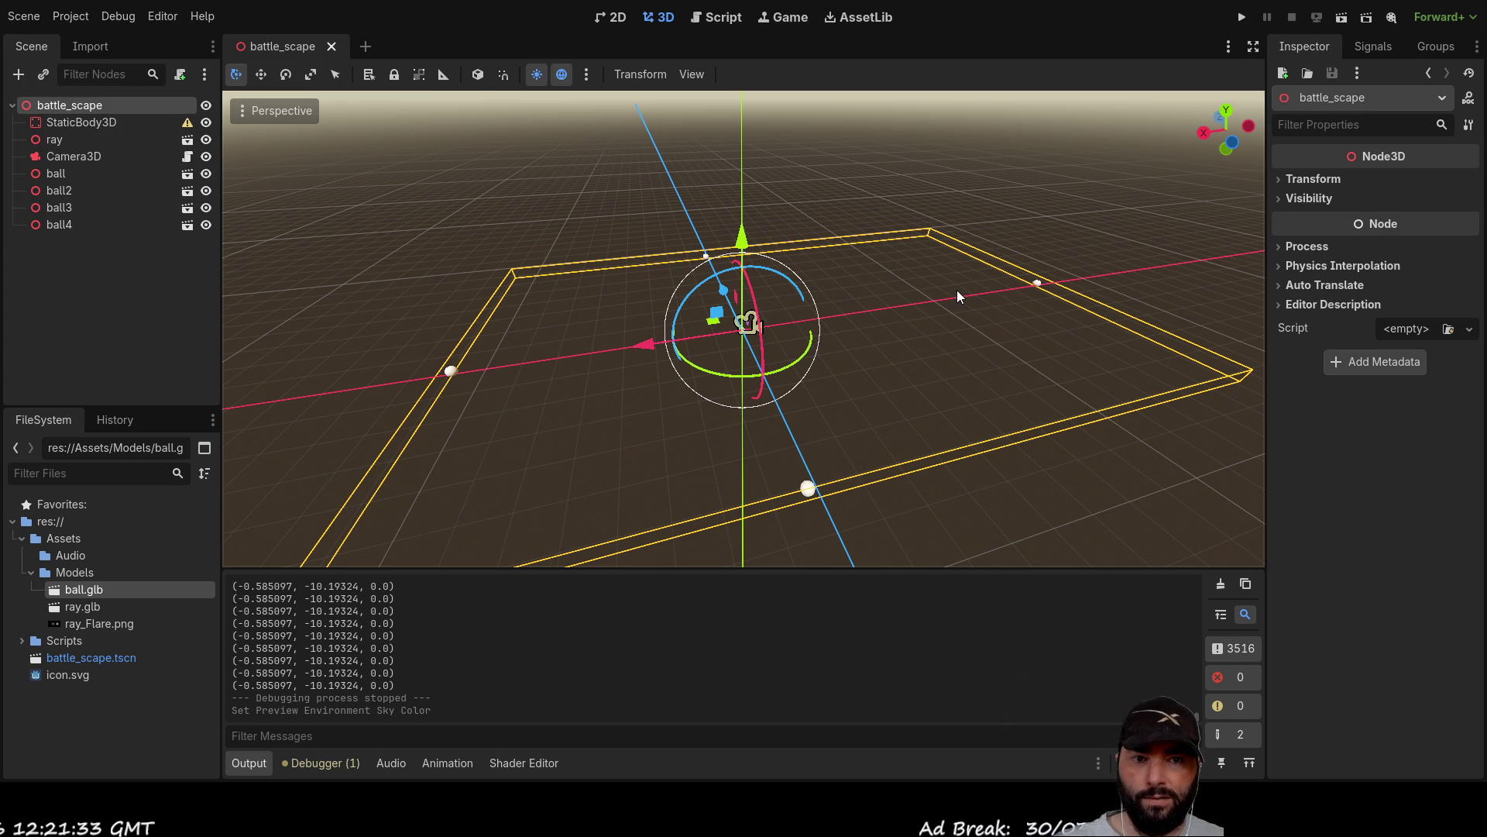
# Toggle the preview environment off and on and the preview sun, then rerun the scene.
pyautogui.click(564, 72)
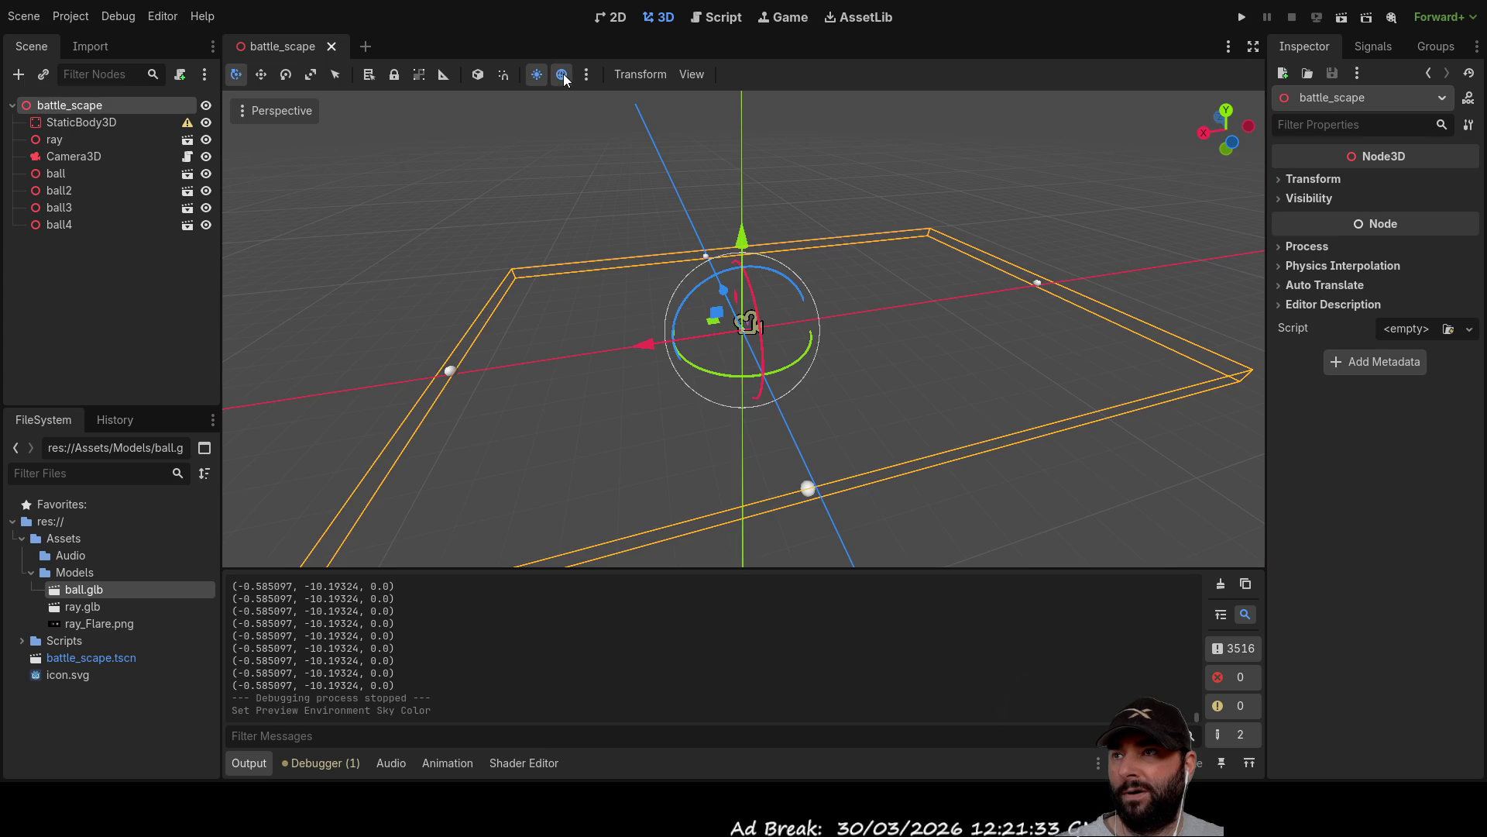
pyautogui.click(564, 73)
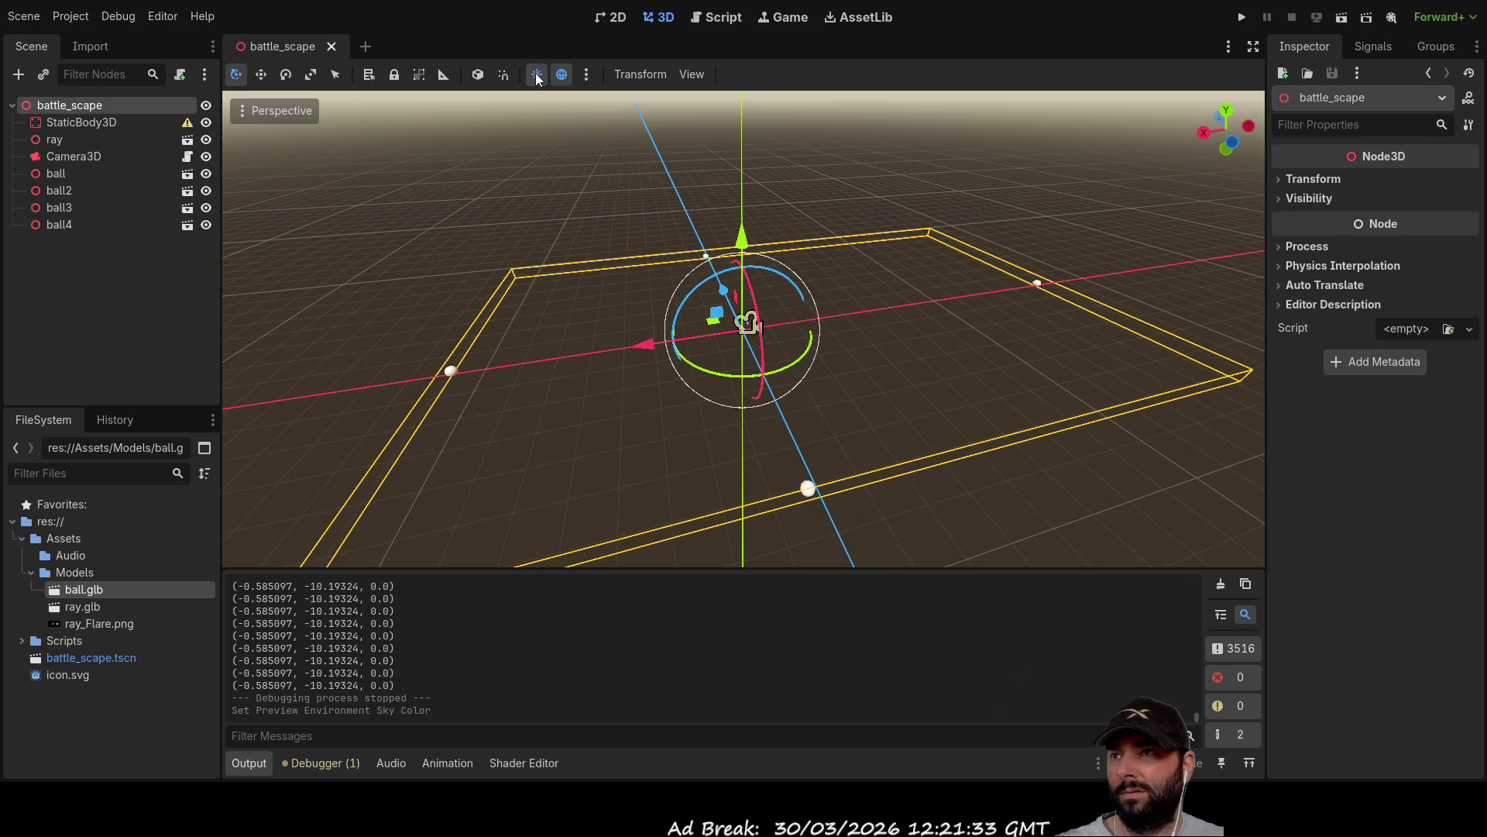
pyautogui.click(536, 73)
pyautogui.moveTo(729, 236)
pyautogui.mouseDown()
pyautogui.moveTo(824, 147)
pyautogui.moveTo(1112, 156)
pyautogui.moveTo(1142, 174)
pyautogui.moveTo(736, 185)
pyautogui.moveTo(1104, 107)
pyautogui.mouseUp()
pyautogui.click(1253, 17)
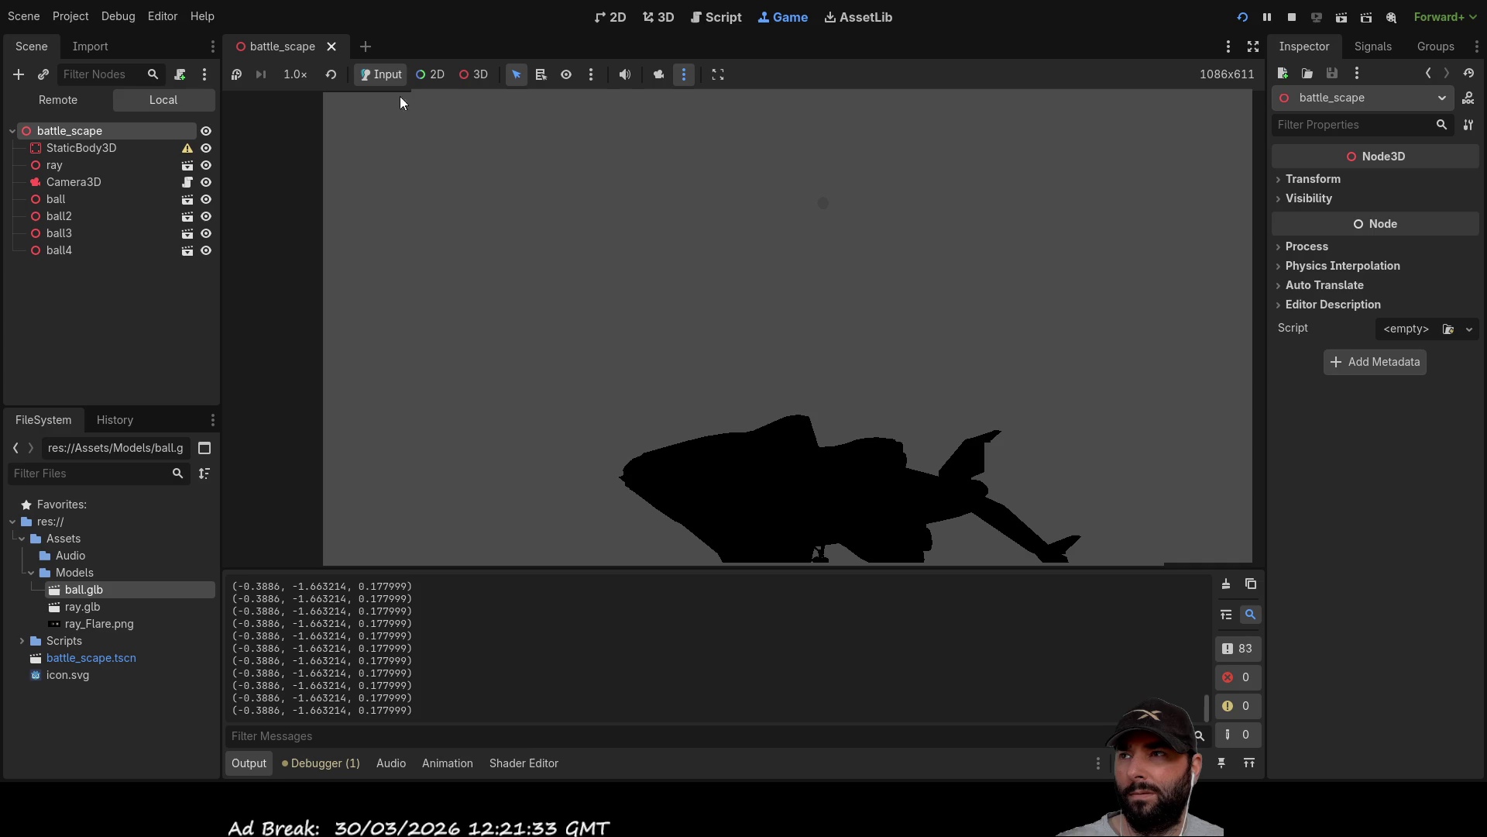
# Enable 3D picking in the game toolbar, stop the game, and view the arena from above.
pyautogui.click(469, 75)
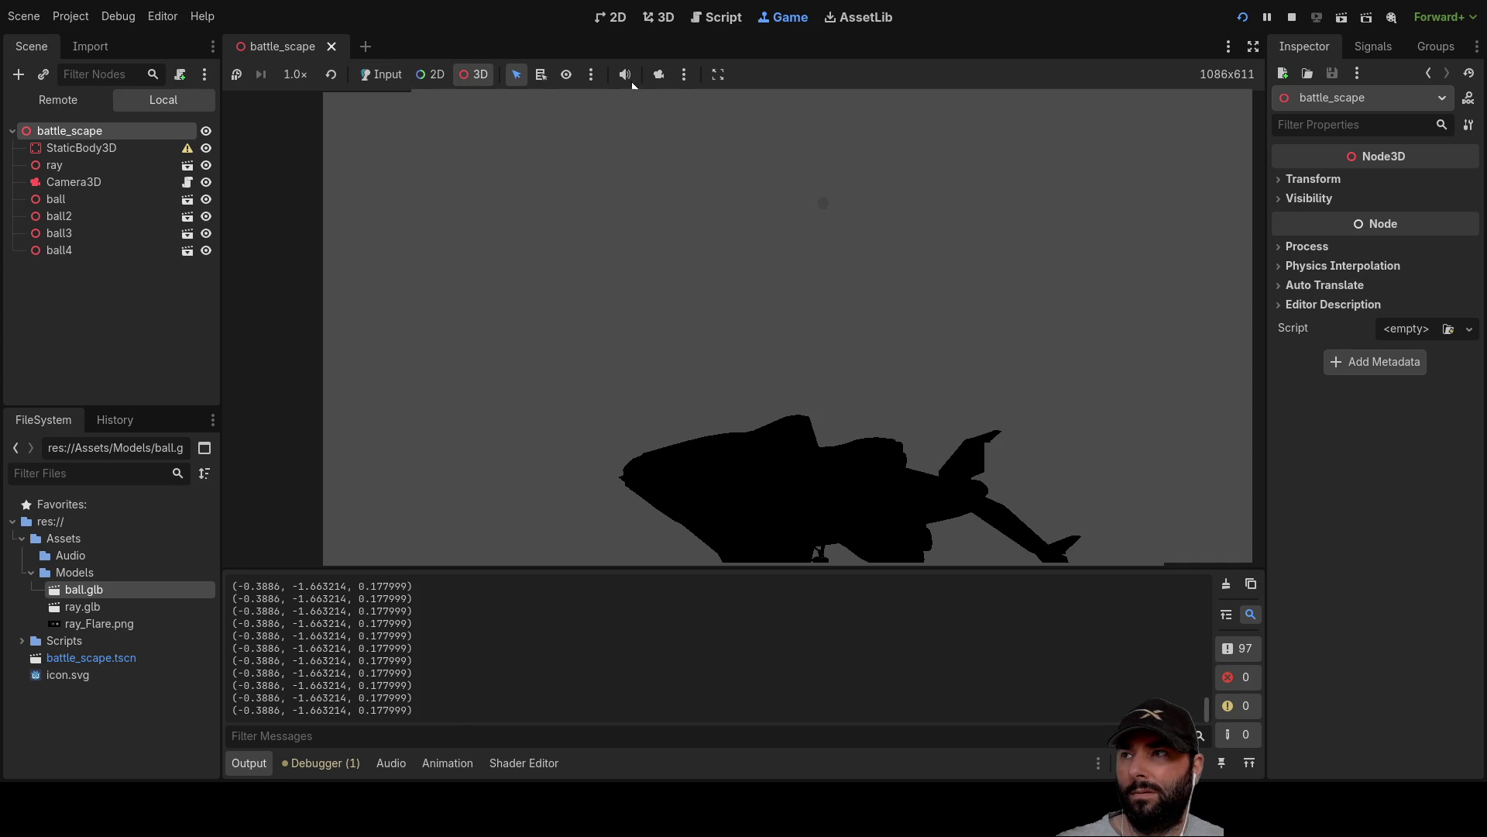
pyautogui.click(1291, 18)
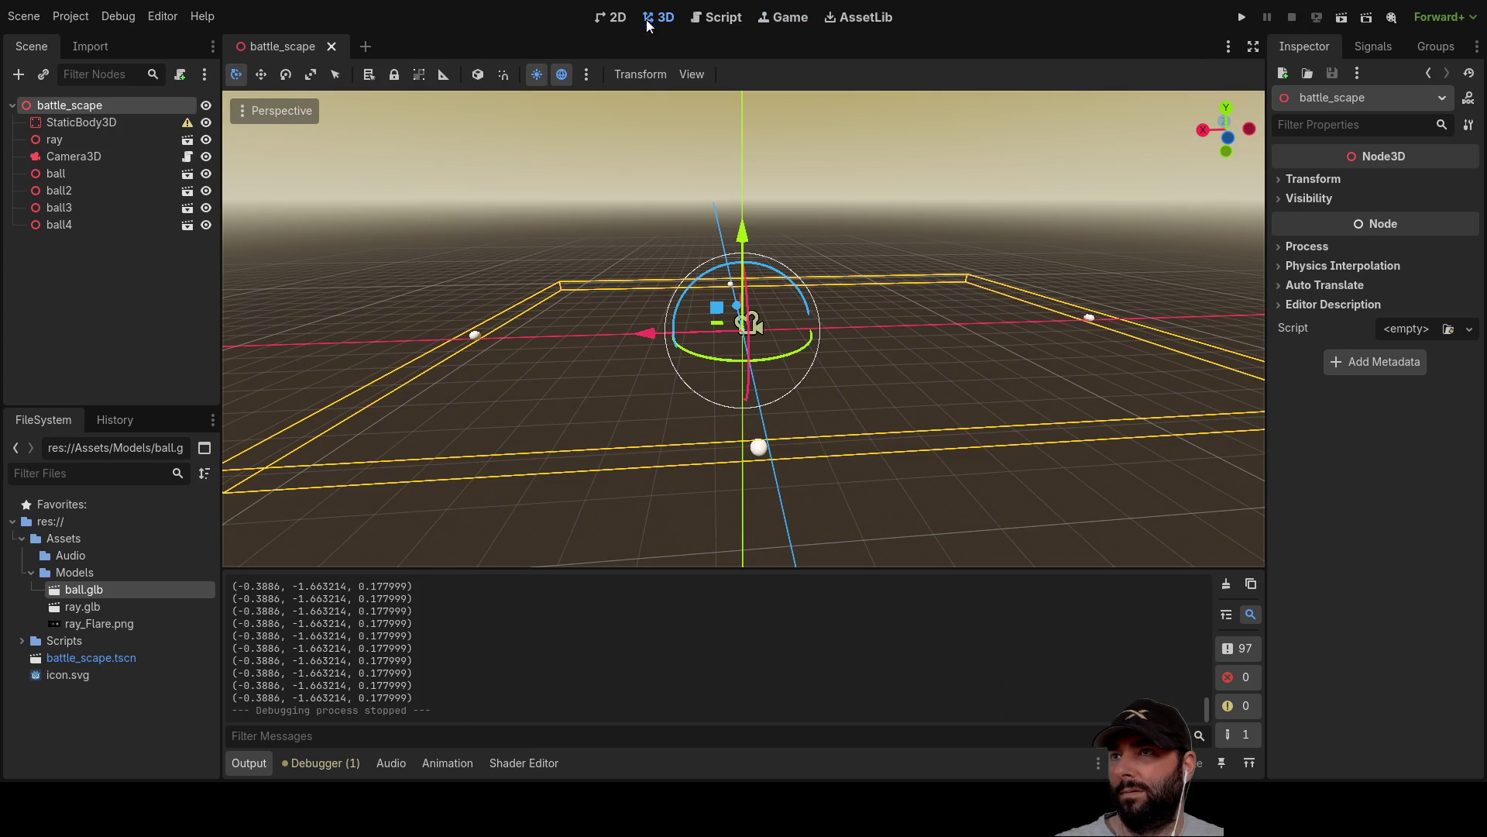
pyautogui.moveTo(798, 223)
pyautogui.mouseDown()
pyautogui.moveTo(997, 225)
pyautogui.moveTo(1035, 240)
pyautogui.moveTo(495, 136)
pyautogui.mouseUp()
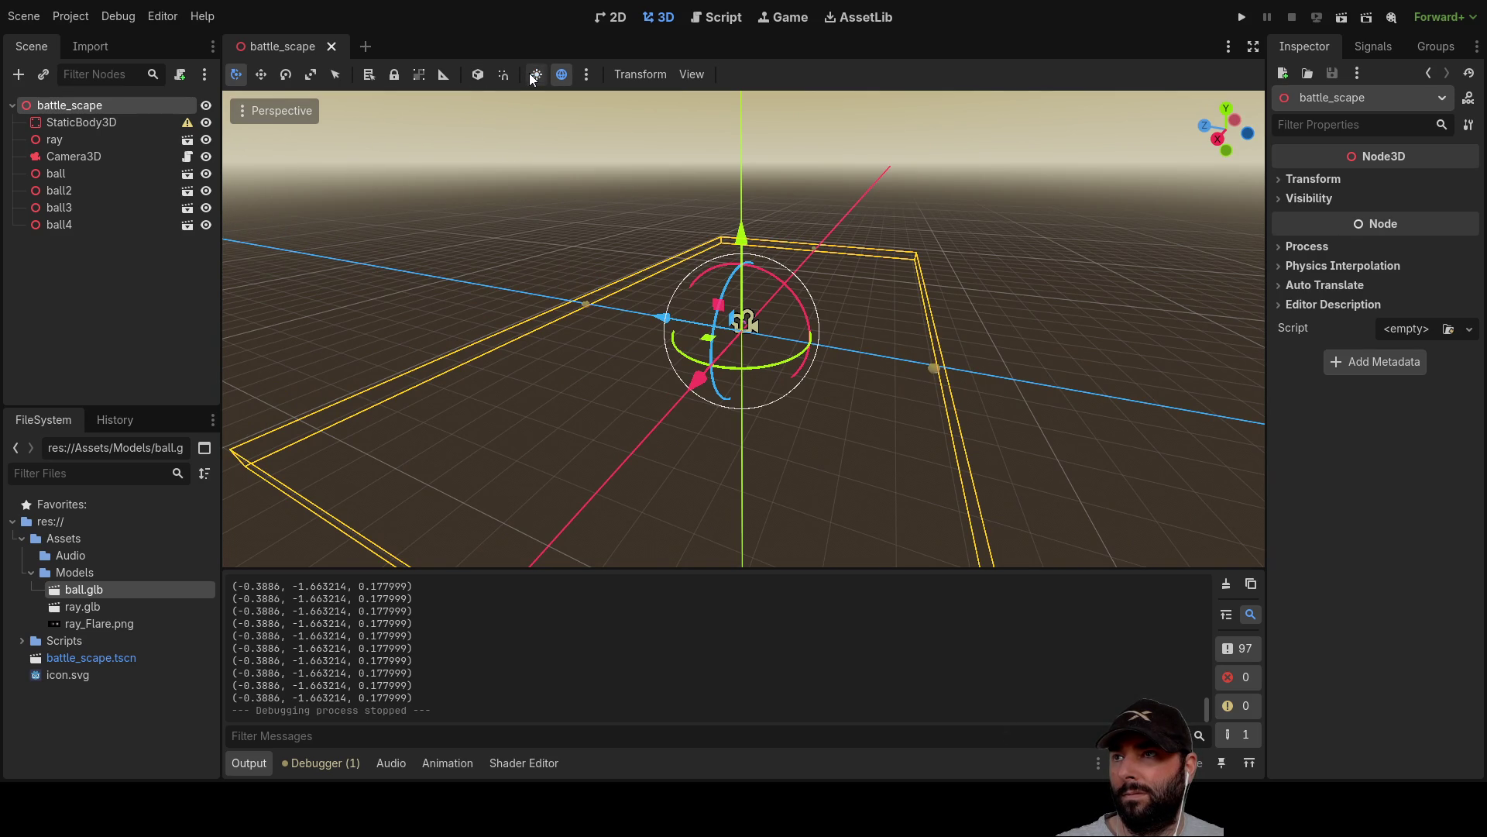
pyautogui.scroll(5, 654, 280)
pyautogui.moveTo(573, 306)
pyautogui.mouseDown()
pyautogui.moveTo(751, 245)
pyautogui.moveTo(993, 212)
pyautogui.moveTo(983, 282)
pyautogui.moveTo(936, 252)
pyautogui.moveTo(807, 302)
pyautogui.moveTo(881, 217)
pyautogui.moveTo(840, 314)
pyautogui.moveTo(775, 325)
pyautogui.mouseUp()
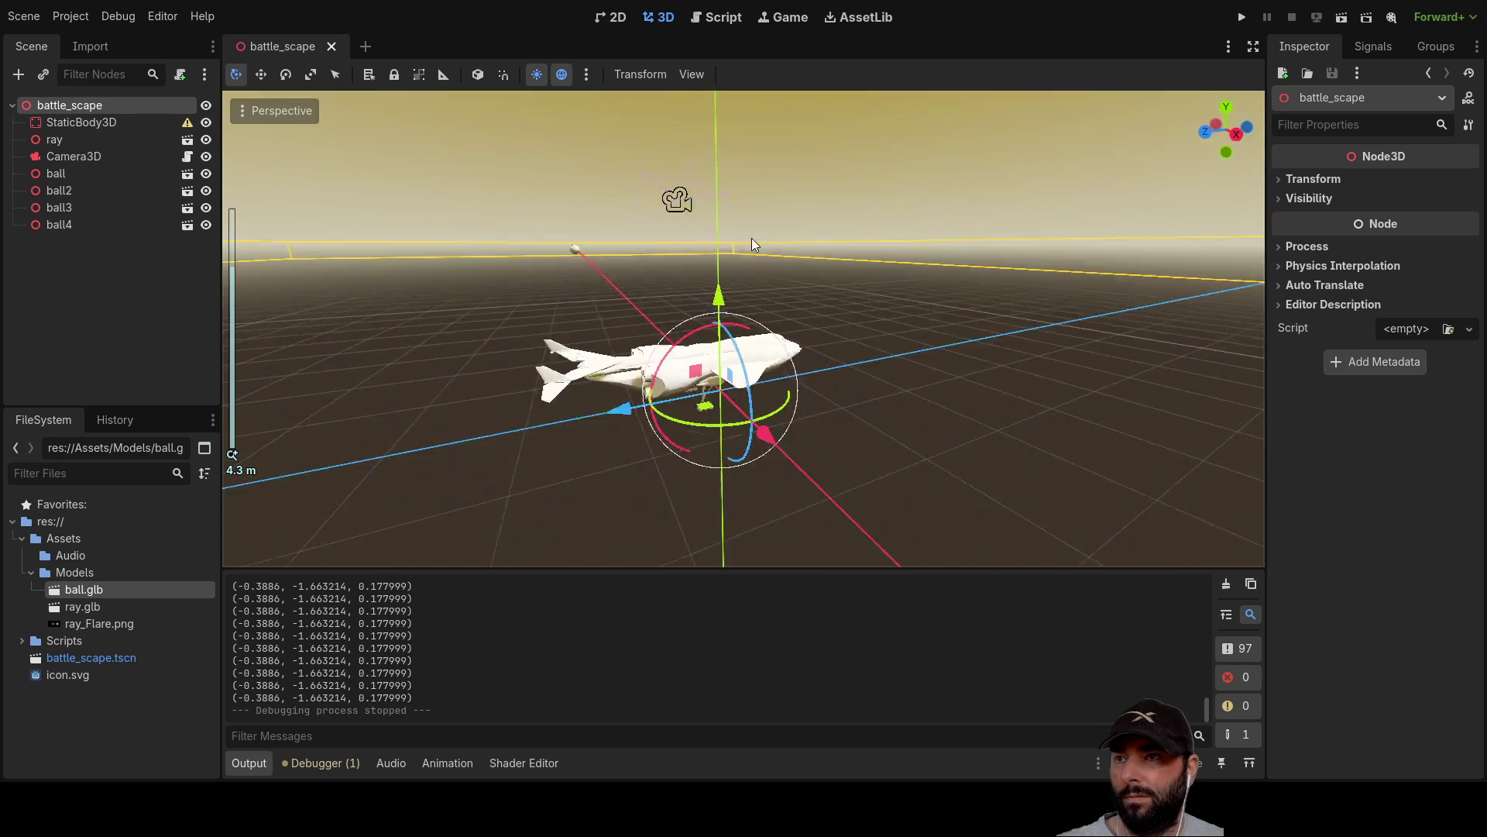
pyautogui.scroll(-10, 751, 239)
pyautogui.scroll(-6, 807, 302)
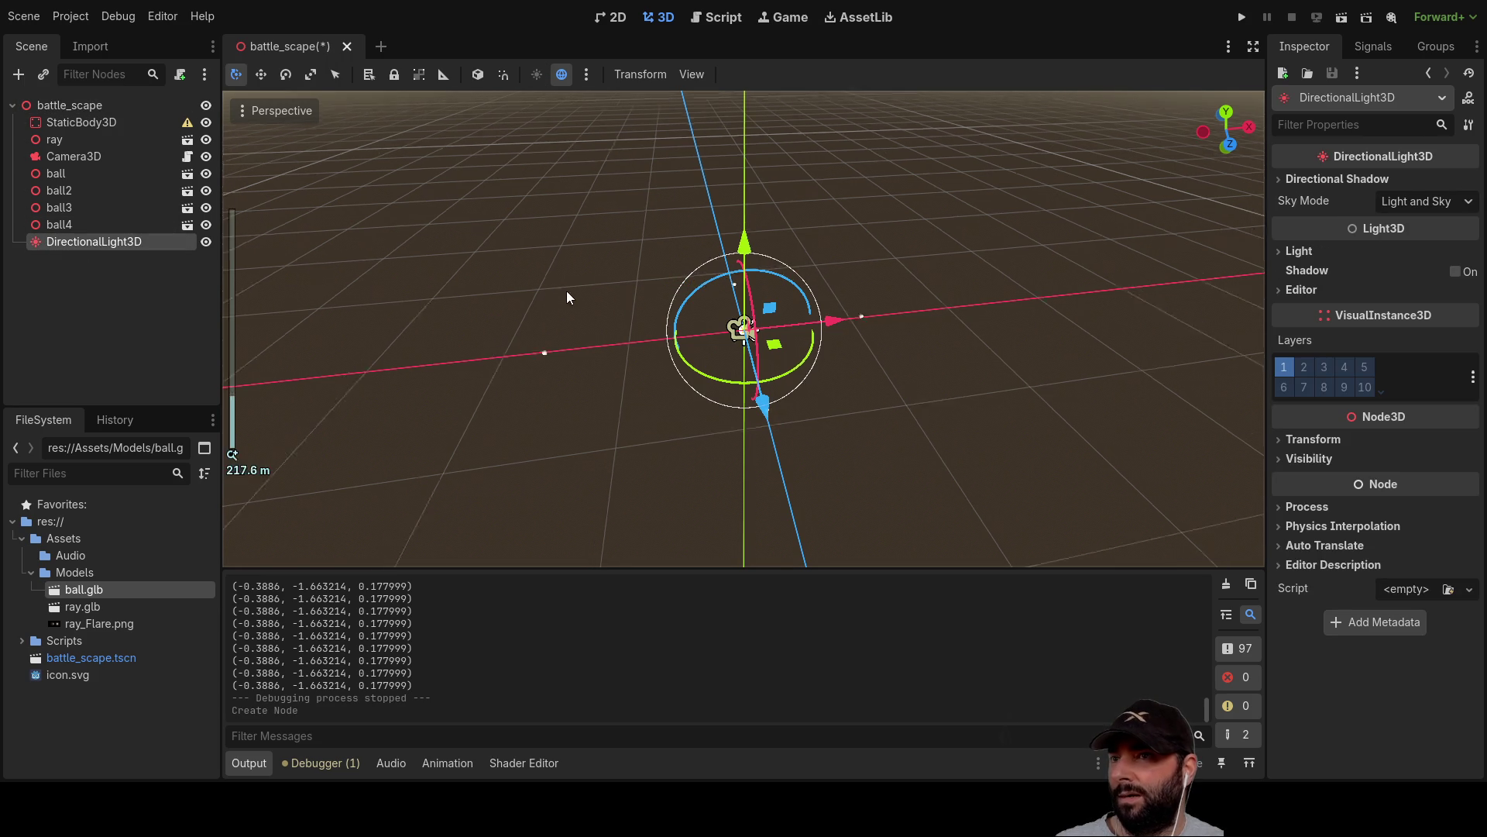
# Reposition the DirectionalLight3D by raising it, shifting it along X, then lowering it.
pyautogui.scroll(-5, 564, 290)
pyautogui.moveTo(570, 246)
pyautogui.mouseDown()
pyautogui.moveTo(720, 276)
pyautogui.moveTo(745, 325)
pyautogui.mouseUp()
pyautogui.moveTo(739, 239); pyautogui.dragTo(747, 115)
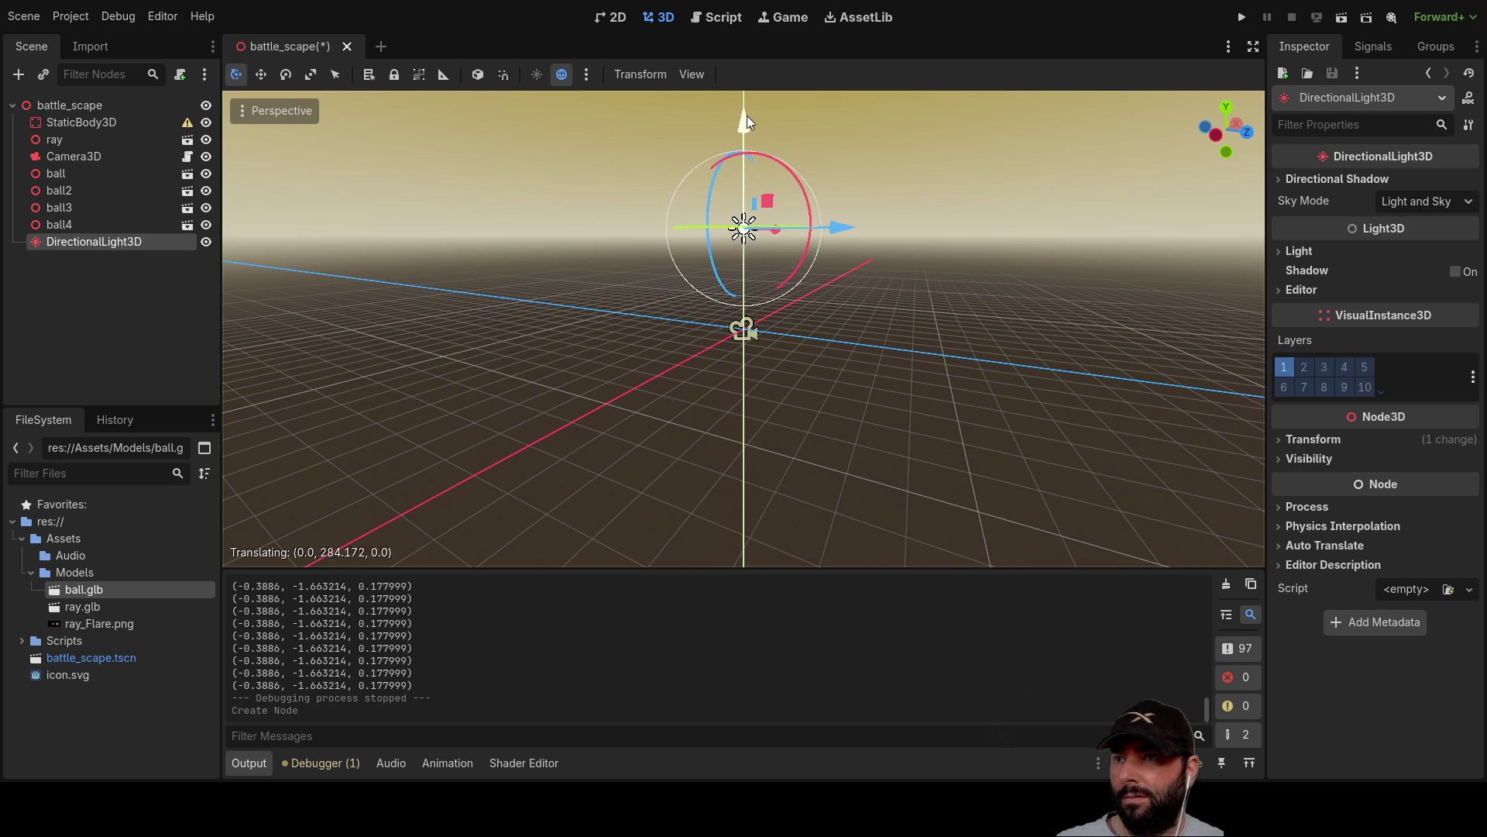
pyautogui.moveTo(825, 240); pyautogui.dragTo(843, 338)
pyautogui.scroll(5, 792, 380)
pyautogui.scroll(-15, 825, 360)
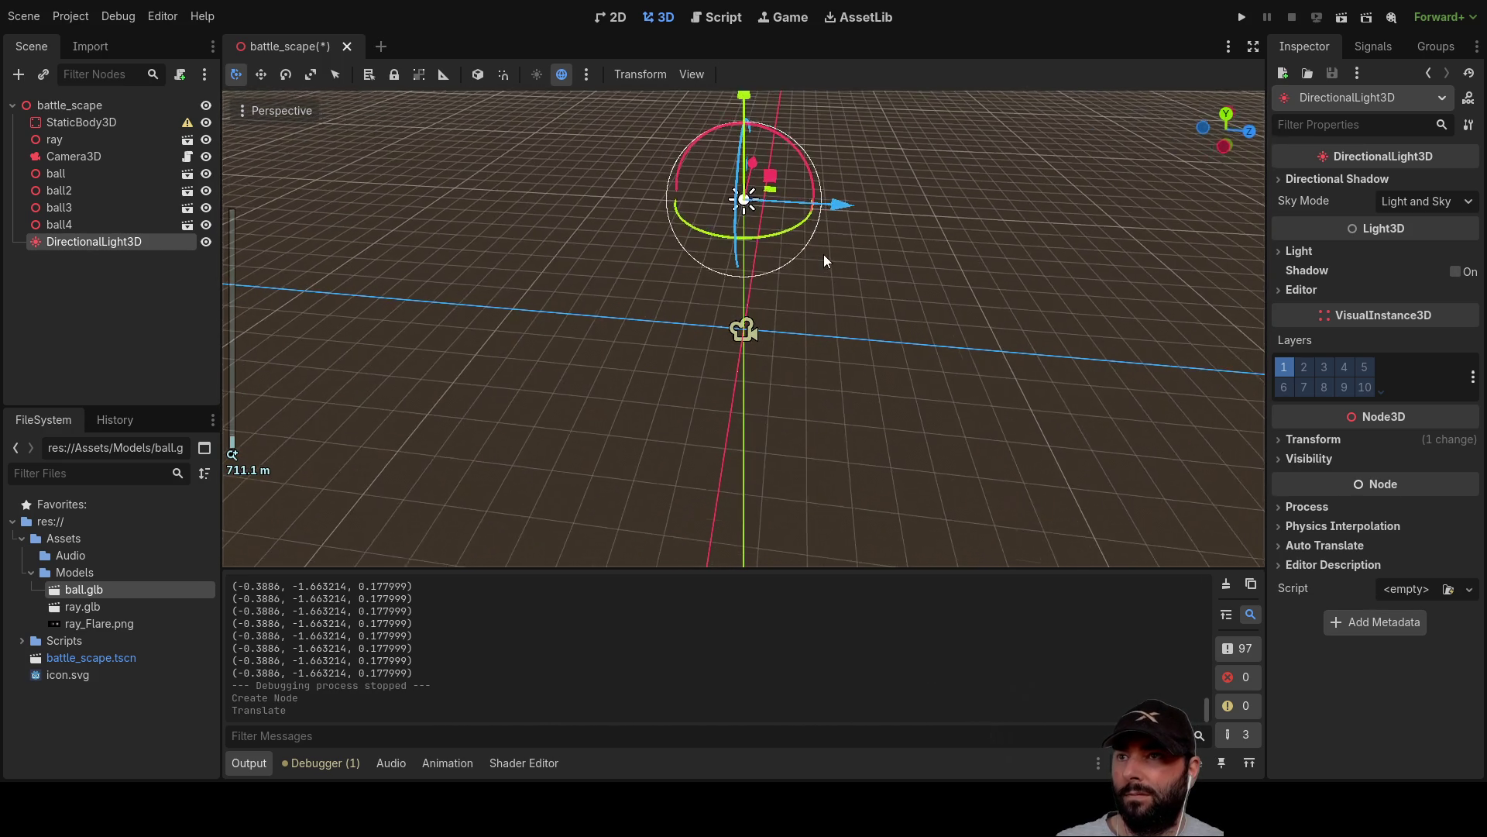
pyautogui.moveTo(833, 178); pyautogui.dragTo(614, 183)
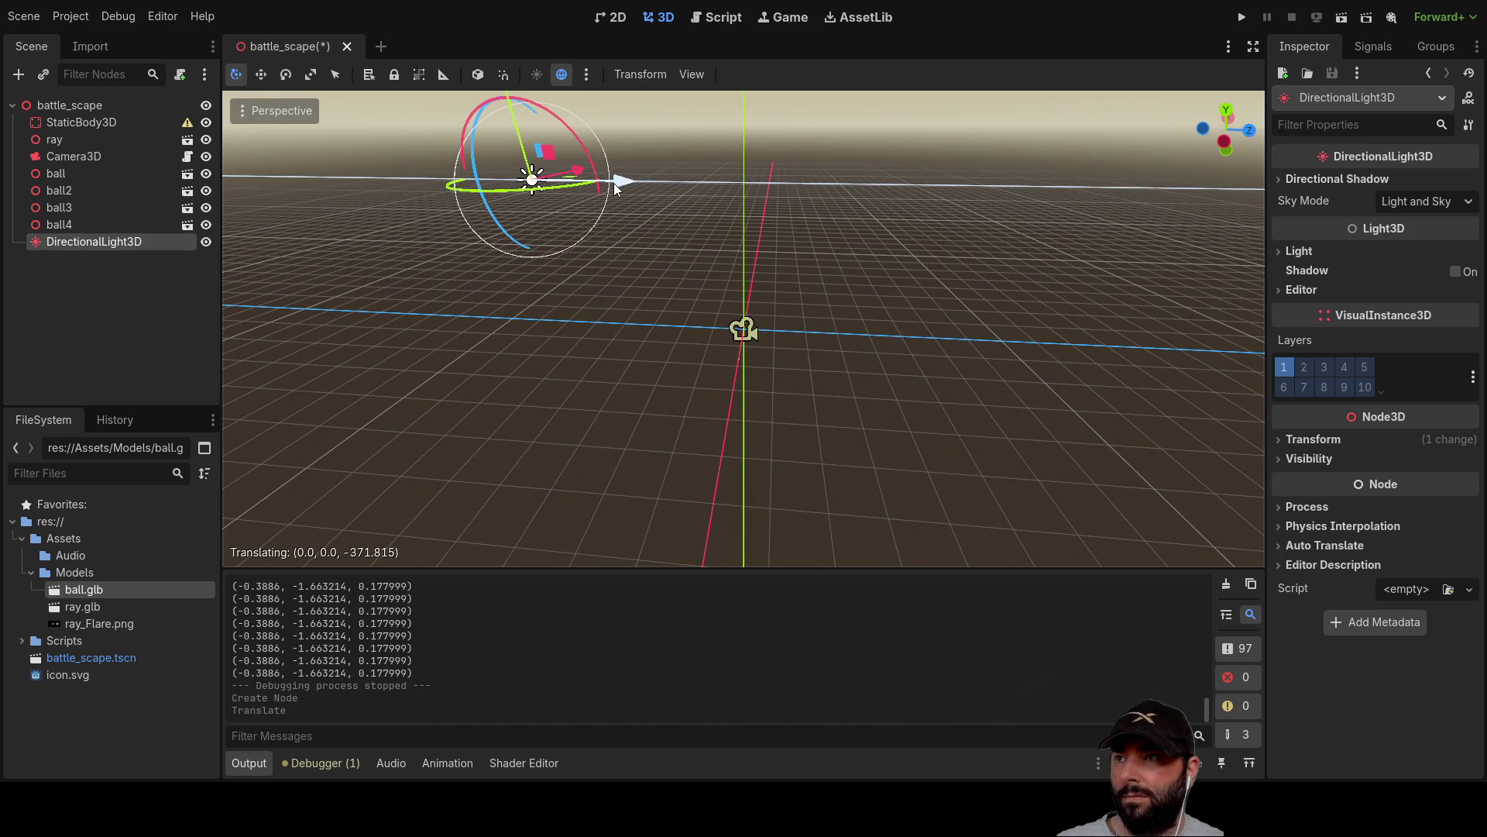
pyautogui.moveTo(562, 262); pyautogui.dragTo(685, 299)
pyautogui.moveTo(396, 133); pyautogui.dragTo(395, 176)
pyautogui.moveTo(595, 295); pyautogui.dragTo(1025, 282)
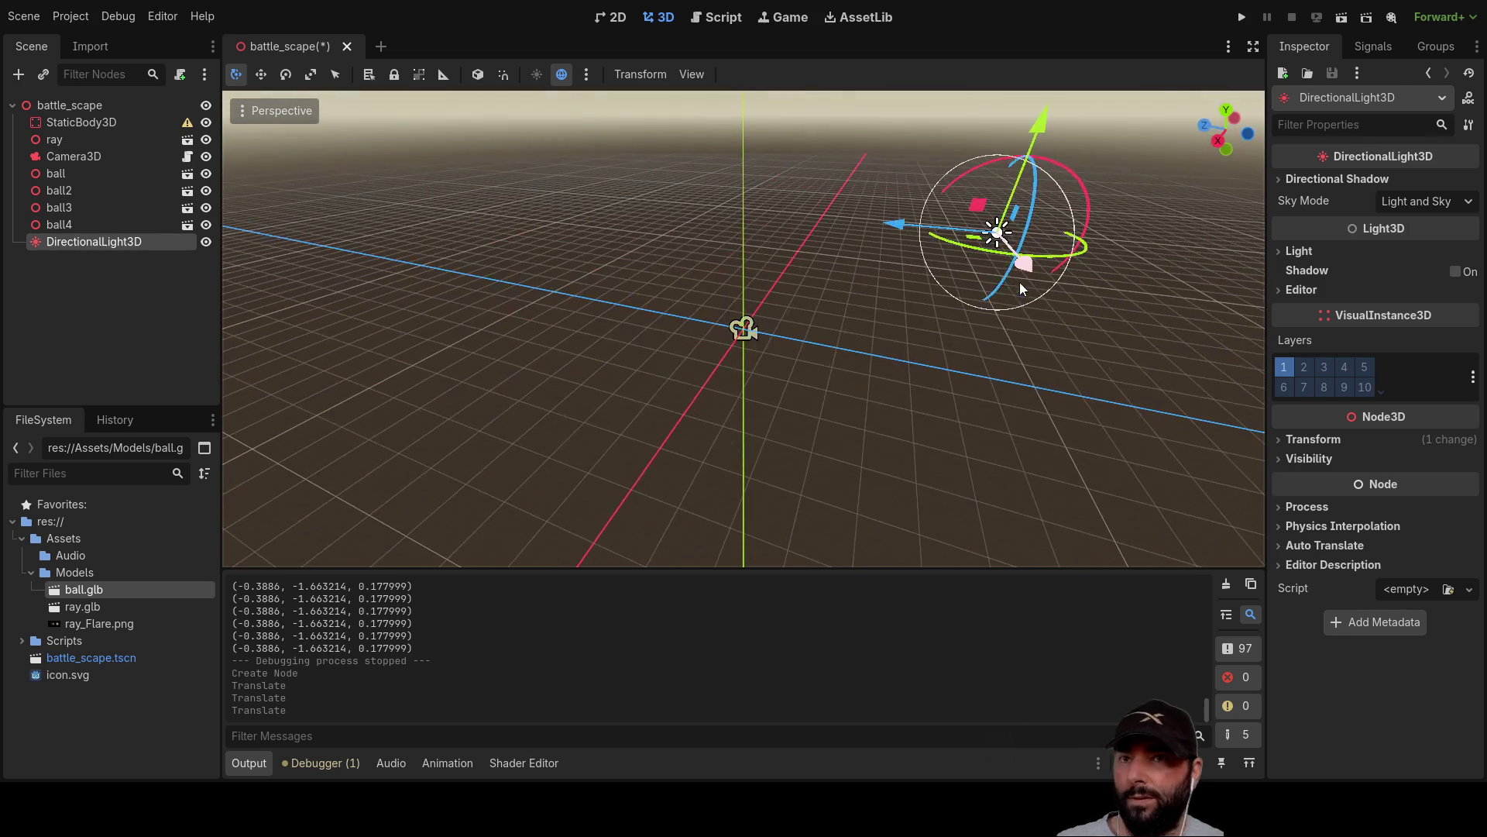
# Orbit the view and run the battle scene to test the camera.
pyautogui.click(1281, 251)
pyautogui.click(1281, 251)
pyautogui.moveTo(1006, 283); pyautogui.dragTo(1020, 211)
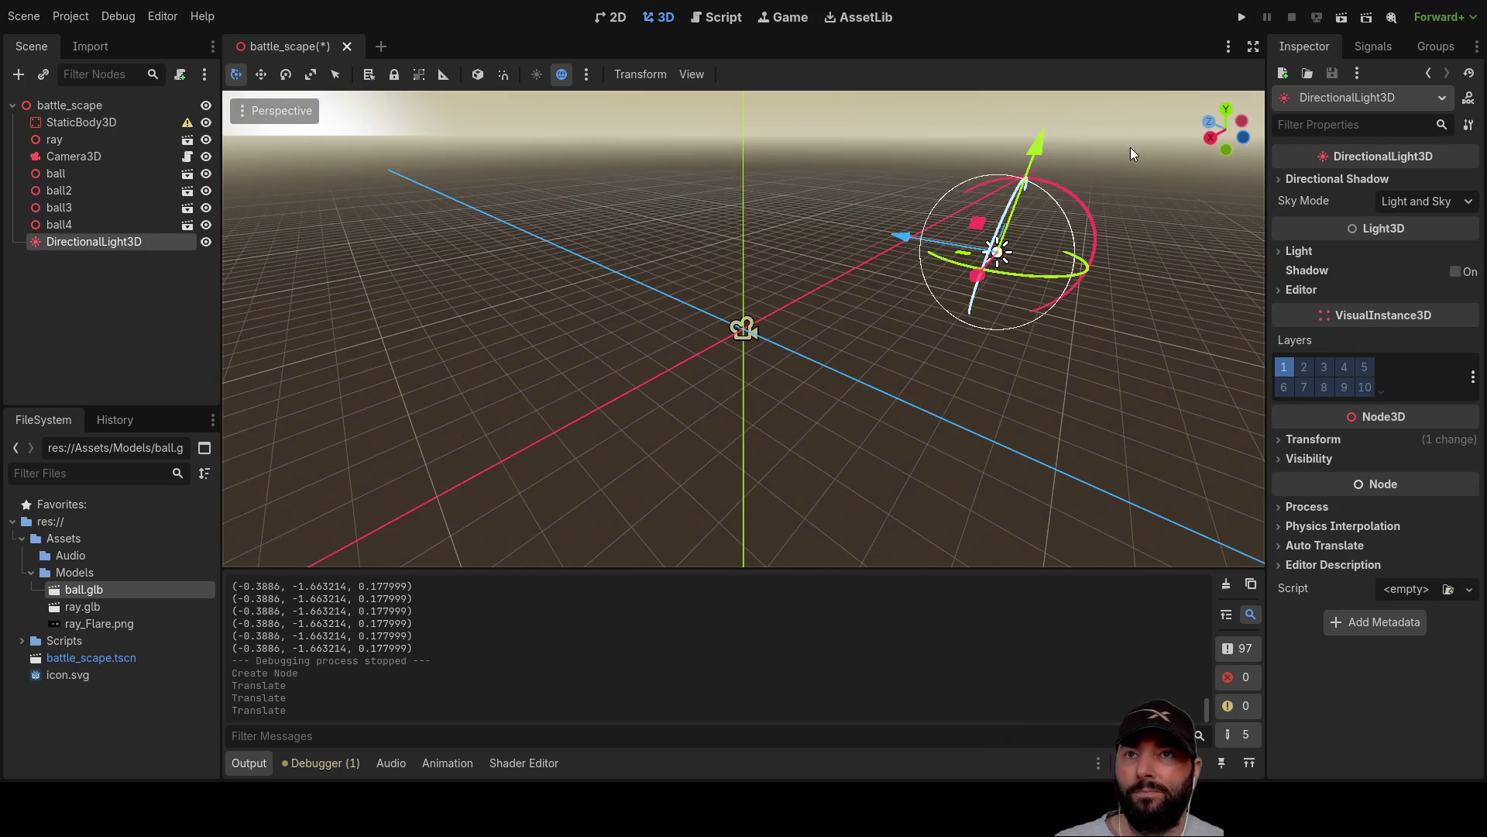
pyautogui.click(1250, 14)
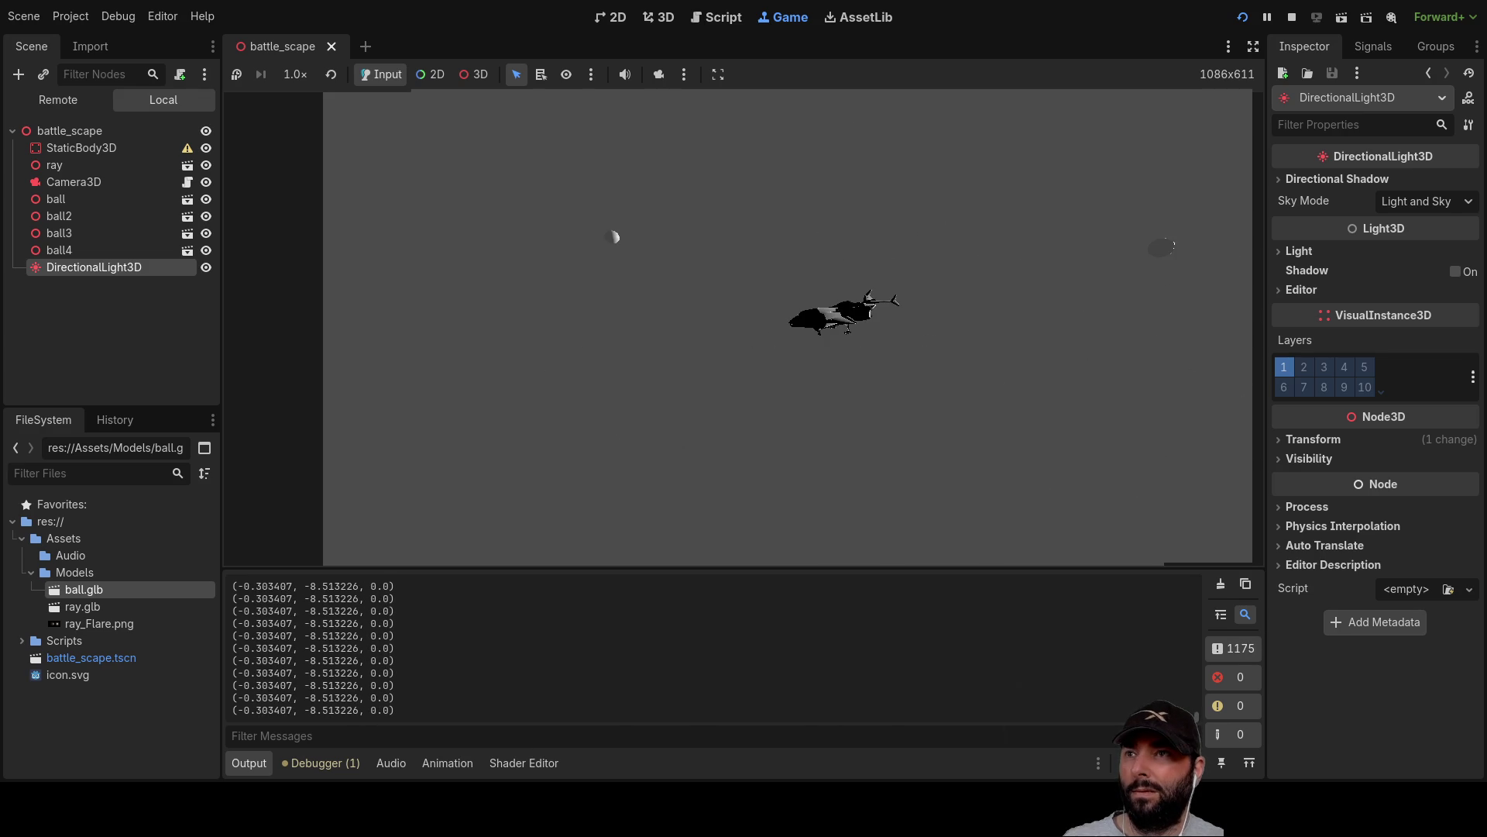
# Stop the running game with F8 to get back to the 3D editor.
pyautogui.press('F8')
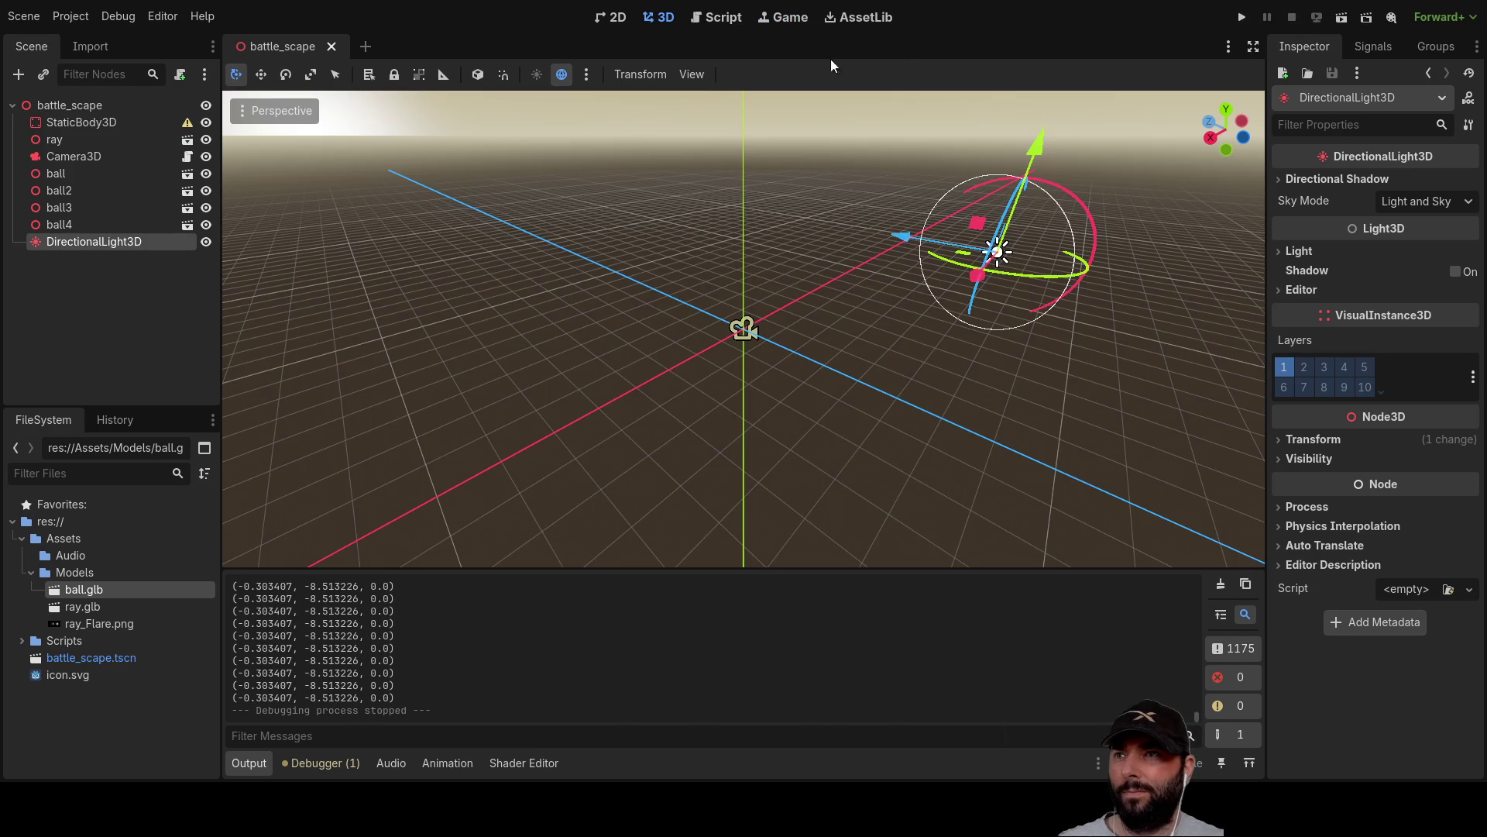
# In camera_3d.gd, make line 32 use sin and line 33 use cos.
pyautogui.click(707, 19)
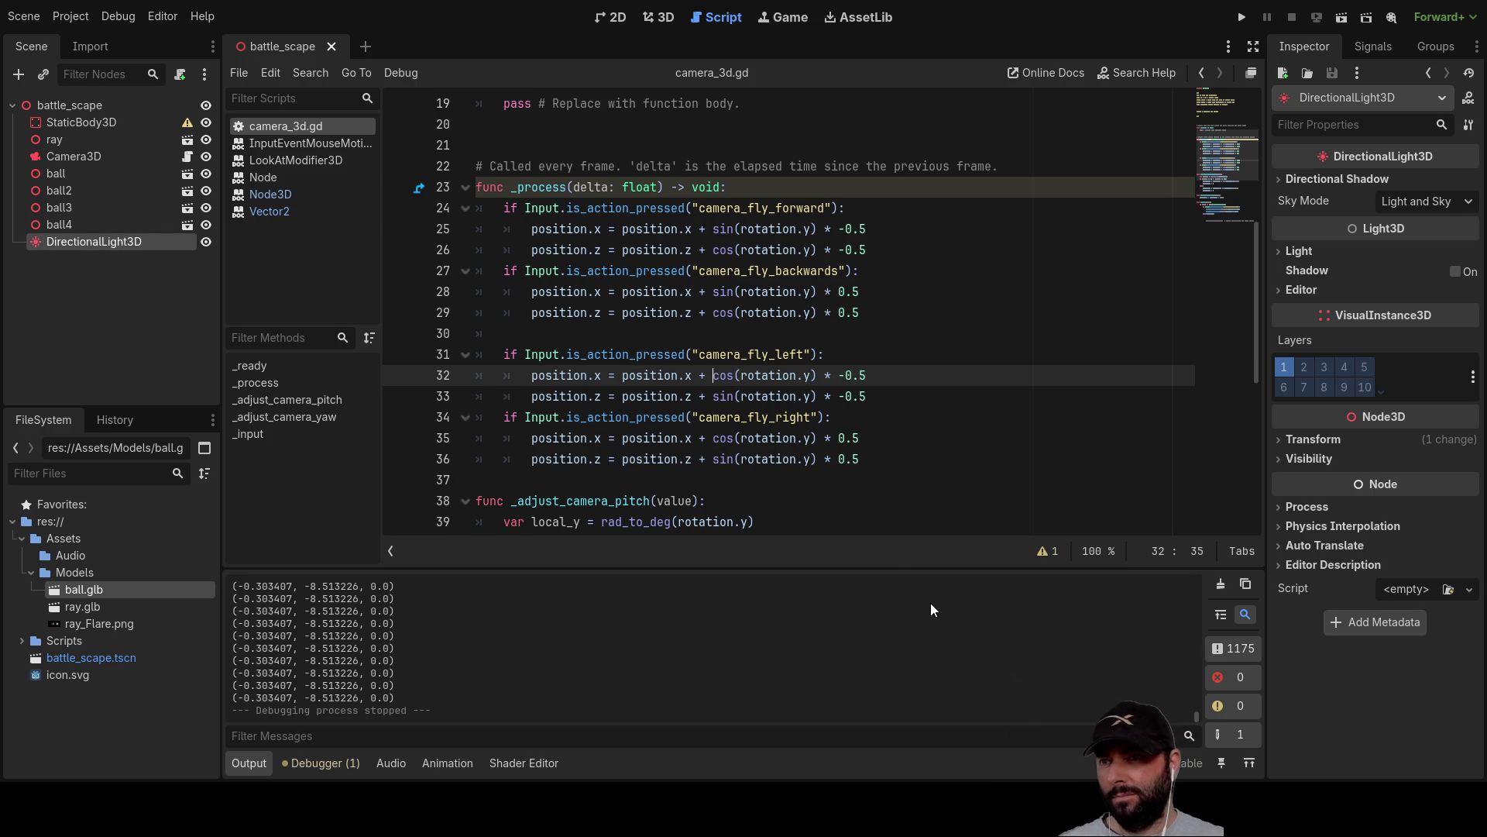
pyautogui.write('sin')
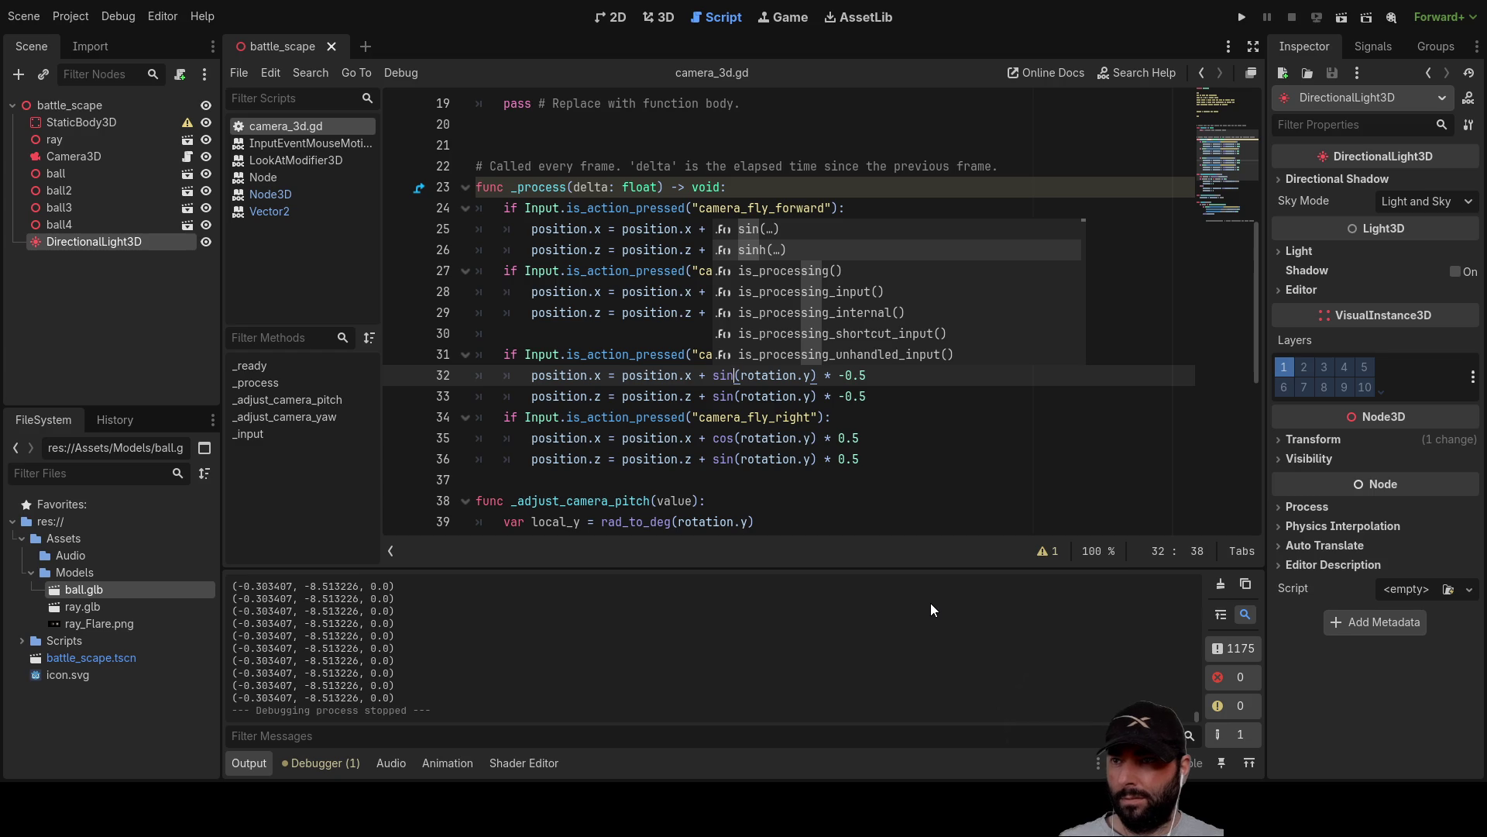
pyautogui.press('Escape')
pyautogui.press('Down')
pyautogui.press('Right')
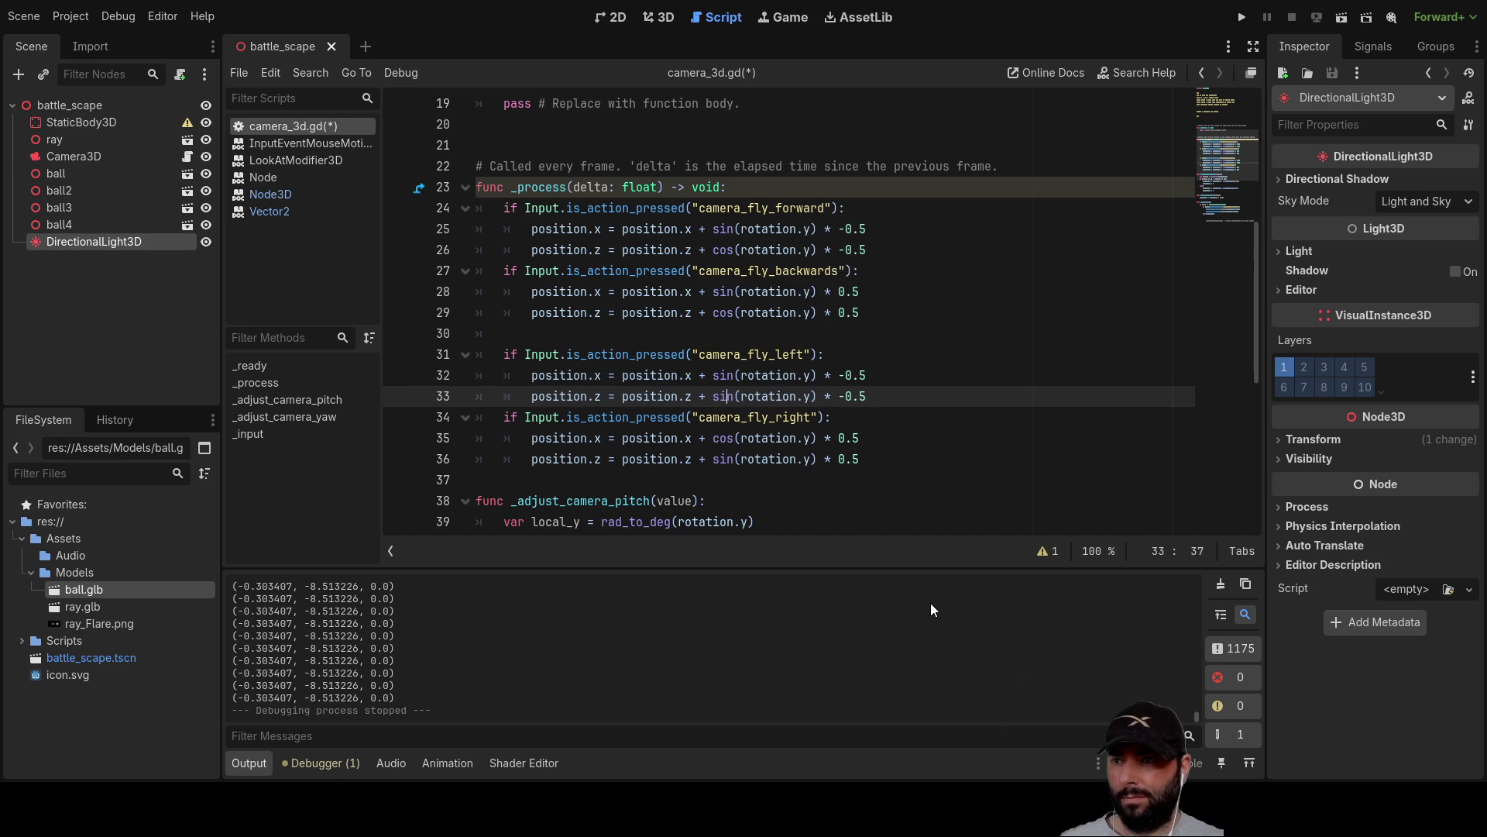
pyautogui.press('BackSpace')
pyautogui.press('BackSpace')
pyautogui.press('Delete')
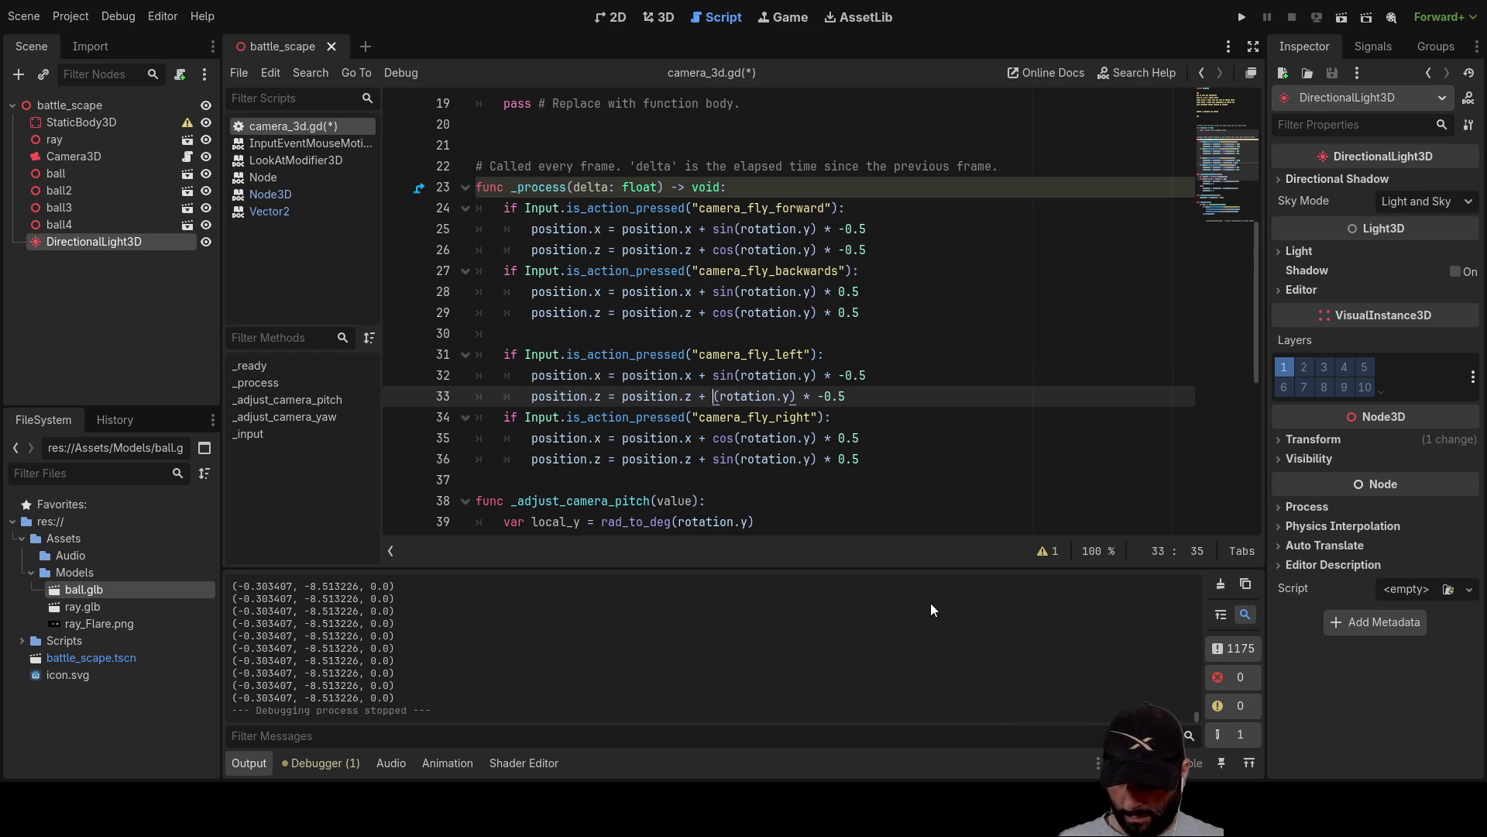
pyautogui.write('cos')
pyautogui.click(973, 510)
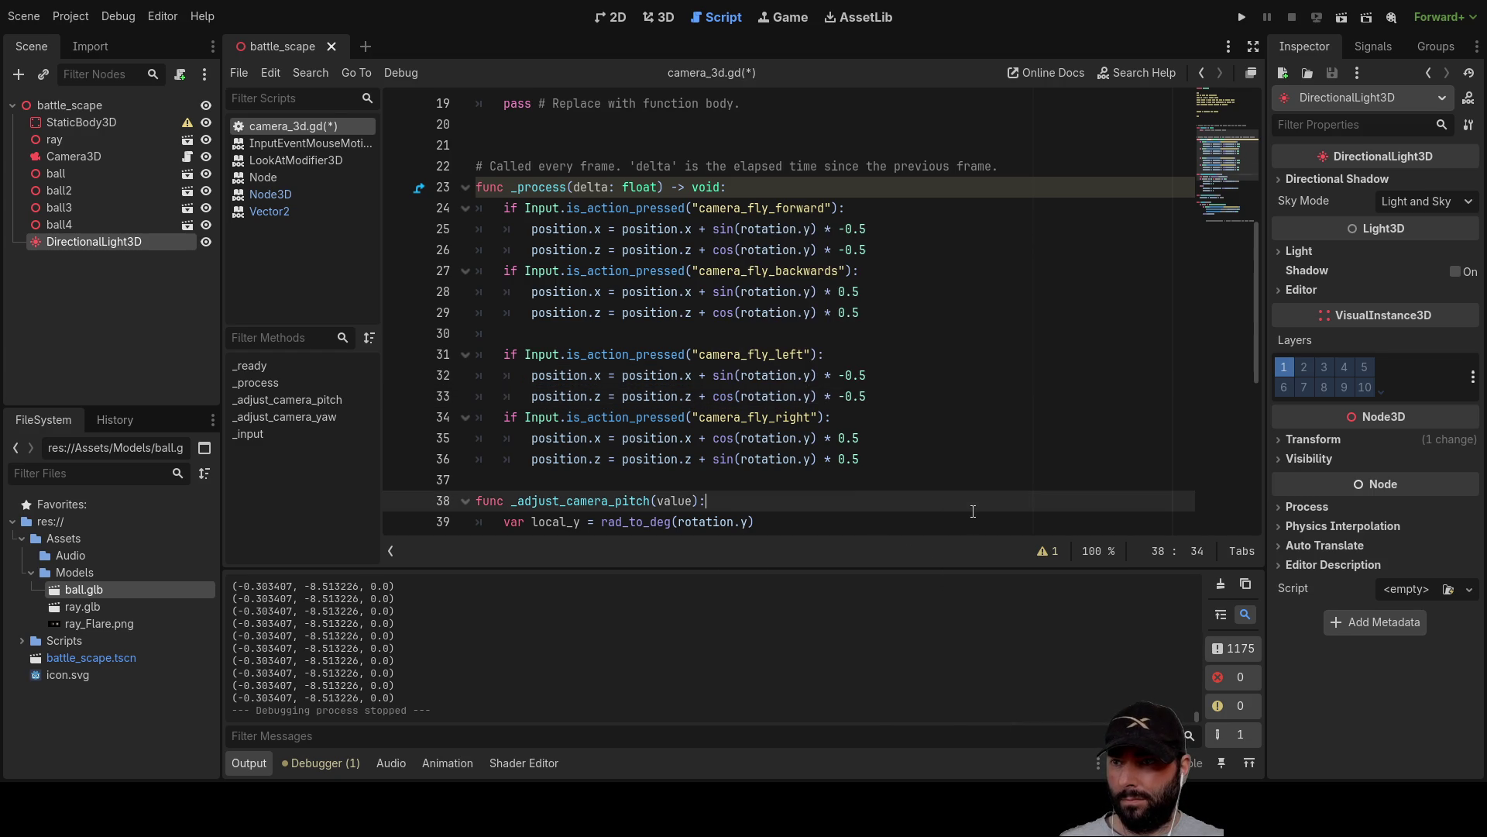
# Make line 35 use sin and line 36 use cos, then run the game.
pyautogui.doubleClick(733, 438)
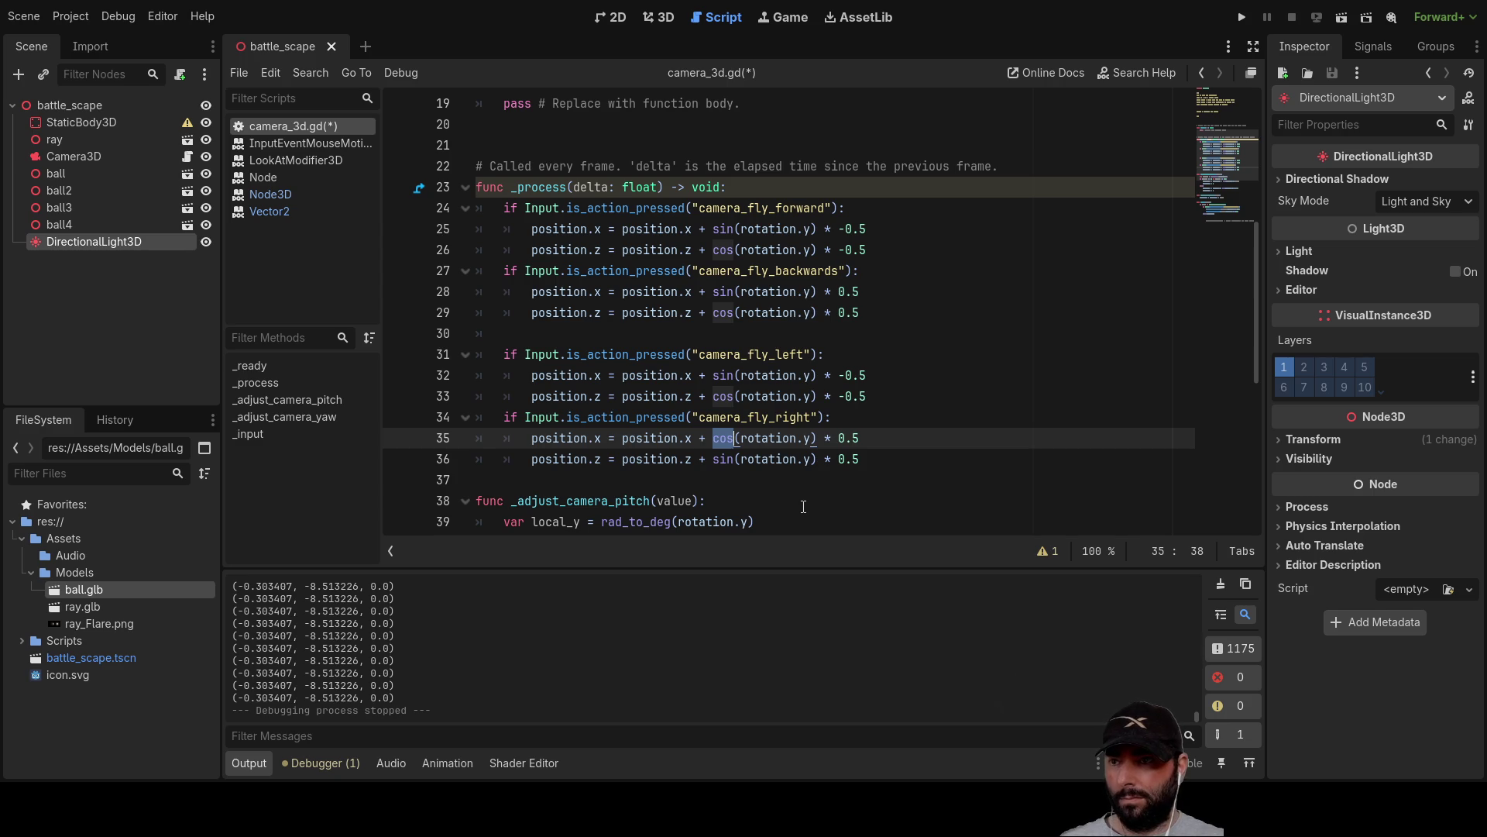
pyautogui.write('in')
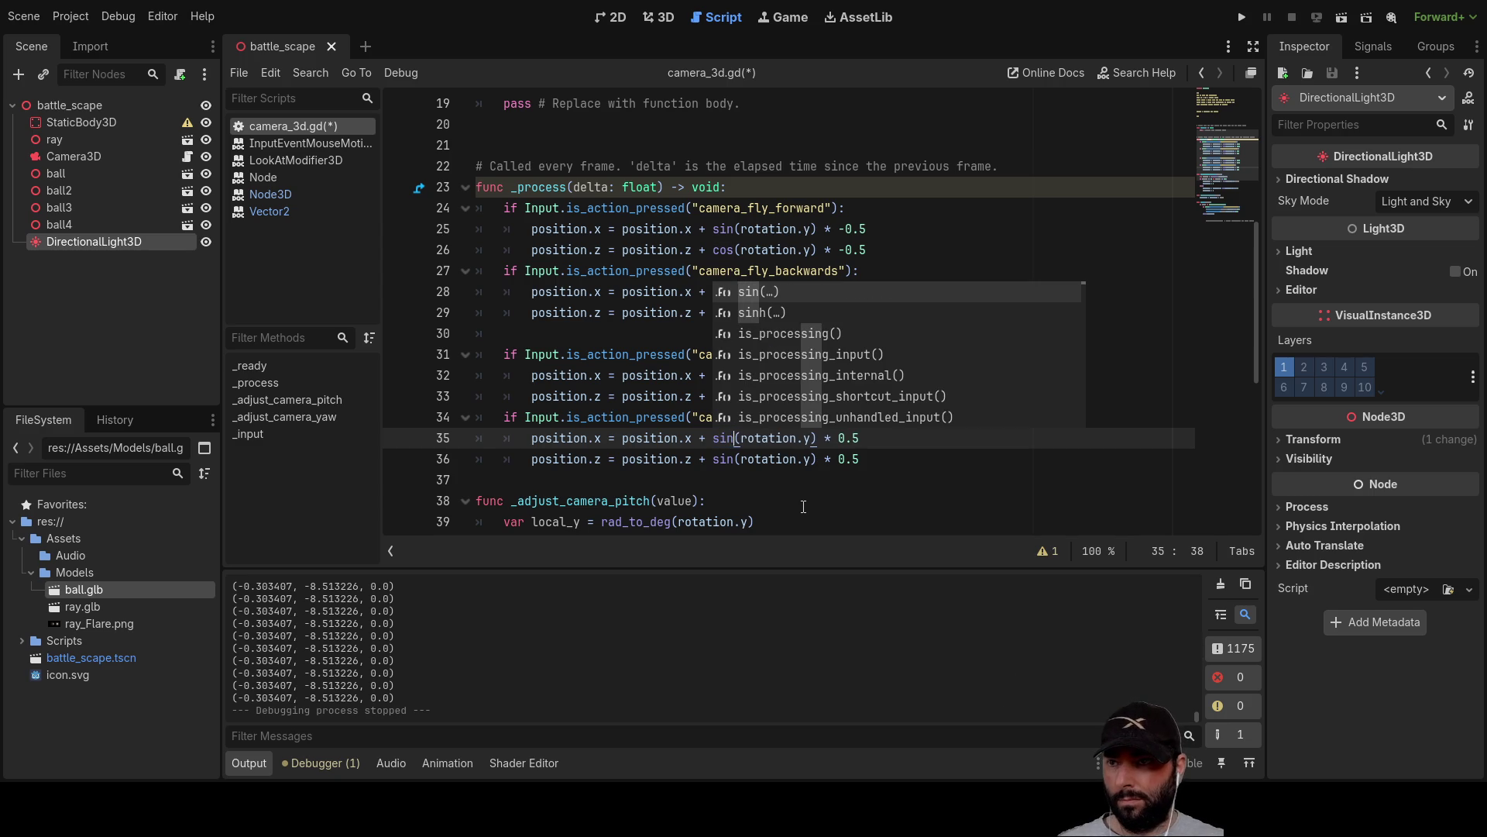
pyautogui.doubleClick(727, 459)
pyautogui.write('cos')
pyautogui.press('Return')
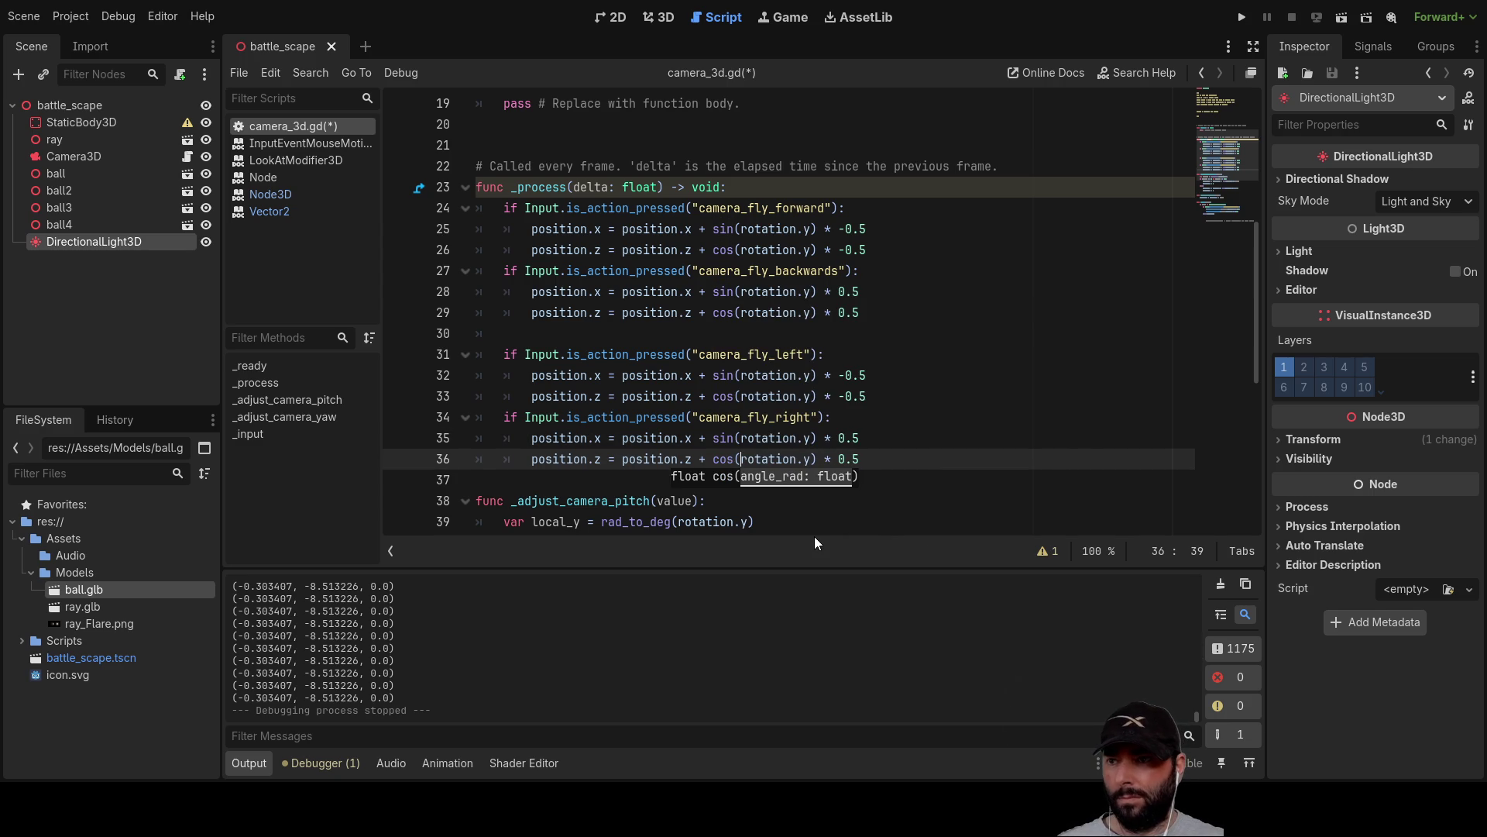
pyautogui.click(921, 384)
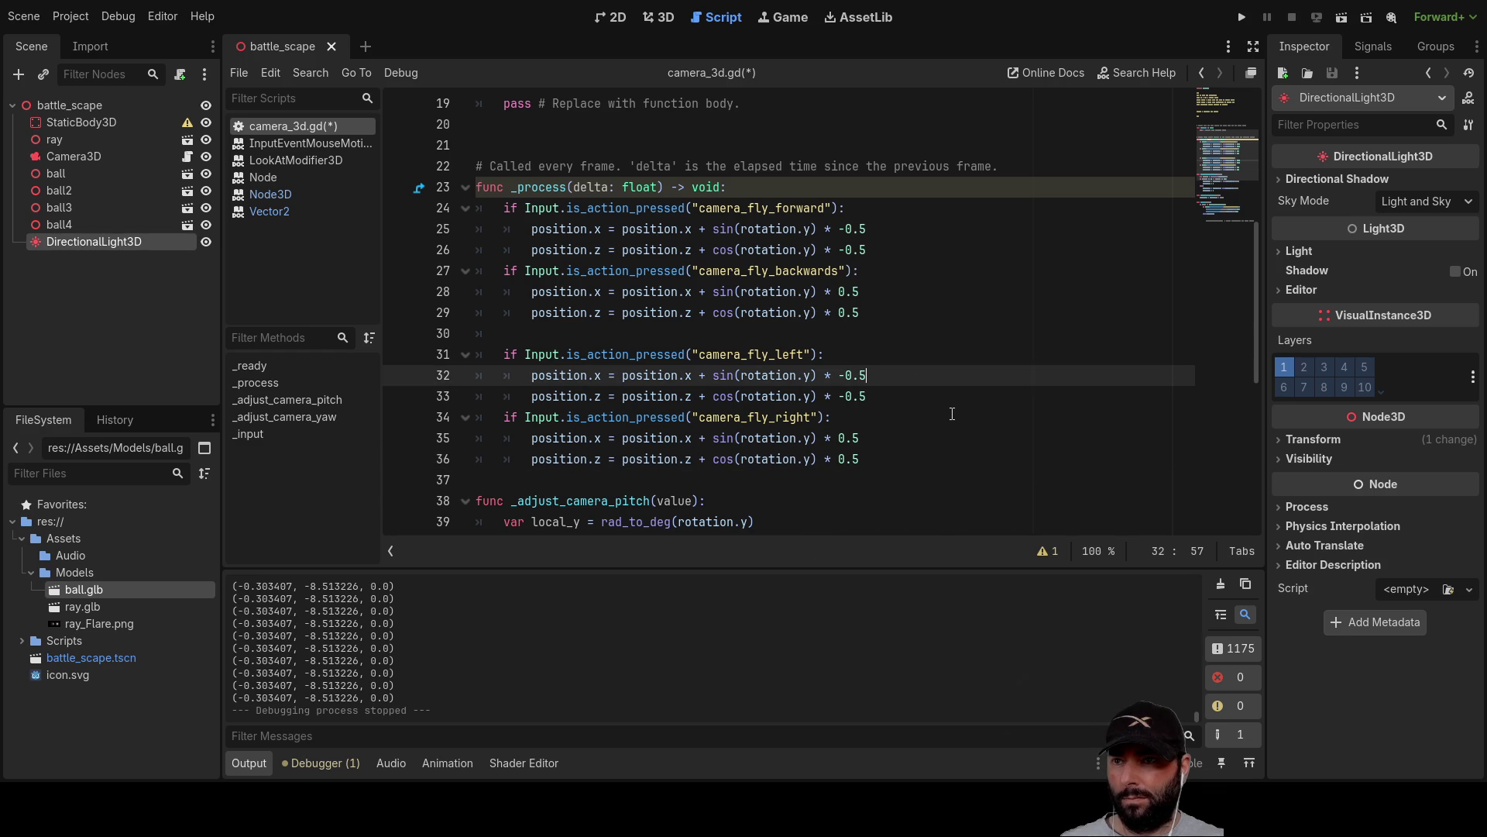
pyautogui.click(1244, 17)
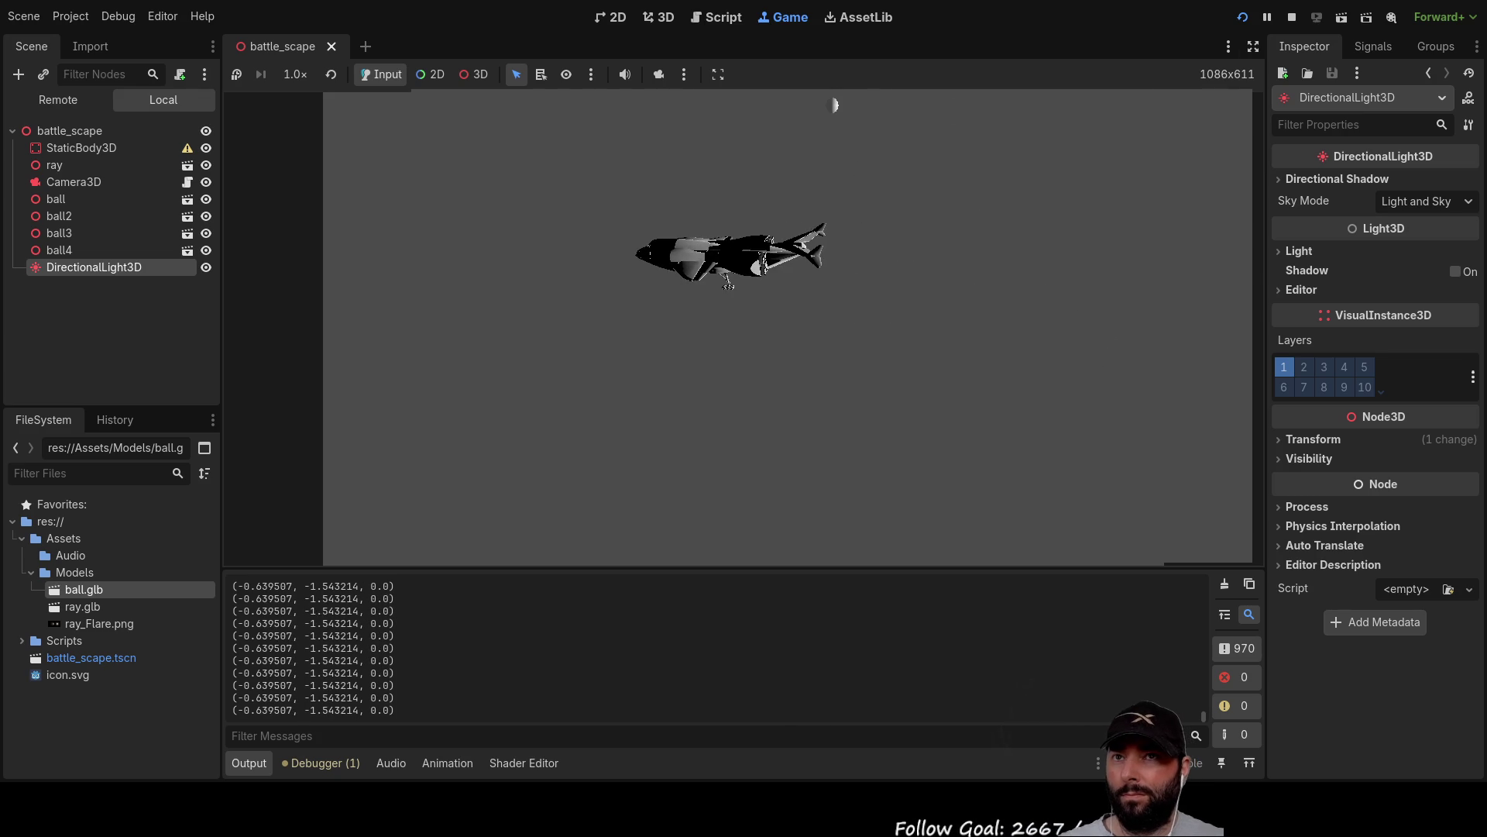
# Stop the game with F8 after trying the new camera movement.
pyautogui.press('F8')
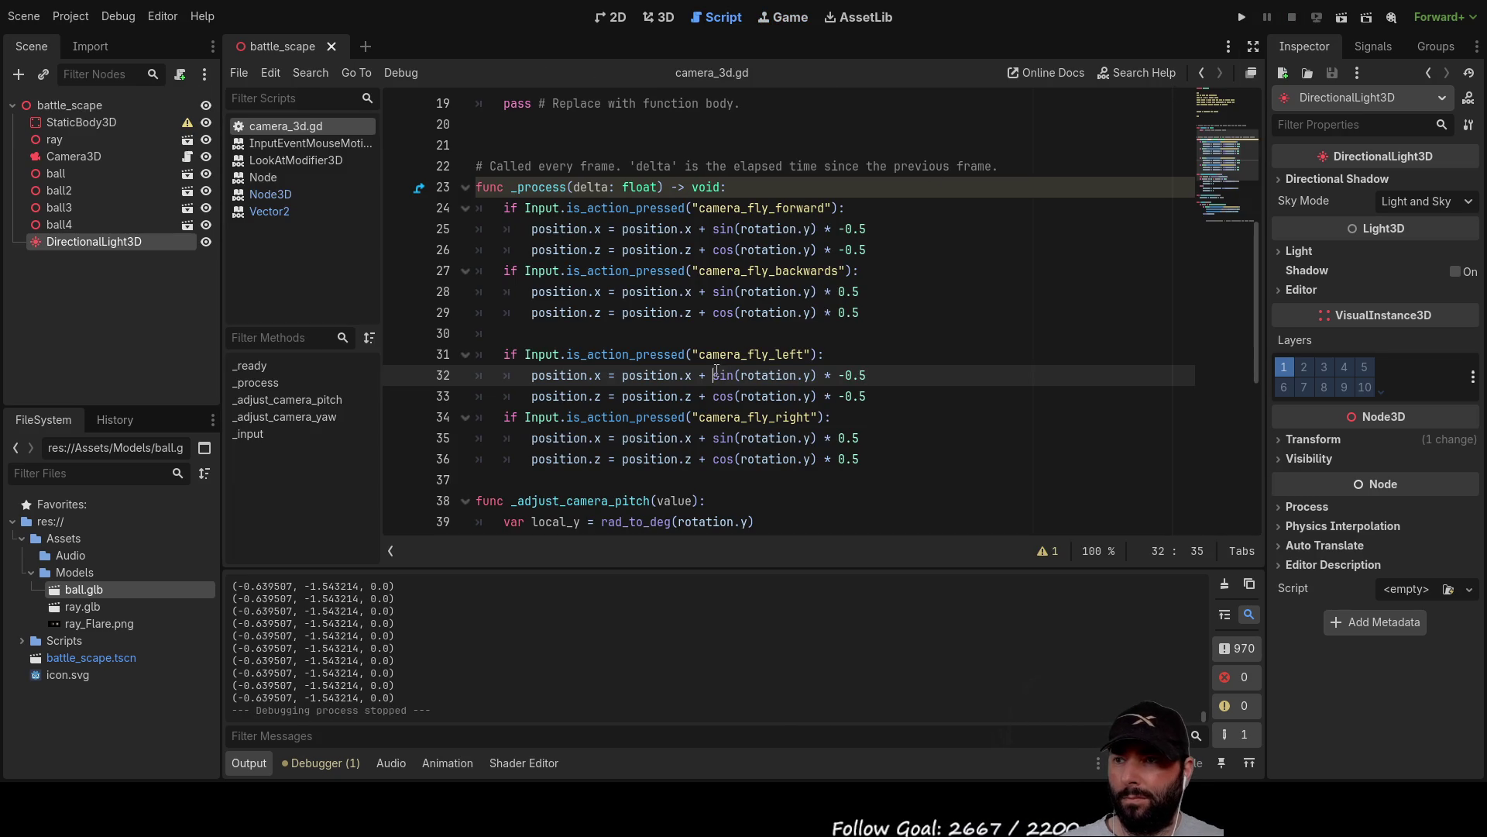
# Change line 32 to cos and line 33 to sin.
pyautogui.doubleClick(721, 375)
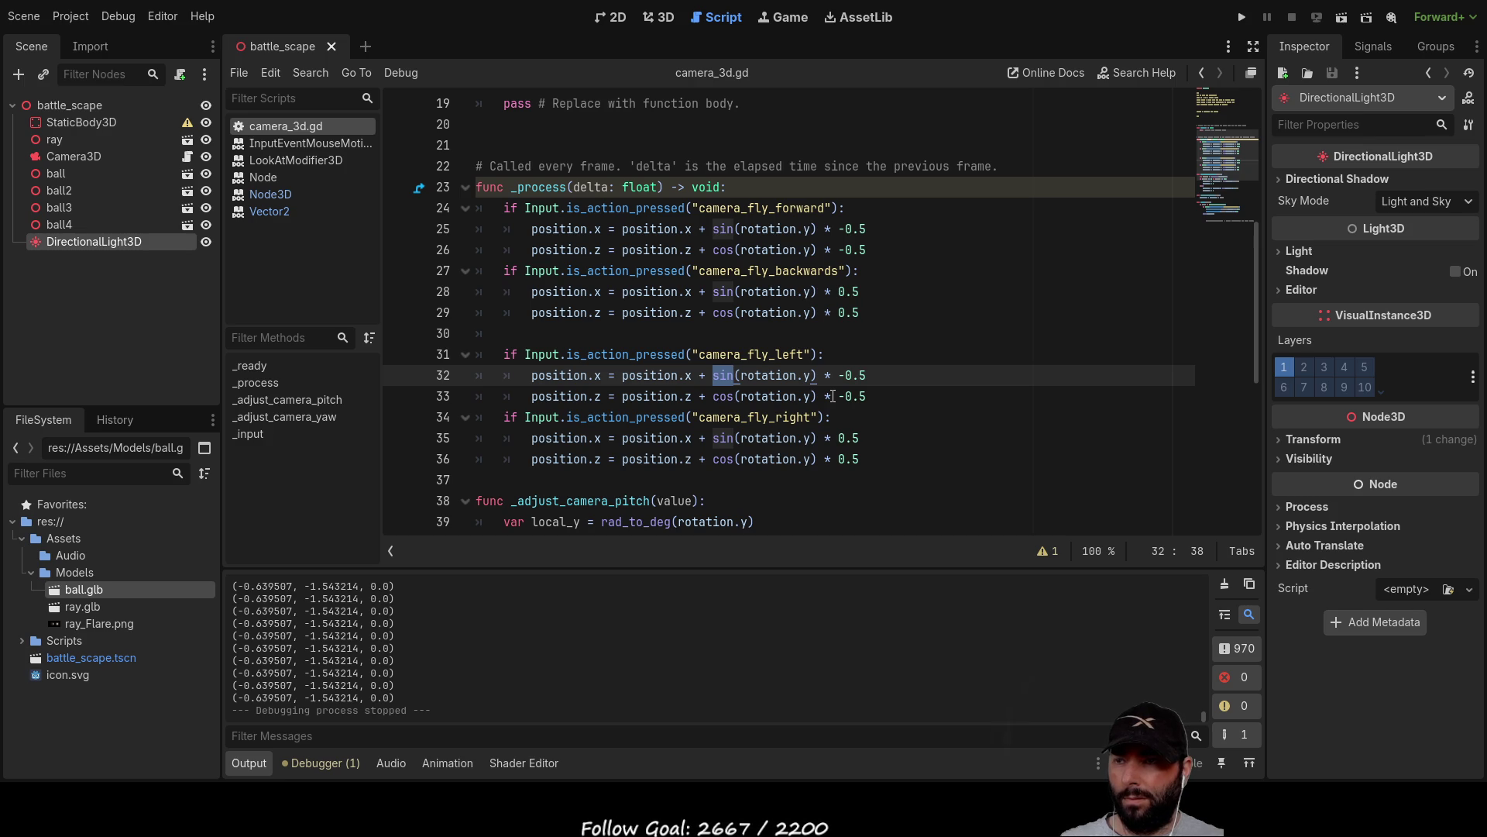
pyautogui.write('cos')
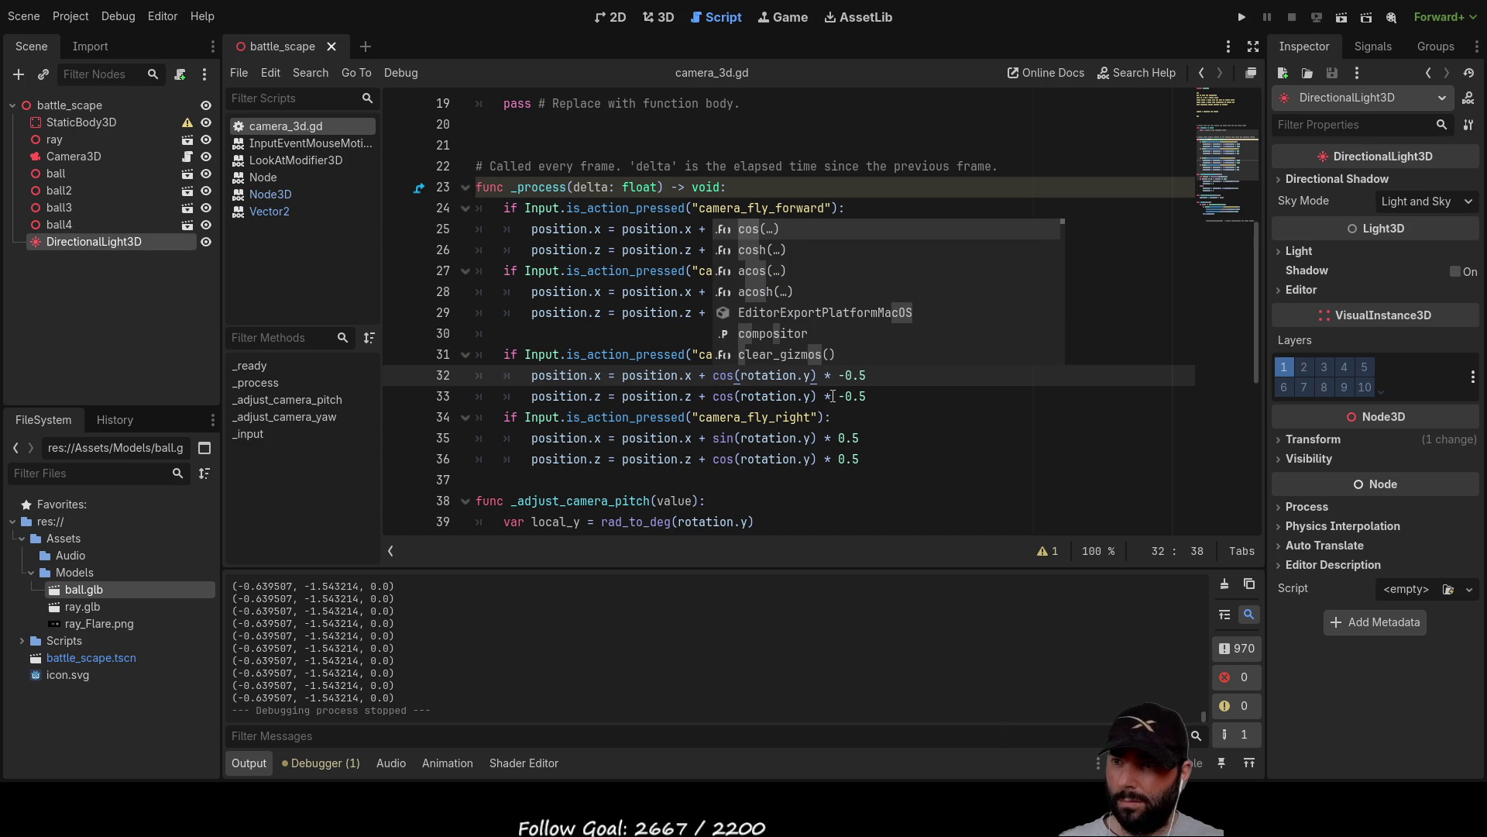
pyautogui.press('Down')
pyautogui.click(928, 494)
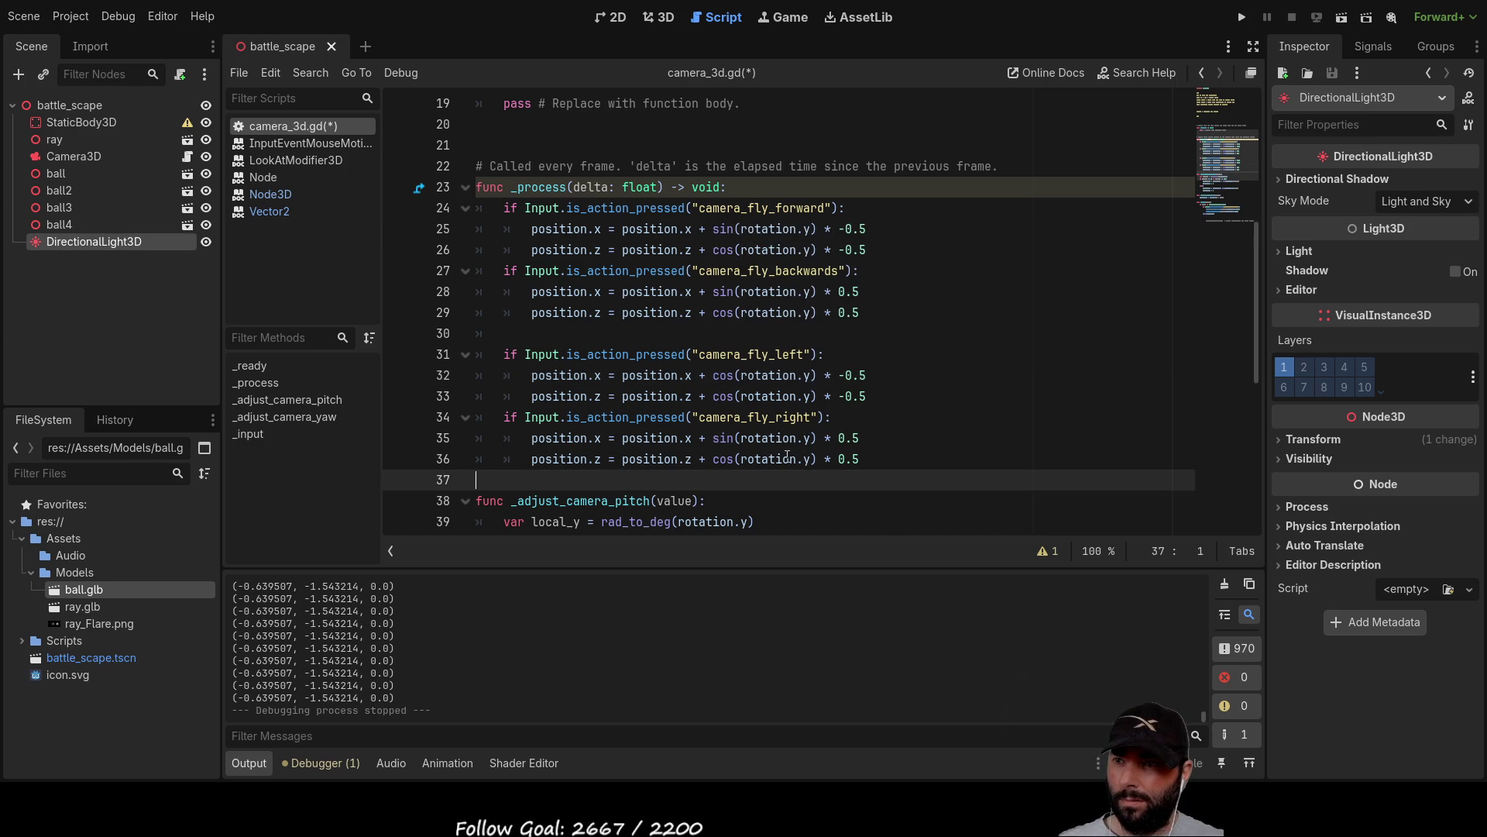
pyautogui.doubleClick(722, 395)
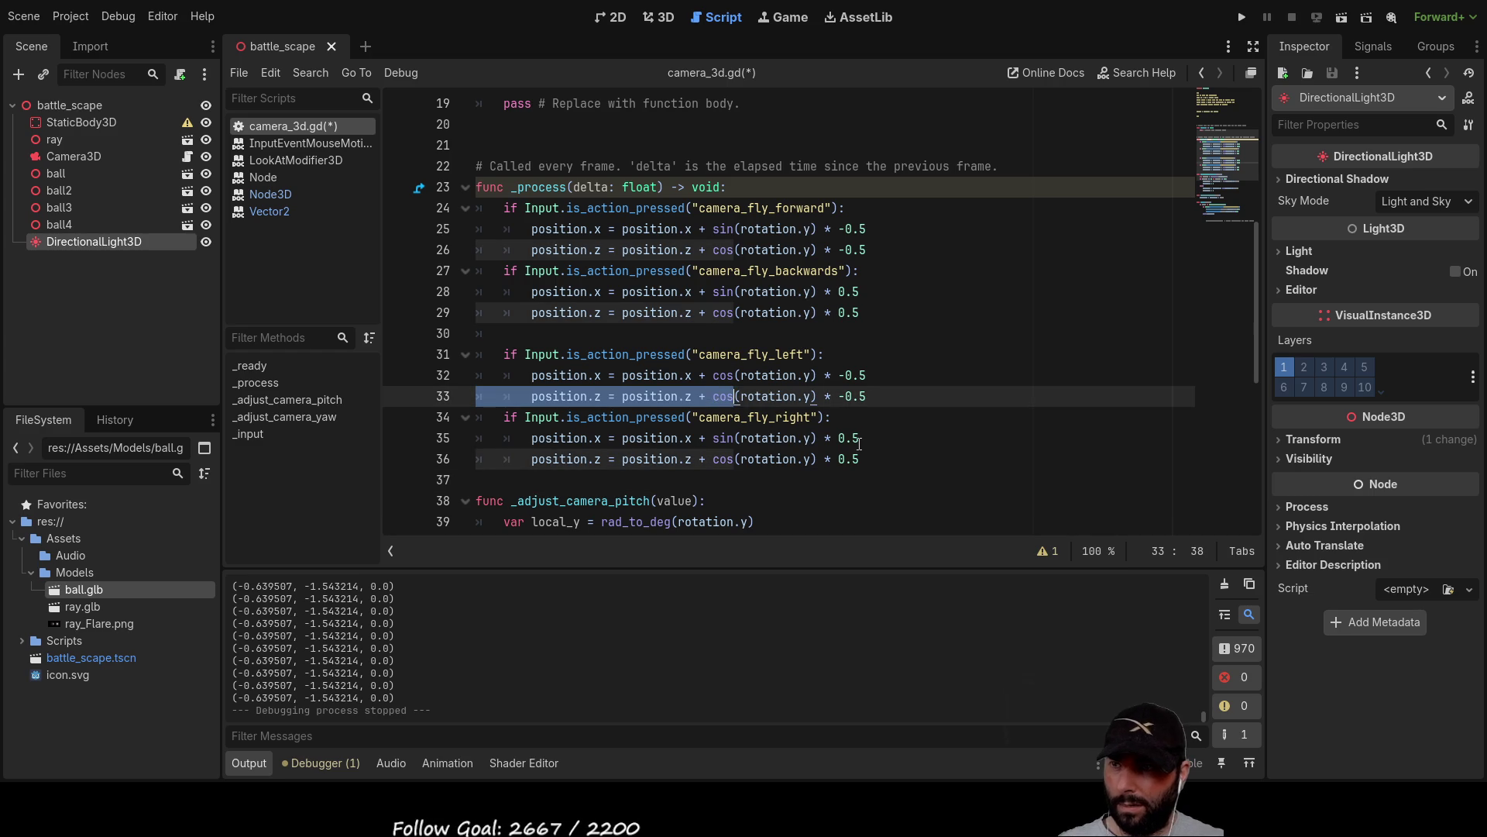
pyautogui.write('sin')
pyautogui.click(920, 459)
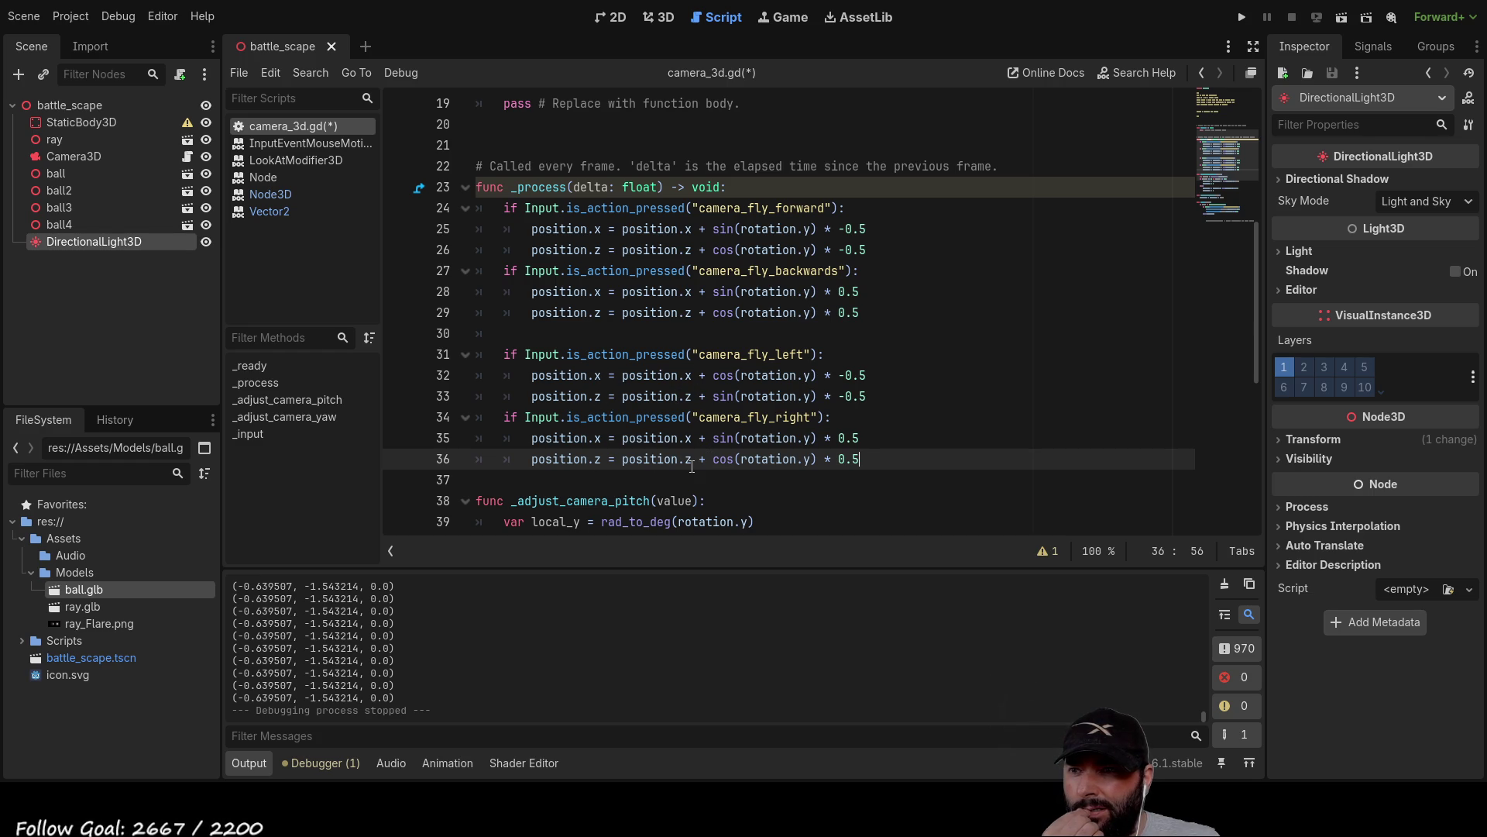
# Change line 35 to cos and line 36 to sin, then look over the script.
pyautogui.doubleClick(726, 438)
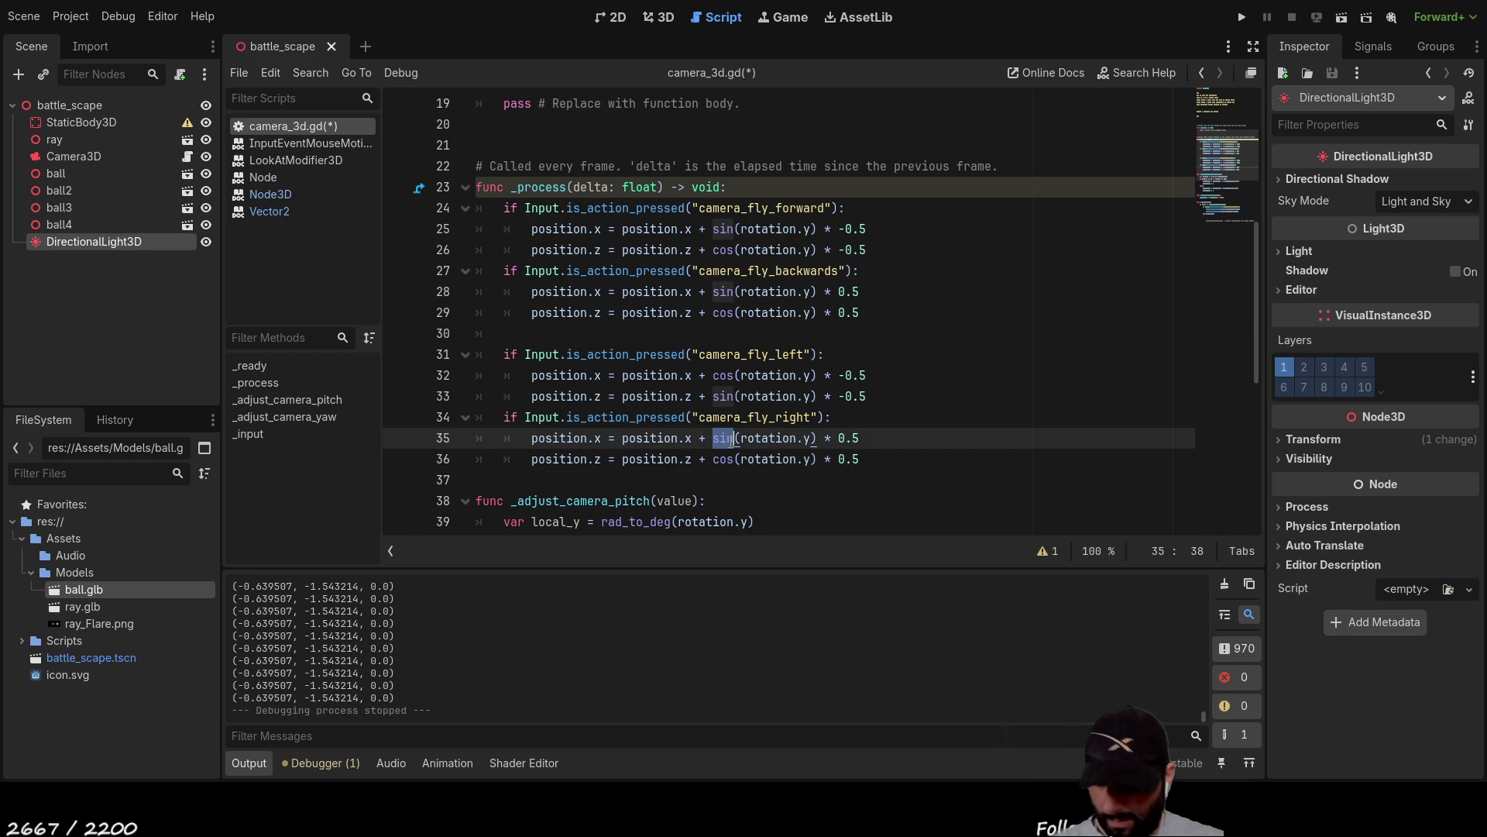
pyautogui.write('cos')
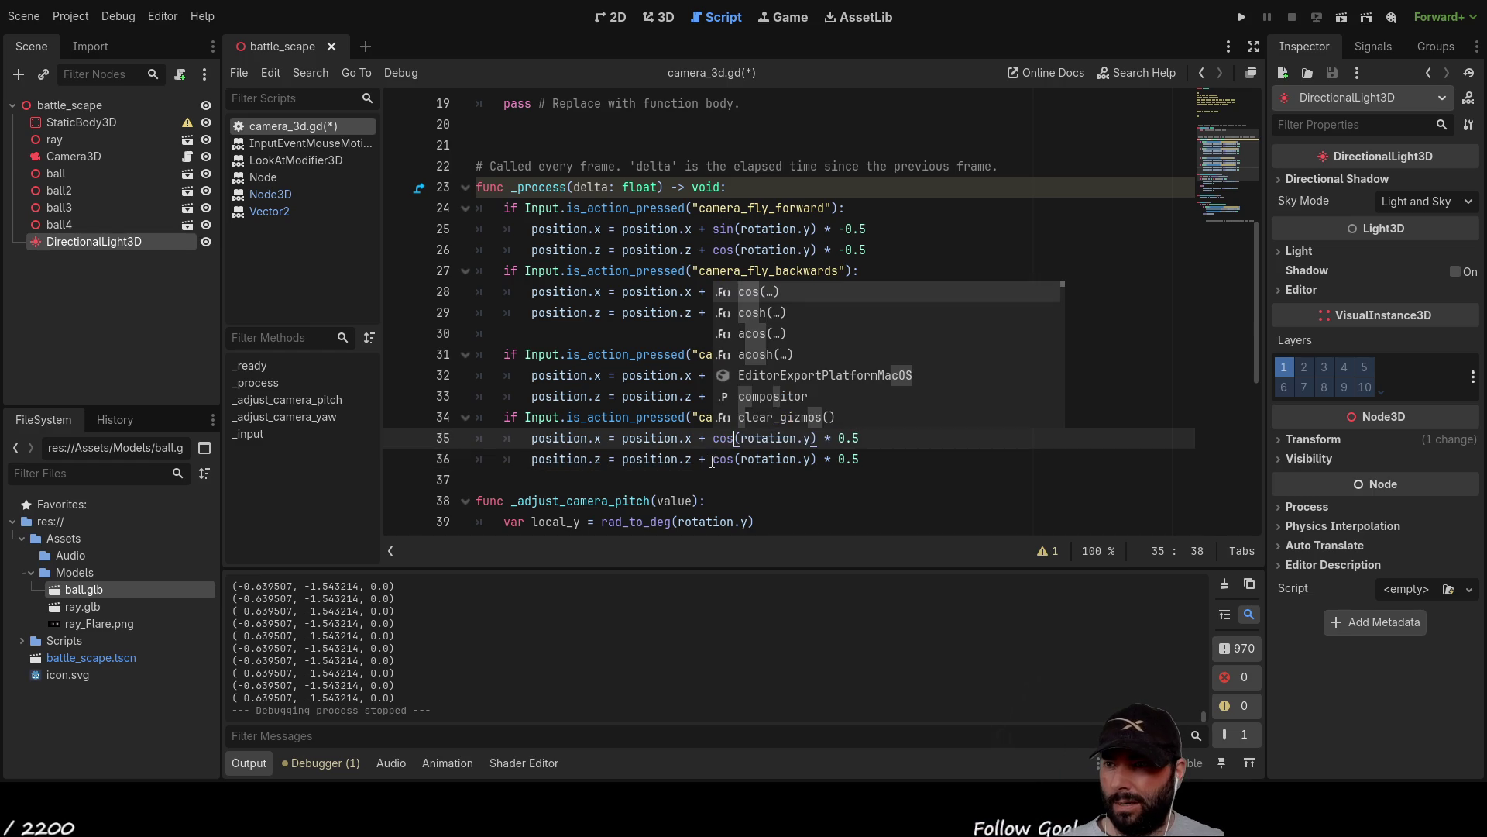
pyautogui.doubleClick(717, 460)
pyautogui.write('sin')
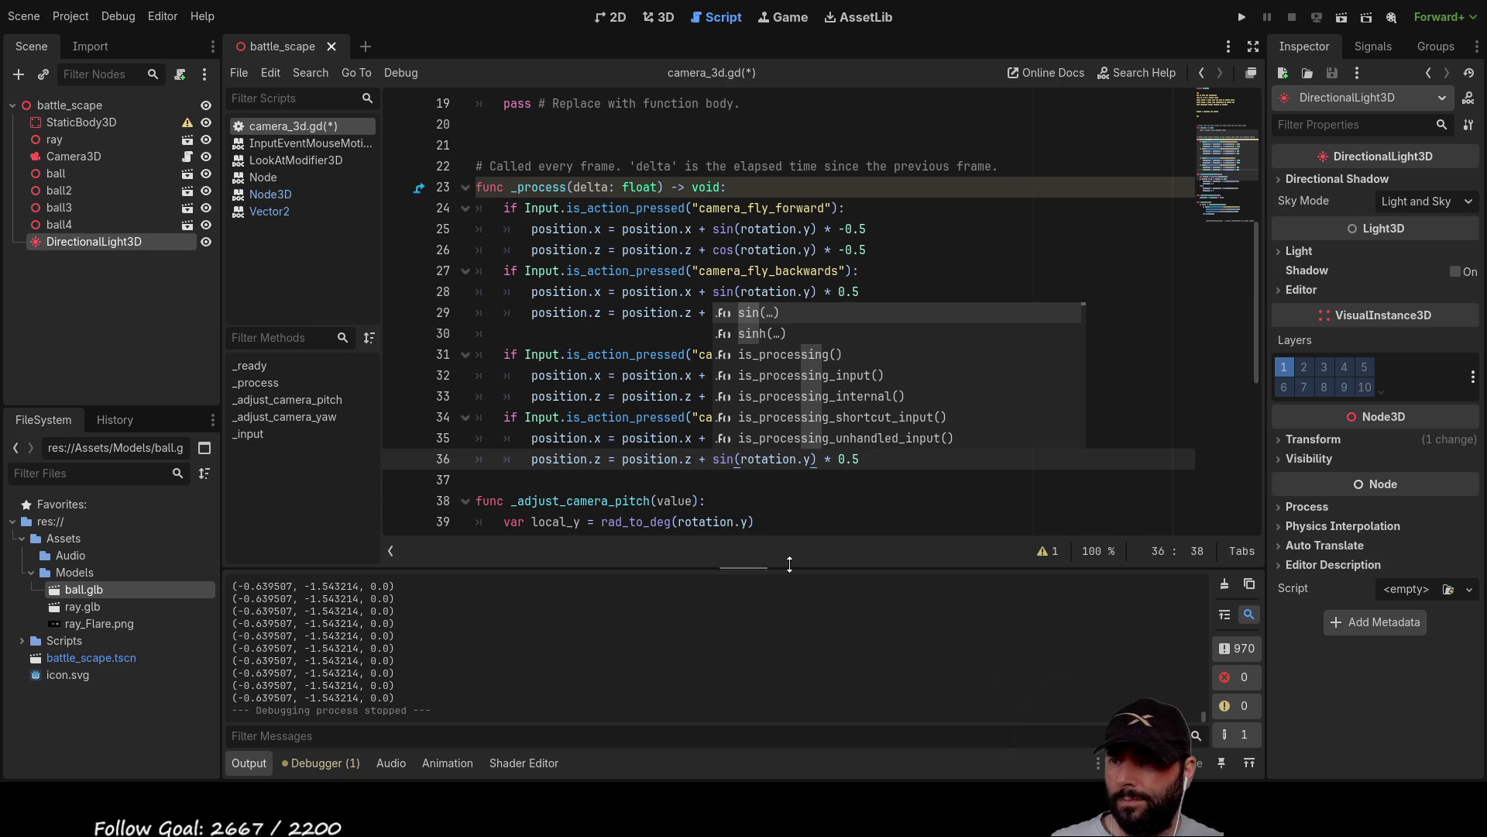
pyautogui.click(841, 493)
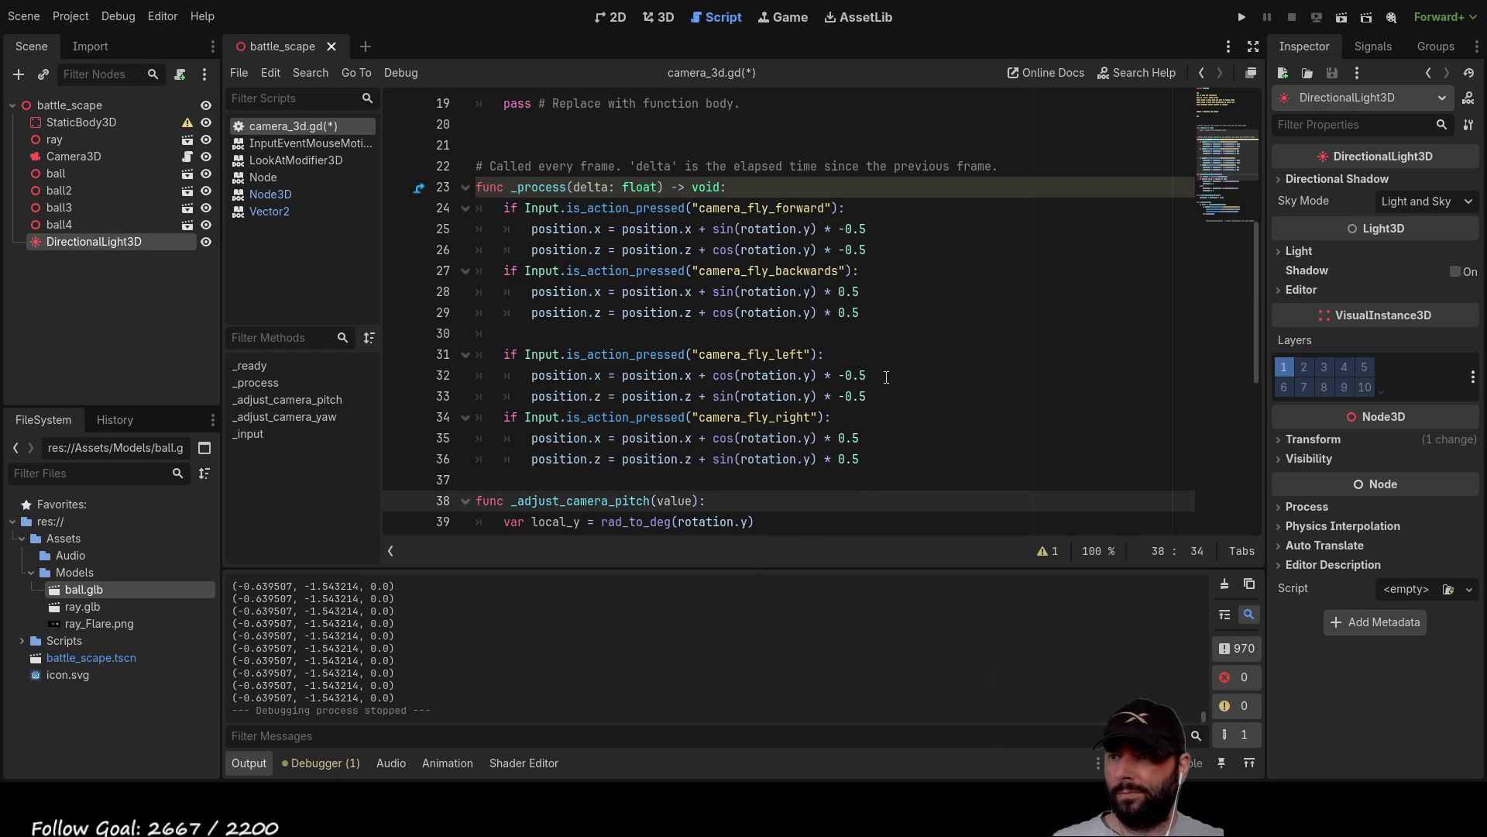
pyautogui.scroll(3, 847, 372)
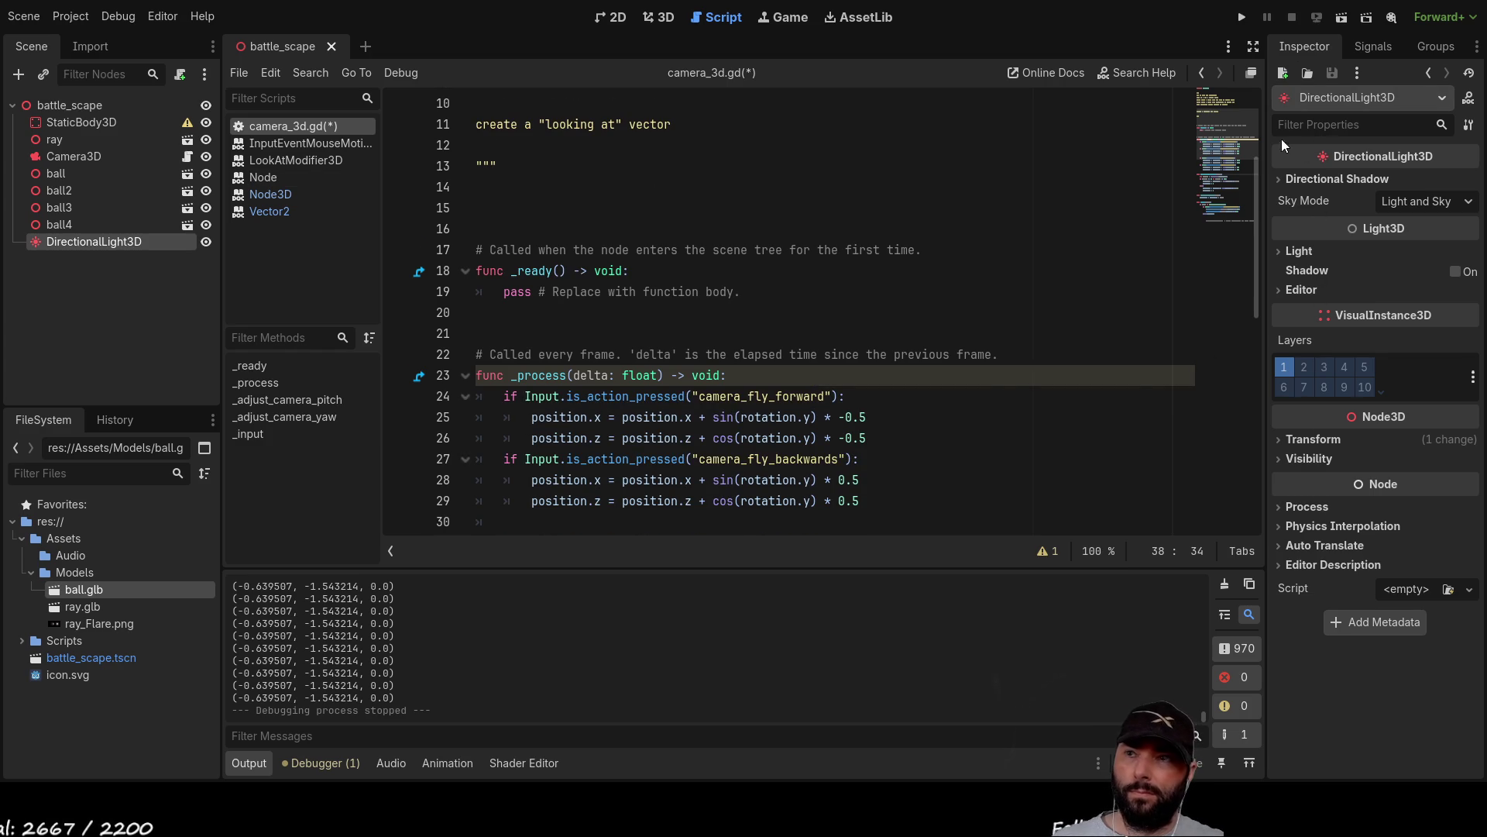
pyautogui.scroll(-10, 553, 380)
pyautogui.scroll(9, 553, 380)
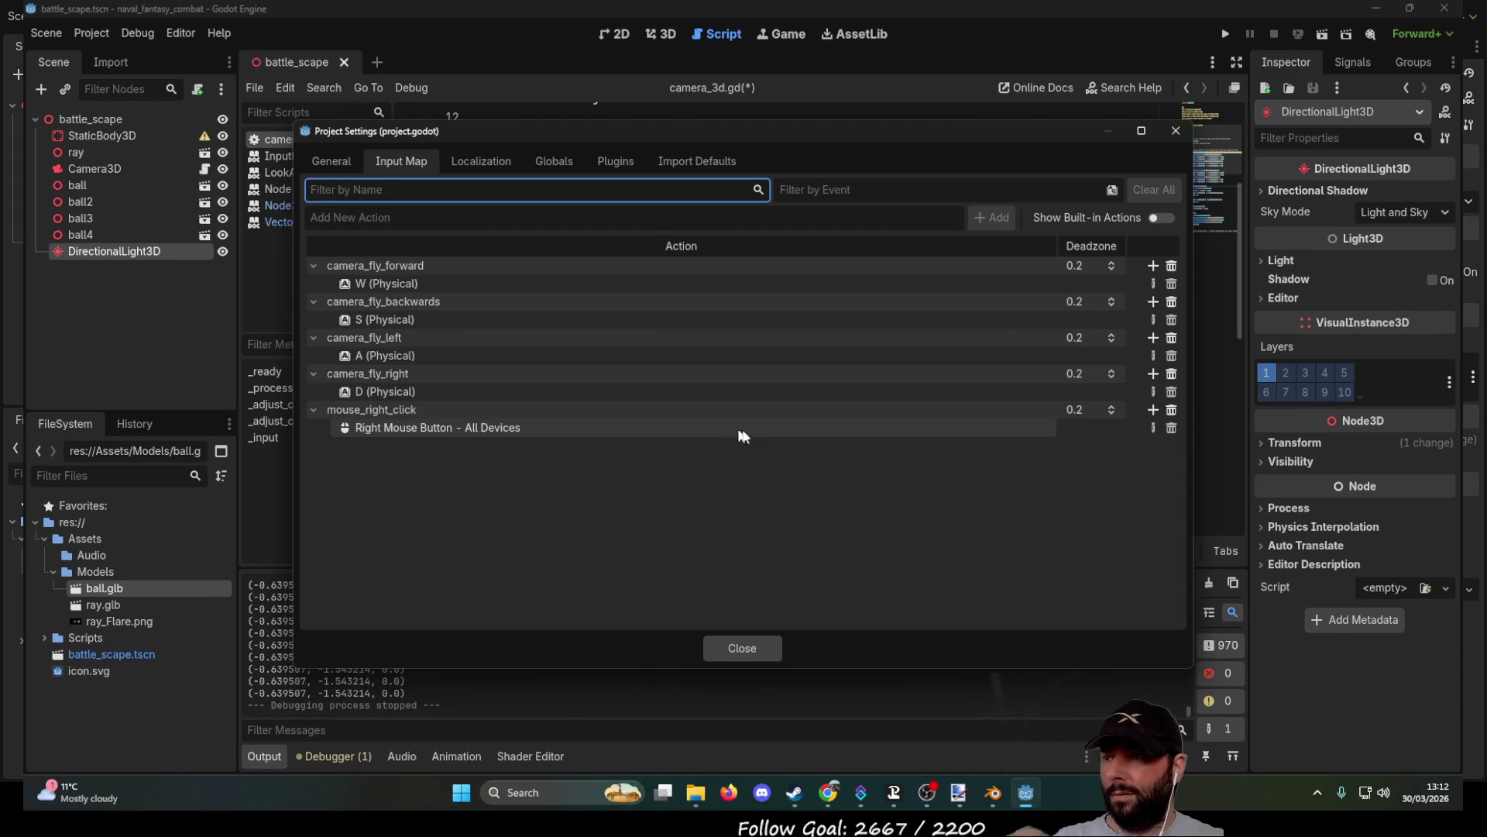
# Add a zoom_in input action bound to Mouse Wheel Up.
pyautogui.click(361, 217)
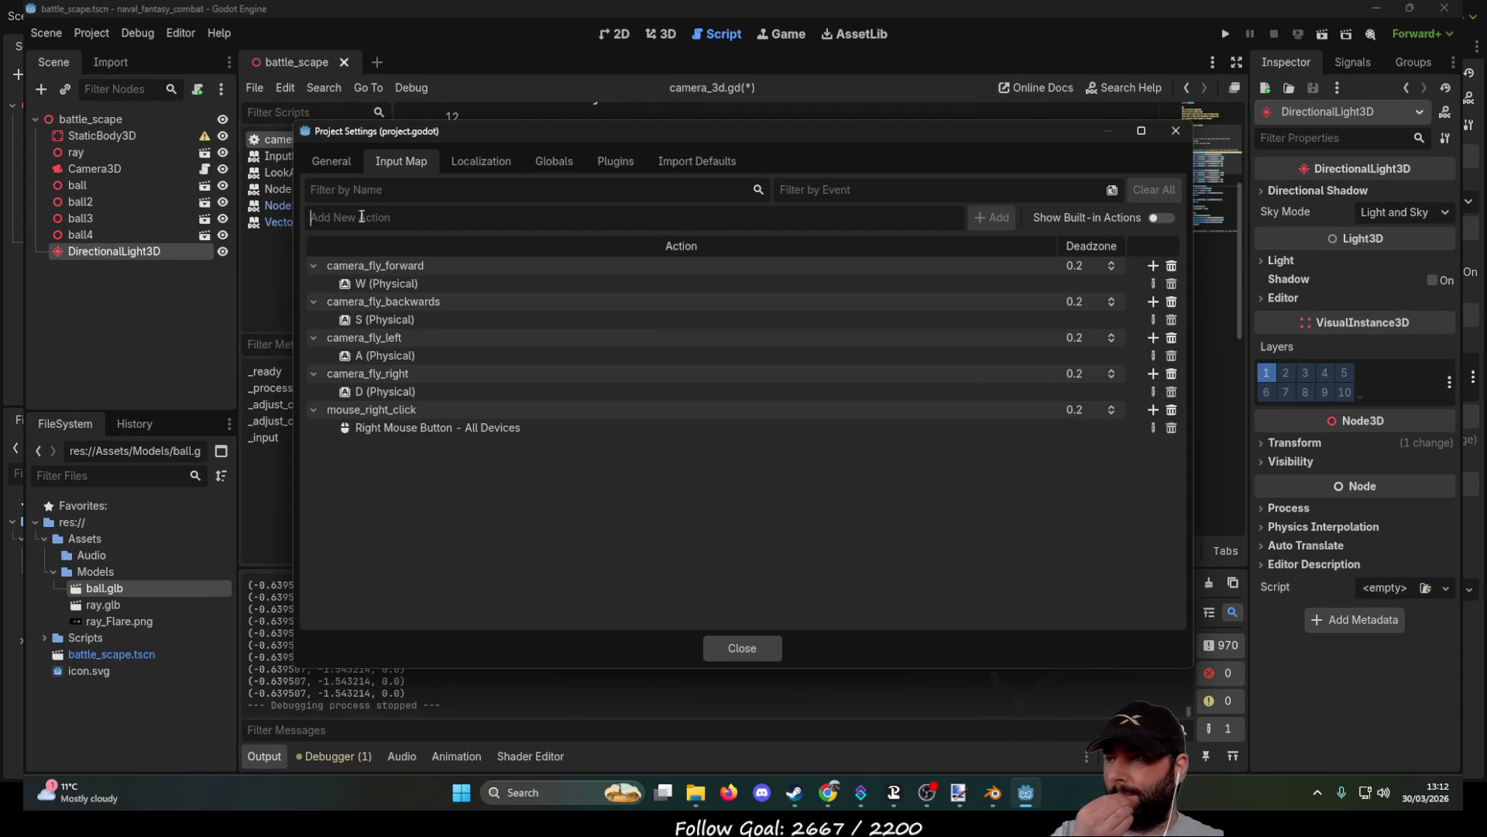
pyautogui.write('zoom_in')
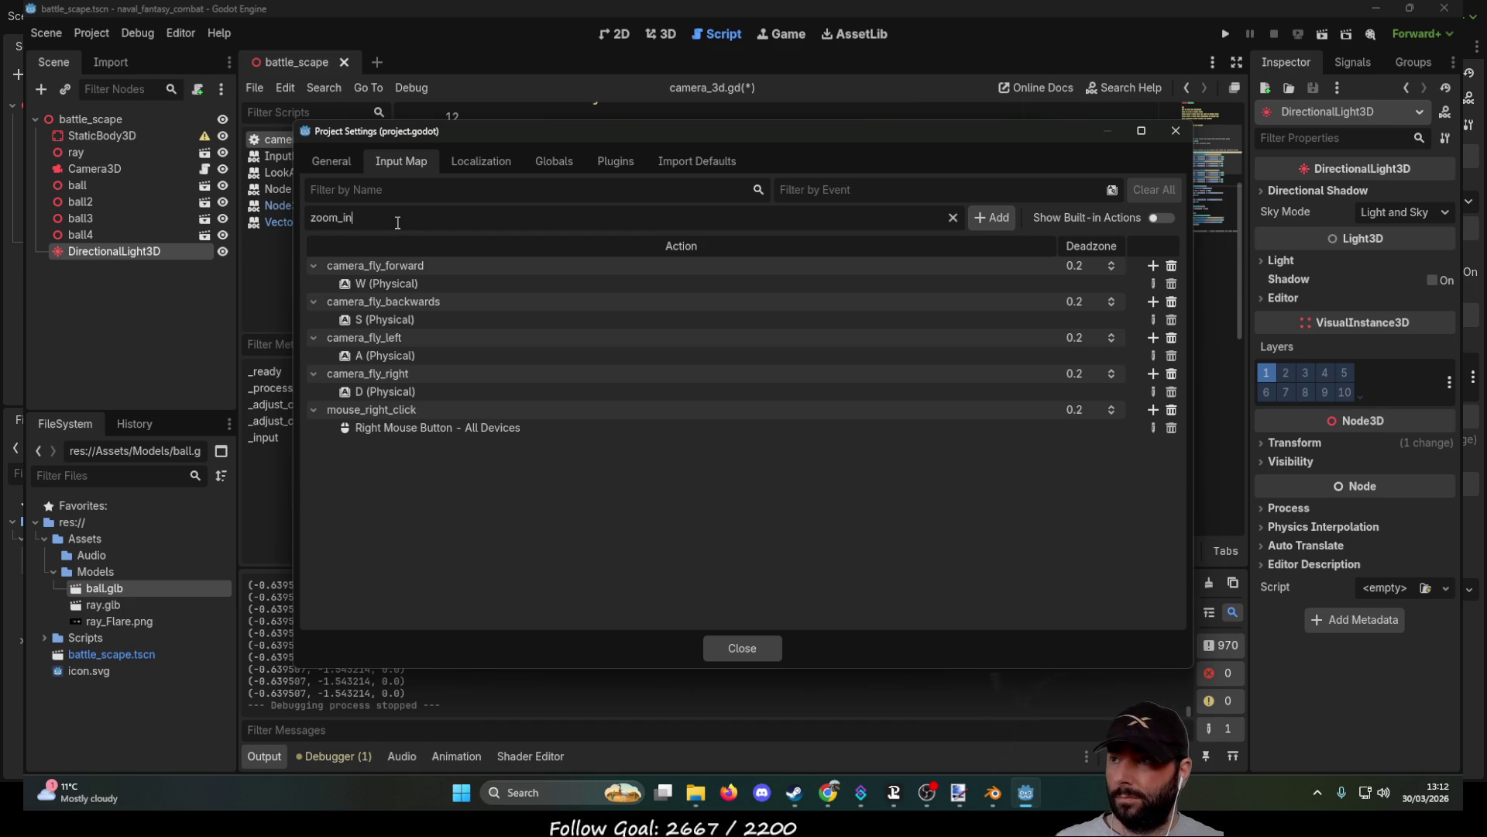
pyautogui.click(987, 218)
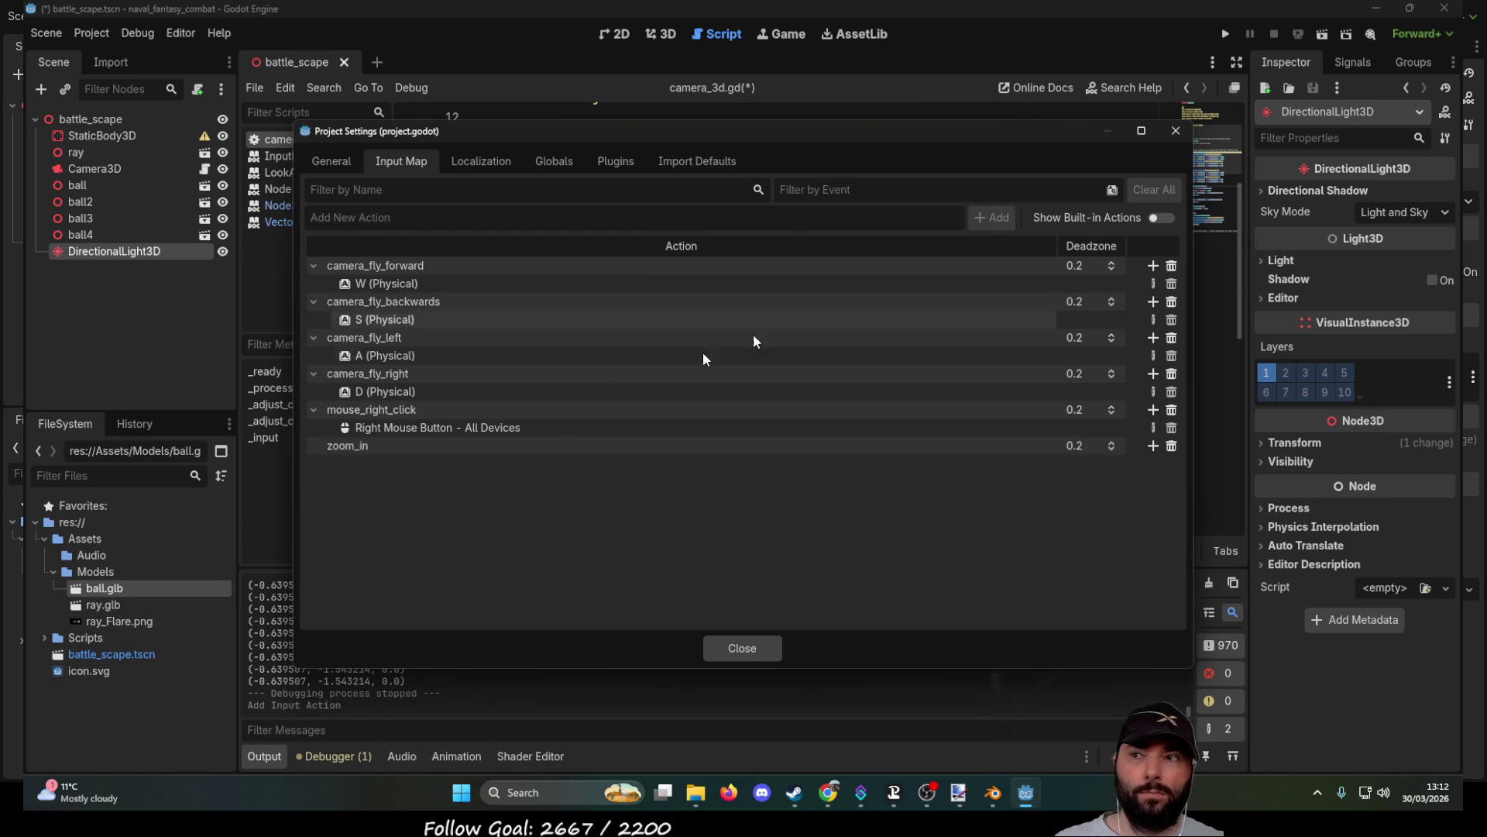
pyautogui.click(1152, 446)
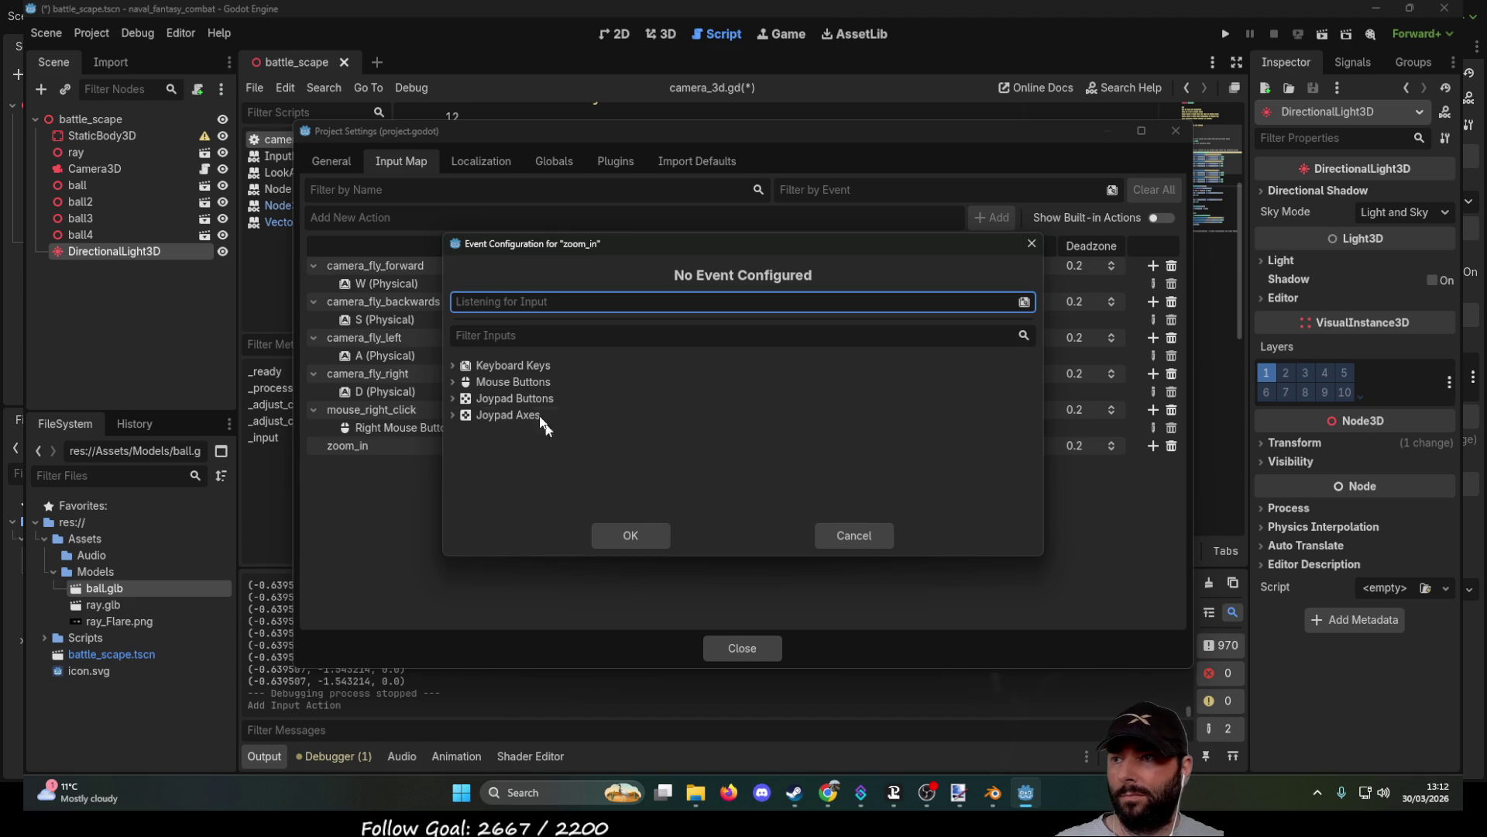
pyautogui.click(454, 381)
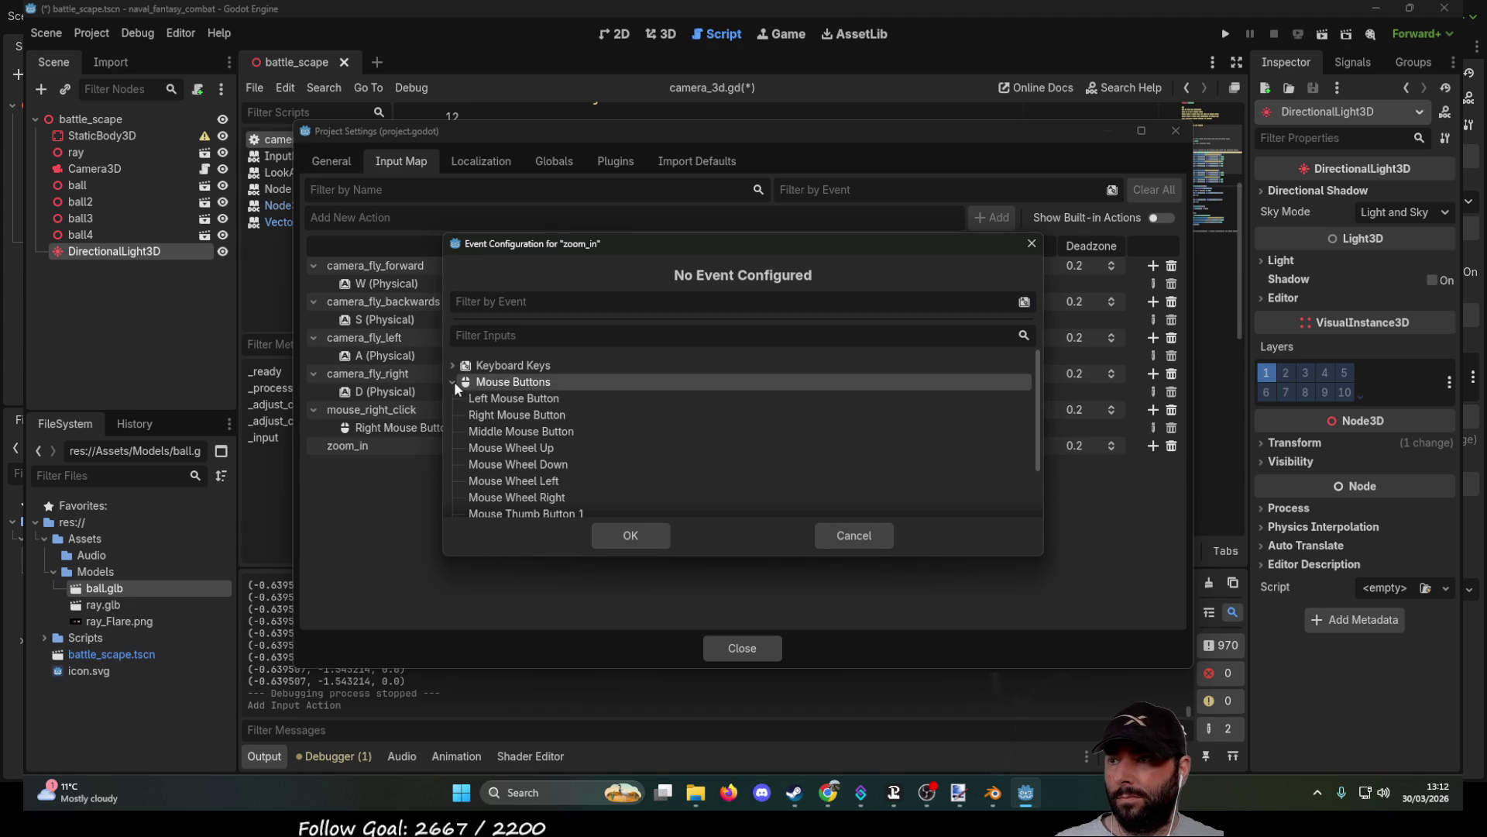
pyautogui.click(534, 448)
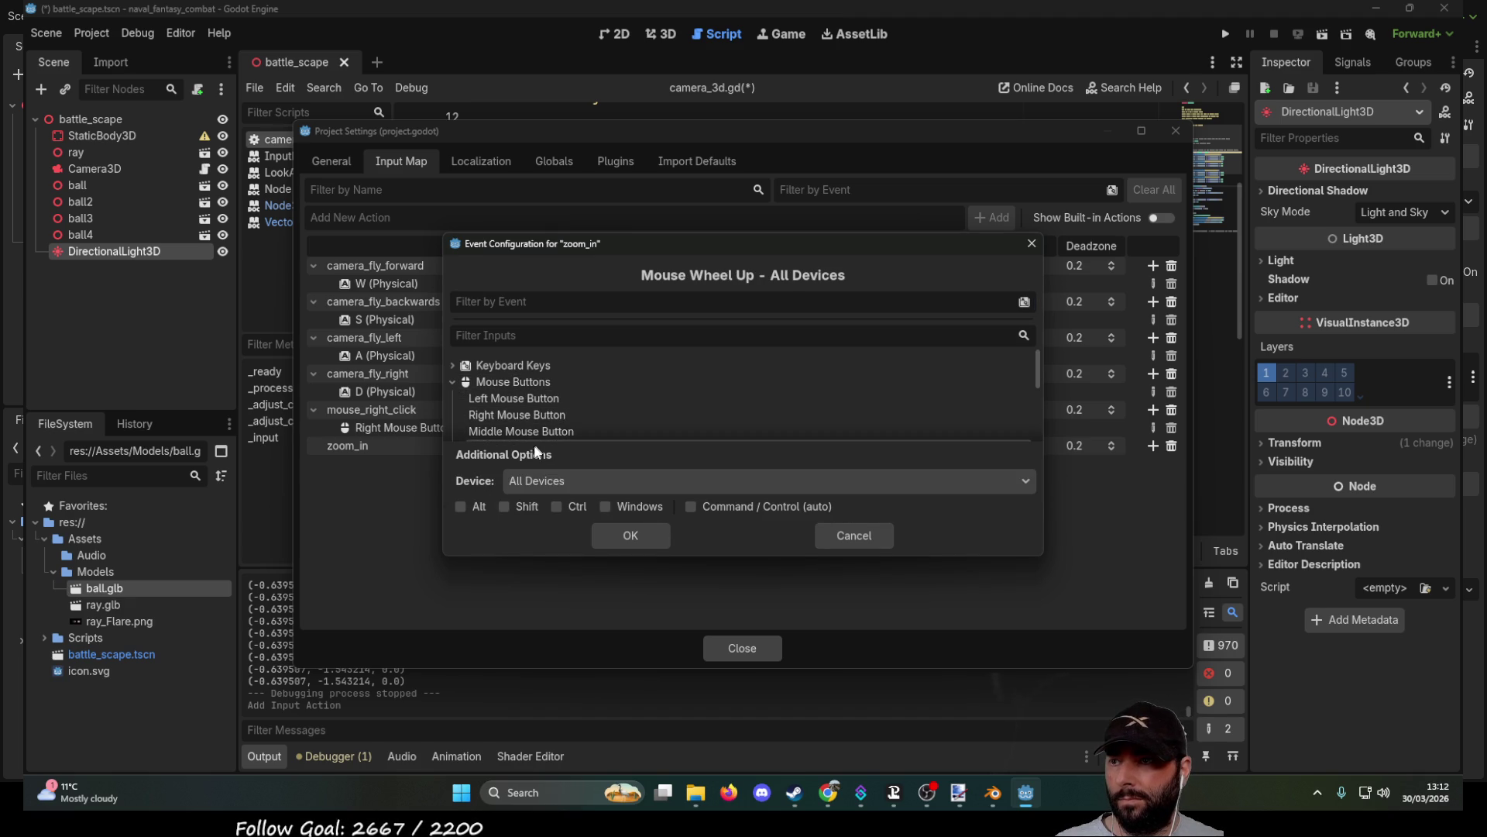
pyautogui.click(630, 535)
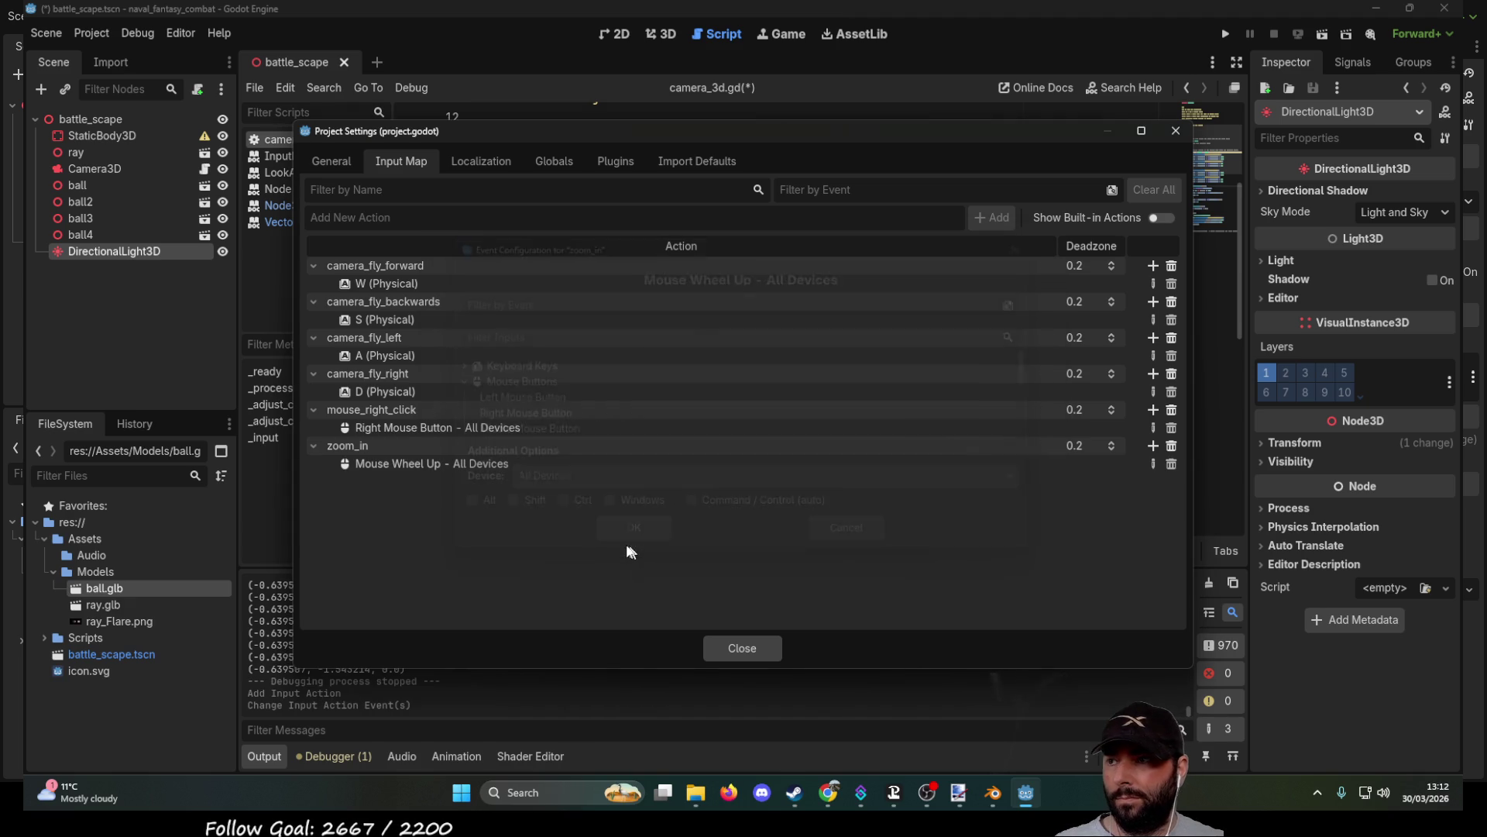
# Add a zoom_out input action bound to Mouse Wheel Down.
pyautogui.click(374, 218)
pyautogui.write('zoom_out')
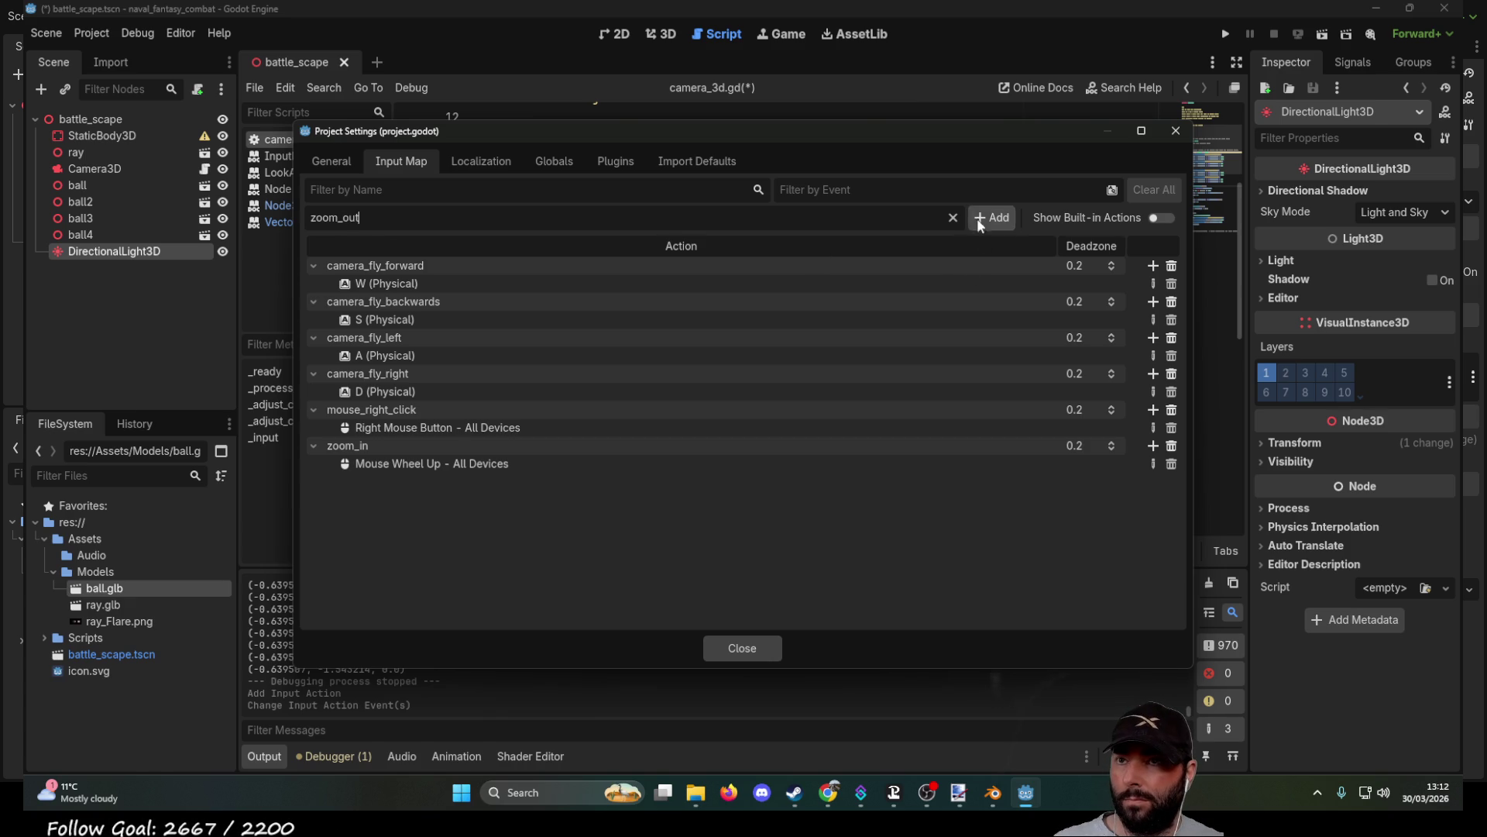
pyautogui.click(991, 217)
pyautogui.click(1153, 484)
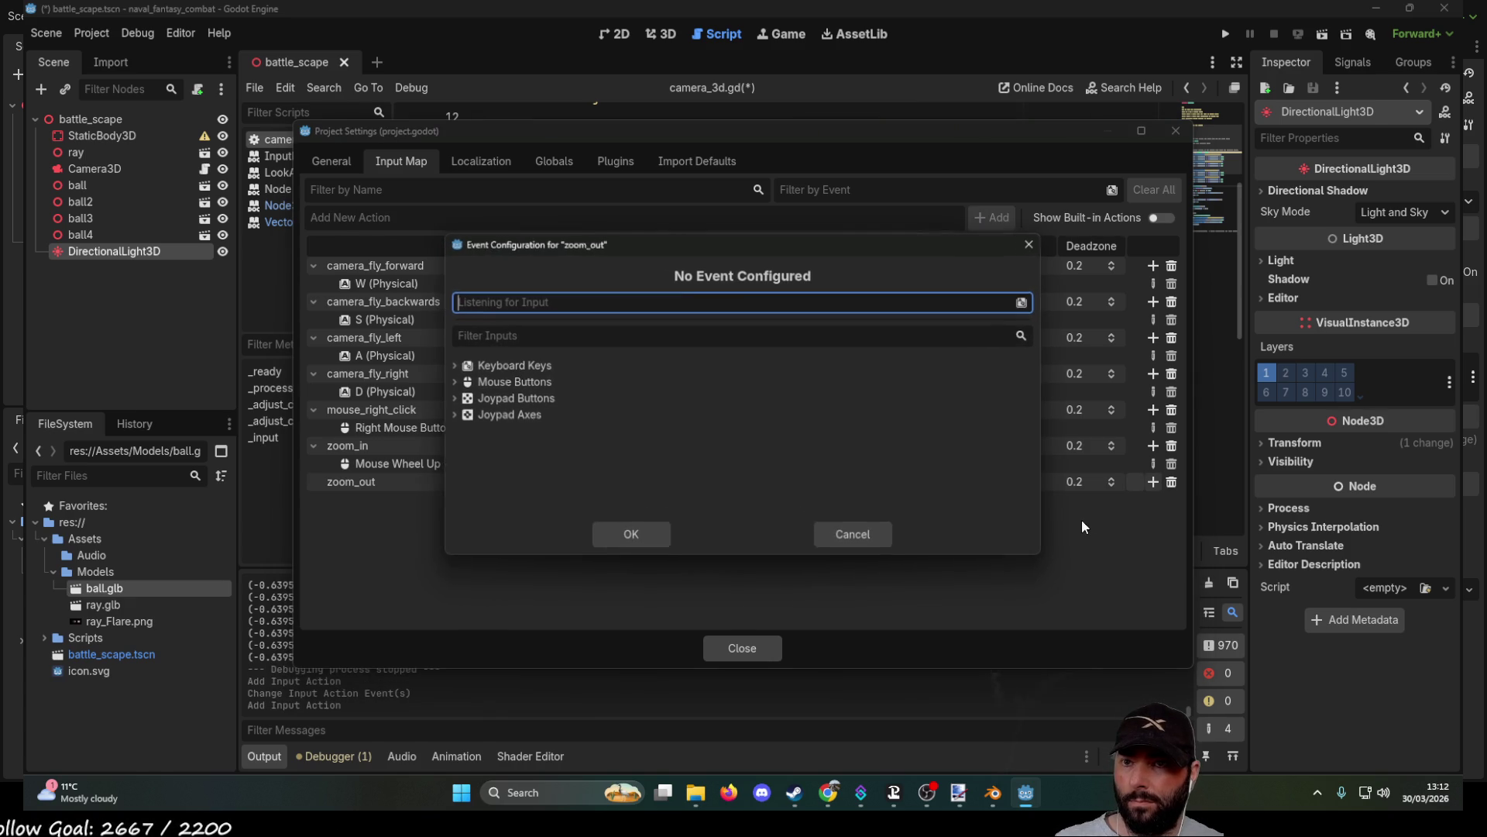
pyautogui.click(453, 382)
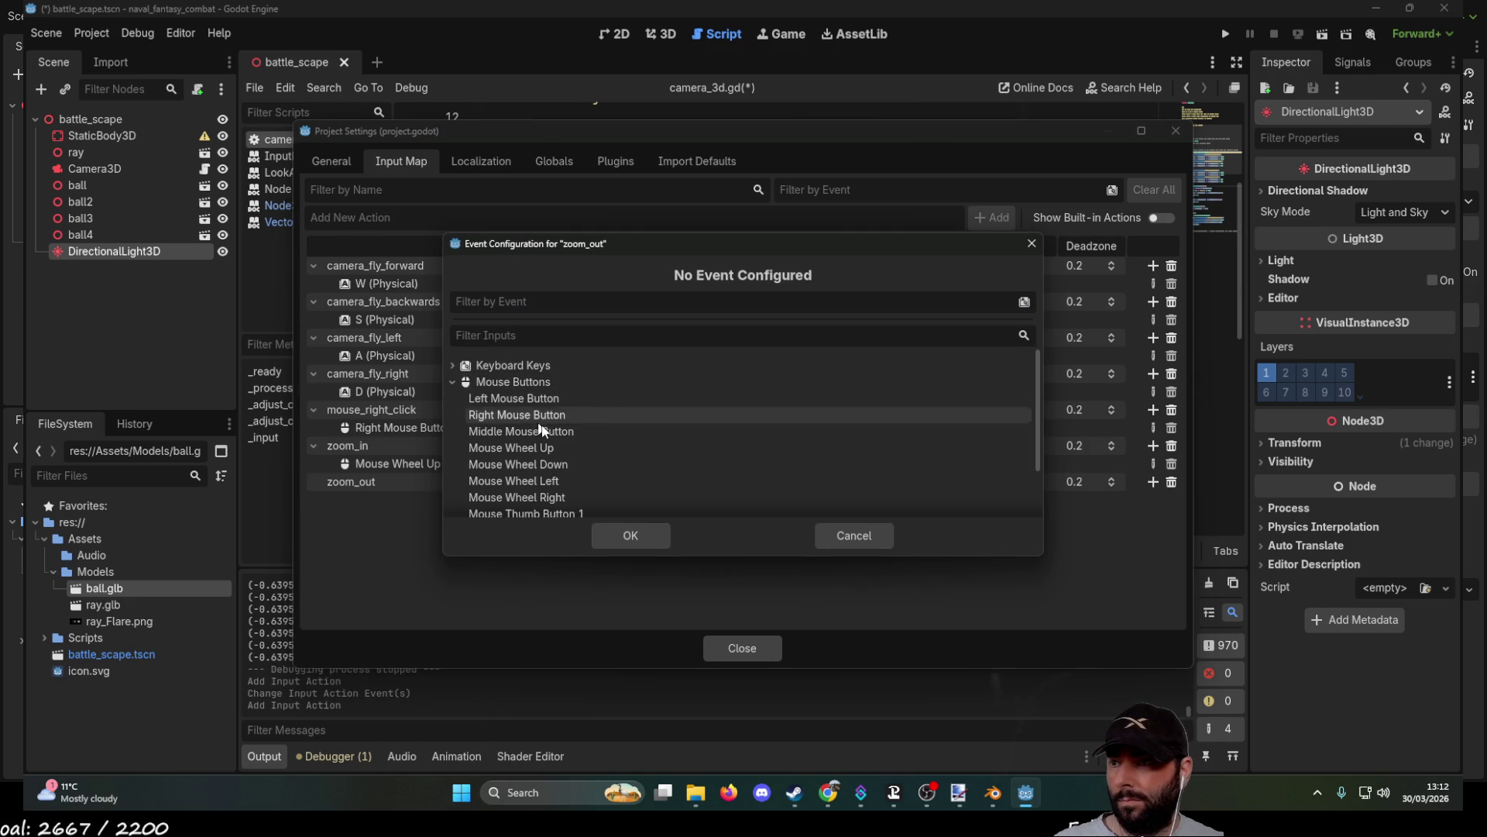
pyautogui.click(553, 469)
pyautogui.scroll(-1, 614, 416)
pyautogui.scroll(-1, 612, 408)
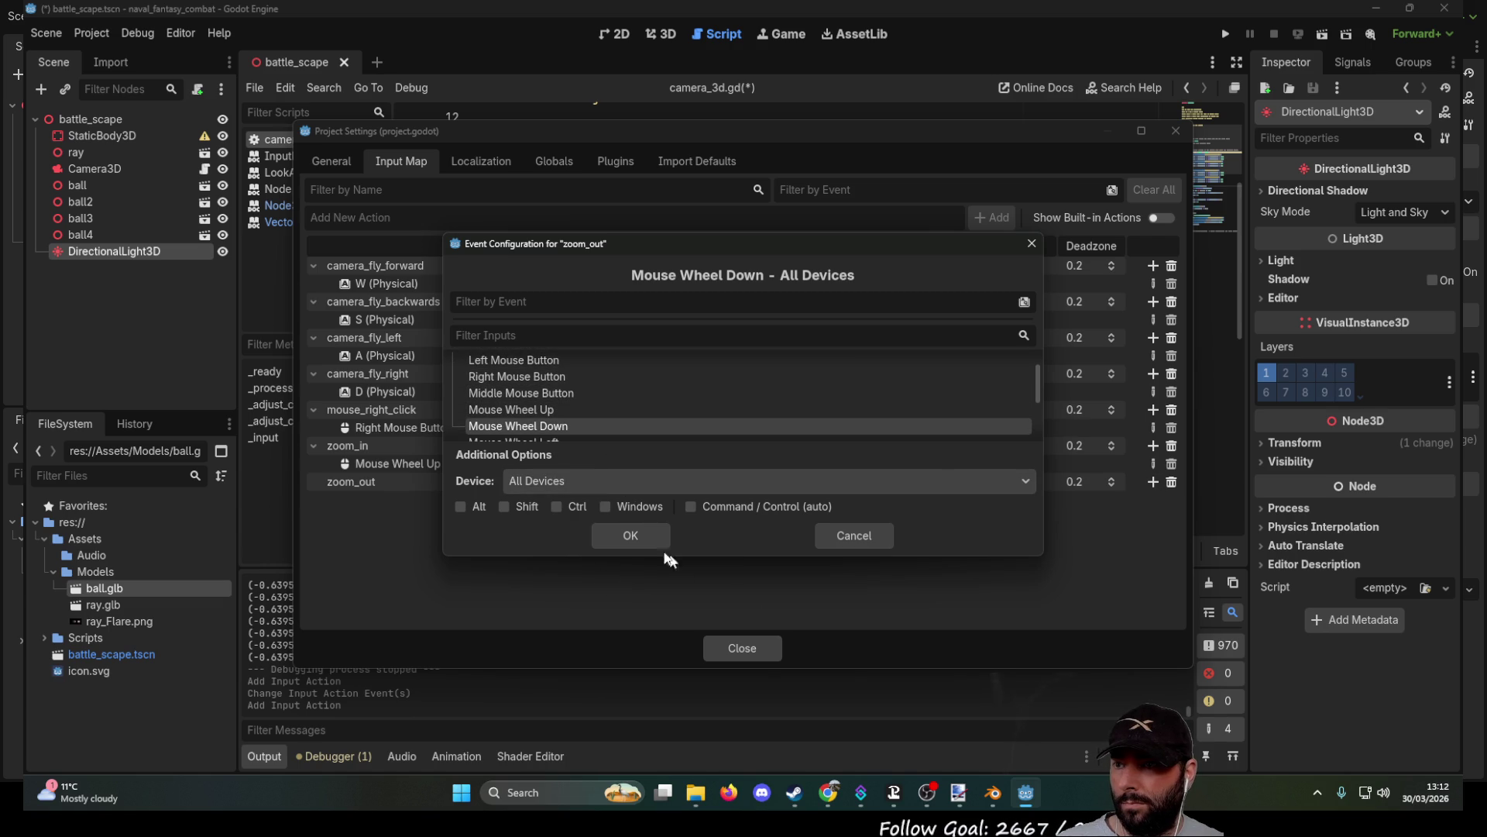
pyautogui.click(627, 532)
# Add a reset_zoom action bound to Middle Mouse Button and close Project Settings.
pyautogui.click(379, 217)
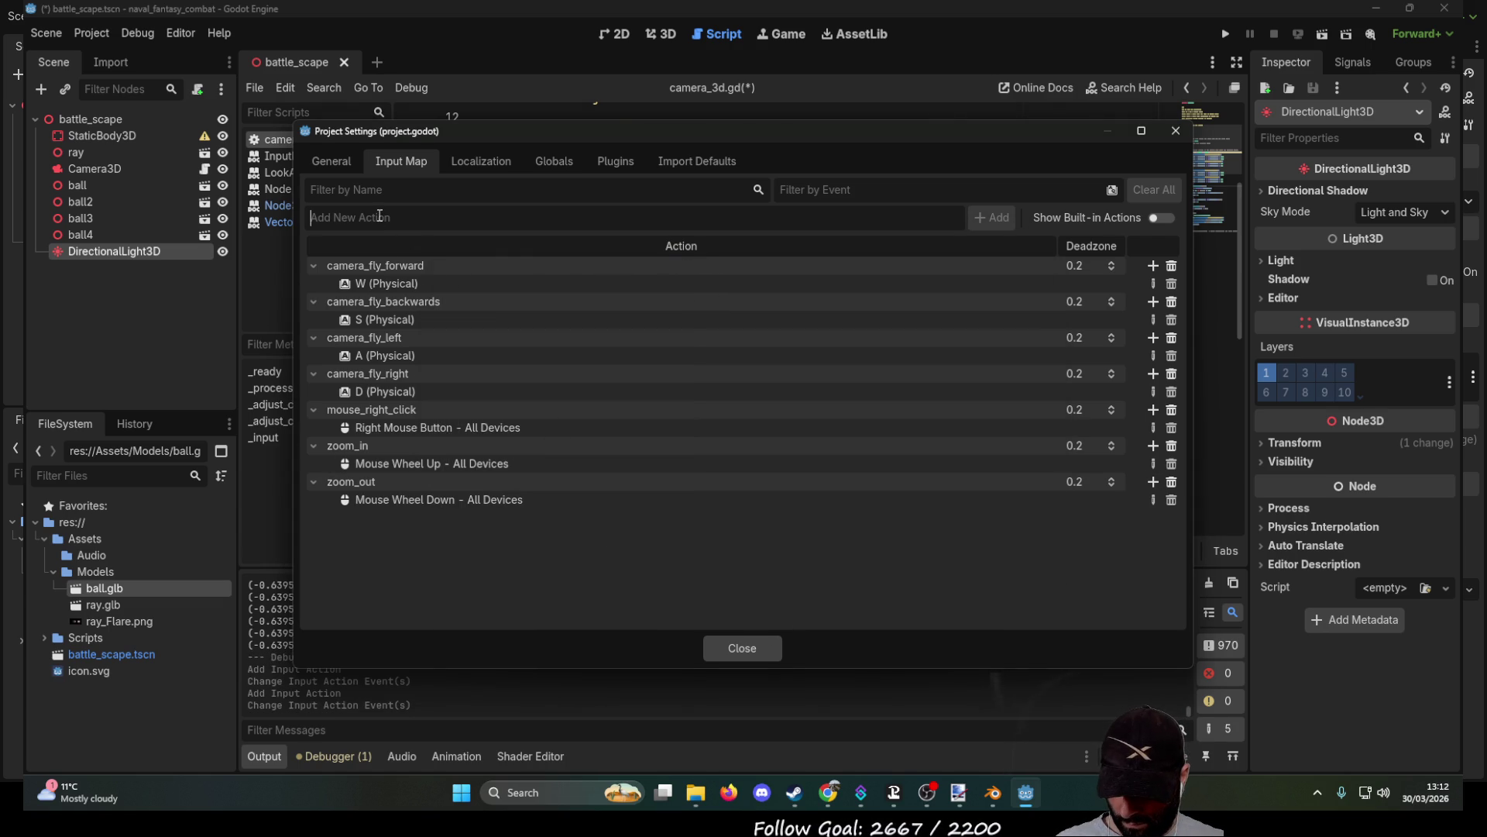
pyautogui.write('reset_zoom')
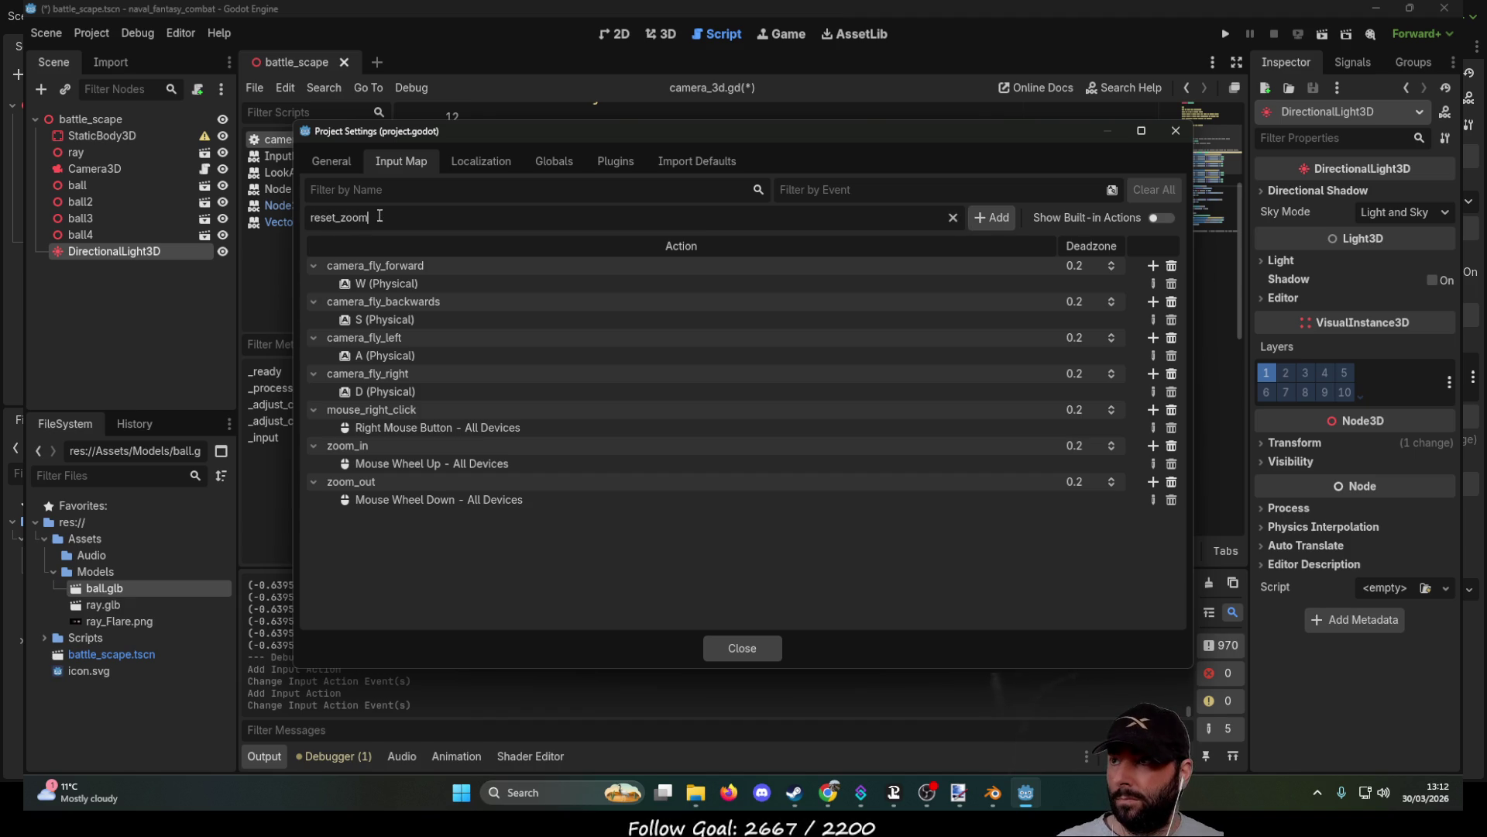
pyautogui.click(992, 217)
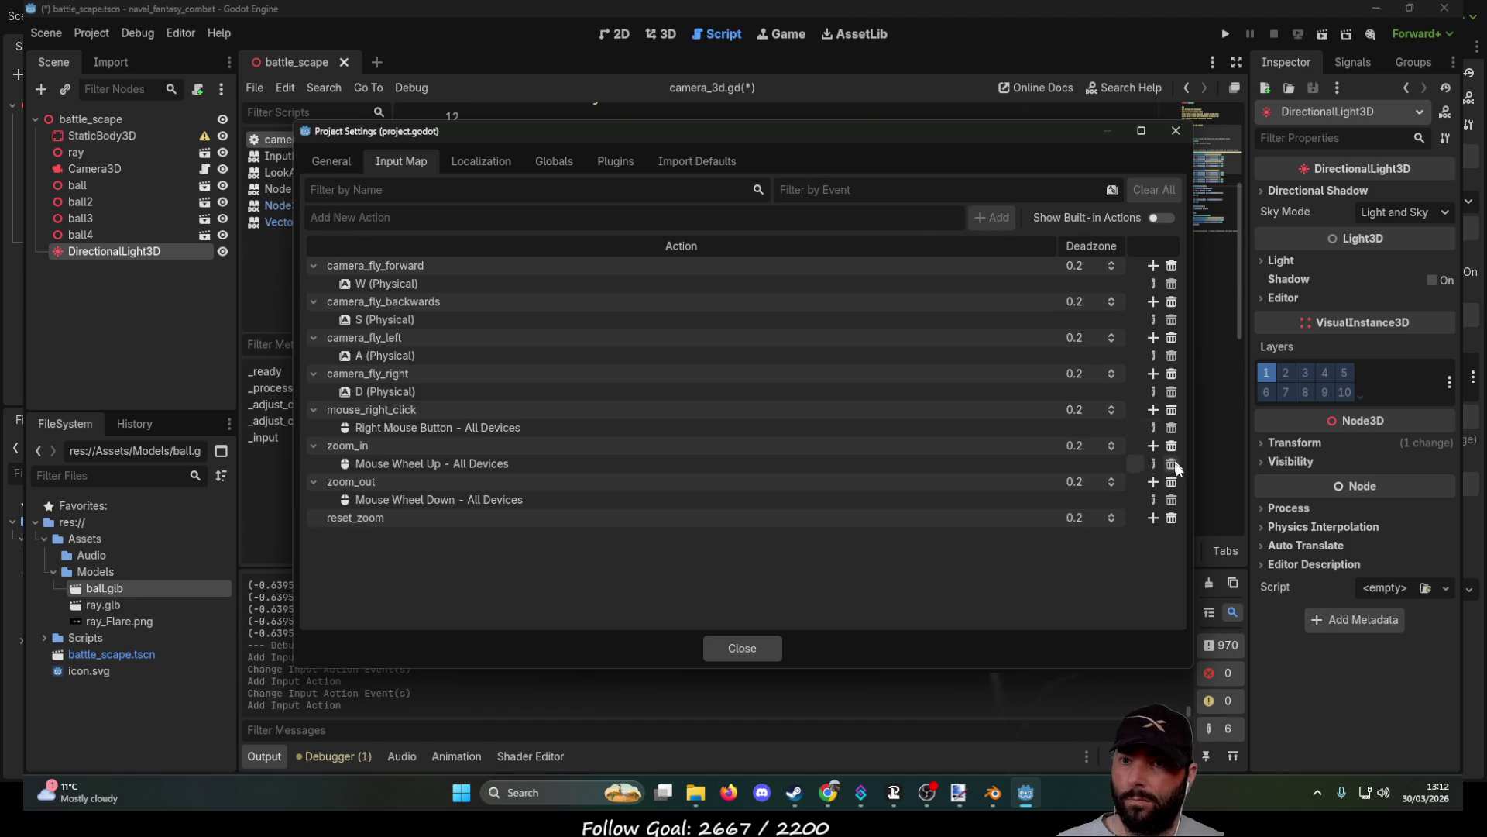
pyautogui.click(1153, 518)
pyautogui.click(455, 382)
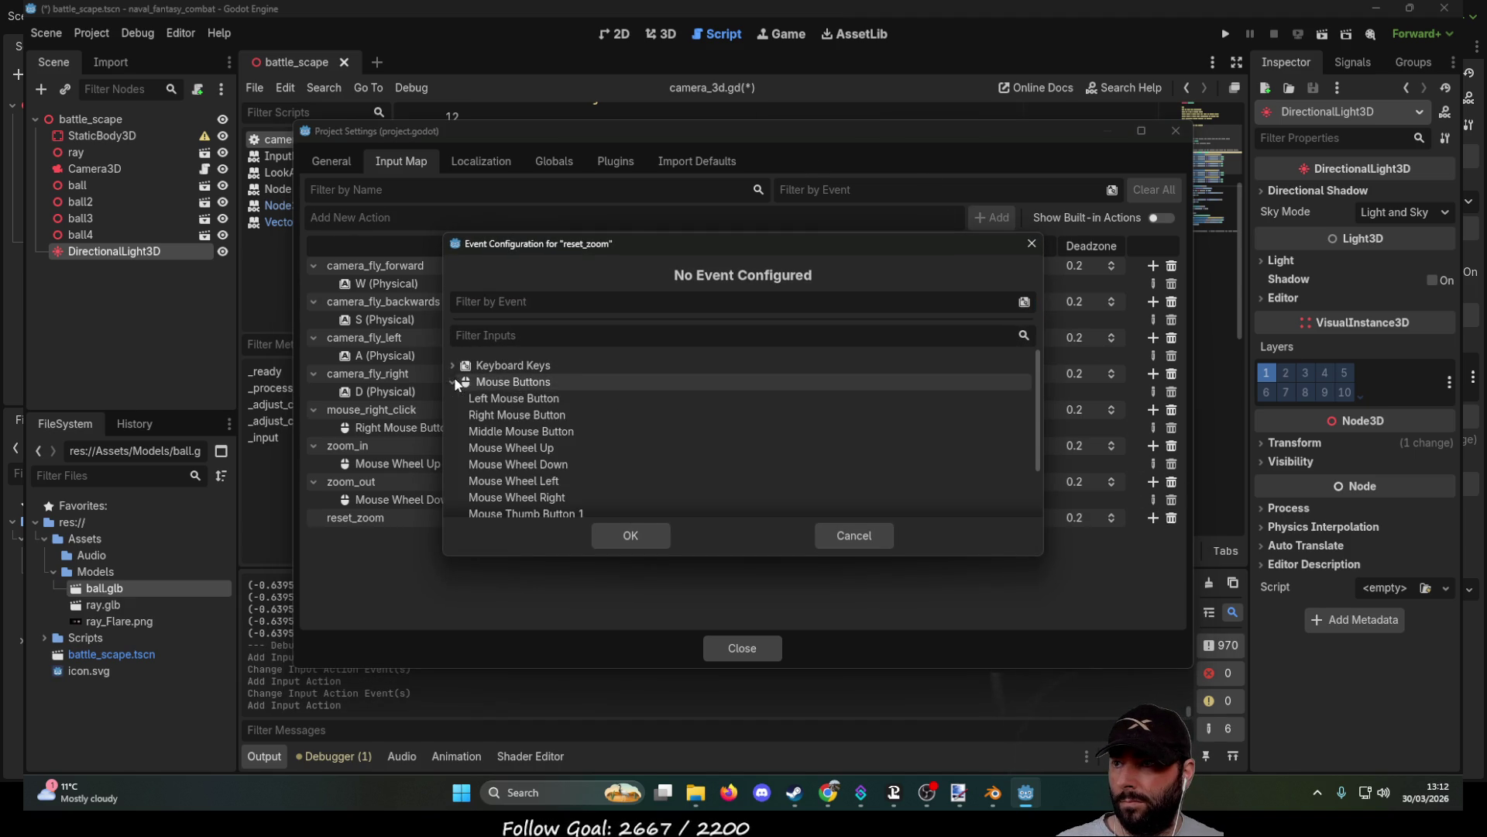
pyautogui.click(546, 434)
pyautogui.click(639, 535)
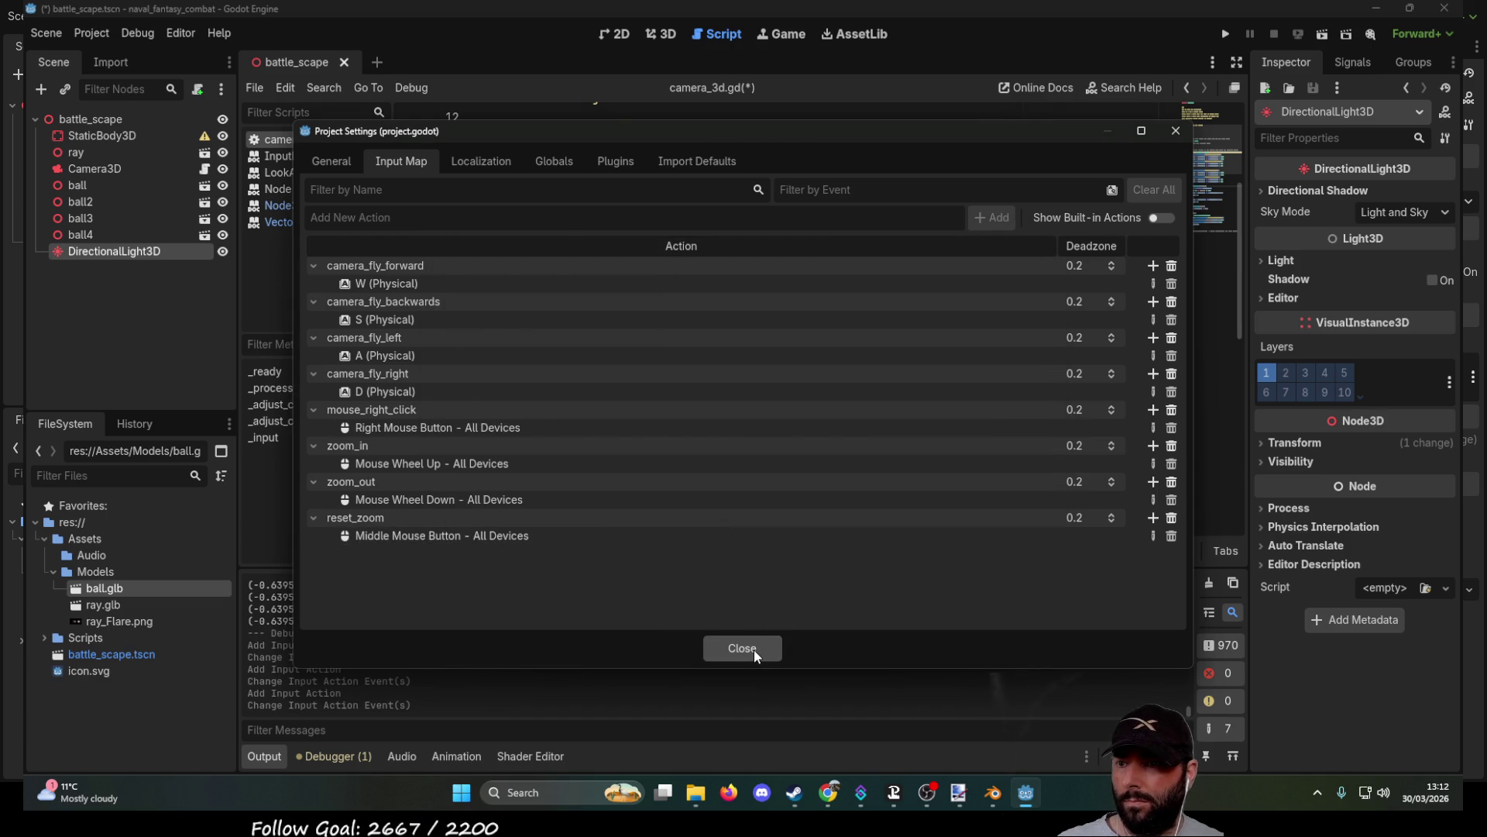
pyautogui.click(755, 649)
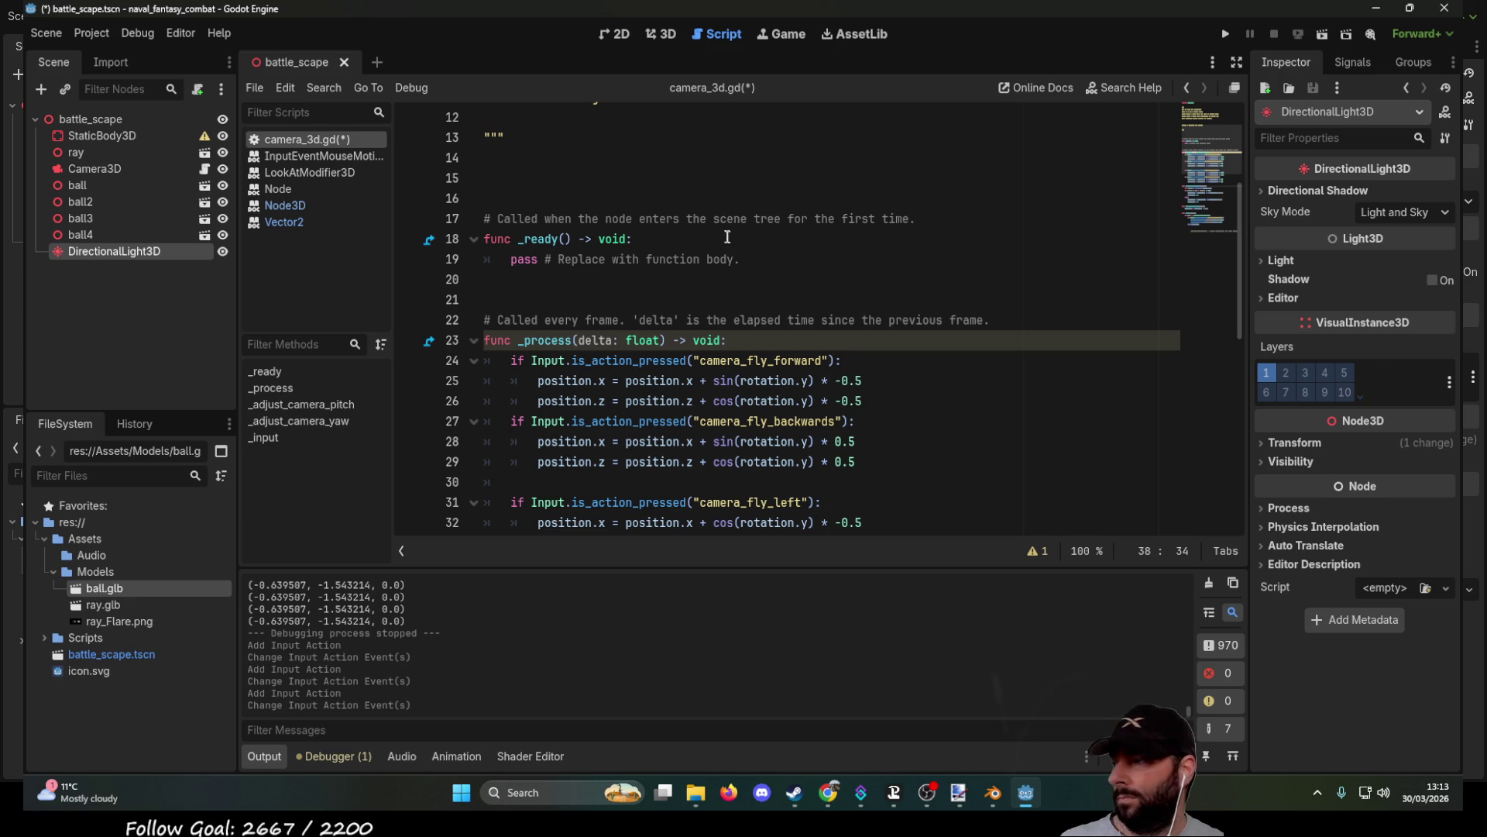
# Start an indented line 37 after the movement checks reading 'if Input.is_action_pressed()'.
pyautogui.scroll(-3, 688, 262)
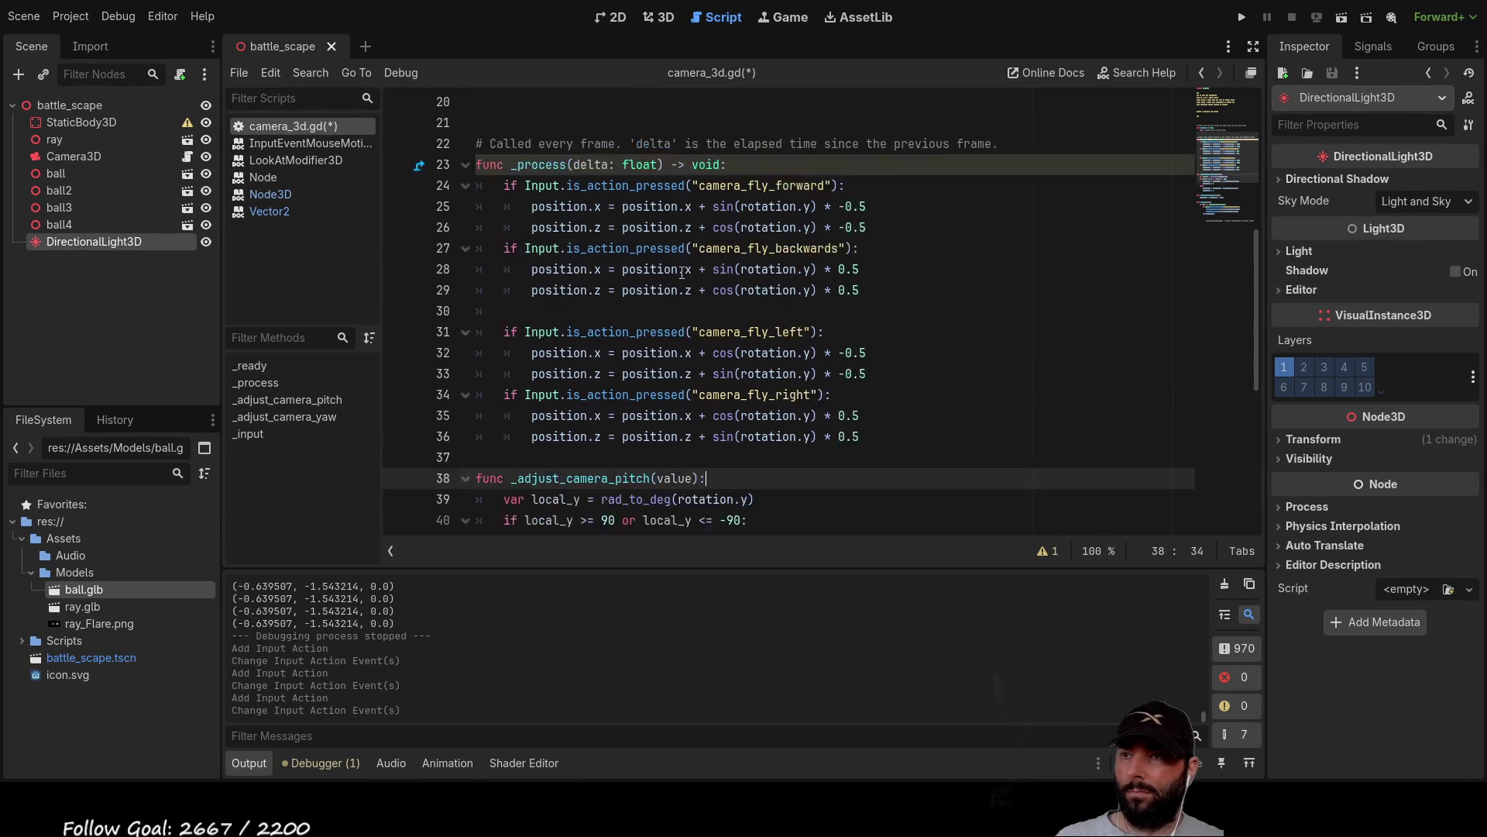
pyautogui.scroll(2, 688, 263)
pyautogui.scroll(-2, 604, 306)
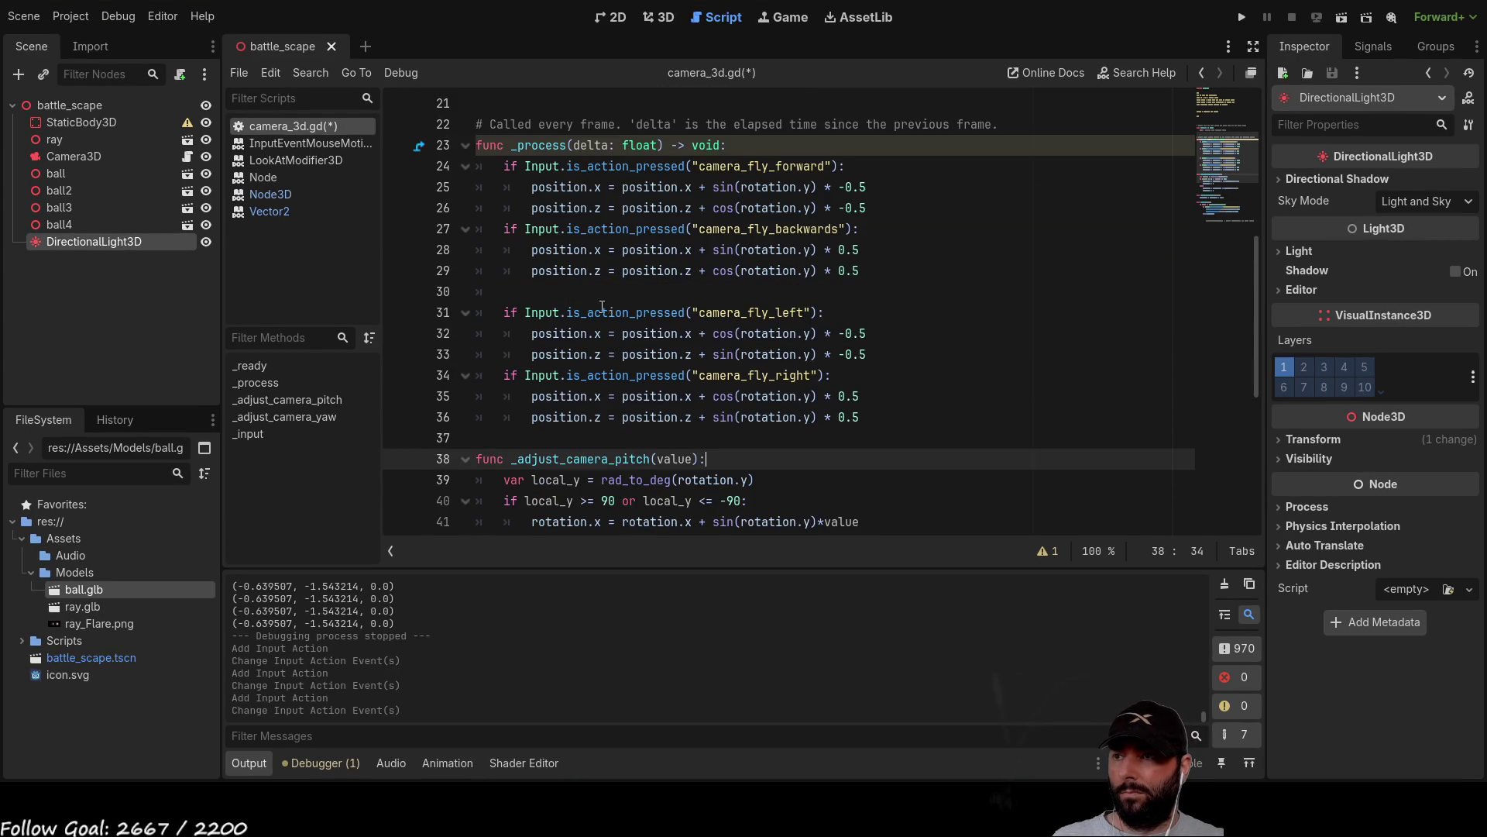
pyautogui.scroll(-2, 603, 306)
pyautogui.click(604, 306)
pyautogui.press('Return')
pyautogui.press('Return')
pyautogui.press('Up')
pyautogui.press('Up')
pyautogui.press('Tab')
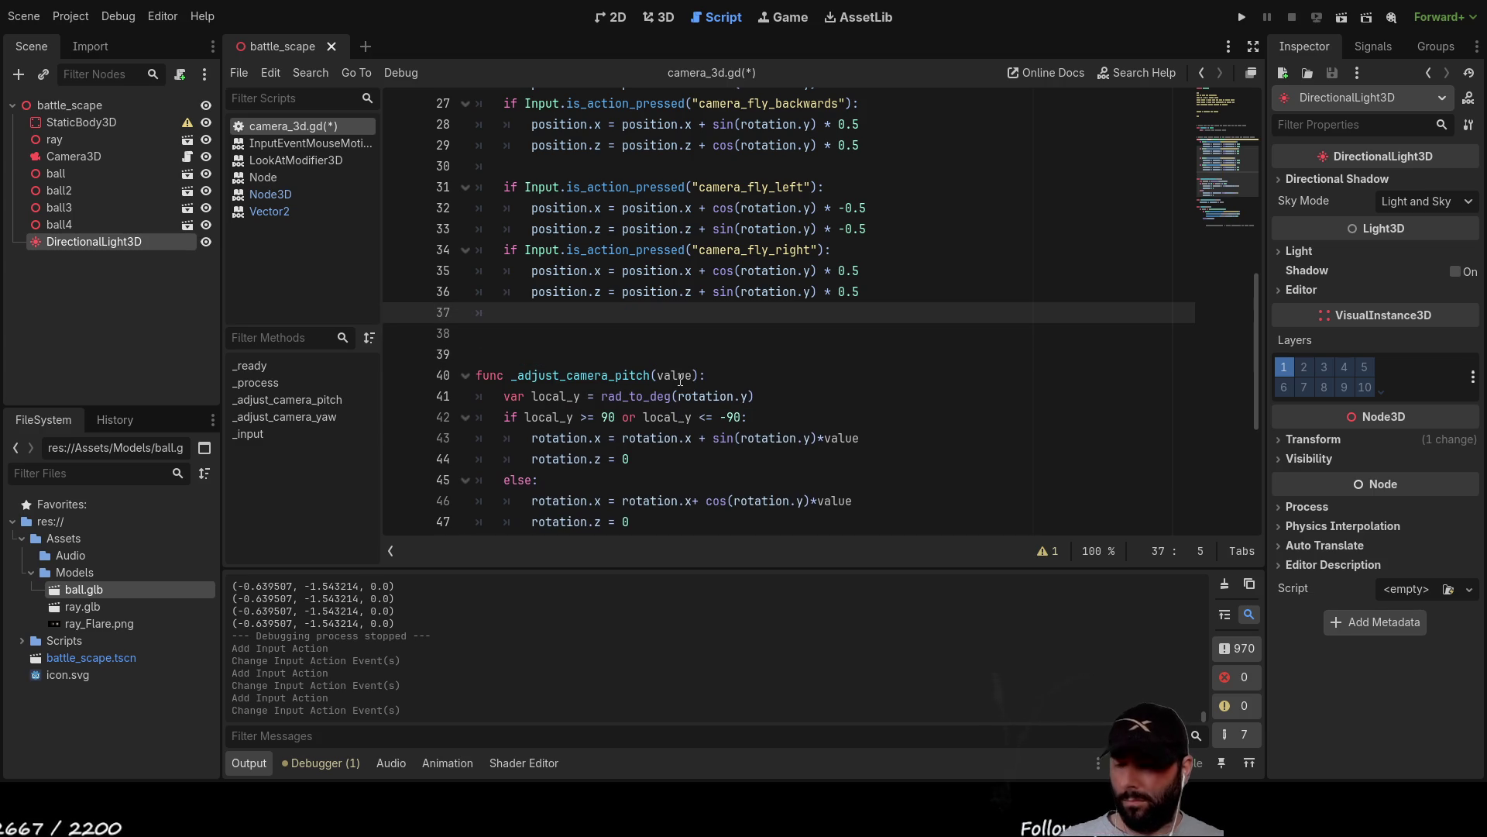
pyautogui.write('if')
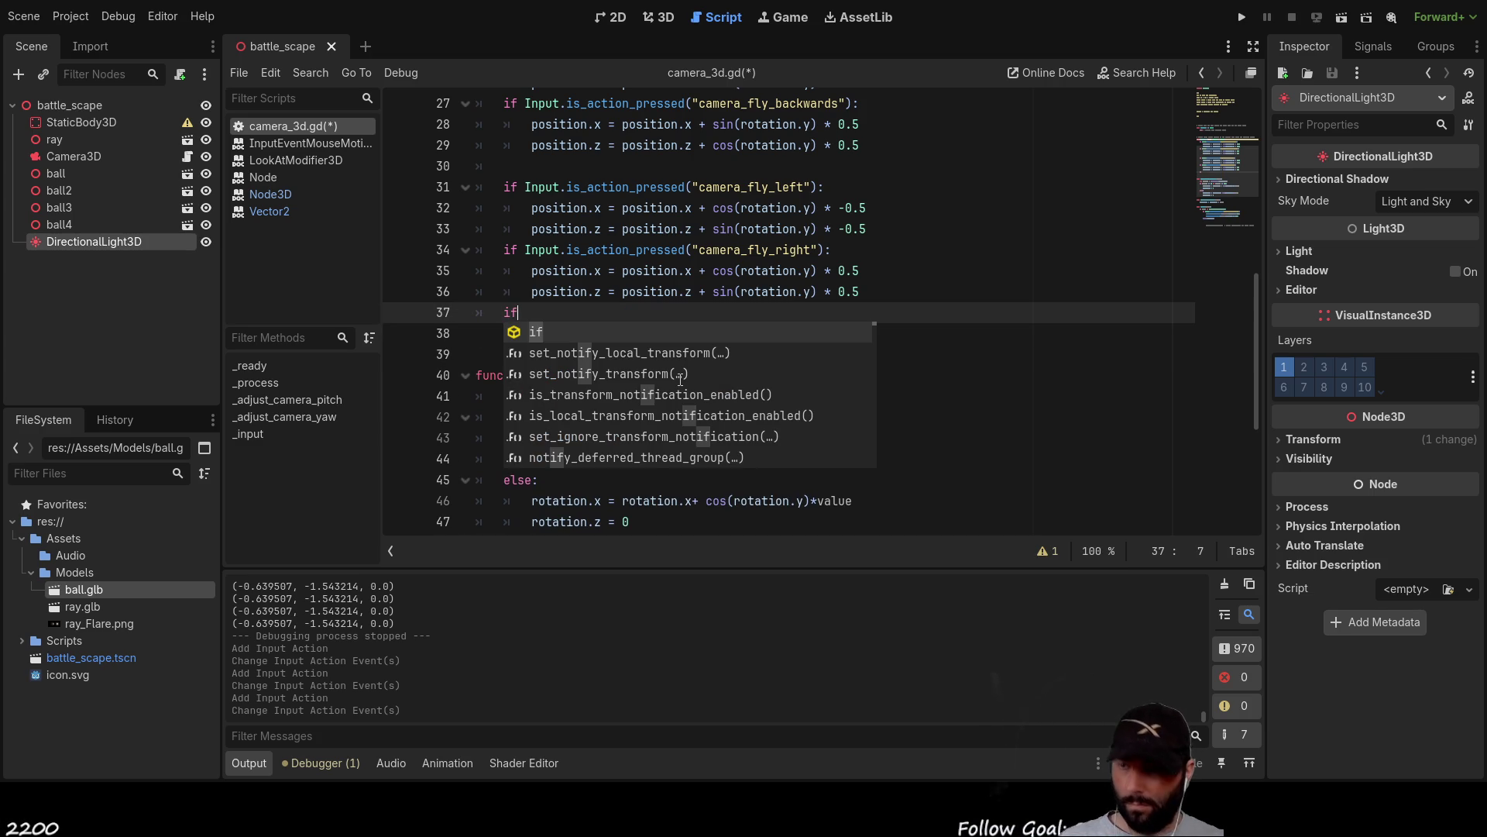
pyautogui.write('inpu')
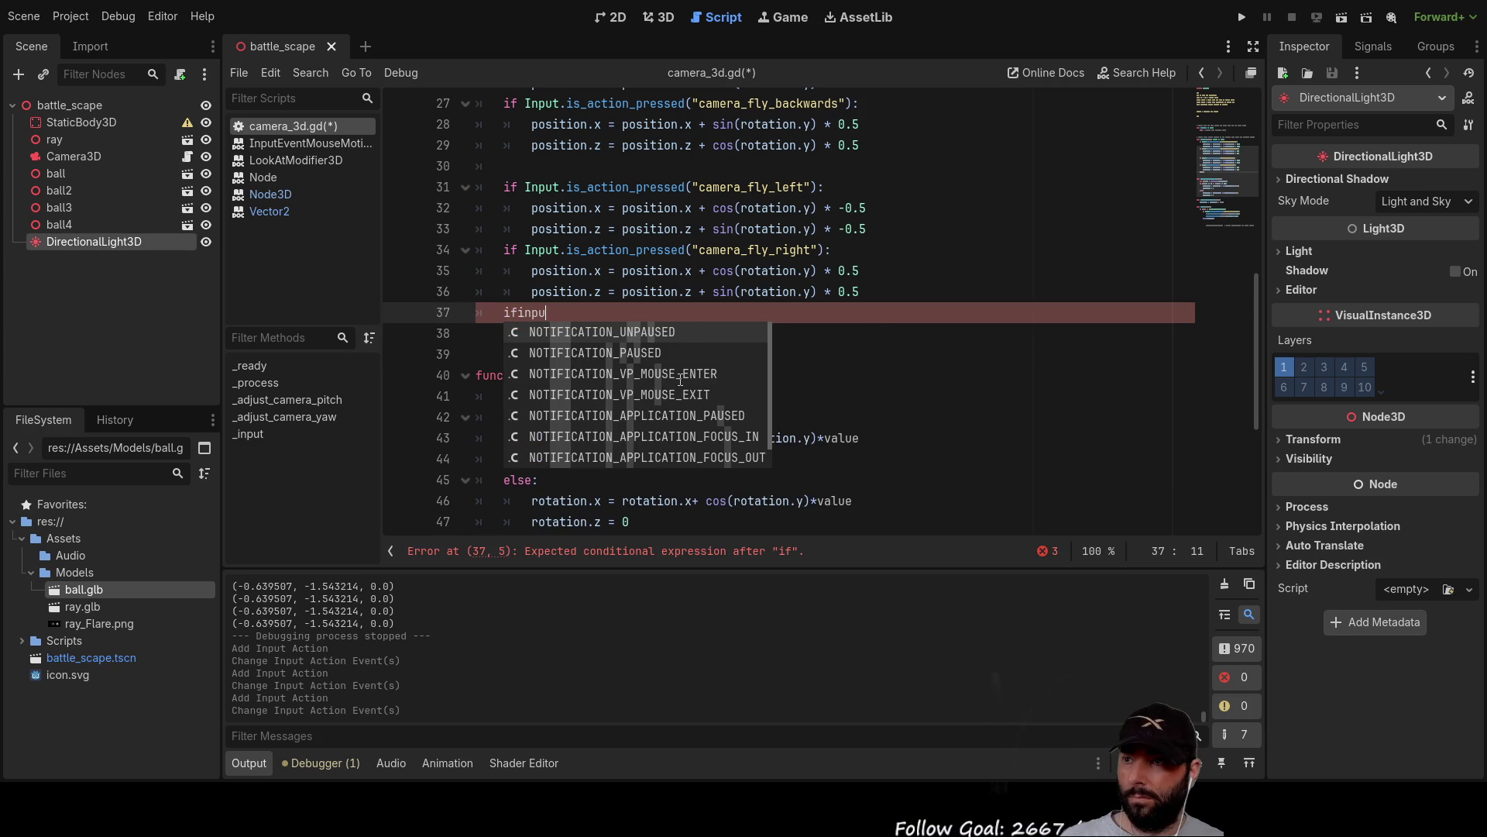
pyautogui.press('BackSpace')
pyautogui.press('BackSpace')
pyautogui.press('BackSpace')
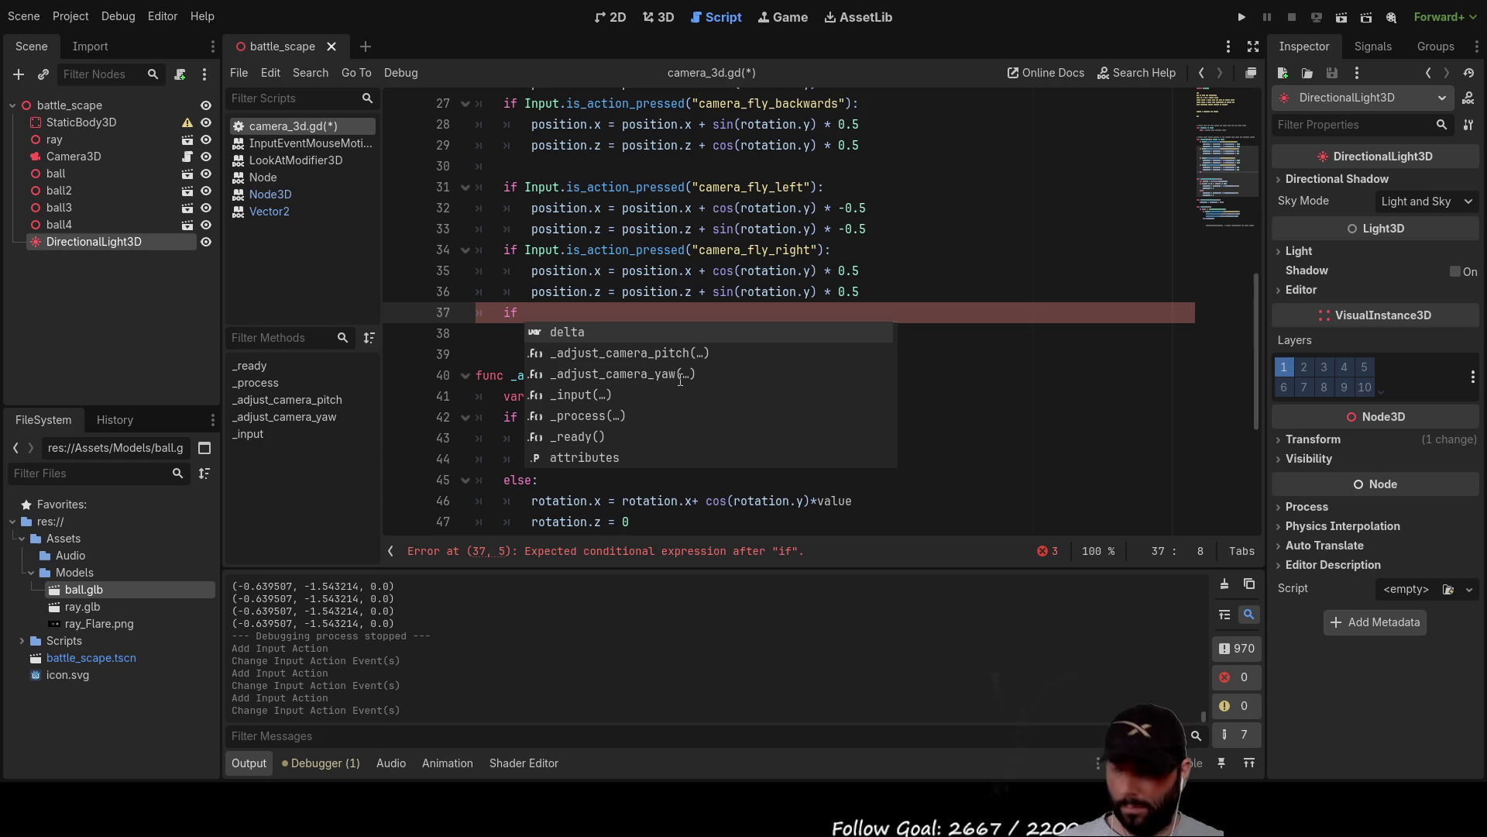
pyautogui.write('inp')
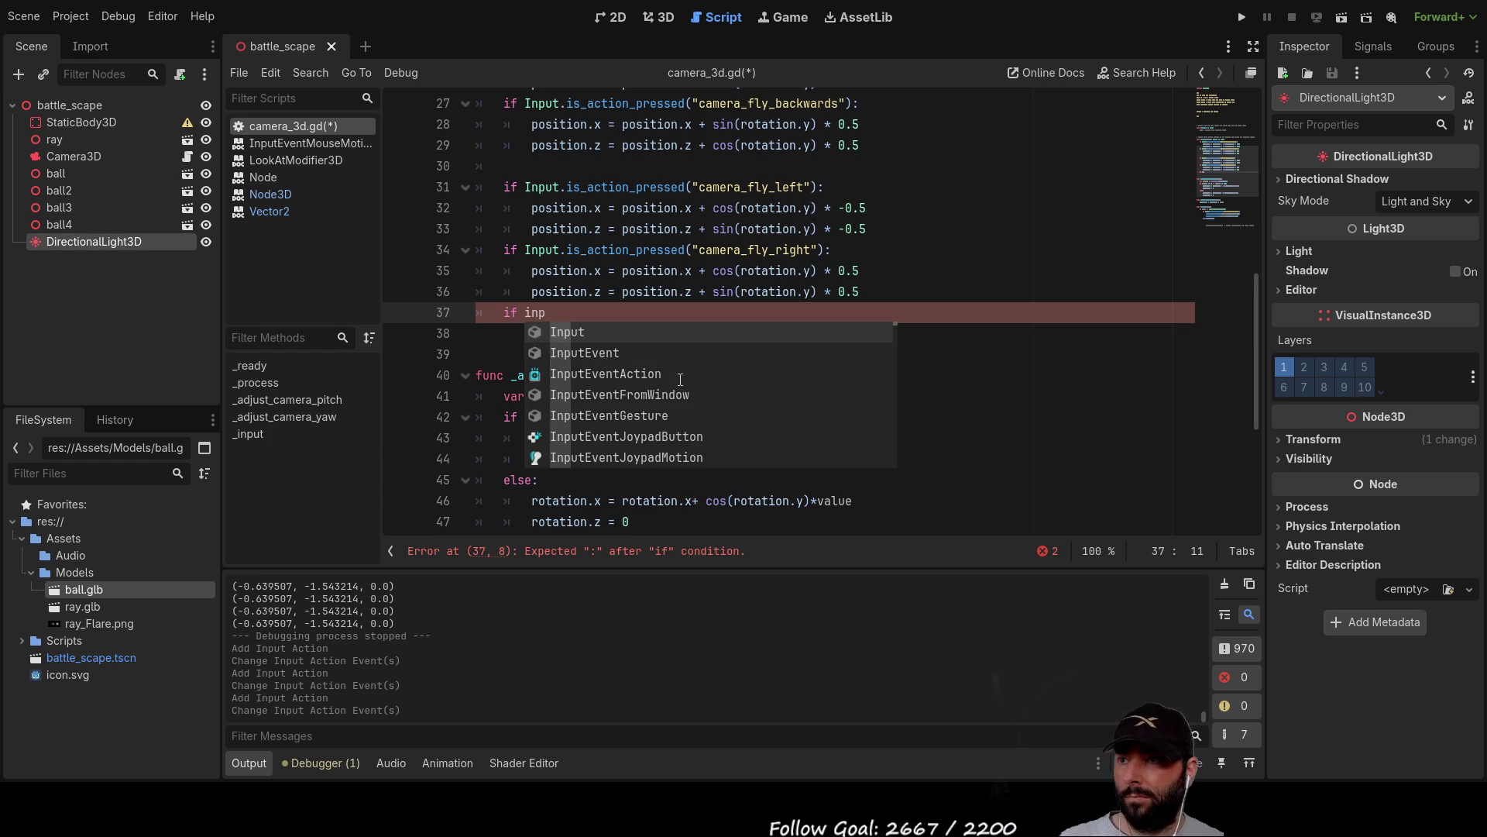
pyautogui.press('Down')
pyautogui.press('Up')
pyautogui.press('Return')
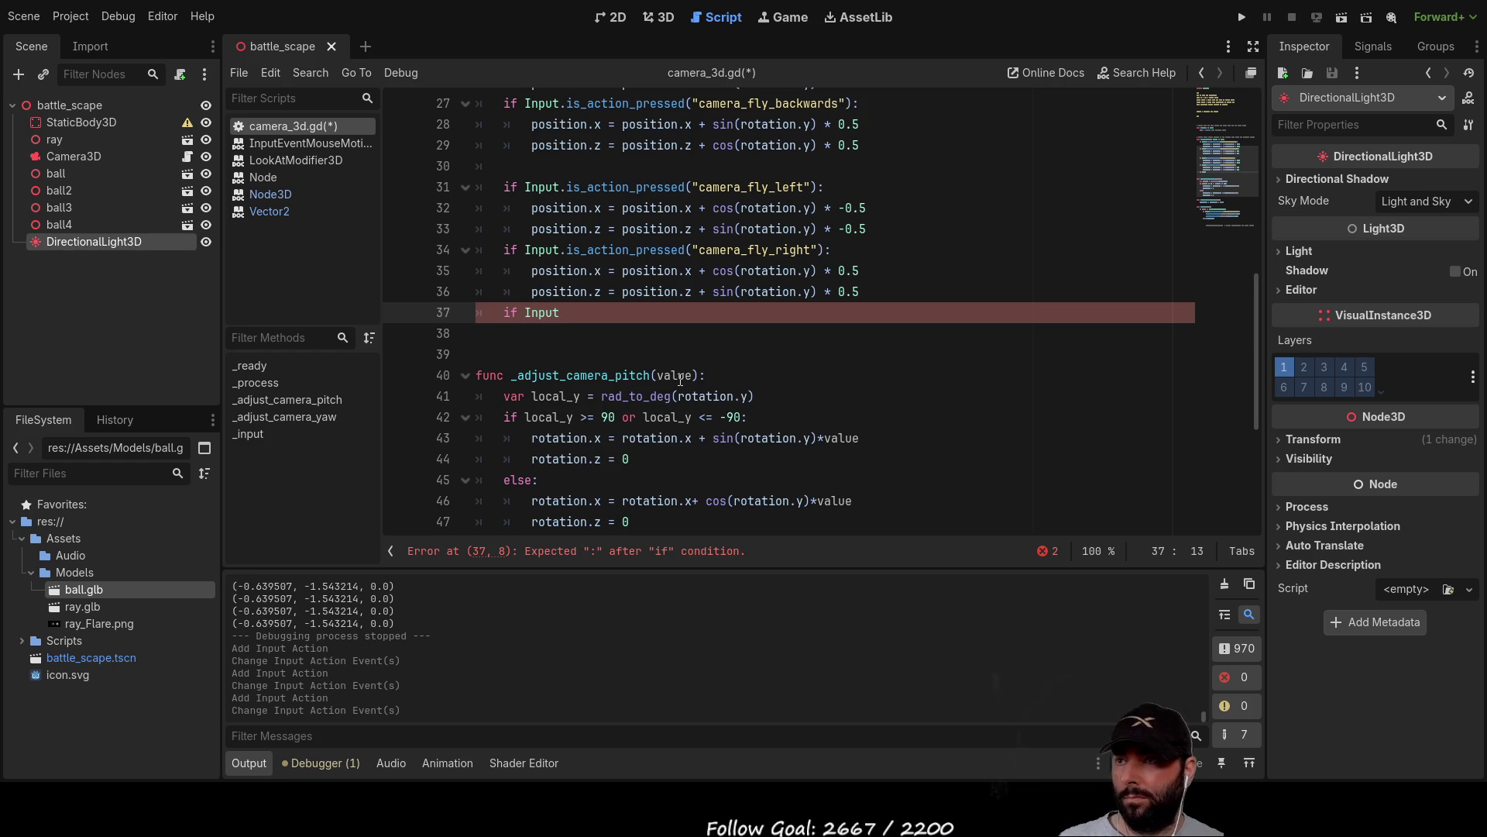
pyautogui.write('.is')
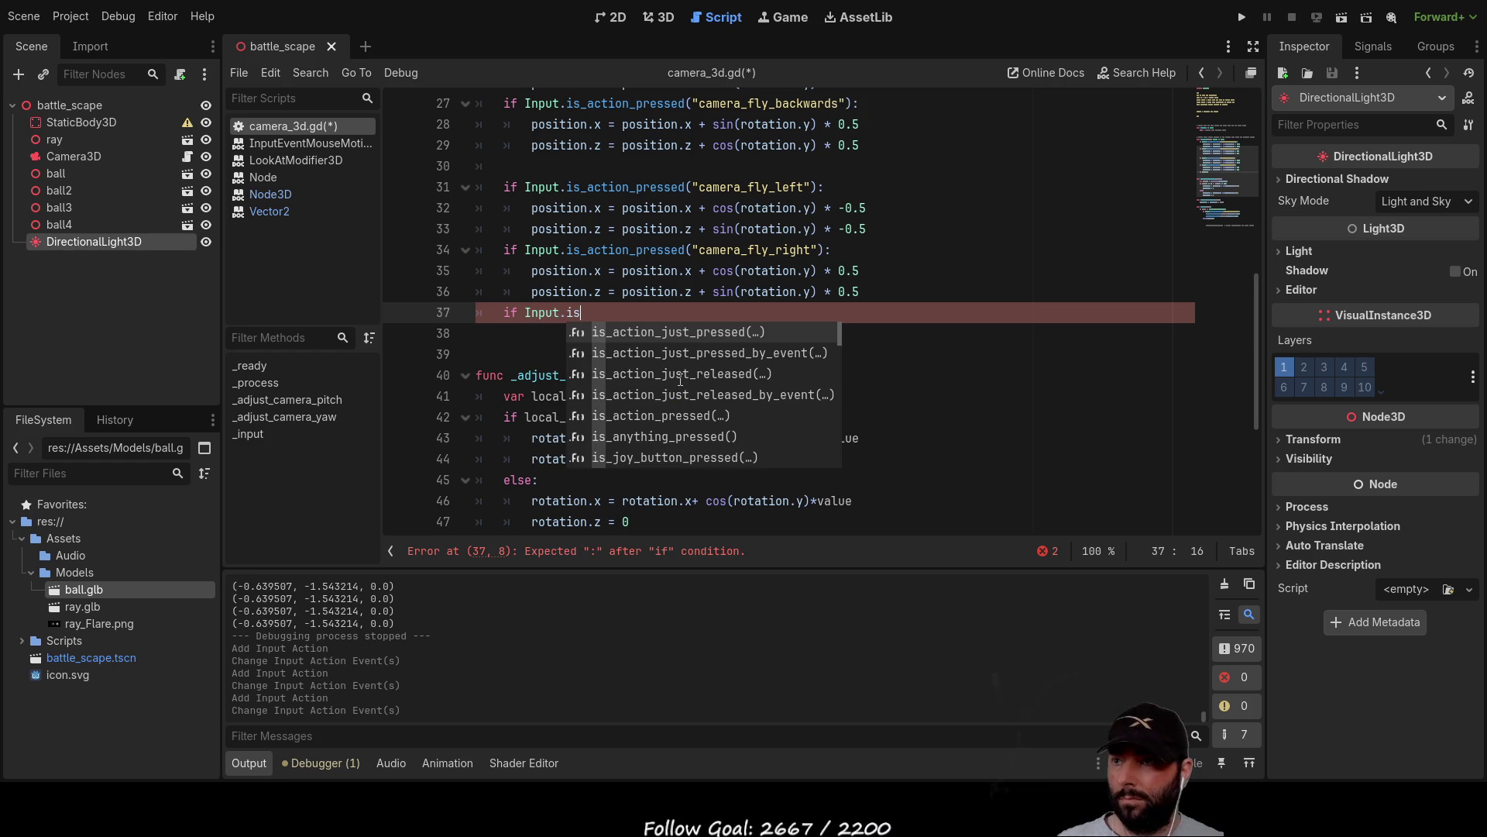
pyautogui.press('Down')
pyautogui.press('Down')
pyautogui.press('Down')
pyautogui.press('Down')
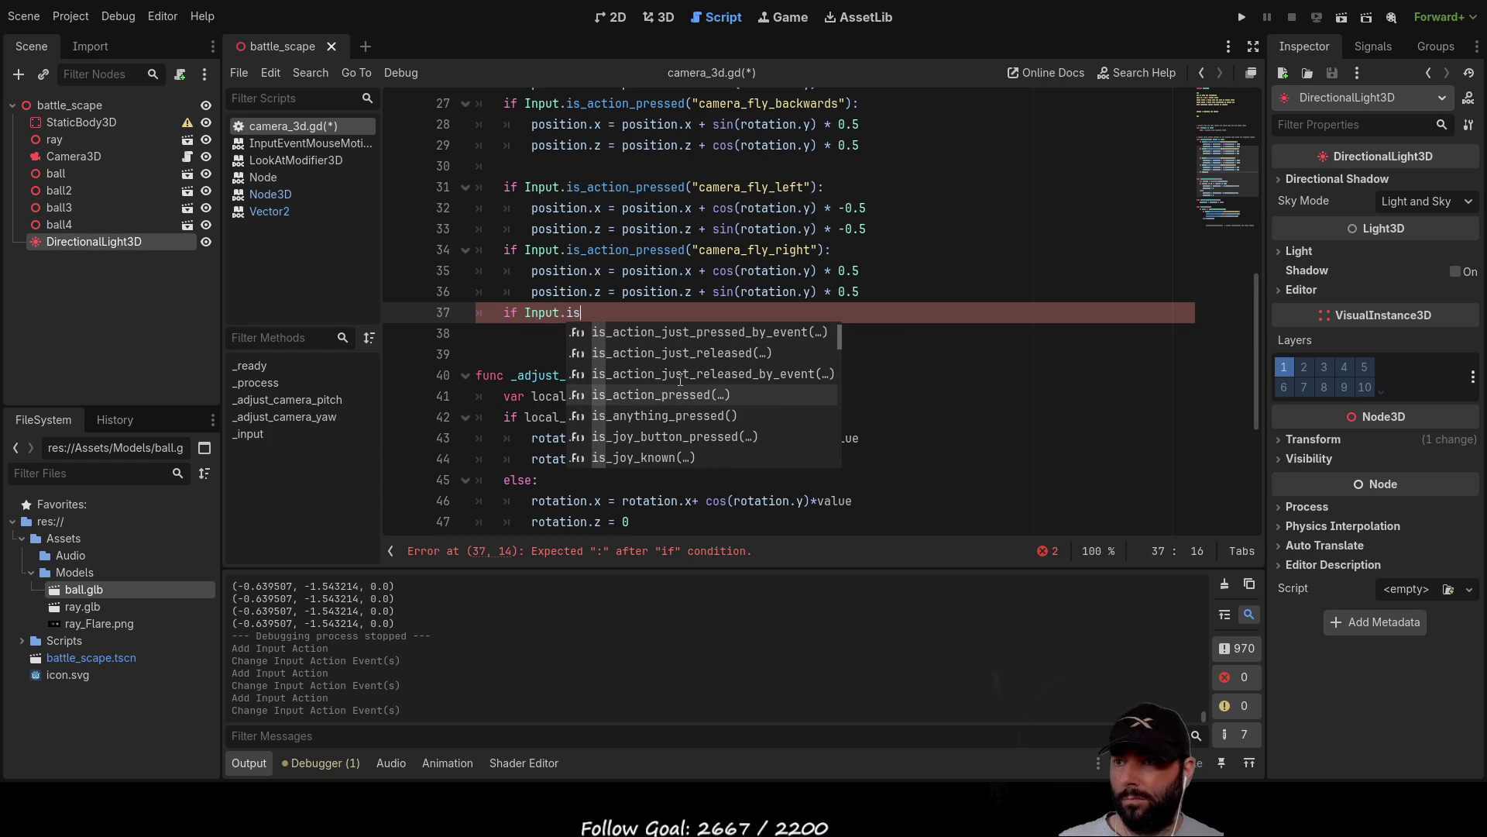
pyautogui.press('Return')
pyautogui.write('((')
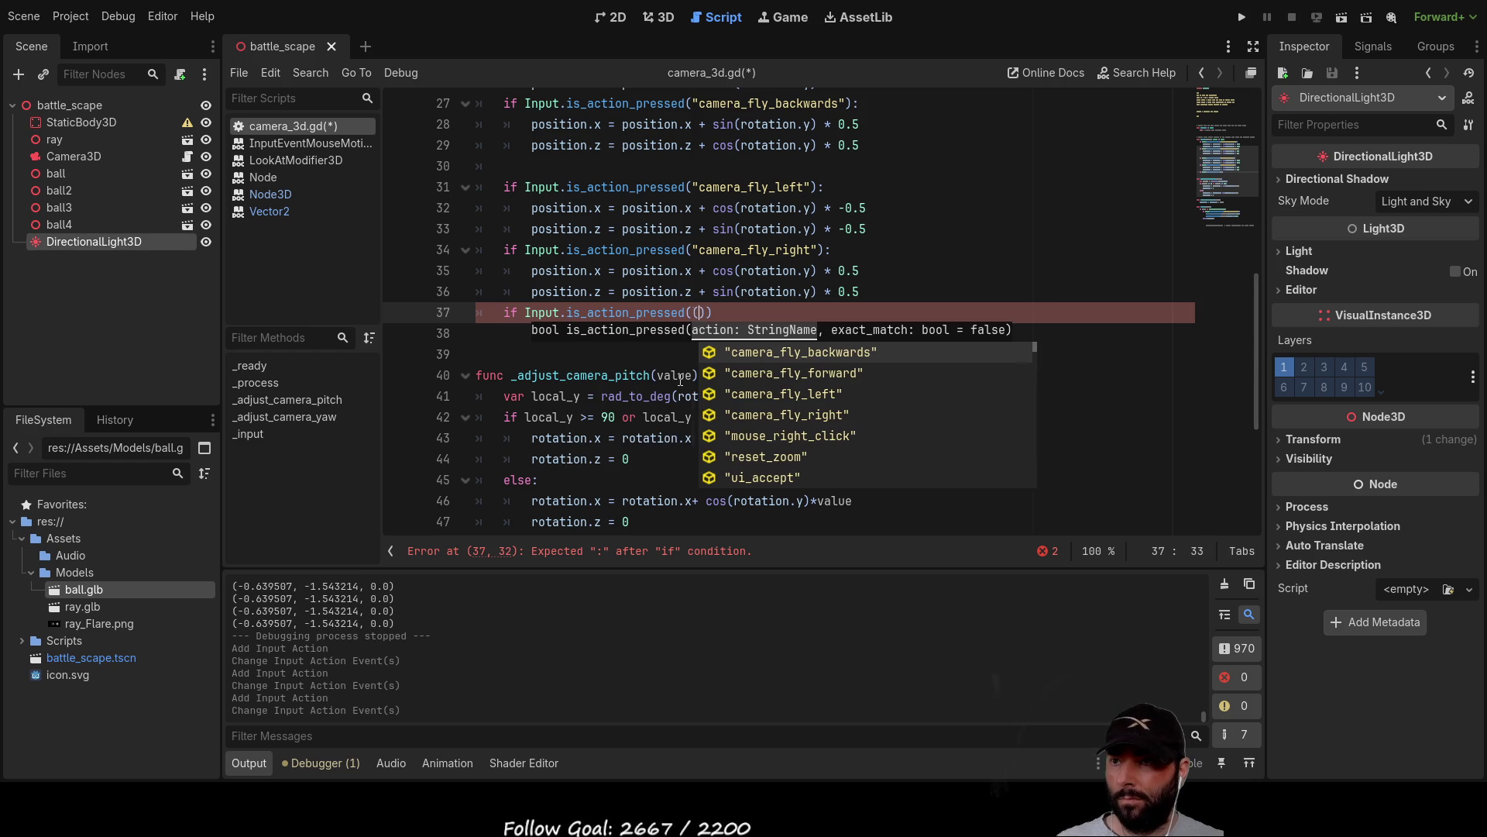
pyautogui.press('BackSpace')
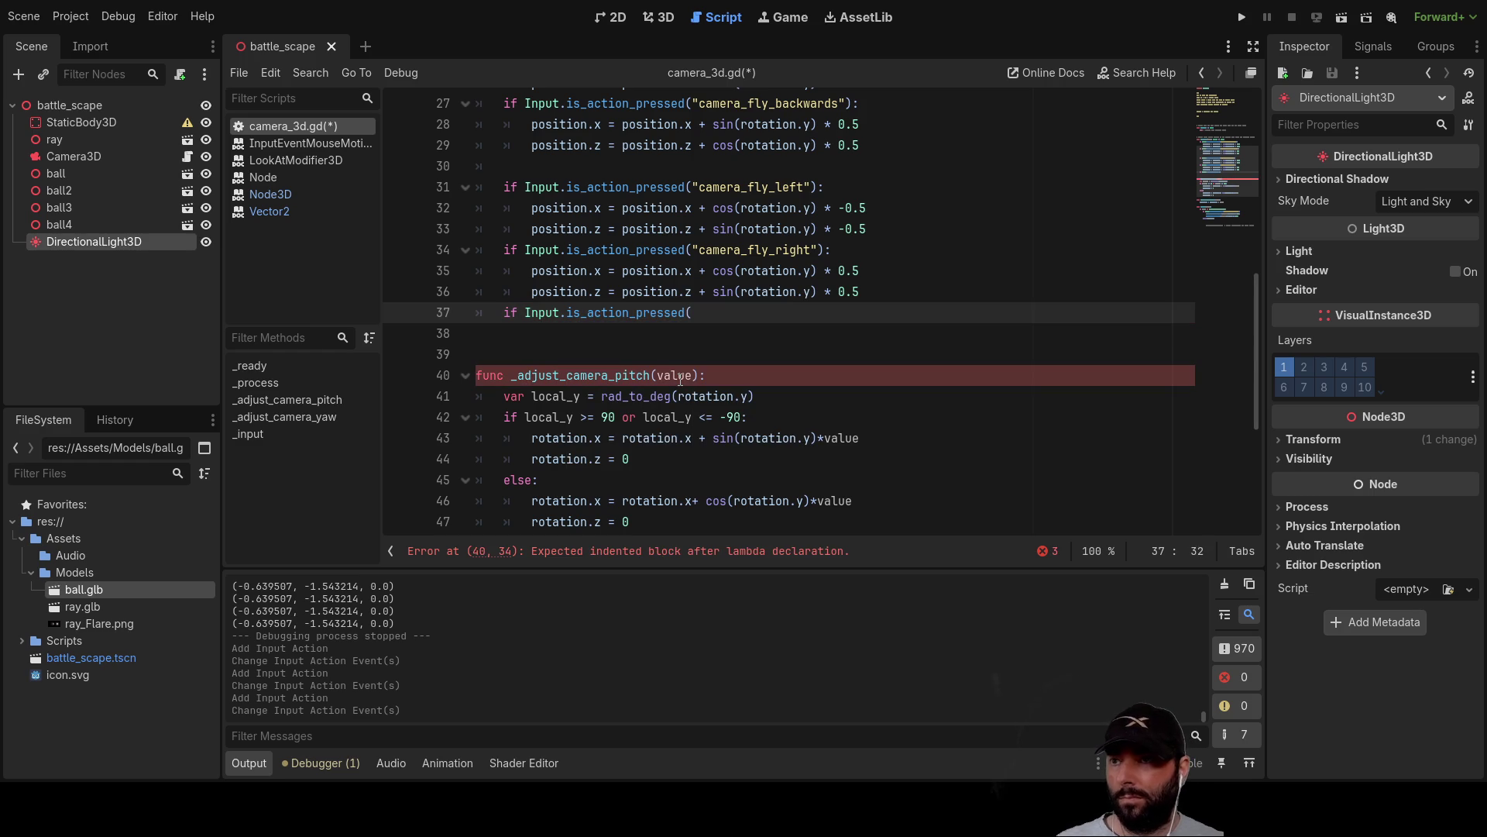
pyautogui.press('Left')
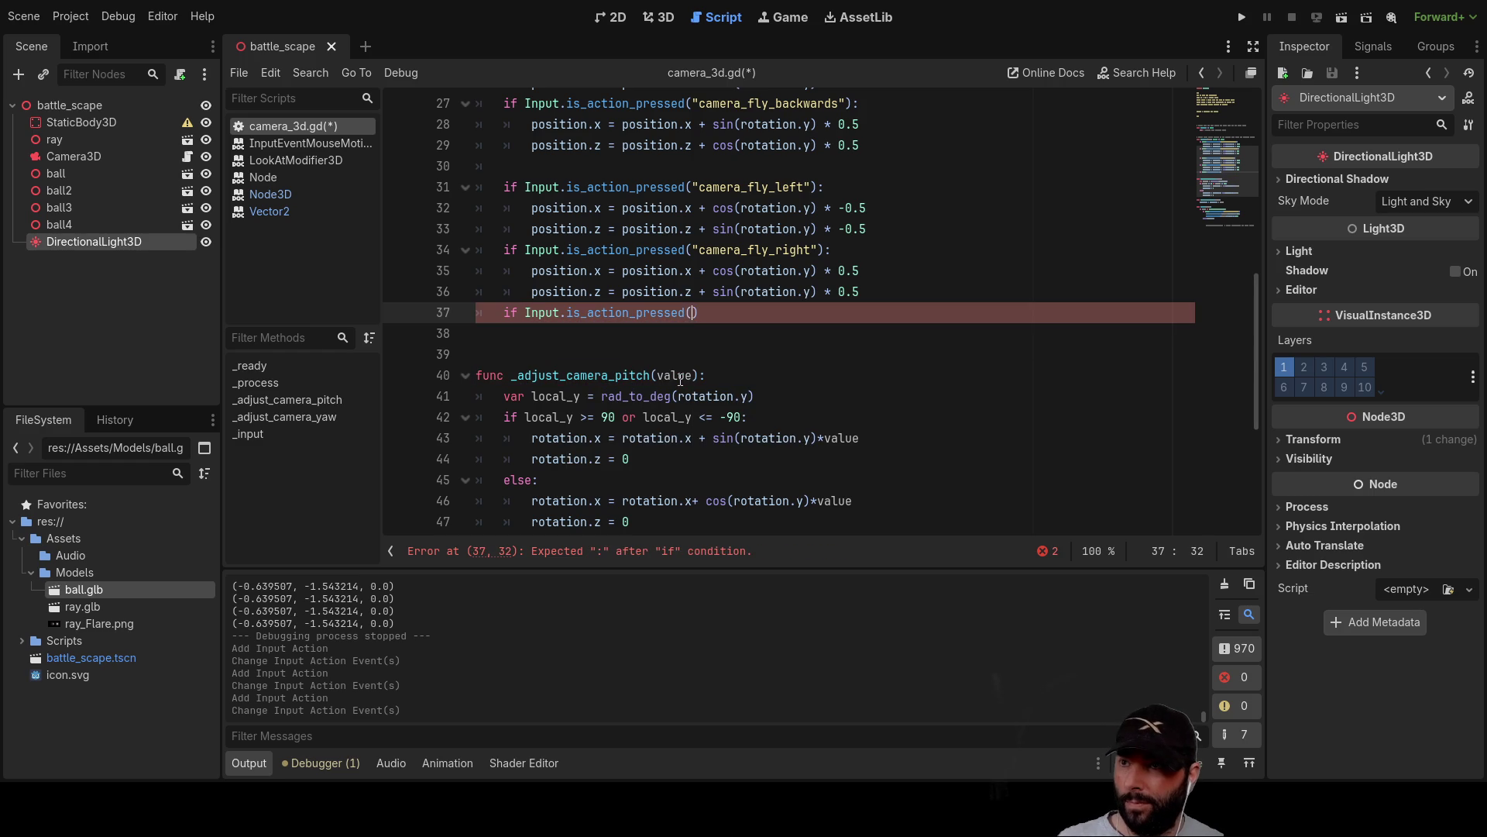
# Fill the check with the "zoom_in" action and move to the line below.
pyautogui.press('Down')
pyautogui.press('Down')
pyautogui.press('Down')
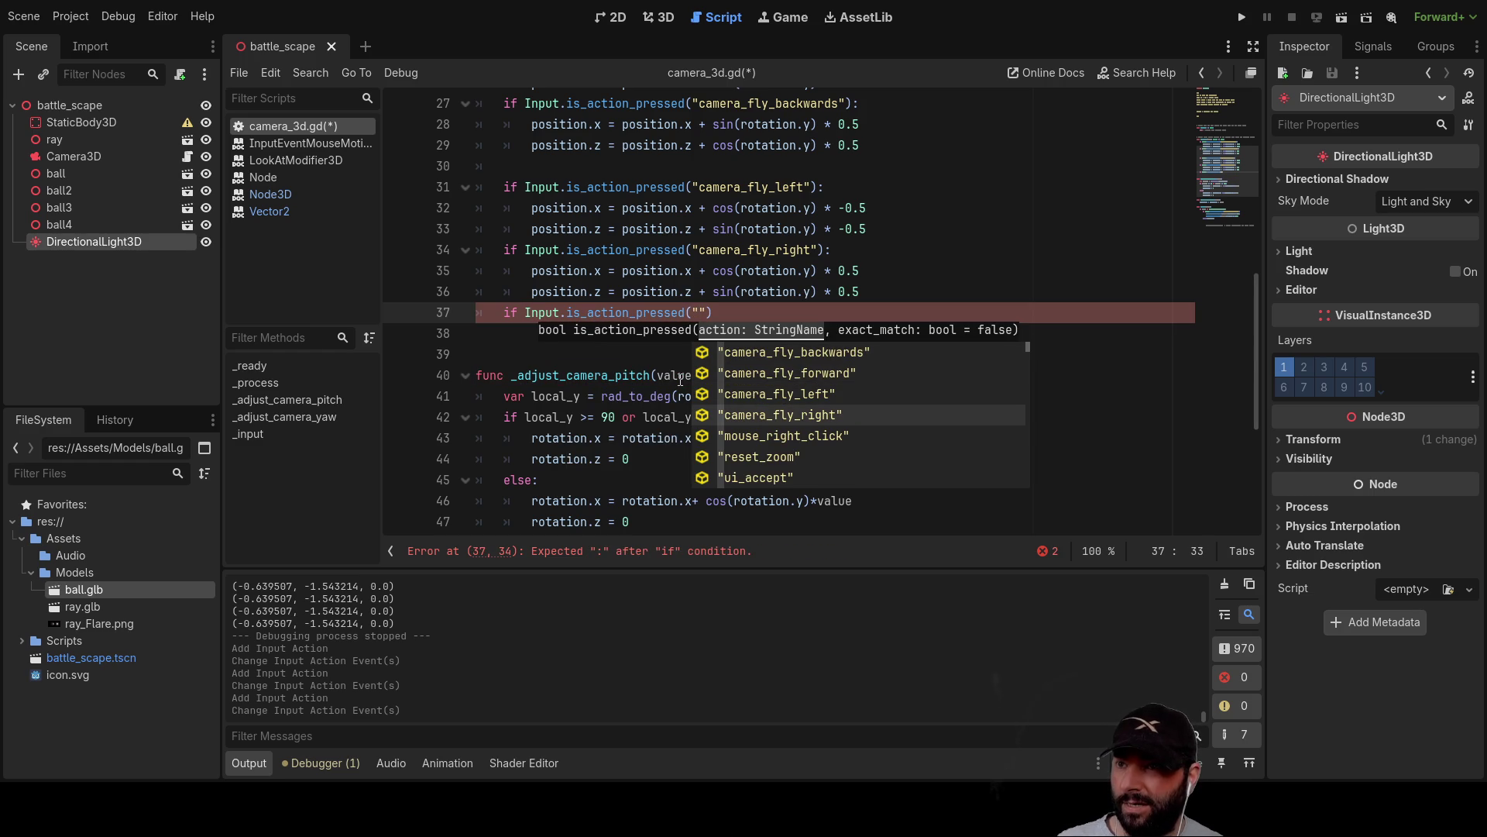
pyautogui.press('Down')
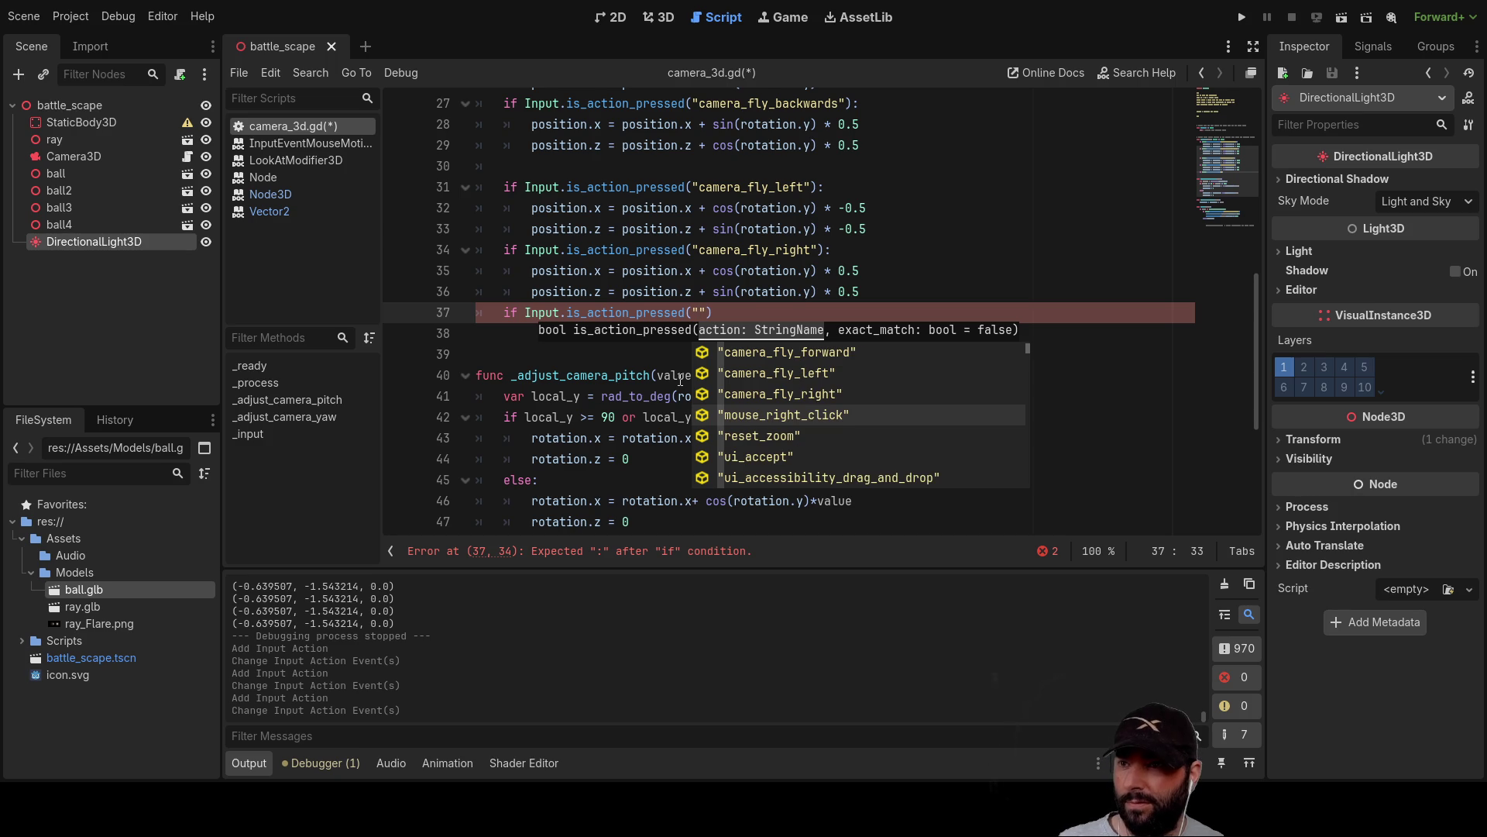
pyautogui.press('Down')
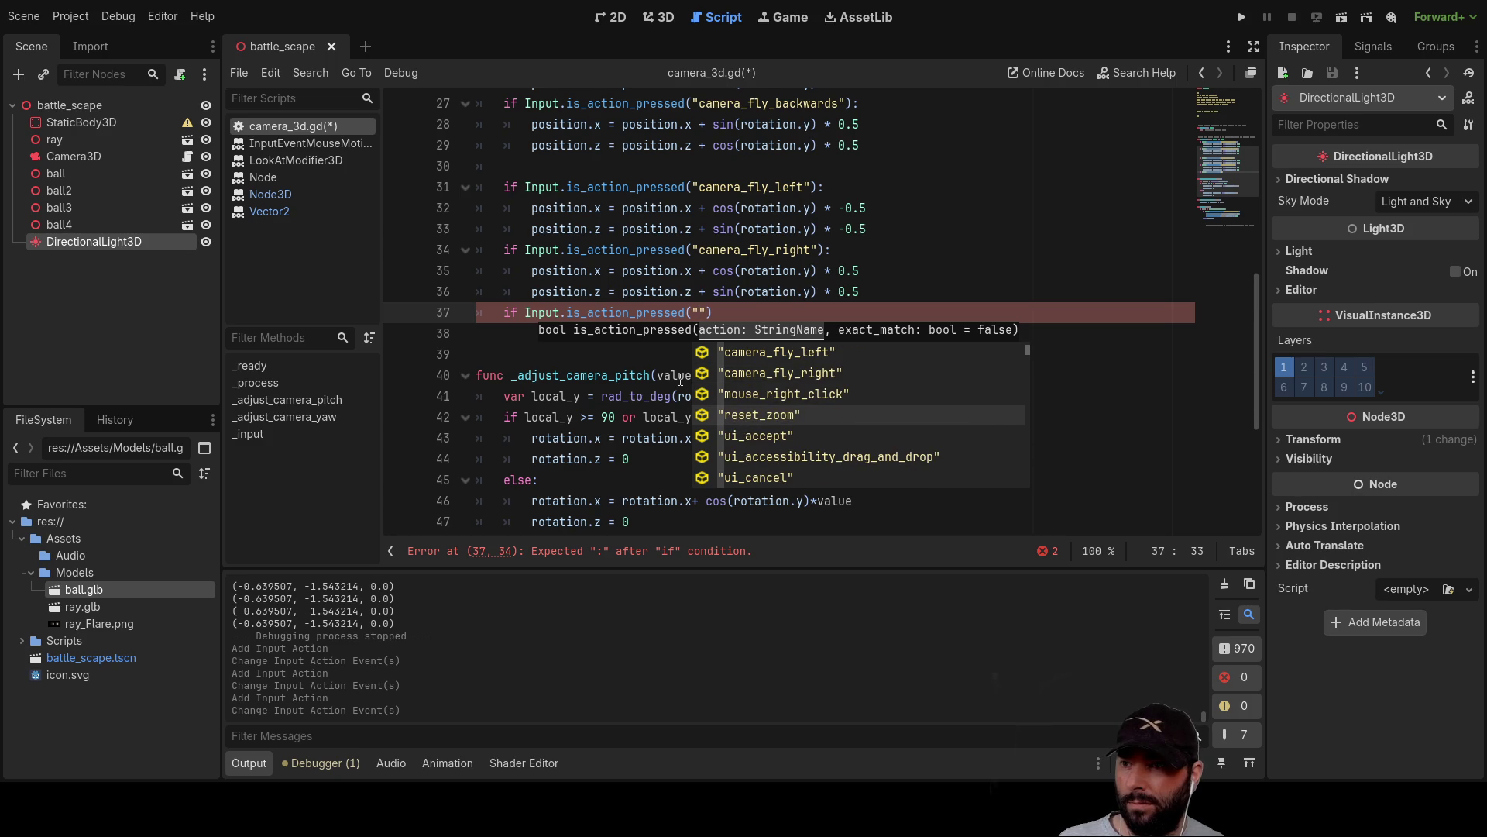
pyautogui.press('Down')
pyautogui.press('Down')
pyautogui.press('Down')
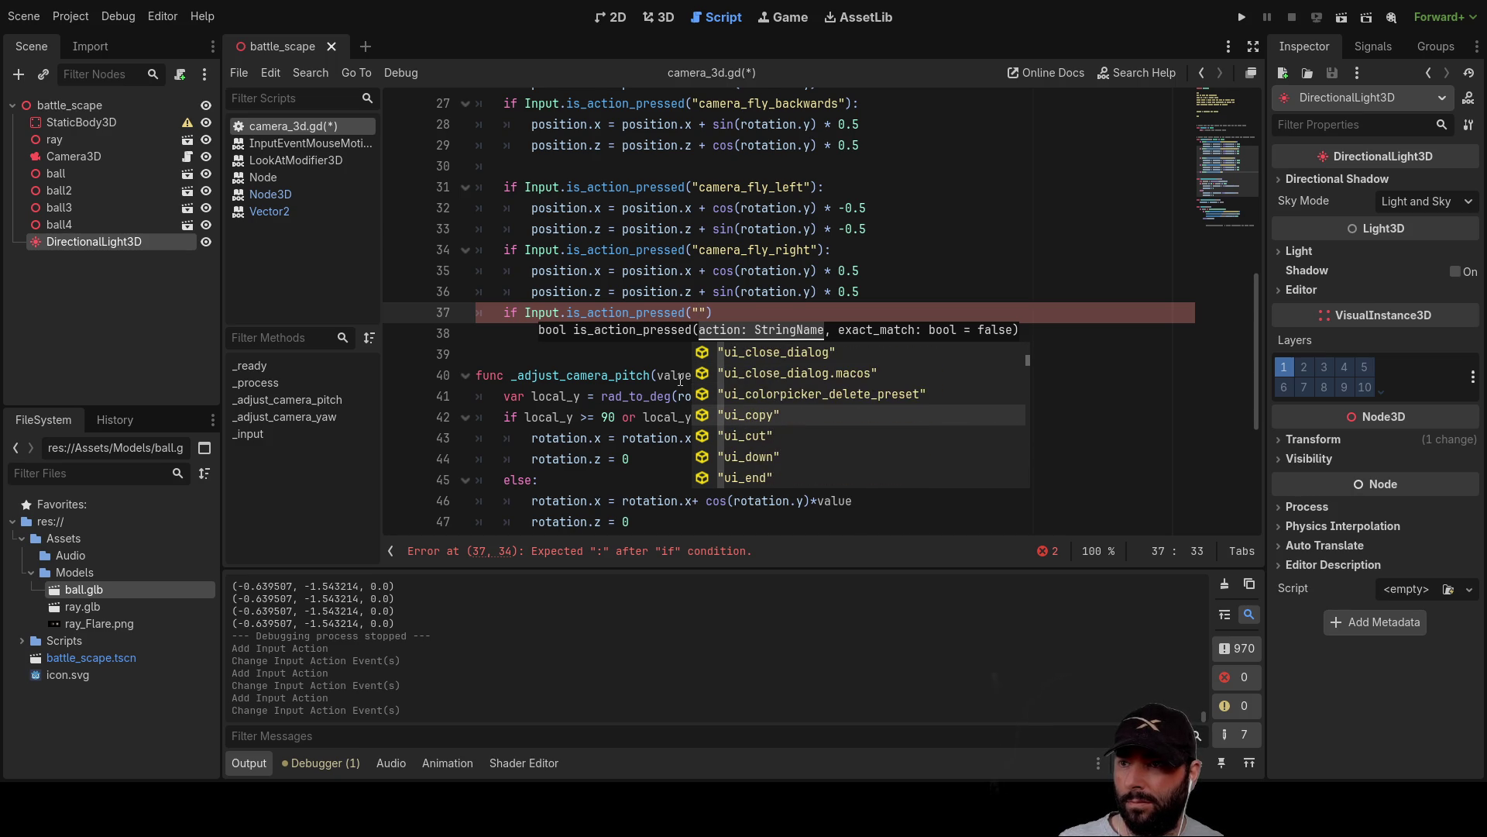
pyautogui.press('Down')
pyautogui.press('Down')
pyautogui.press('Down')
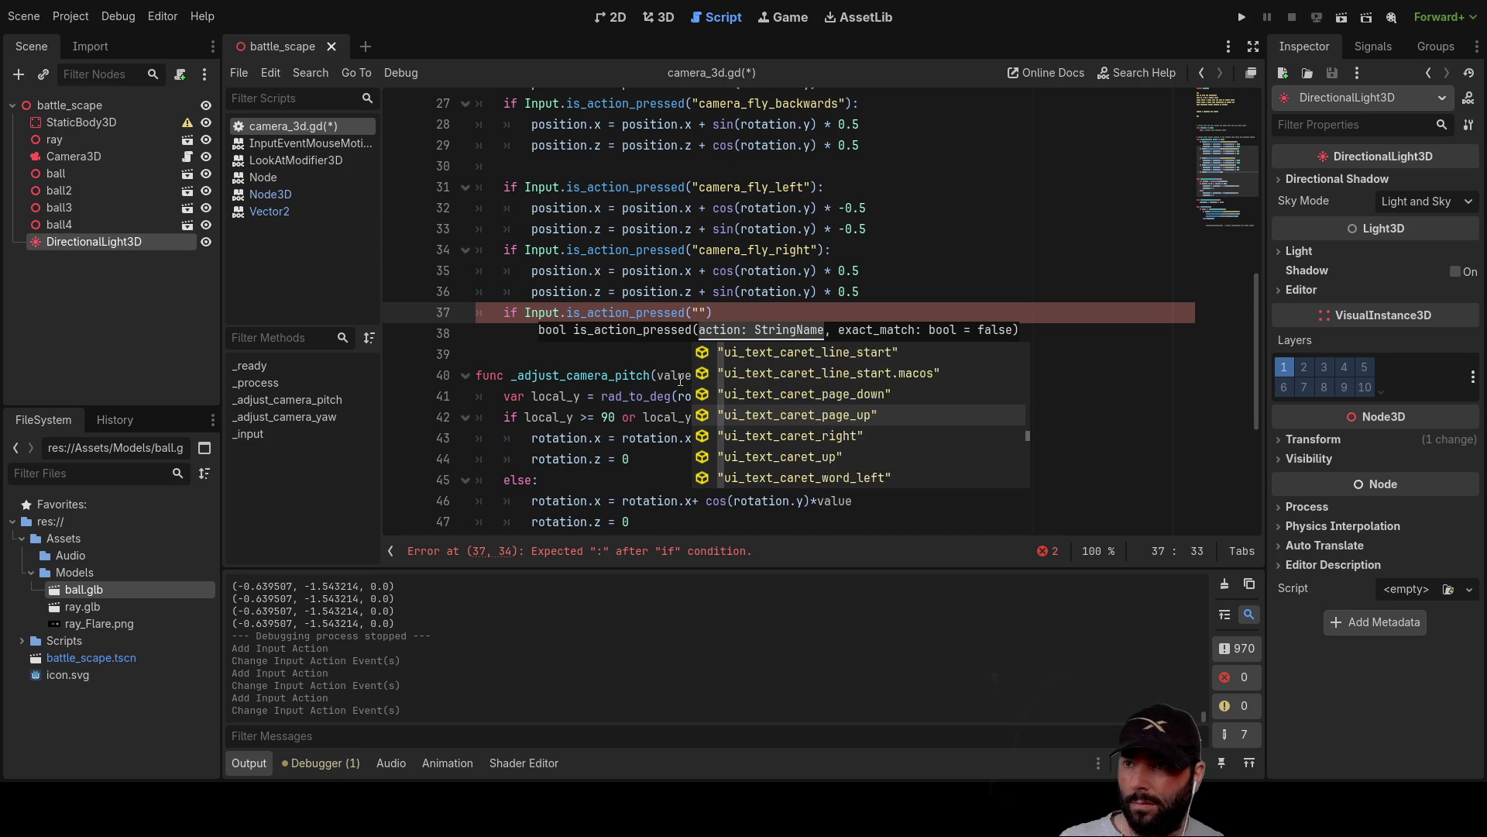
pyautogui.press('Down')
pyautogui.press('Down')
pyautogui.press('Down')
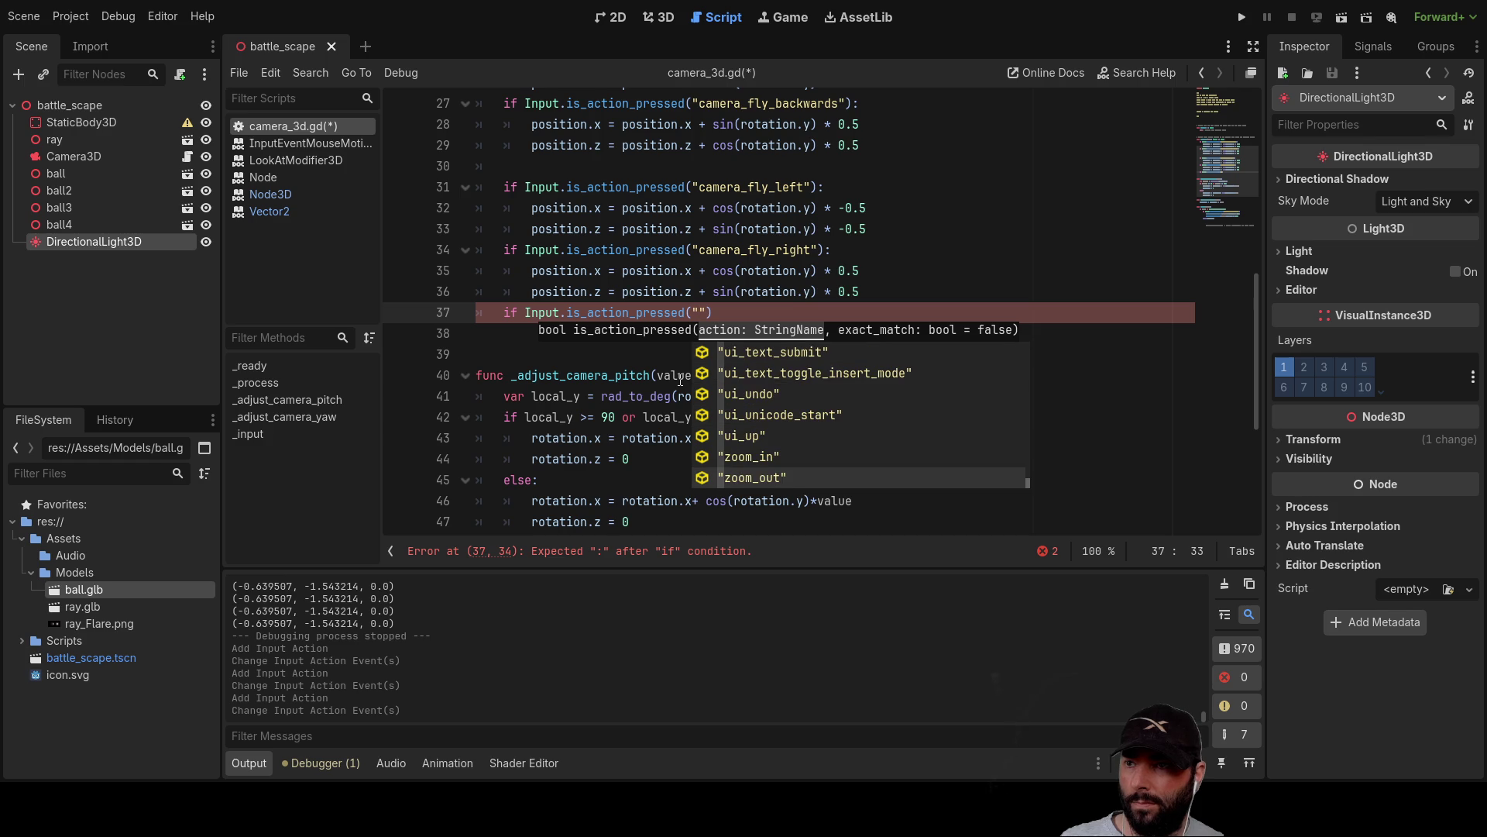
pyautogui.press('Up')
pyautogui.press('Return')
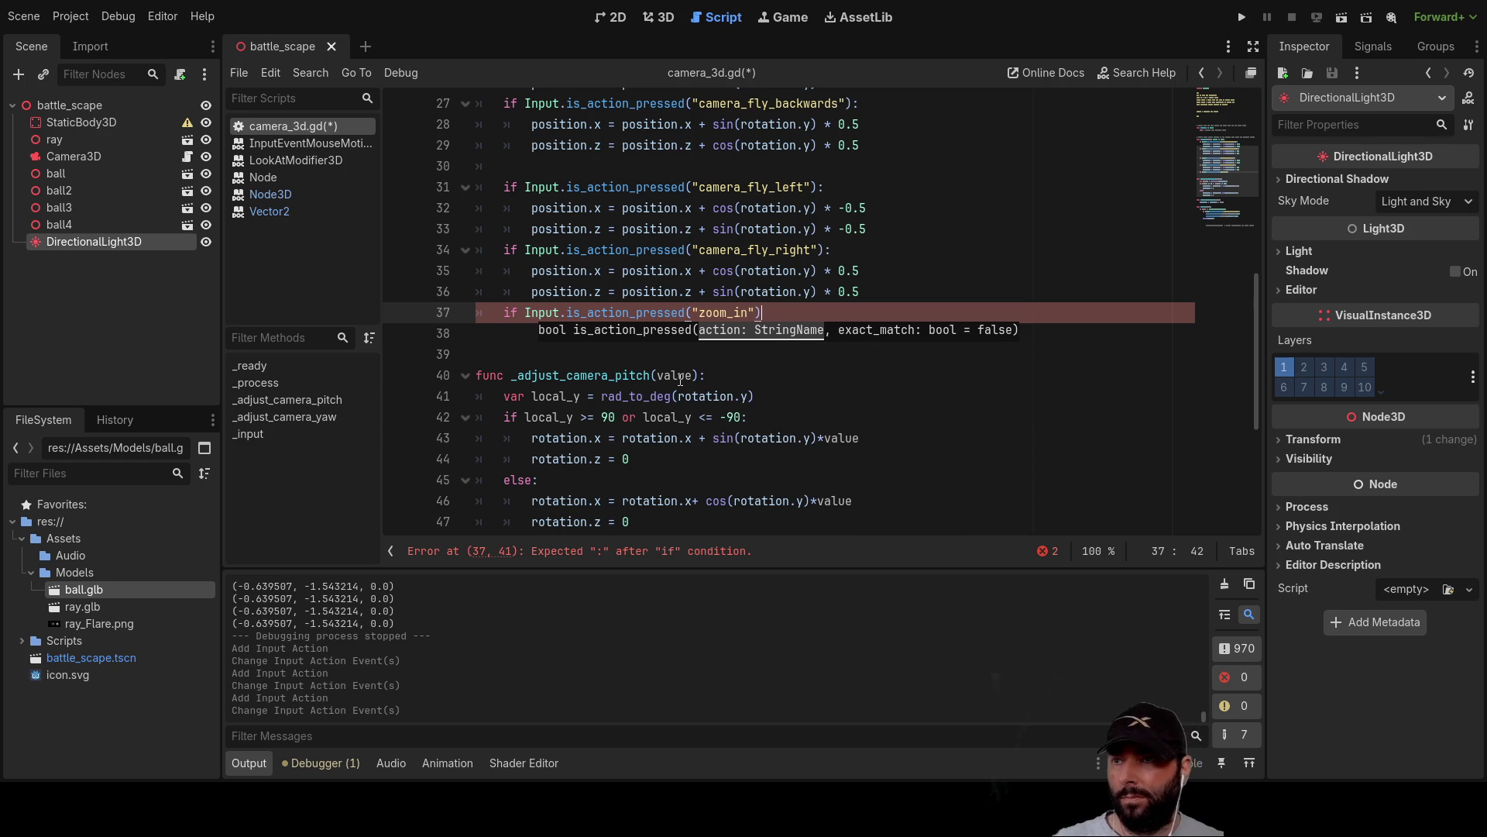
pyautogui.press('Down')
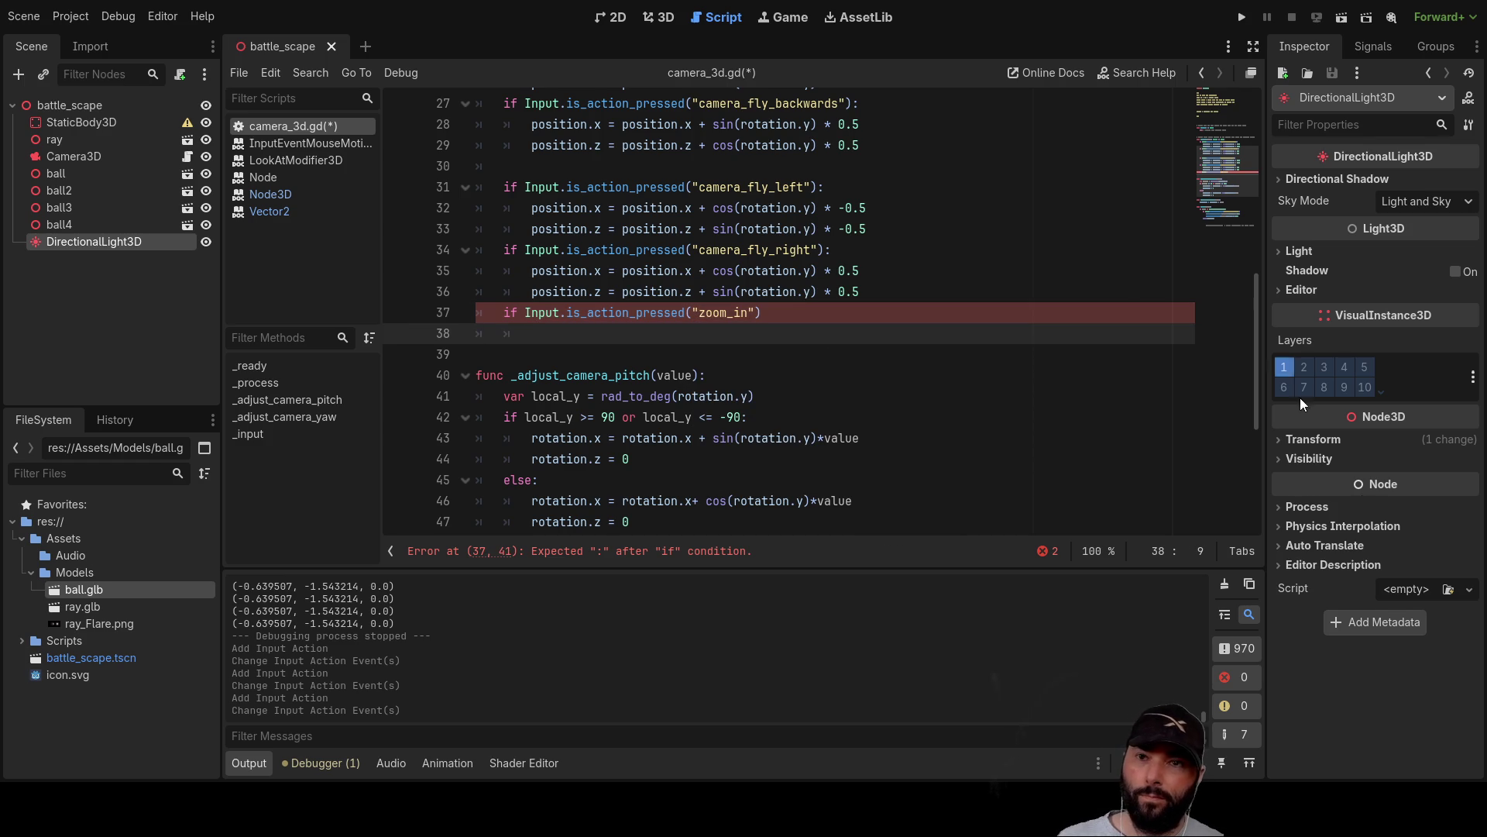
# Expand and collapse the light's Transform and Visibility sections in the Inspector.
pyautogui.click(1281, 439)
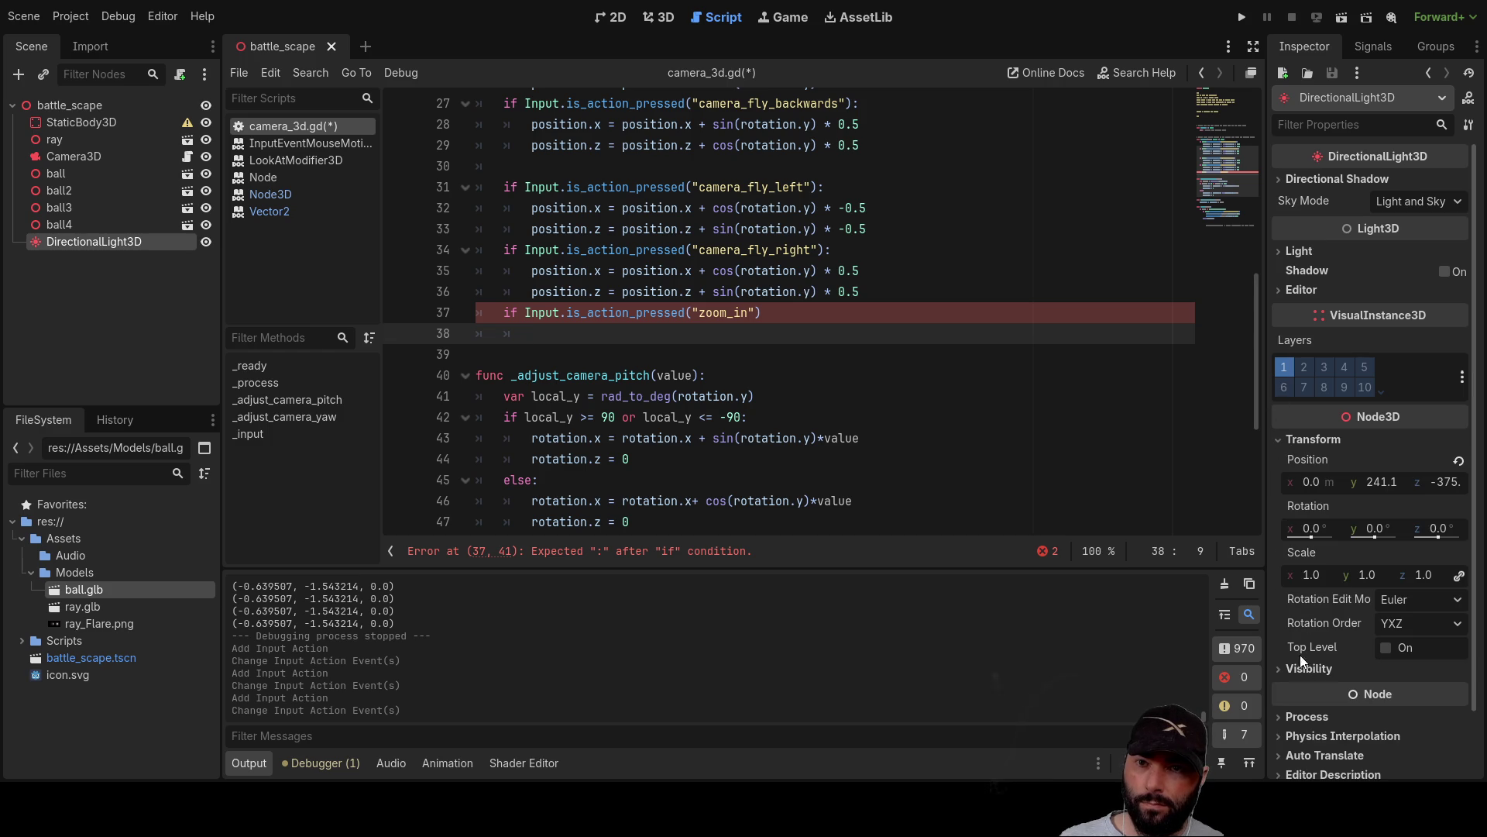
pyautogui.click(1281, 439)
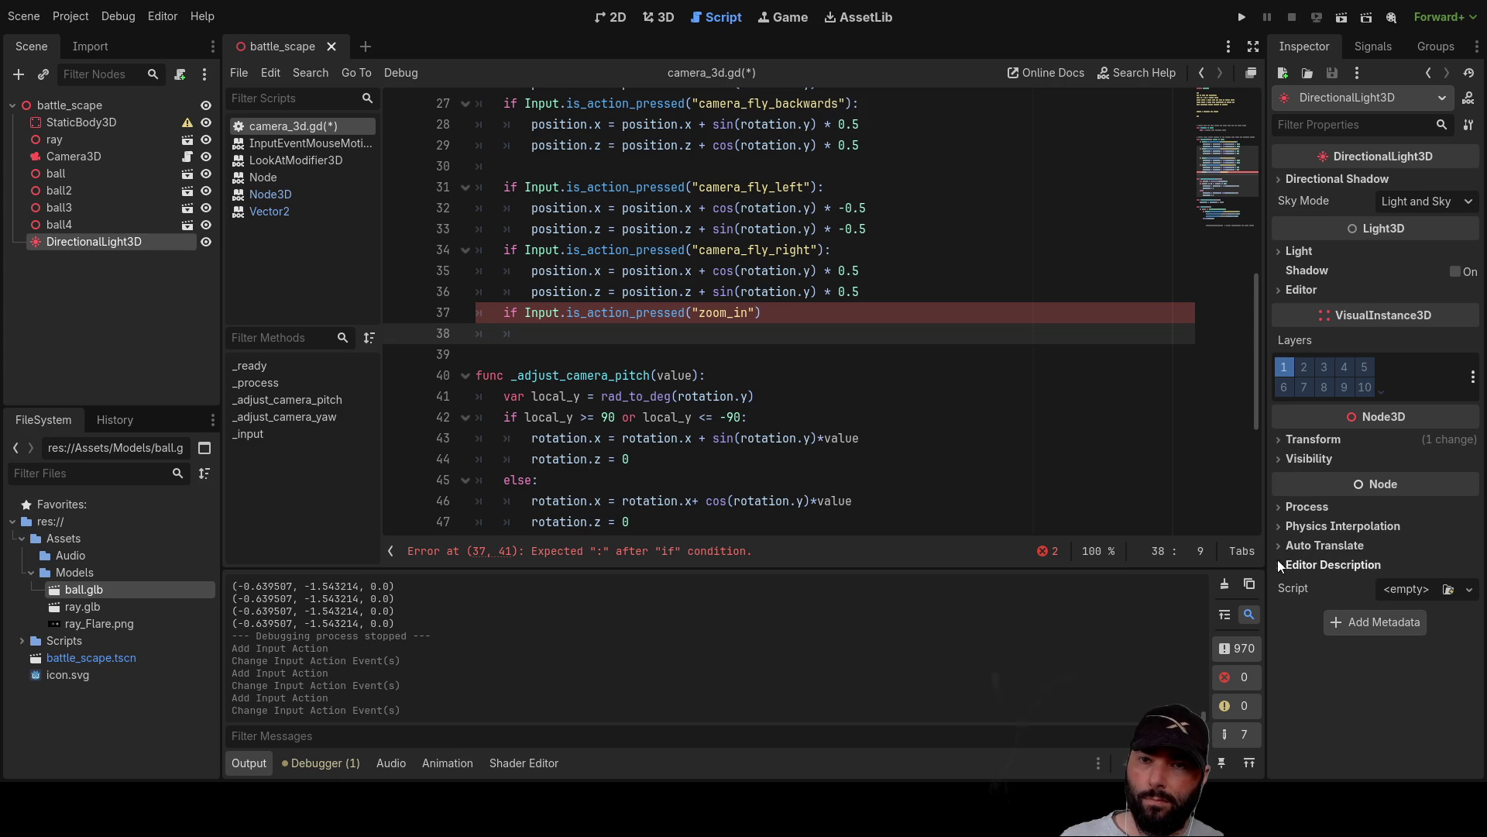
pyautogui.click(1278, 458)
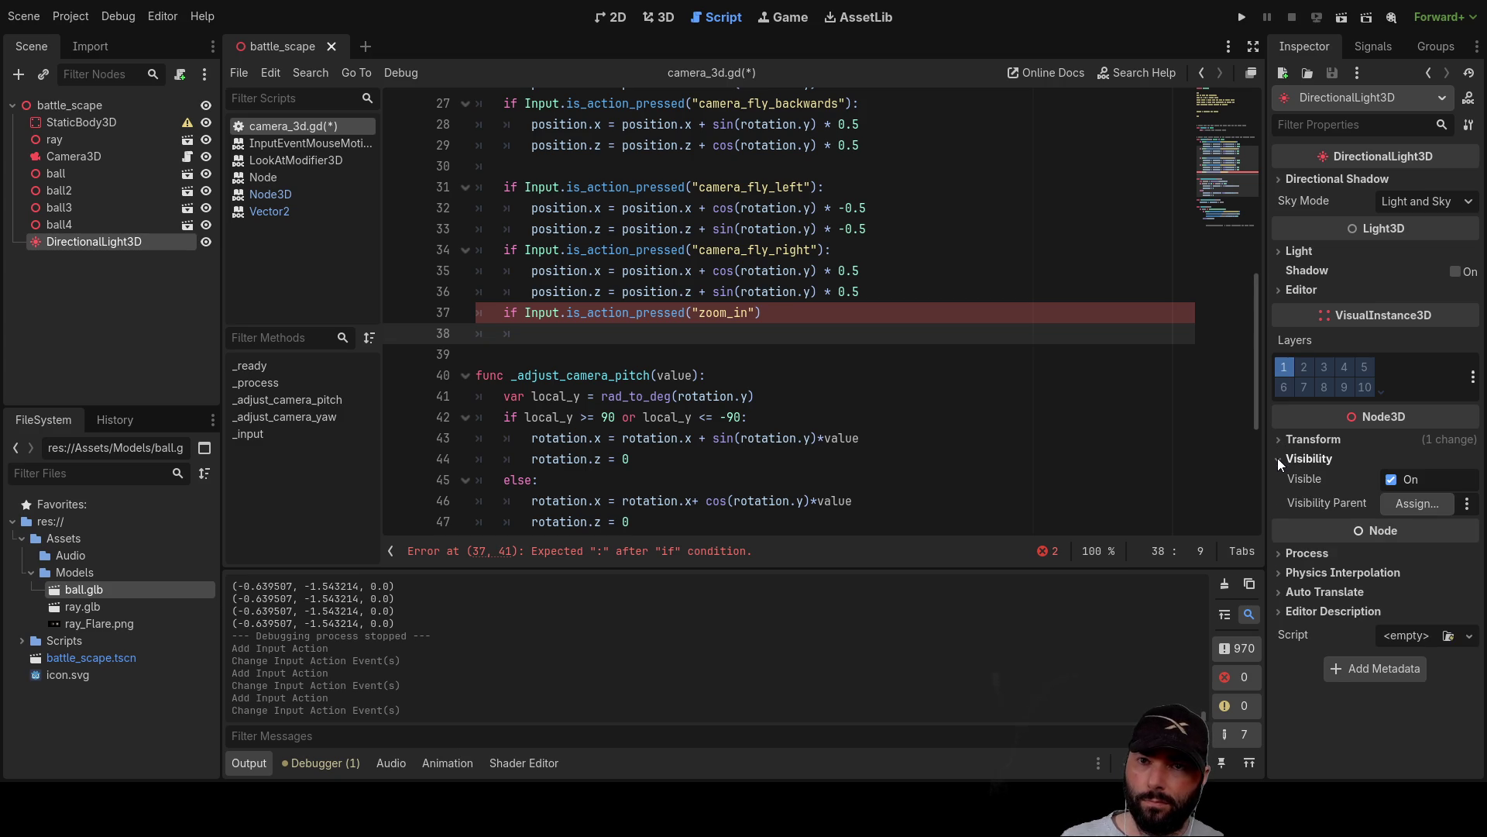
pyautogui.click(1277, 458)
pyautogui.click(1282, 438)
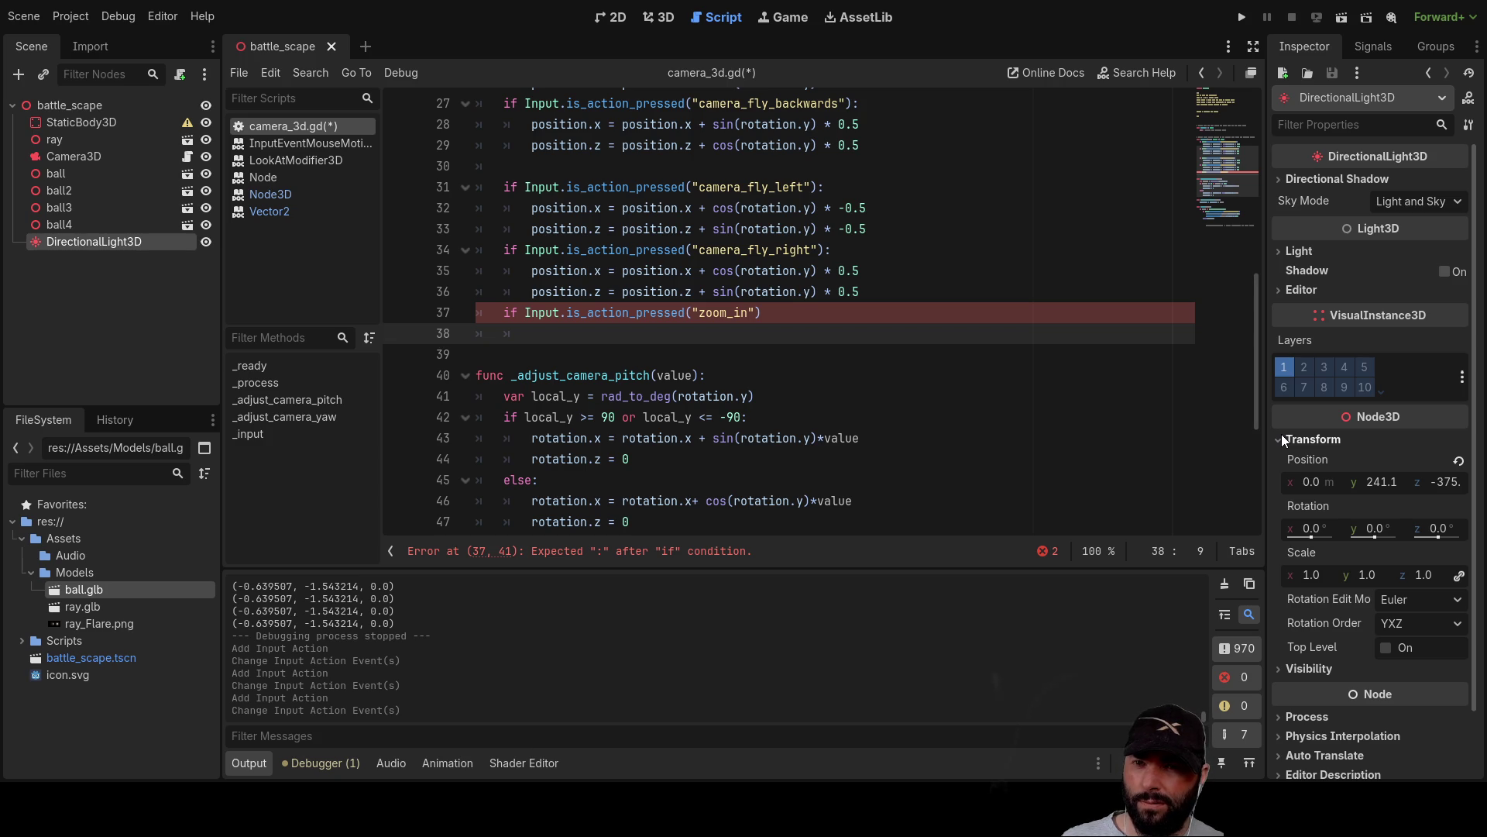
pyautogui.click(1282, 439)
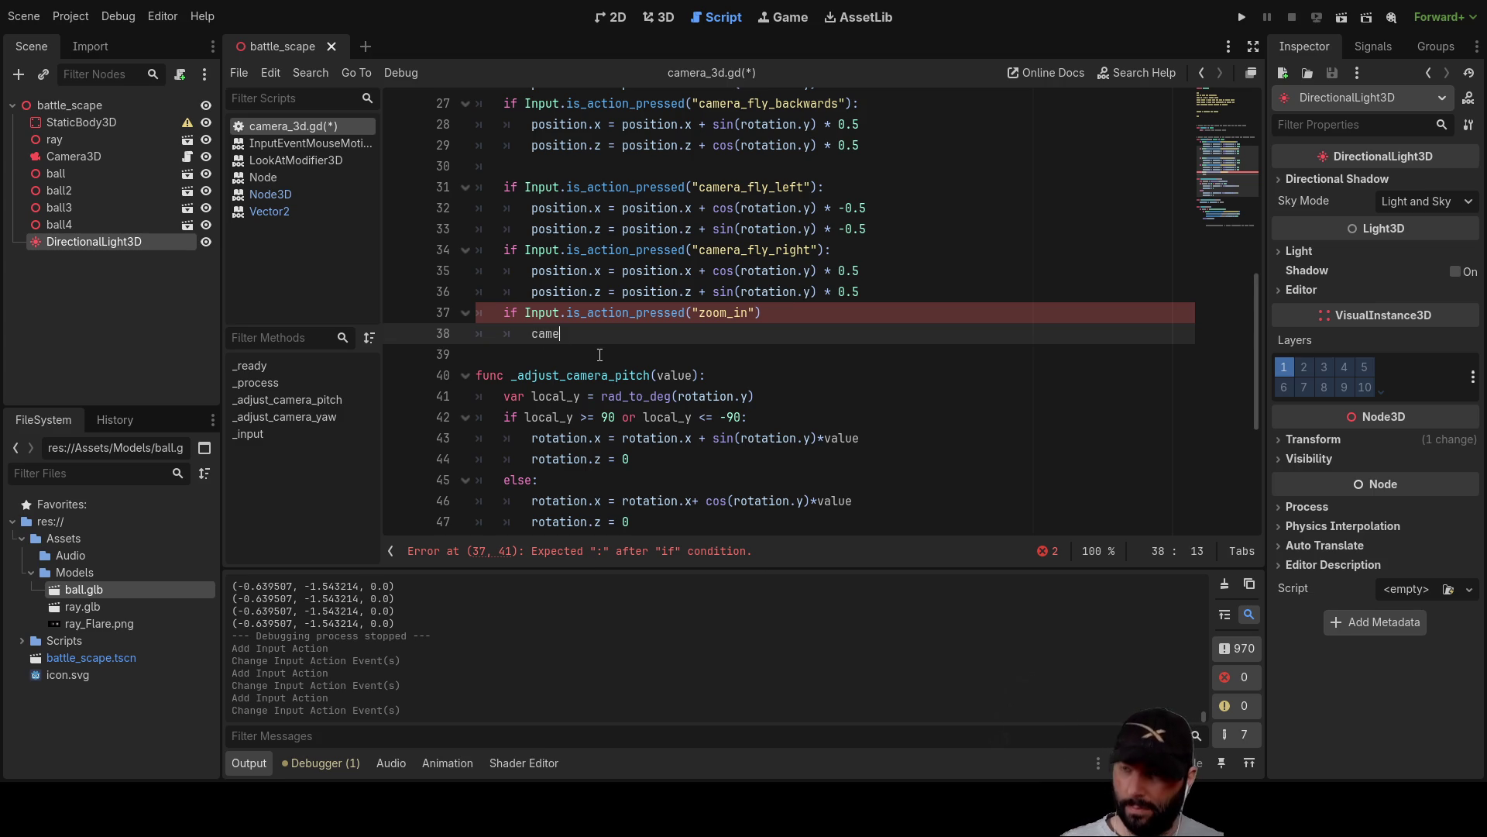
# Write a camera.fov assignment on line 38 under the zoom_in check.
pyautogui.write('ra')
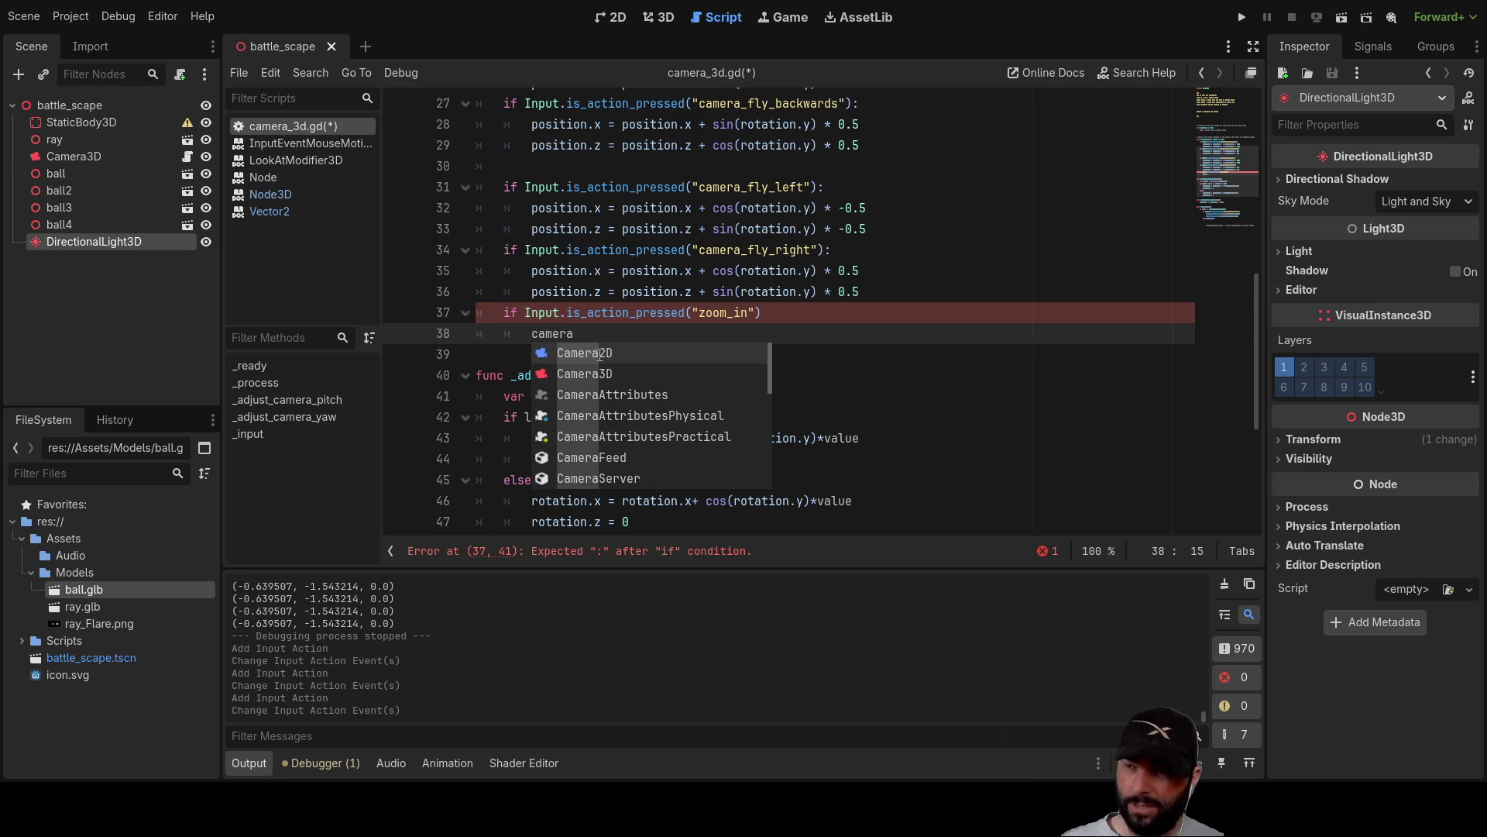
pyautogui.write('.')
pyautogui.press('Escape')
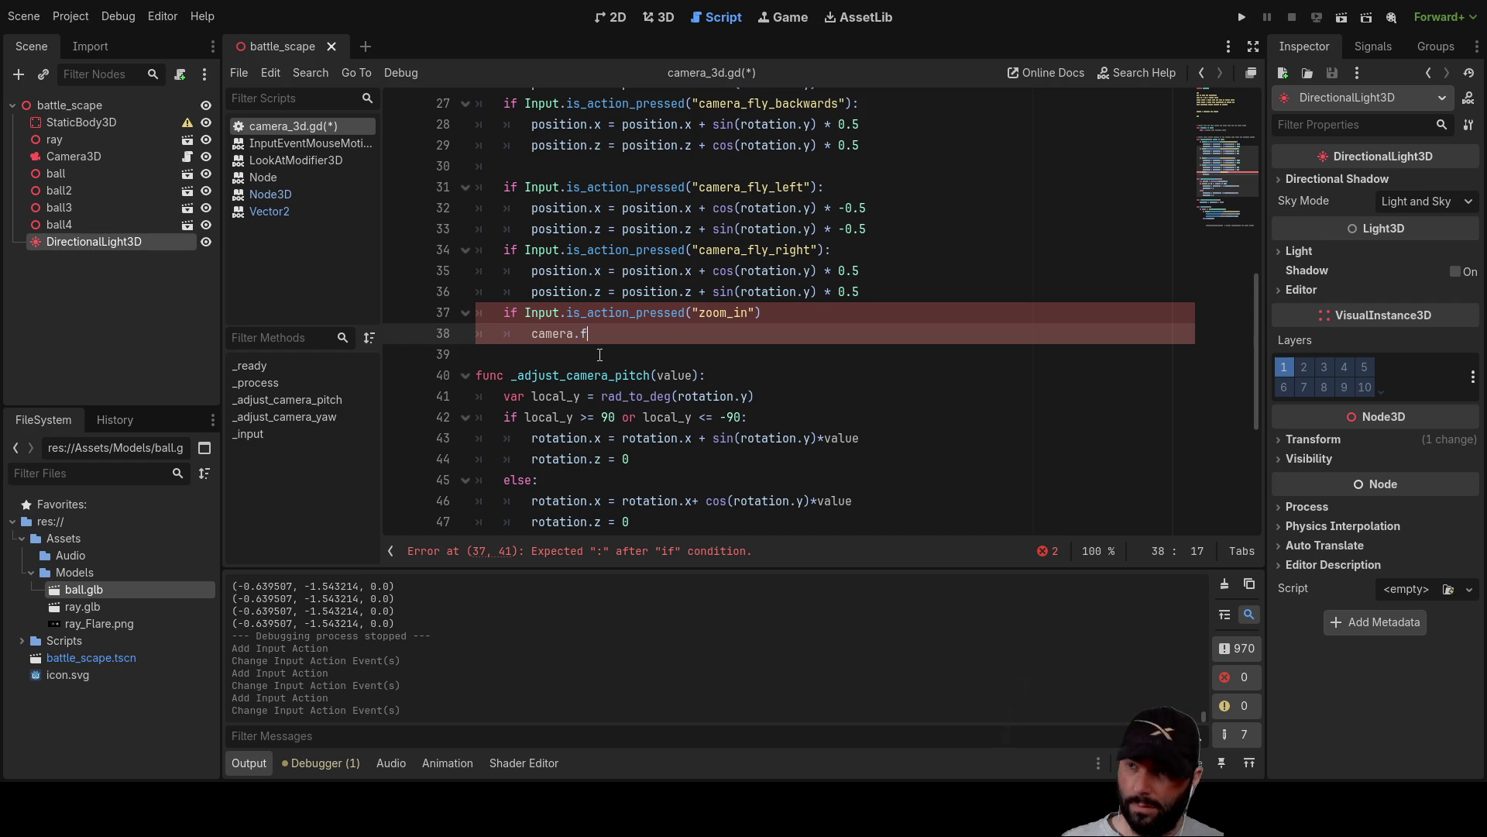
pyautogui.write('ov =')
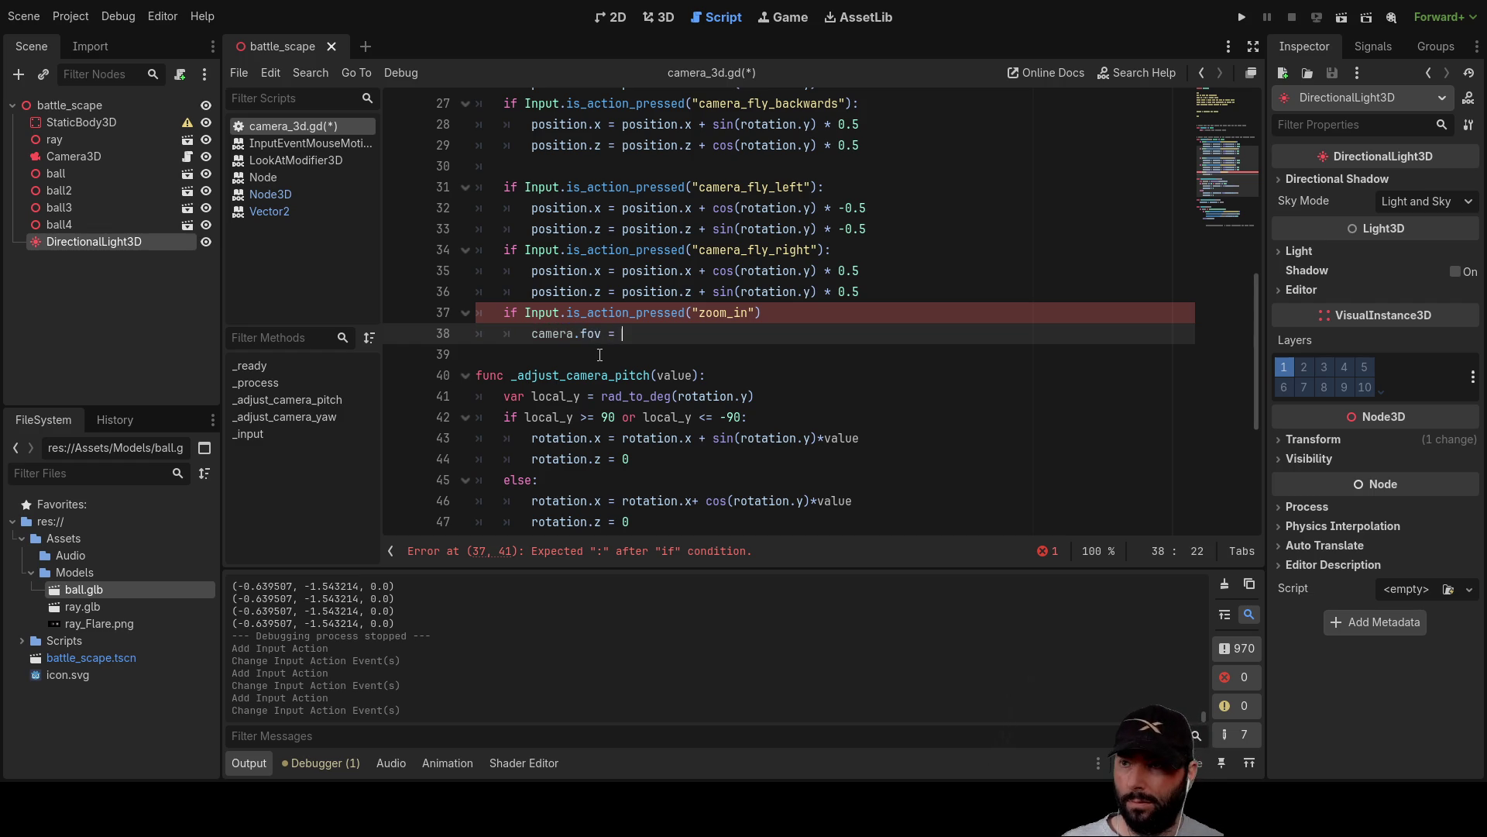
pyautogui.hotkey('ctrl', 'space')
pyautogui.hotkey('shift', 'Home')
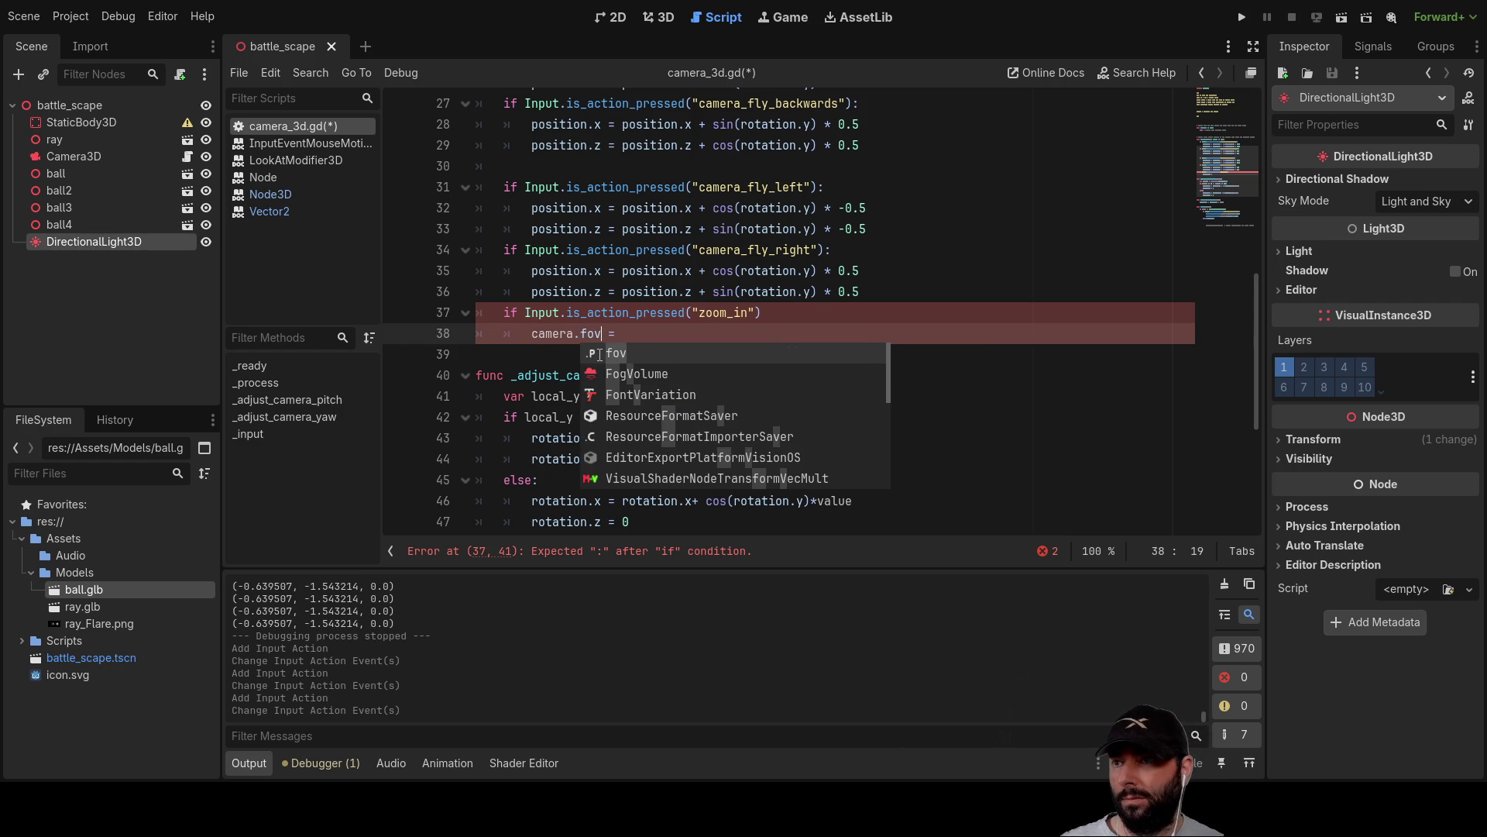
pyautogui.hotkey('shift', 'Right')
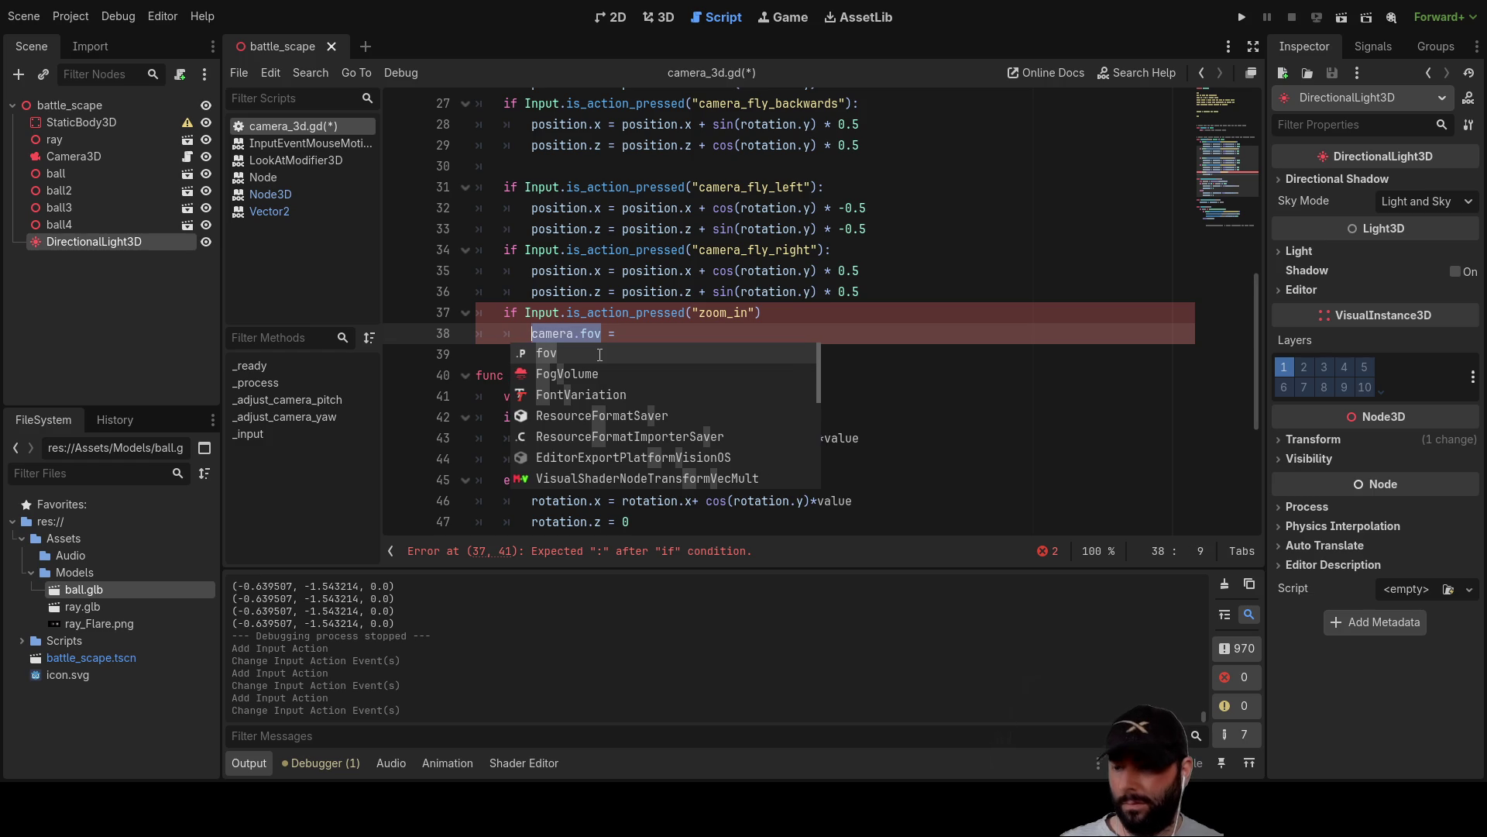
pyautogui.press('End')
pyautogui.write('camera.fov')
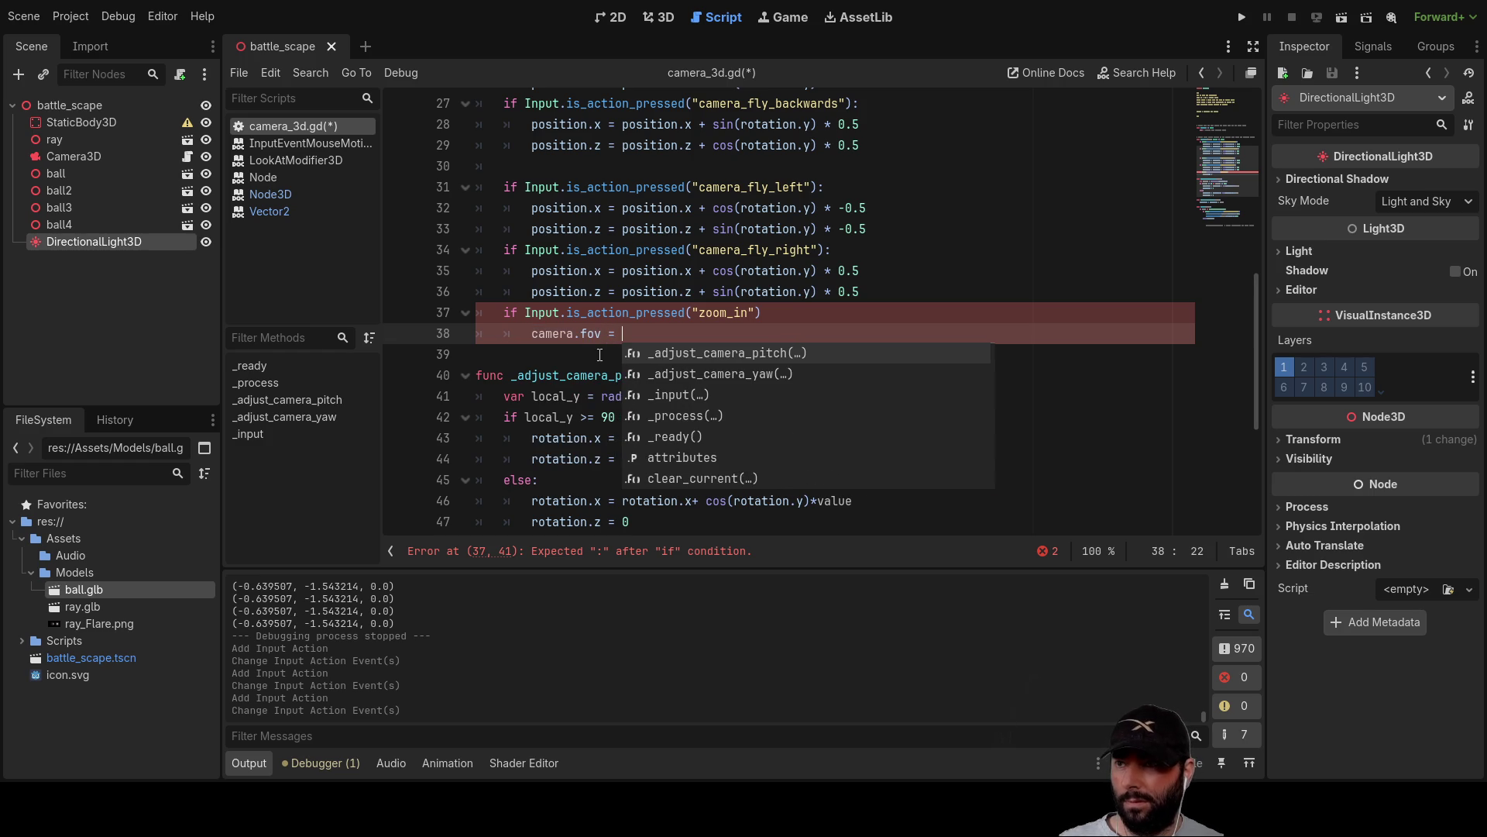
pyautogui.write(' =0.')
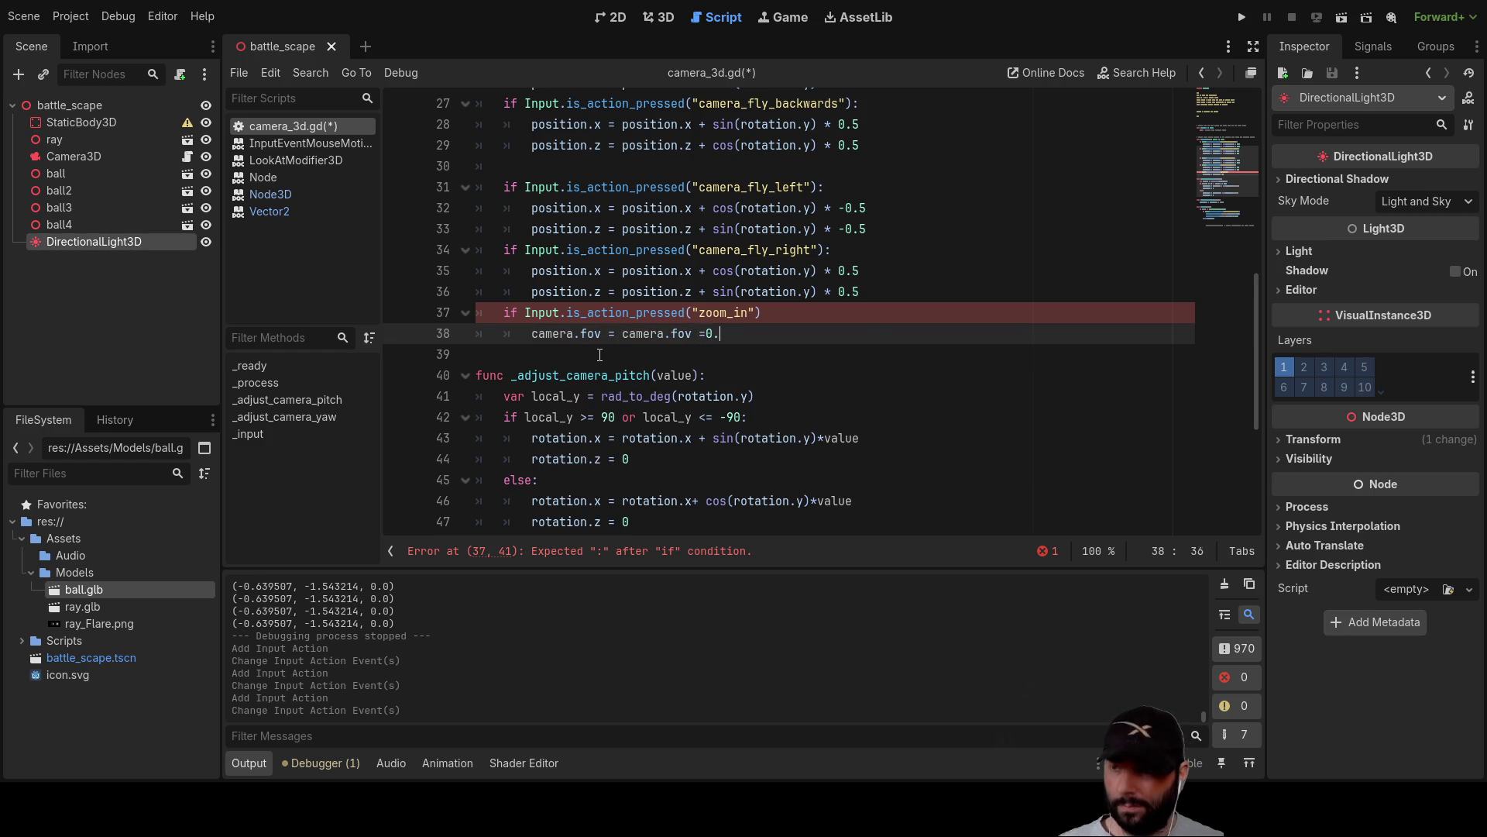
pyautogui.click(600, 355)
pyautogui.press('Up')
pyautogui.press('Up')
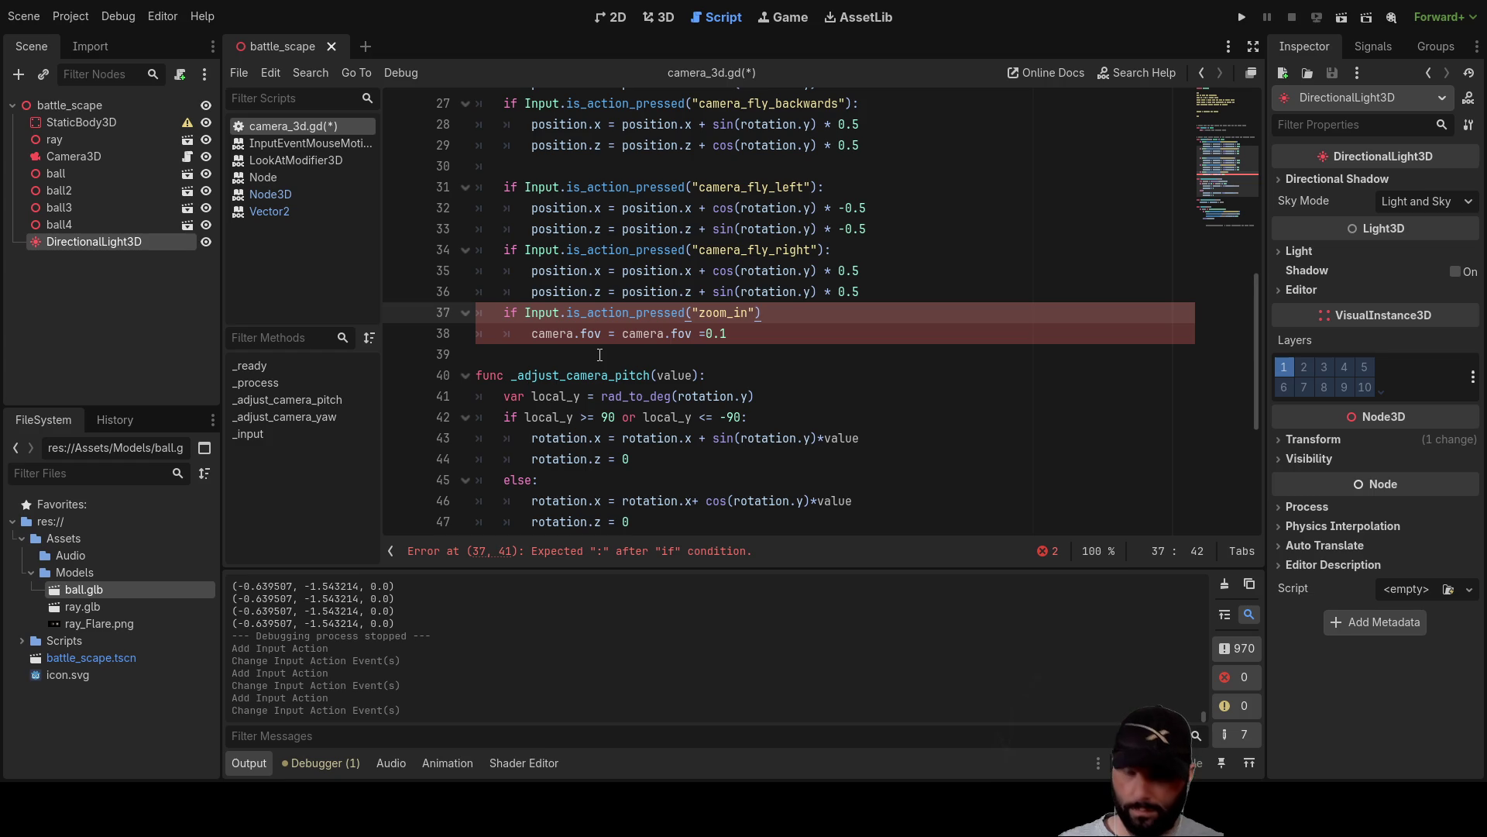
# Duplicate the block as a zoom_out check, stepping FOV +0.1 for zoom_in and -0.1 for zoom_out.
pyautogui.press('Left')
pyautogui.hotkey('shift', 'Down')
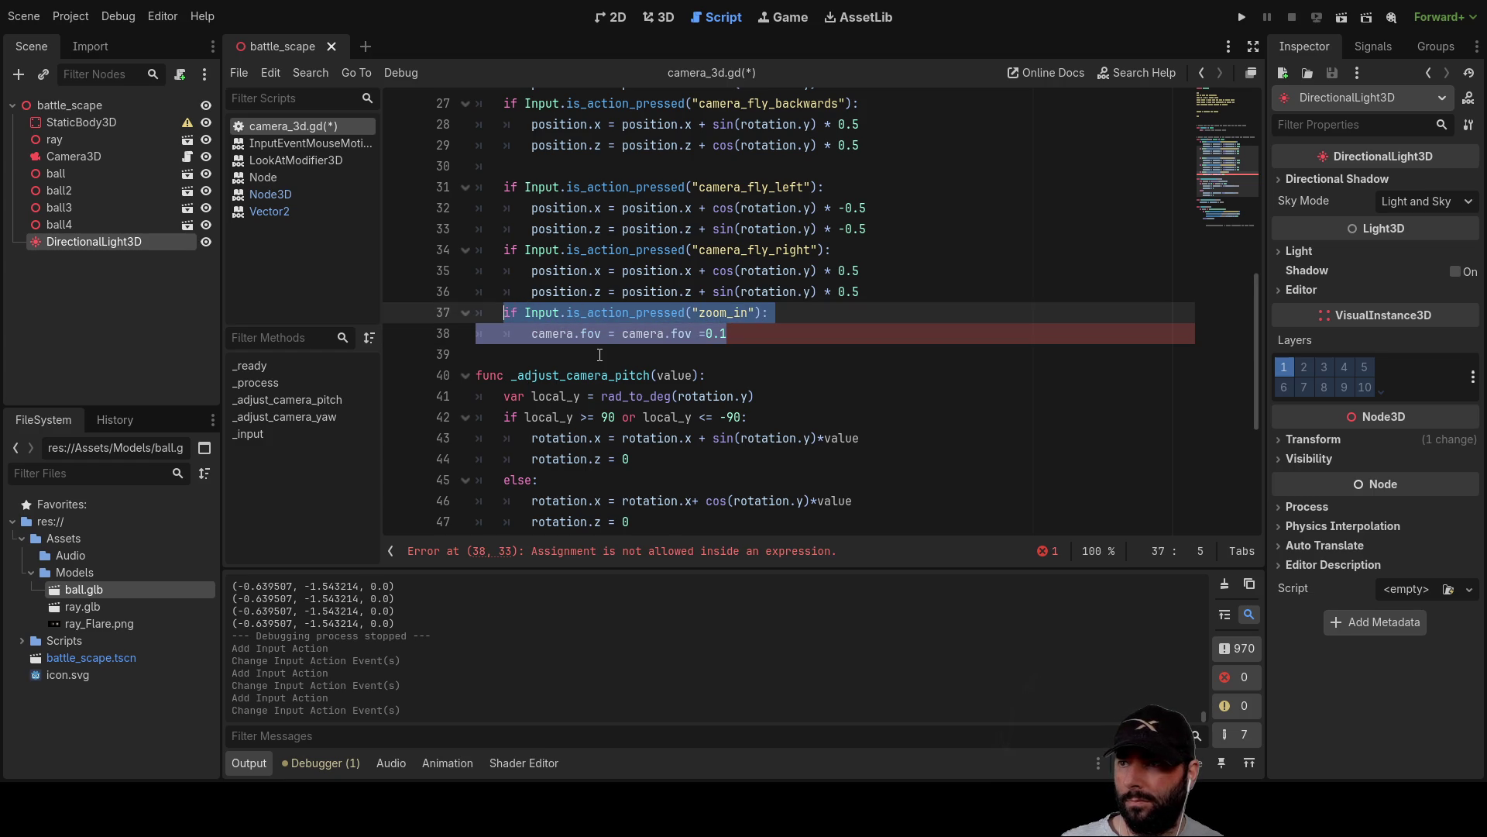
pyautogui.click(600, 355)
pyautogui.press('Return')
pyautogui.press('Up')
pyautogui.write('if Input.is_action_pressed("zoom_in"): \t\tcamera.fov = camera.fov =0.1')
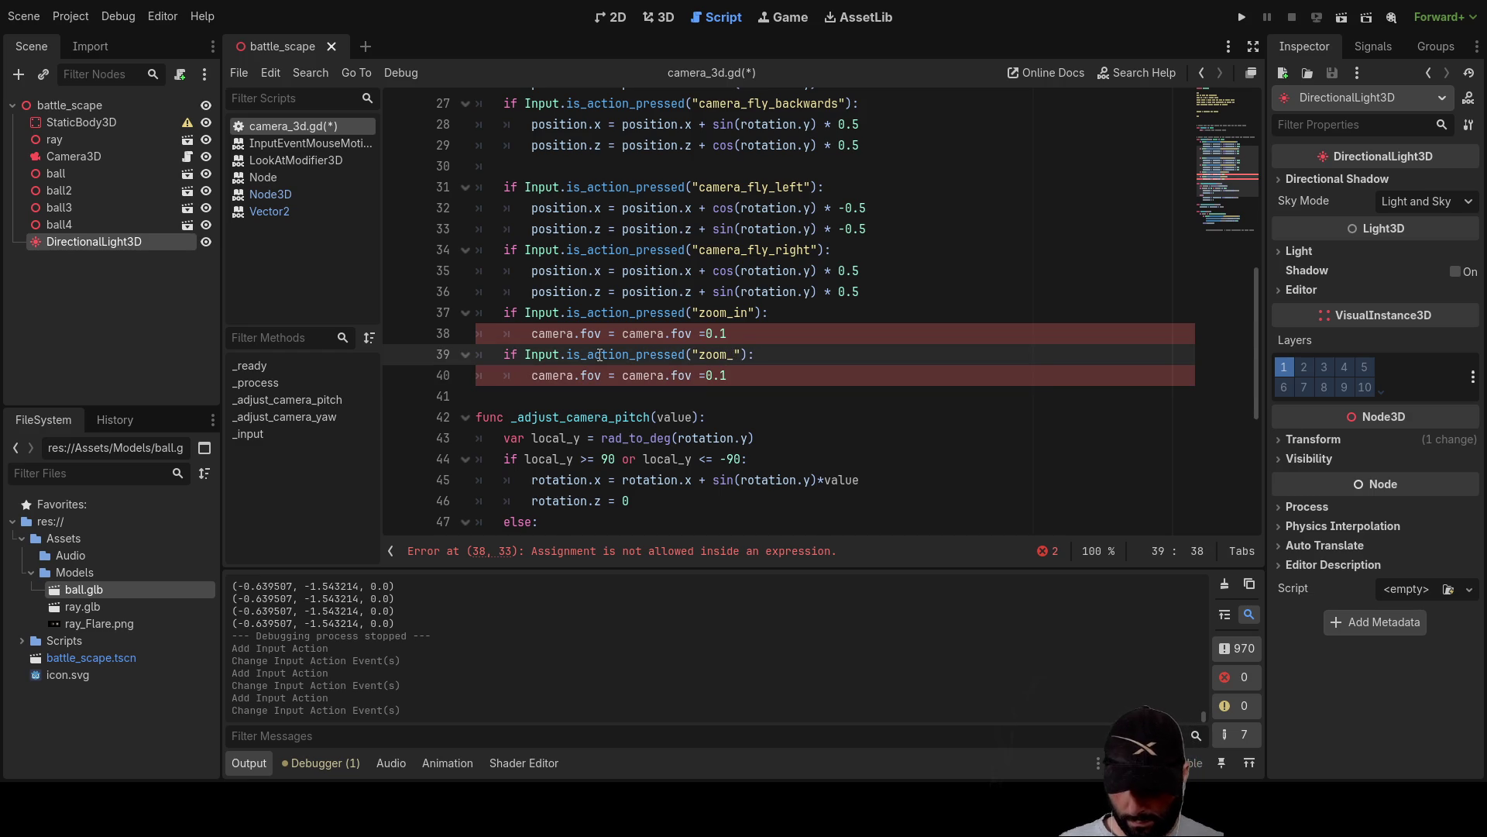
pyautogui.write('out')
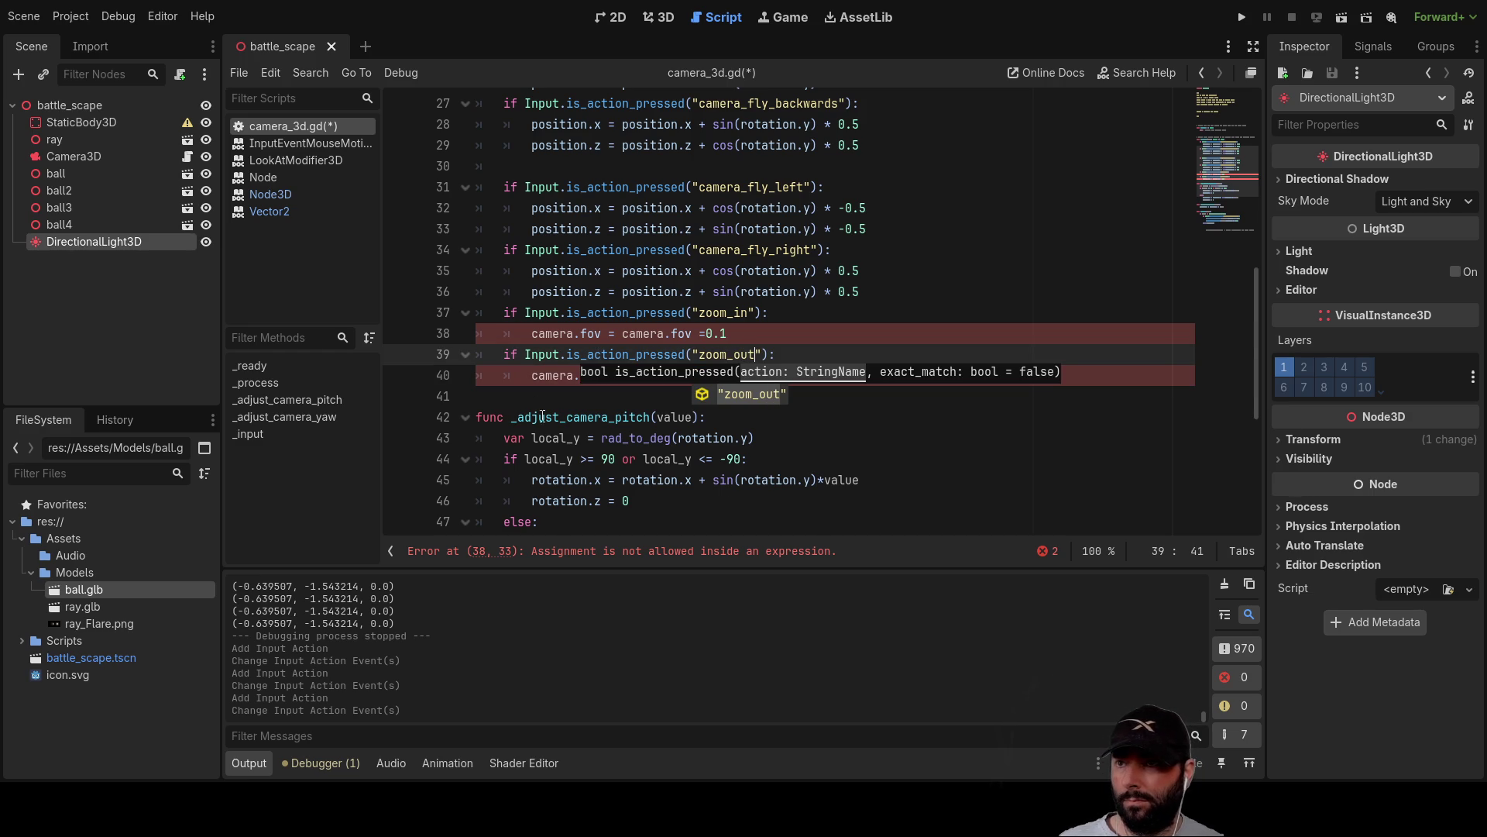
pyautogui.click(869, 448)
pyautogui.click(728, 375)
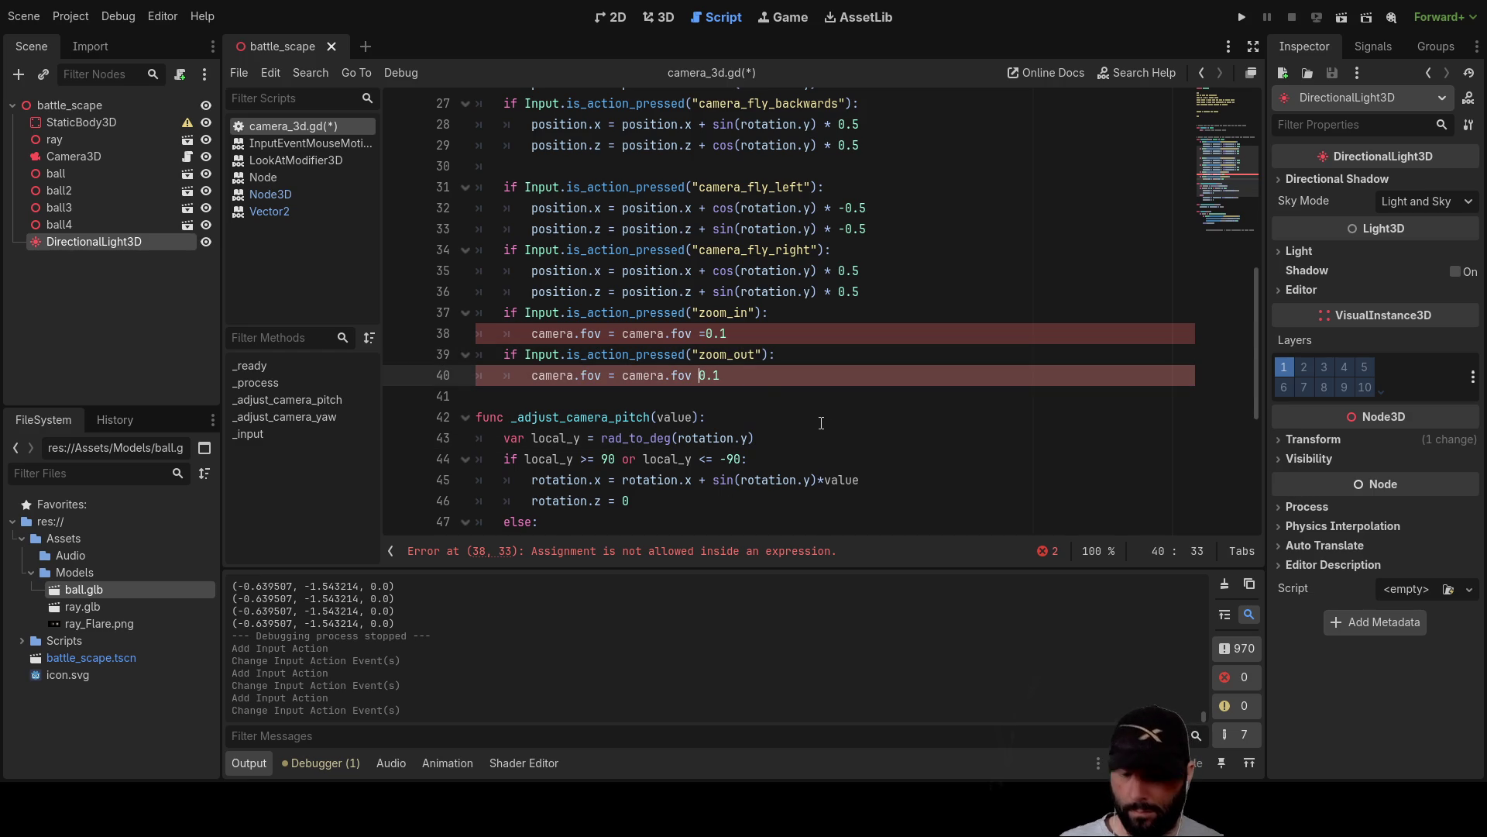
pyautogui.press('Up')
pyautogui.press('Up')
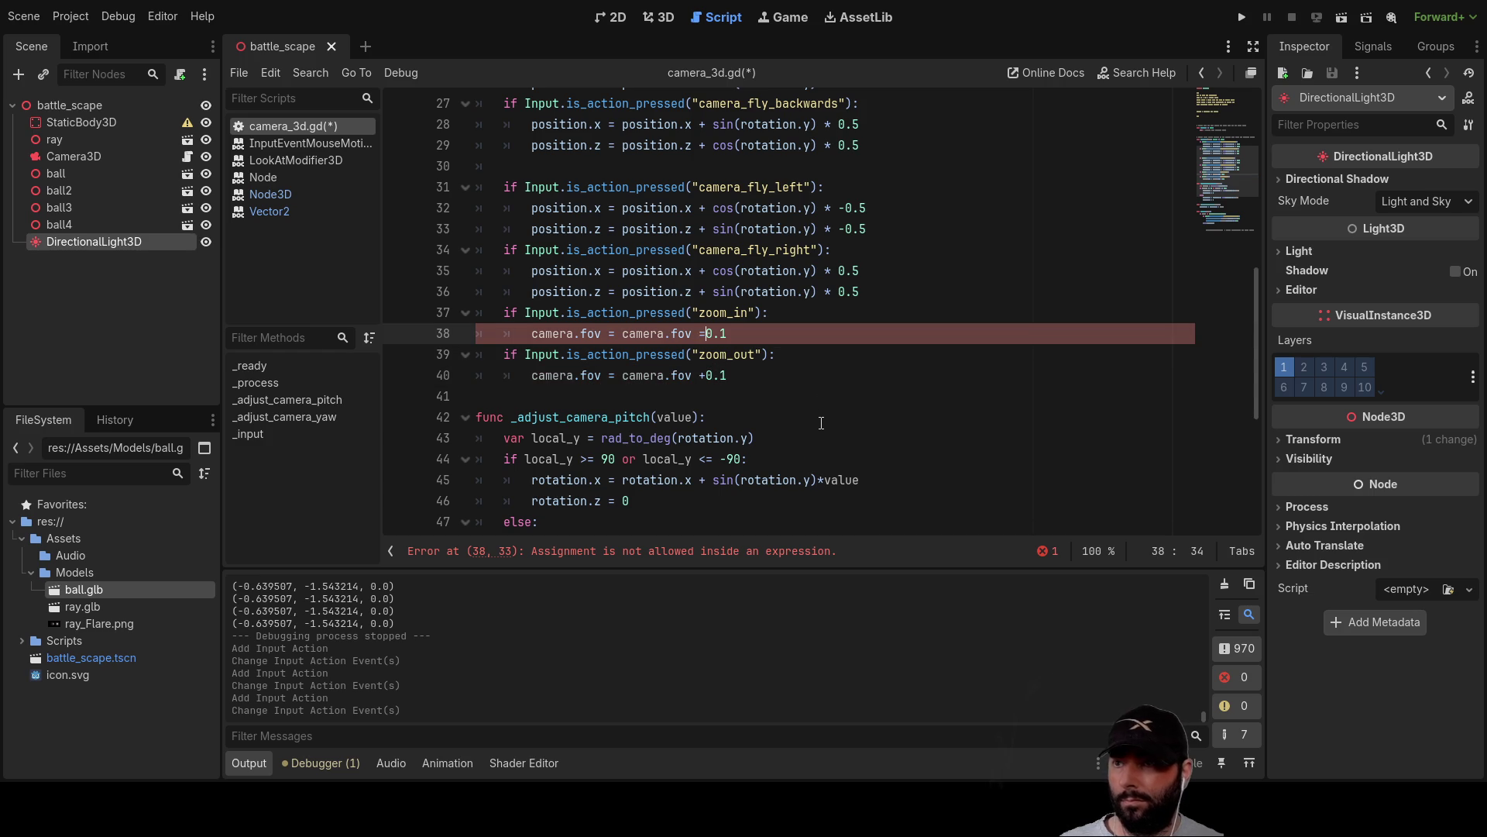
pyautogui.write('+')
pyautogui.press('Down')
pyautogui.press('Down')
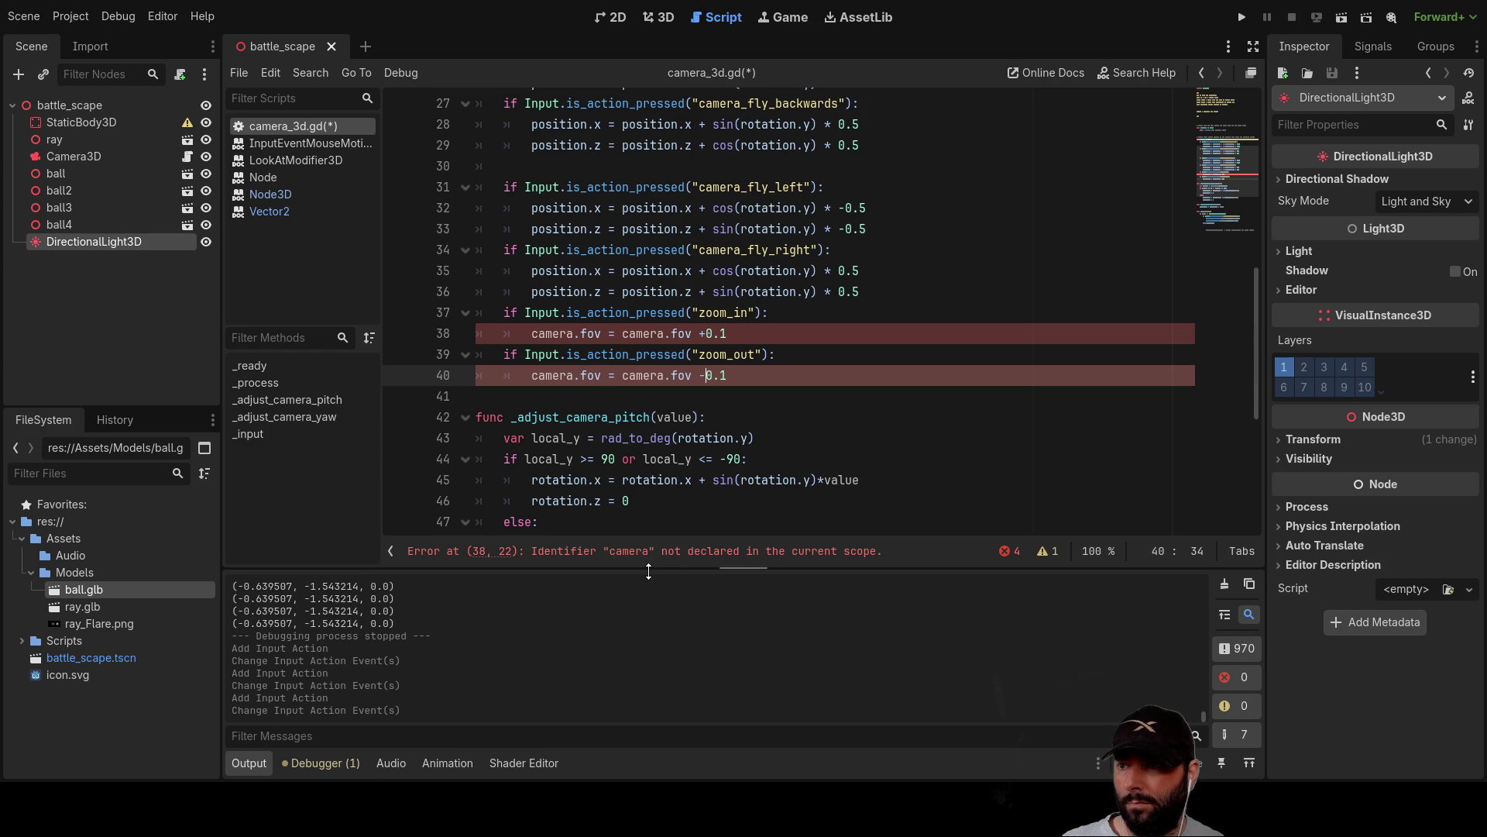
# Strip 'camera.' from the zoom lines so they read fov = fov +0.1 and fov -0.1.
pyautogui.doubleClick(550, 333)
pyautogui.press('BackSpace')
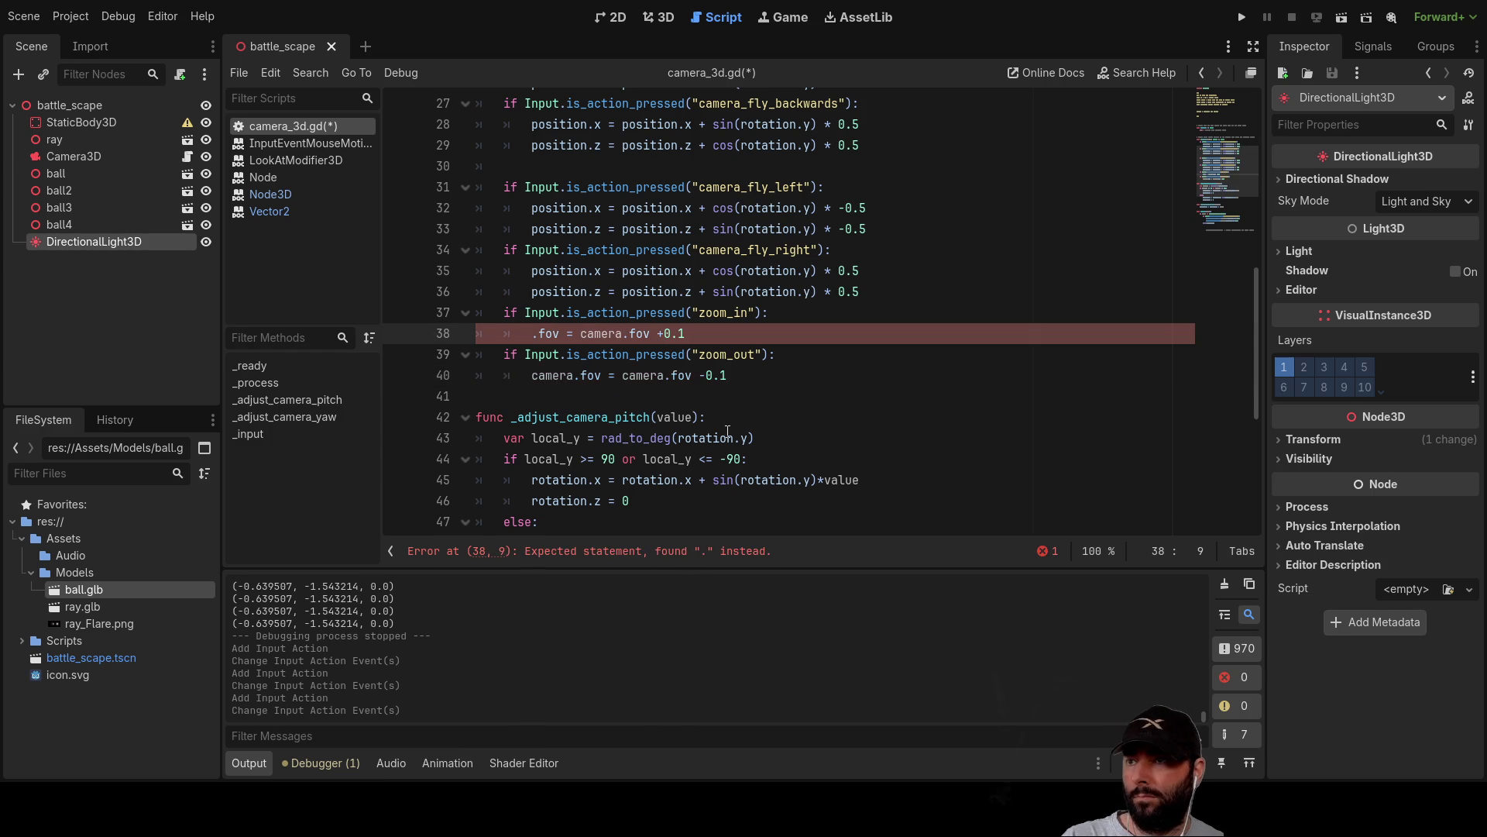
pyautogui.press('Down')
pyautogui.press('Down')
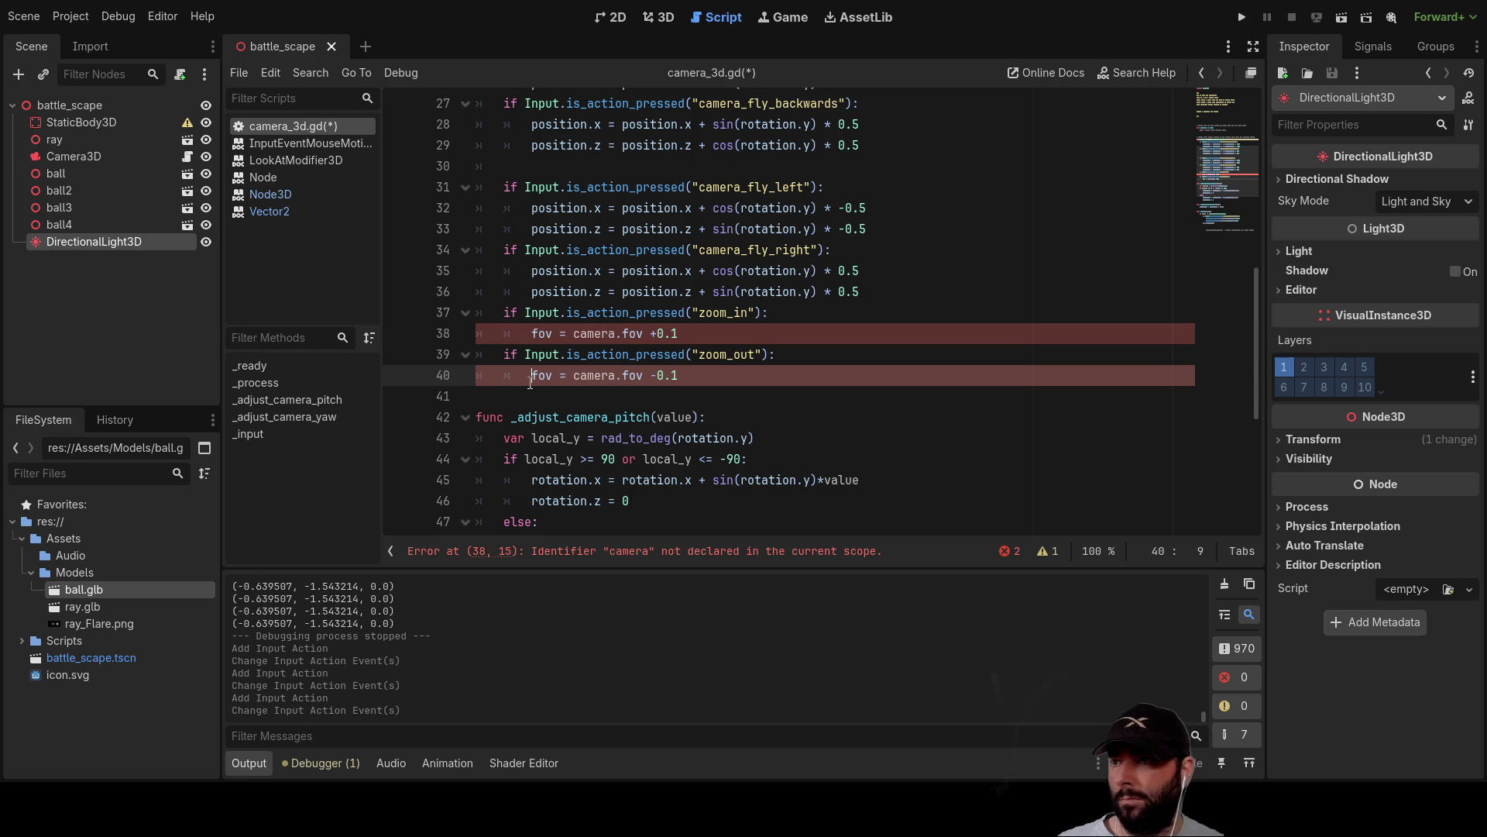
pyautogui.click(531, 333)
pyautogui.press('Return')
pyautogui.press('Up')
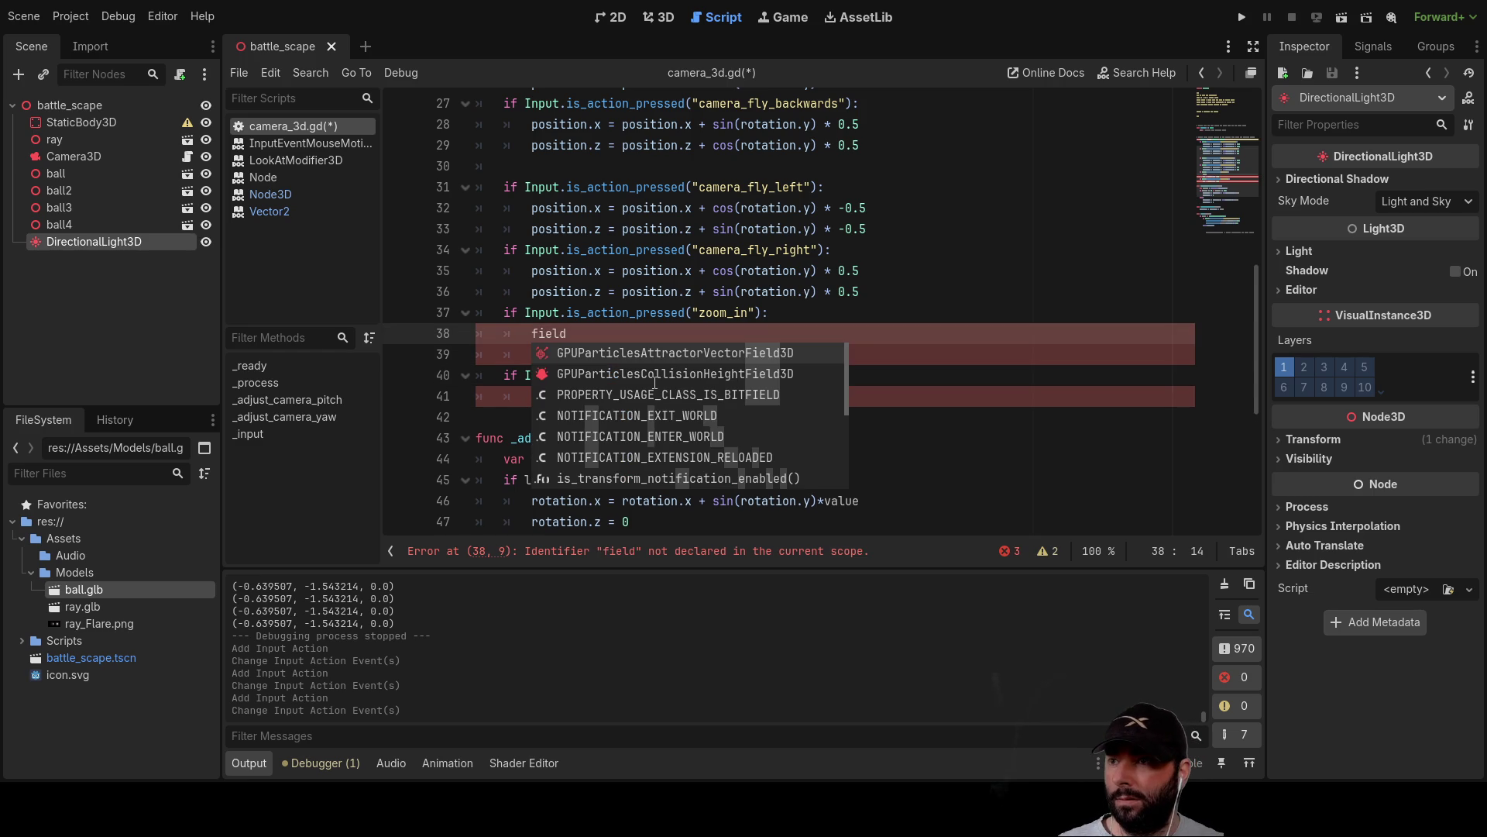
pyautogui.press('BackSpace')
pyautogui.press('BackSpace')
pyautogui.press('BackSpace')
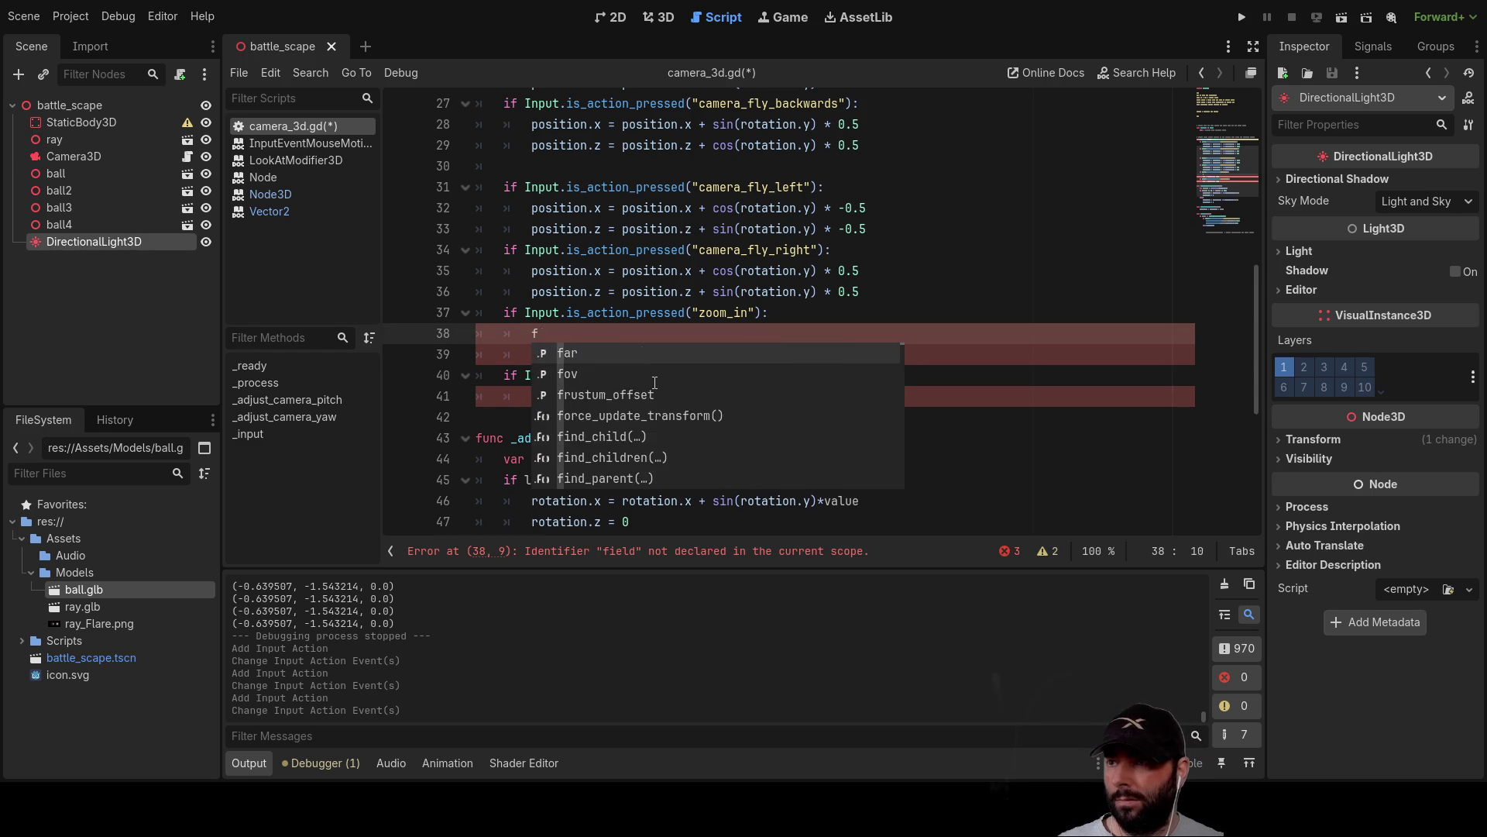
# Confirm 'fov' via autocomplete on a scratch line, delete that line, and run the battle scene.
pyautogui.write('f')
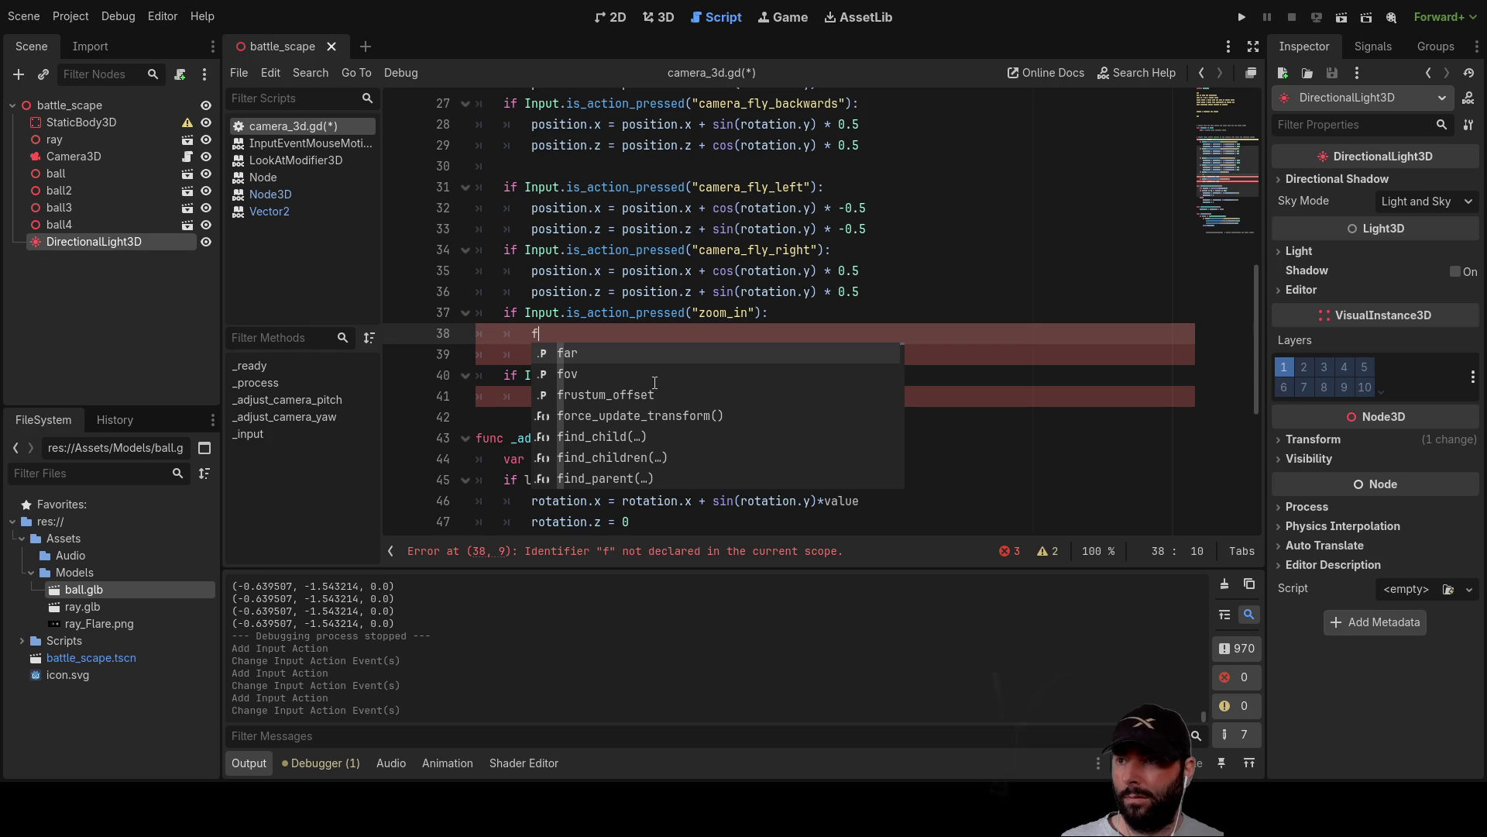
pyautogui.press('Down')
pyautogui.press('Return')
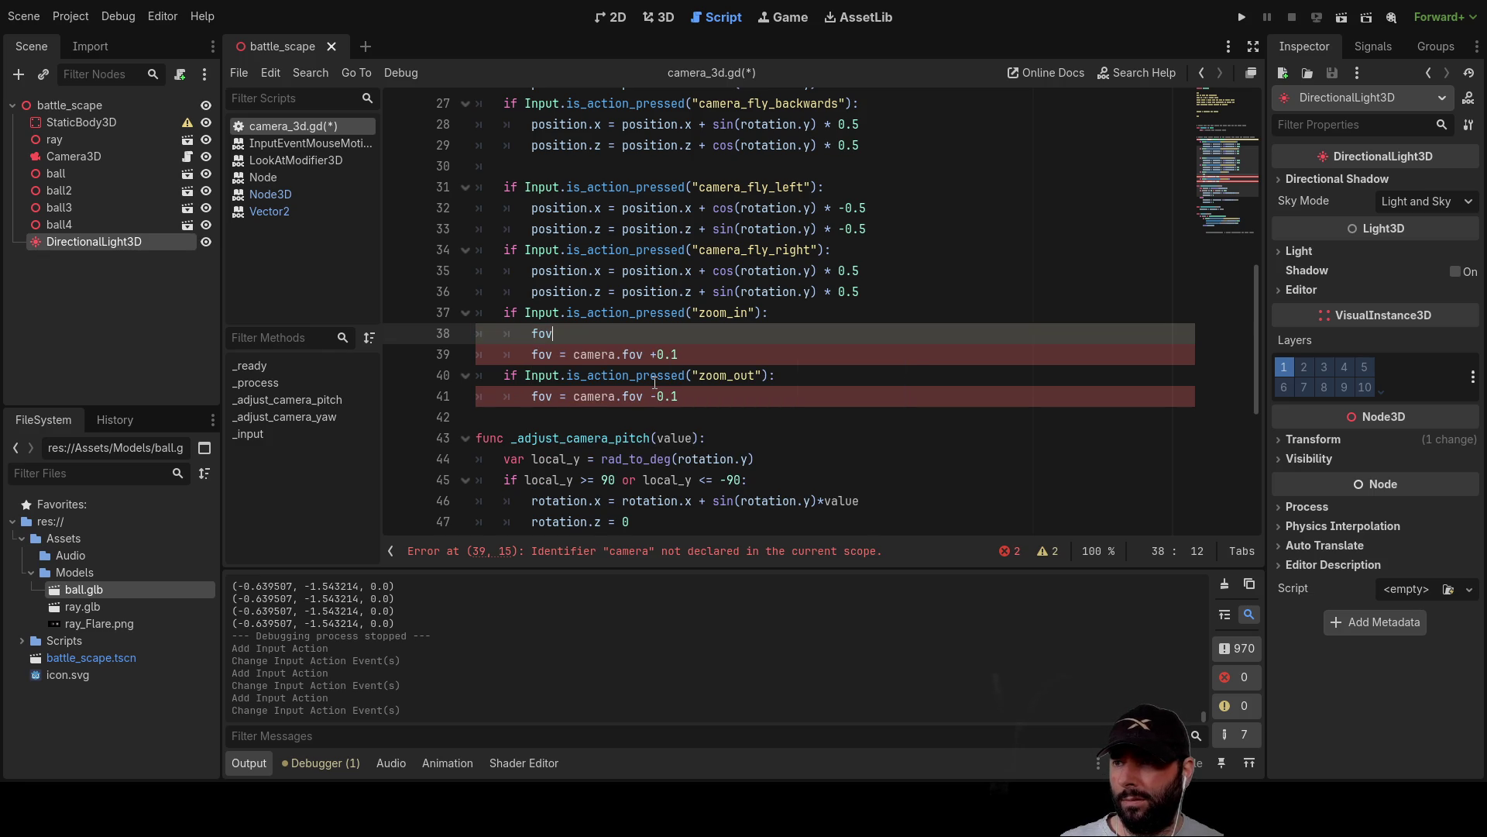
pyautogui.press('Down')
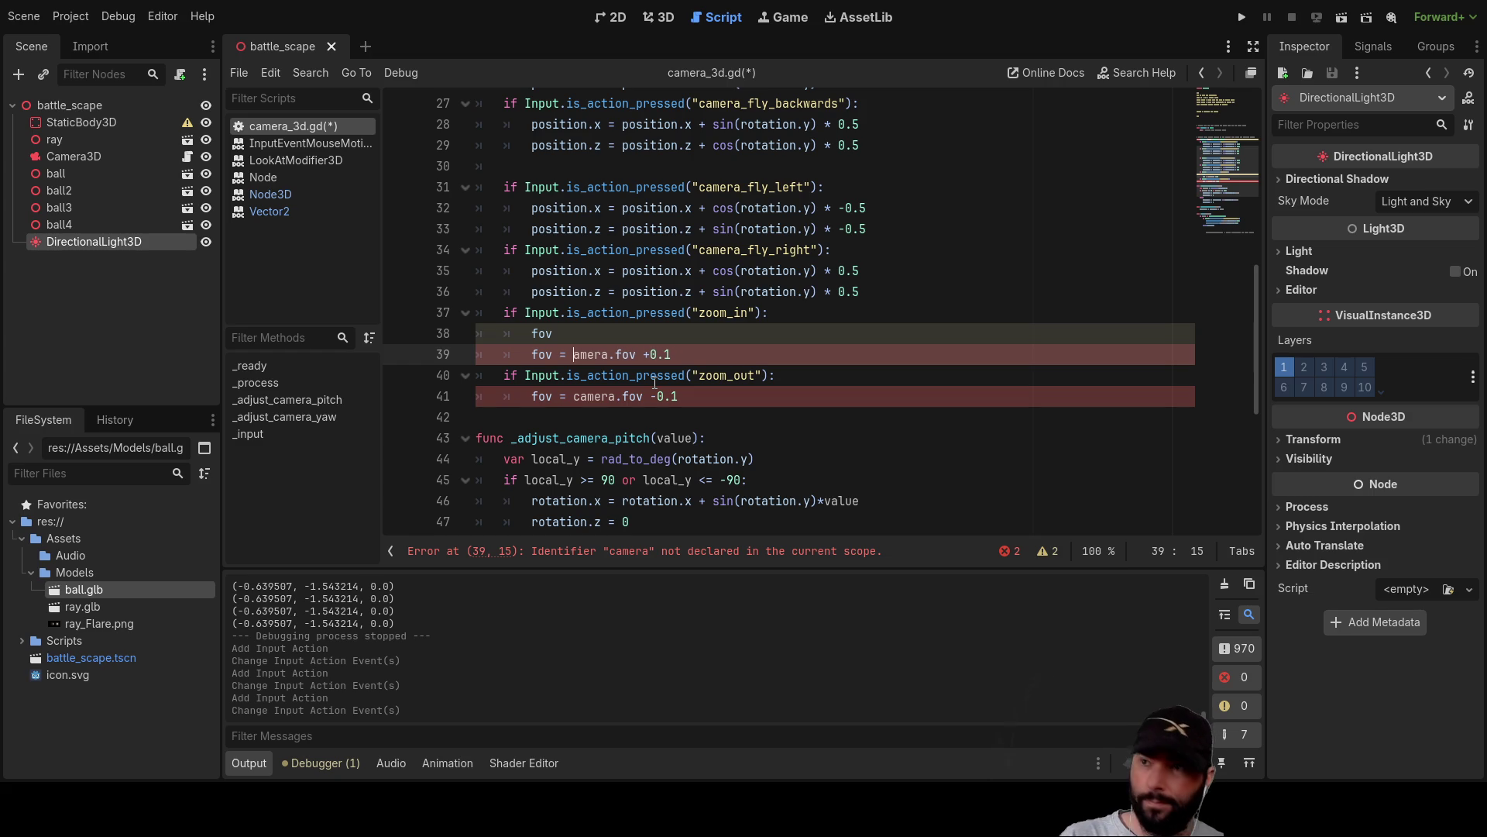
pyautogui.press('Down')
pyautogui.press('Down')
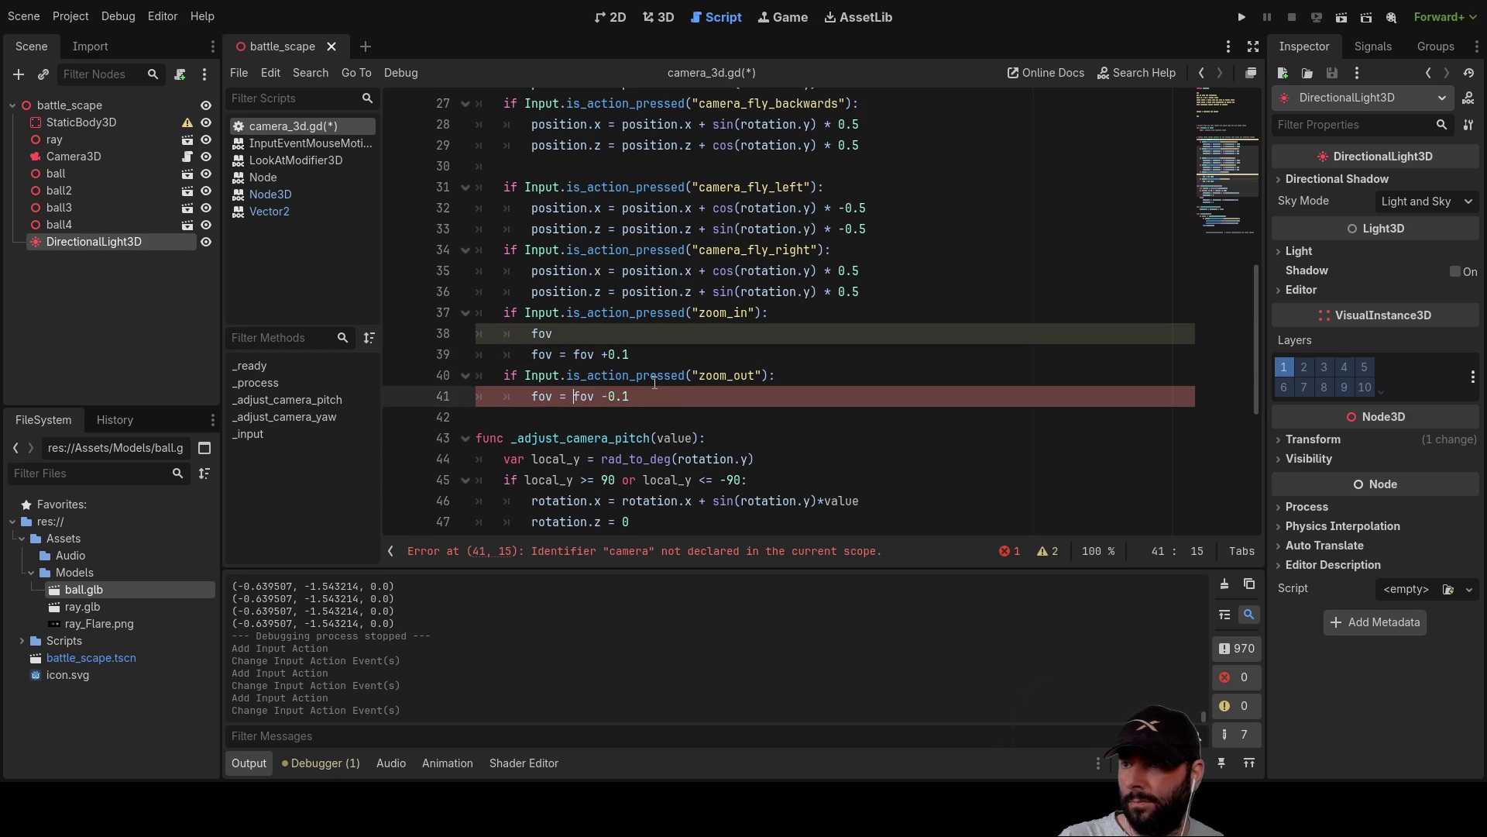
pyautogui.press('Up')
pyautogui.press('Up')
pyautogui.press('Up')
pyautogui.press('BackSpace')
pyautogui.press('BackSpace')
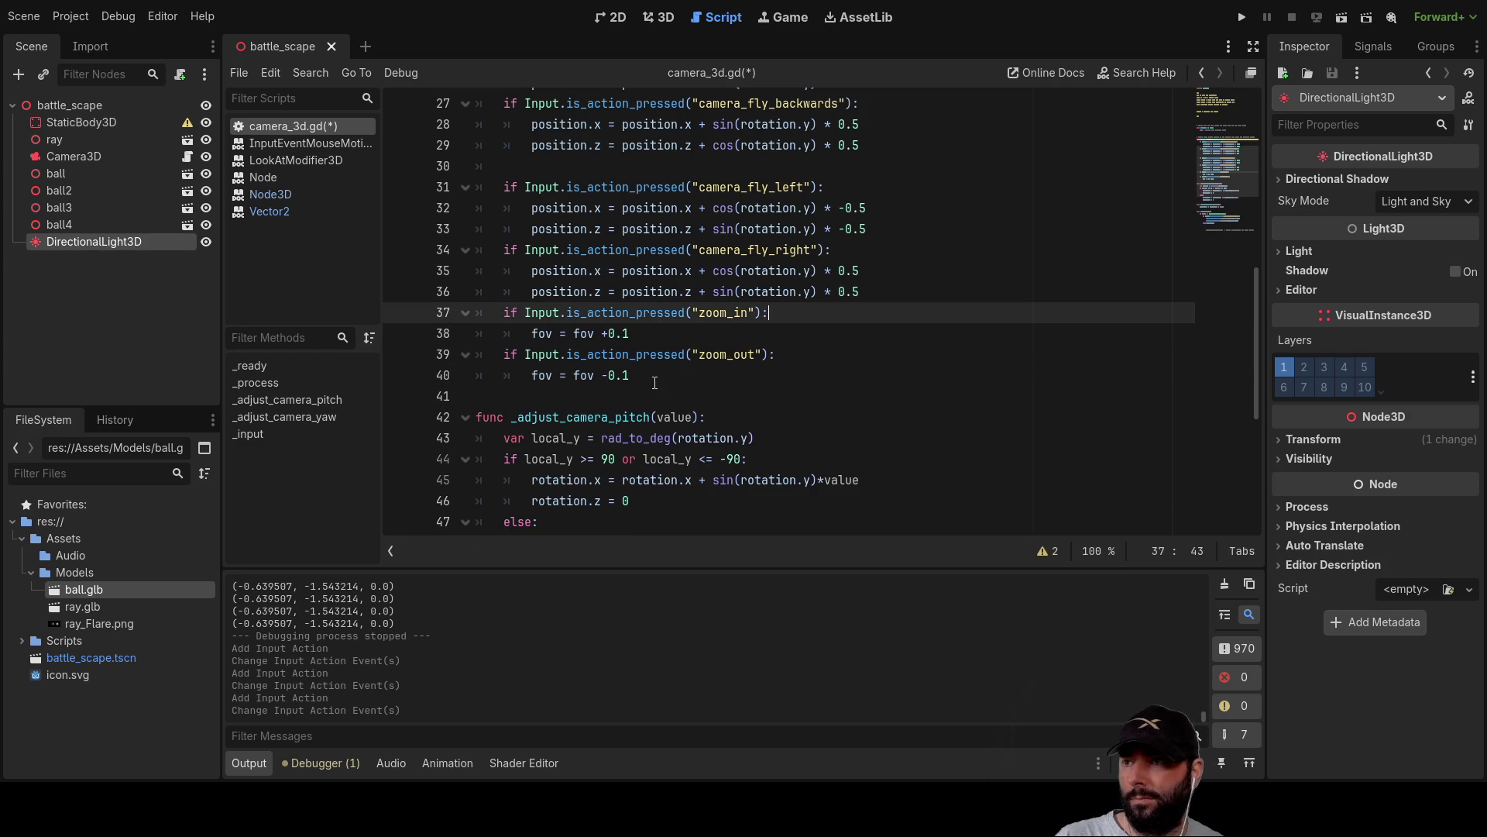
pyautogui.click(1240, 21)
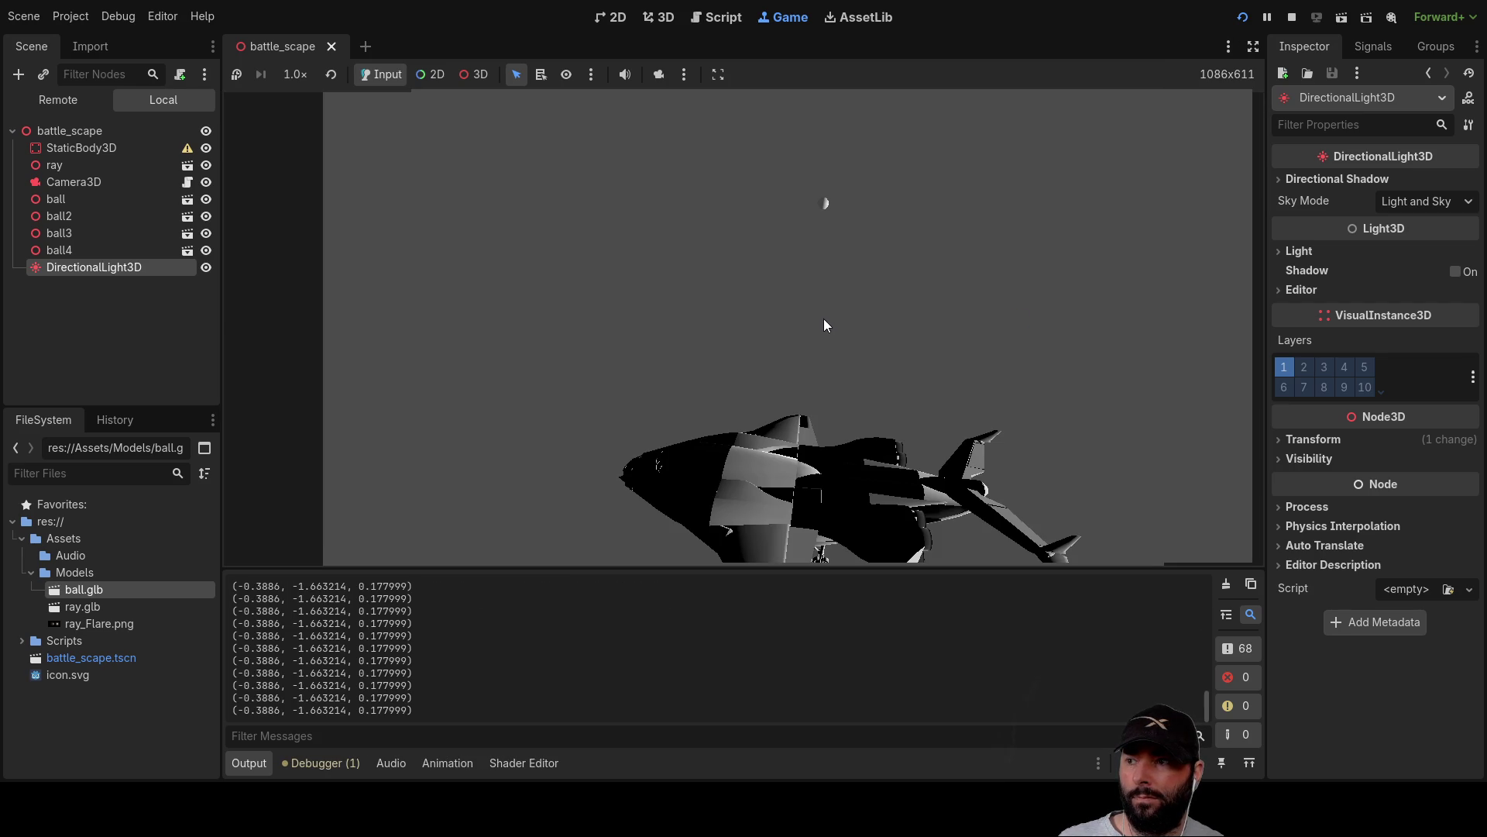
# Steer the ship toward a point in the running scene, then stop the game with F8.
pyautogui.click(826, 292)
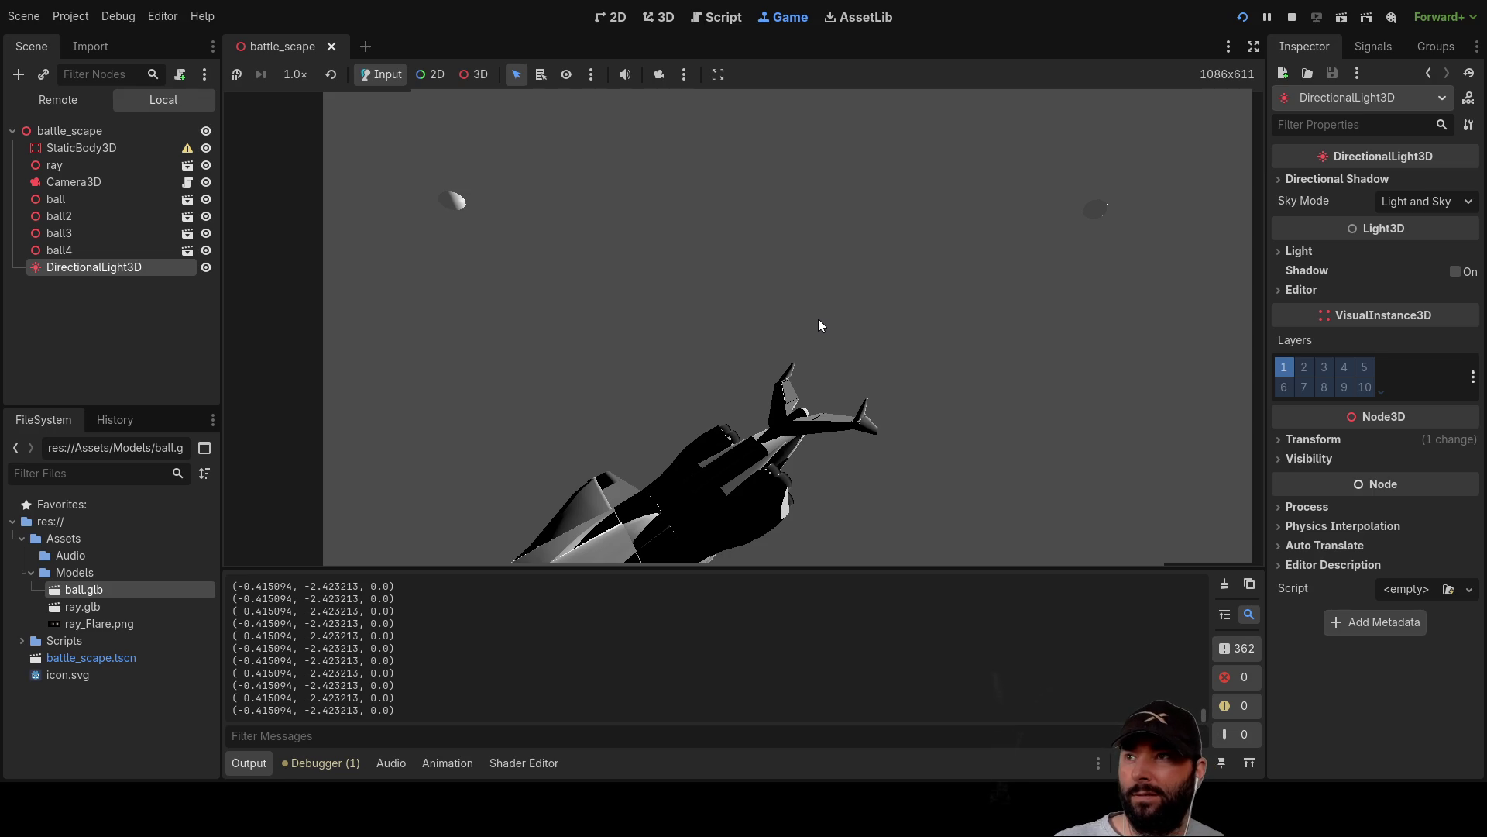
pyautogui.press('F8')
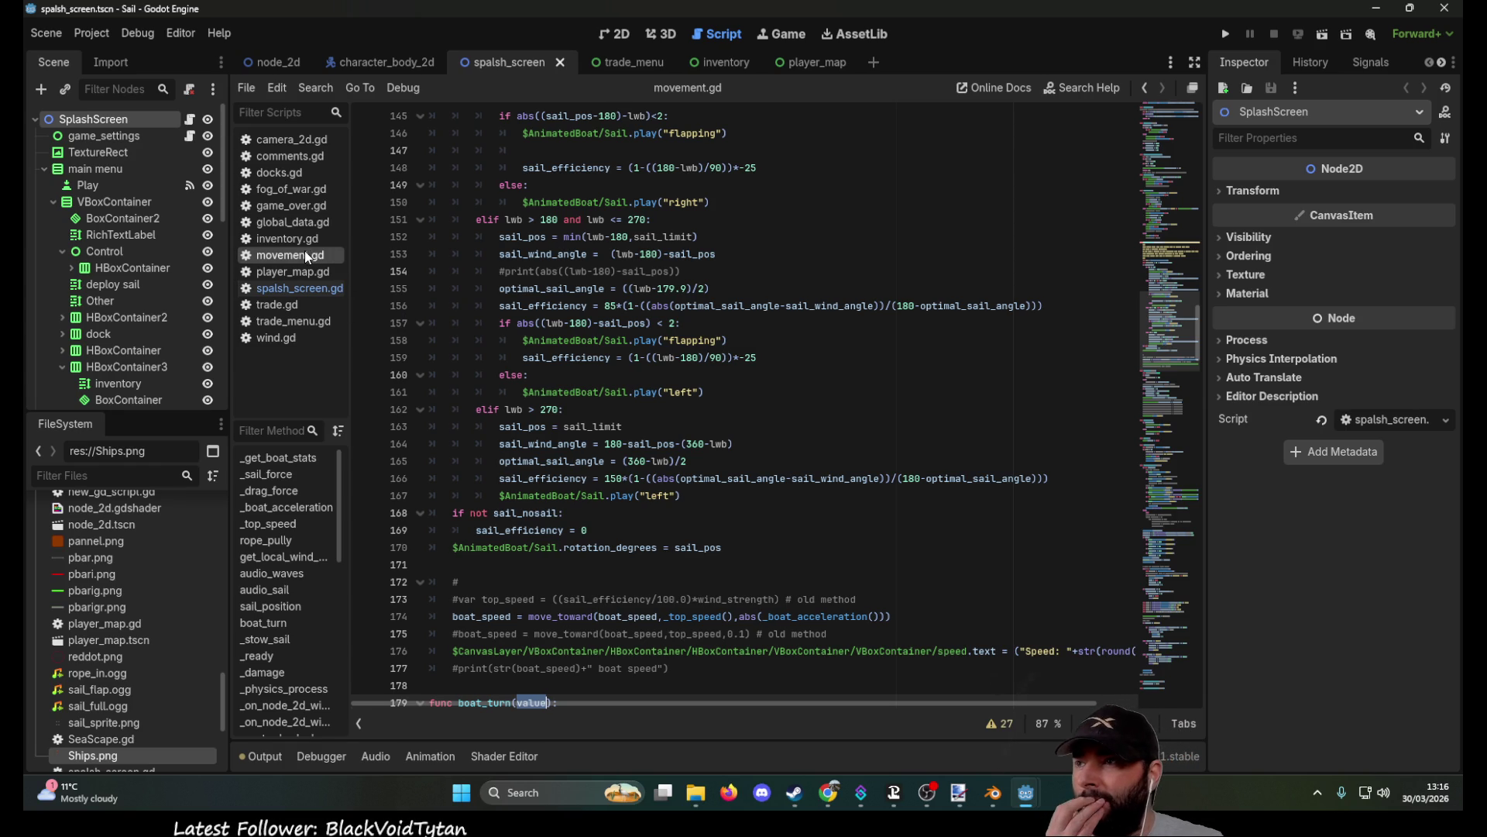
# Review the Sail project's camera_2d.gd and its Input Map, then minimize the editor window.
pyautogui.scroll(7, 699, 470)
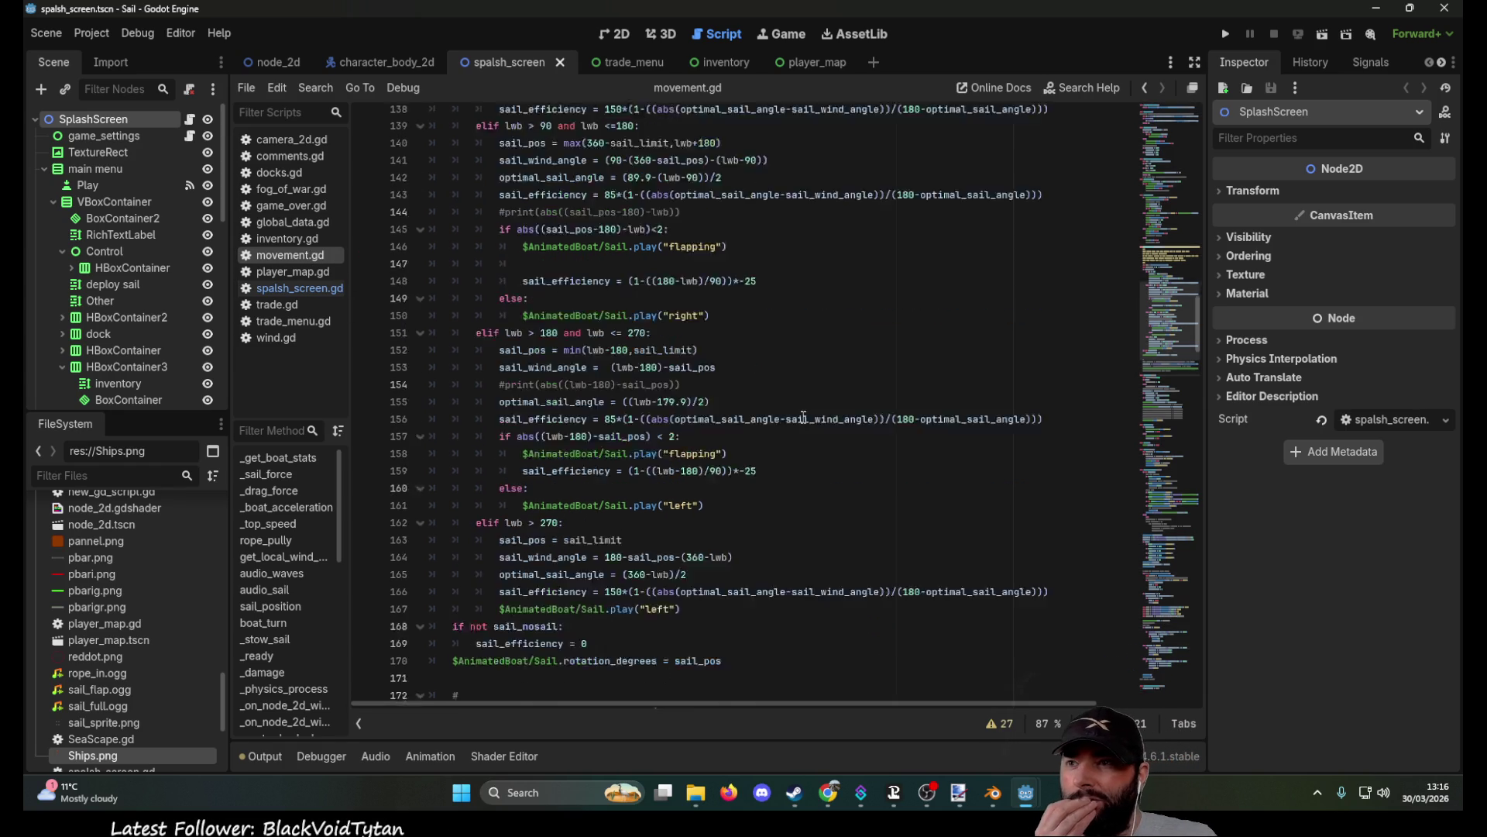
pyautogui.click(291, 140)
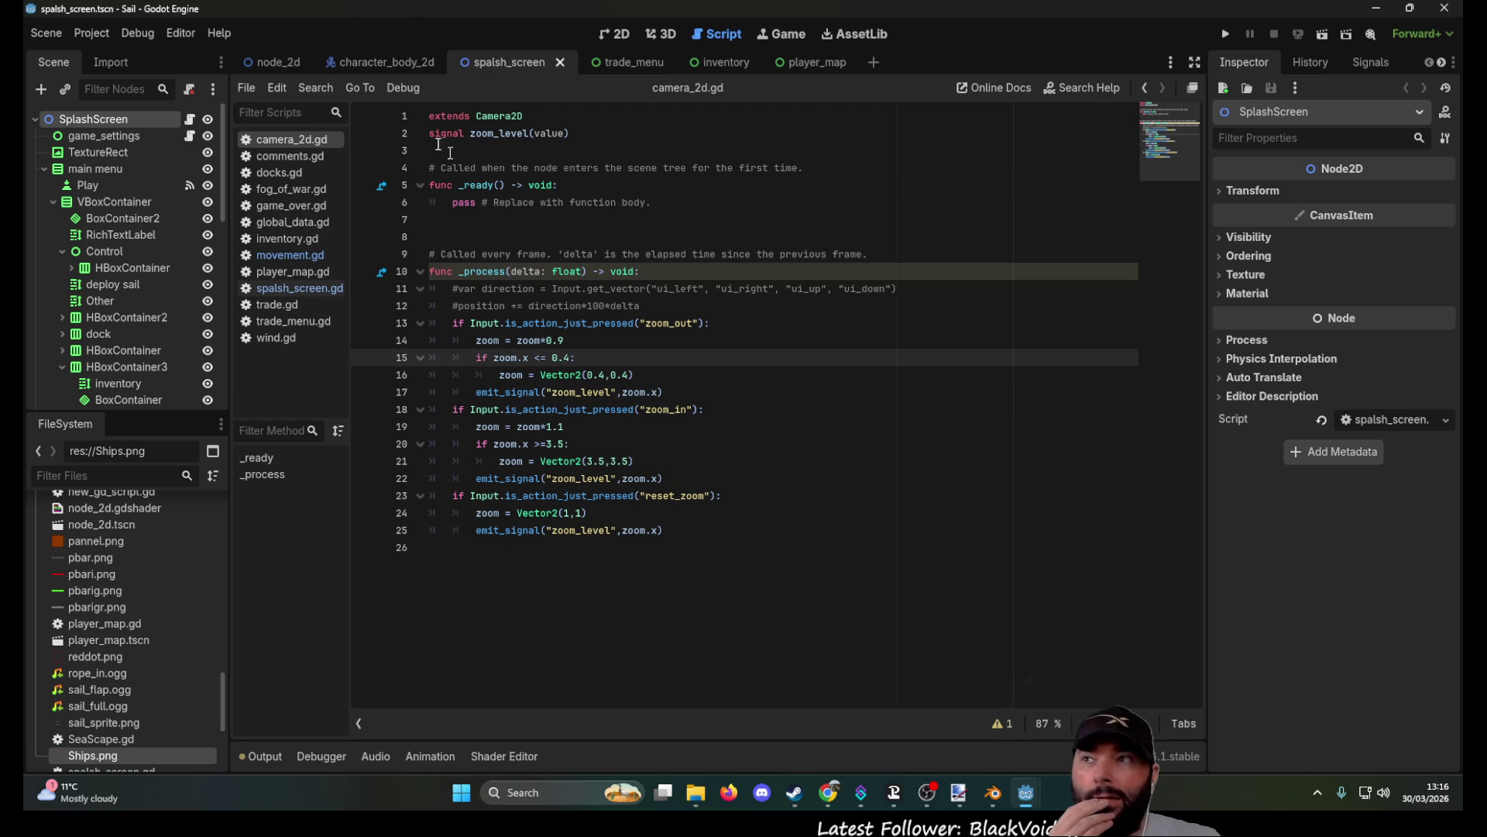
pyautogui.click(101, 34)
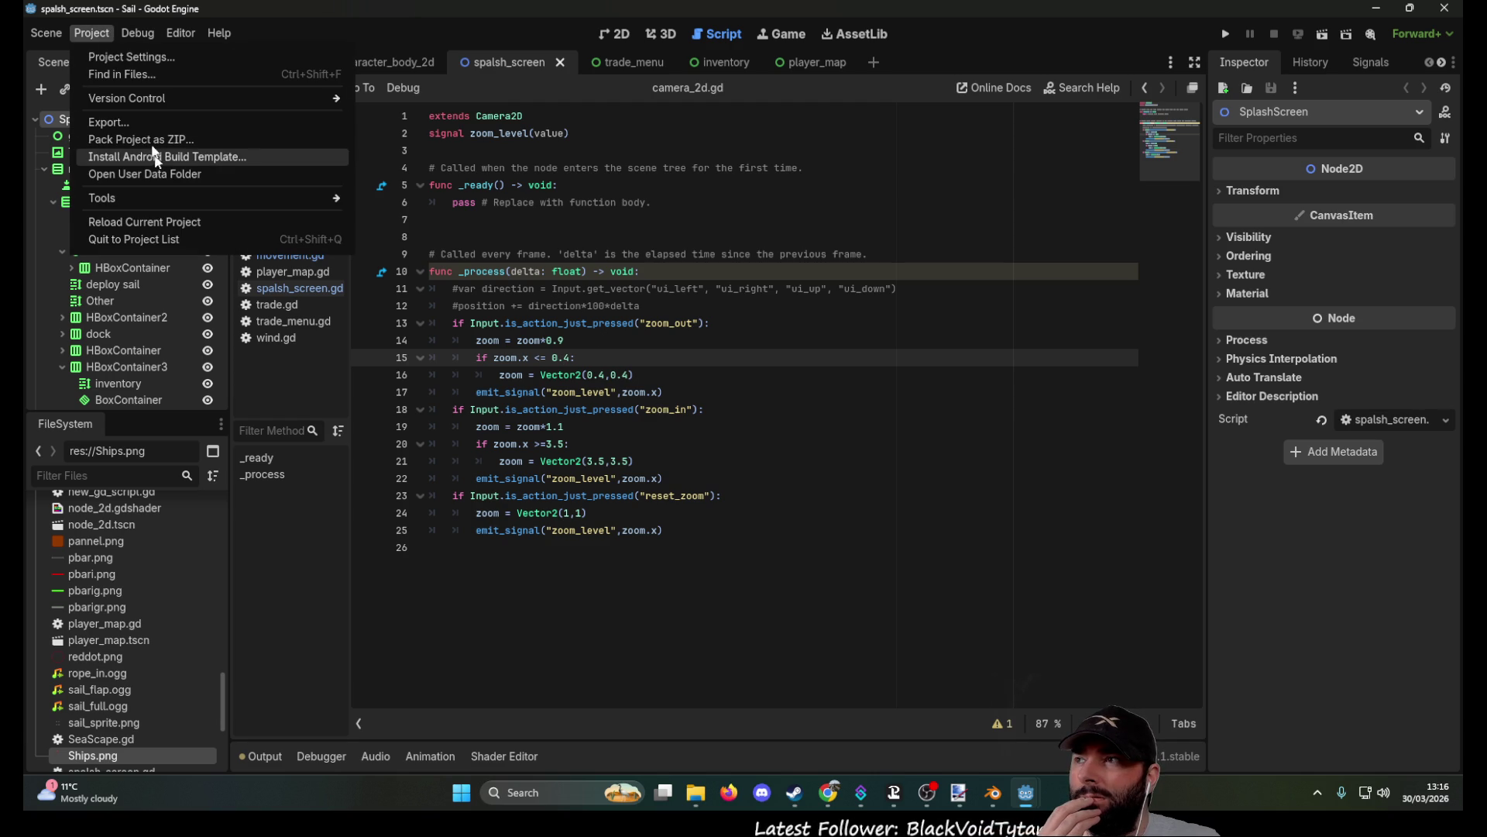
pyautogui.click(128, 58)
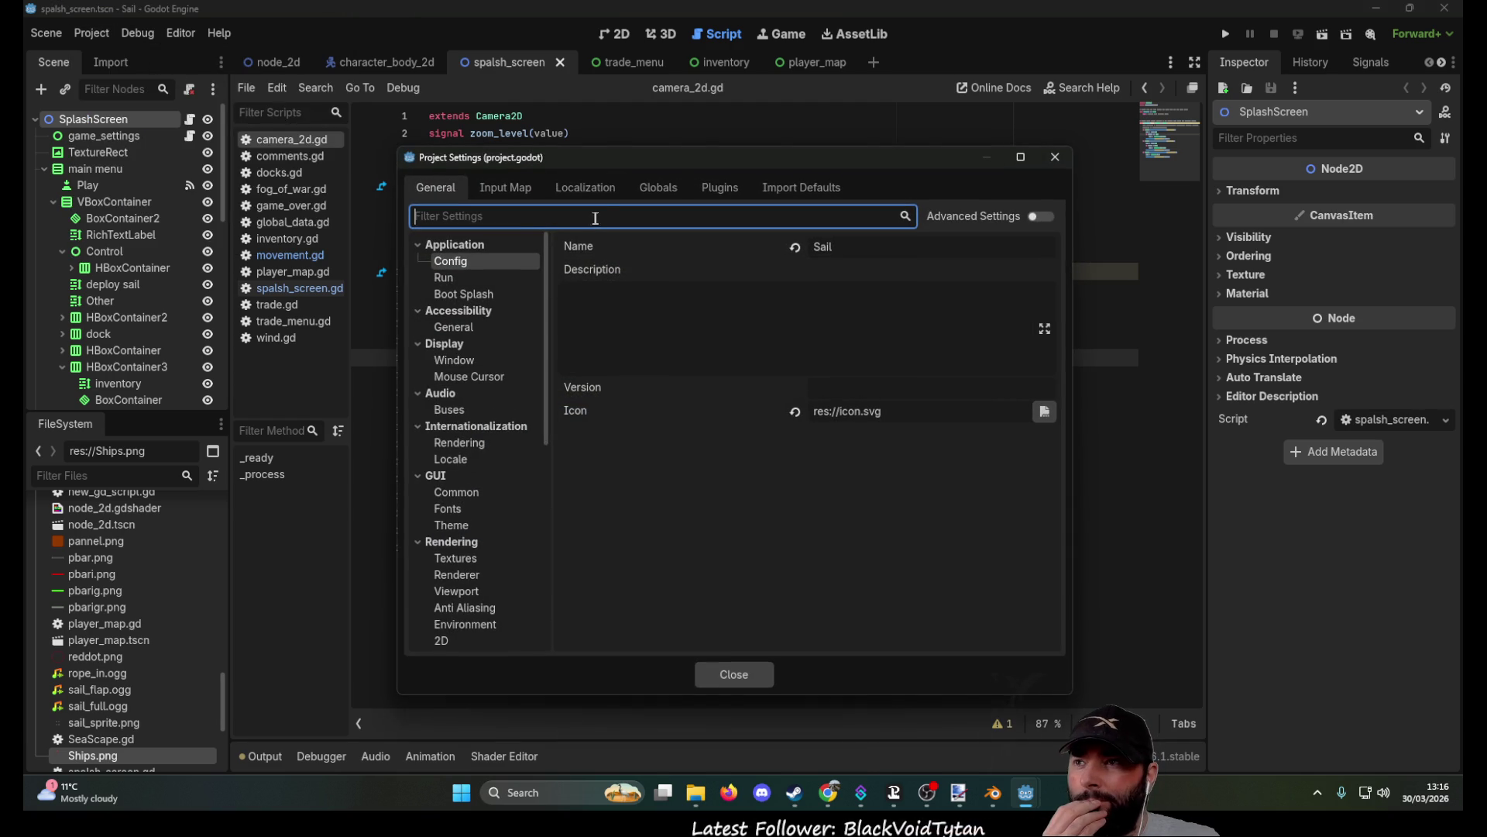
pyautogui.click(515, 188)
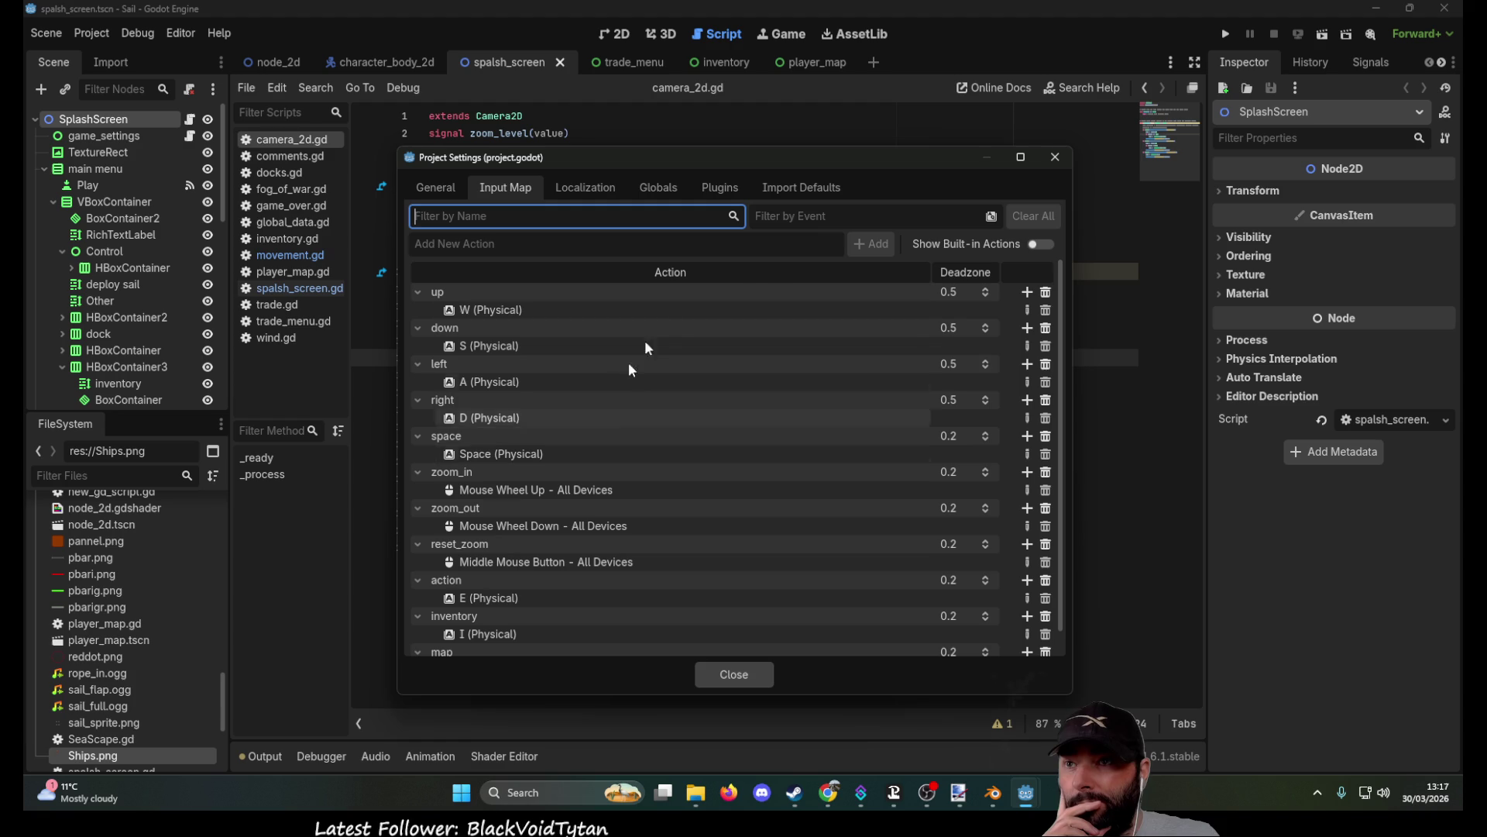
pyautogui.click(1056, 157)
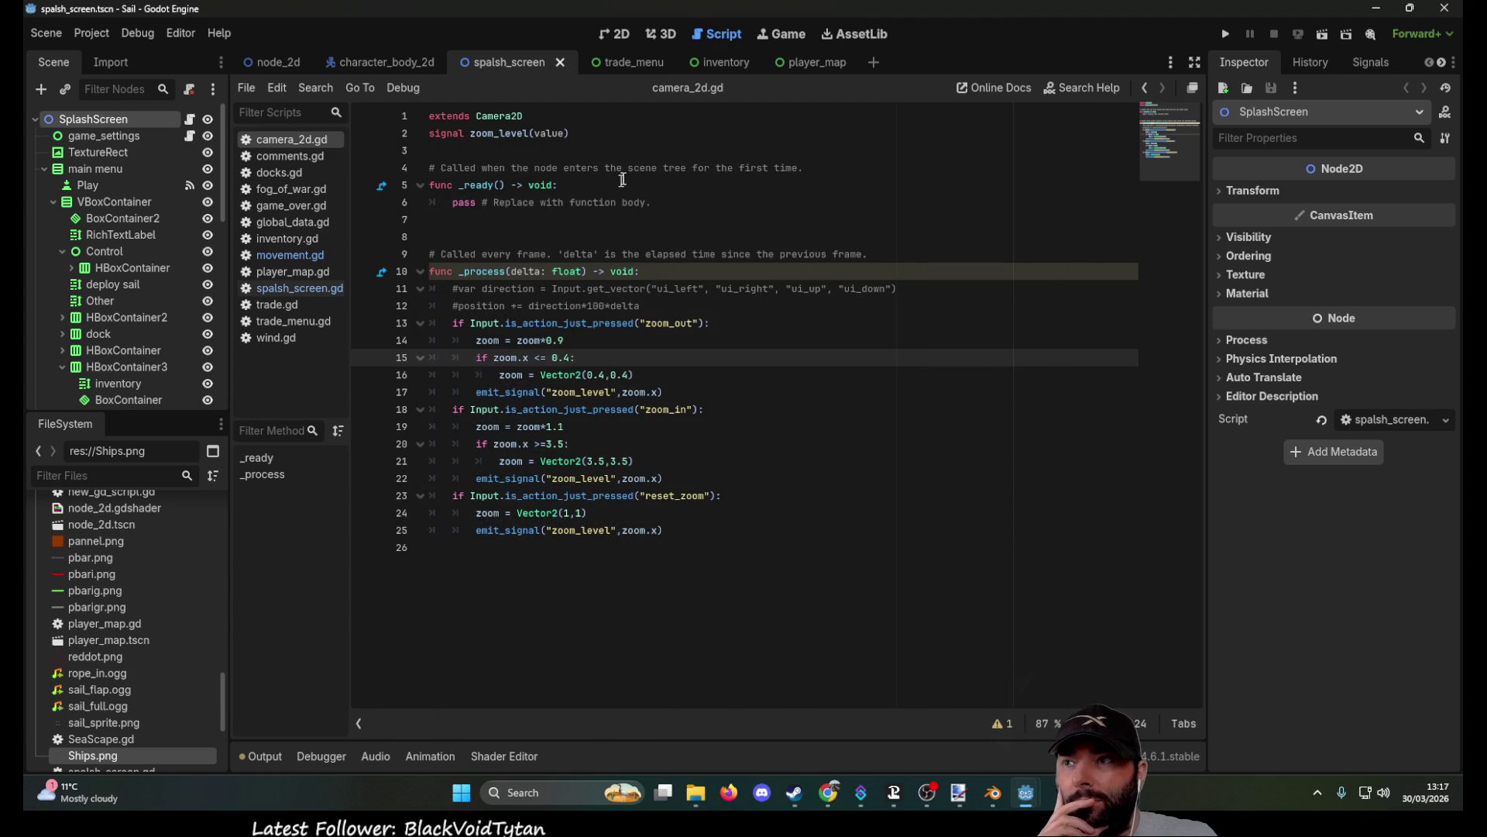
pyautogui.click(1445, 8)
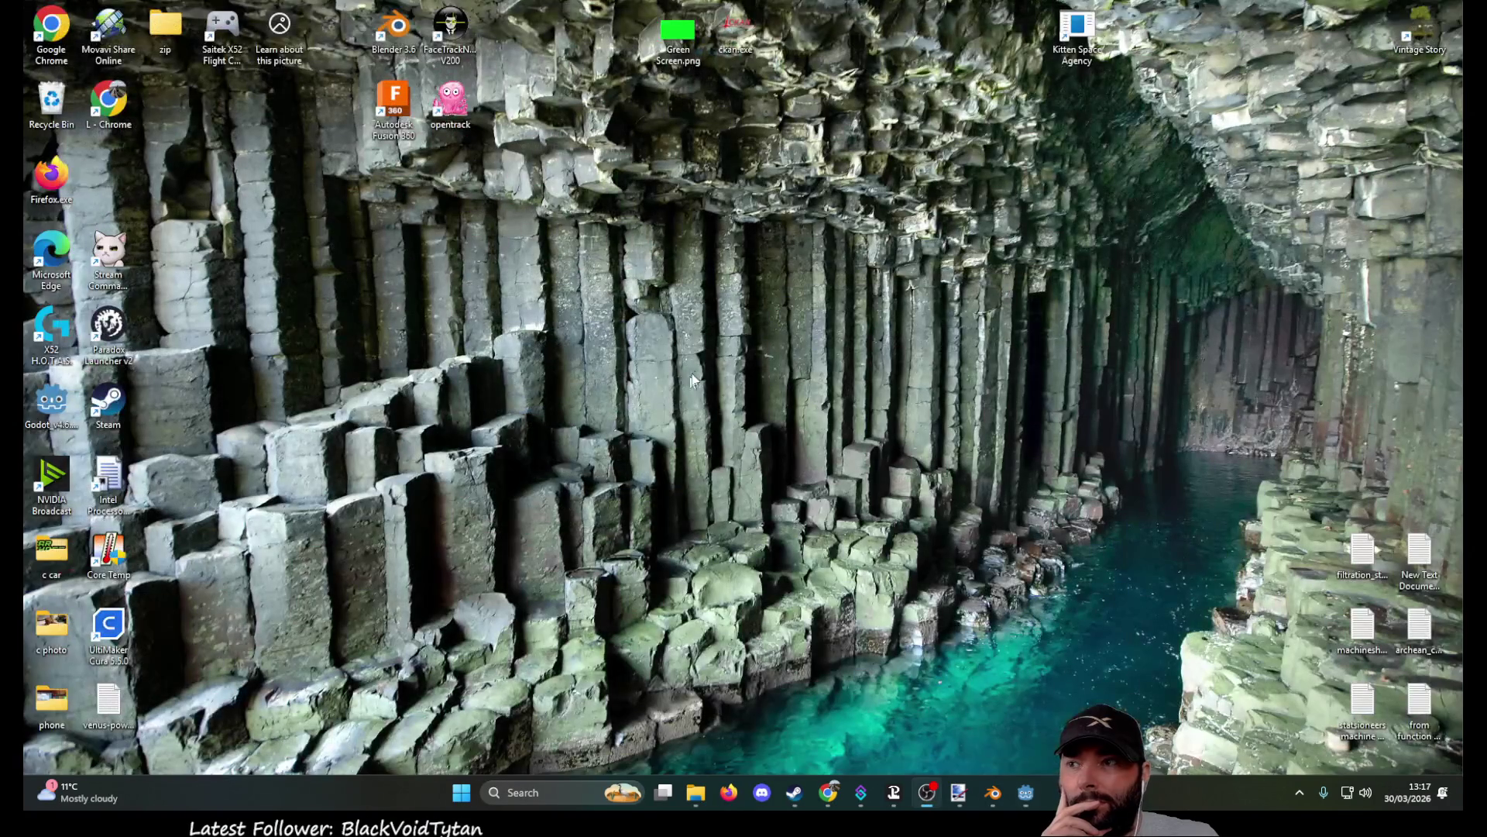
# Back in camera_3d.gd, change both zoom steps from 0.1 to 5 and run the scene.
pyautogui.hotkey('alt', 'Tab')
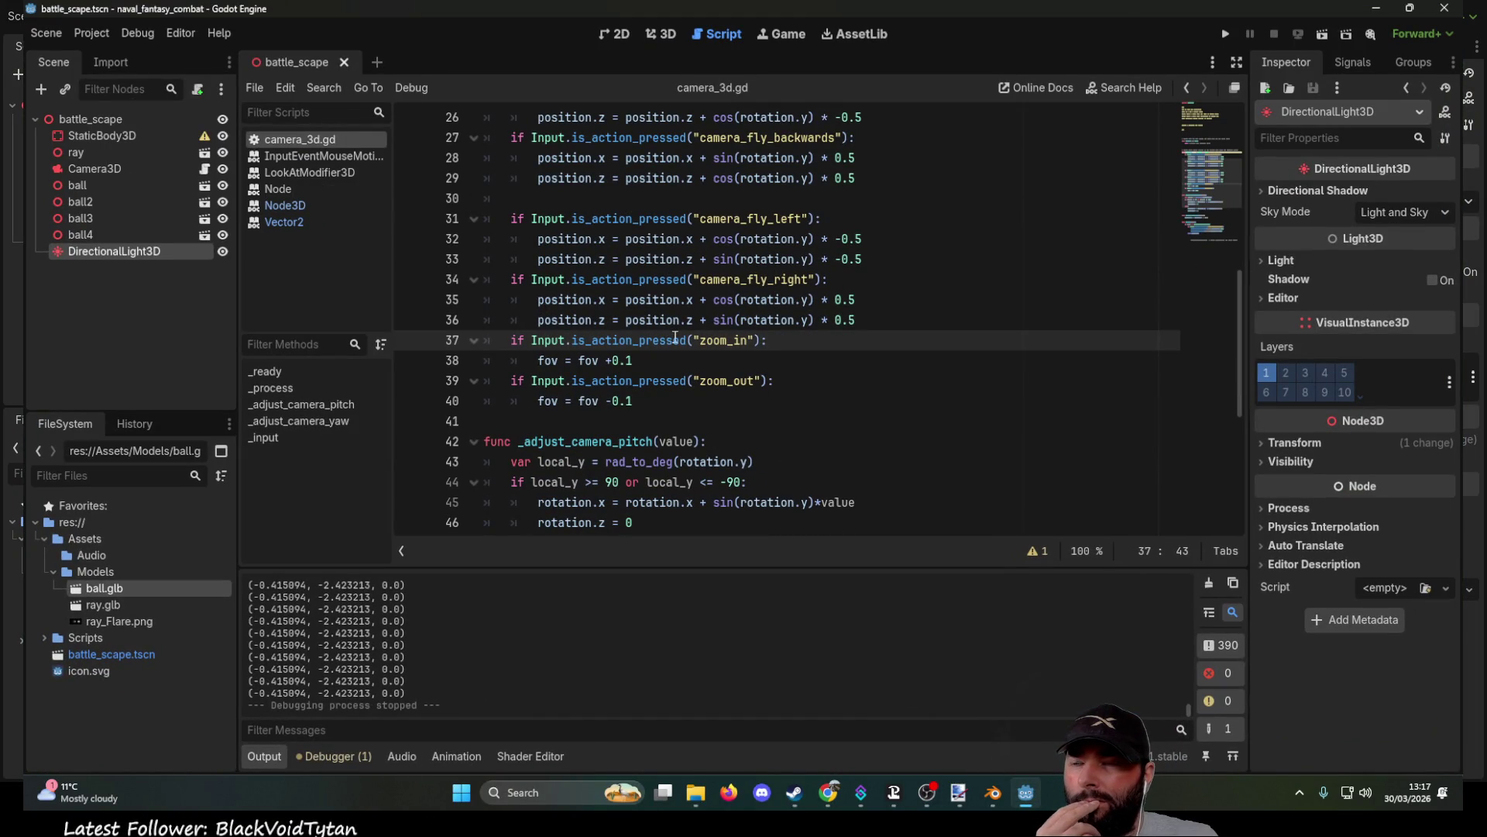
pyautogui.moveTo(546, 361)
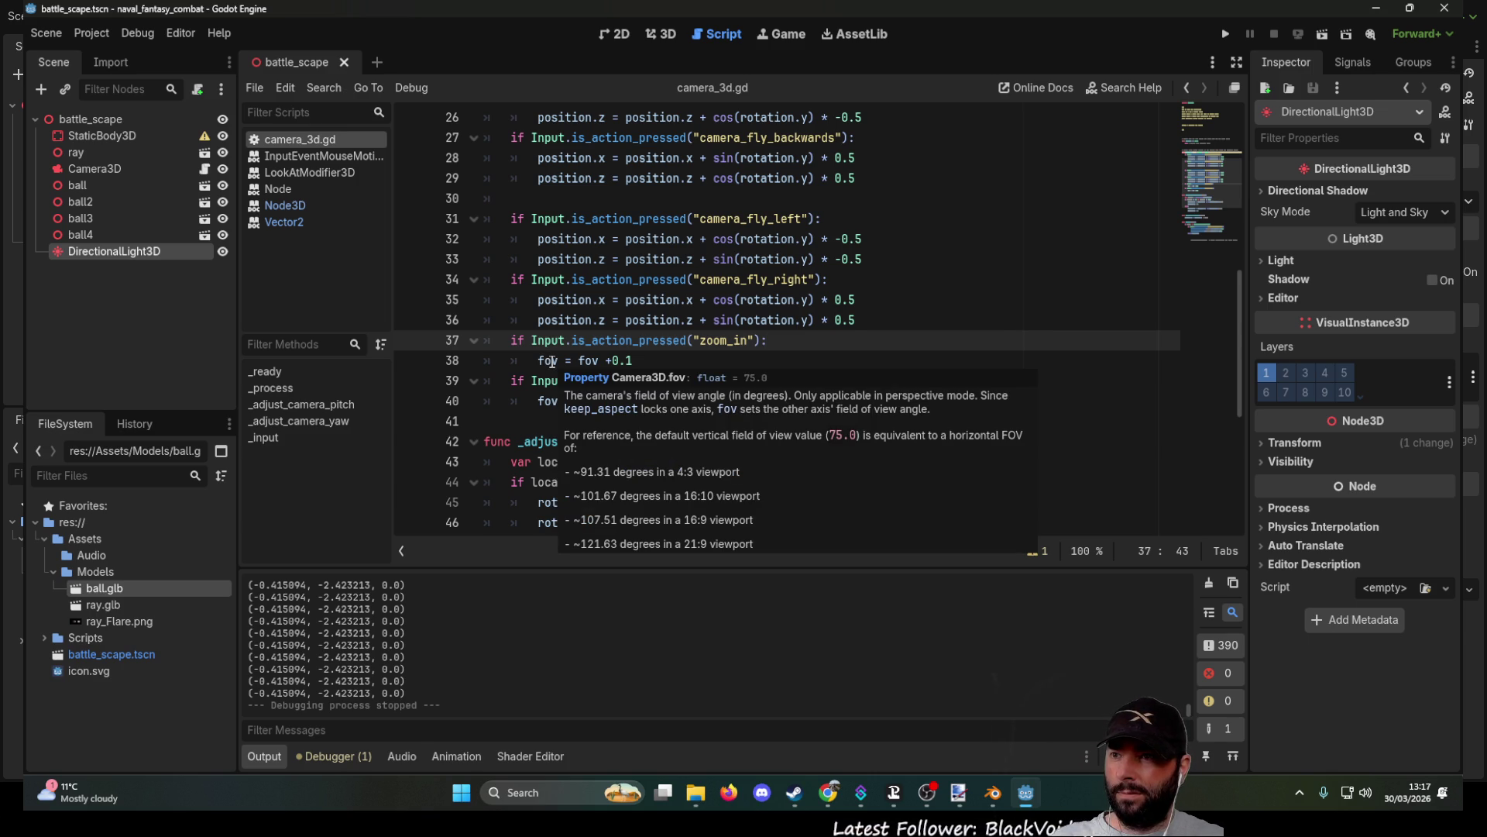
pyautogui.click(671, 361)
pyautogui.press('BackSpace')
pyautogui.press('BackSpace')
pyautogui.press('BackSpace')
pyautogui.write('1')
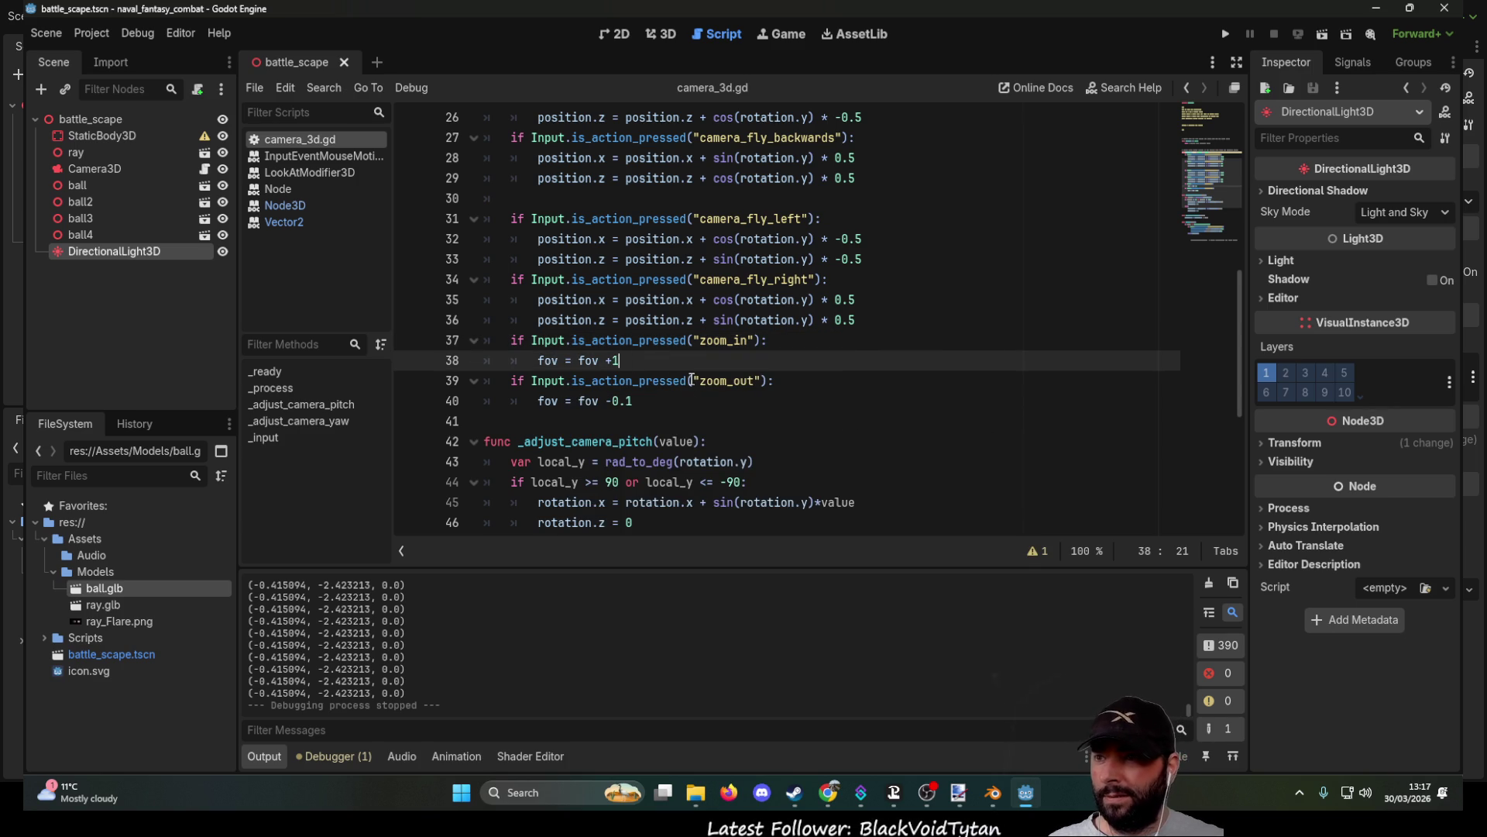
pyautogui.press('Down')
pyautogui.press('Down')
pyautogui.press('End')
pyautogui.press('BackSpace')
pyautogui.press('BackSpace')
pyautogui.press('BackSpace')
pyautogui.write('1')
pyautogui.press('BackSpace')
pyautogui.write('5')
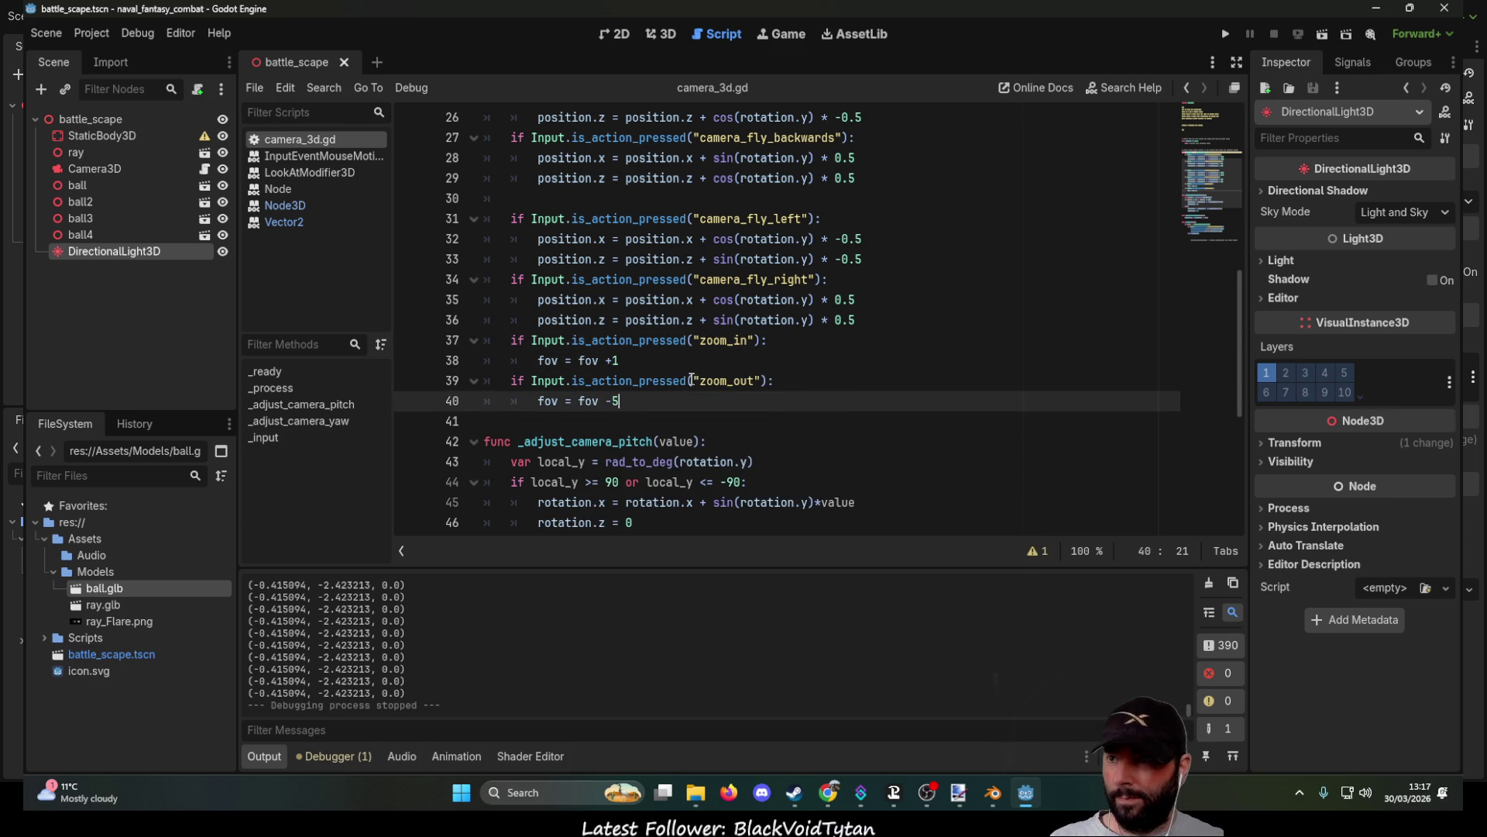
pyautogui.press('Up')
pyautogui.press('Up')
pyautogui.press('BackSpace')
pyautogui.write('5')
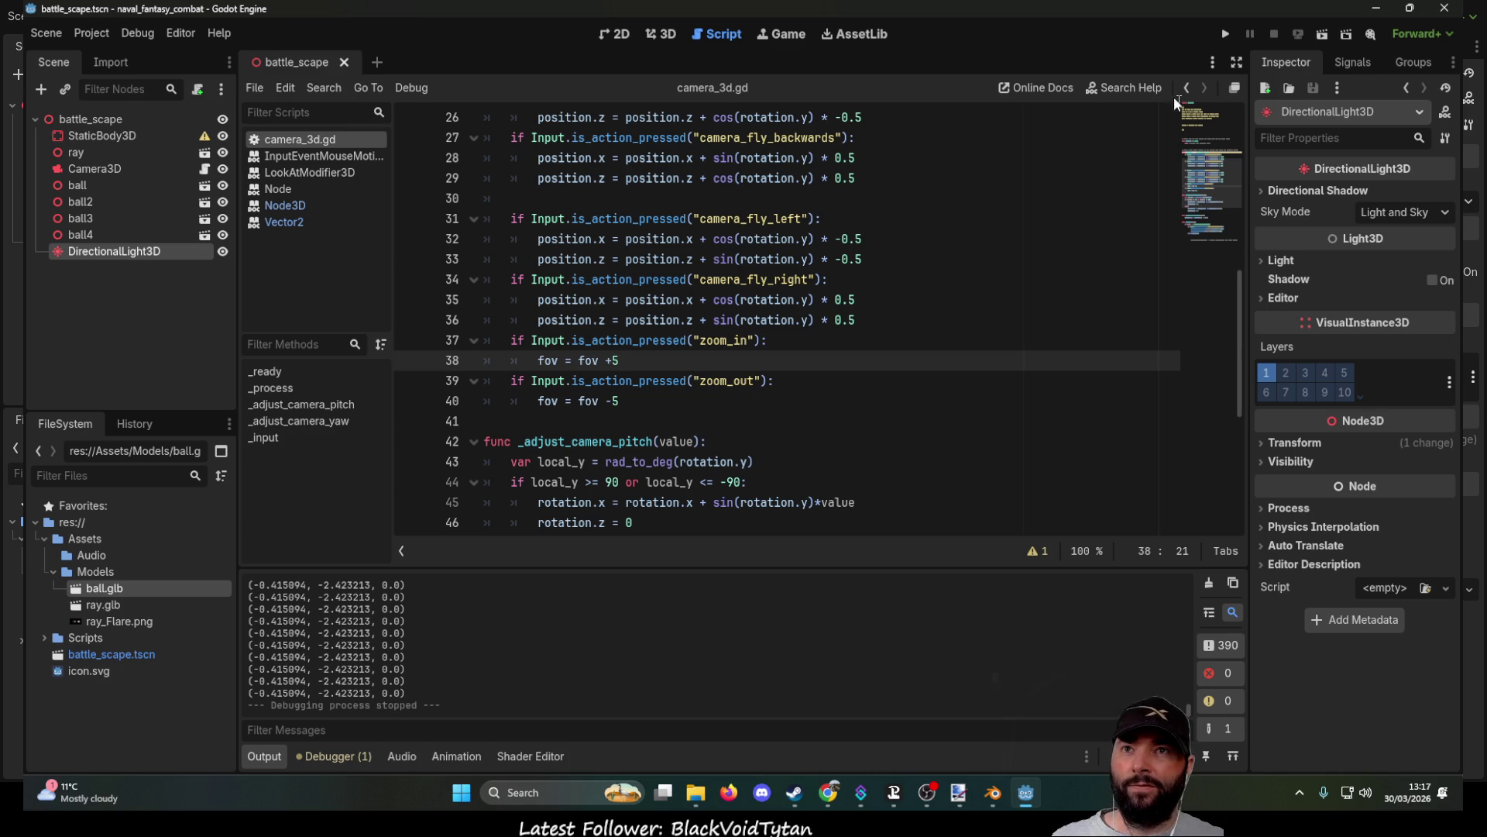
pyautogui.click(1225, 33)
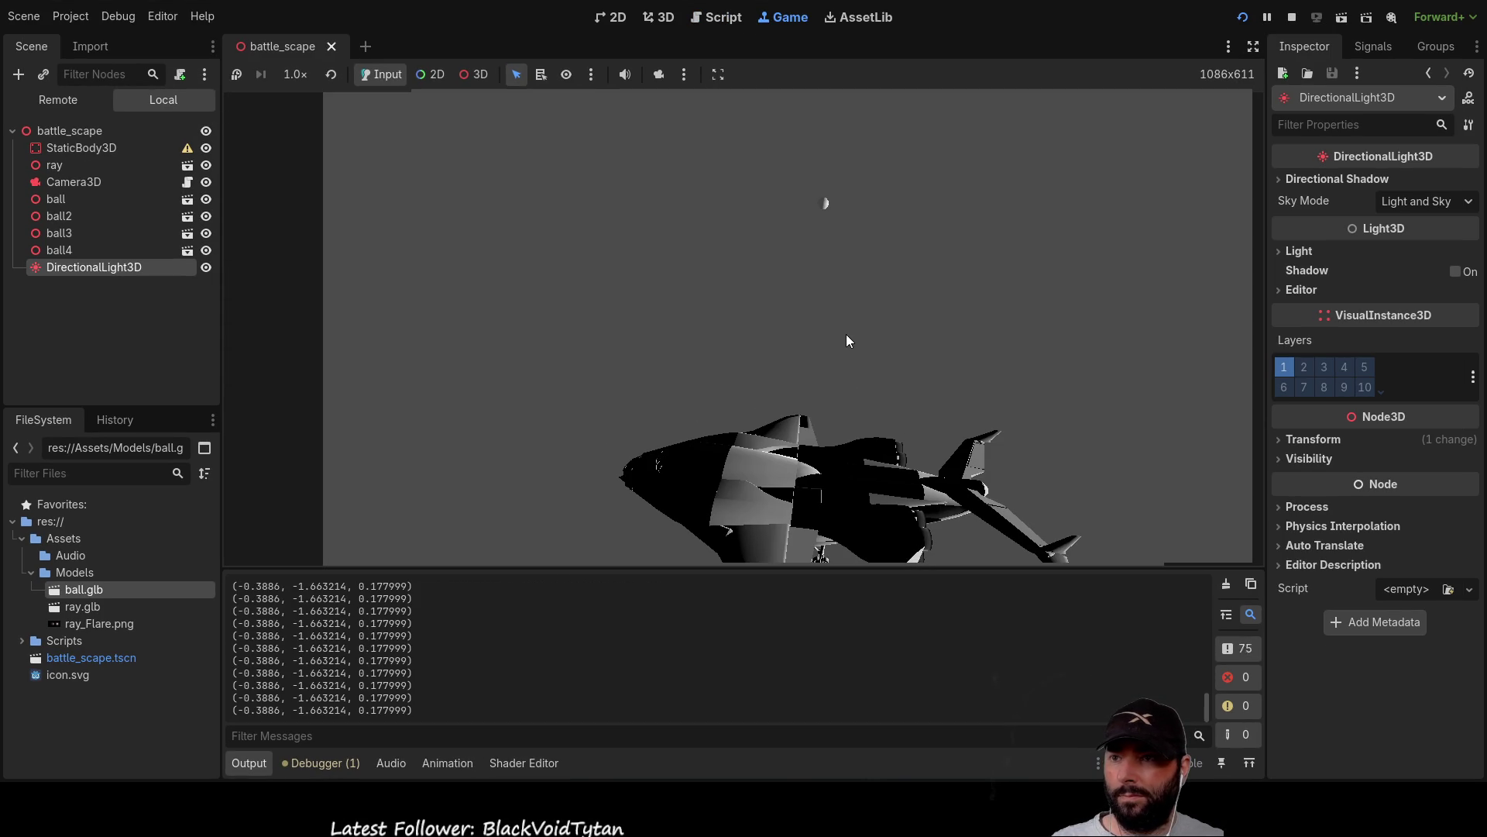
# Fly the ship in the running game, check the Camera3D's FOV of 75, then stop the game.
pyautogui.click(840, 288)
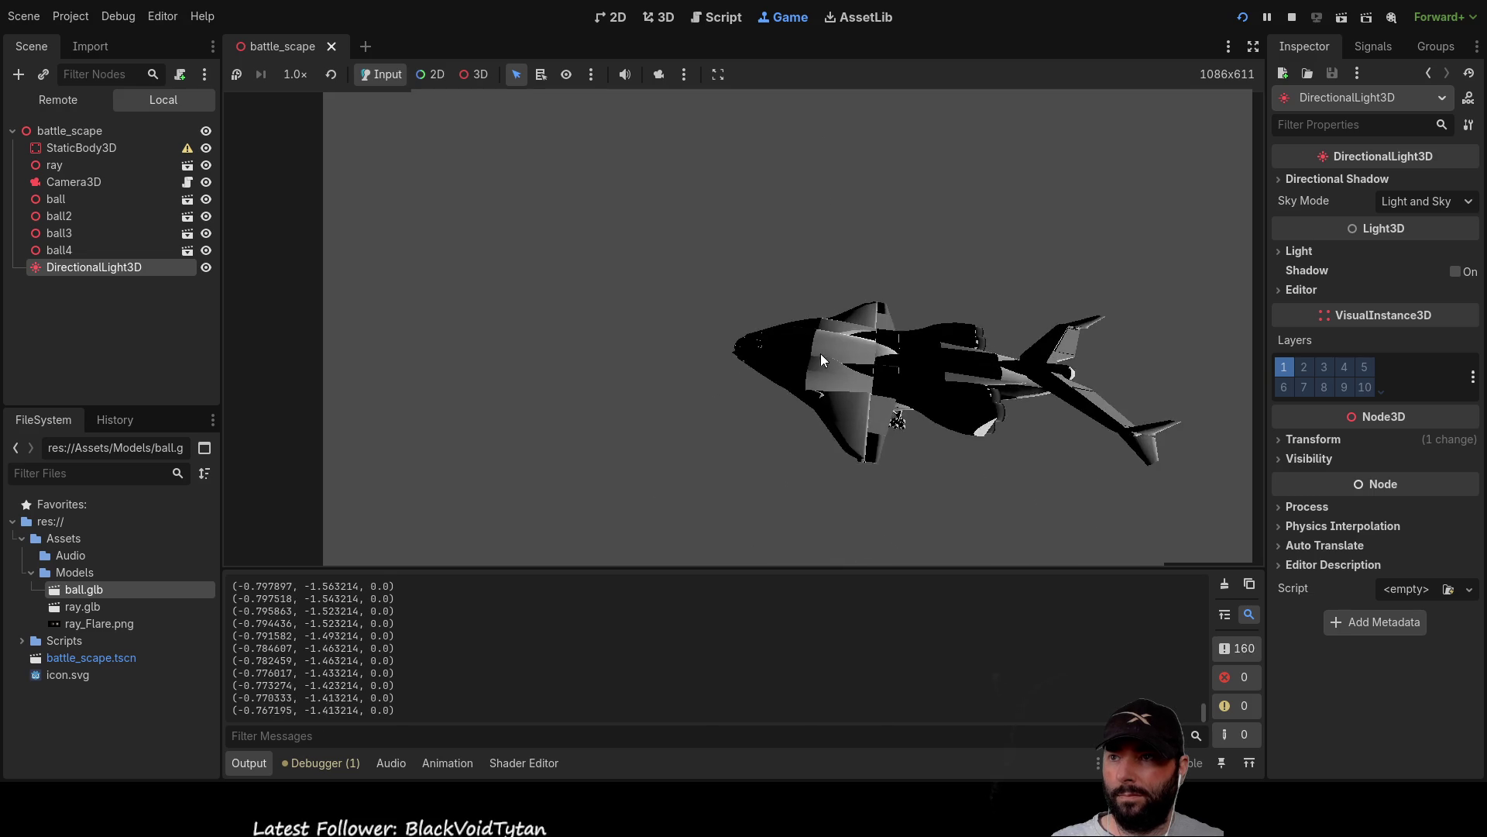
pyautogui.click(872, 332)
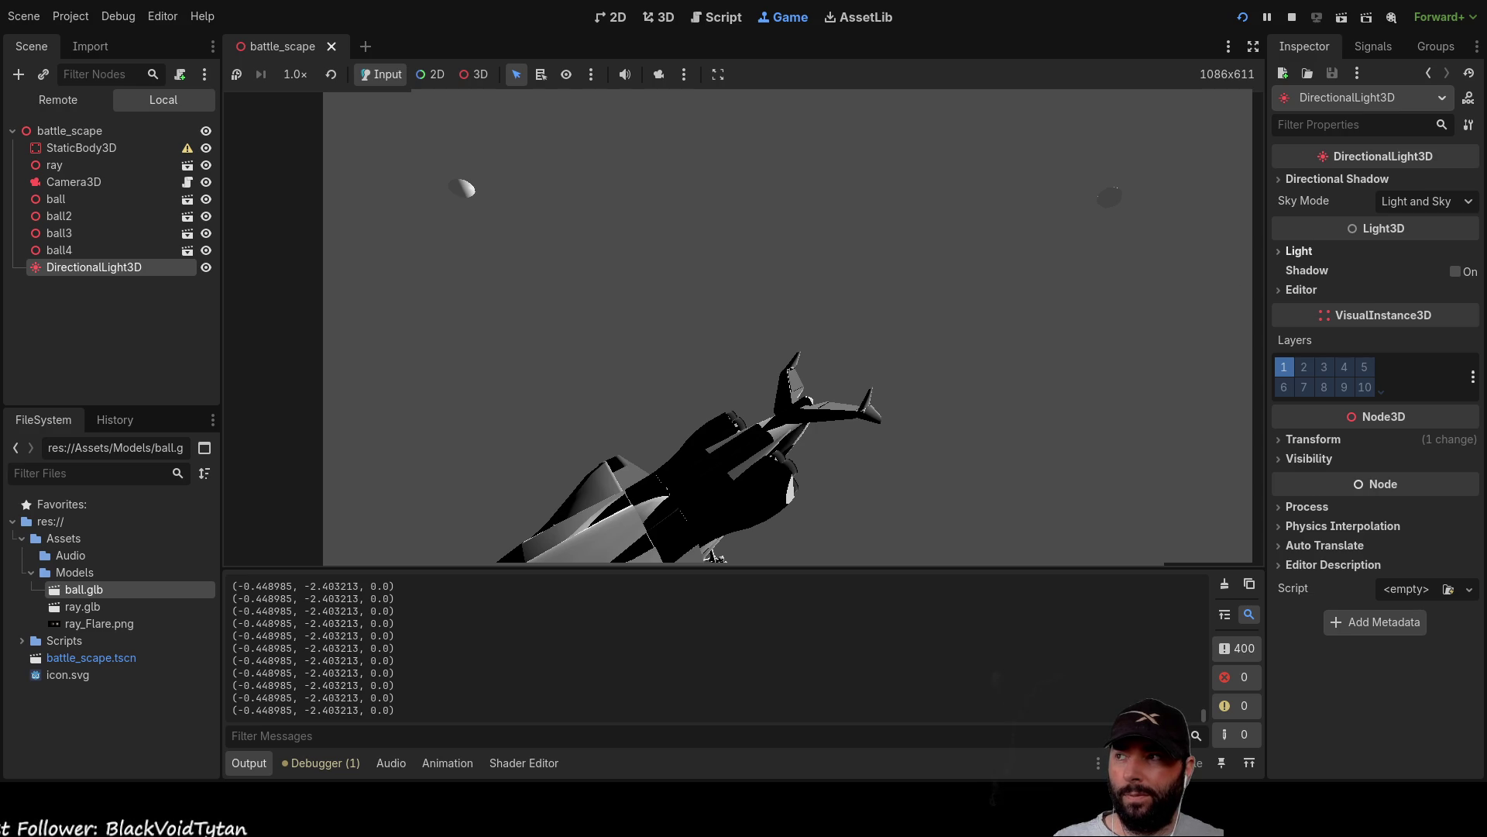
pyautogui.click(73, 181)
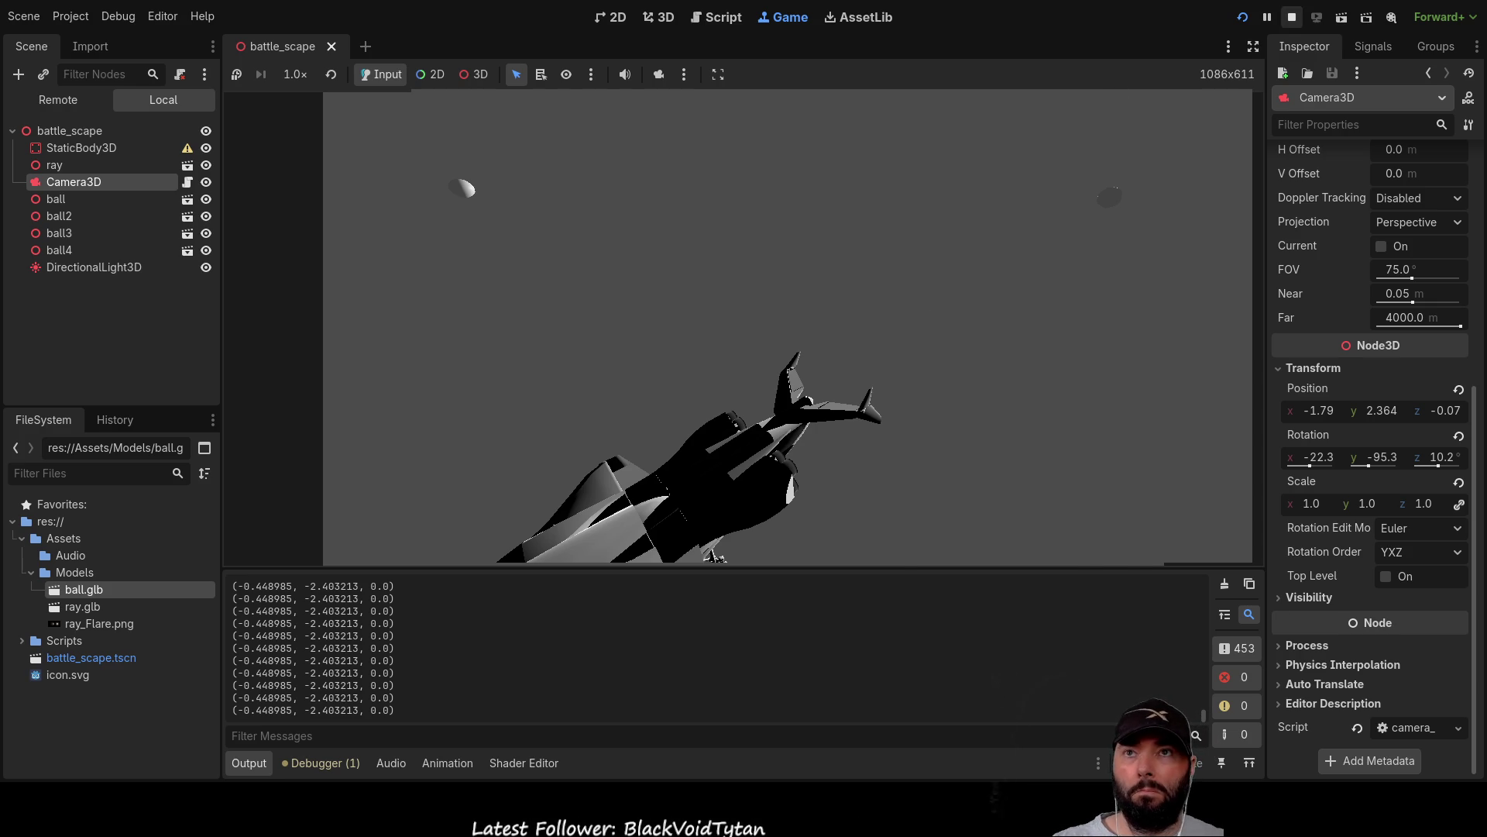
pyautogui.click(1291, 17)
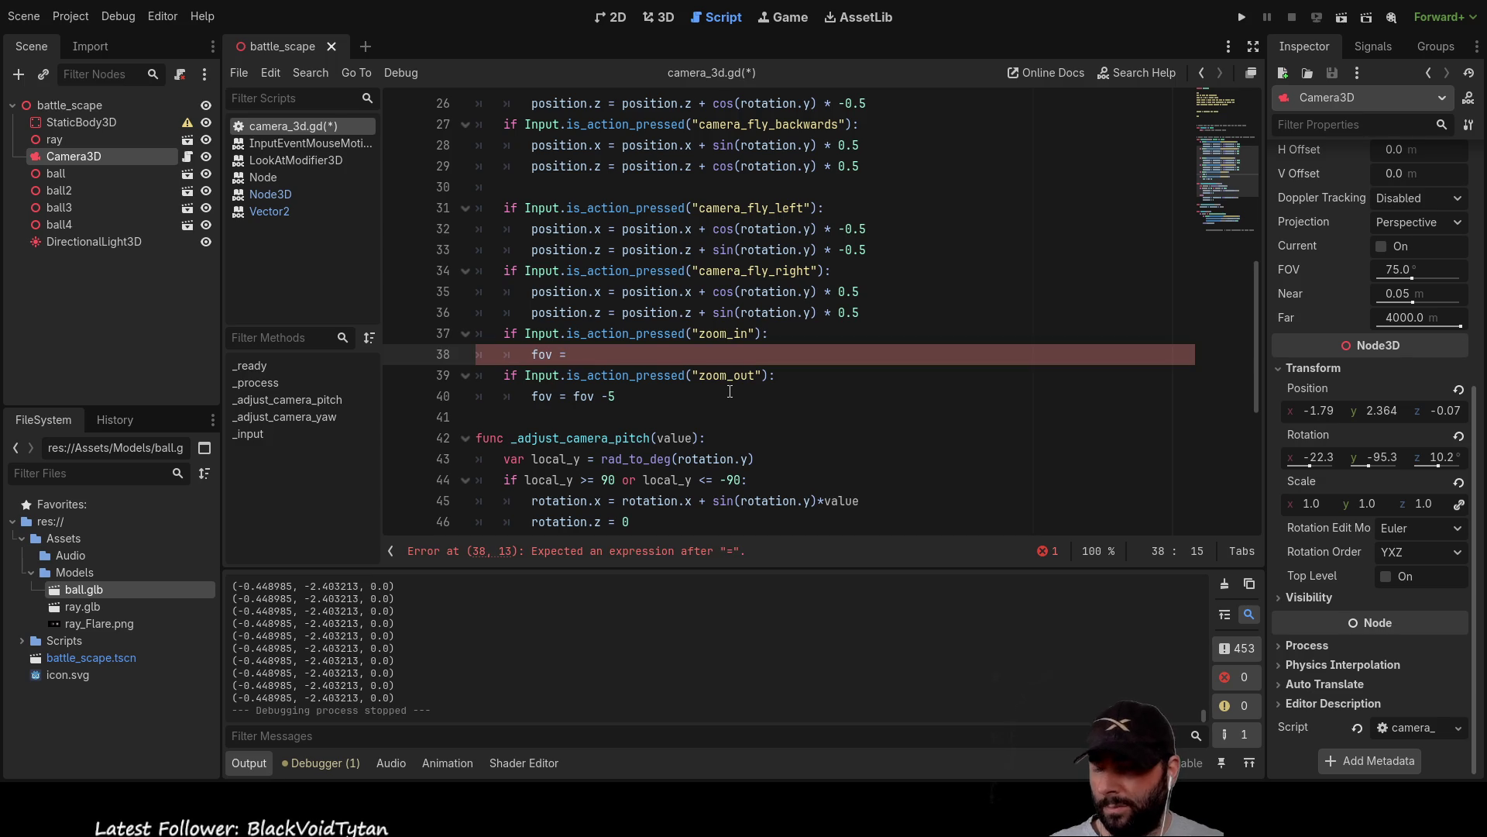
pyautogui.write('fov = 50')
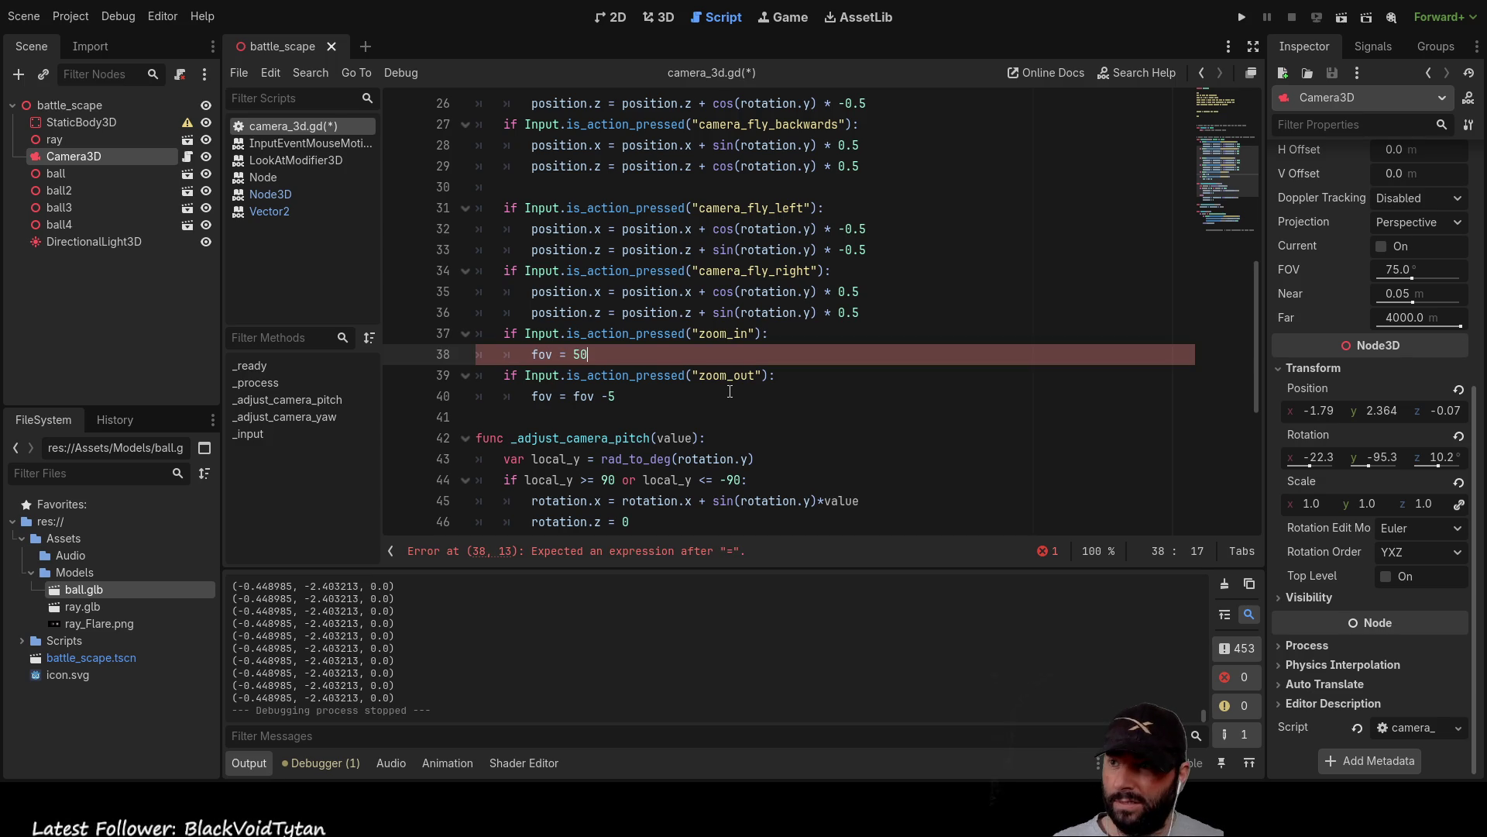
# Make the zoom branches set fixed values: fov = 50 on zoom_in and fov = 75 on zoom_out.
pyautogui.click(652, 395)
pyautogui.write('7')
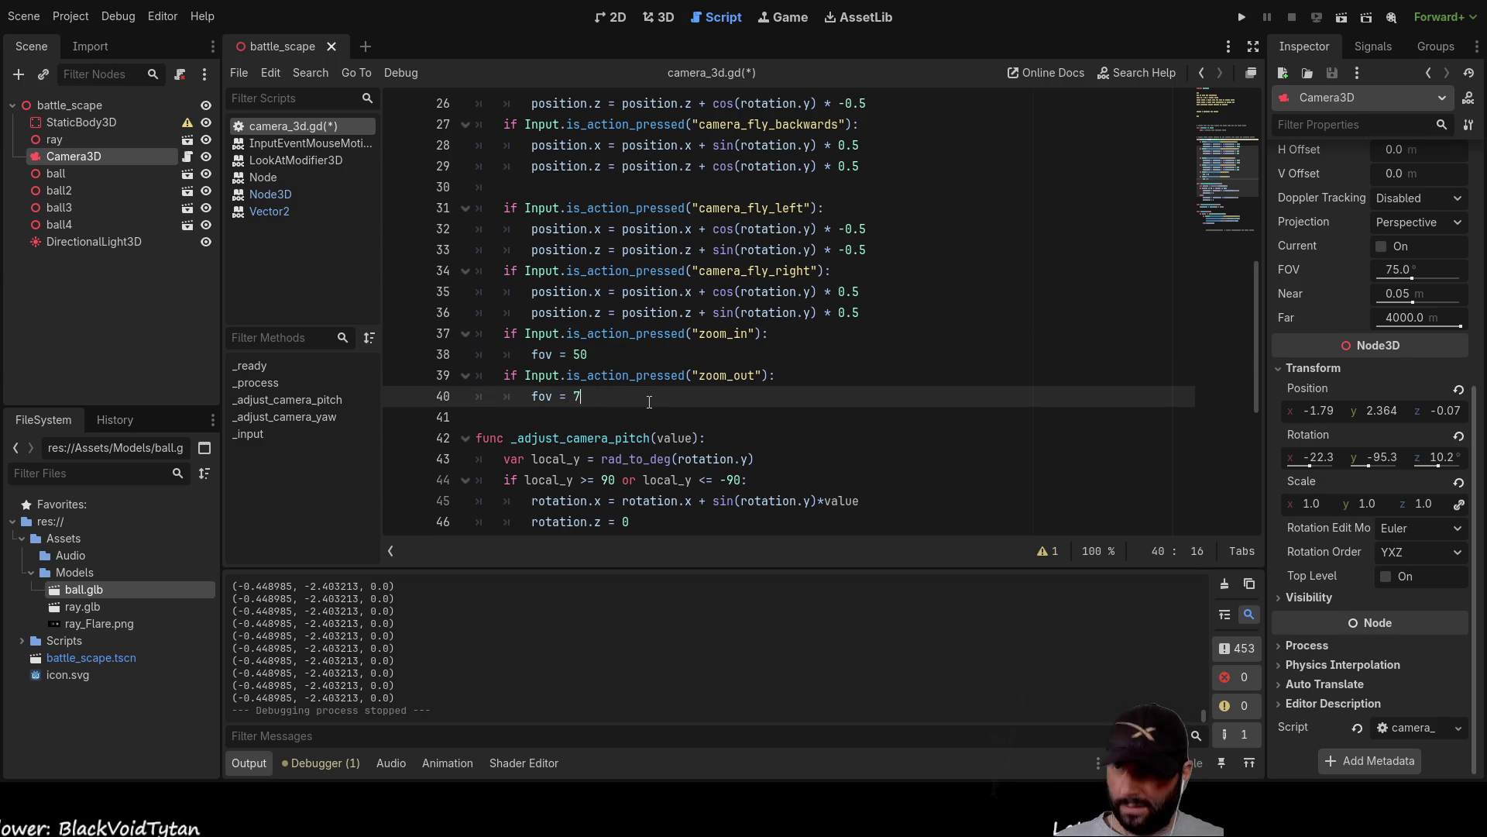
pyautogui.click(650, 354)
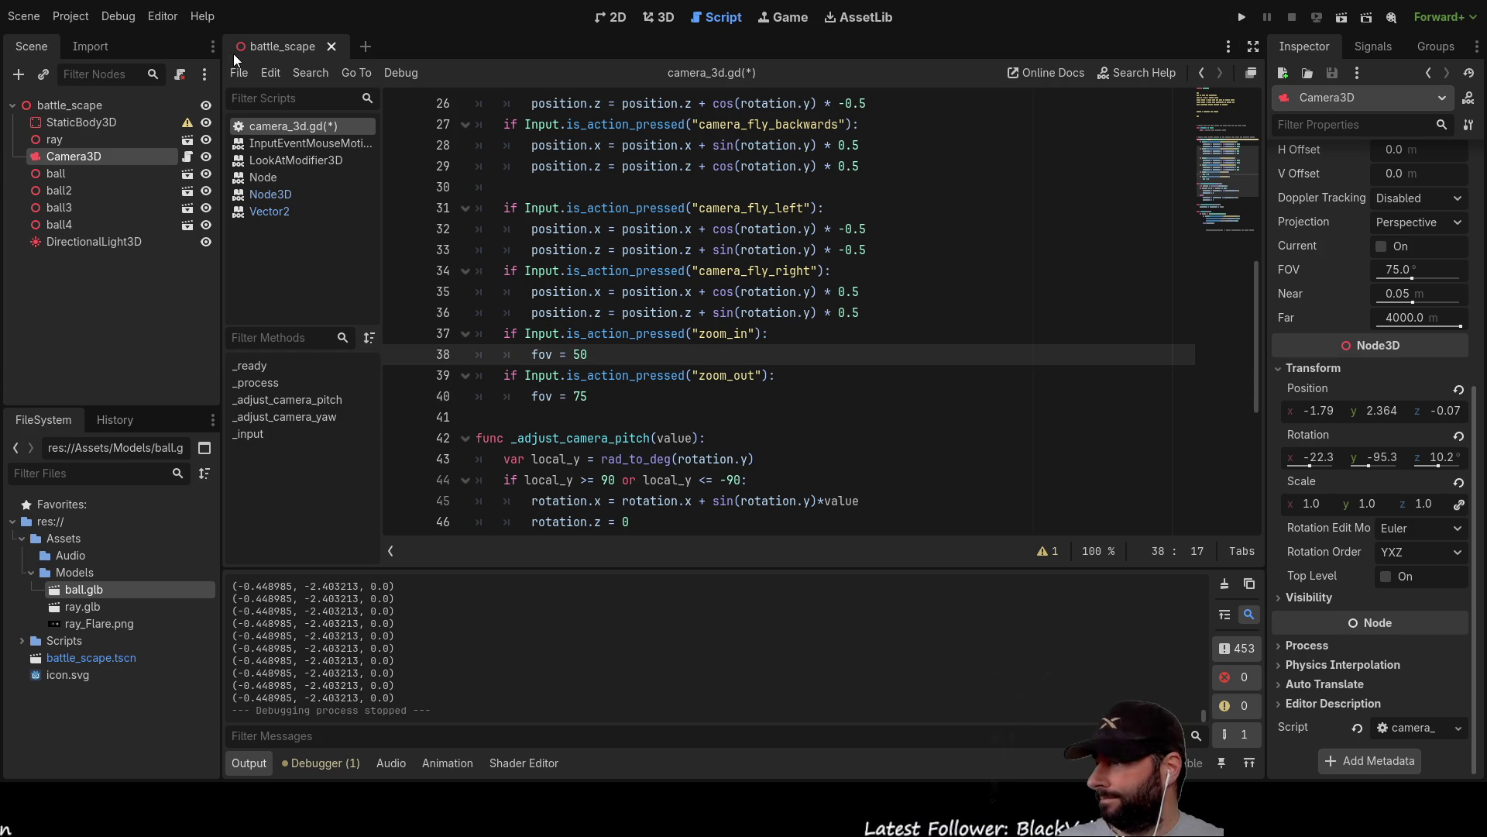
pyautogui.hotkey('shift', 'F11')
pyautogui.click(133, 32)
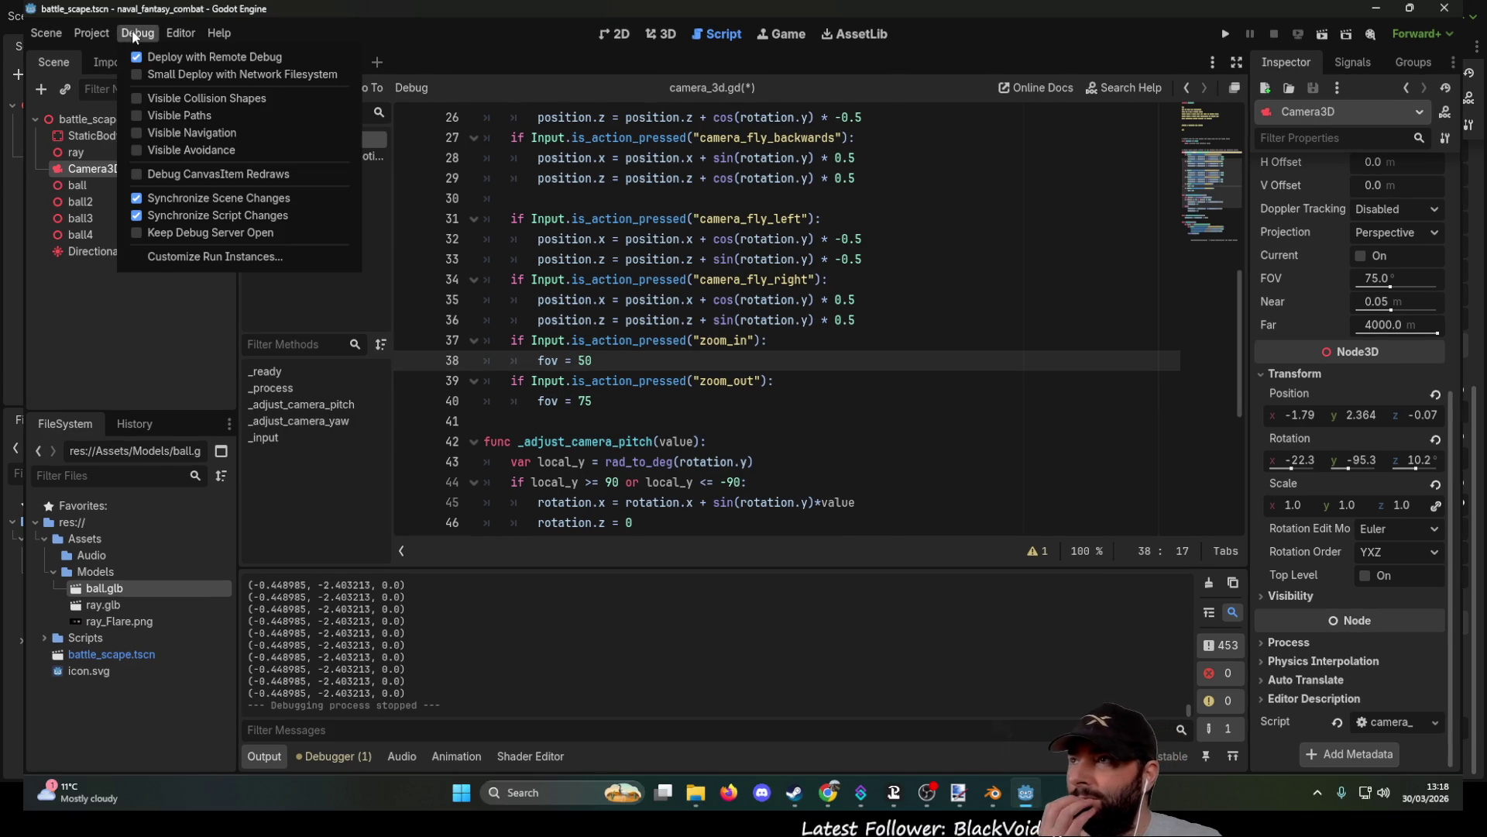
pyautogui.click(91, 32)
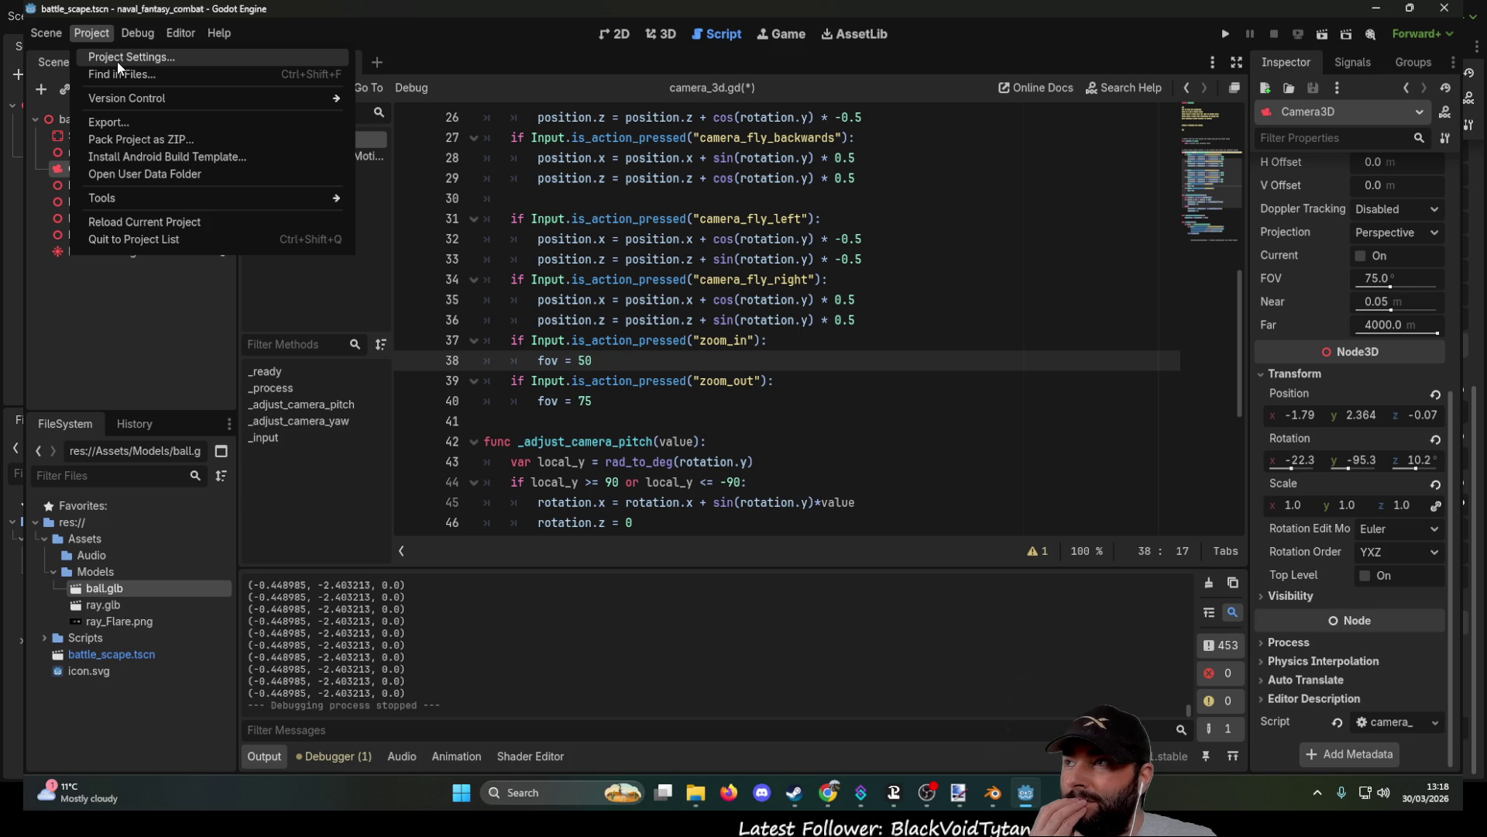
pyautogui.click(119, 59)
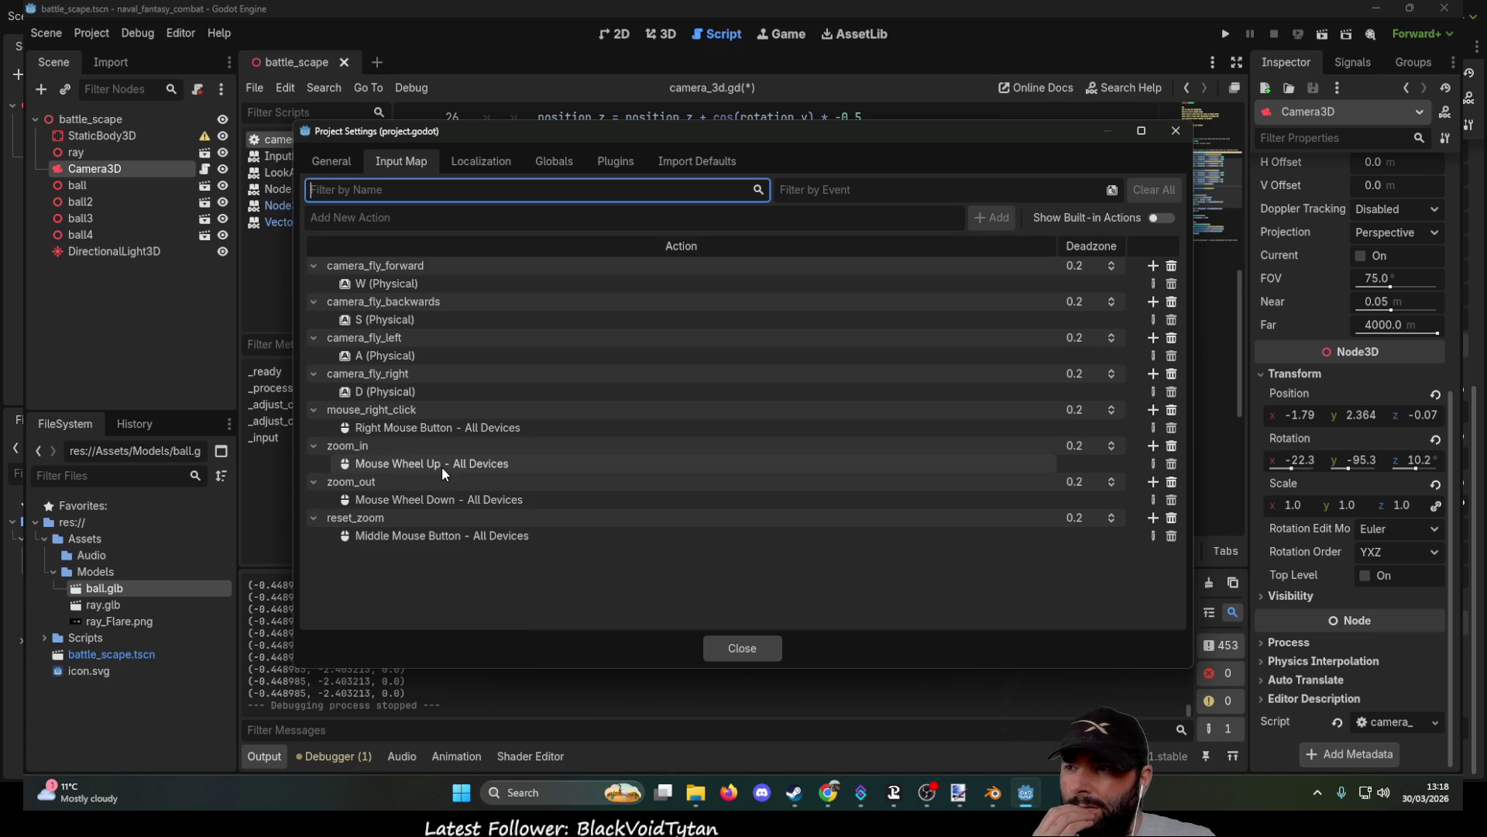
pyautogui.click(745, 646)
pyautogui.scroll(6, 693, 509)
pyautogui.scroll(-7, 658, 416)
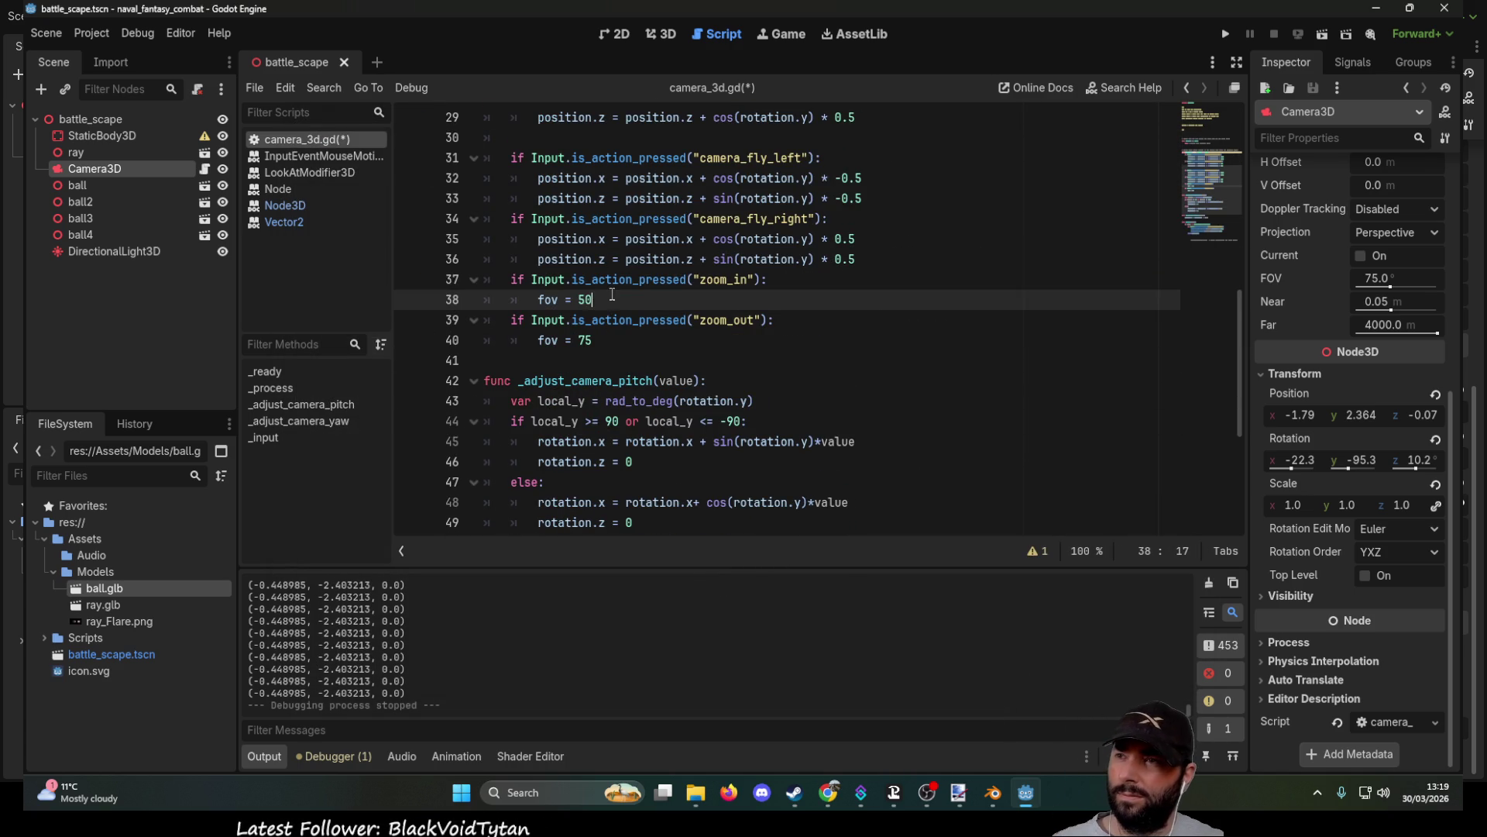
# Run the project with F5 to test the fixed zoom, stop it, and select the 50 on line 38.
pyautogui.press('F5')
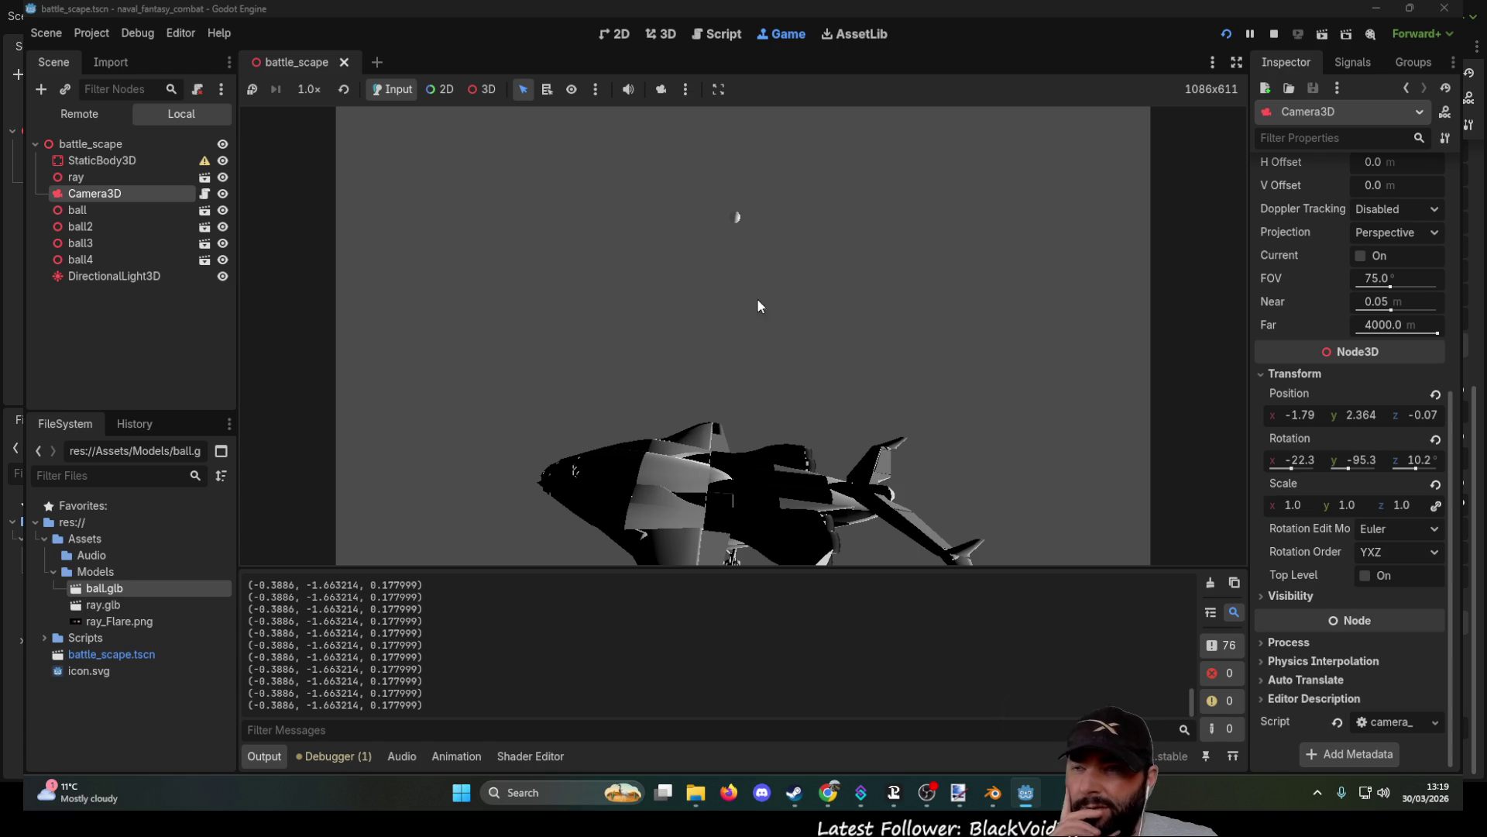
pyautogui.click(1273, 35)
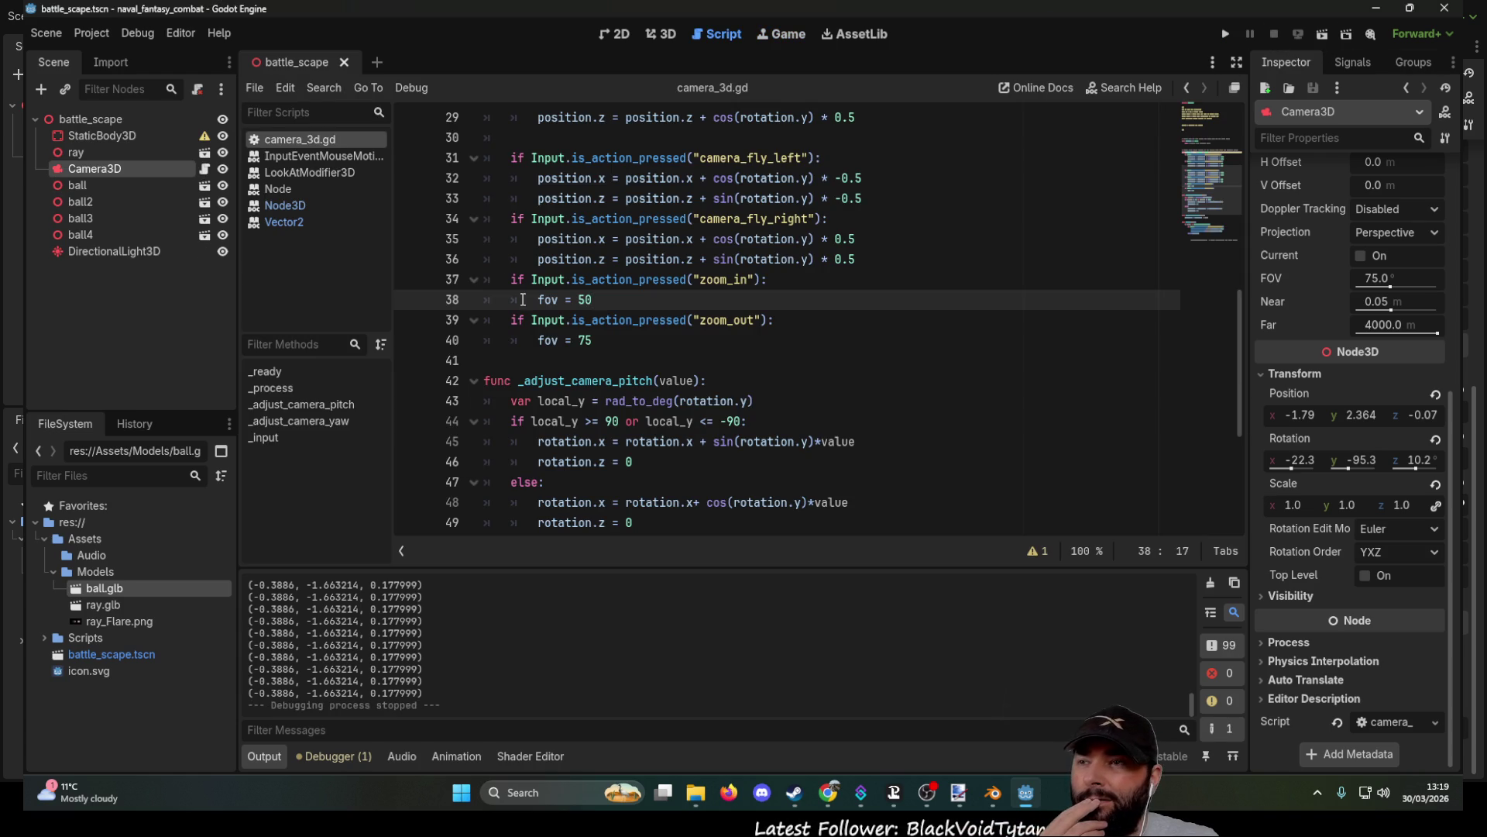
pyautogui.moveTo(593, 299); pyautogui.dragTo(575, 299)
# Add an F1 key binding to the zoom_out action in the Project Settings Input Map.
pyautogui.click(585, 299)
pyautogui.click(93, 33)
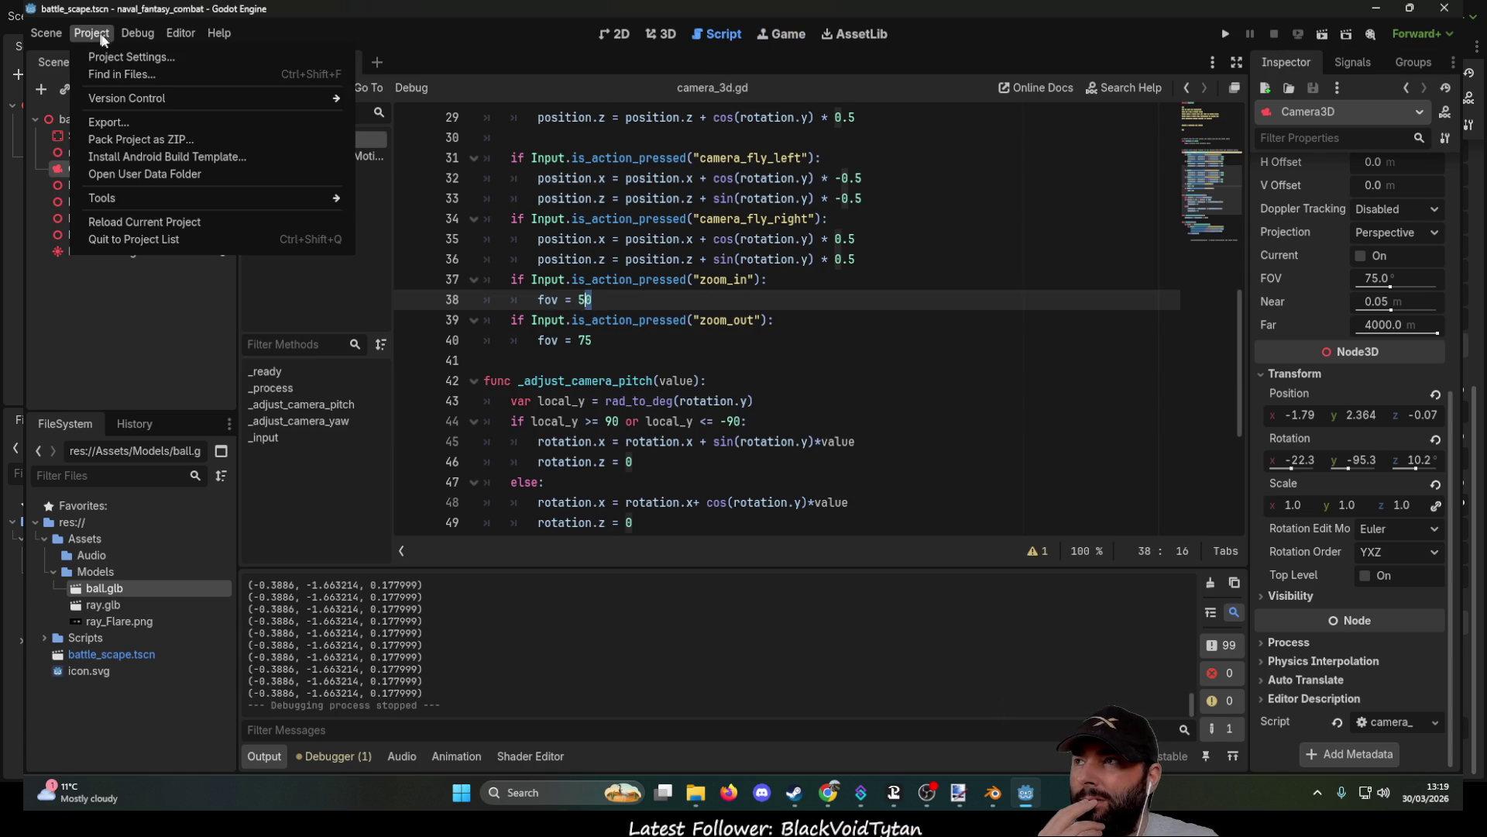
pyautogui.click(157, 55)
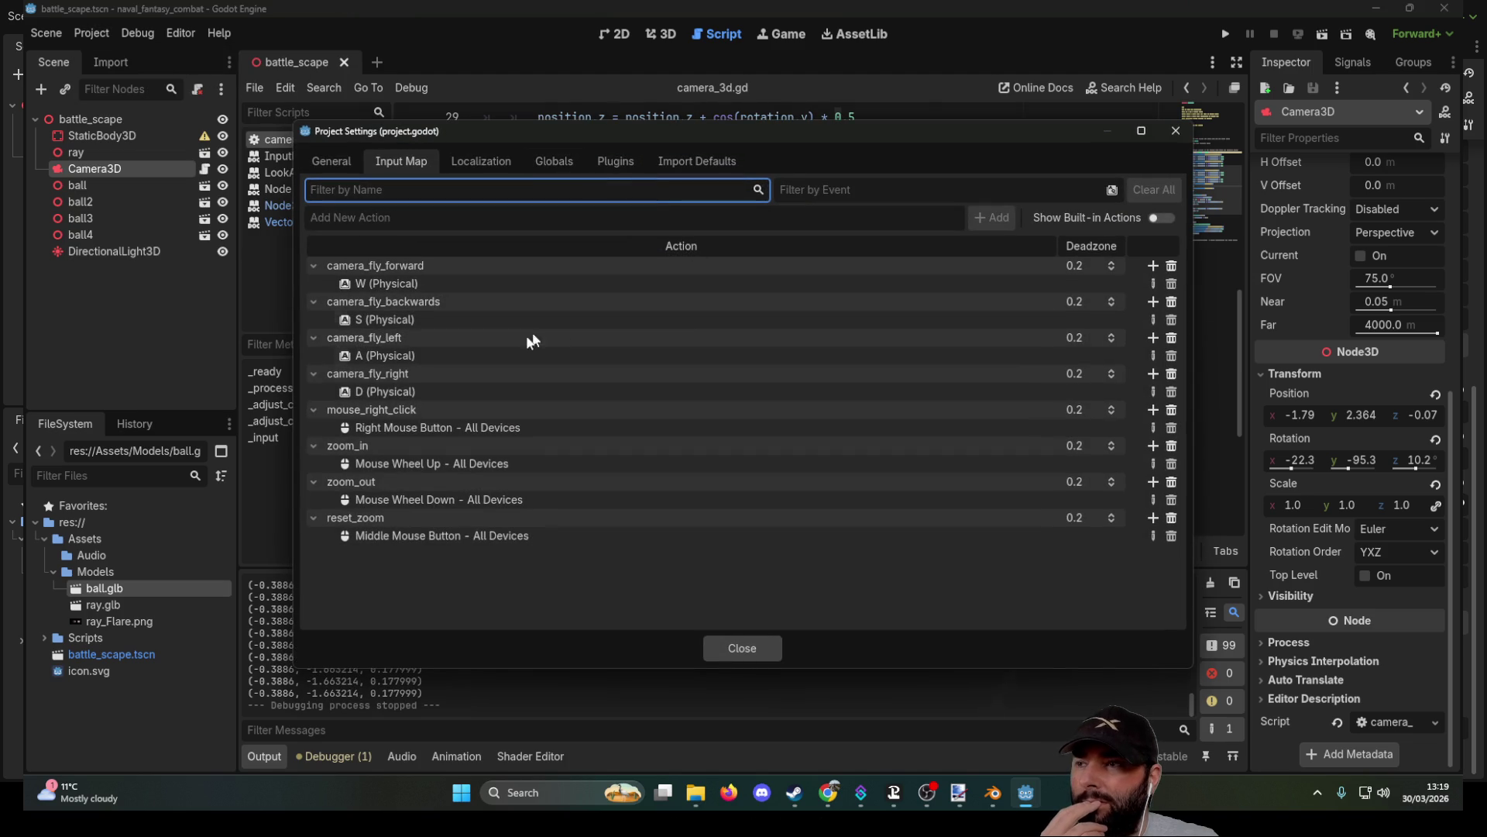
pyautogui.click(1152, 481)
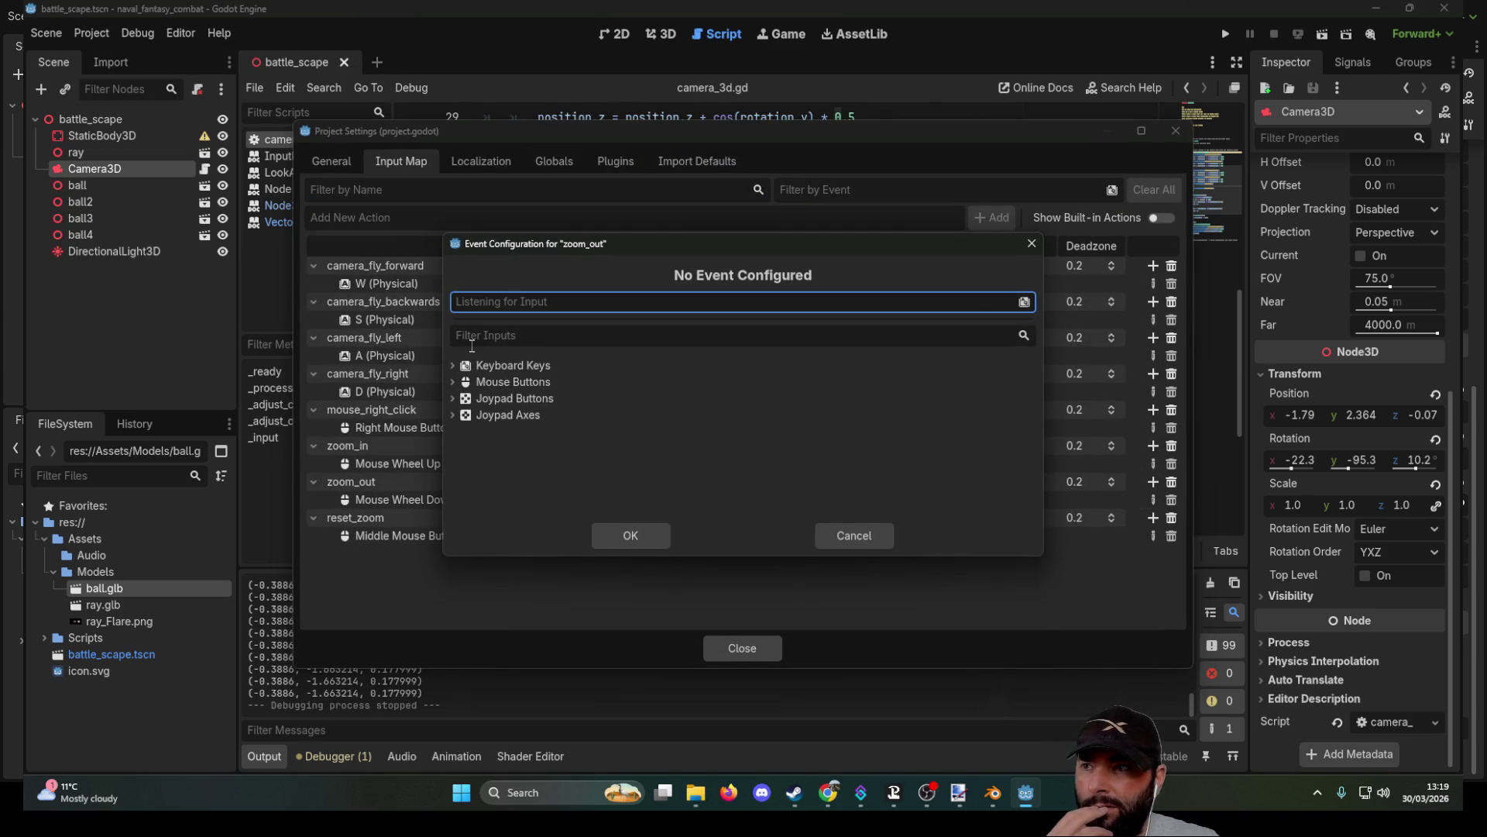
pyautogui.click(447, 361)
pyautogui.scroll(-3, 597, 454)
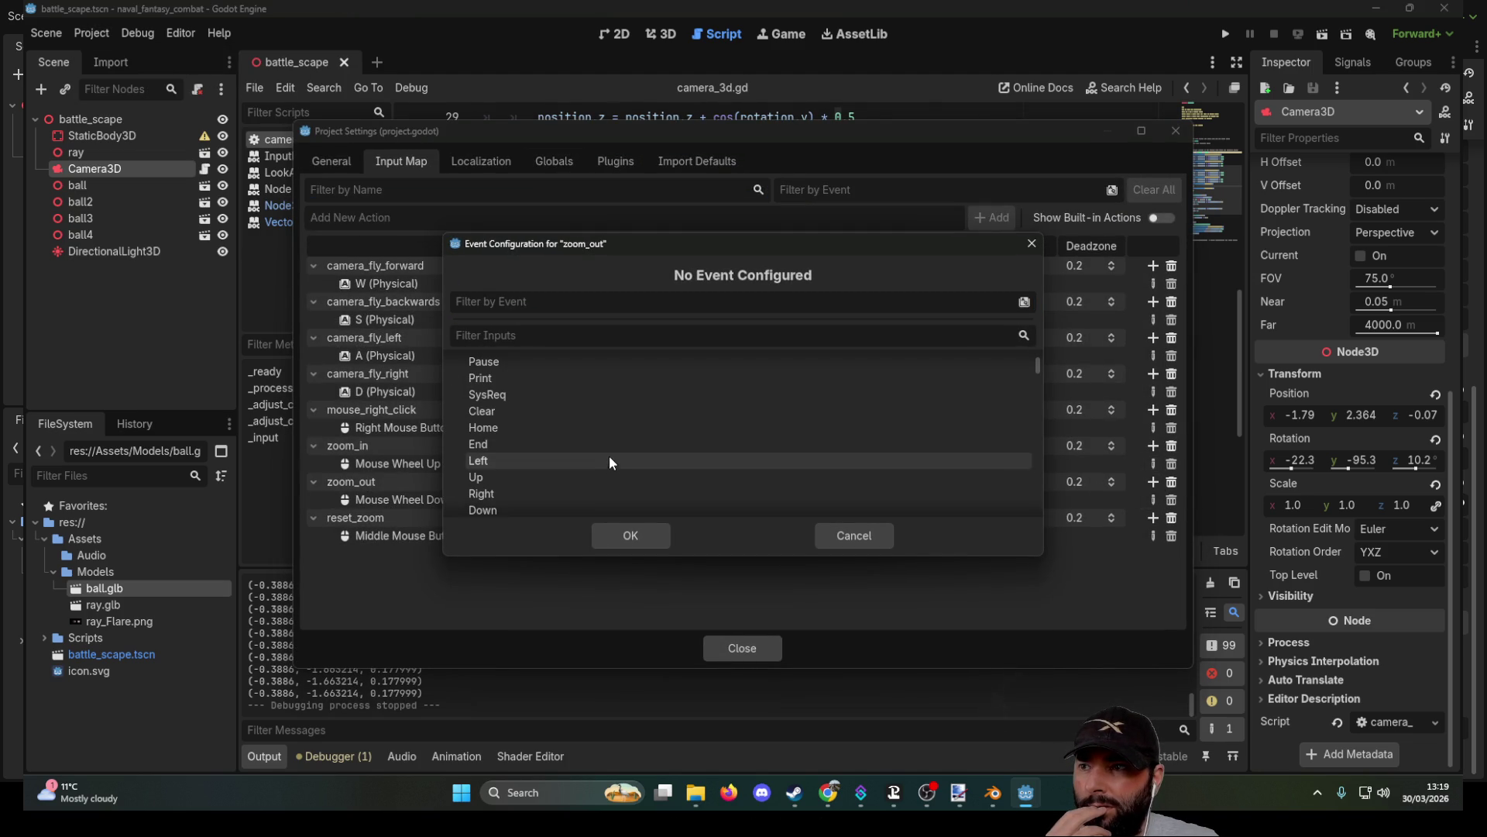
pyautogui.scroll(-5, 597, 437)
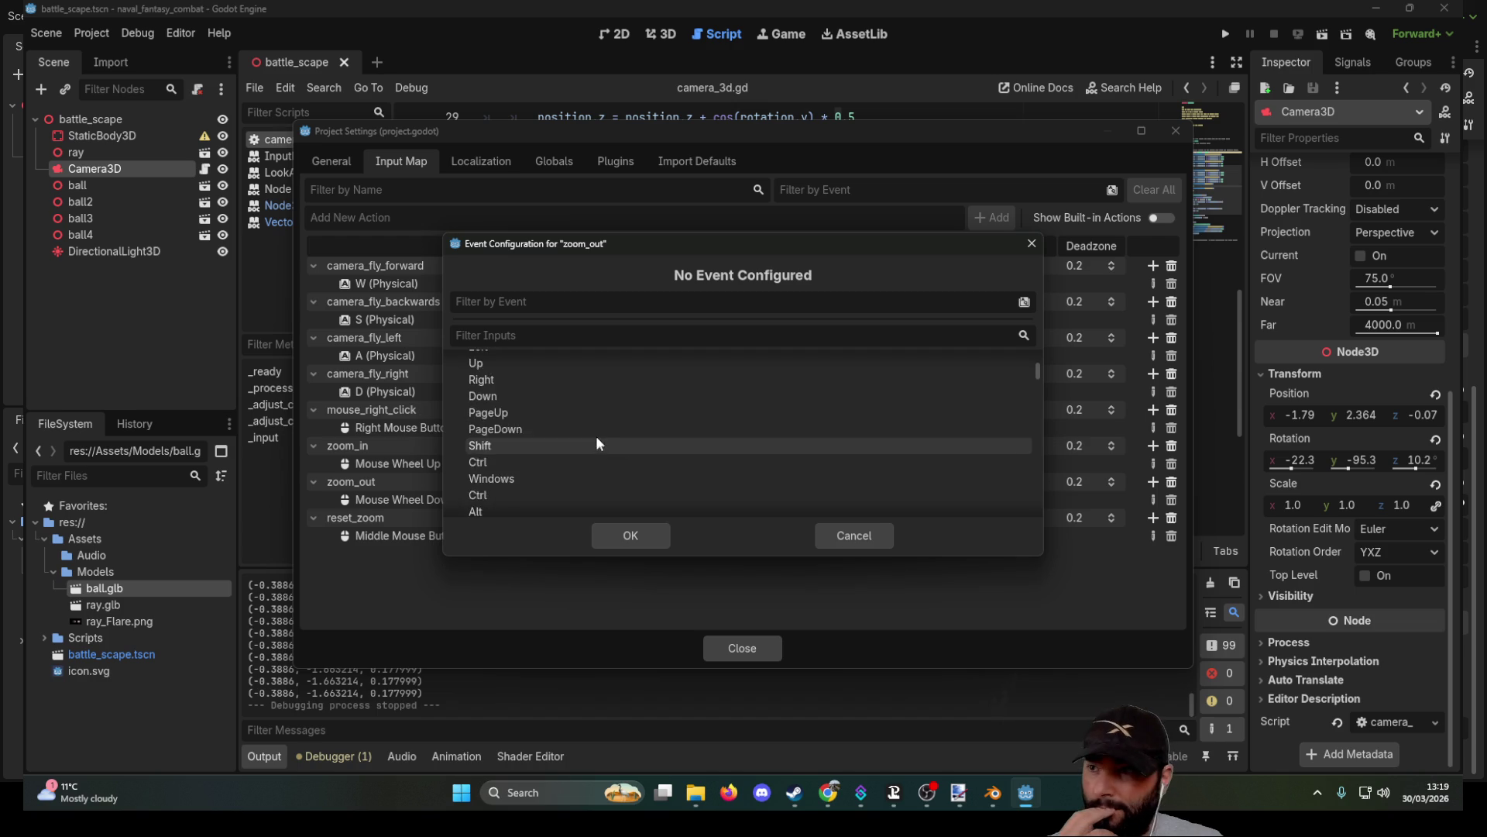
pyautogui.scroll(3, 597, 437)
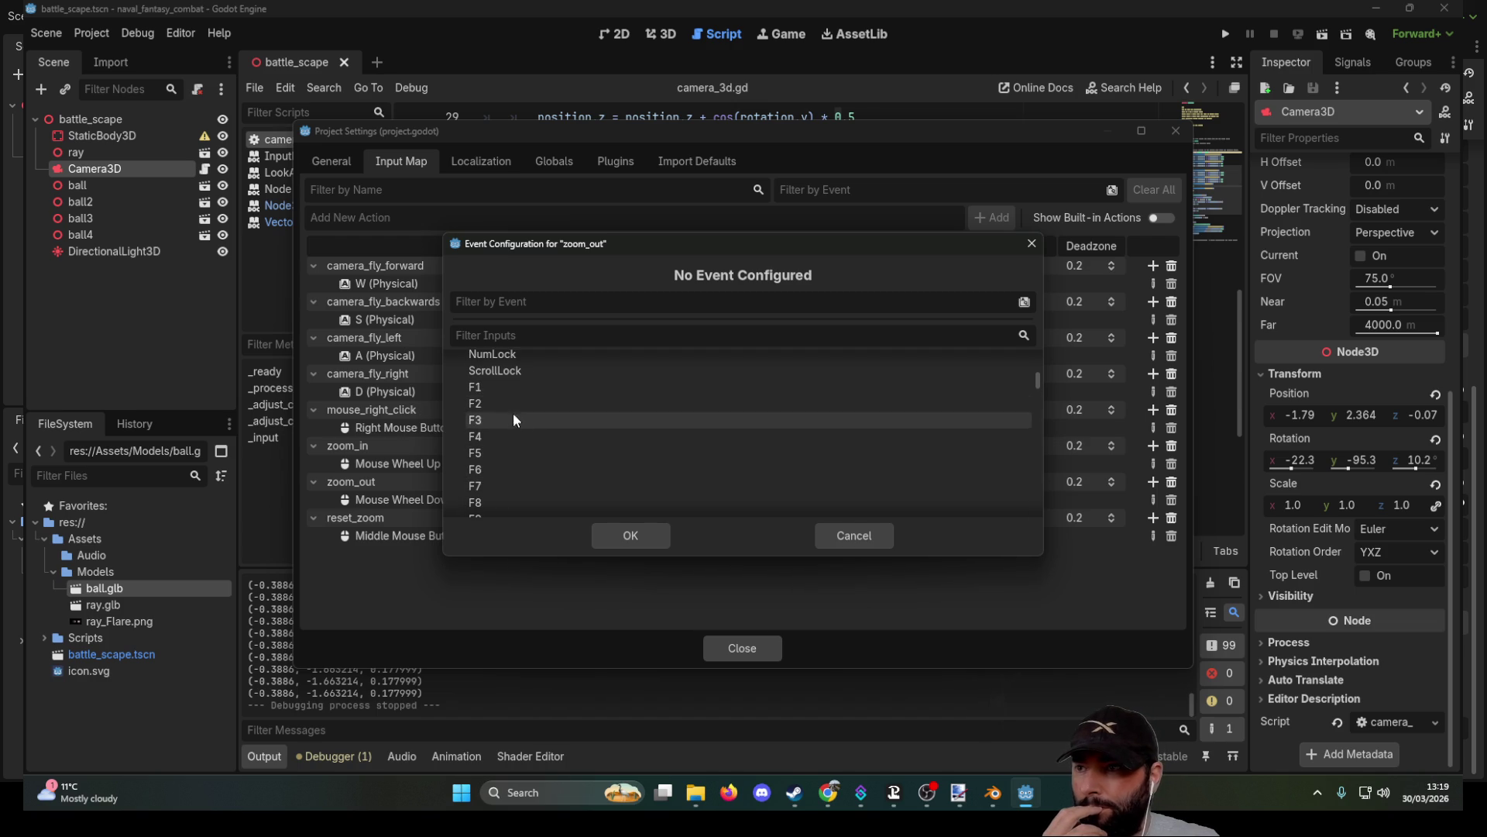
pyautogui.click(509, 388)
pyautogui.click(620, 532)
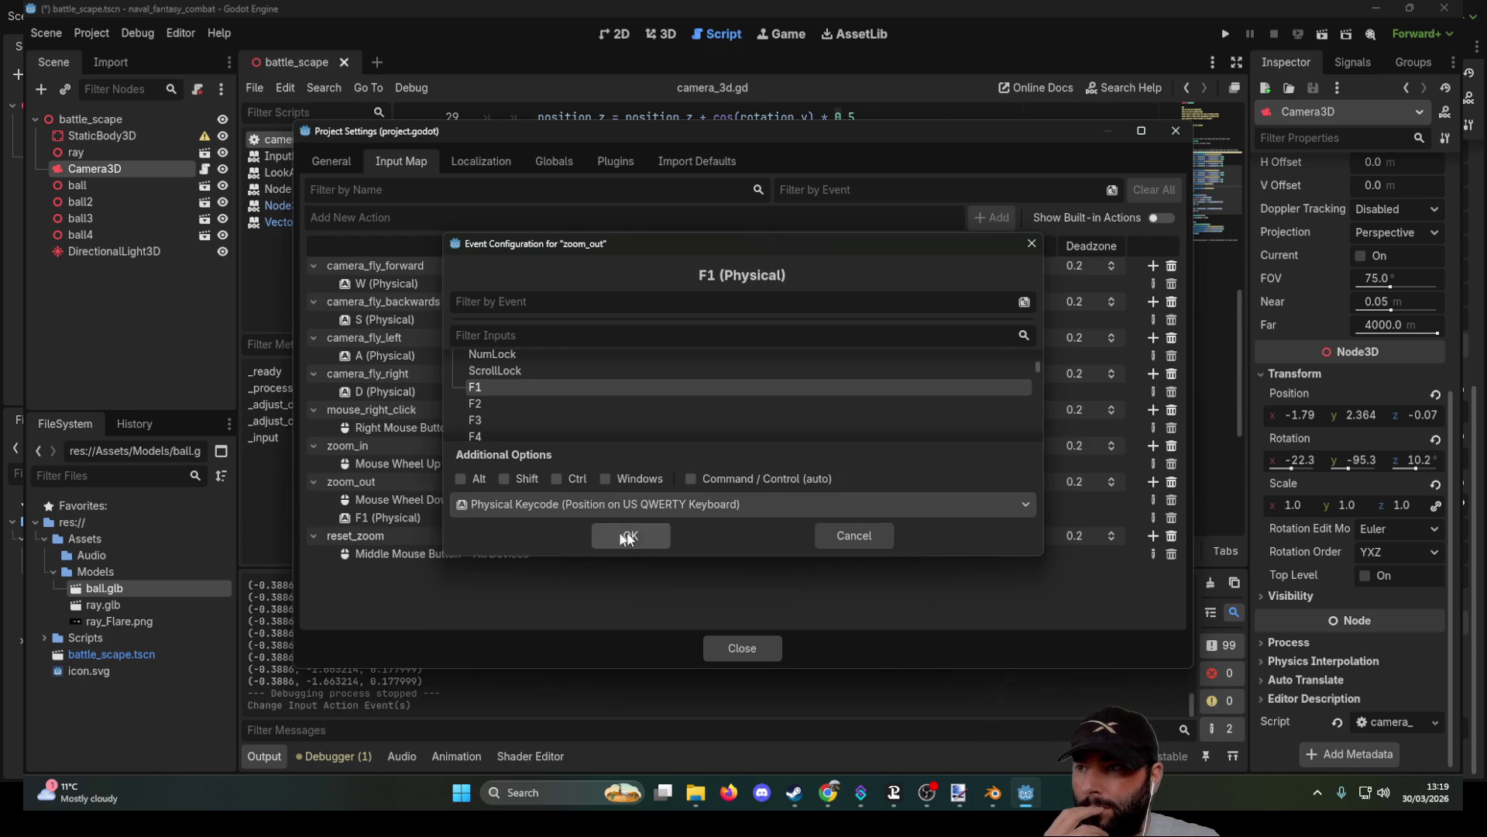
# Add an F2 key binding to reset_zoom and close Project Settings.
pyautogui.click(1153, 535)
pyautogui.click(481, 368)
pyautogui.click(481, 368)
pyautogui.scroll(-10, 551, 437)
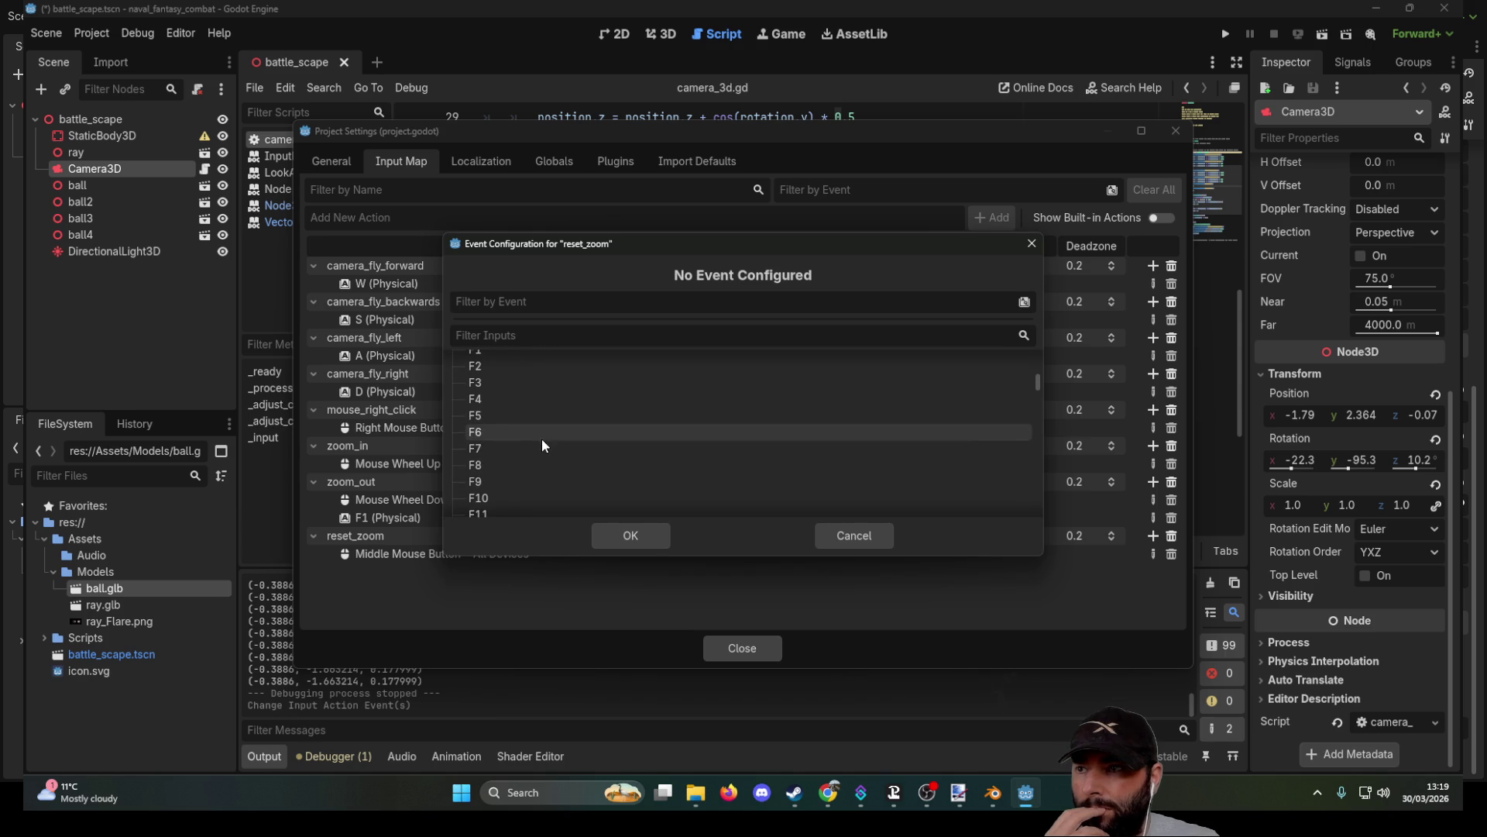
pyautogui.scroll(1, 500, 389)
pyautogui.click(481, 385)
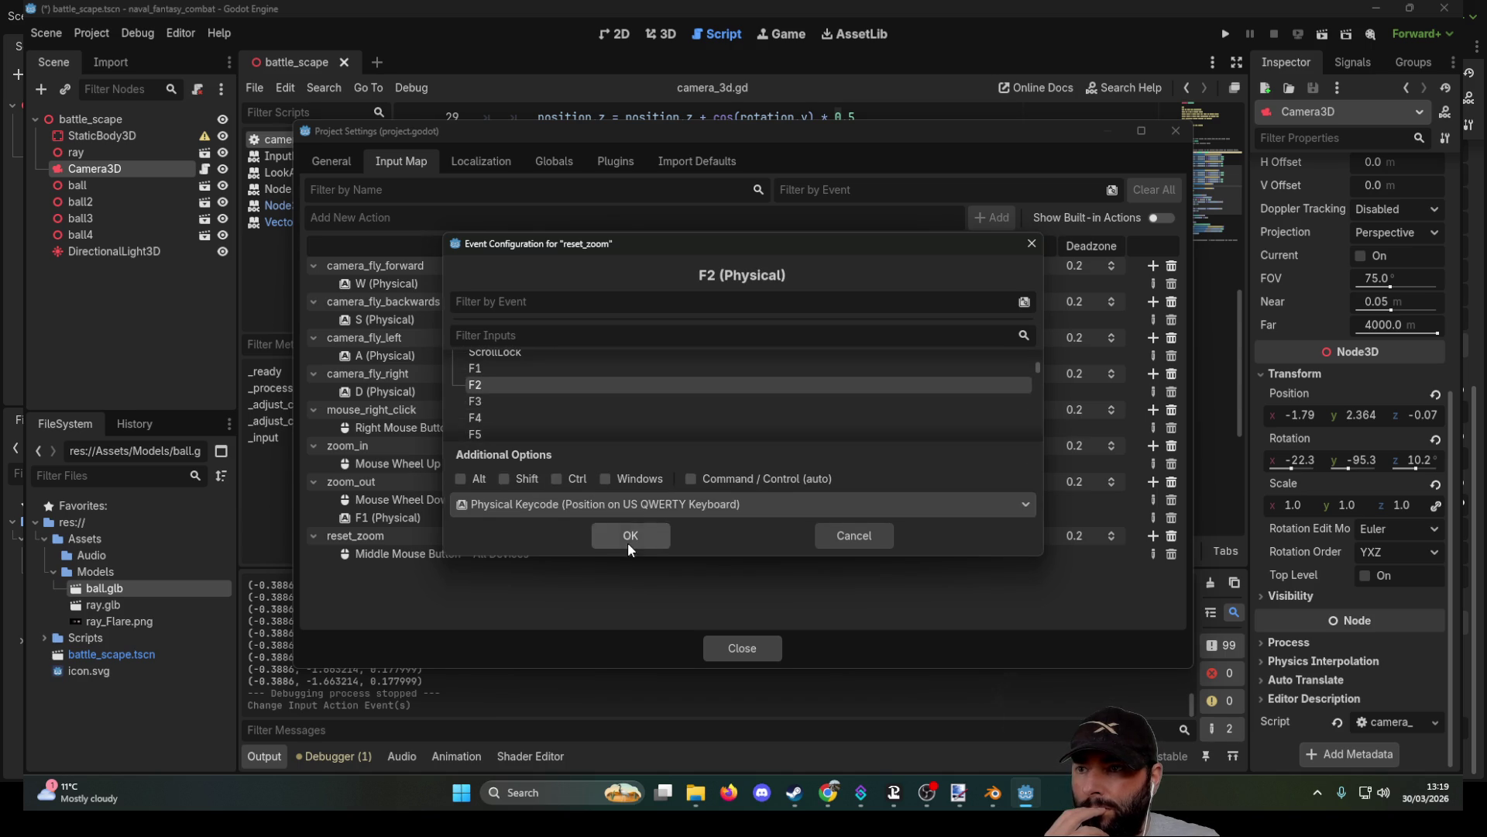
pyautogui.click(629, 541)
pyautogui.click(756, 652)
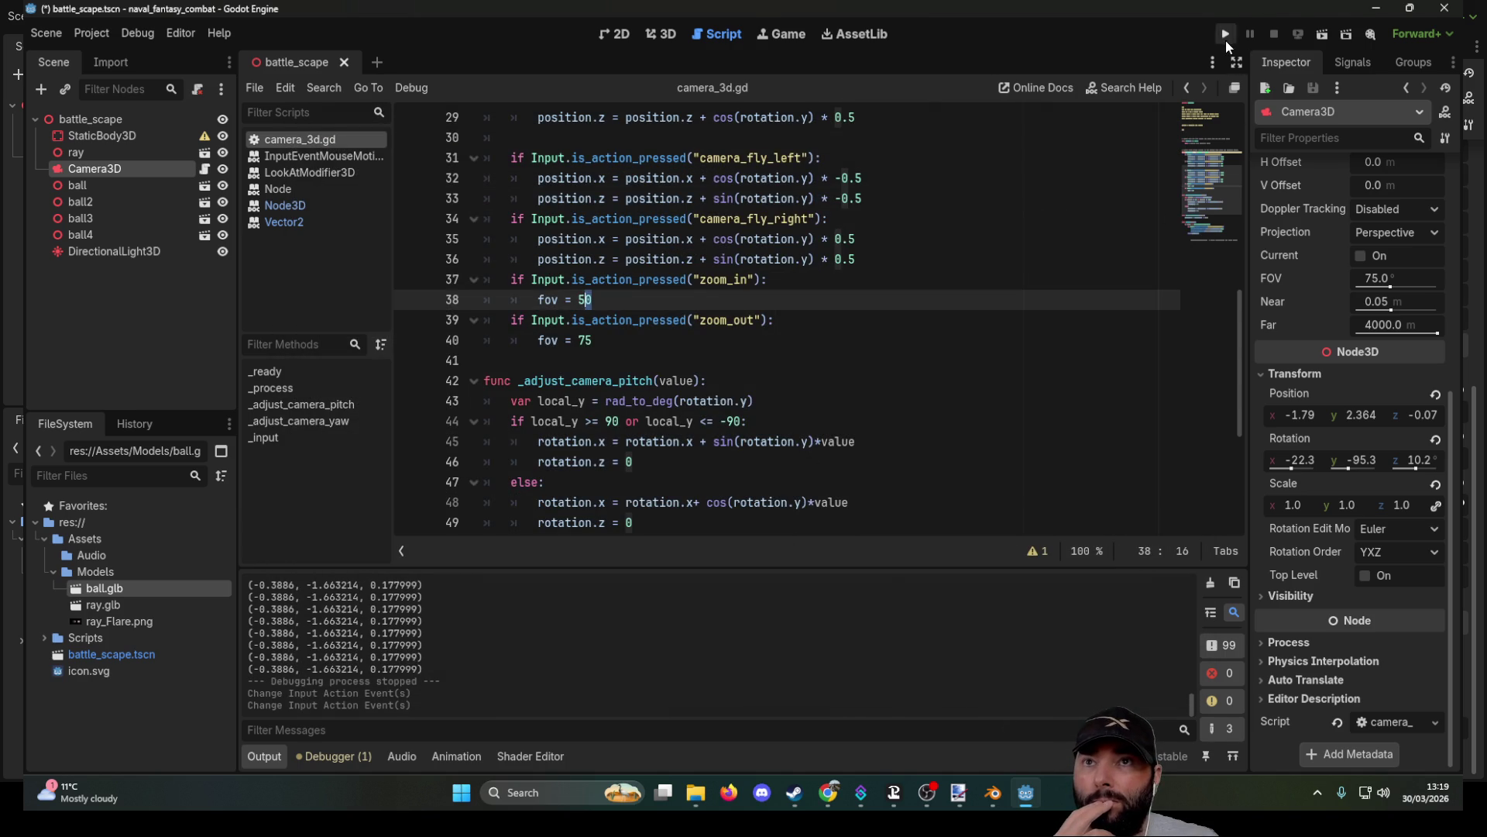
# Run the project and right-drag in the game view to rotate the camera away from the aircraft.
pyautogui.click(1226, 39)
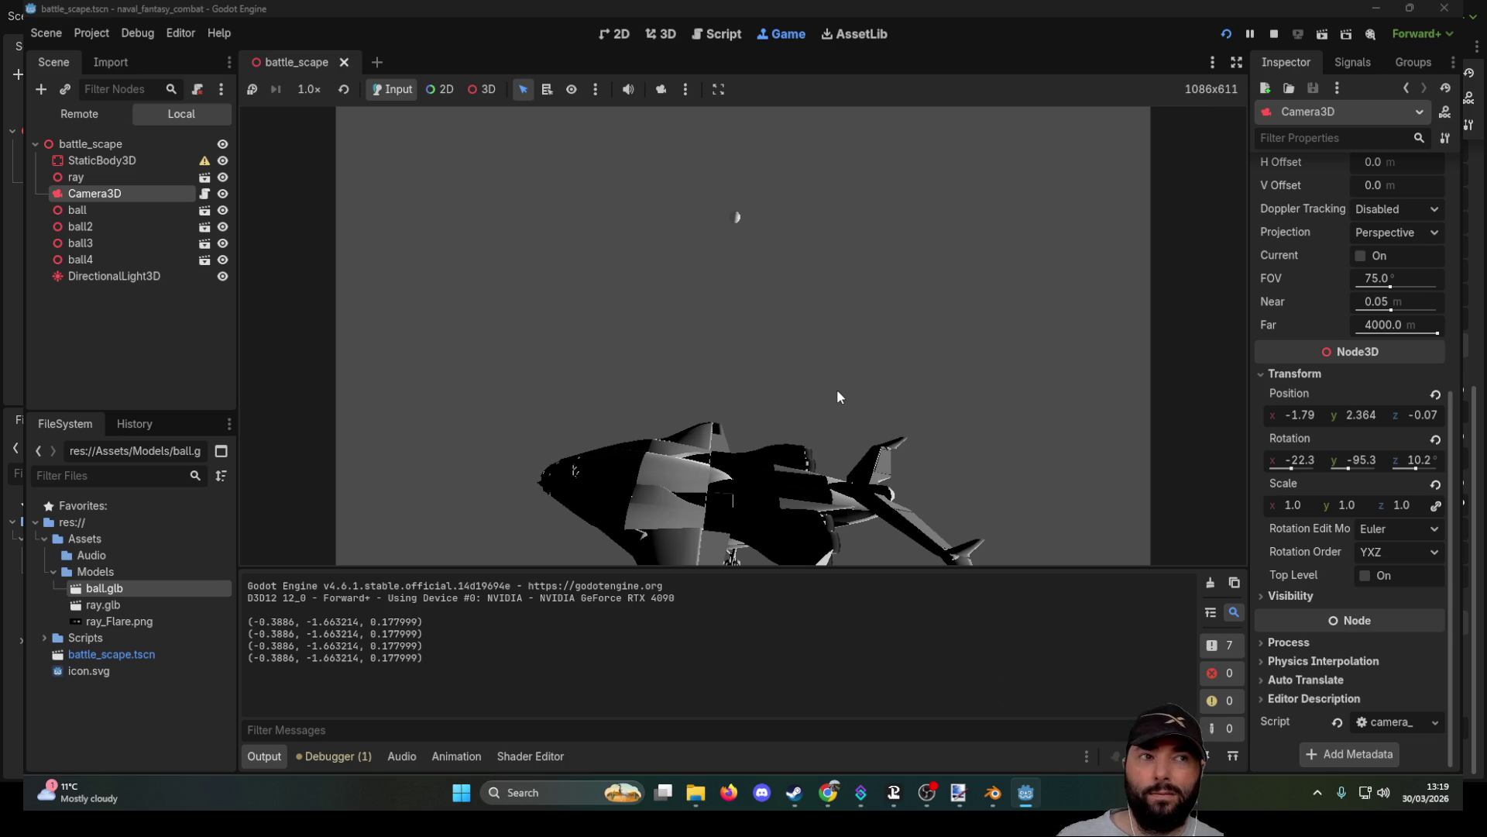
pyautogui.moveTo(837, 389)
pyautogui.mouseDown()
pyautogui.moveTo(823, 317)
pyautogui.moveTo(824, 403)
pyautogui.moveTo(831, 379)
pyautogui.mouseUp()
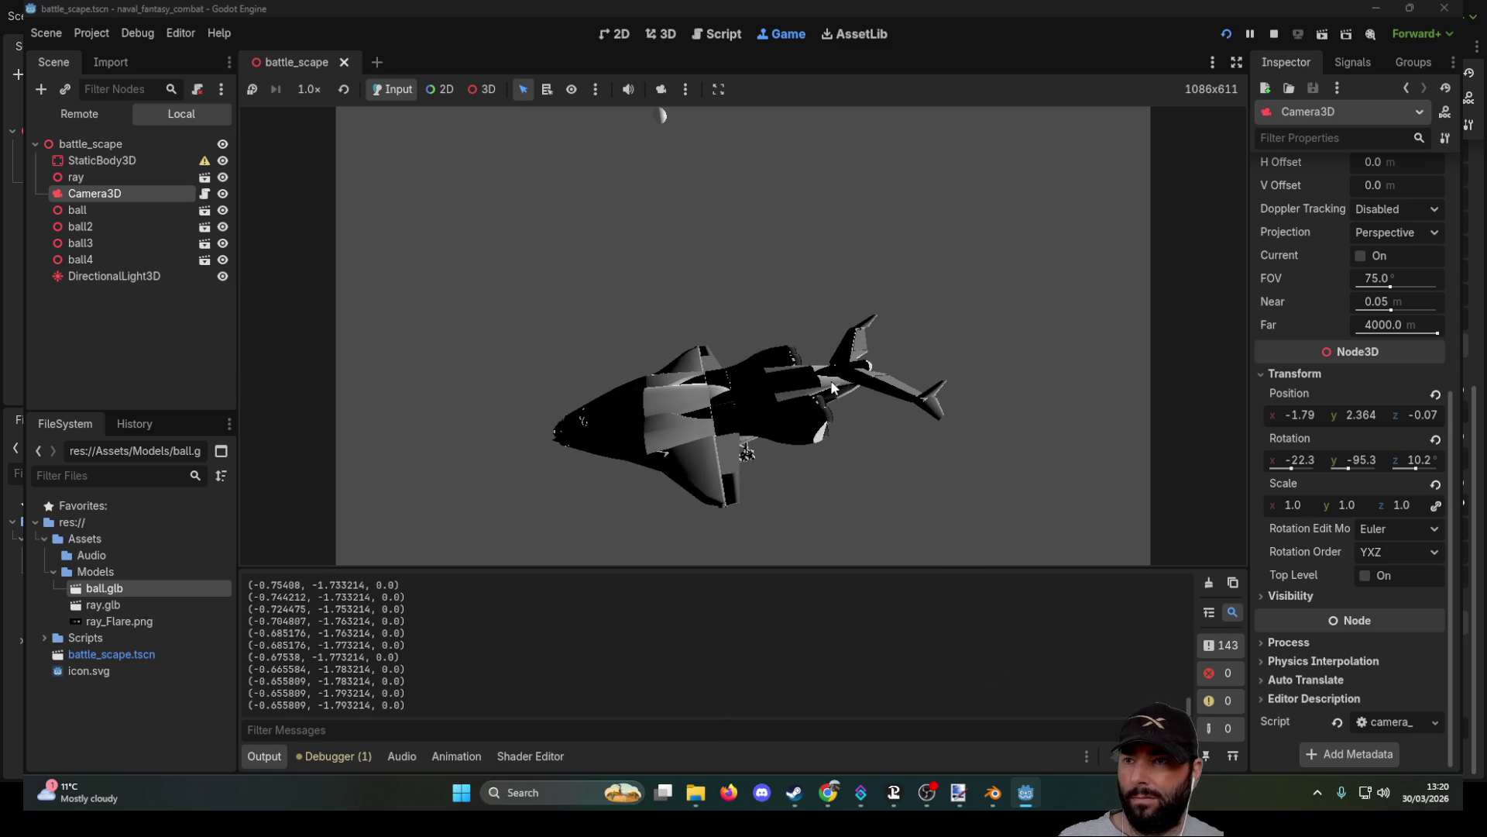